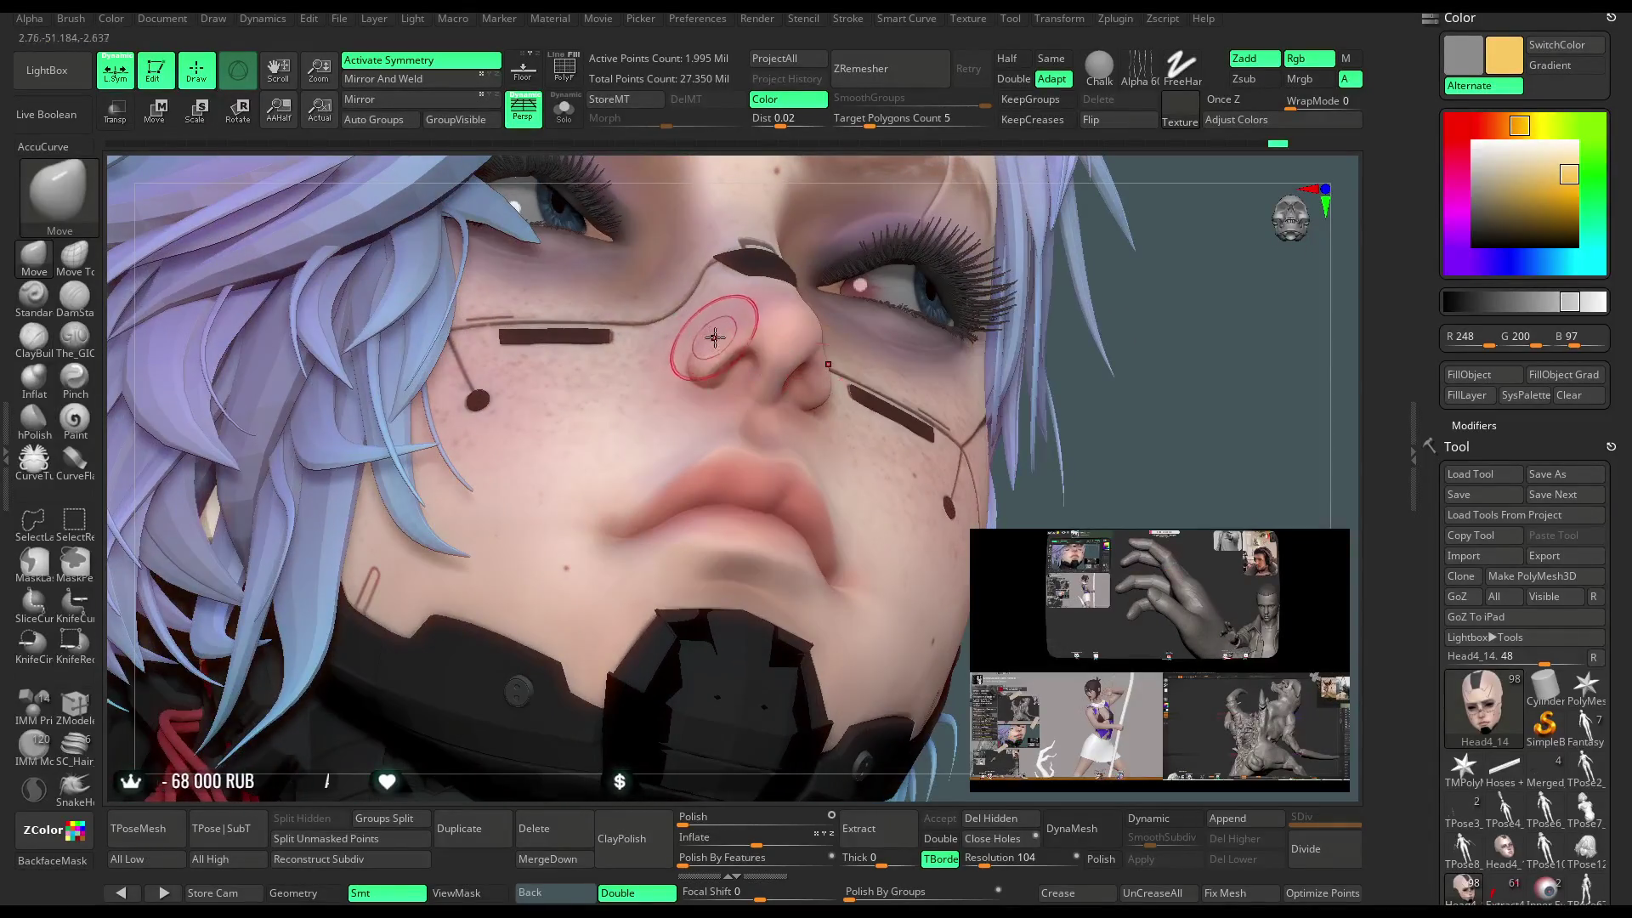
Orbit around the face to inspect the nose, cheeks and lips from the side and below.
mouse_move(720, 340)
right_down()
mouse_move(1108, 301)
mouse_move(740, 433)
right_up()
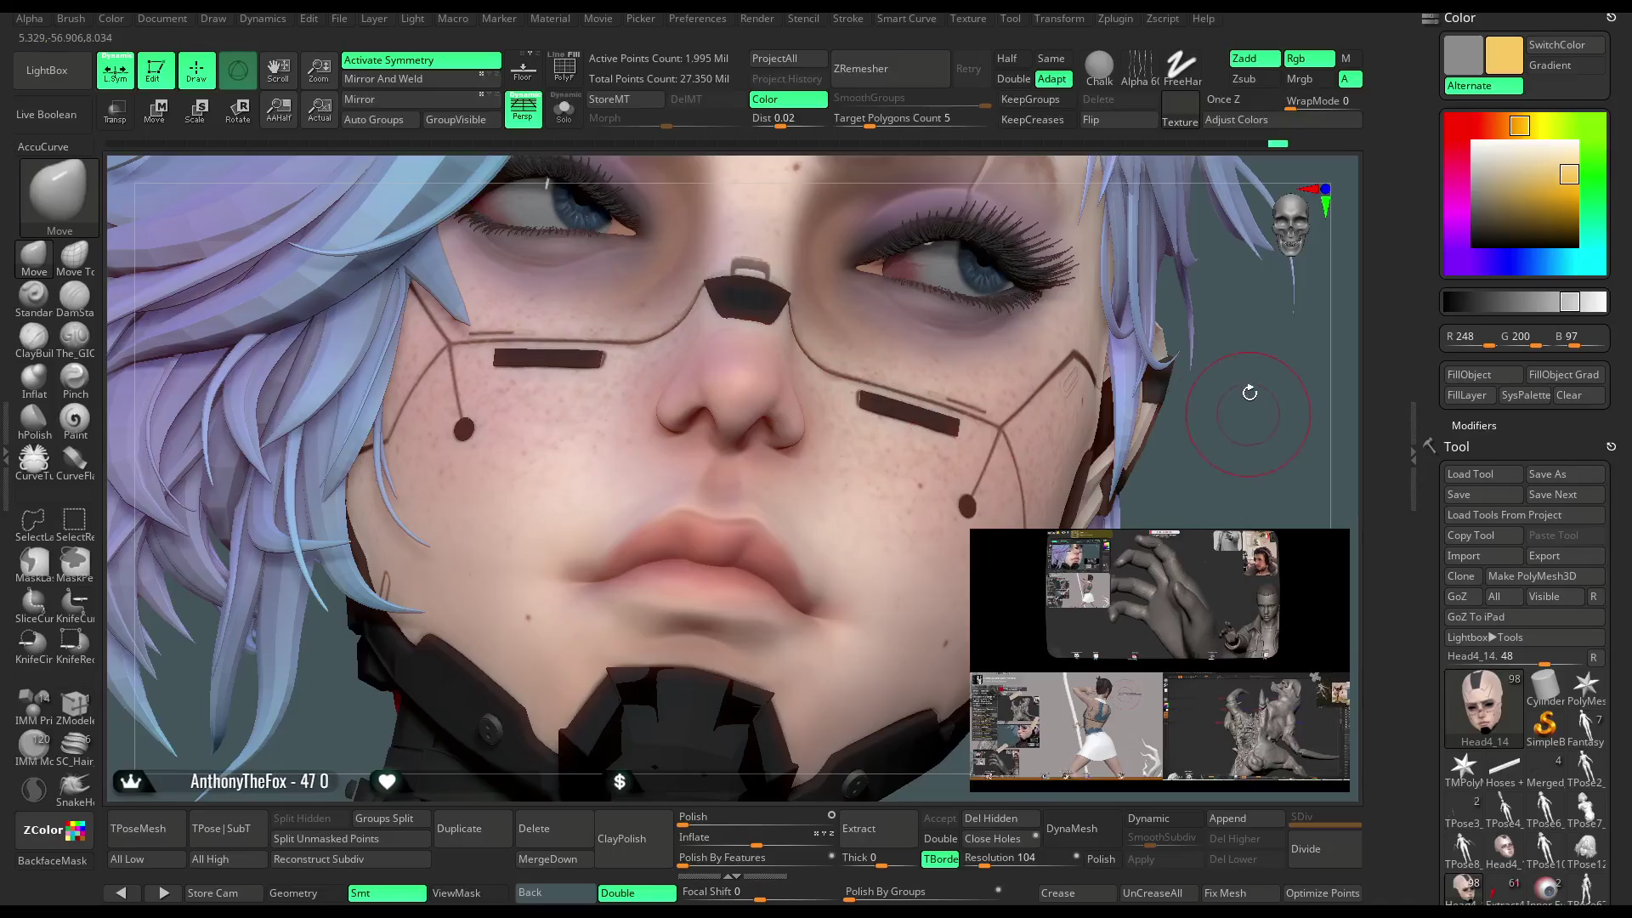
right_drag(772, 372, 762, 469)
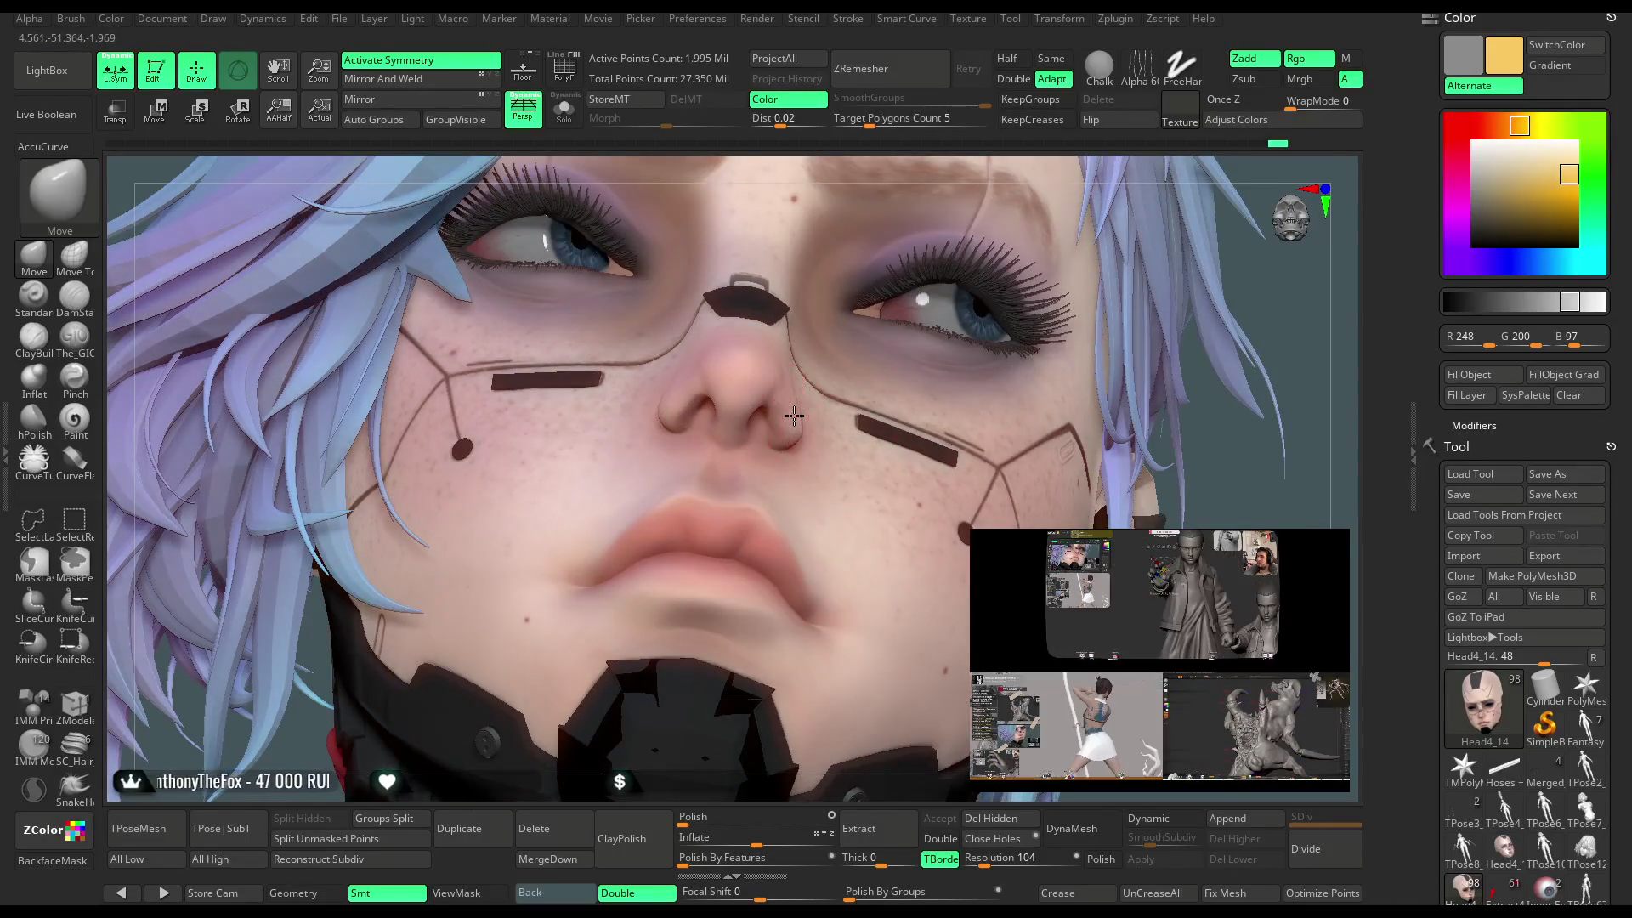
right_drag(1250, 270, 825, 428)
key(space)
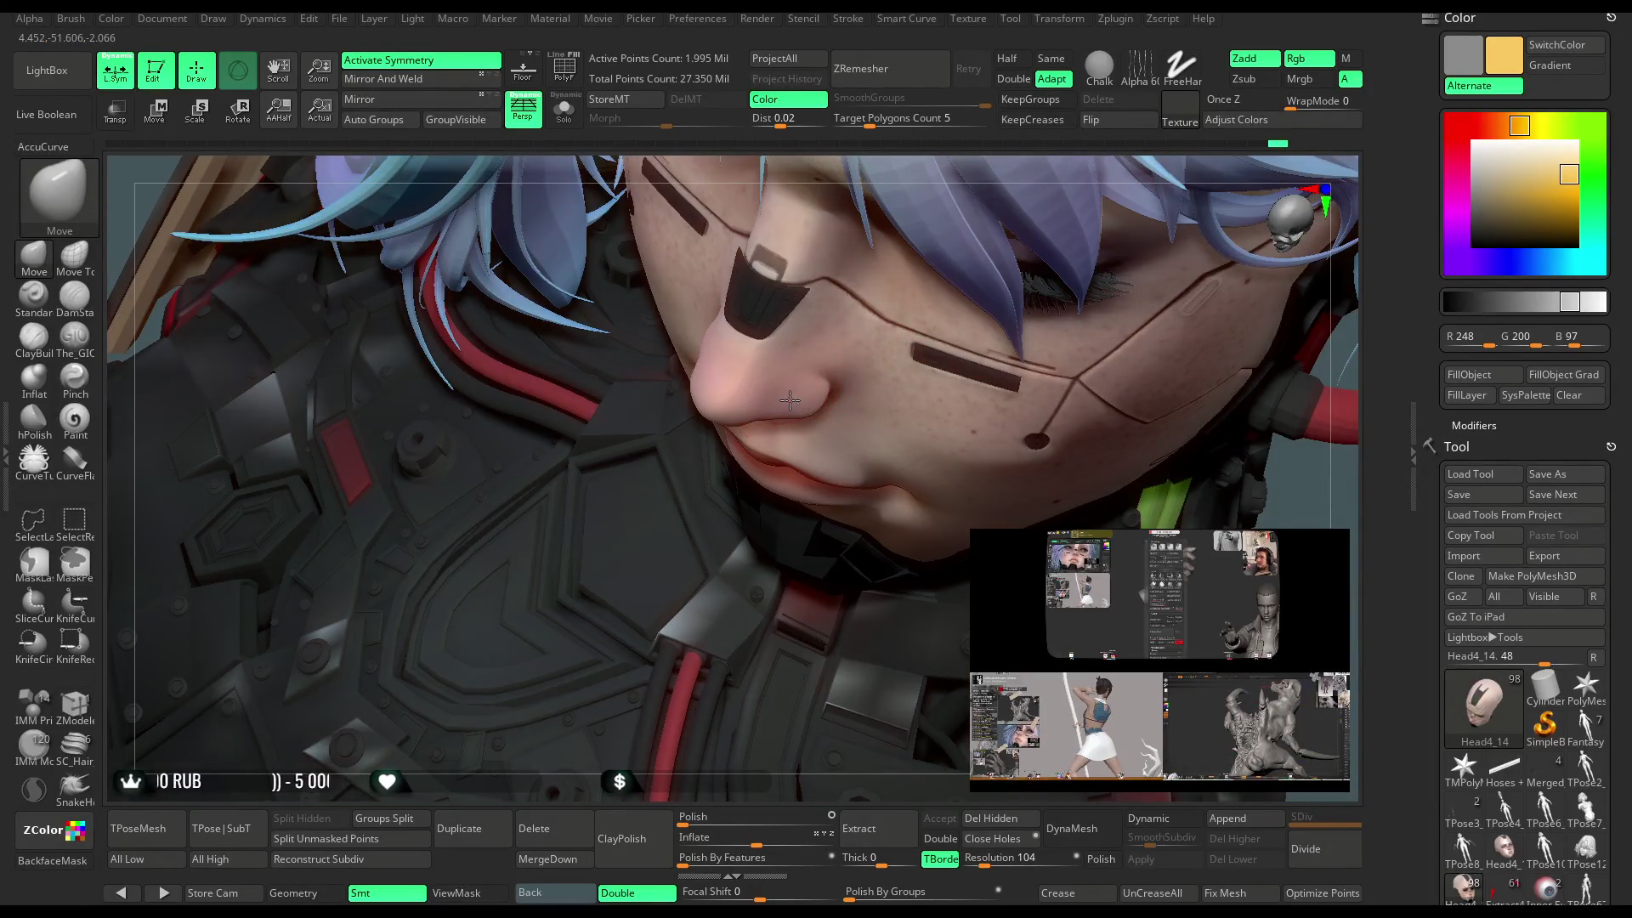
mouse_move(727, 757)
right_down()
mouse_move(706, 724)
mouse_move(717, 627)
mouse_move(764, 460)
right_up()
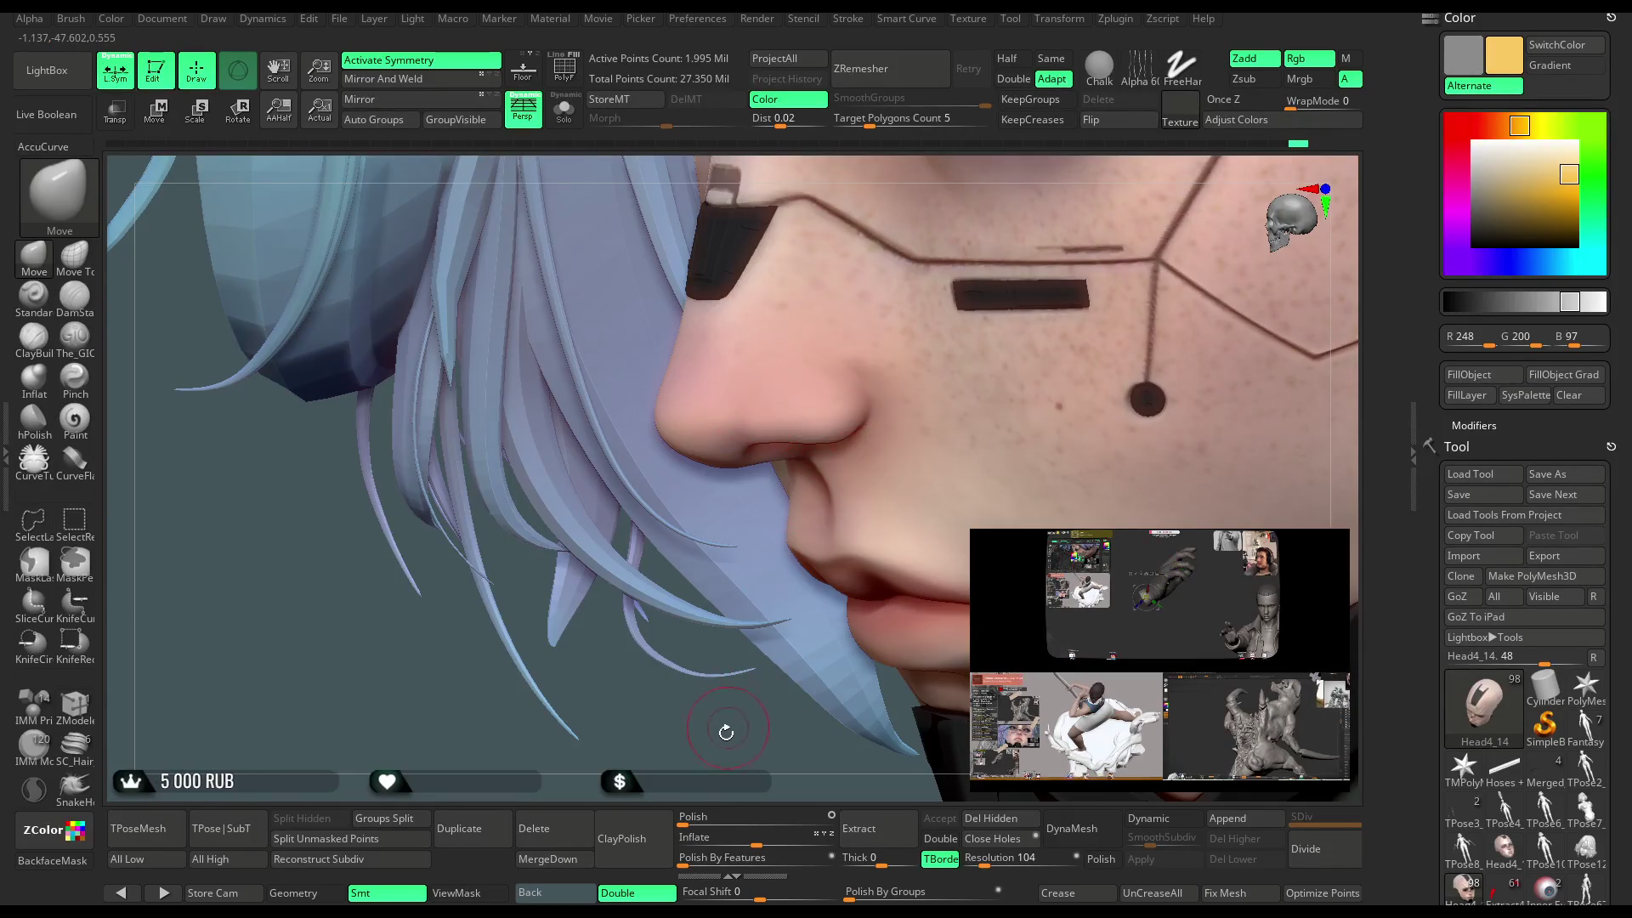
right_drag(726, 732, 822, 535)
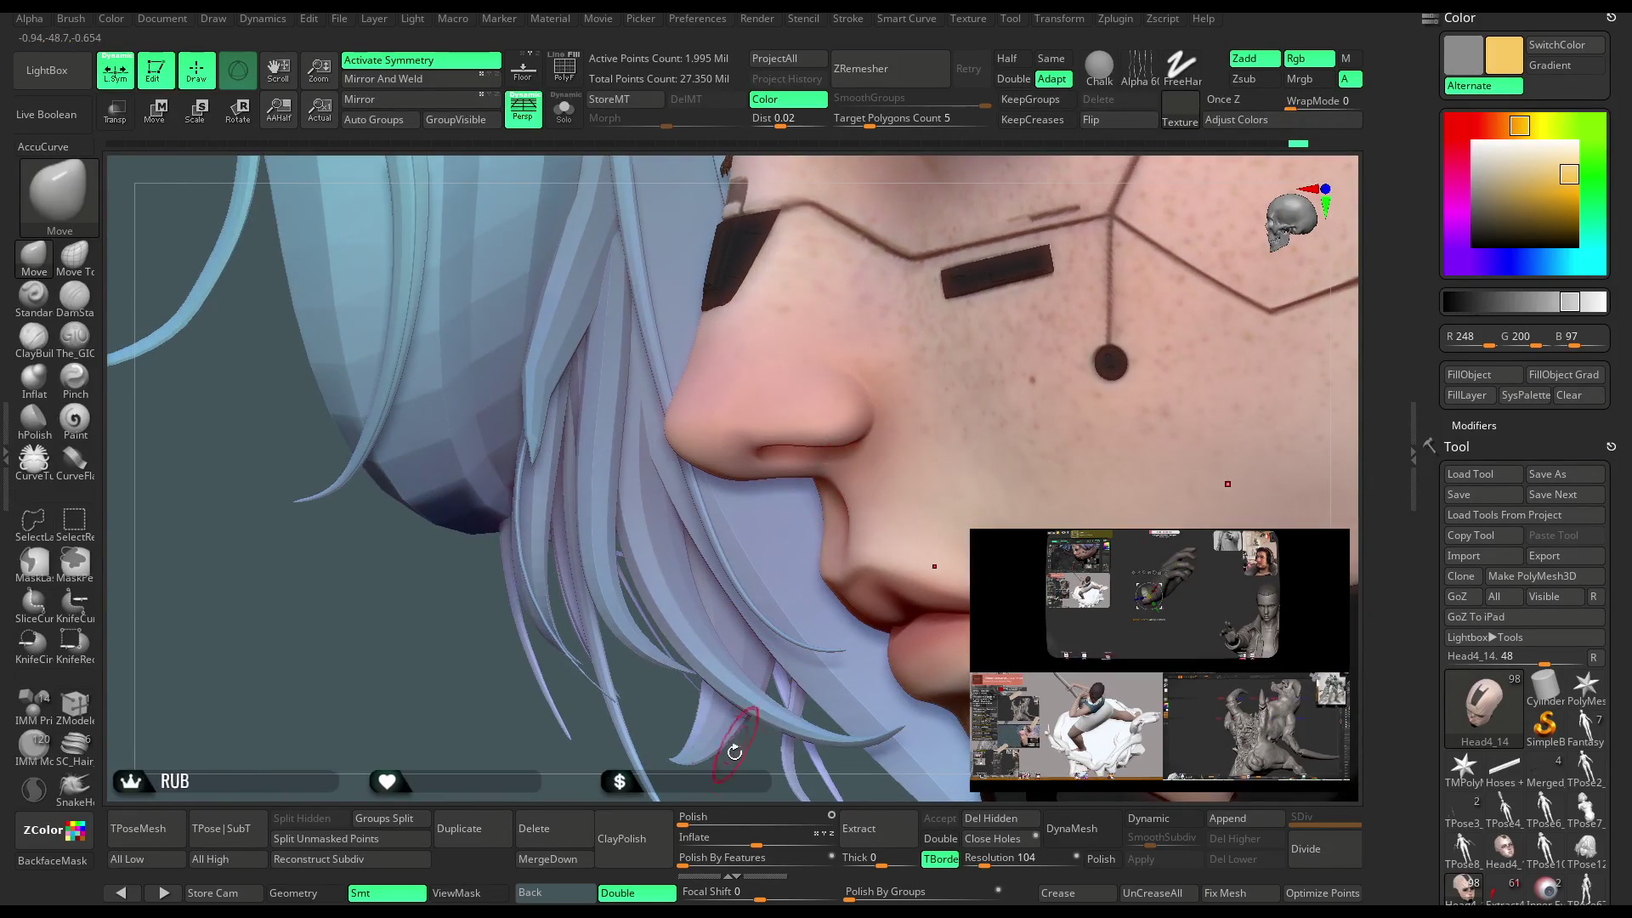
right_drag(764, 609, 862, 436)
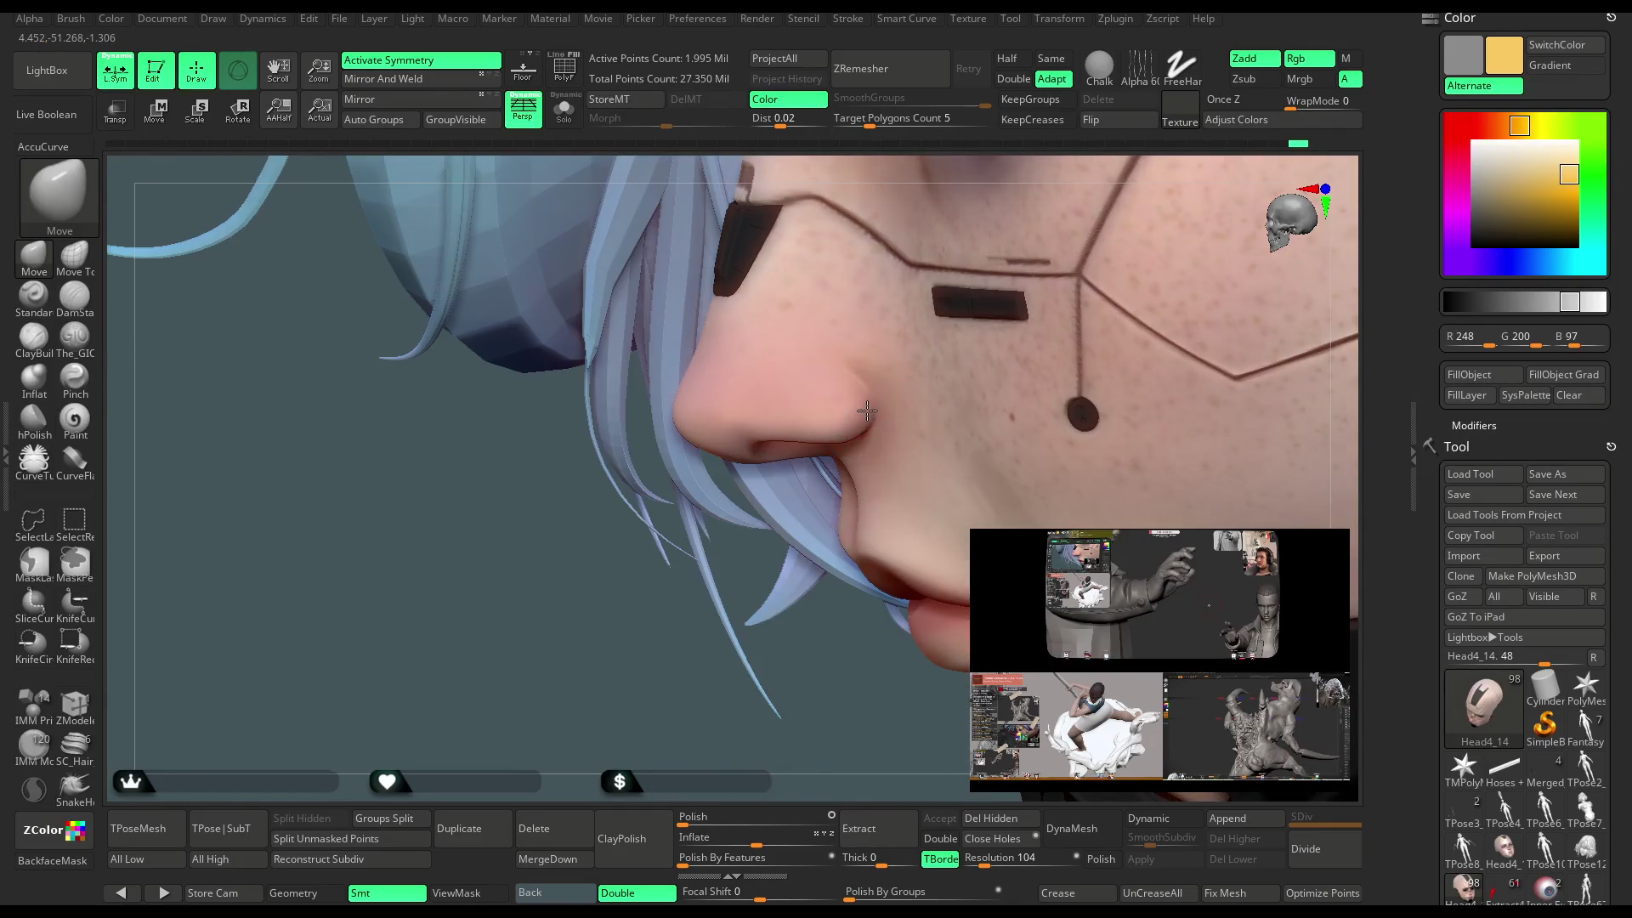
mouse_move(832, 528)
right_down()
mouse_move(901, 459)
mouse_move(1176, 317)
mouse_move(1206, 275)
mouse_move(890, 384)
right_up()
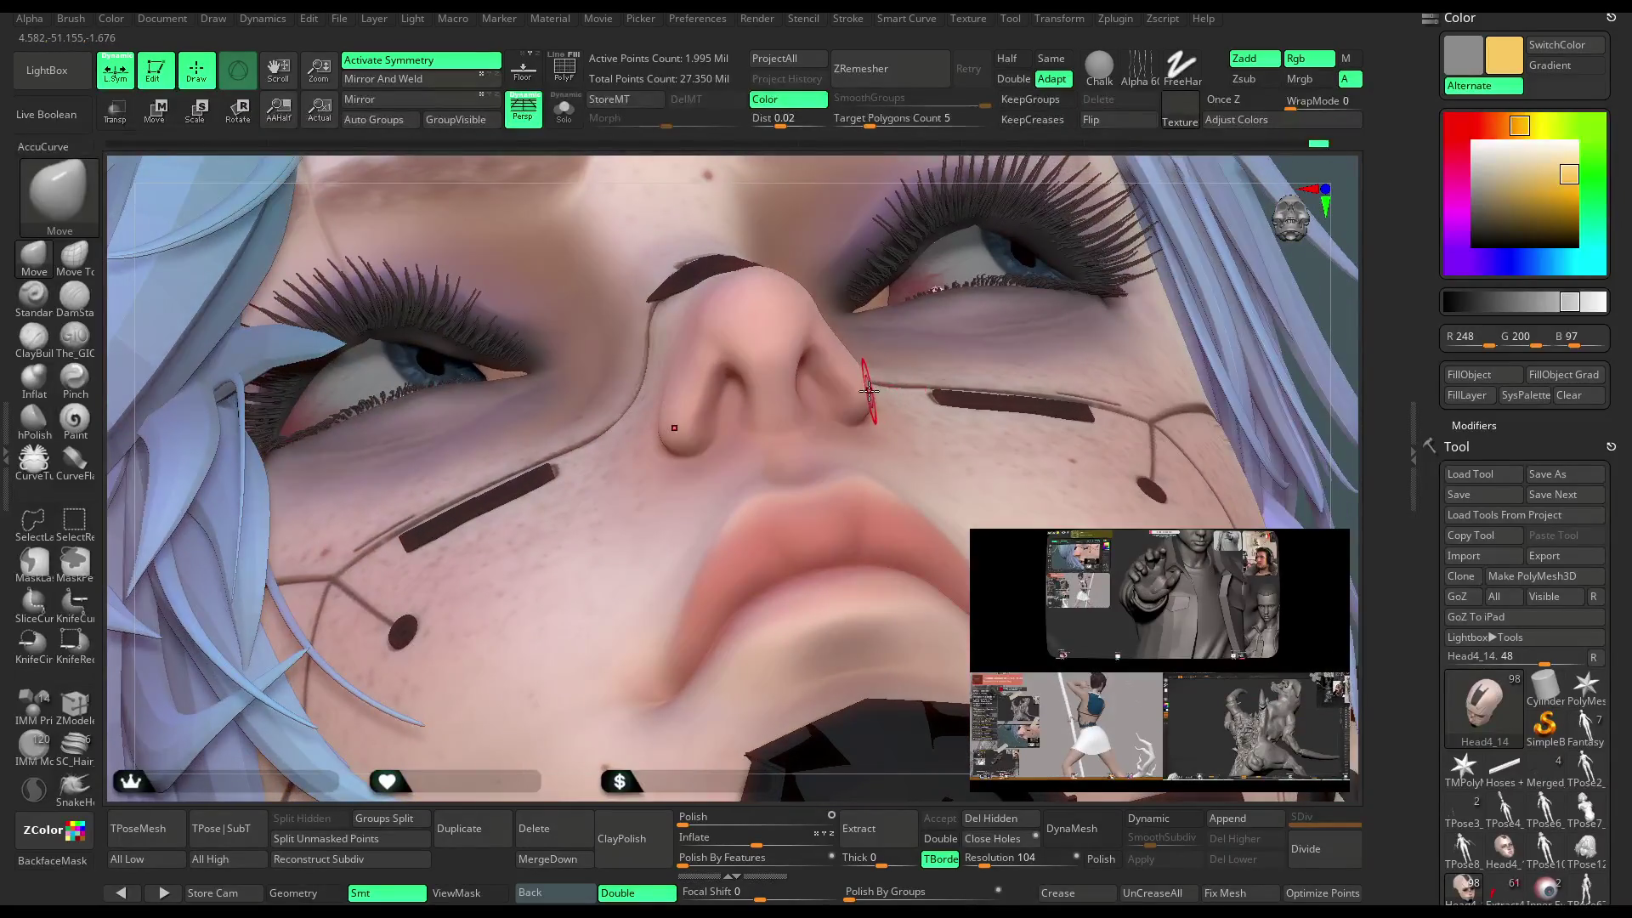
key(space)
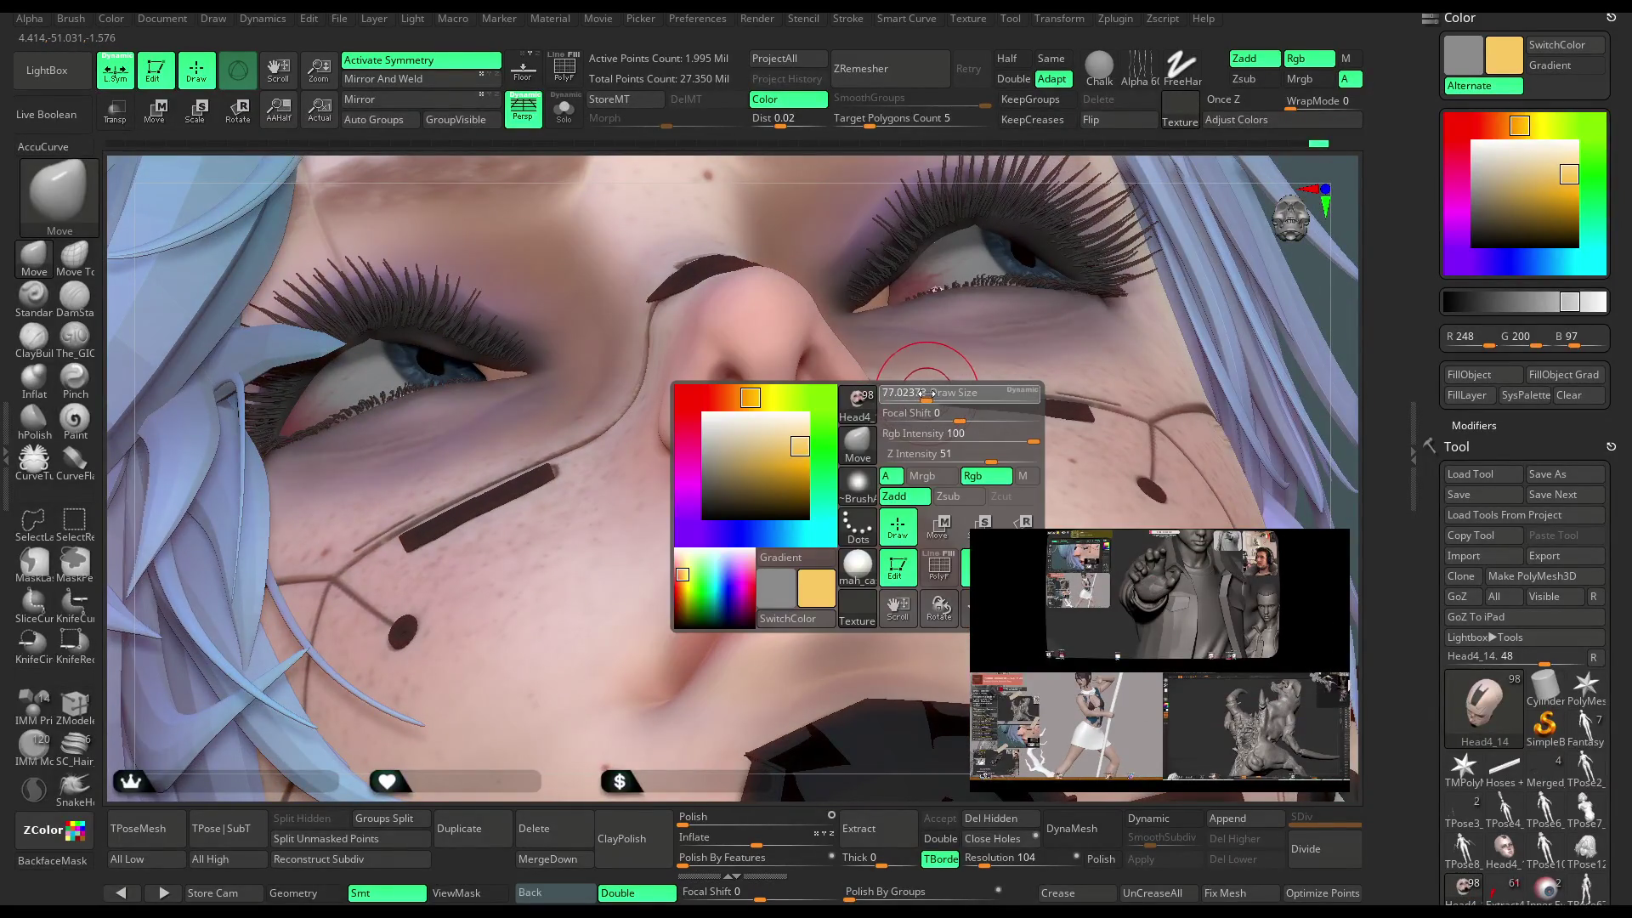
mouse_move(1016, 170)
right_down()
mouse_move(875, 171)
mouse_move(1057, 218)
mouse_move(1002, 208)
mouse_move(995, 190)
mouse_move(874, 394)
mouse_move(827, 377)
right_up()
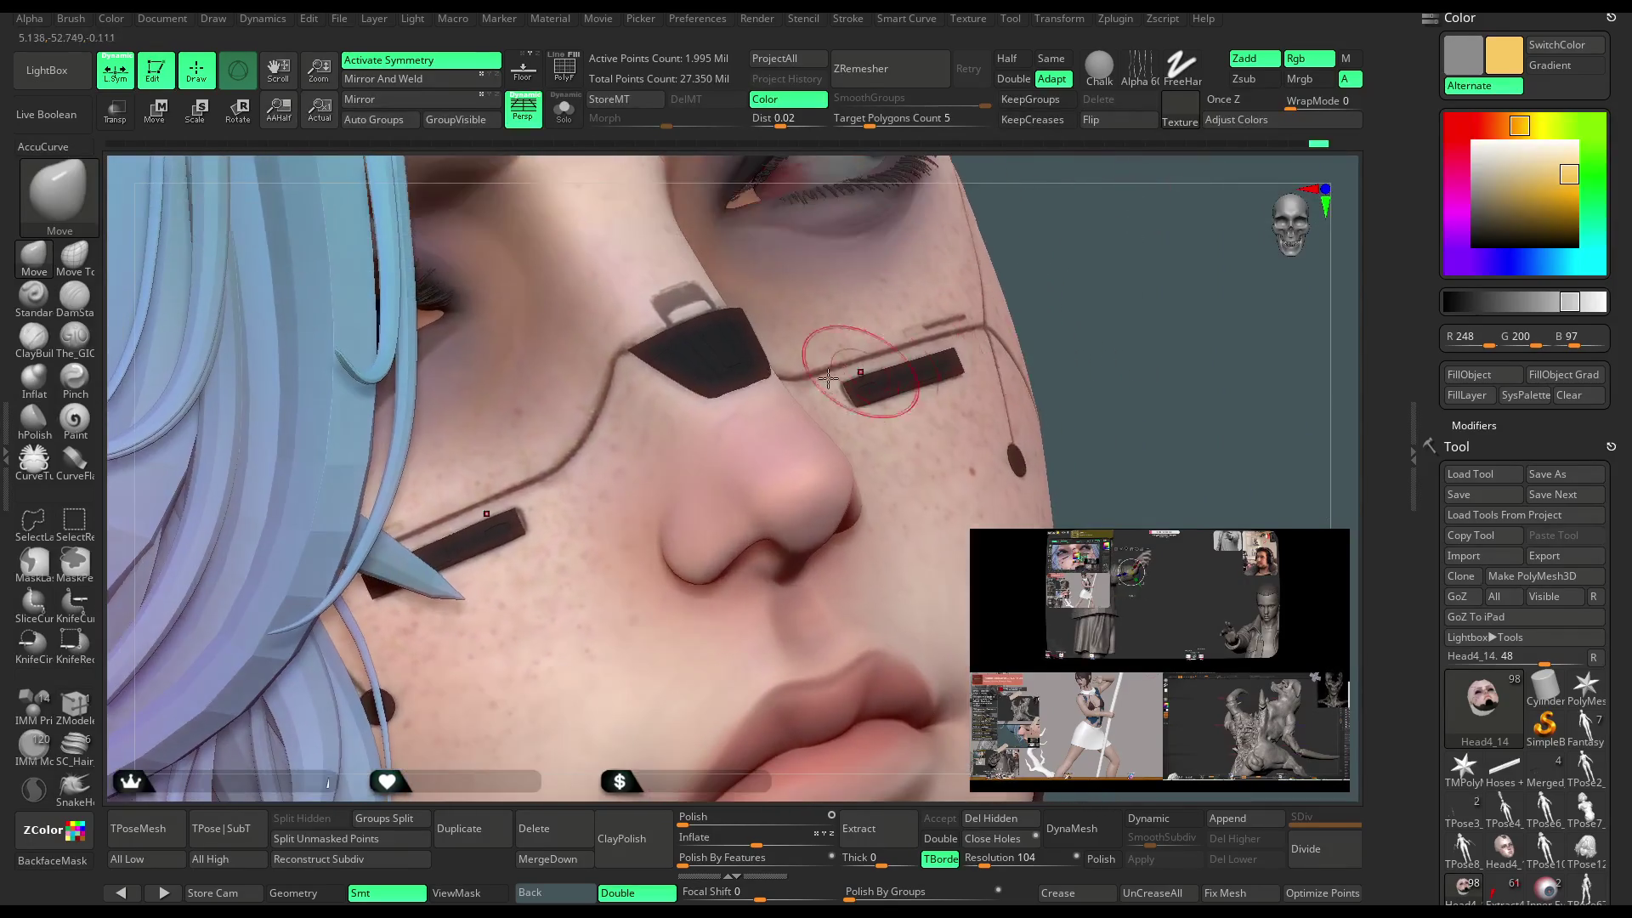
Select the Head subtool from the glasses, isolate it with Solo, then show all parts again.
alt+click(728, 360)
key(shift+alt+s)
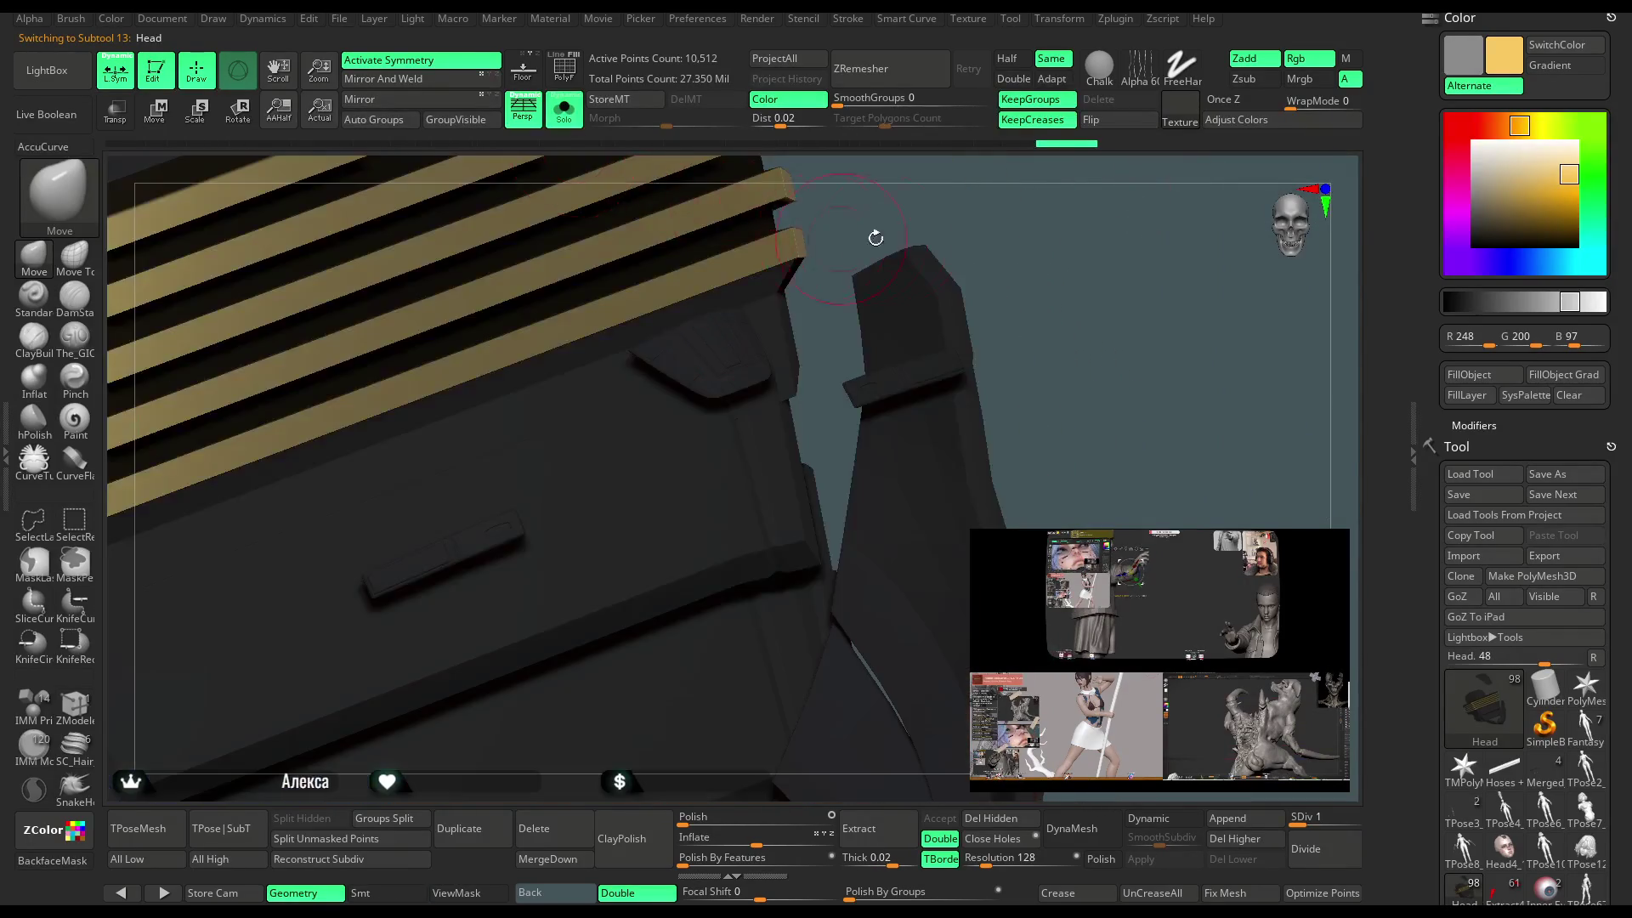
key(ctrl)
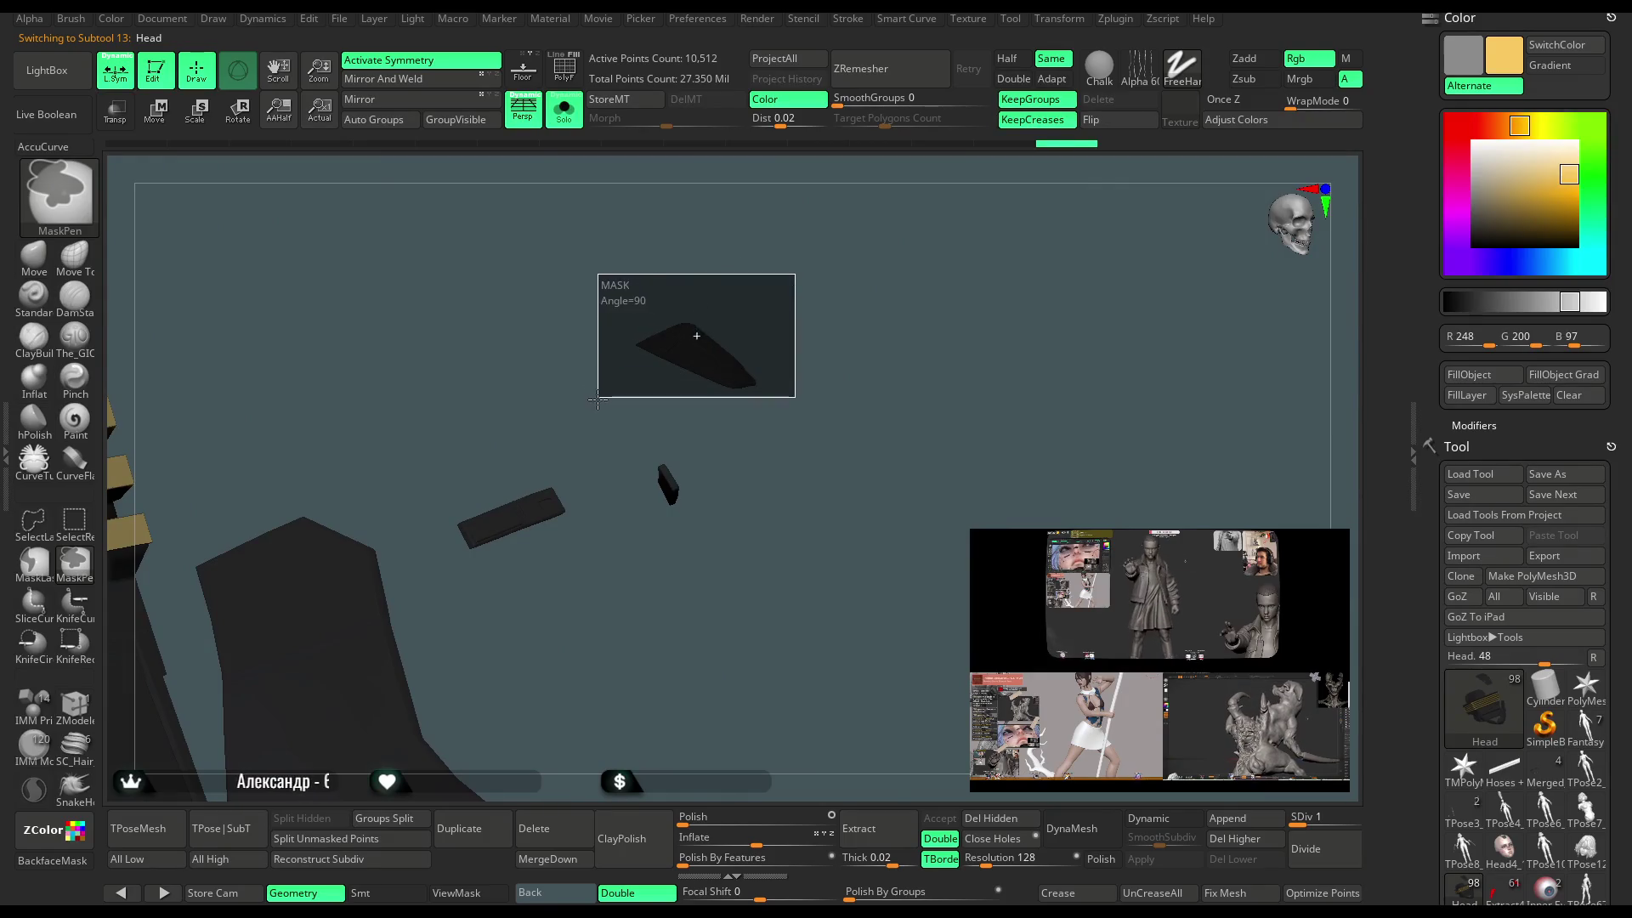
mouse_move(921, 269)
right_down()
mouse_move(808, 171)
mouse_move(738, 221)
right_up()
click(573, 113)
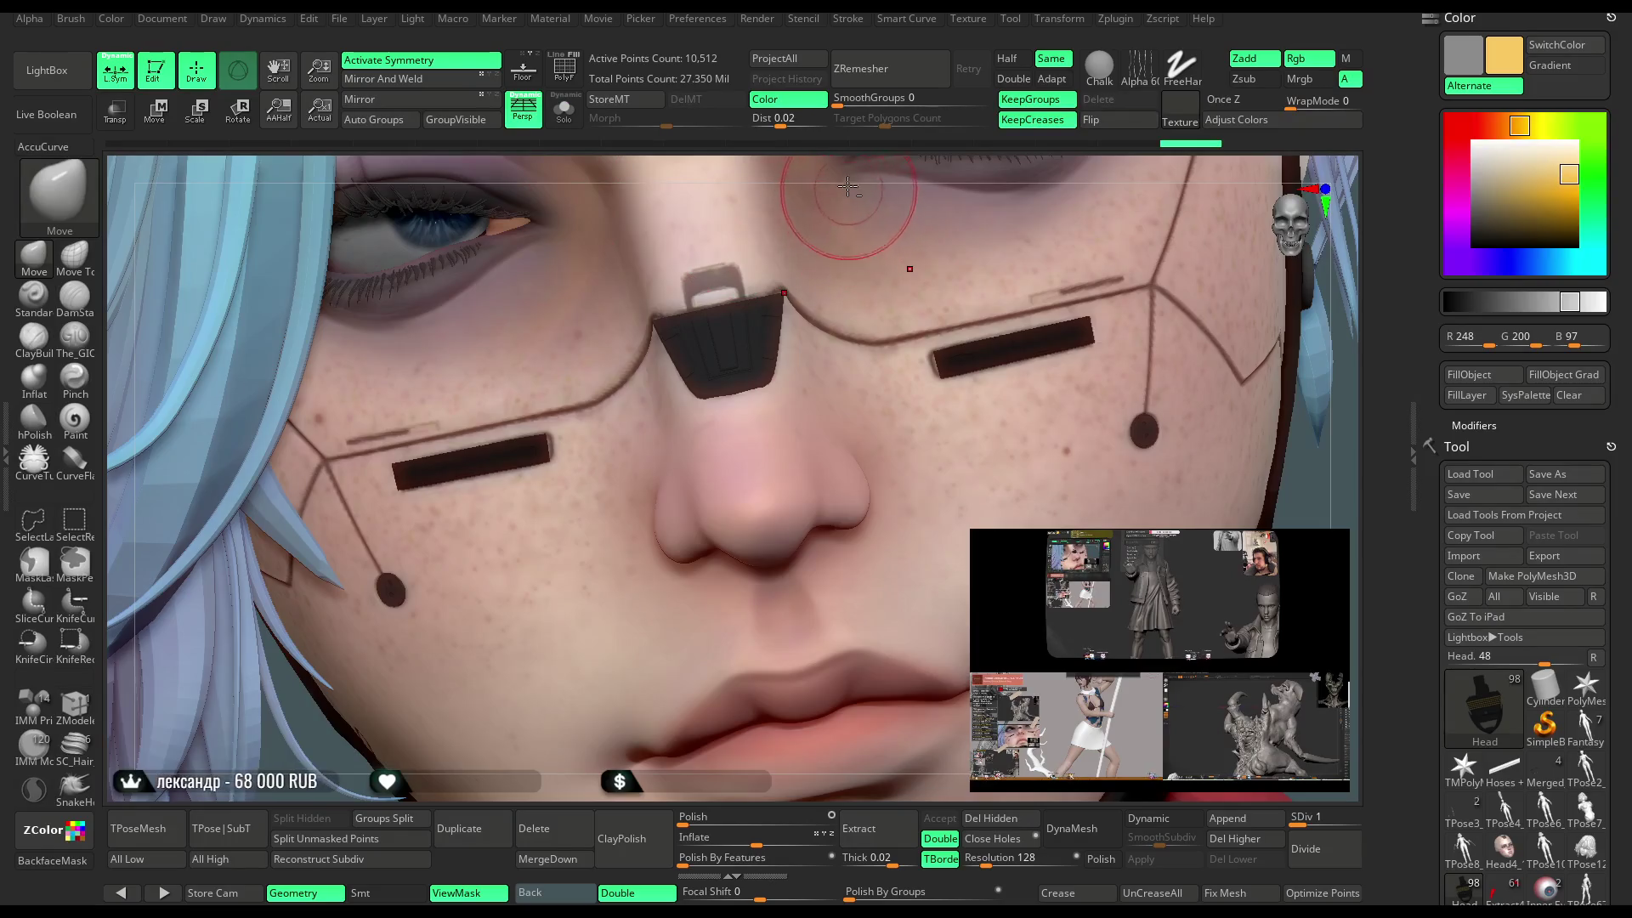
right_drag(848, 186, 642, 280)
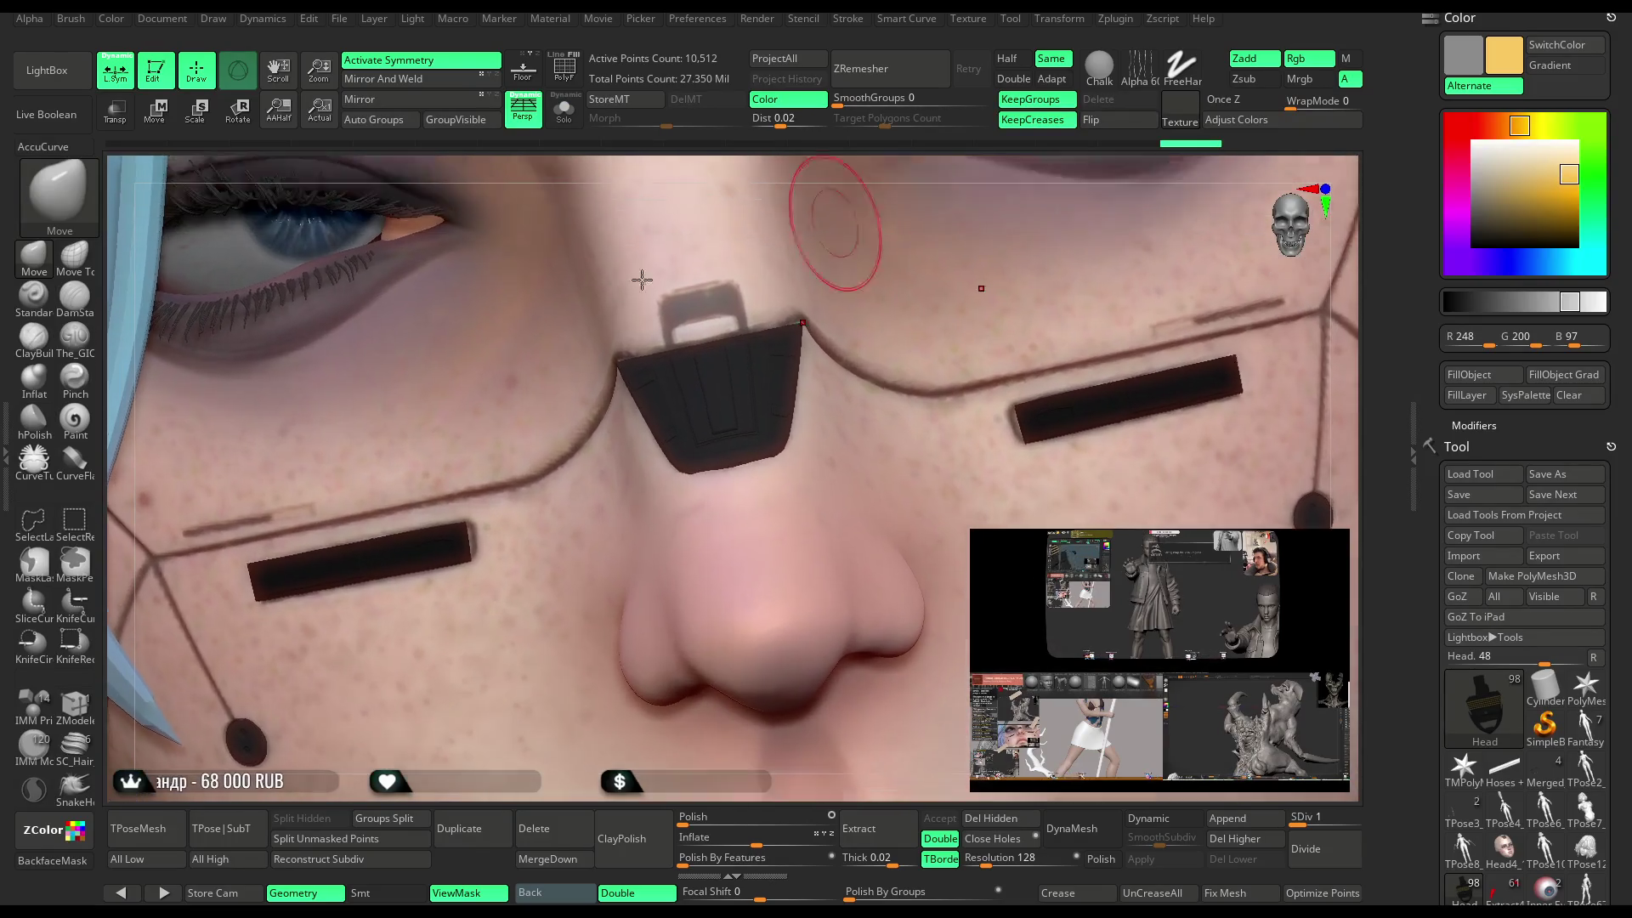
Try Transpose Move on the glasses bridge with symmetry off, then return to the Move brush.
click(171, 123)
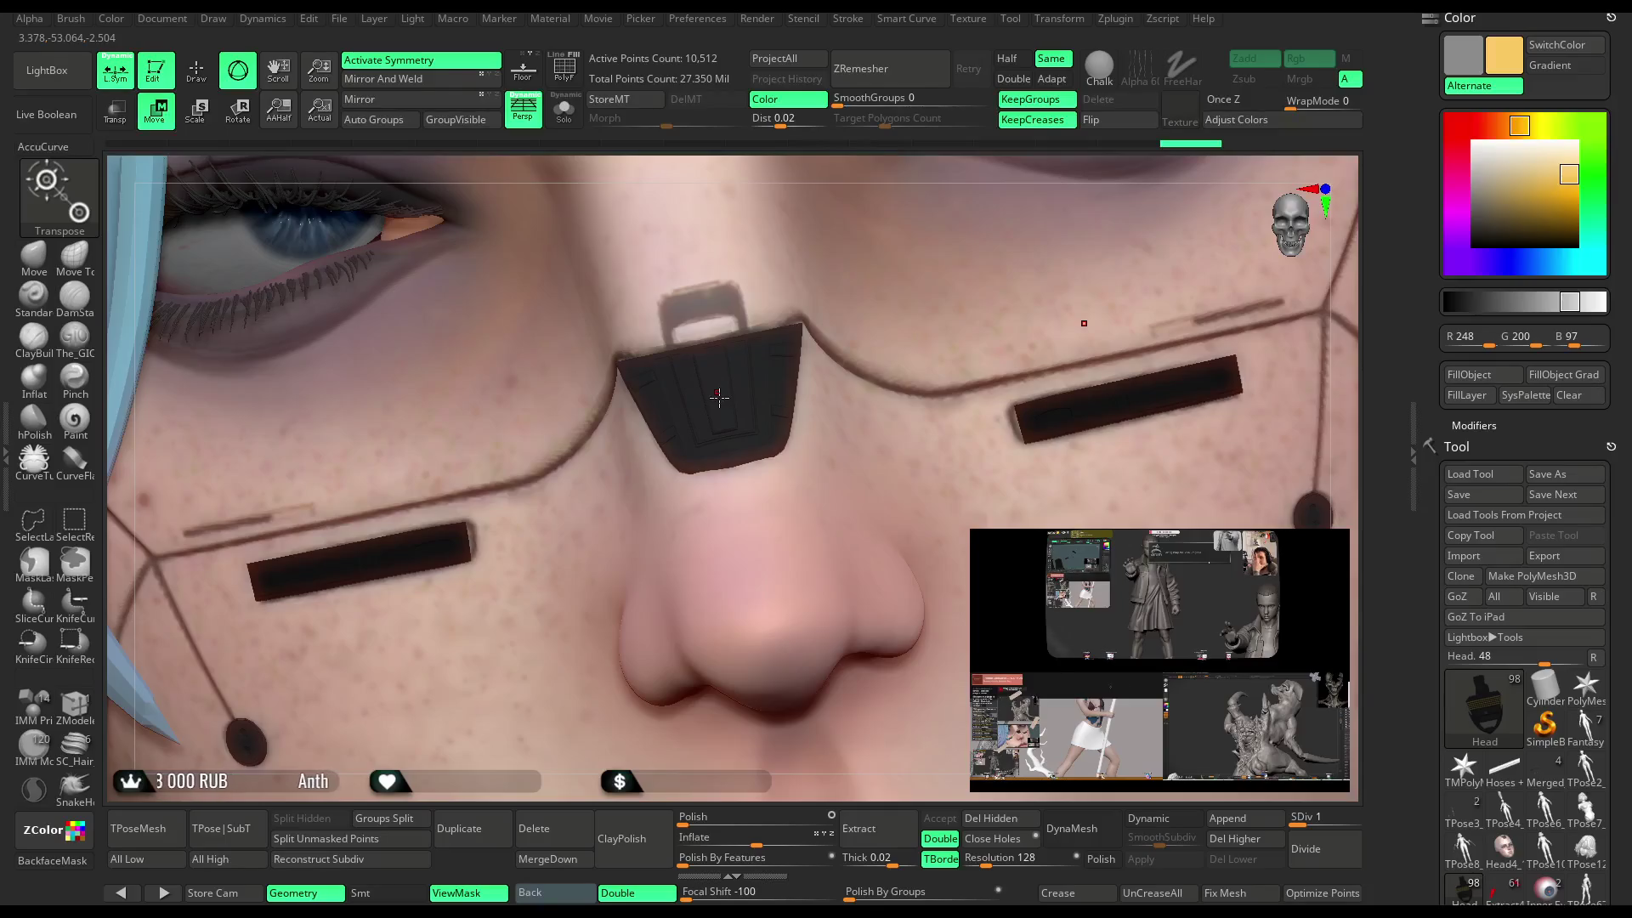
key(x)
click(718, 395)
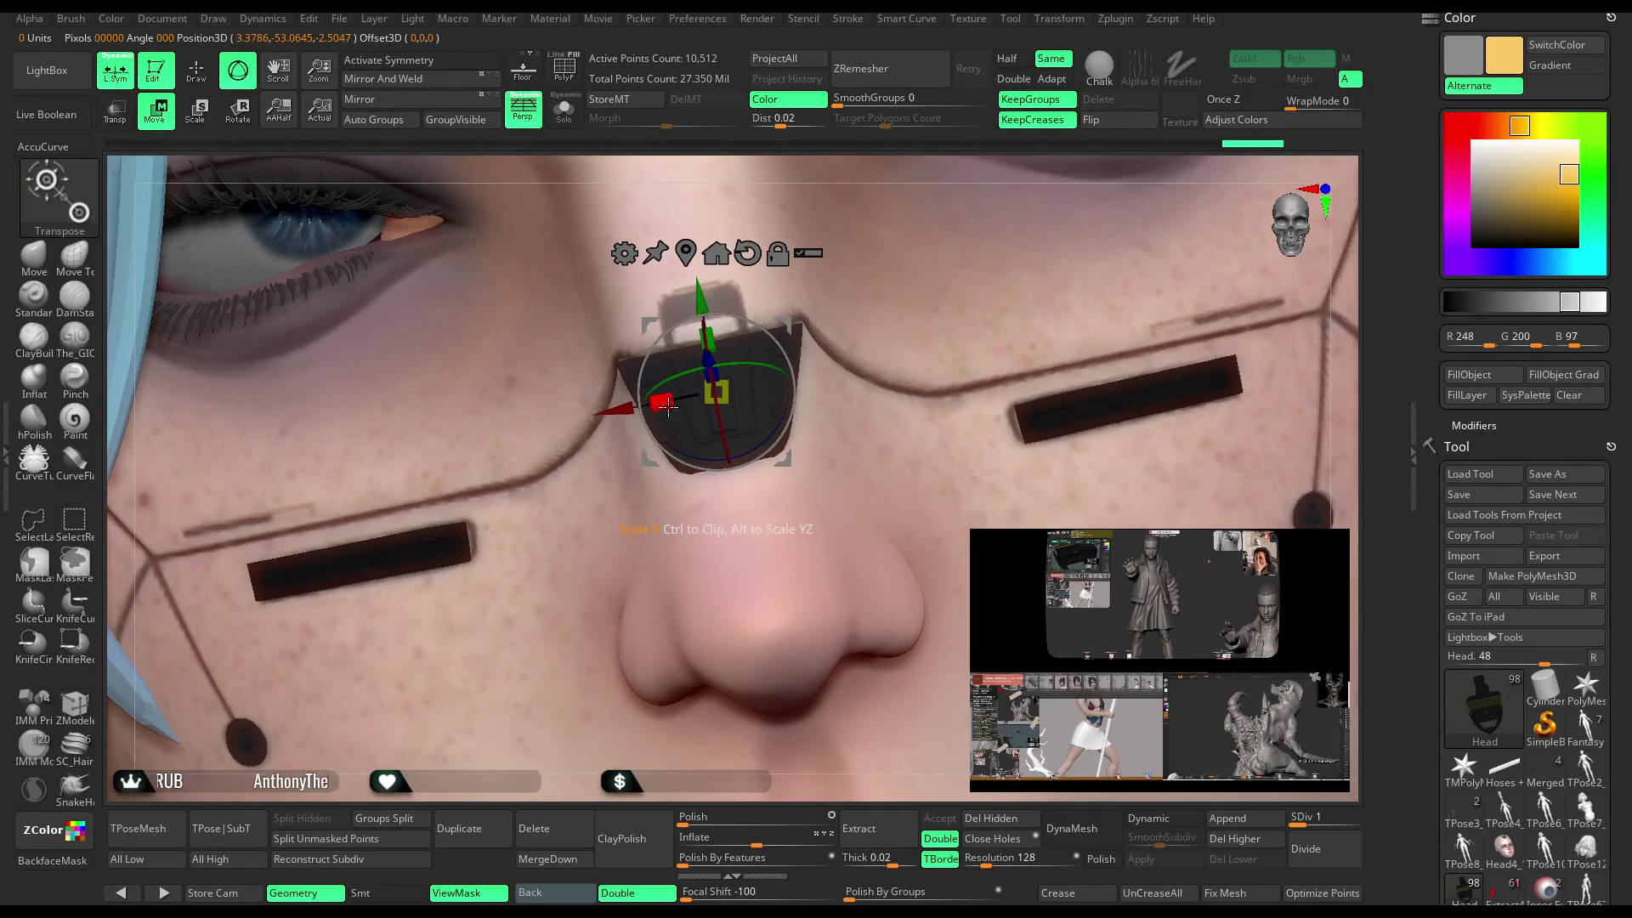
mouse_move(907, 169)
mouse_down()
mouse_move(948, 60)
mouse_move(671, 403)
mouse_up()
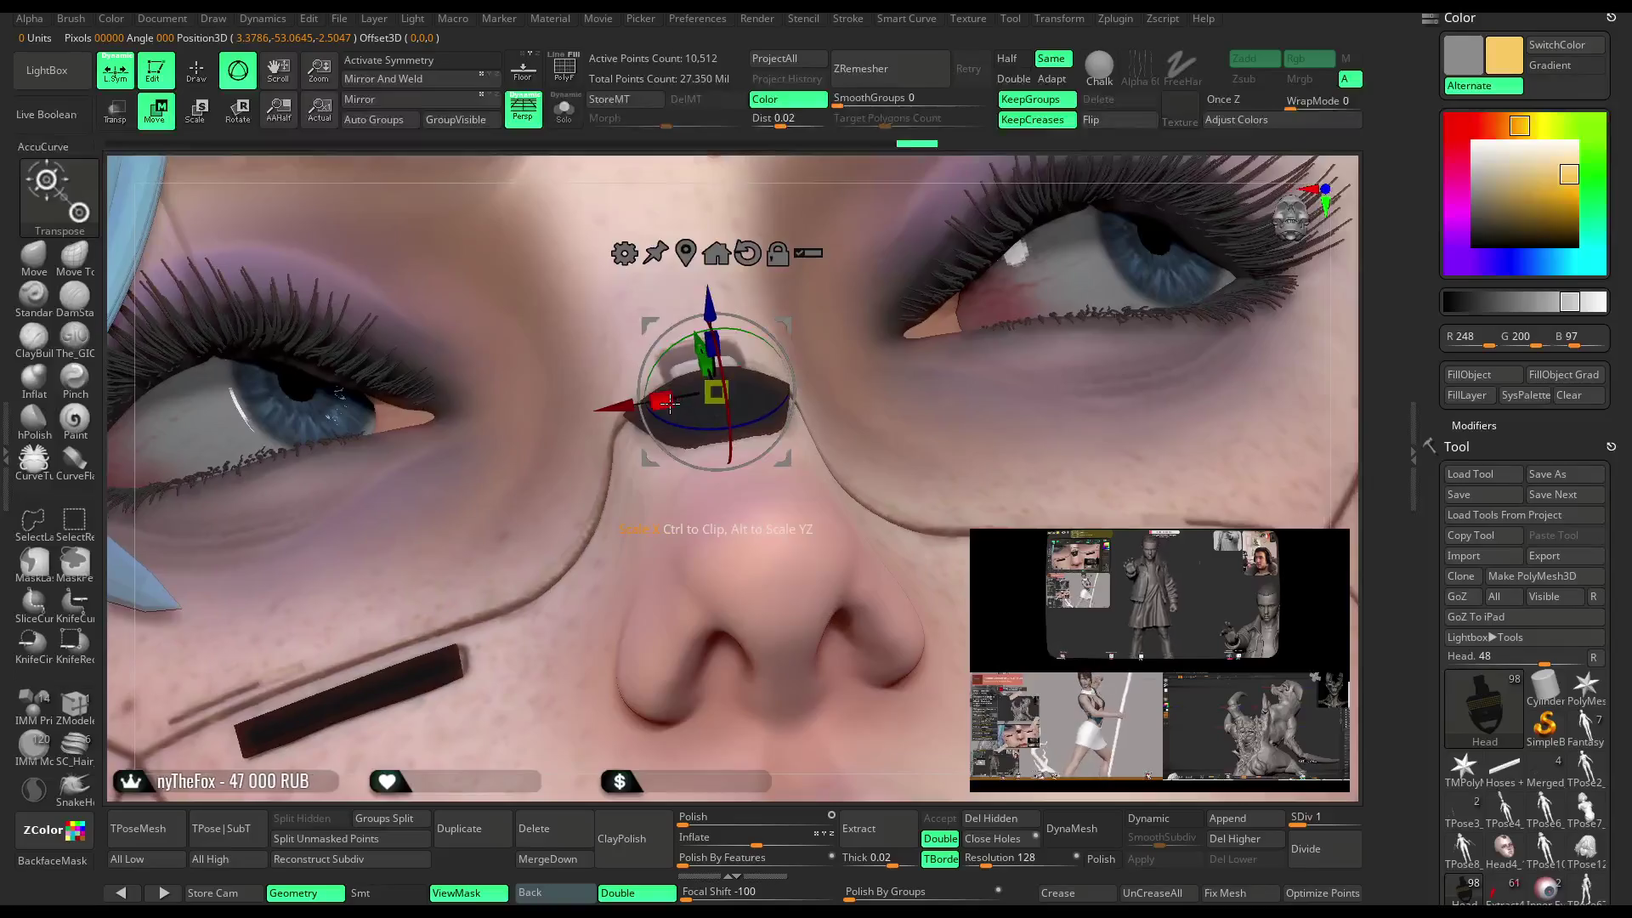
drag(871, 225, 862, 269)
click(34, 255)
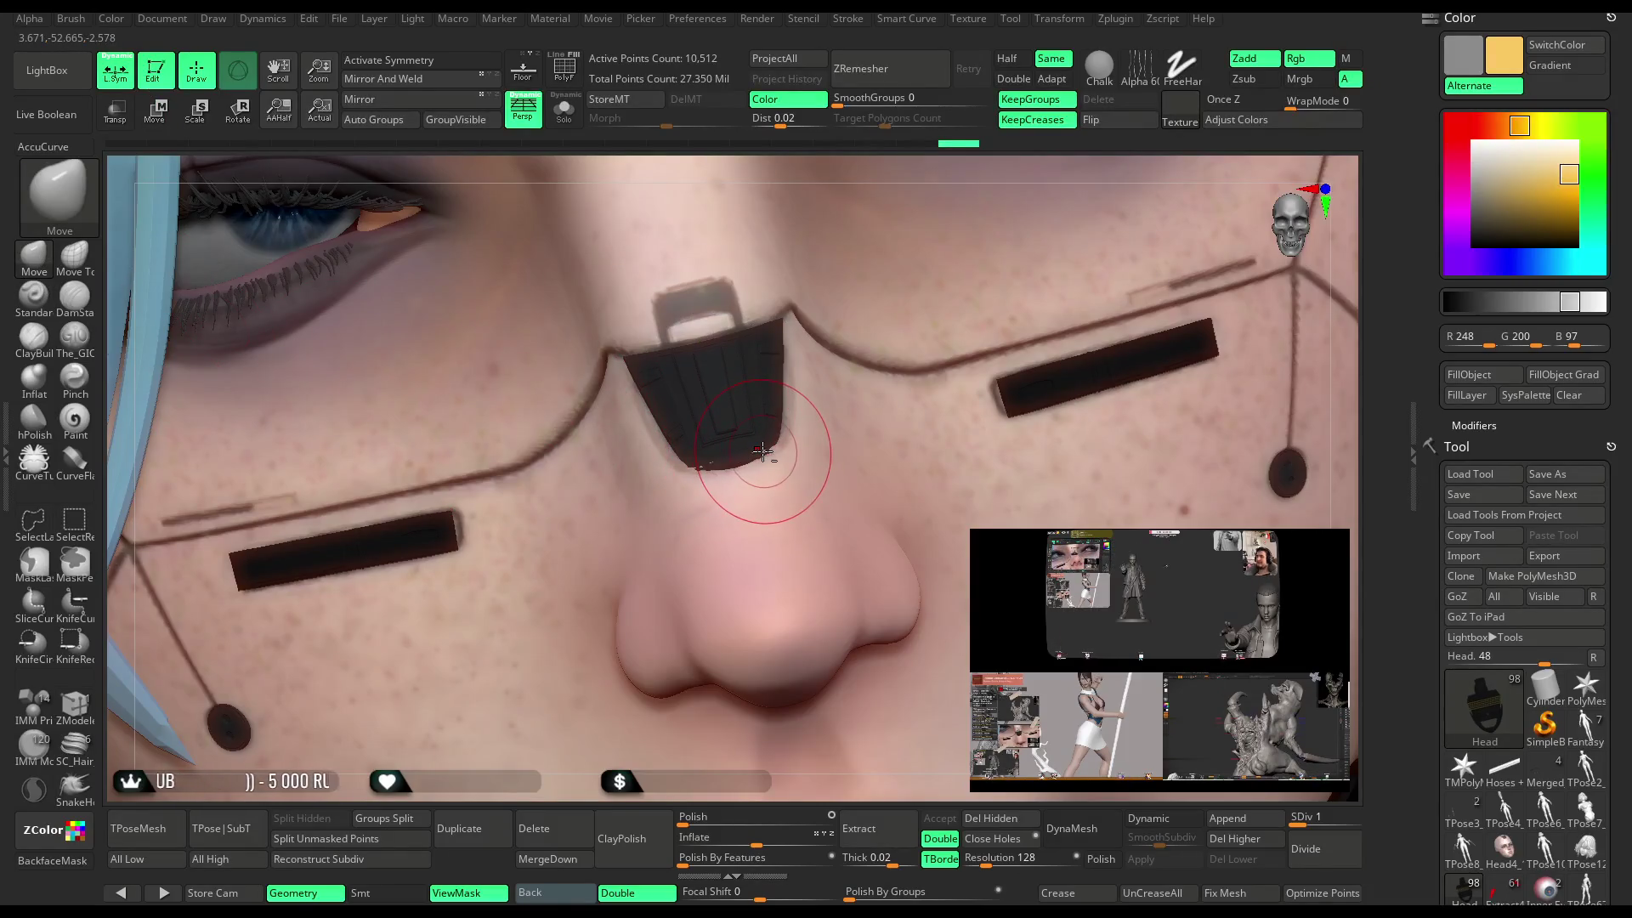
Show PolyFrame on the glasses bridge and try ZModeler's set-symmetry action and Transpose.
key(shift+f)
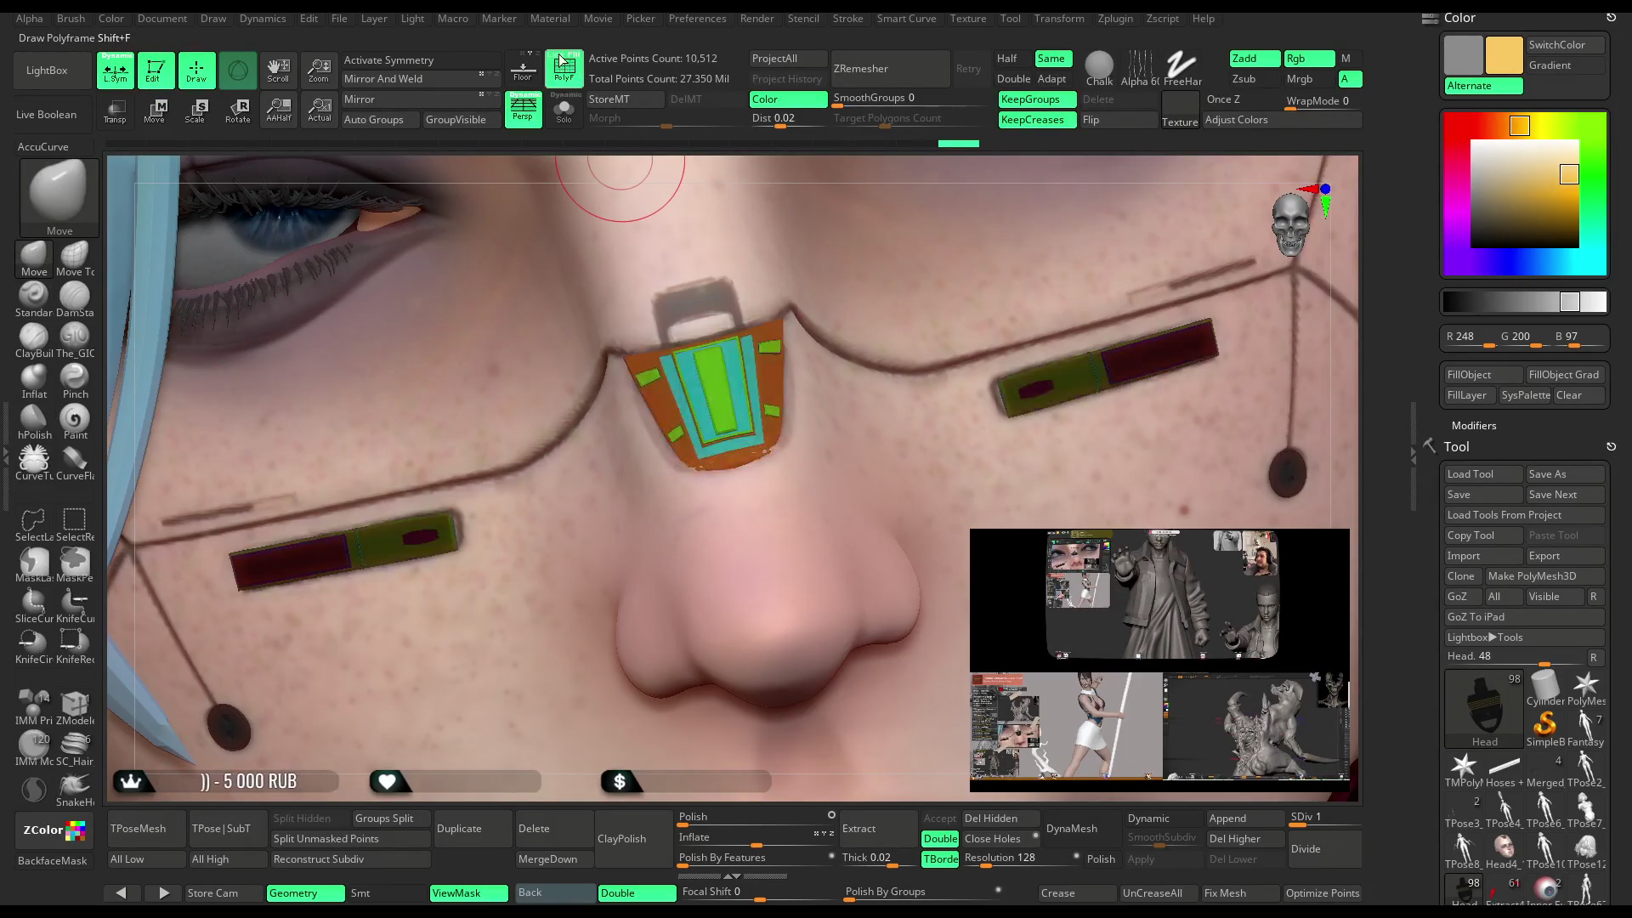
ctrl+right_drag(809, 218, 100, 557)
click(75, 706)
key(space)
click(714, 318)
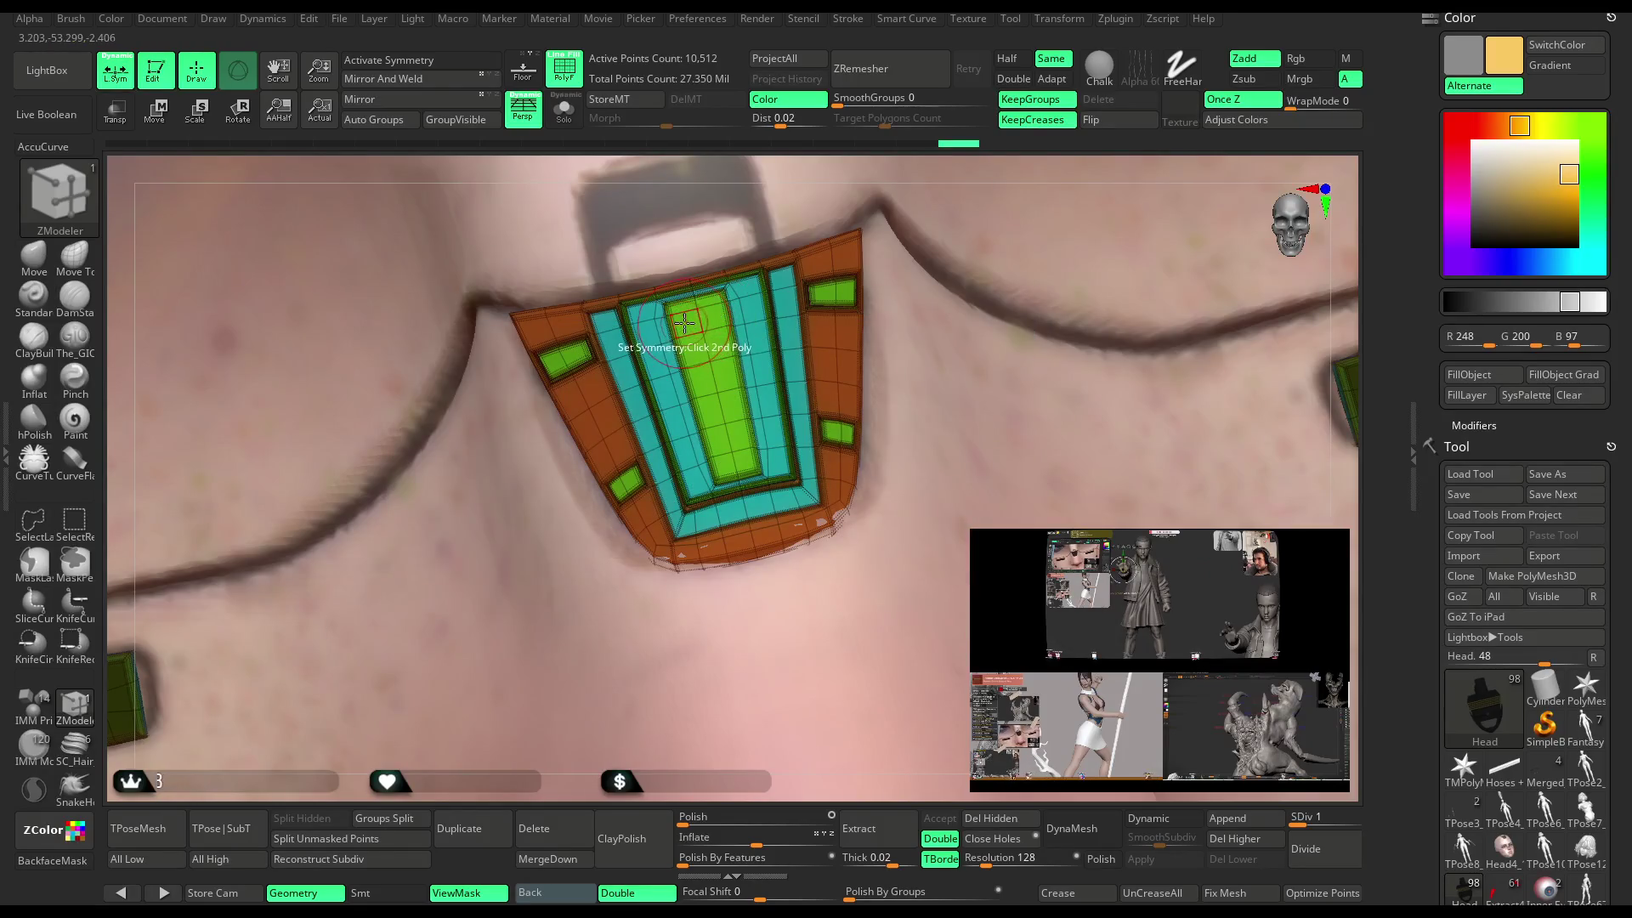
key(w)
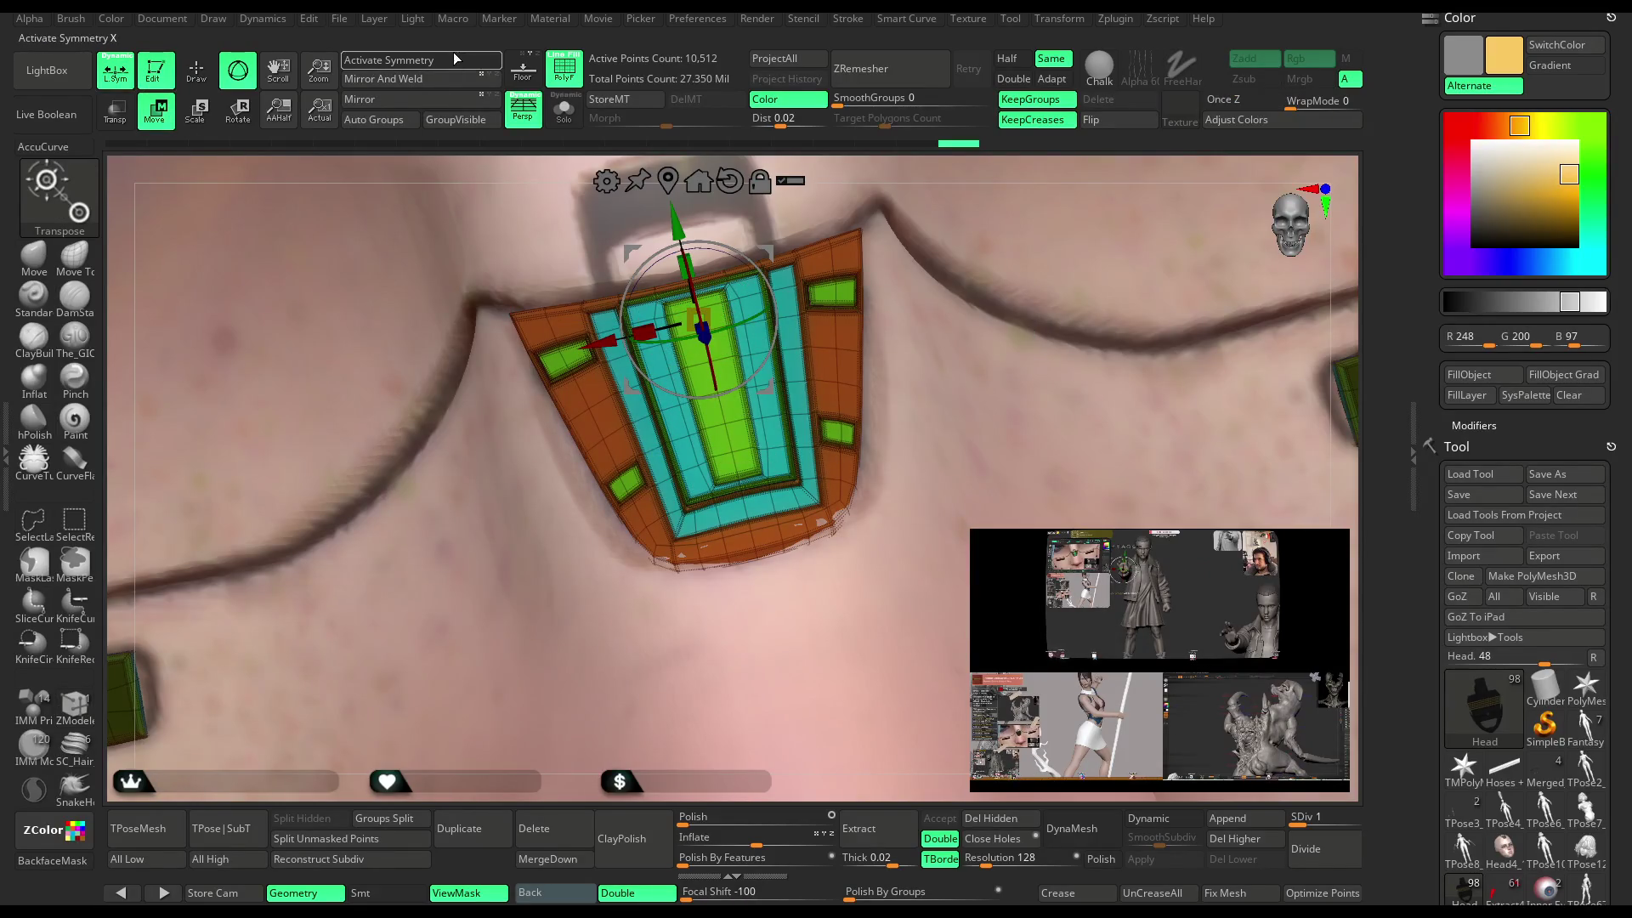
key(q)
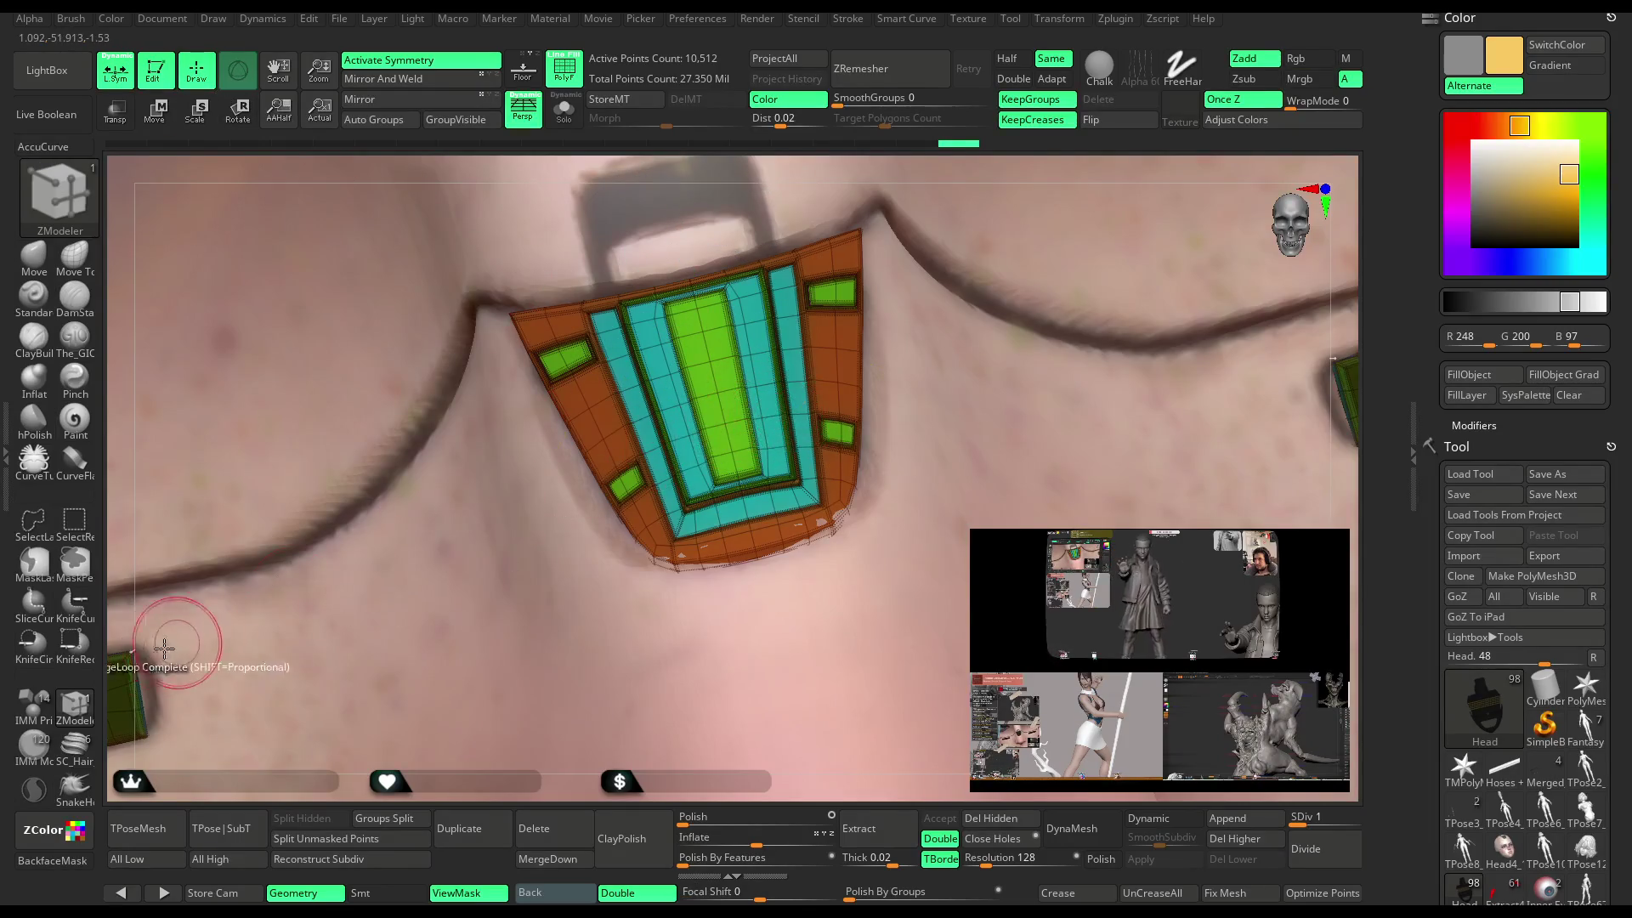
Set the Move brush Draw Size to 176.8 and orbit around the bridge plate.
click(34, 255)
key(space)
drag(795, 465, 813, 465)
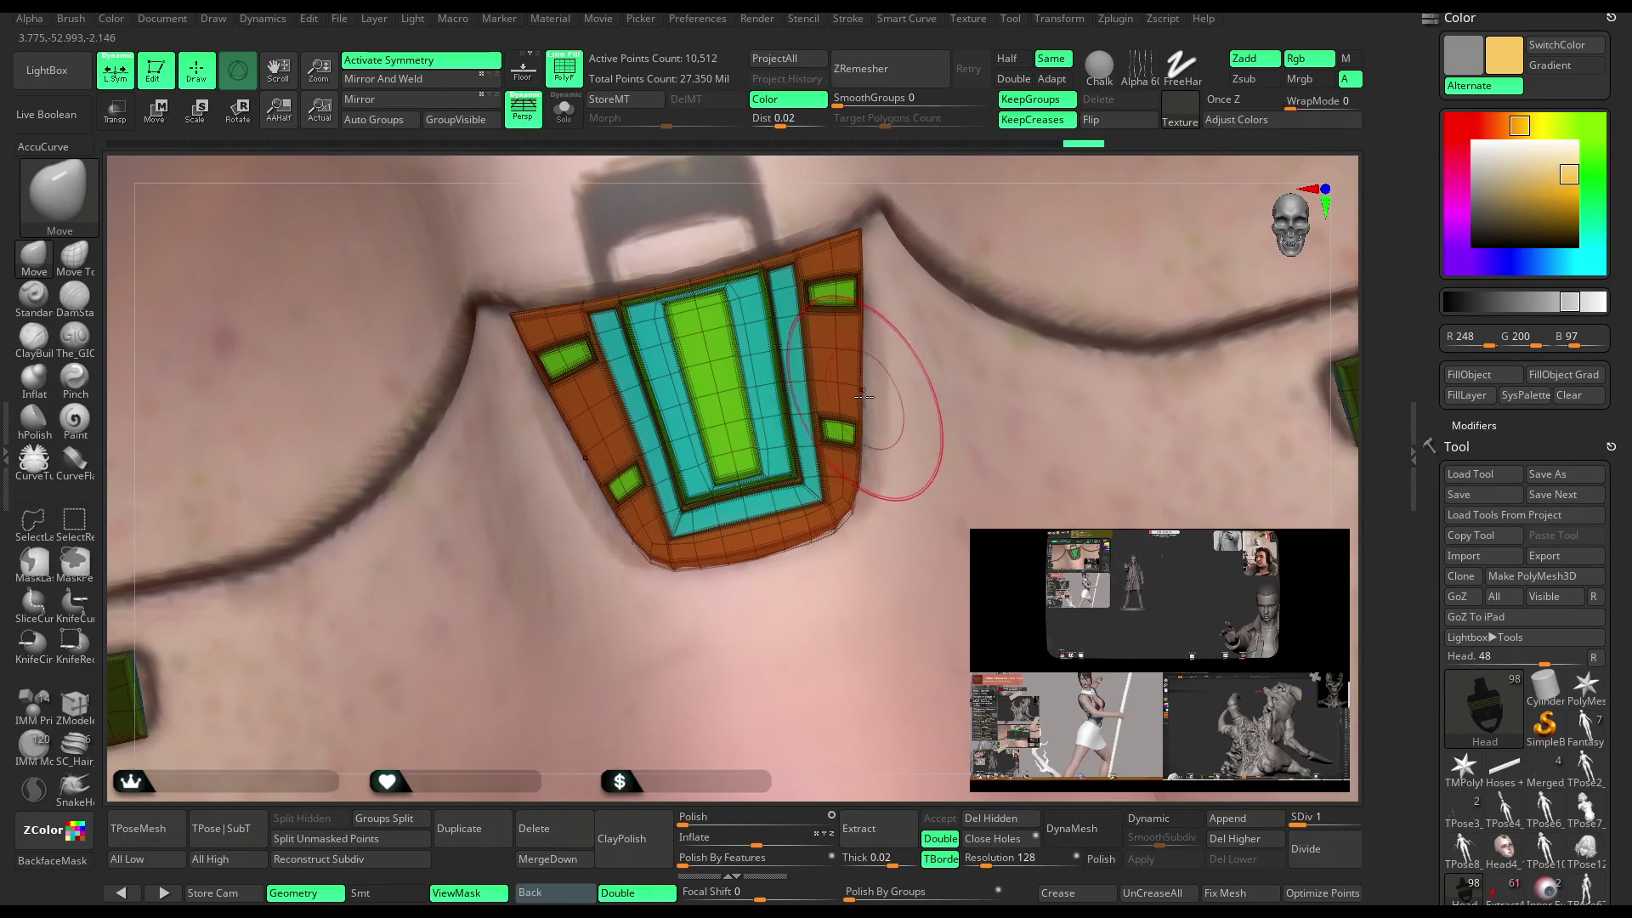
drag(948, 156, 893, 174)
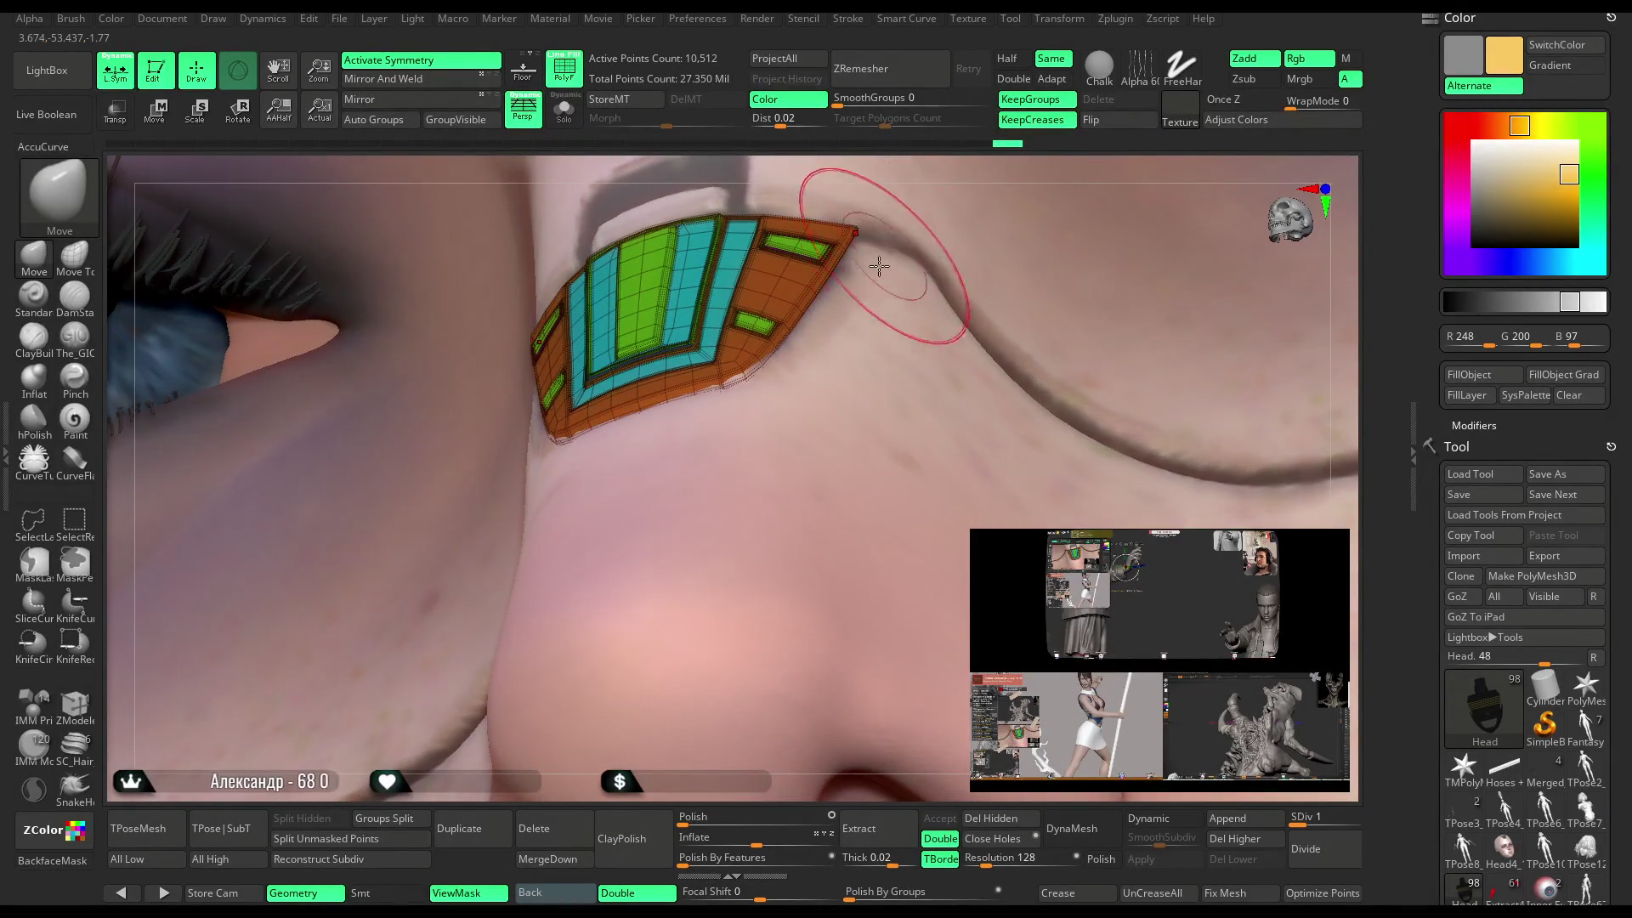
drag(896, 167, 773, 319)
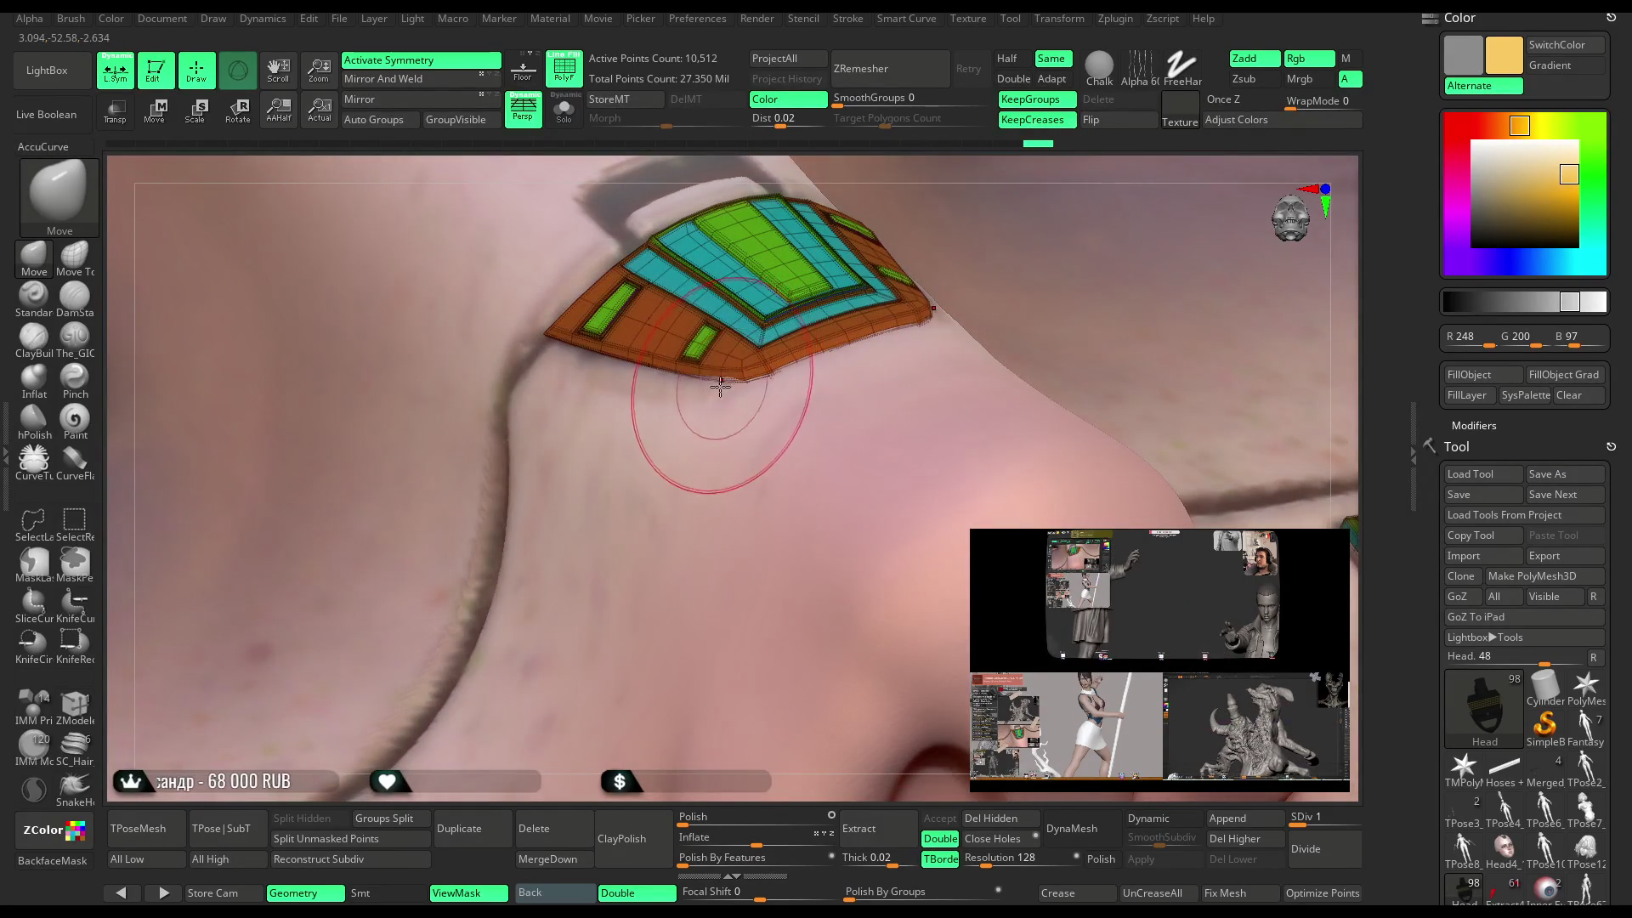
drag(954, 176, 759, 392)
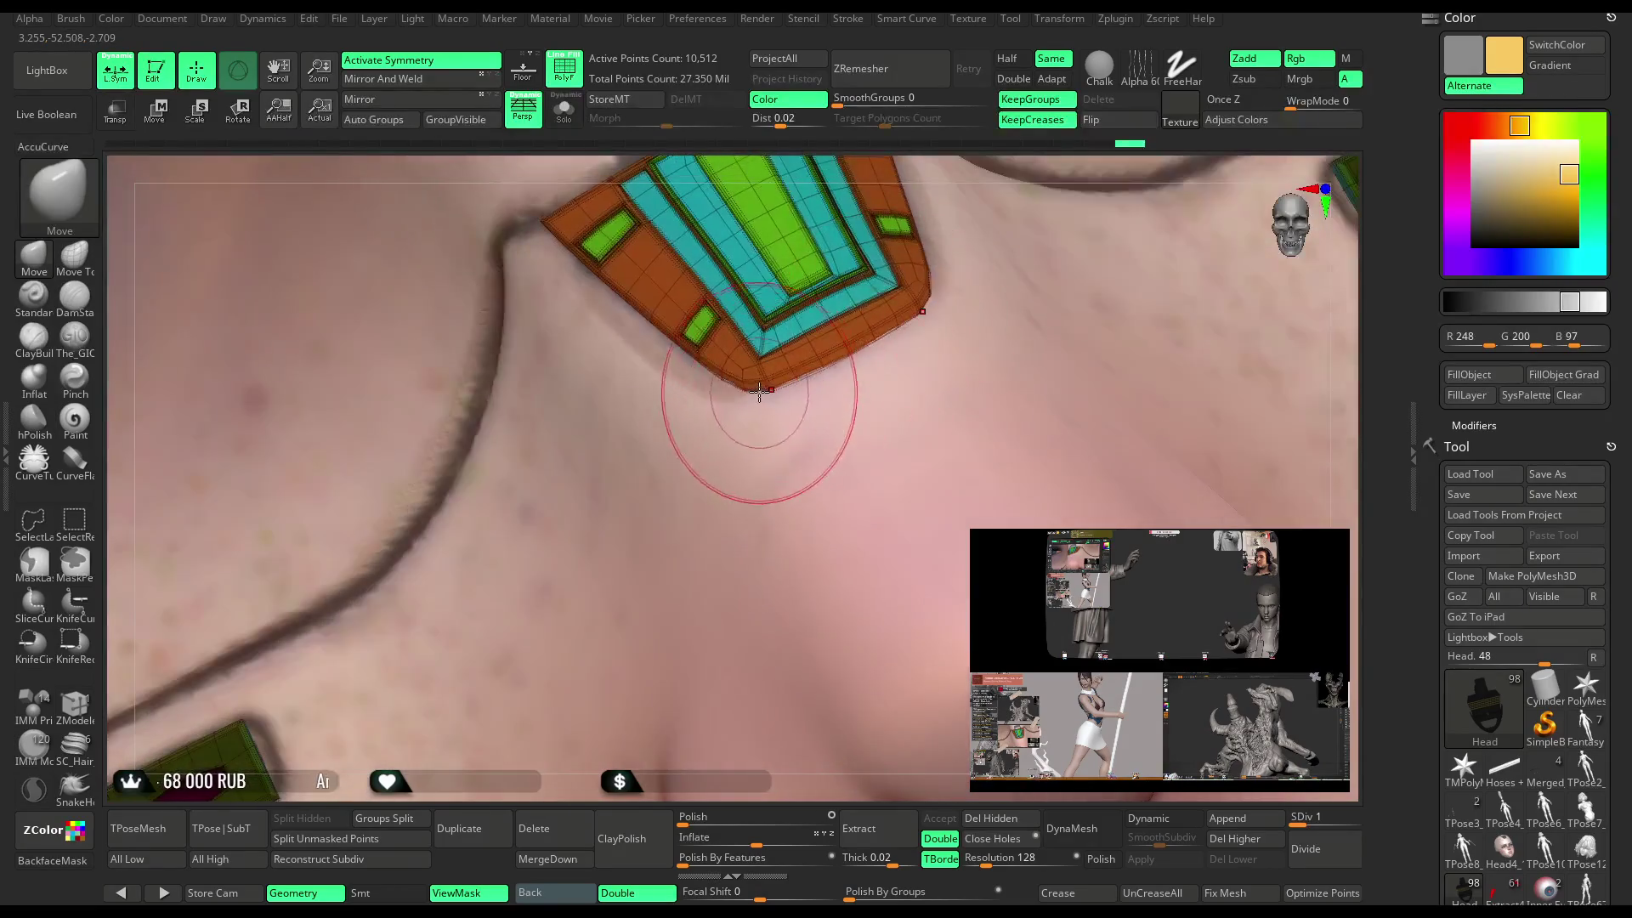
mouse_move(689, 752)
mouse_down()
mouse_move(850, 510)
mouse_move(1158, 284)
mouse_move(1085, 173)
mouse_up()
Frame the model, turn PolyFrame off, and turn the character from front to three-quarter view.
key(f)
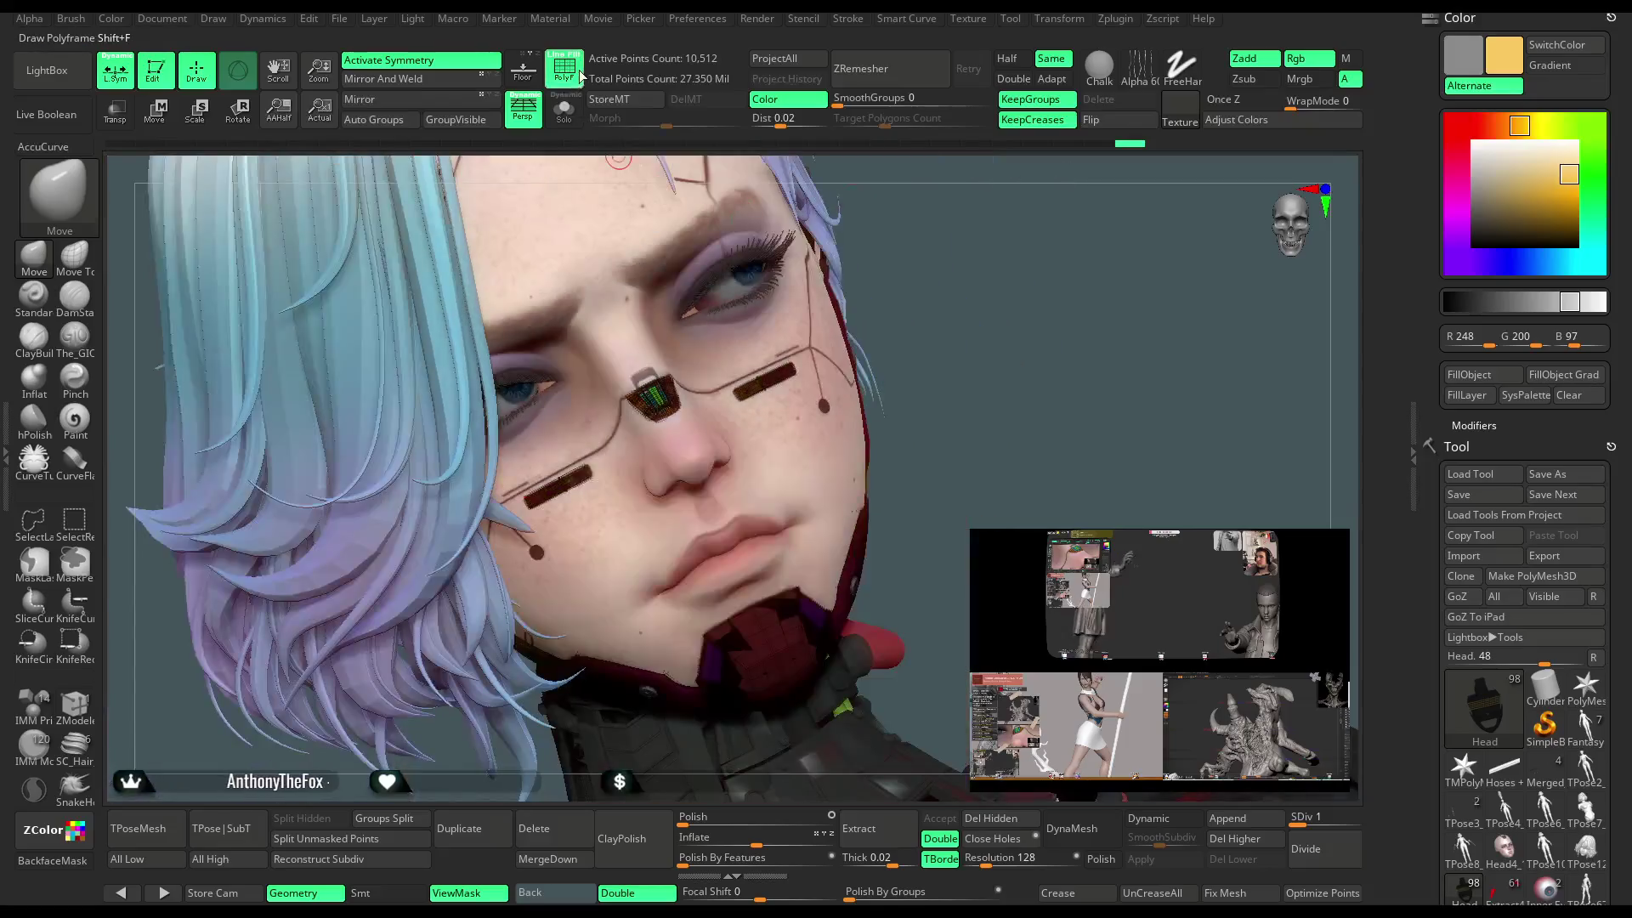
key(shift+f)
mouse_move(922, 303)
mouse_down()
mouse_move(957, 276)
mouse_move(910, 348)
mouse_move(918, 337)
mouse_up()
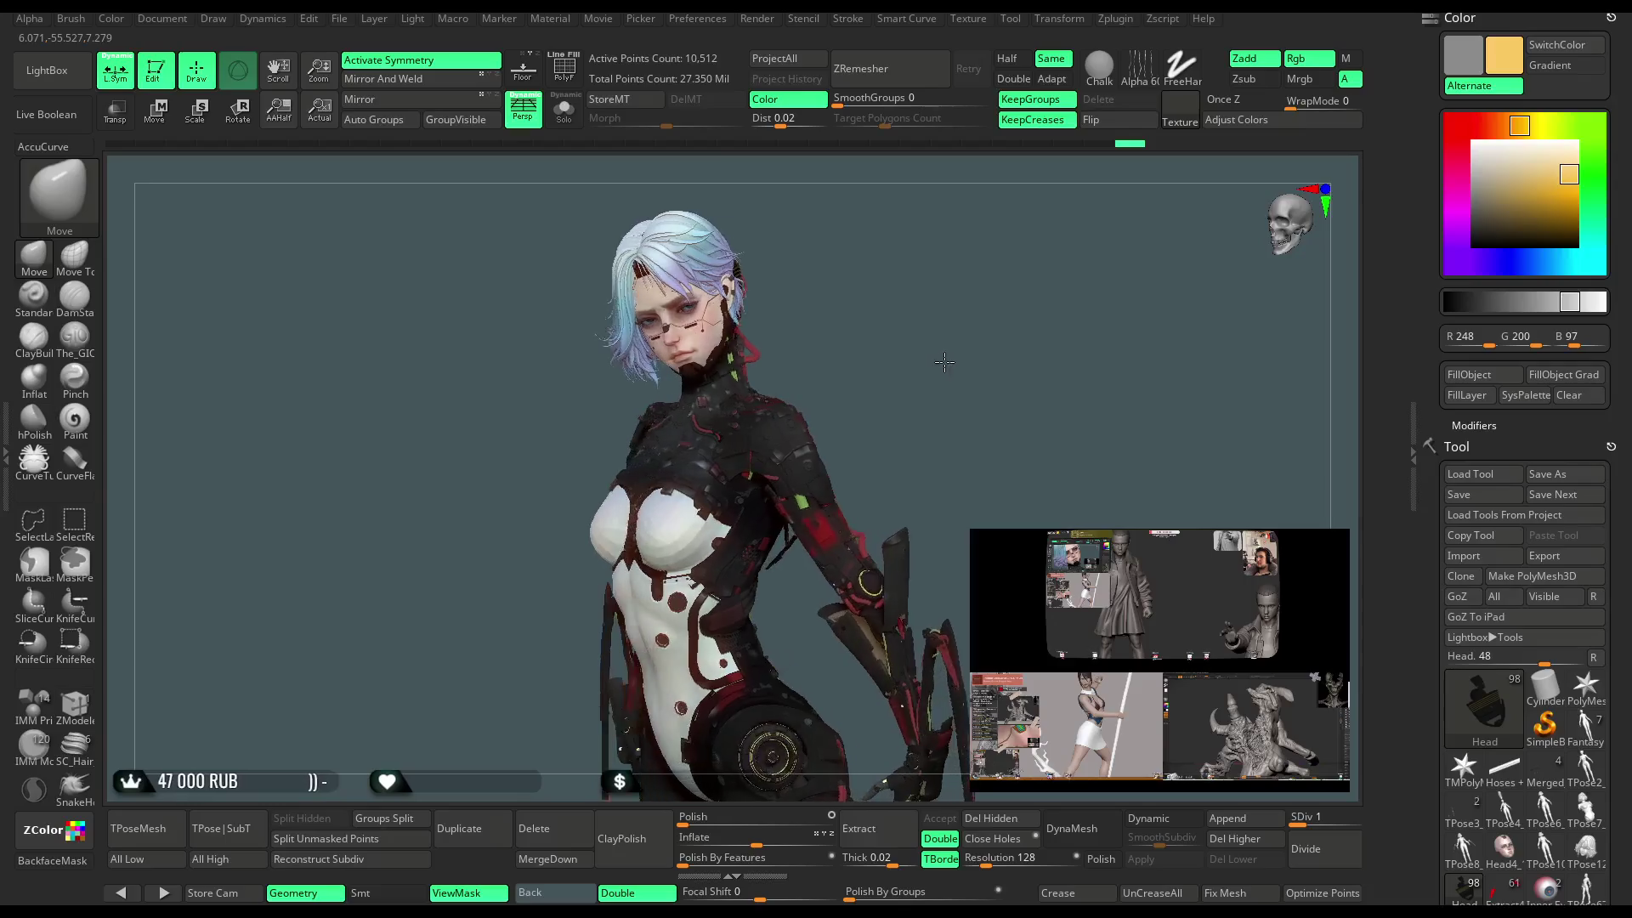
mouse_move(945, 362)
mouse_down()
mouse_move(969, 359)
mouse_move(939, 377)
mouse_move(964, 380)
mouse_up()
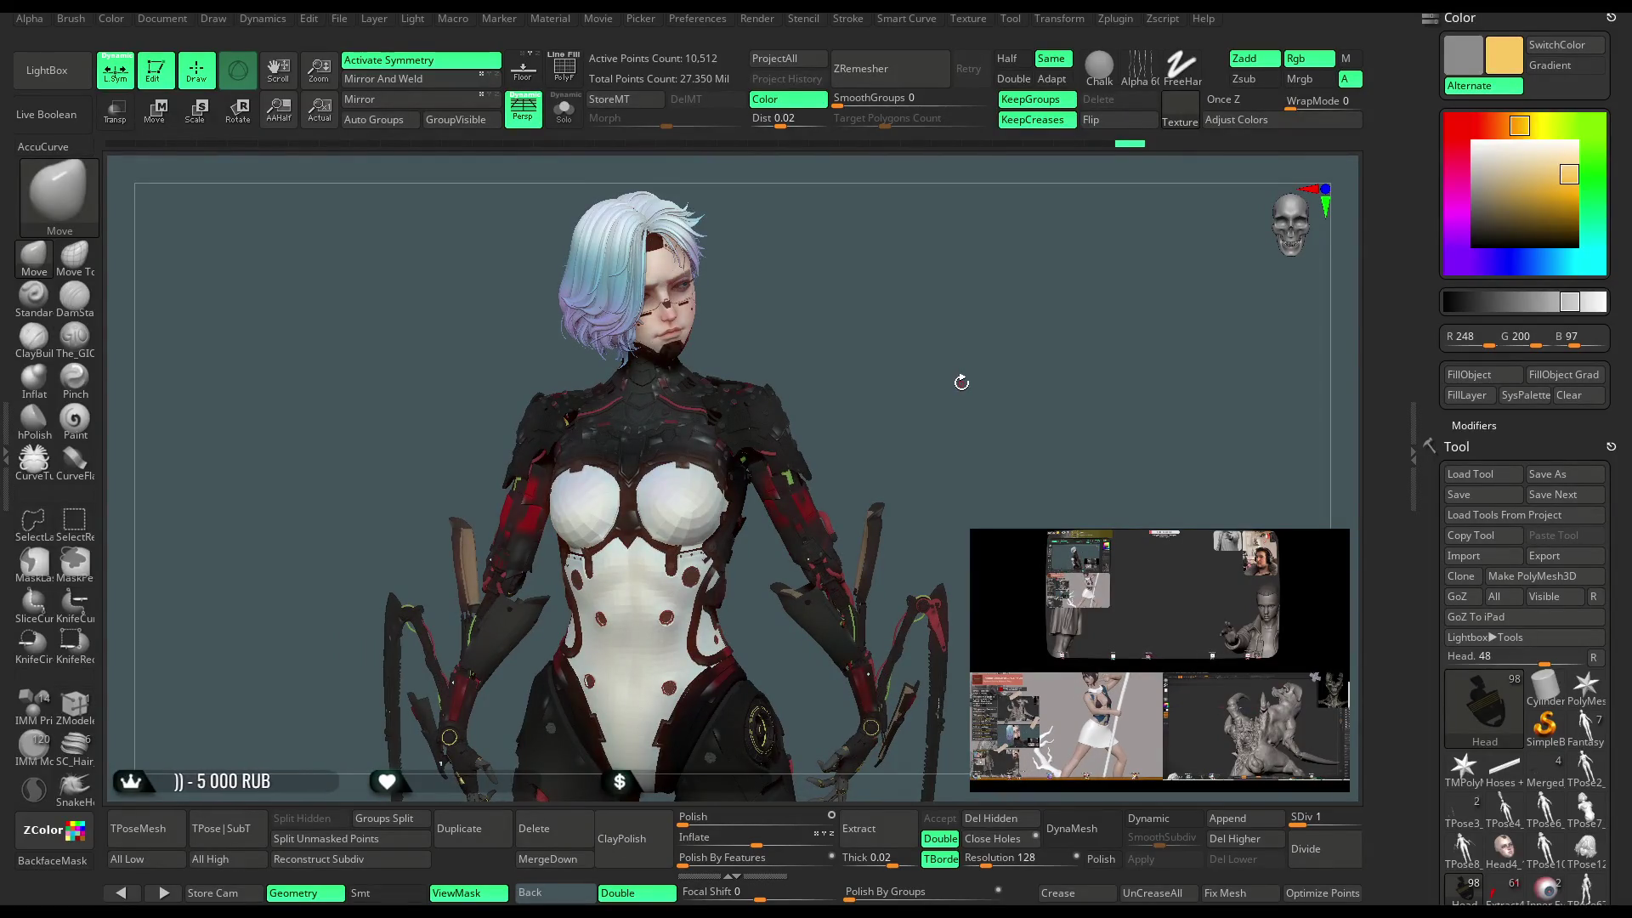
mouse_move(962, 379)
mouse_down()
mouse_move(925, 377)
mouse_move(969, 340)
mouse_move(964, 311)
mouse_move(948, 374)
mouse_move(958, 349)
mouse_move(939, 352)
mouse_move(949, 332)
mouse_move(946, 377)
mouse_move(911, 374)
mouse_move(948, 365)
mouse_move(922, 358)
mouse_move(938, 376)
mouse_up()
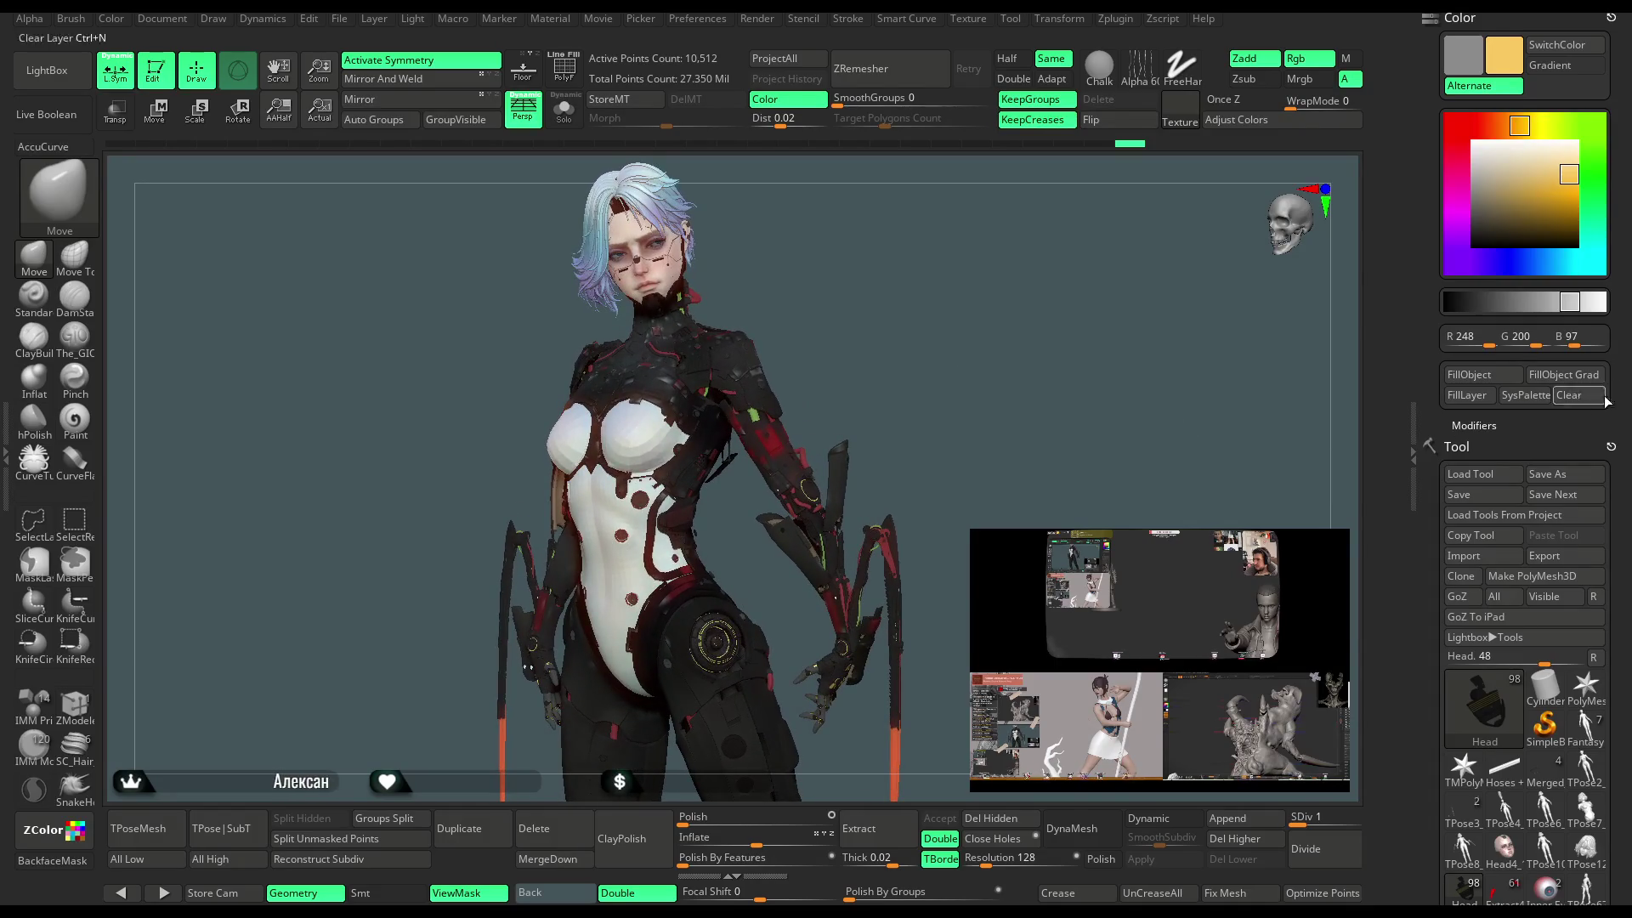
Browse the HEAD folder's subtools (Head4_14, body base mesh, Eye Posed), then collapse the folder.
scroll(1571, 604, down, 5)
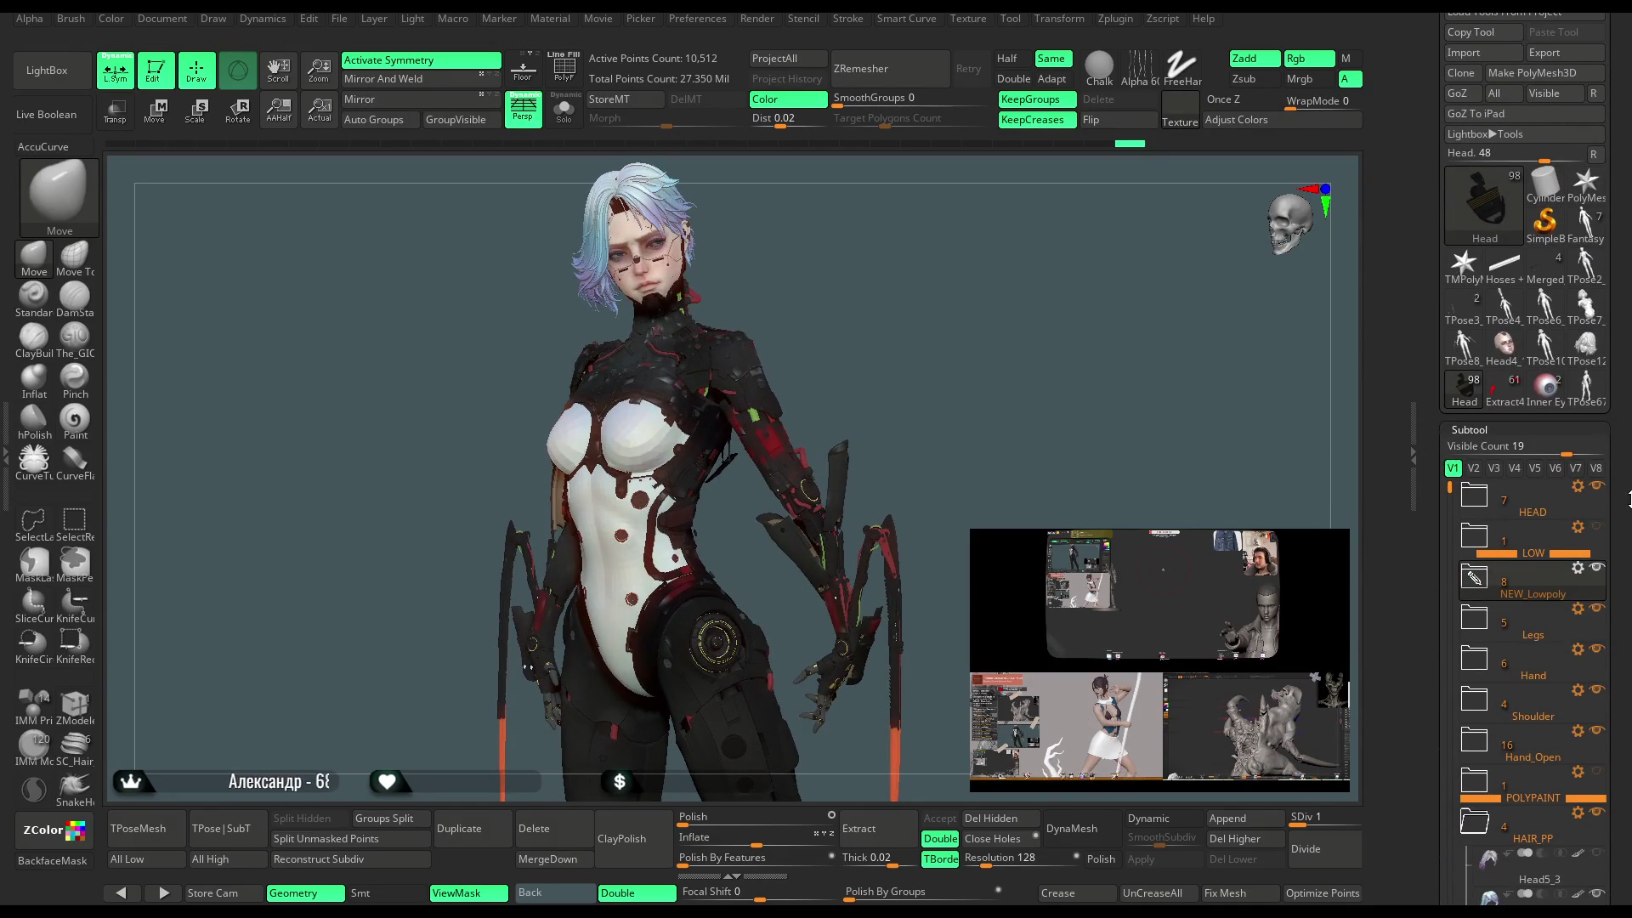
scroll(1597, 510, down, 1)
shift+click(1581, 816)
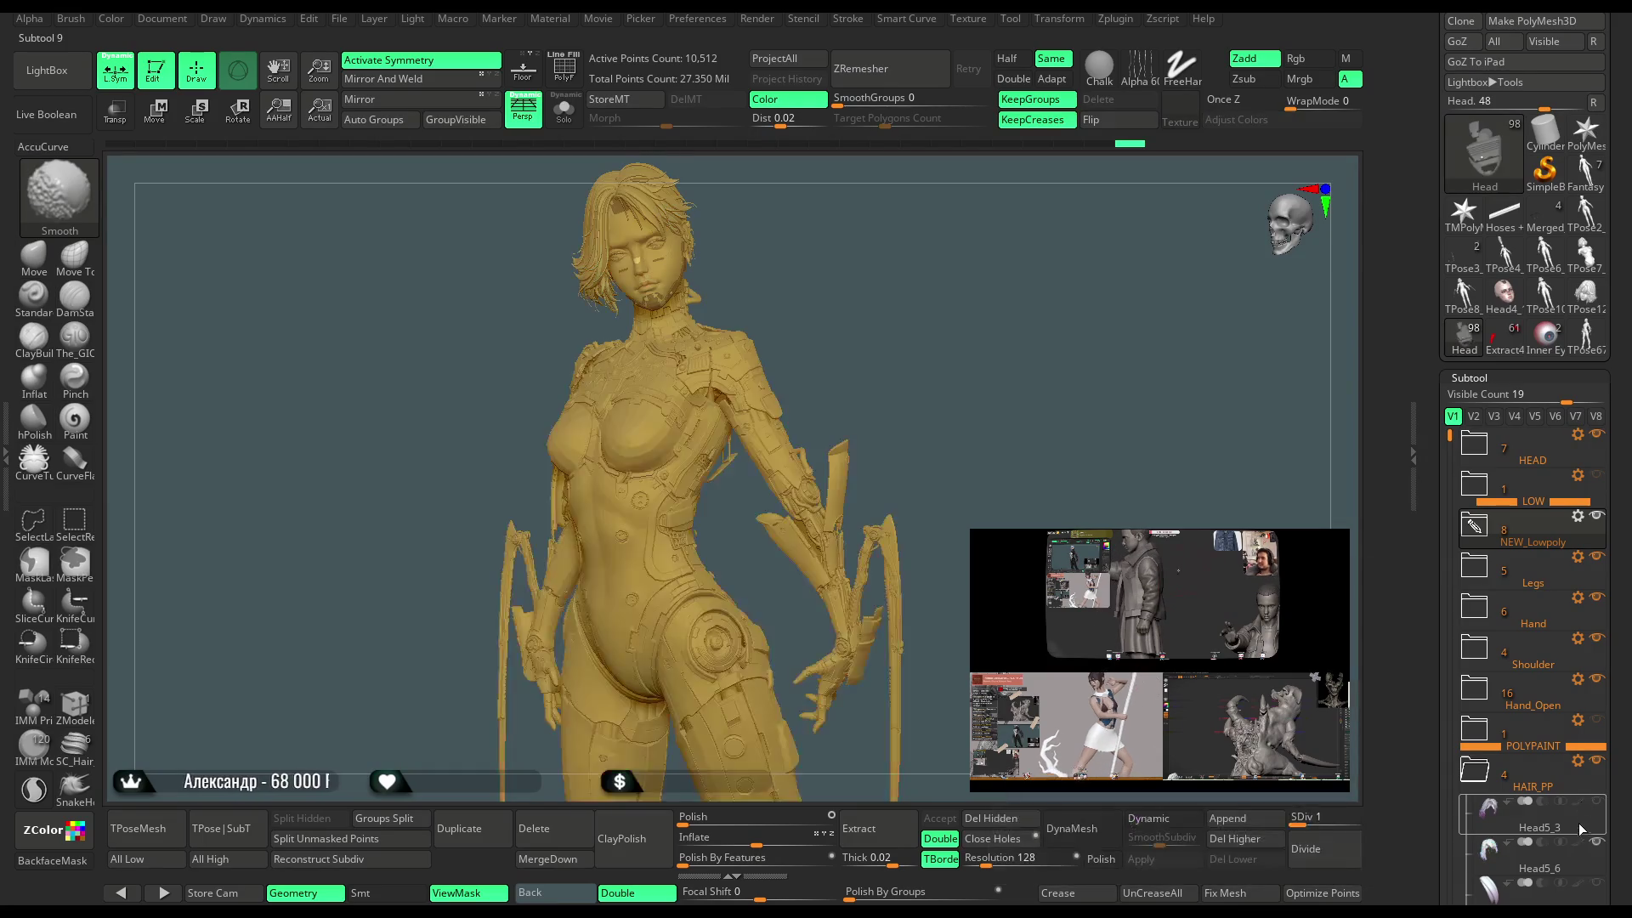
click(1487, 460)
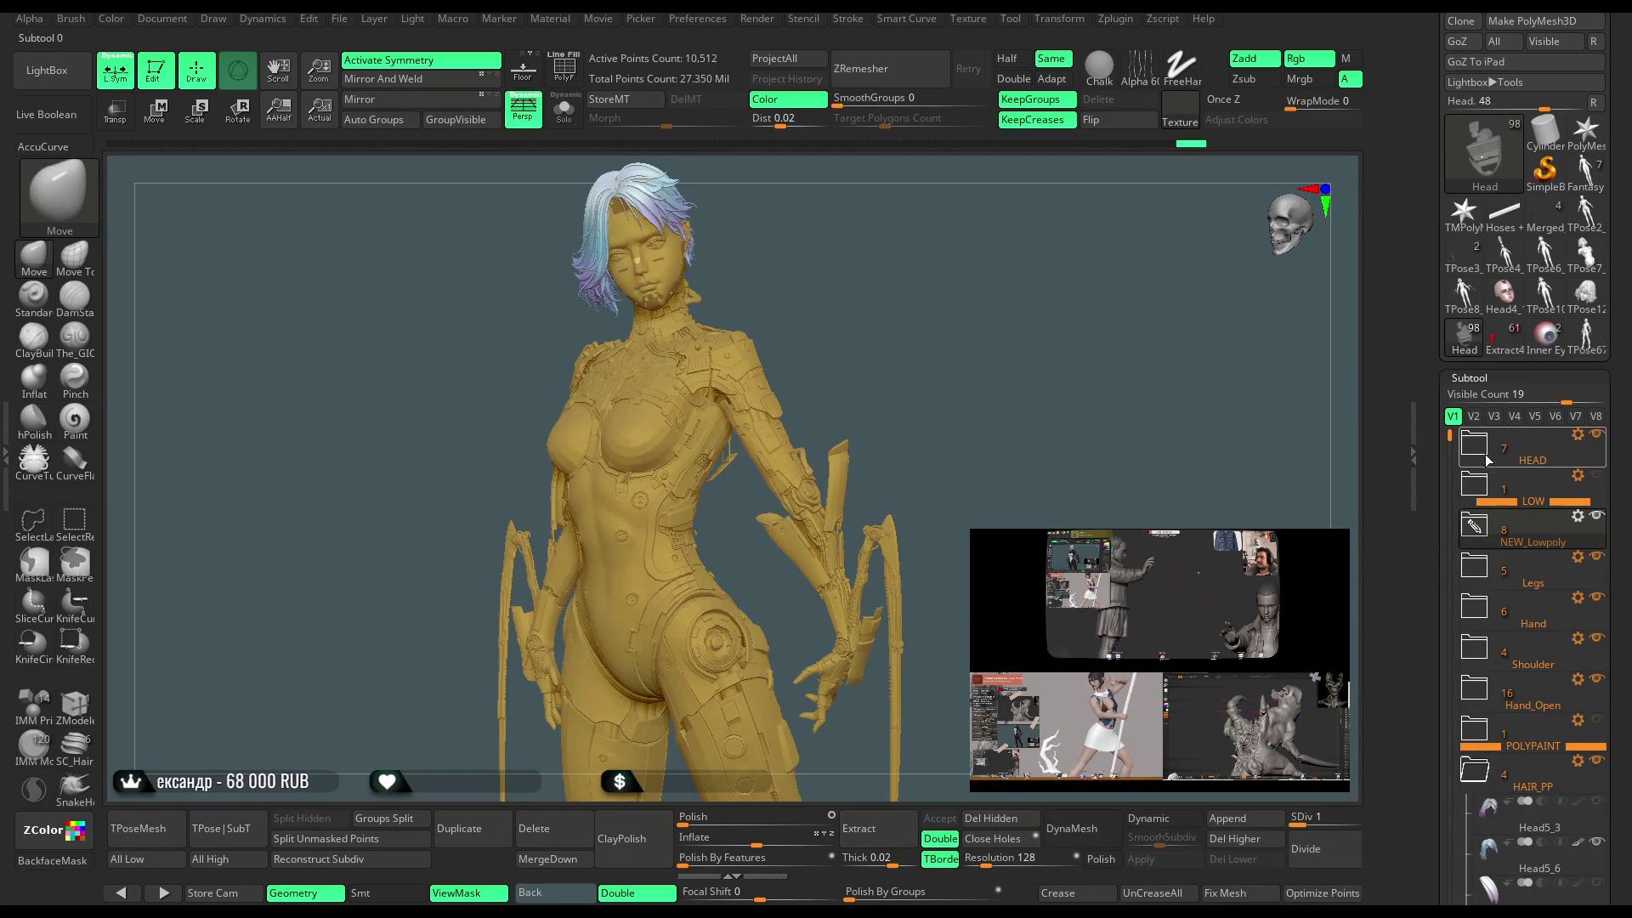
click(1488, 460)
click(1583, 523)
mouse_move(1583, 522)
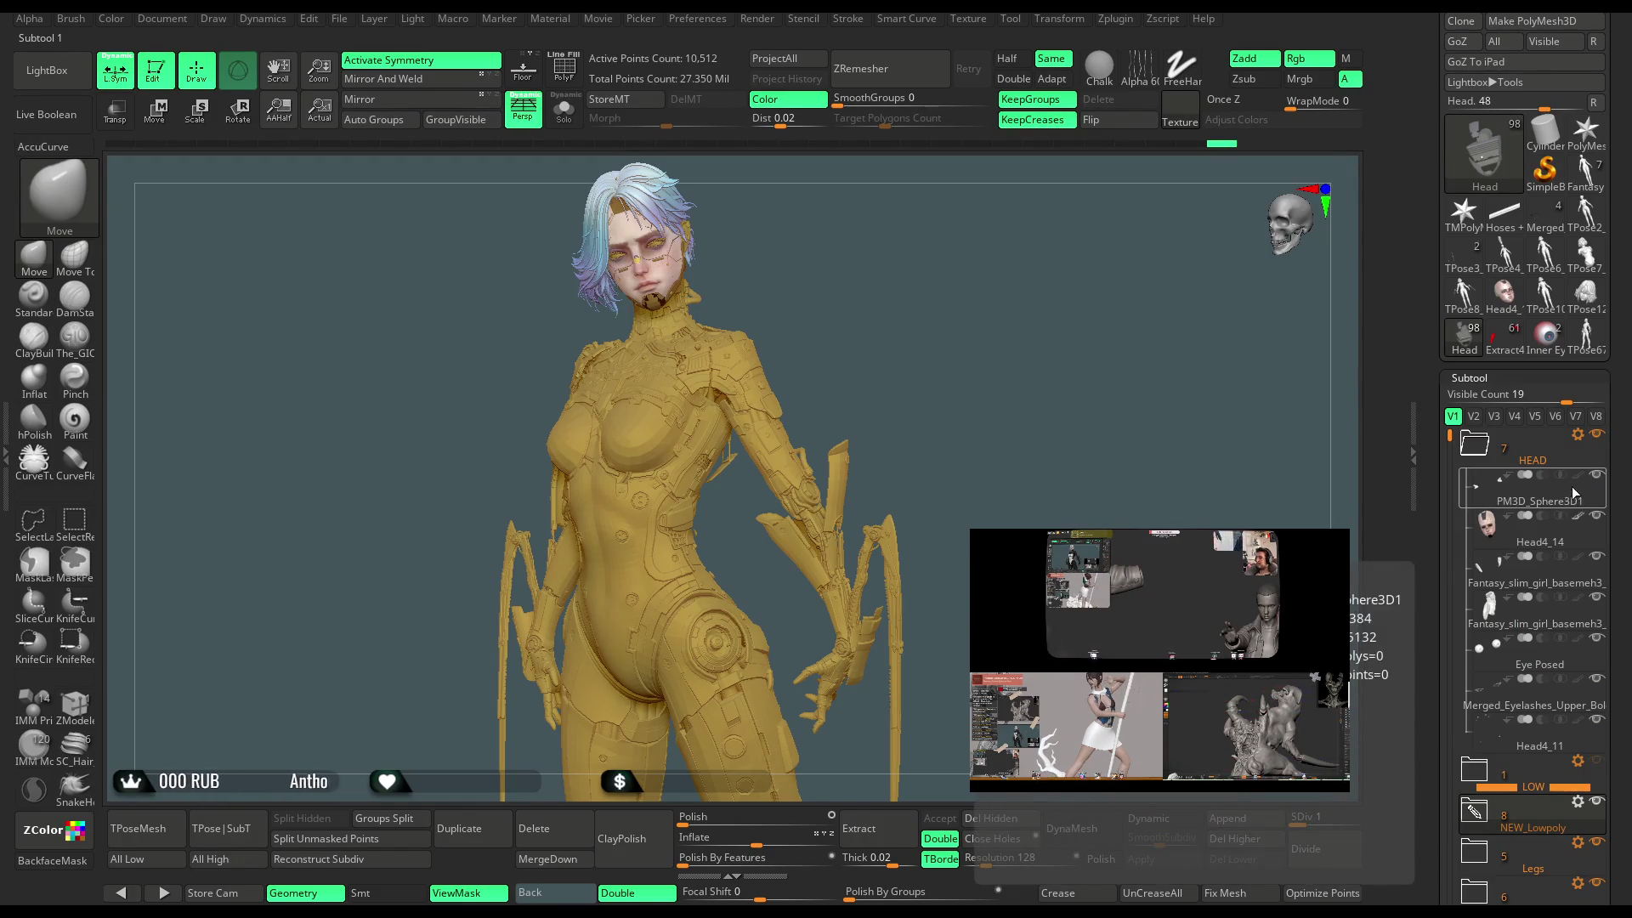
click(1579, 603)
click(1577, 640)
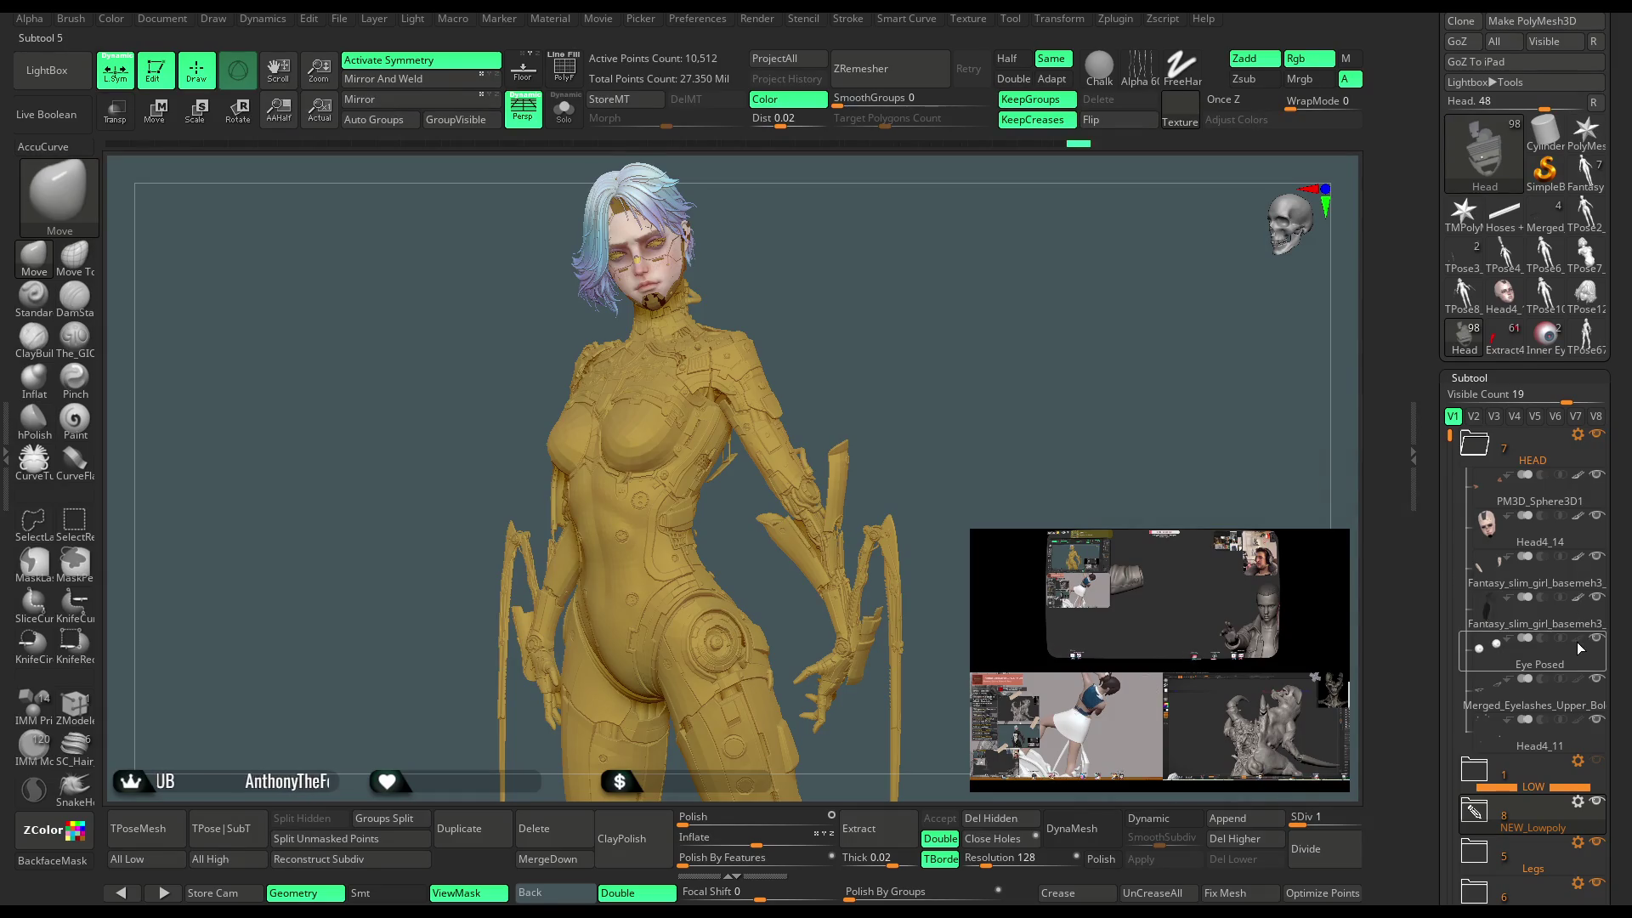
click(1474, 444)
Set the main colour to grey R 175, G 175, B 175 and view the torso and hips.
drag(995, 391, 1046, 451)
scroll(1628, 190, up, 1)
scroll(1628, 190, up, 10)
click(1478, 187)
mouse_move(996, 466)
mouse_down()
mouse_move(1016, 408)
mouse_move(1133, 383)
mouse_up()
mouse_move(1007, 476)
mouse_down()
mouse_move(1009, 354)
mouse_move(996, 394)
mouse_move(998, 378)
mouse_up()
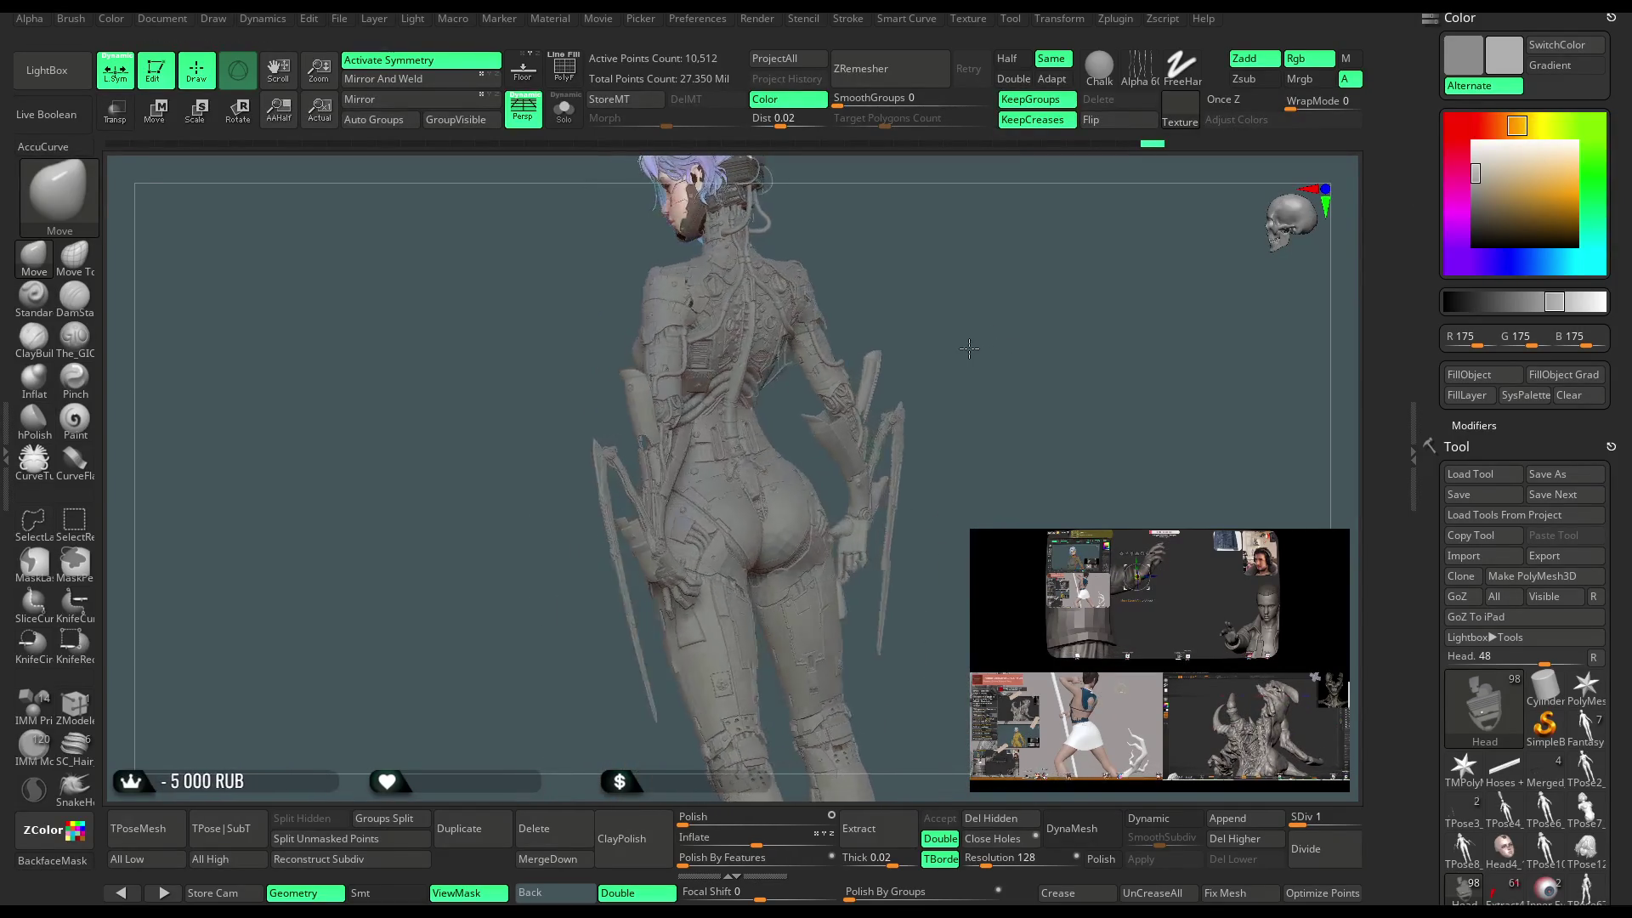
mouse_move(1032, 337)
mouse_down()
mouse_move(1027, 365)
mouse_move(1042, 374)
mouse_move(1076, 304)
mouse_move(1110, 312)
mouse_move(1099, 279)
mouse_move(1130, 289)
mouse_move(1074, 306)
mouse_move(1075, 284)
mouse_move(1074, 419)
mouse_move(1071, 364)
mouse_move(1117, 321)
mouse_move(1003, 360)
mouse_move(1014, 367)
mouse_up()
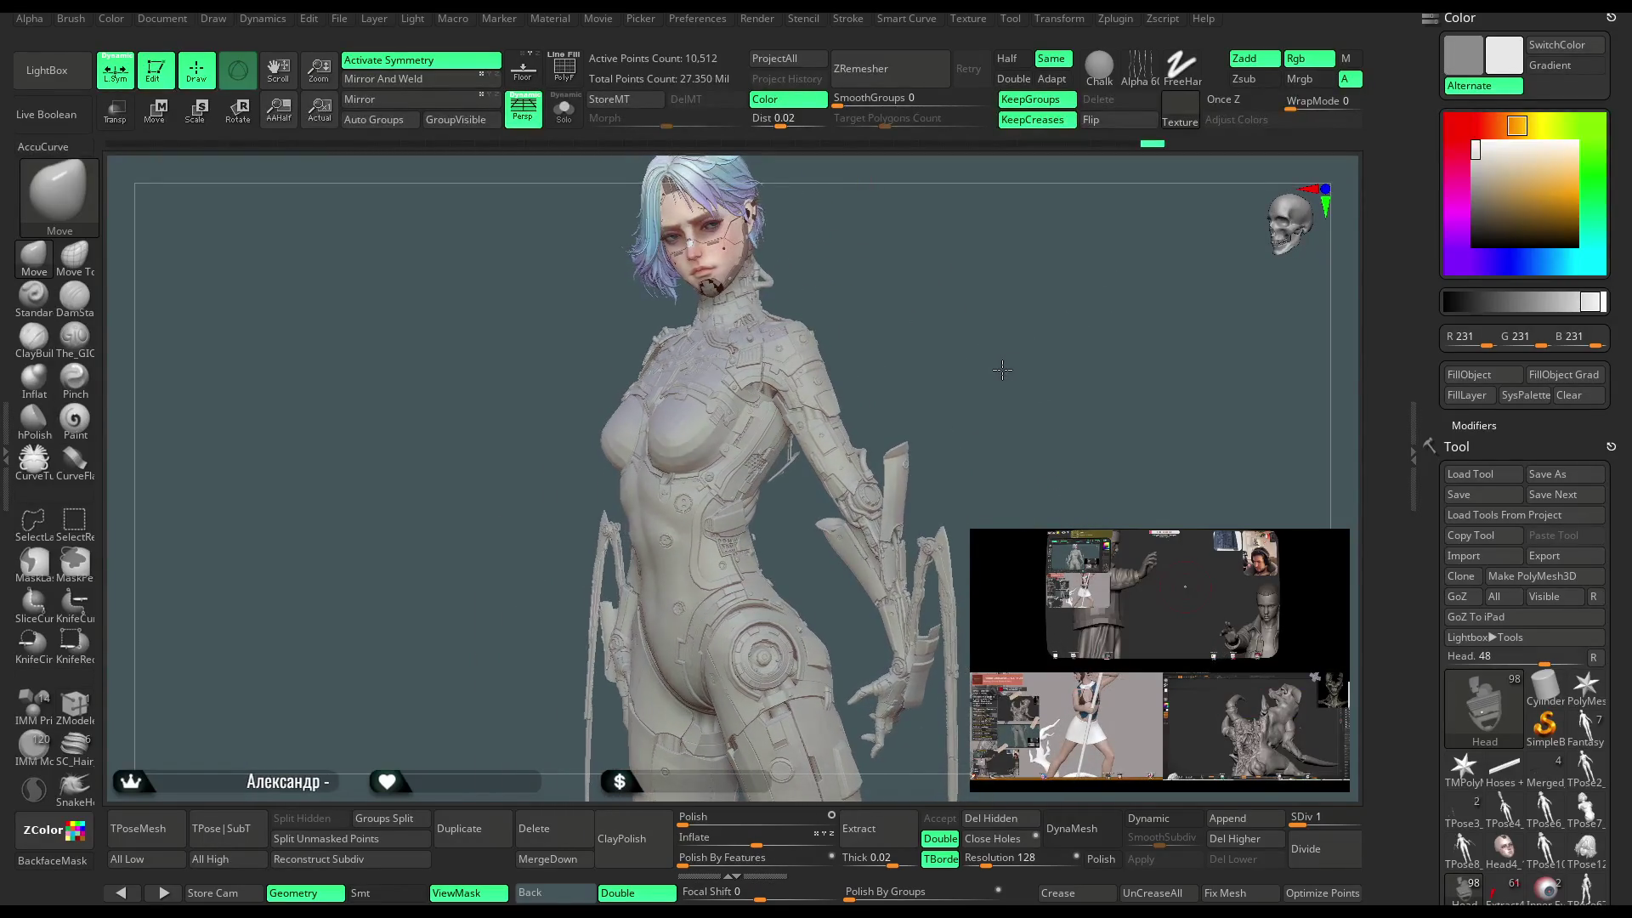
mouse_move(1020, 466)
alt+mouse_down()
mouse_move(1082, 328)
mouse_move(1097, 316)
mouse_move(1143, 336)
mouse_move(1156, 387)
mouse_move(1118, 322)
mouse_move(1049, 388)
alt+mouse_up()
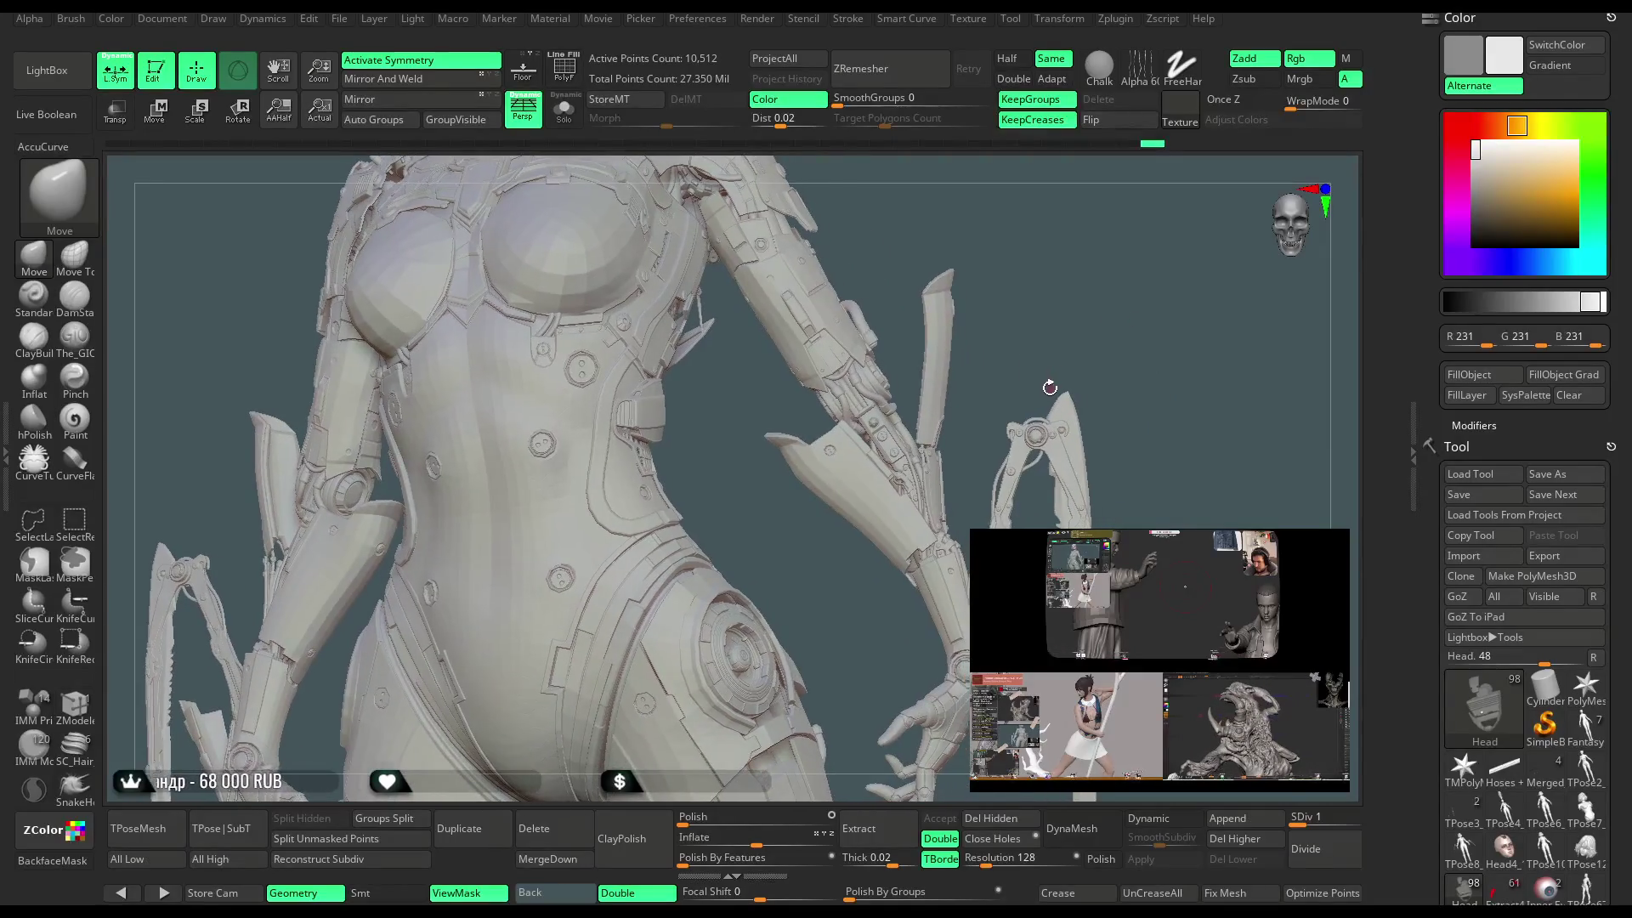
alt+click(1035, 420)
Turn off symmetry, pick the Move Topological brush and lower Draw Size to about 274.
mouse_move(1147, 320)
mouse_down()
mouse_move(1109, 443)
mouse_move(1003, 357)
mouse_move(1020, 378)
mouse_move(972, 368)
mouse_up()
key(x)
click(74, 255)
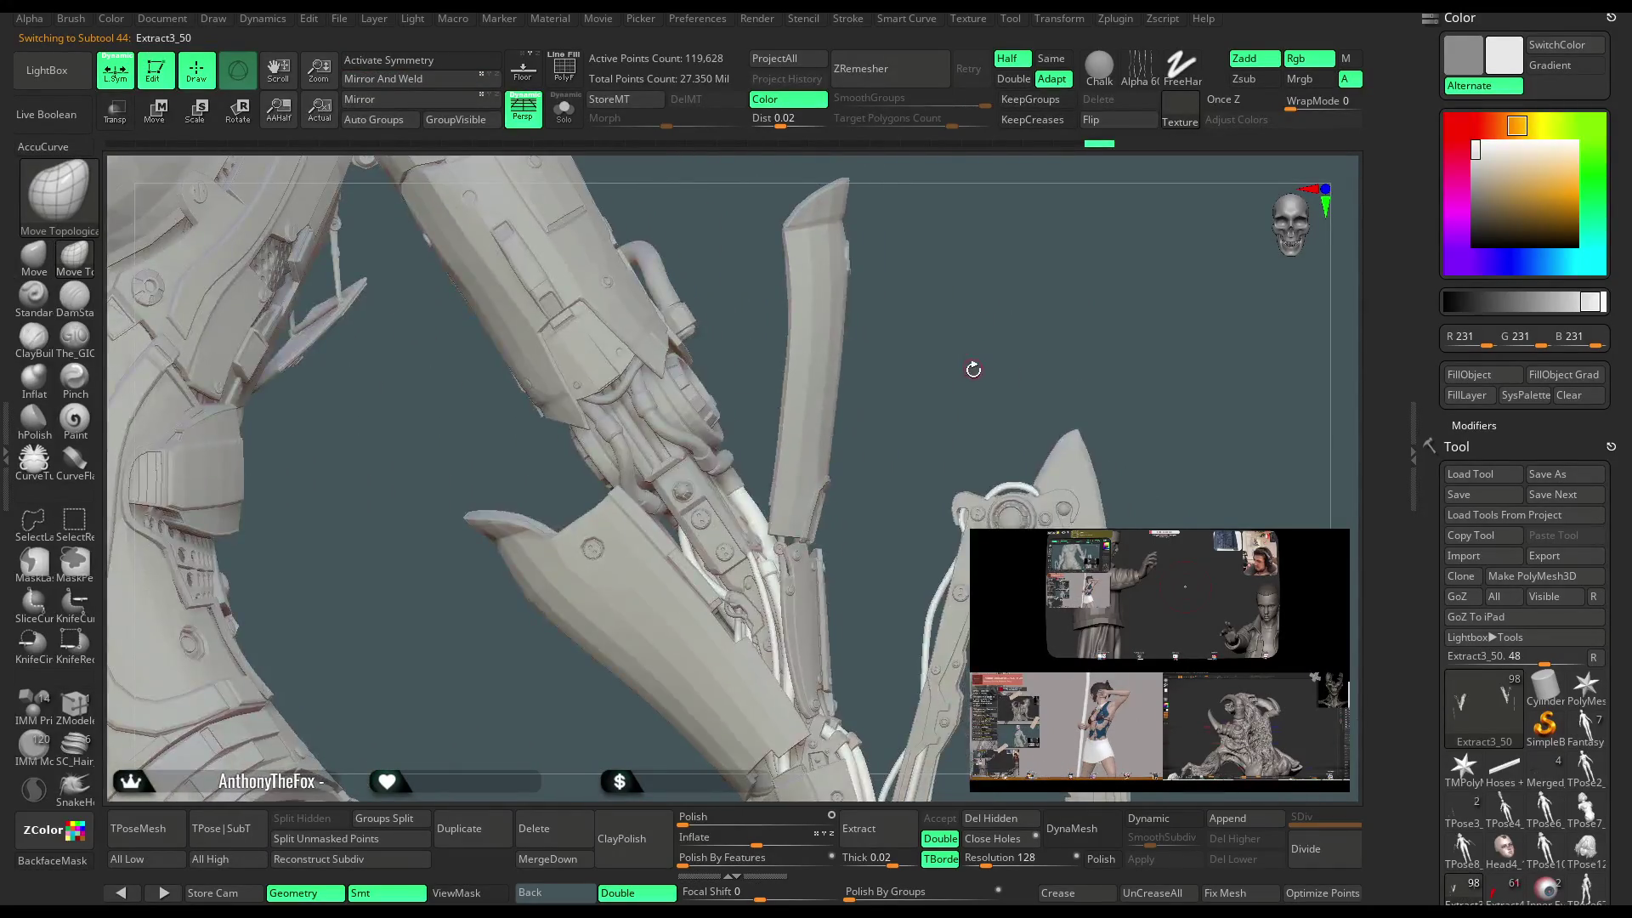
key(space)
drag(1144, 363, 1002, 336)
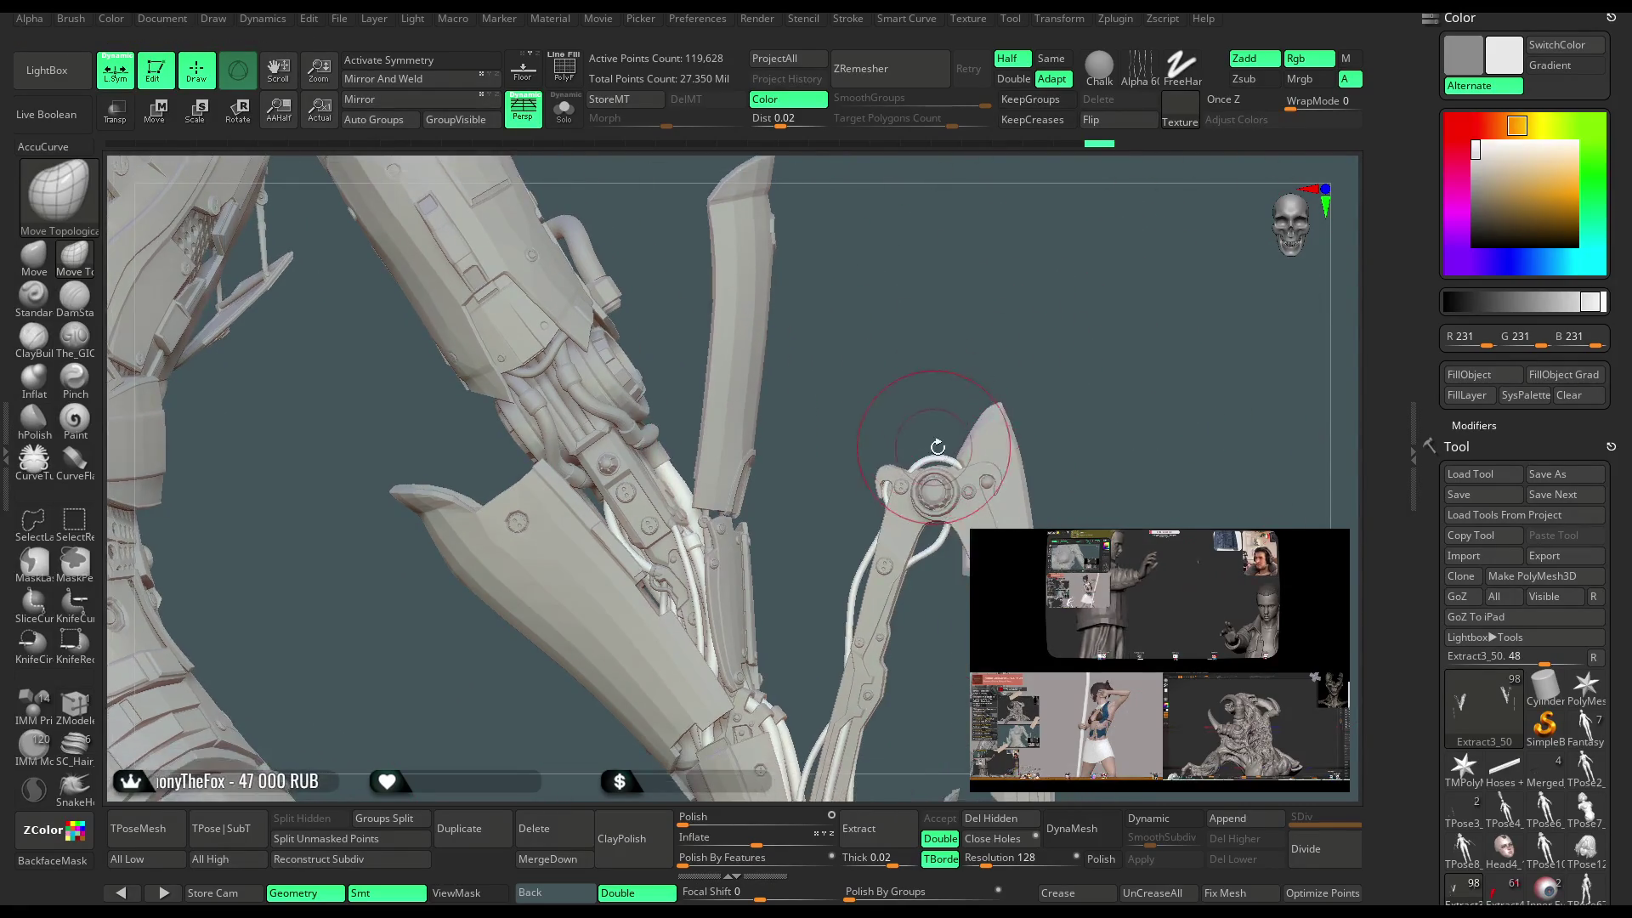
Orbit around the blade arm to inspect its hinge hub and mechanical parts.
mouse_move(1002, 446)
mouse_down()
mouse_move(1045, 459)
mouse_move(1110, 408)
mouse_move(936, 277)
mouse_move(750, 562)
mouse_move(928, 471)
mouse_up()
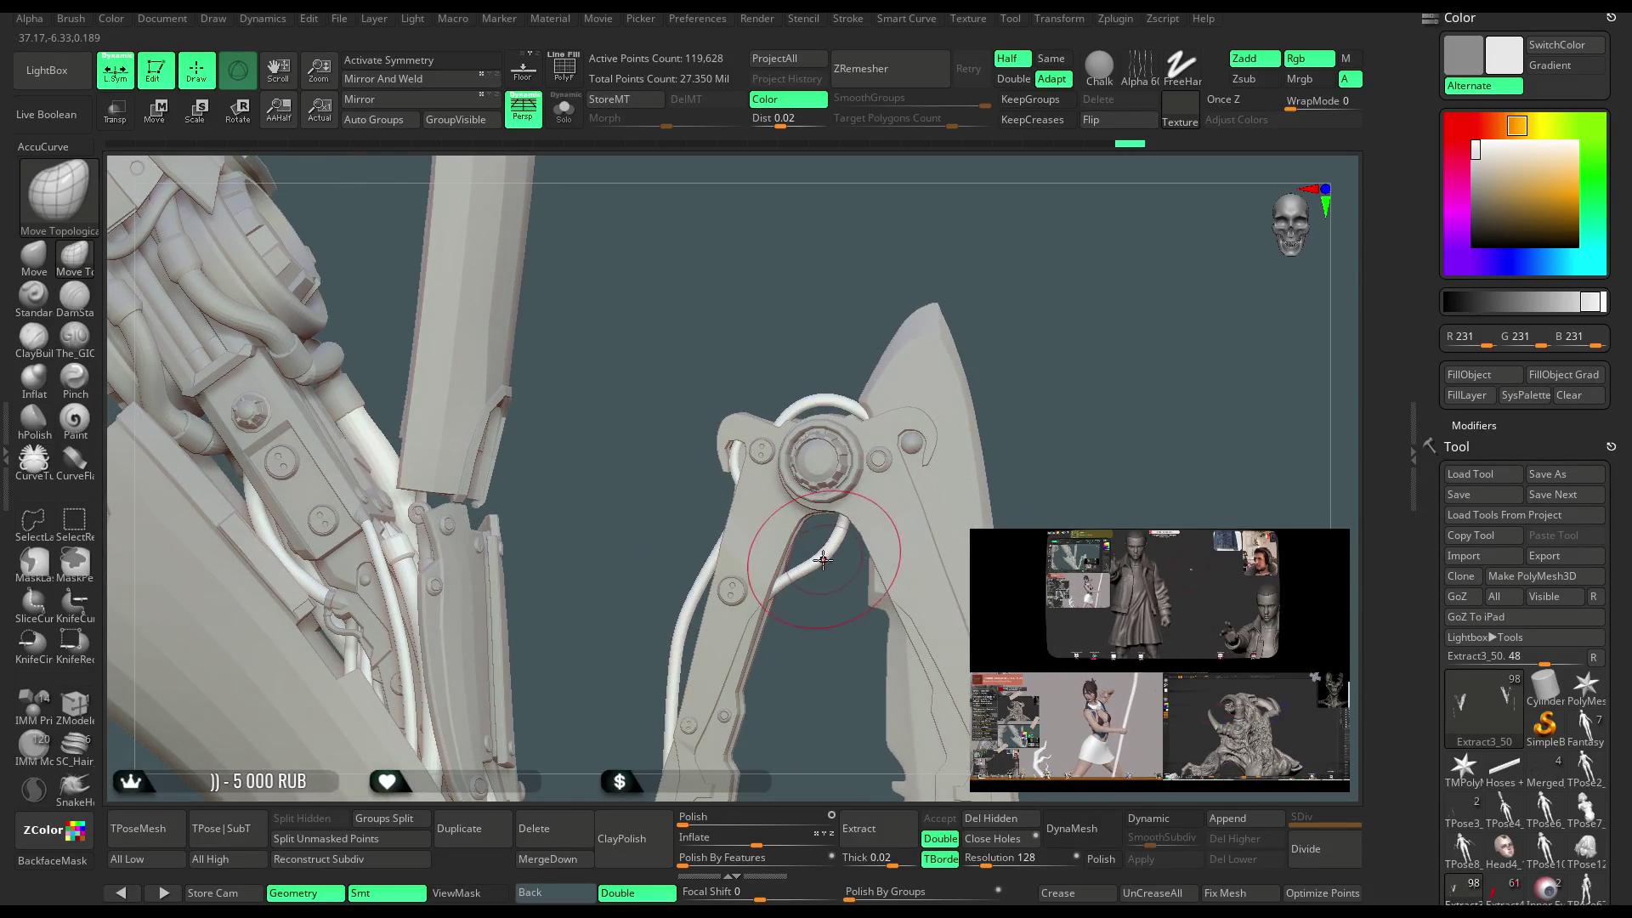
mouse_move(808, 572)
mouse_down()
mouse_move(852, 553)
mouse_move(736, 601)
mouse_up()
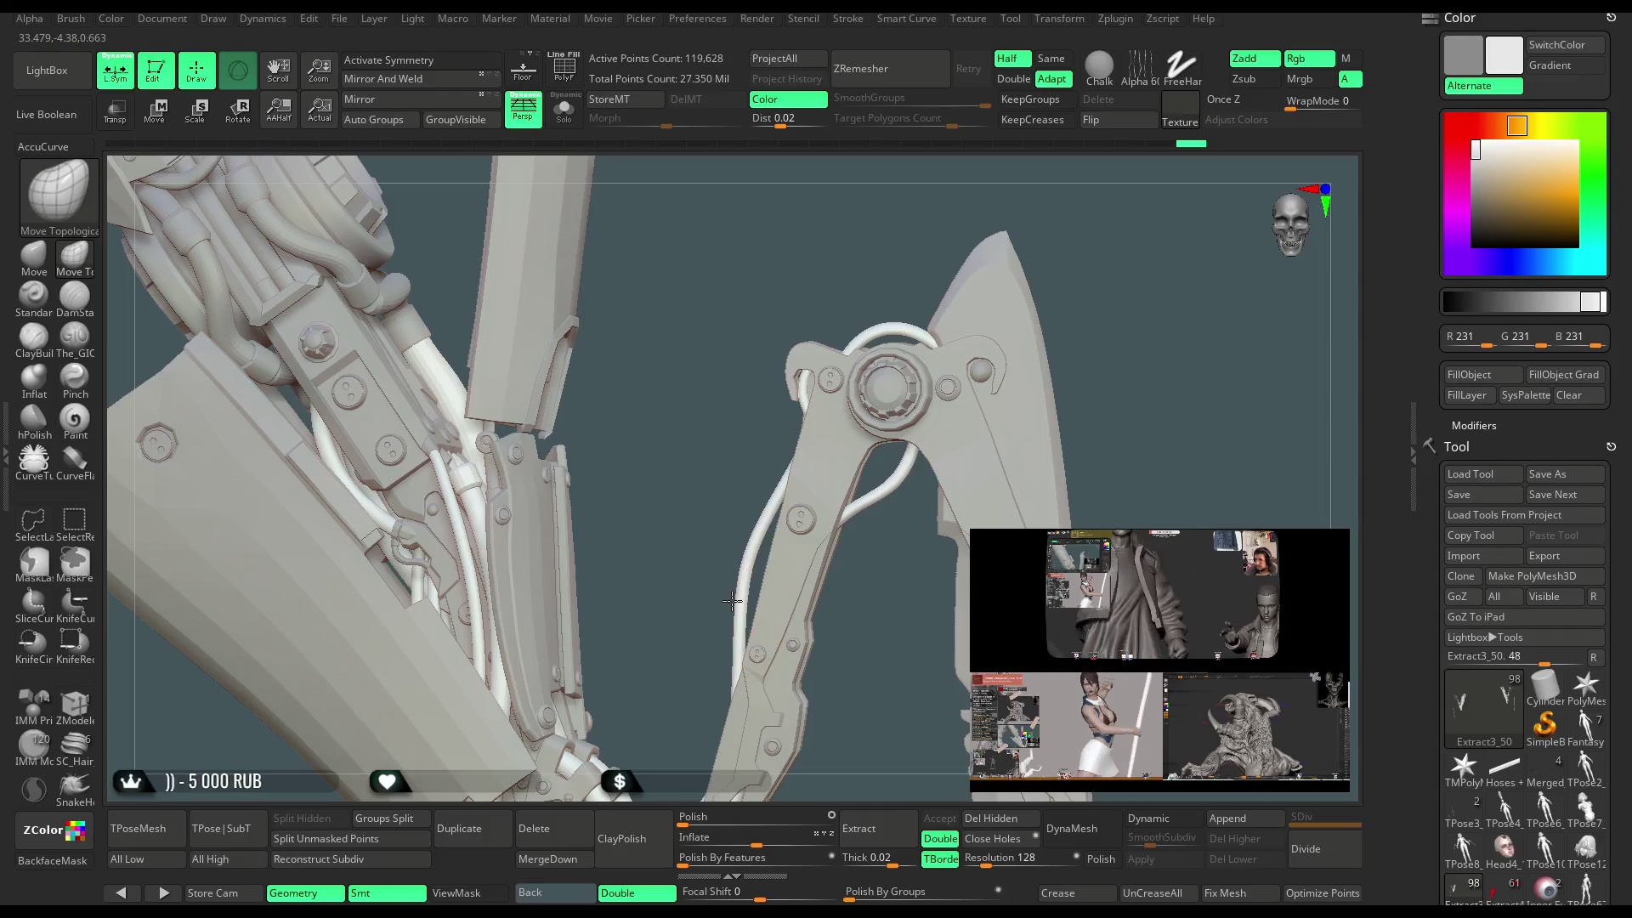
scroll(752, 515, up, 3)
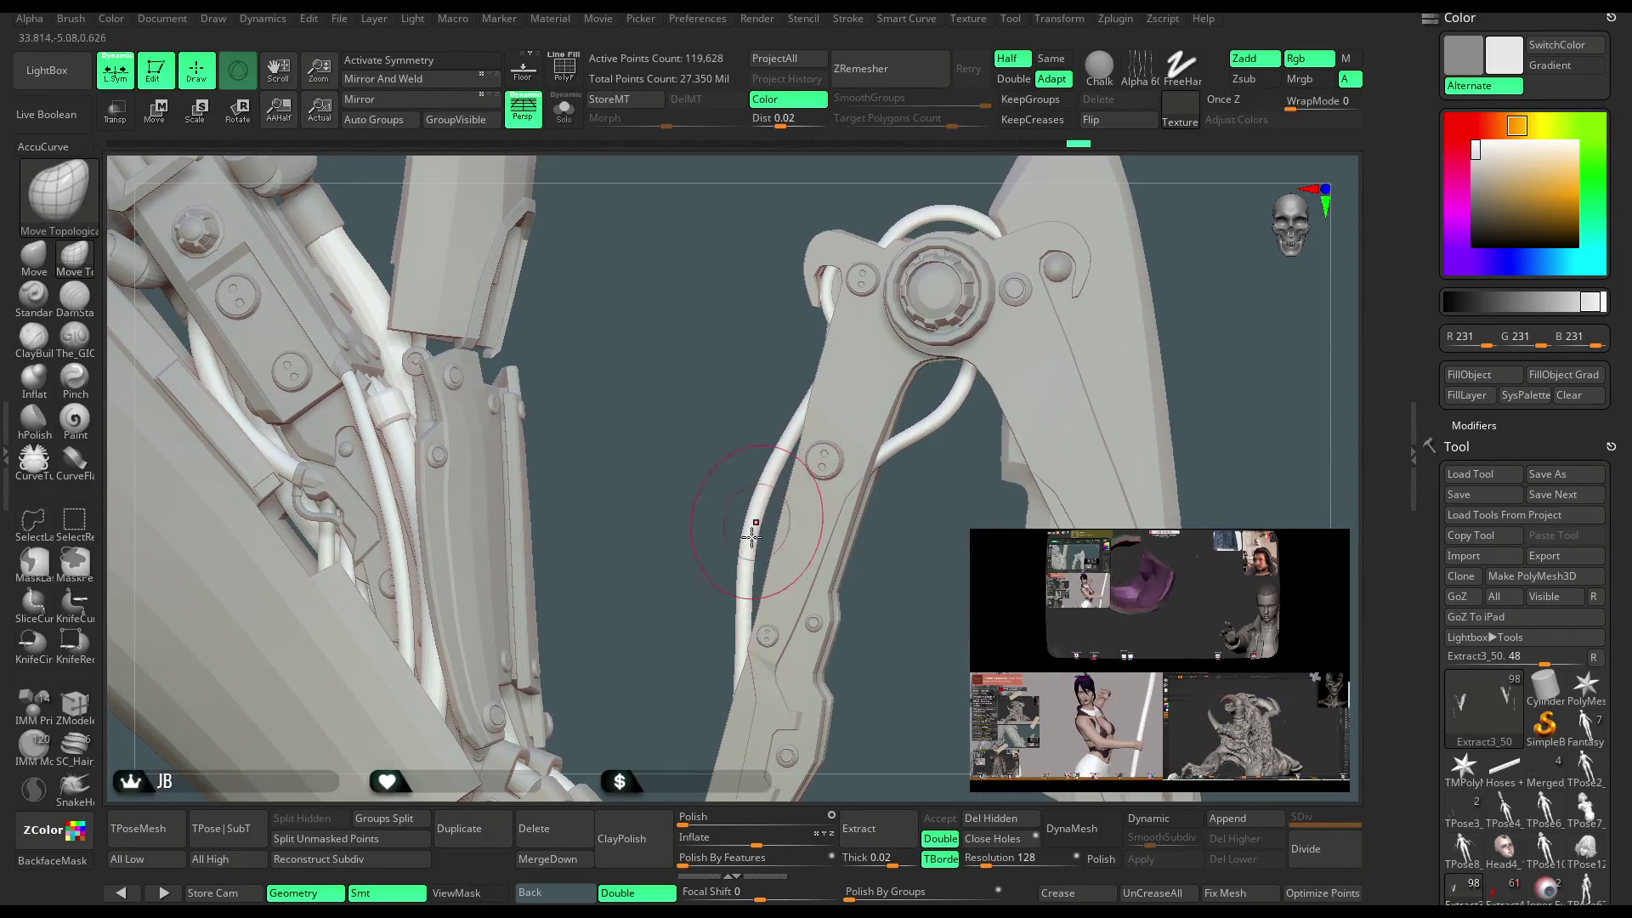
mouse_move(870, 546)
mouse_down()
mouse_move(998, 280)
mouse_move(1053, 342)
mouse_move(1057, 313)
mouse_move(794, 412)
mouse_move(818, 539)
mouse_up()
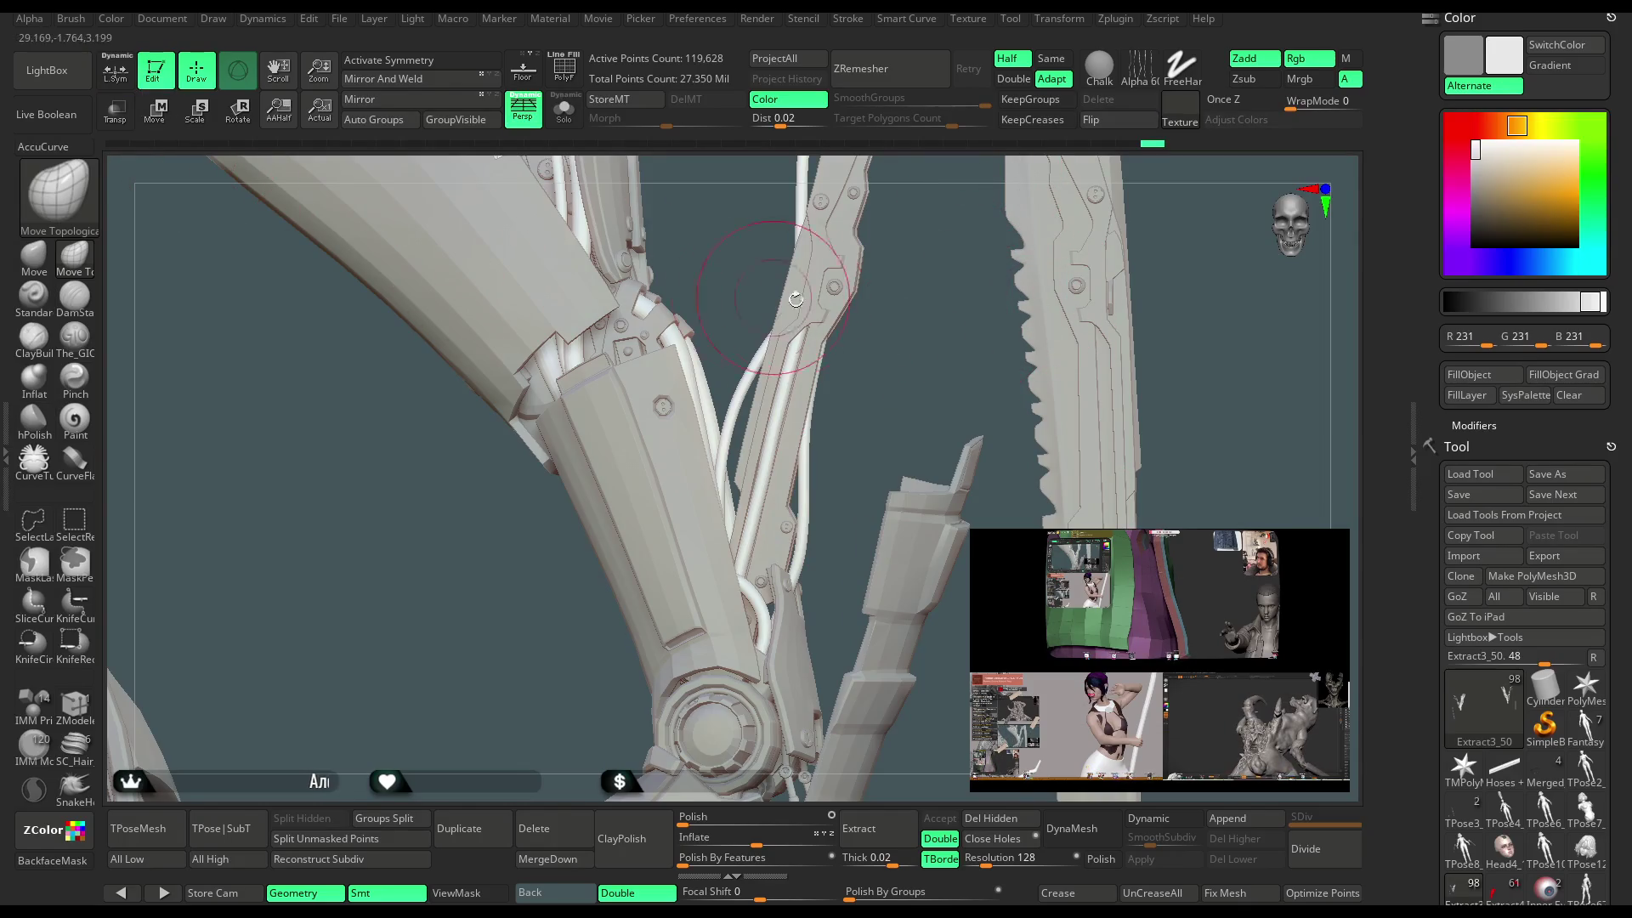
mouse_move(947, 435)
mouse_down()
mouse_move(936, 373)
mouse_move(833, 524)
mouse_up()
right_drag(782, 533, 692, 517)
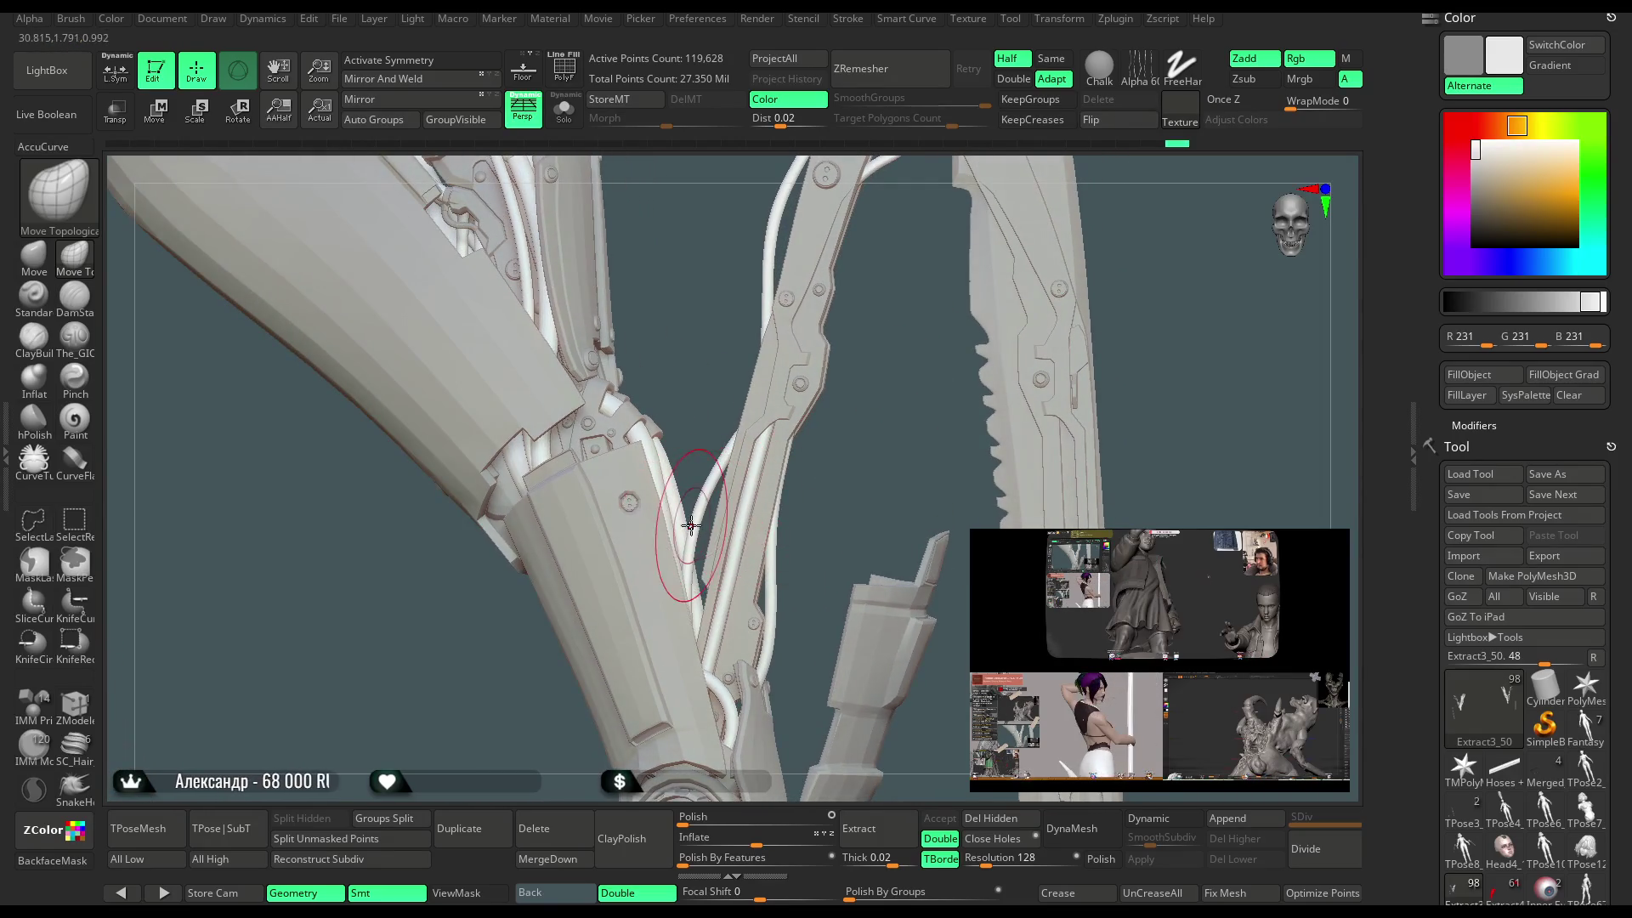
mouse_move(874, 457)
mouse_down()
mouse_move(967, 590)
mouse_move(779, 463)
mouse_up()
mouse_move(1092, 218)
mouse_down()
mouse_move(1082, 281)
mouse_move(863, 370)
mouse_up()
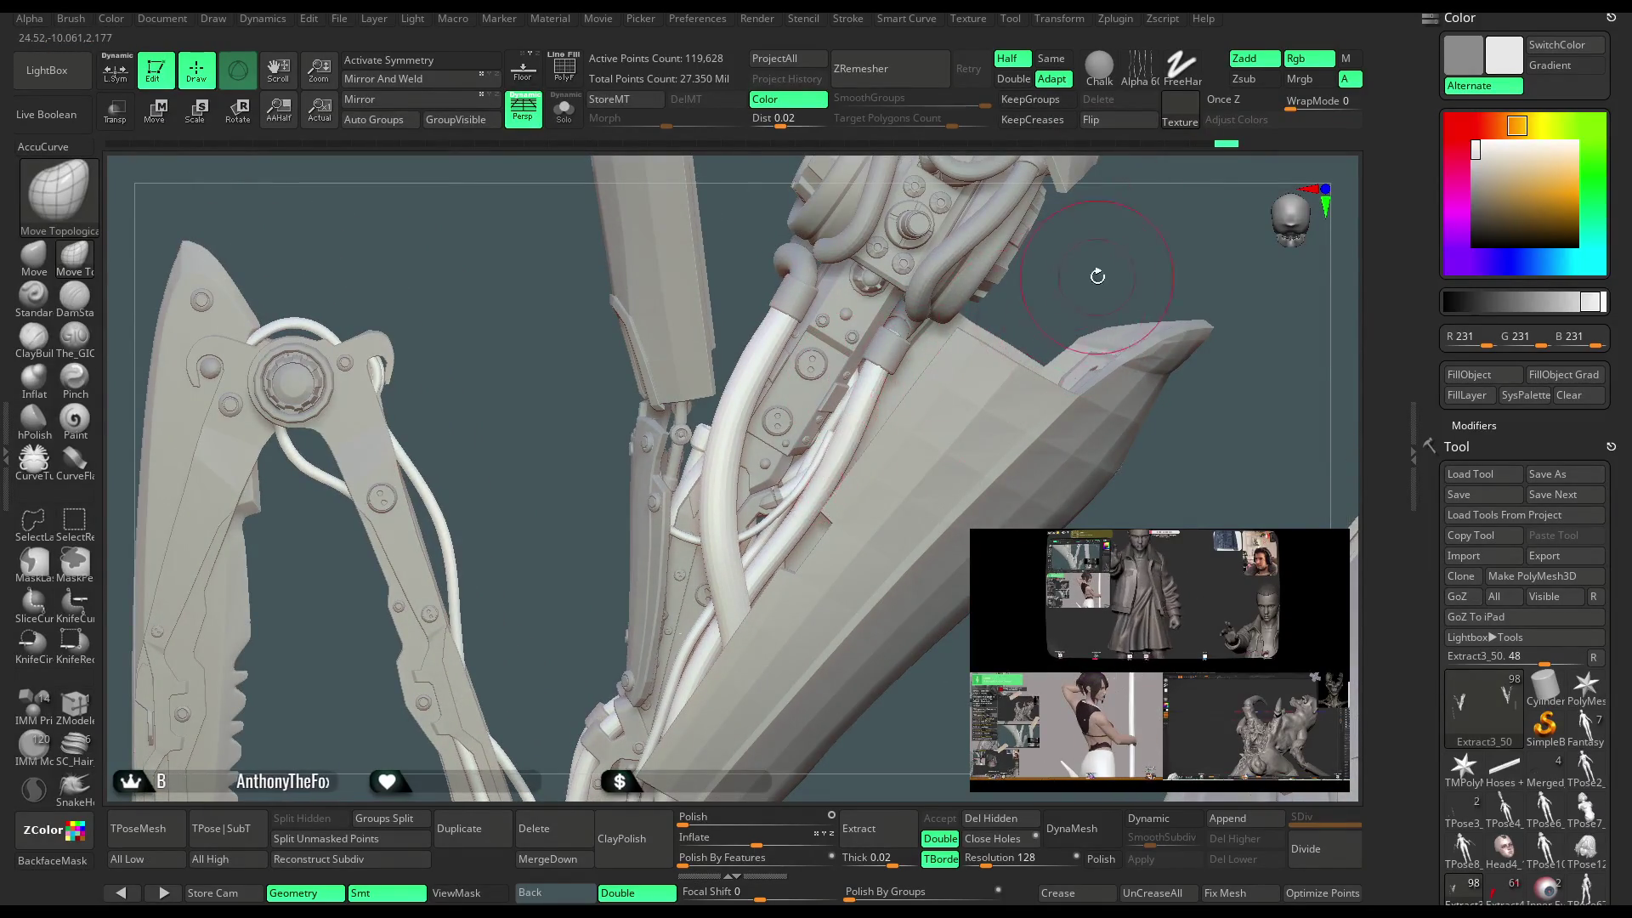
drag(1097, 276, 893, 434)
mouse_move(1072, 263)
mouse_down()
mouse_move(879, 445)
mouse_move(893, 457)
mouse_up()
key(space)
mouse_move(889, 688)
mouse_down()
mouse_move(925, 625)
mouse_move(1006, 339)
mouse_move(961, 430)
mouse_move(1014, 420)
mouse_move(896, 452)
mouse_move(1058, 335)
mouse_move(1060, 375)
mouse_move(1042, 346)
mouse_move(1059, 338)
mouse_move(808, 366)
mouse_up()
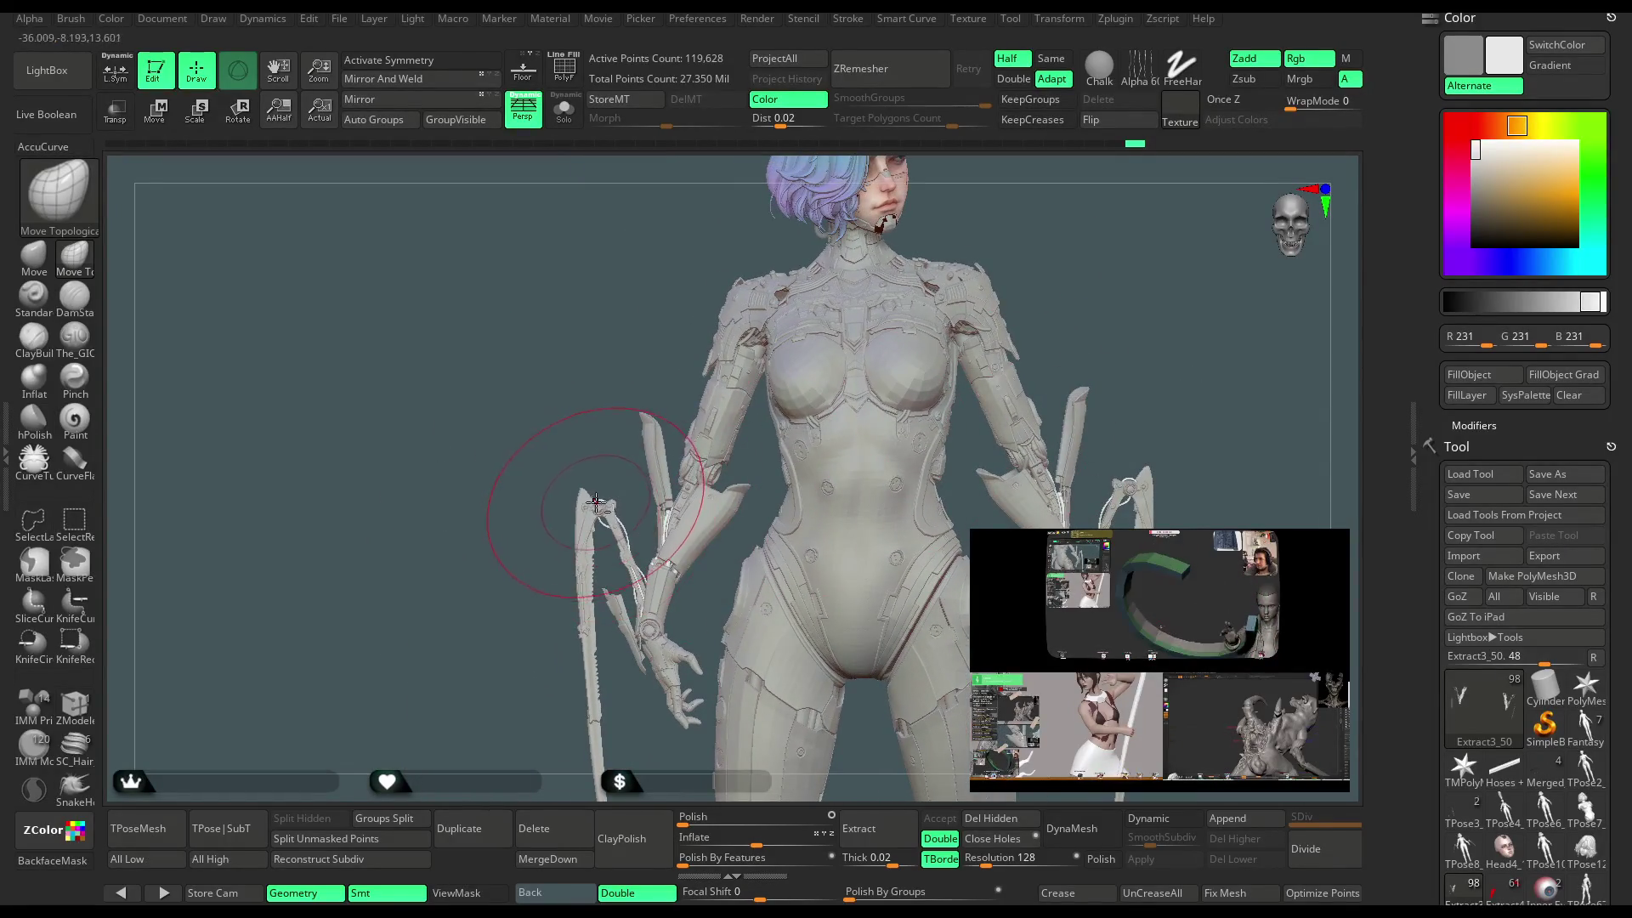
mouse_move(592, 435)
mouse_down()
mouse_move(691, 437)
mouse_move(726, 546)
mouse_move(667, 458)
mouse_up()
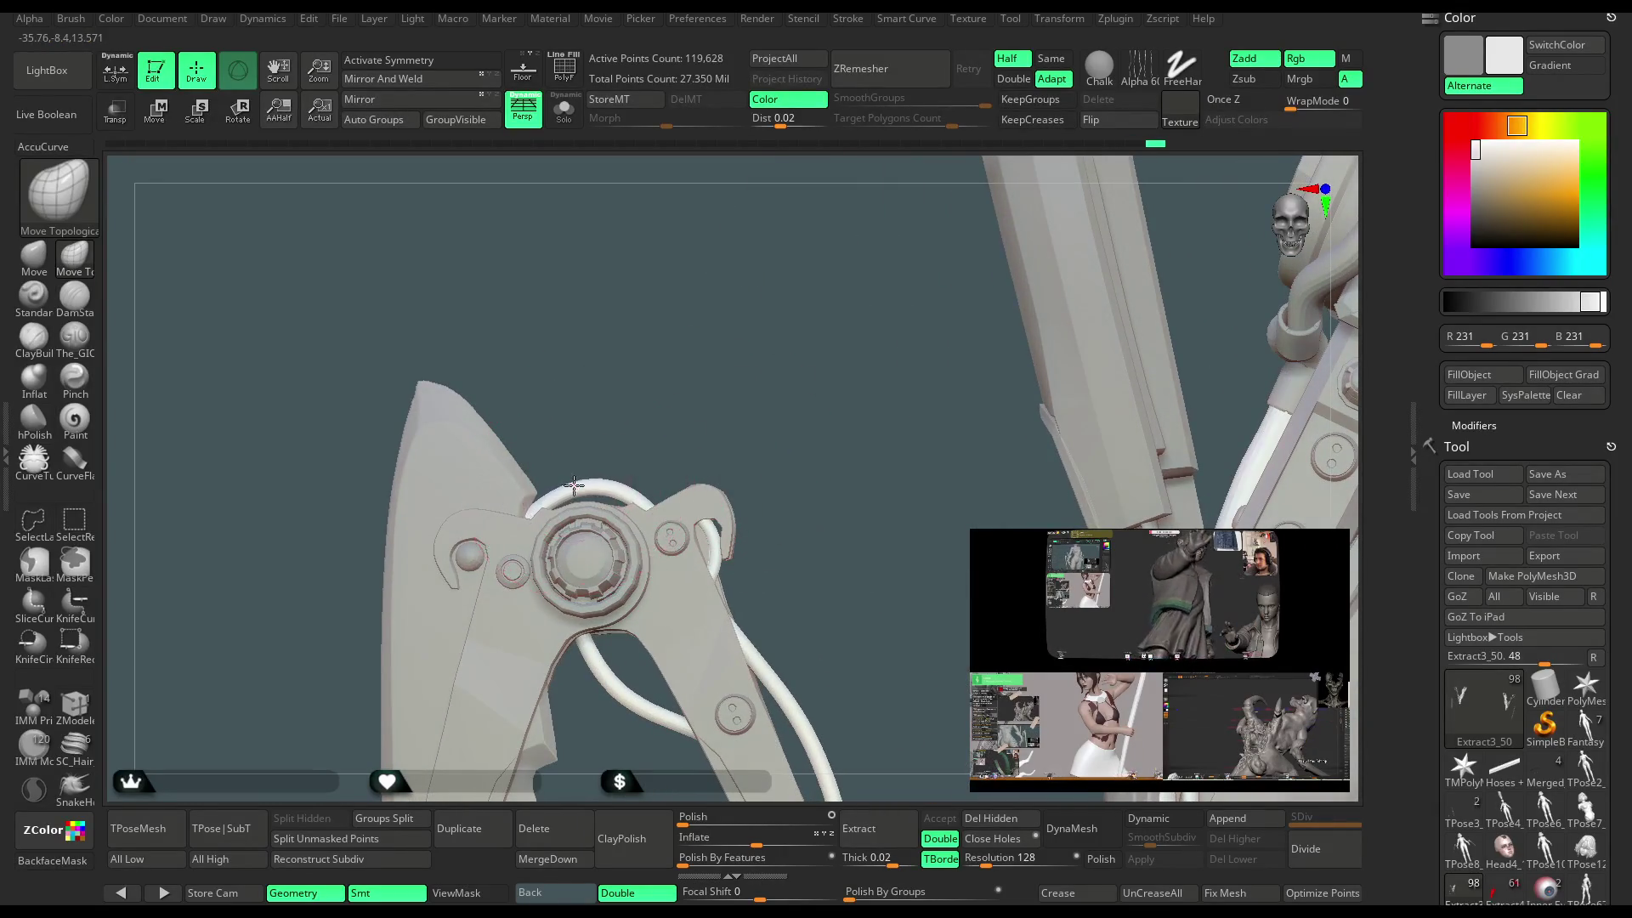
mouse_move(803, 462)
mouse_down()
mouse_move(703, 387)
mouse_move(717, 390)
mouse_move(729, 521)
mouse_move(697, 467)
mouse_move(707, 439)
mouse_up()
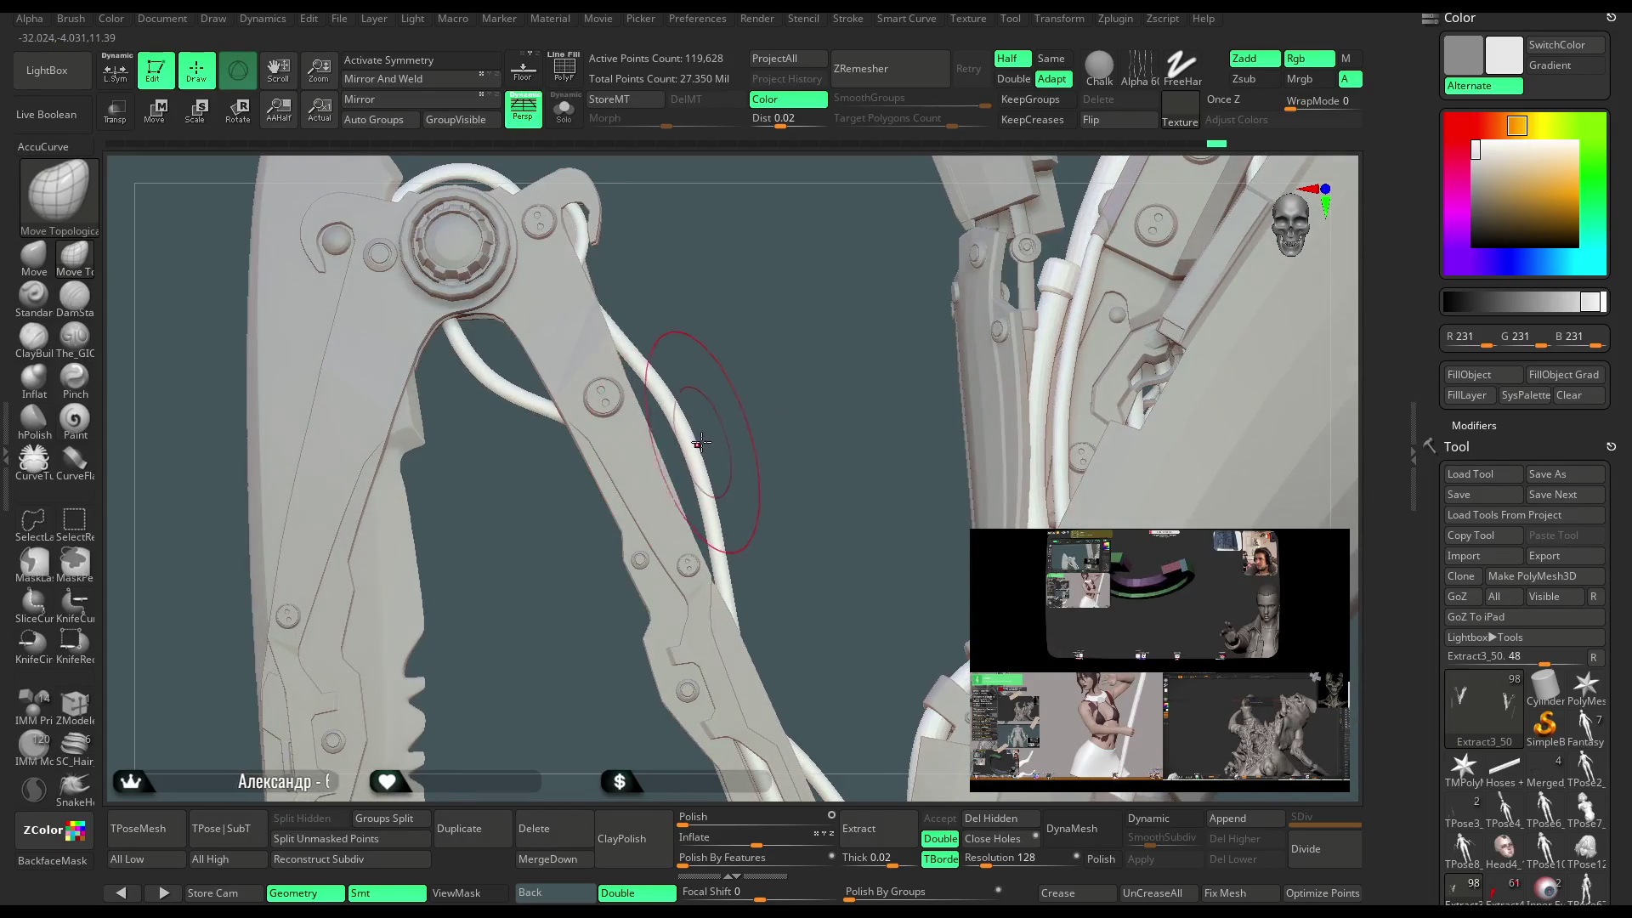
drag(706, 359, 595, 348)
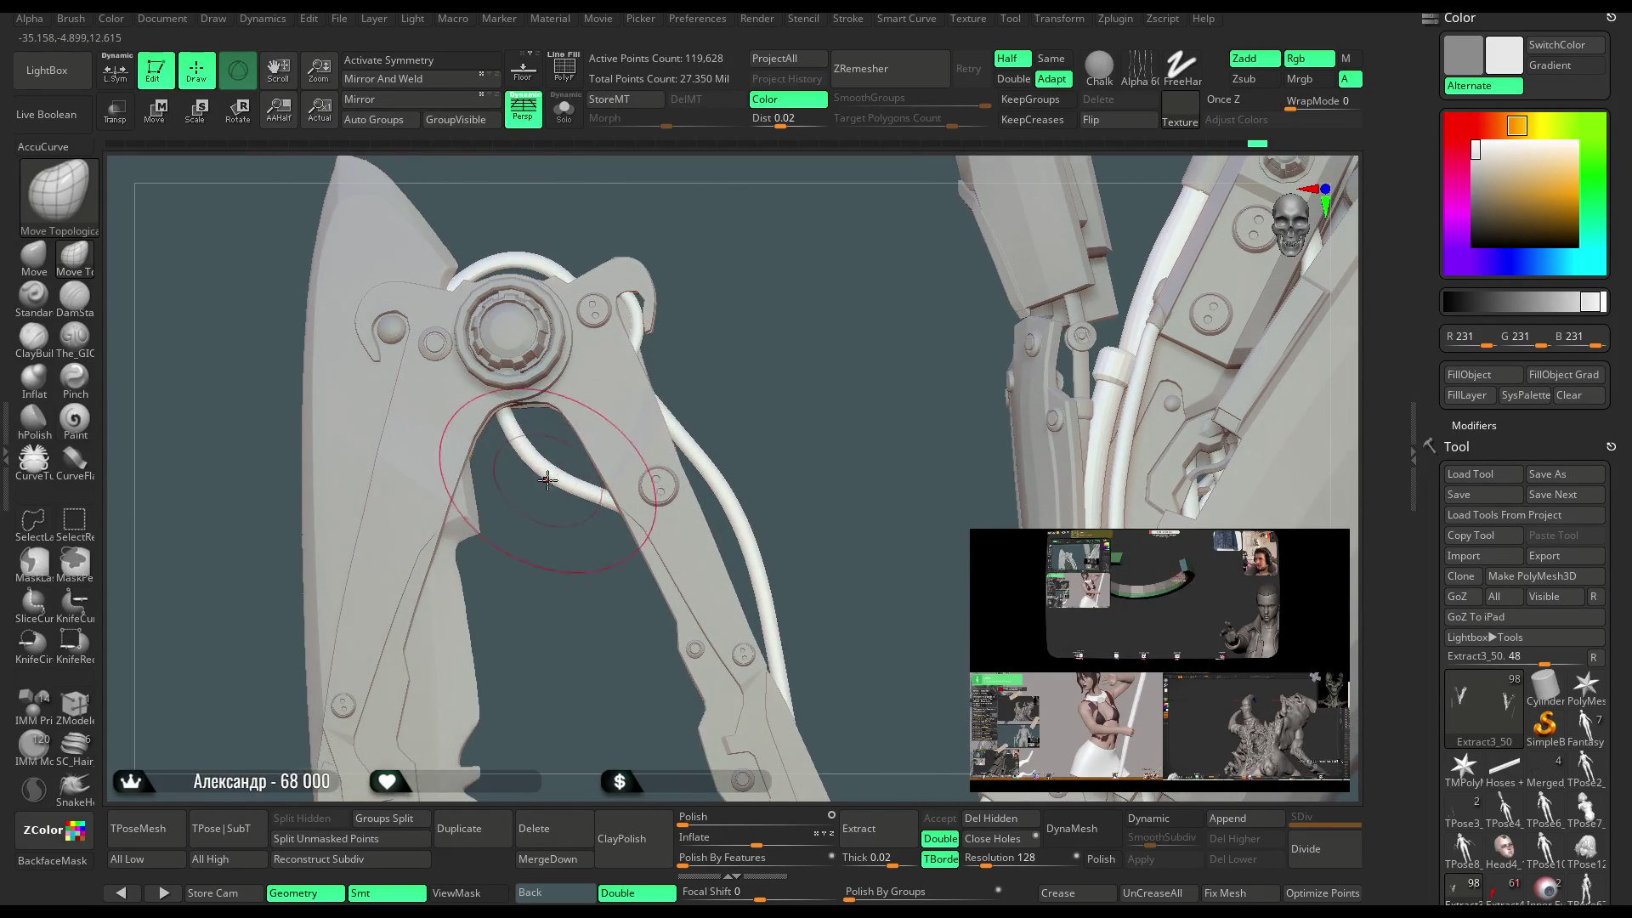
mouse_move(735, 321)
mouse_down()
mouse_move(747, 374)
mouse_move(809, 463)
mouse_move(761, 394)
mouse_up()
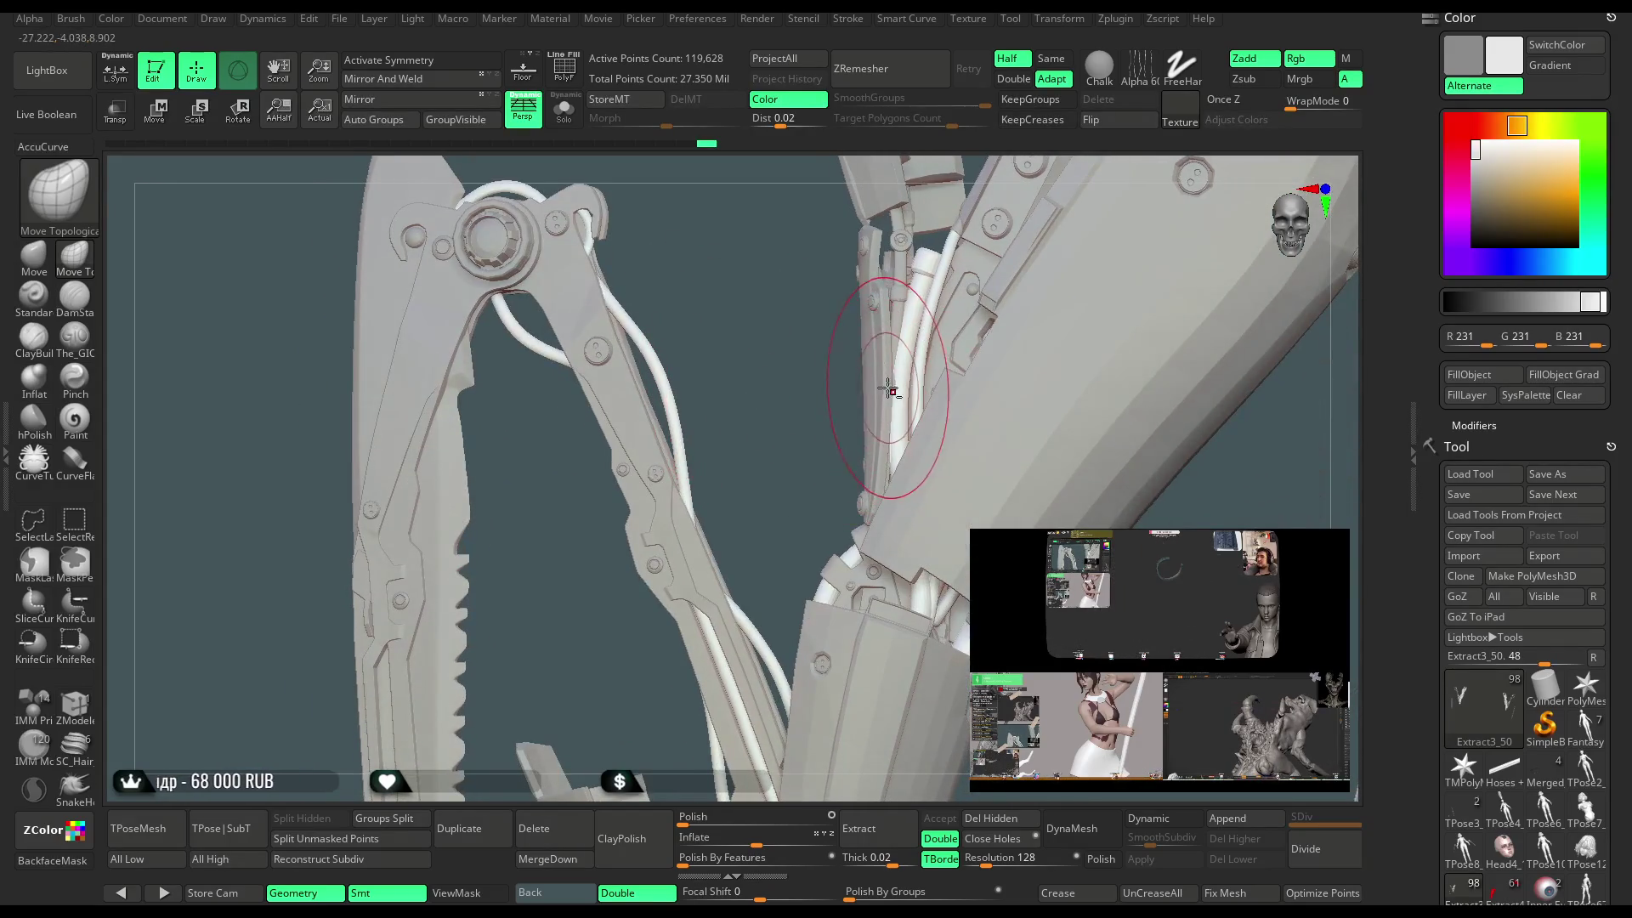
mouse_move(889, 383)
mouse_down()
mouse_move(850, 374)
mouse_move(816, 391)
mouse_move(904, 403)
mouse_move(894, 390)
mouse_up()
mouse_move(984, 584)
mouse_down()
mouse_move(849, 509)
mouse_move(783, 445)
mouse_move(958, 541)
mouse_move(893, 445)
mouse_move(944, 442)
mouse_move(684, 482)
mouse_up()
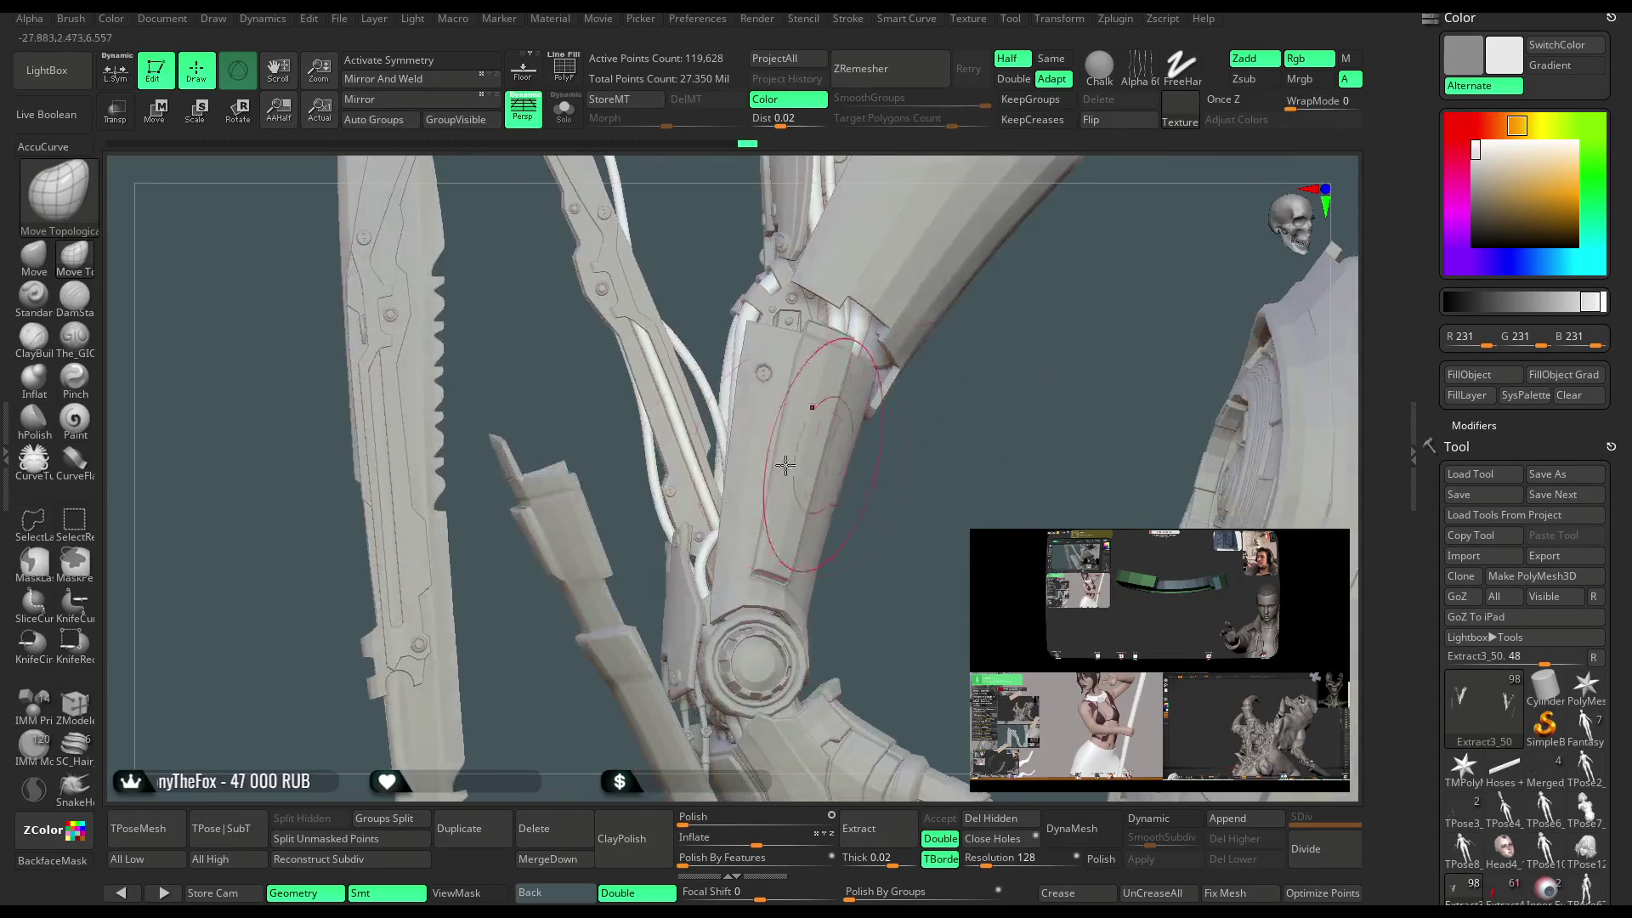
key(space)
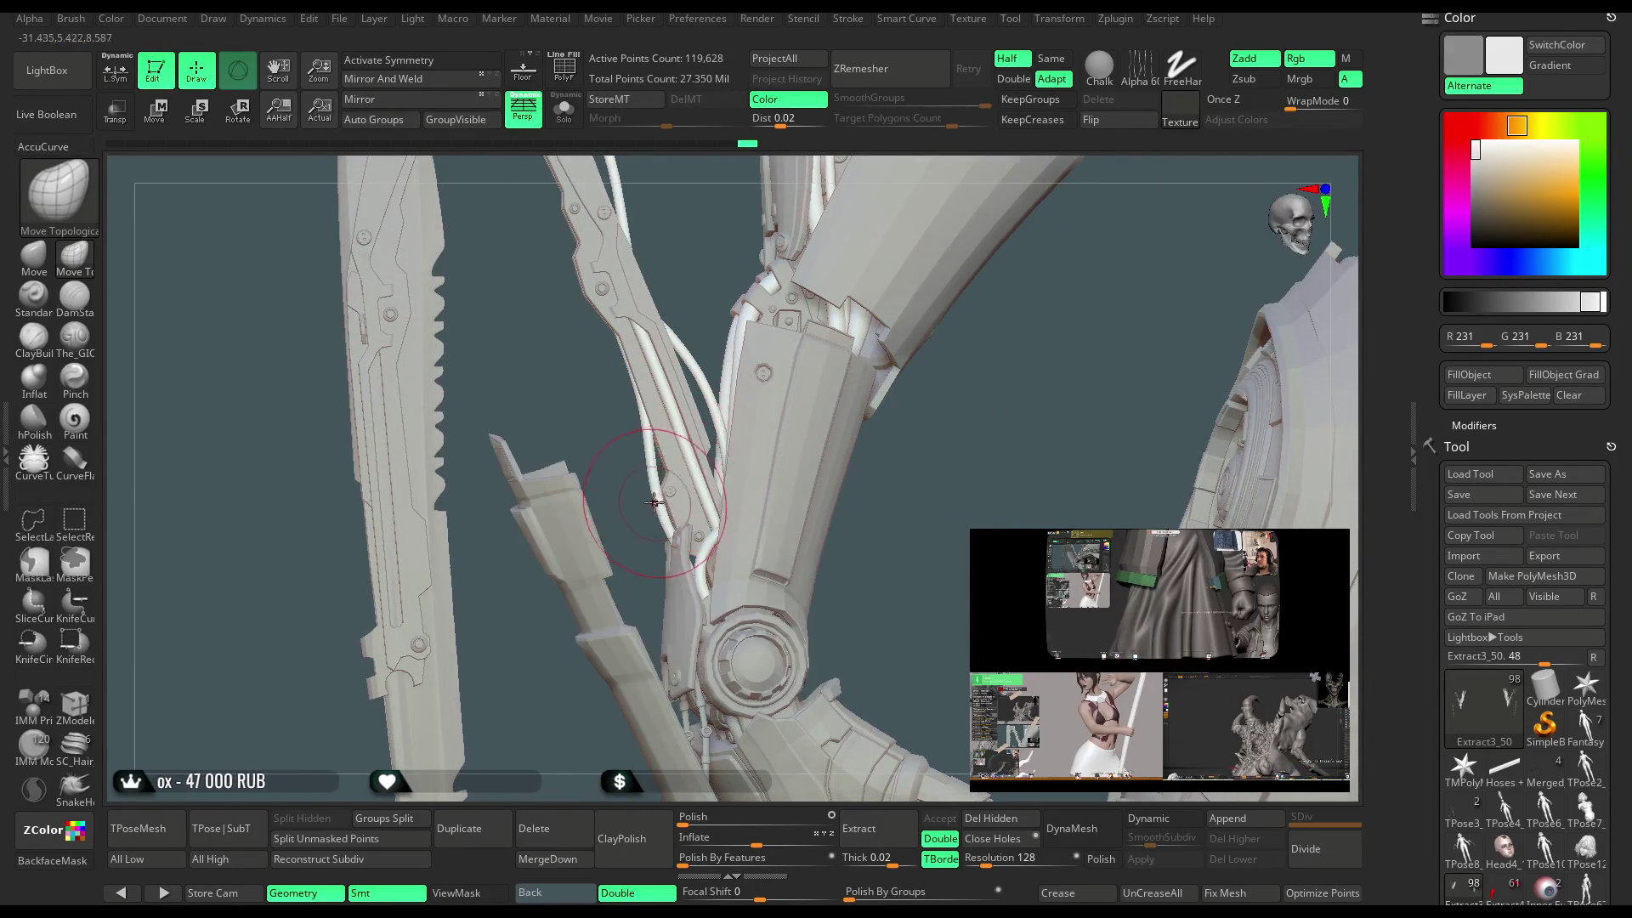
mouse_move(827, 477)
mouse_down()
mouse_move(903, 442)
mouse_move(936, 485)
mouse_move(724, 433)
mouse_up()
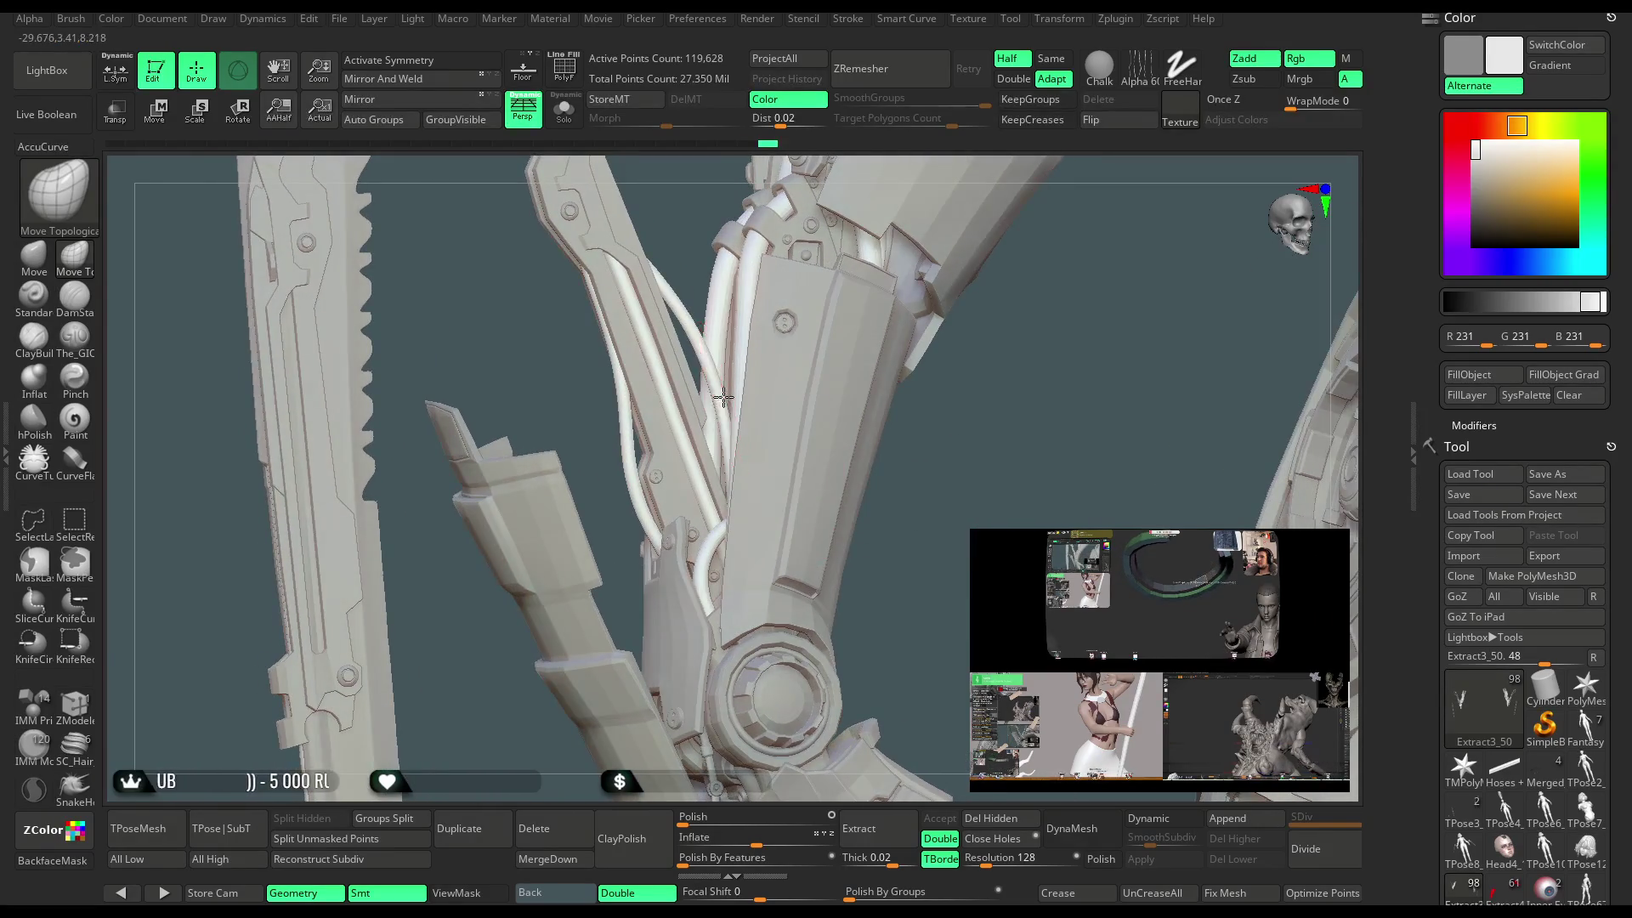
mouse_move(903, 458)
mouse_down()
mouse_move(845, 455)
mouse_move(765, 553)
mouse_move(709, 663)
mouse_move(710, 619)
mouse_move(691, 617)
mouse_move(761, 452)
mouse_move(1081, 214)
mouse_move(1002, 226)
mouse_move(997, 273)
mouse_move(910, 346)
mouse_move(892, 273)
mouse_move(935, 464)
mouse_move(895, 343)
mouse_move(917, 302)
mouse_move(900, 303)
mouse_up()
key(space)
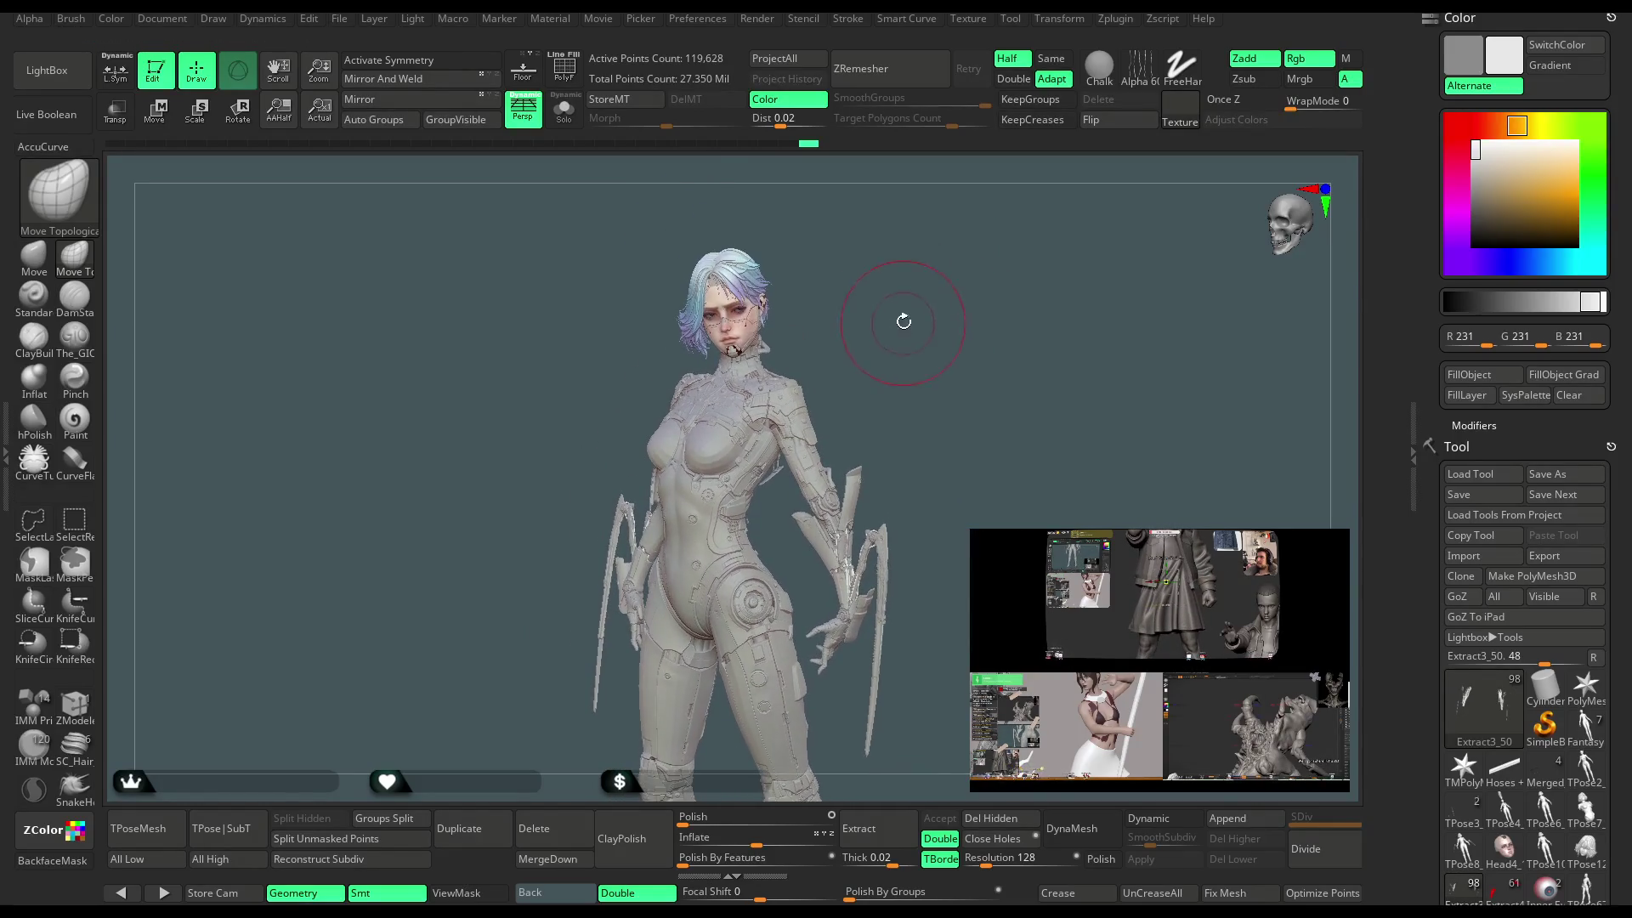
Zoom onto the torso, select the Chest subtool and turn on PolyF to show its polygroups.
mouse_move(905, 357)
mouse_down()
mouse_move(972, 246)
mouse_move(913, 283)
mouse_move(892, 266)
mouse_move(913, 213)
mouse_move(920, 290)
mouse_move(716, 200)
mouse_up()
alt+click(796, 337)
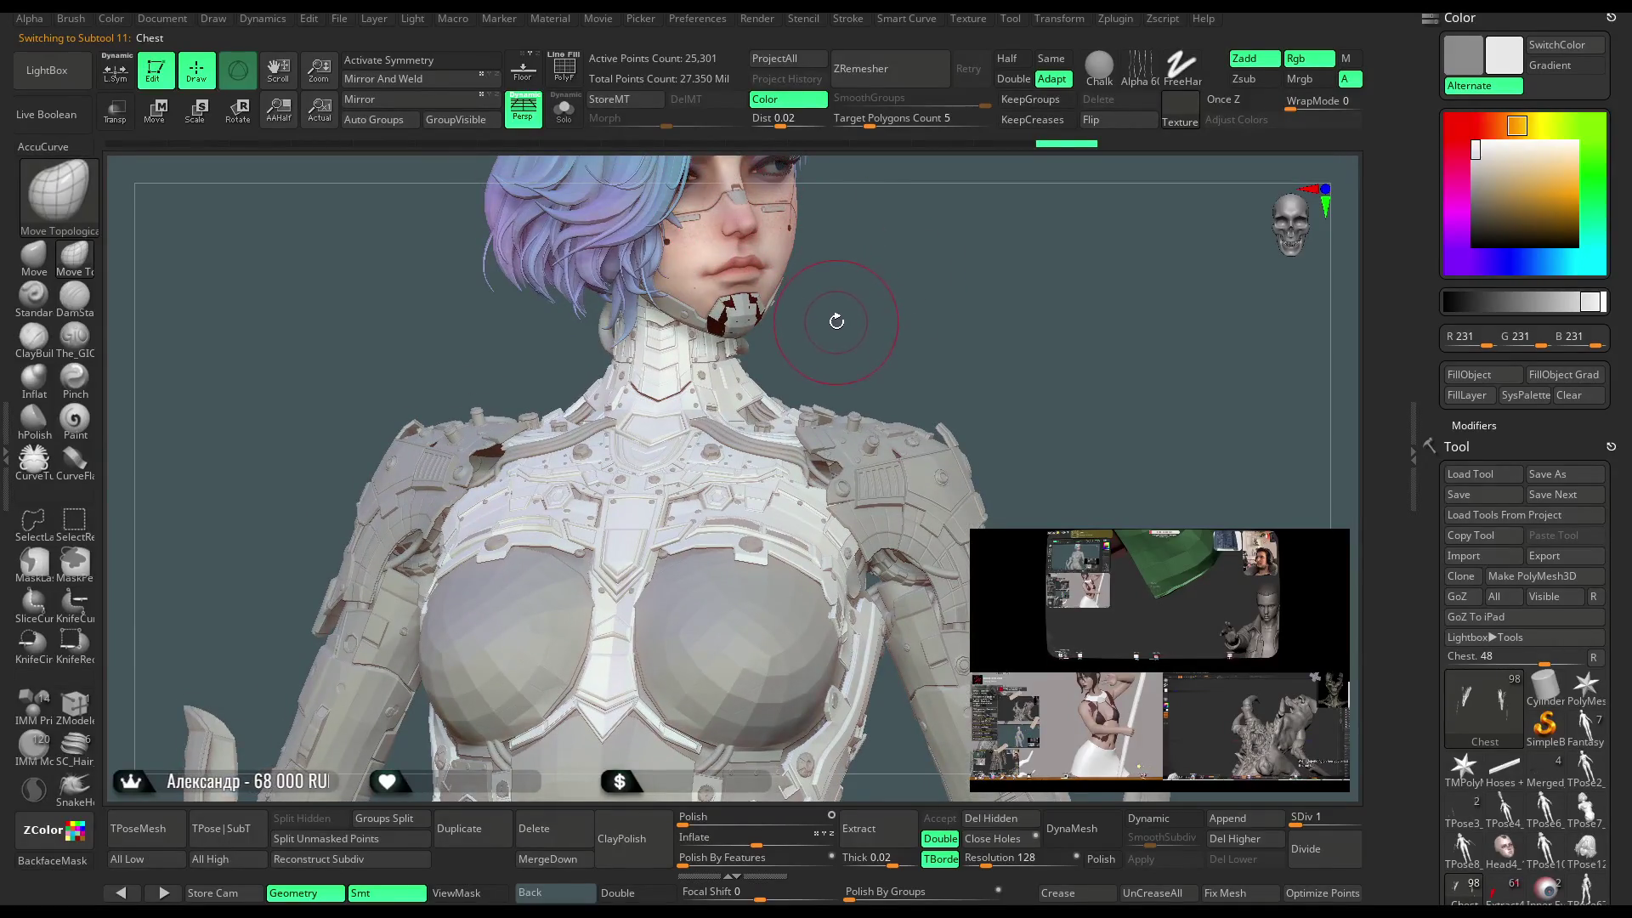
mouse_move(878, 303)
mouse_down()
mouse_move(865, 306)
mouse_move(883, 319)
mouse_move(879, 294)
mouse_up()
click(567, 76)
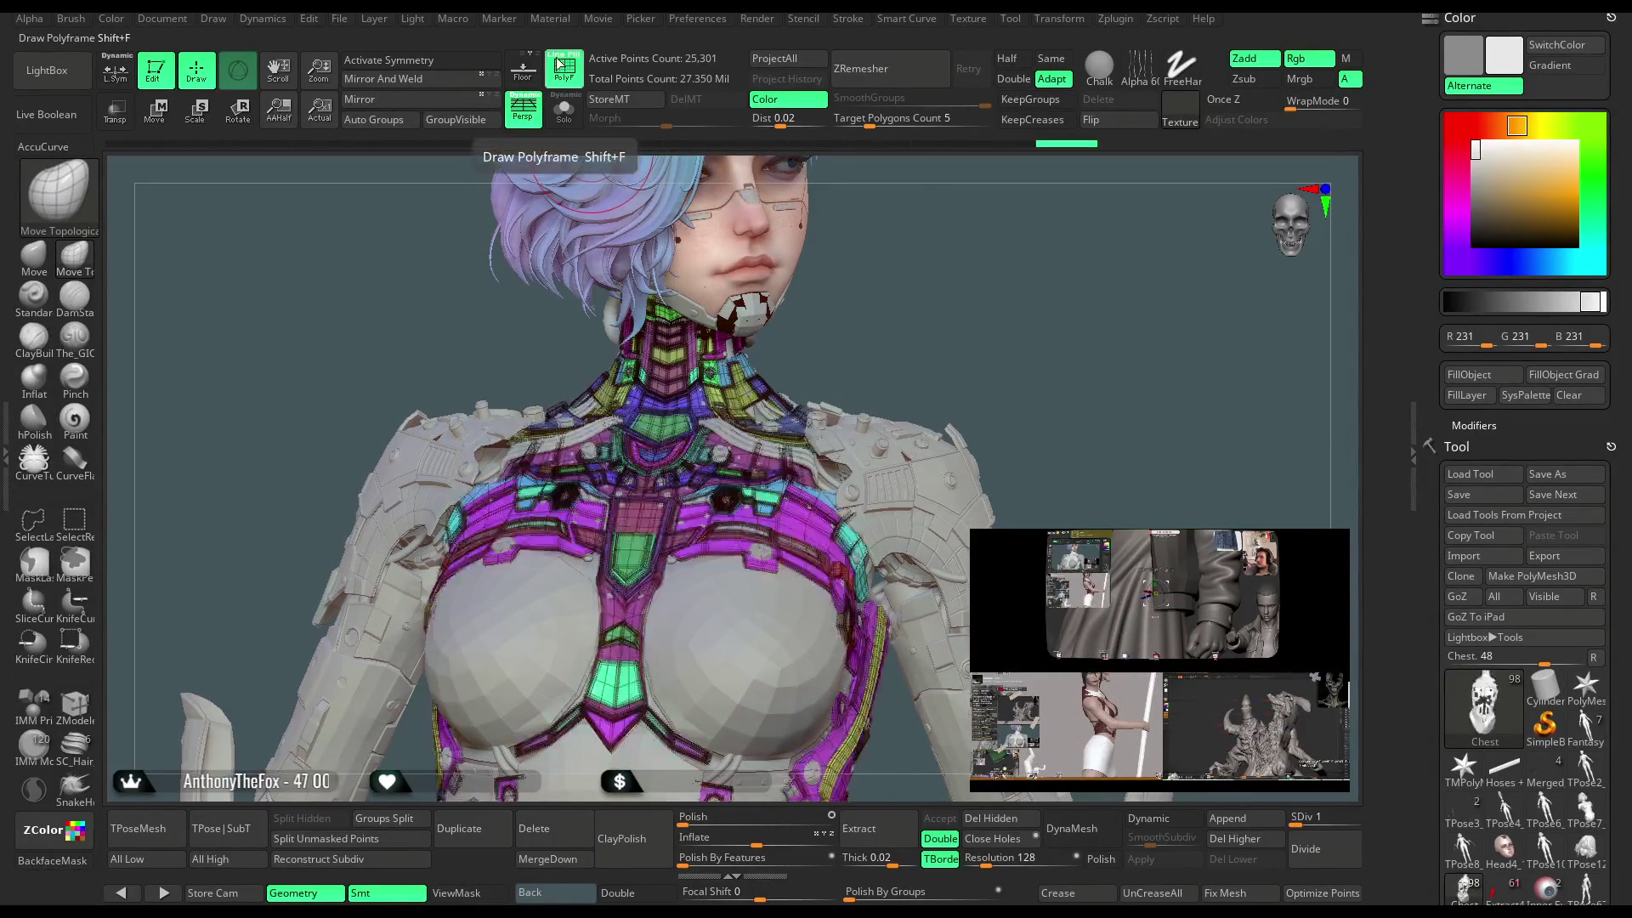
click(564, 109)
mouse_move(674, 211)
mouse_down()
mouse_move(803, 405)
mouse_move(831, 309)
mouse_move(907, 291)
mouse_move(918, 340)
mouse_move(925, 229)
mouse_move(945, 228)
mouse_up()
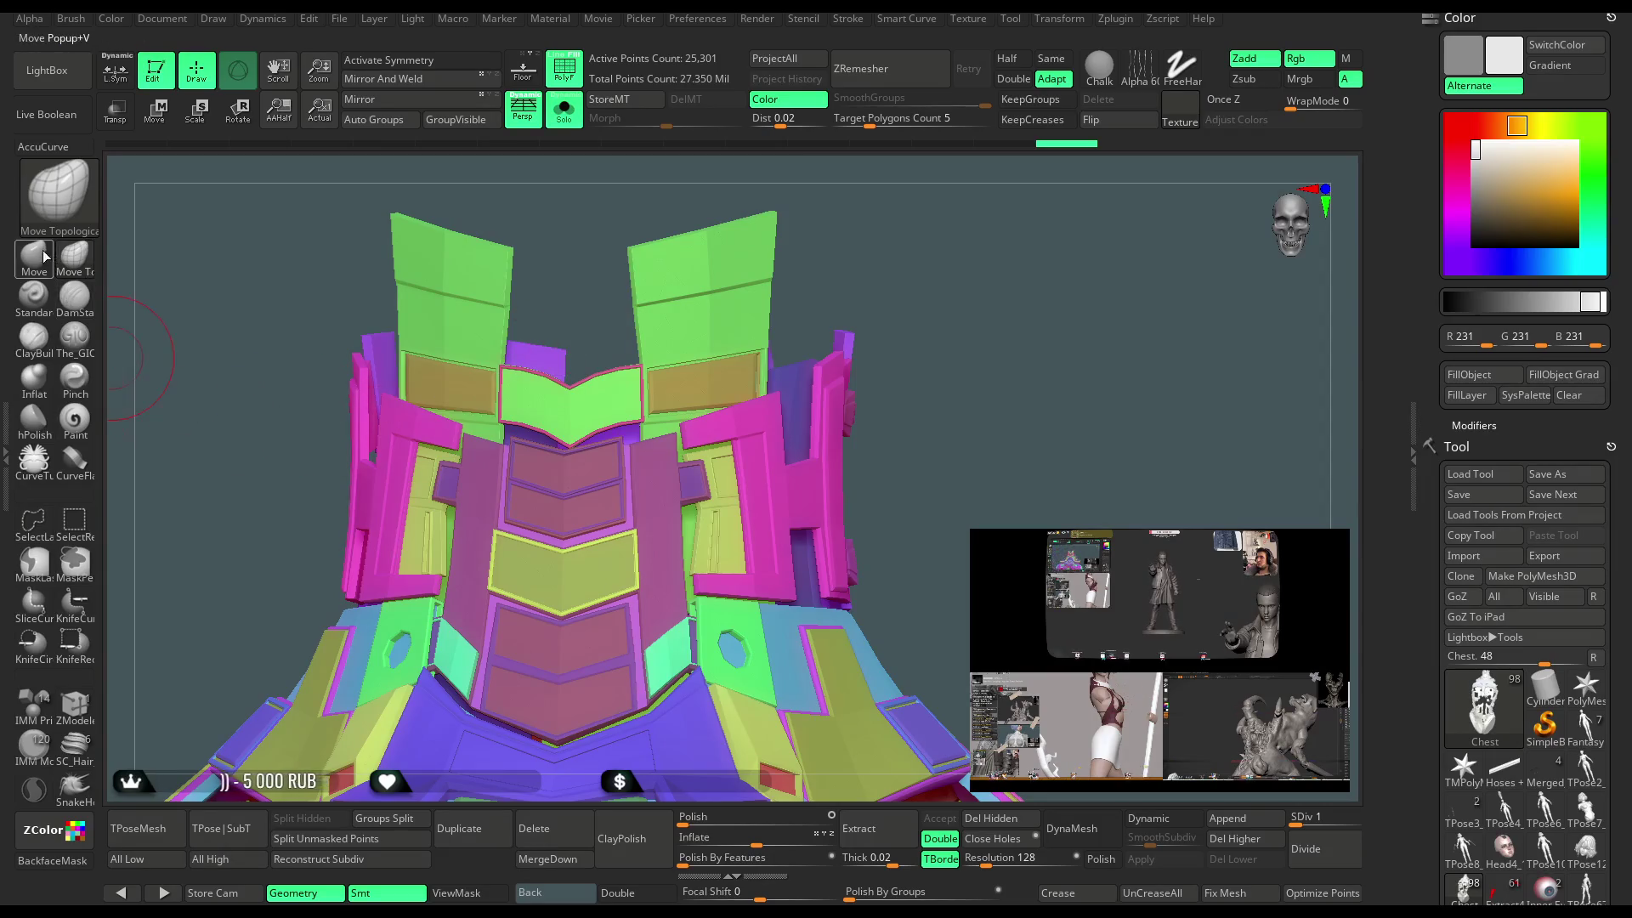
key(ctrl+shift)
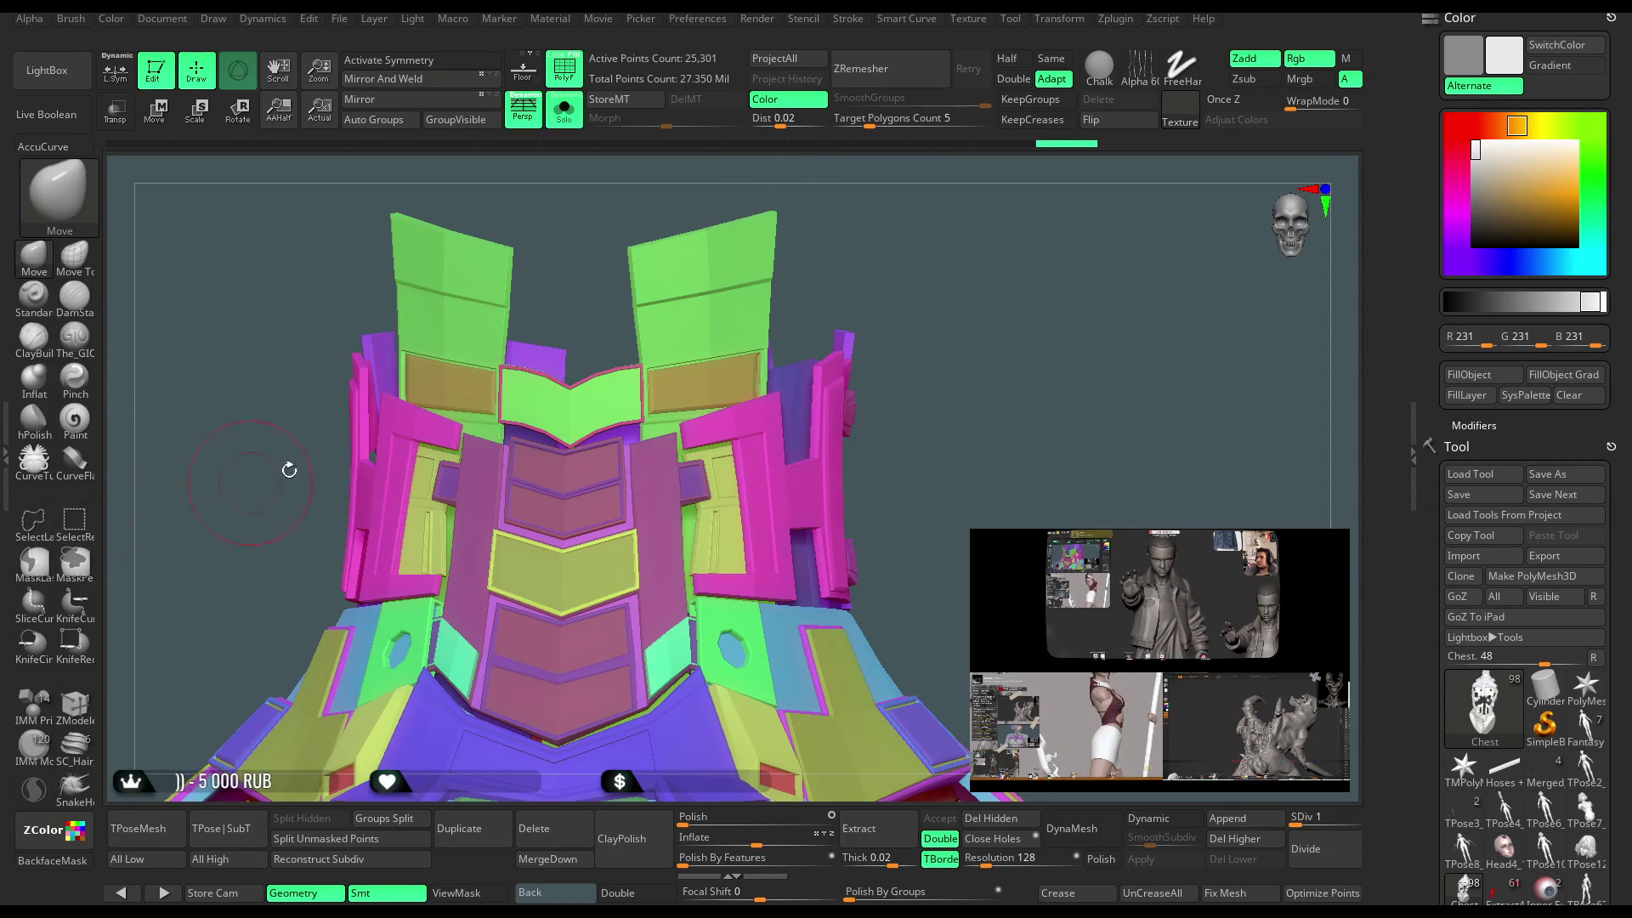
ctrl+shift+click(777, 216)
mouse_move(830, 226)
ctrl+shift+mouse_down()
mouse_move(918, 207)
mouse_move(694, 432)
mouse_move(852, 284)
mouse_move(914, 417)
mouse_move(579, 484)
mouse_move(856, 230)
mouse_move(871, 274)
mouse_move(842, 261)
ctrl+shift+mouse_up()
ctrl+alt+shift+click(714, 473)
ctrl+shift+click(871, 275)
mouse_move(790, 212)
mouse_down()
mouse_move(881, 177)
mouse_move(935, 204)
mouse_move(1010, 148)
mouse_up()
ctrl+shift+click(934, 299)
mouse_move(934, 299)
mouse_down()
mouse_move(1045, 263)
mouse_move(1008, 257)
mouse_move(892, 303)
mouse_move(845, 269)
mouse_move(940, 265)
mouse_move(904, 233)
mouse_move(940, 255)
mouse_move(947, 208)
mouse_move(299, 381)
mouse_up()
click(85, 263)
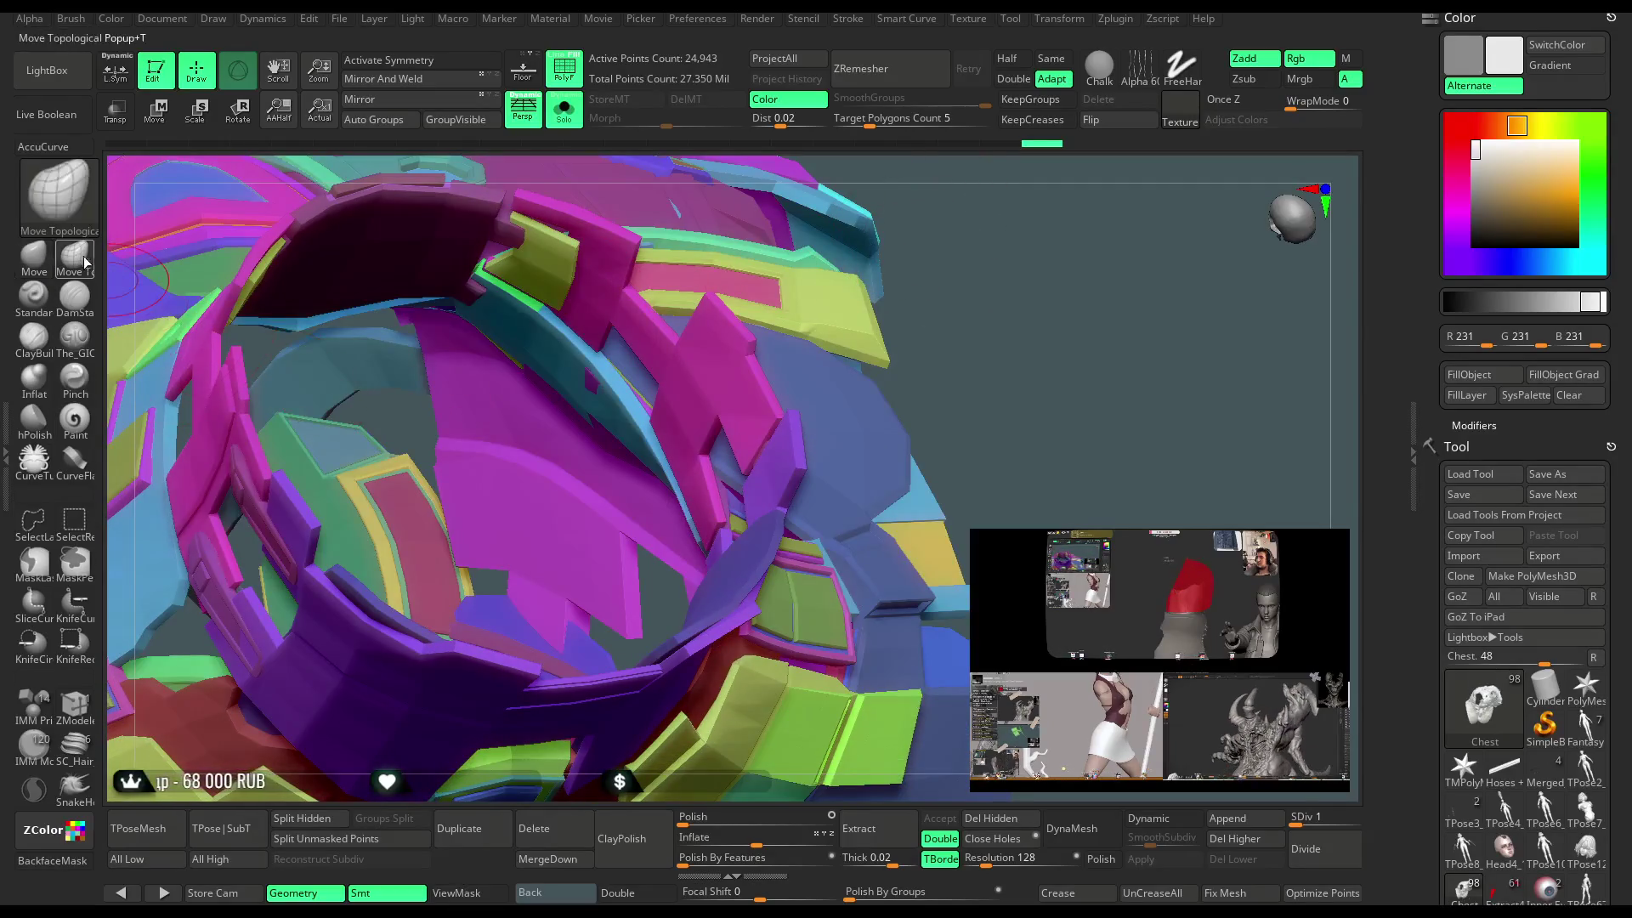
right_drag(671, 377, 518, 403)
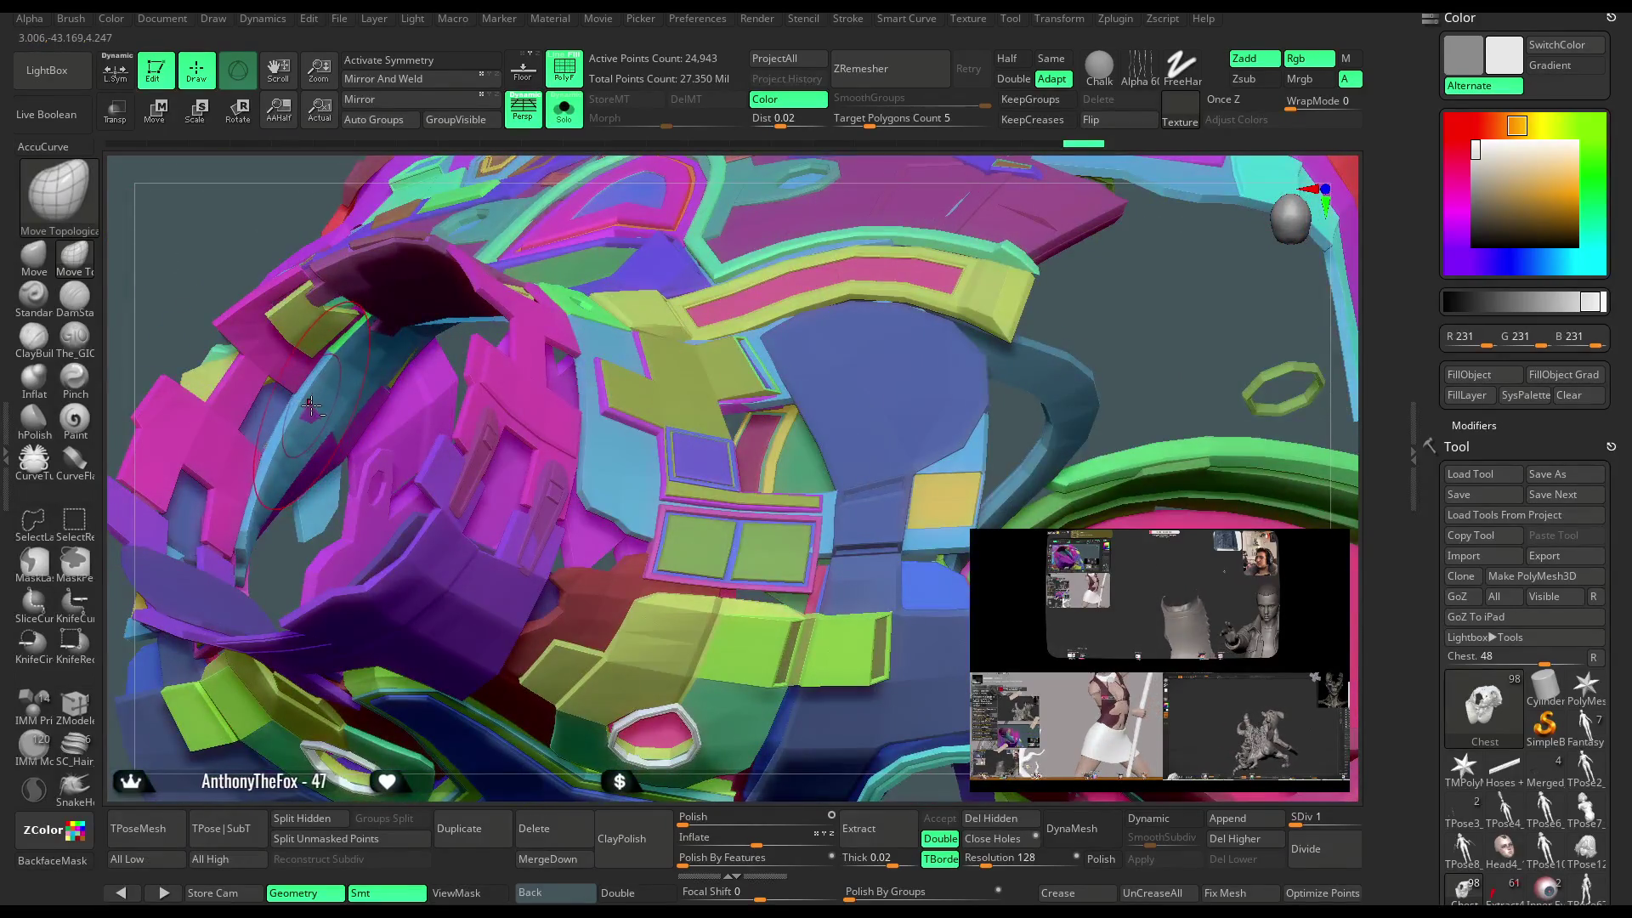
mouse_move(571, 781)
right_down()
mouse_move(802, 232)
mouse_move(817, 340)
mouse_move(802, 317)
mouse_move(765, 430)
mouse_move(799, 399)
mouse_move(769, 397)
mouse_move(783, 408)
mouse_move(790, 372)
mouse_move(778, 379)
right_up()
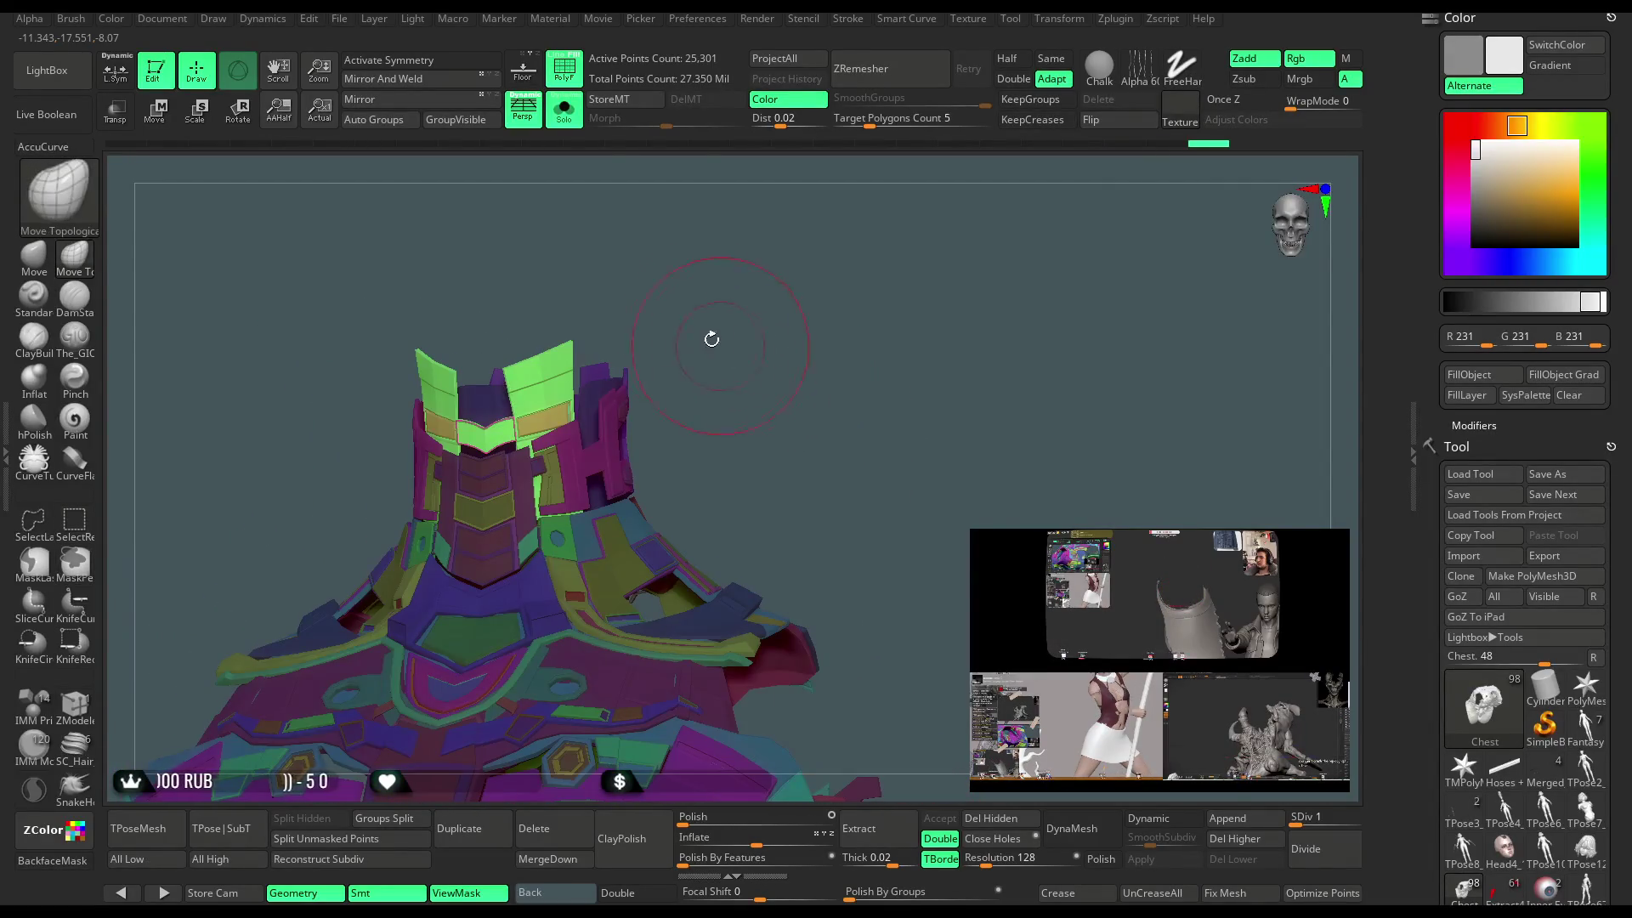
click(574, 126)
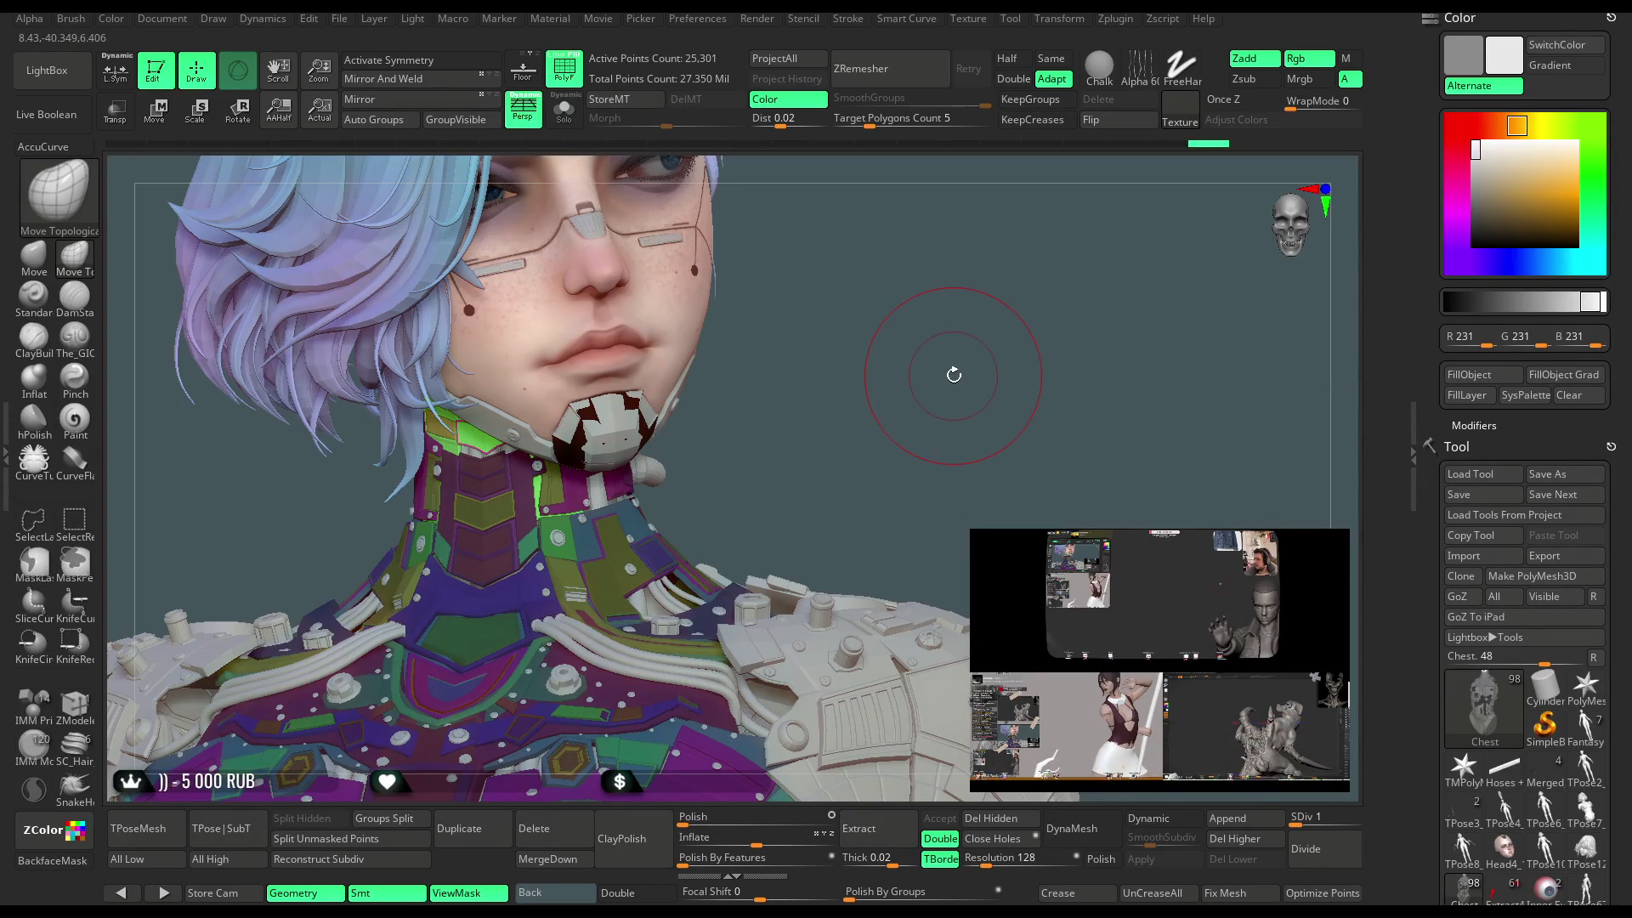
Solo the chest armor and set ZModeler's symmetry action on the collar's central plate.
drag(872, 380, 644, 329)
key(w)
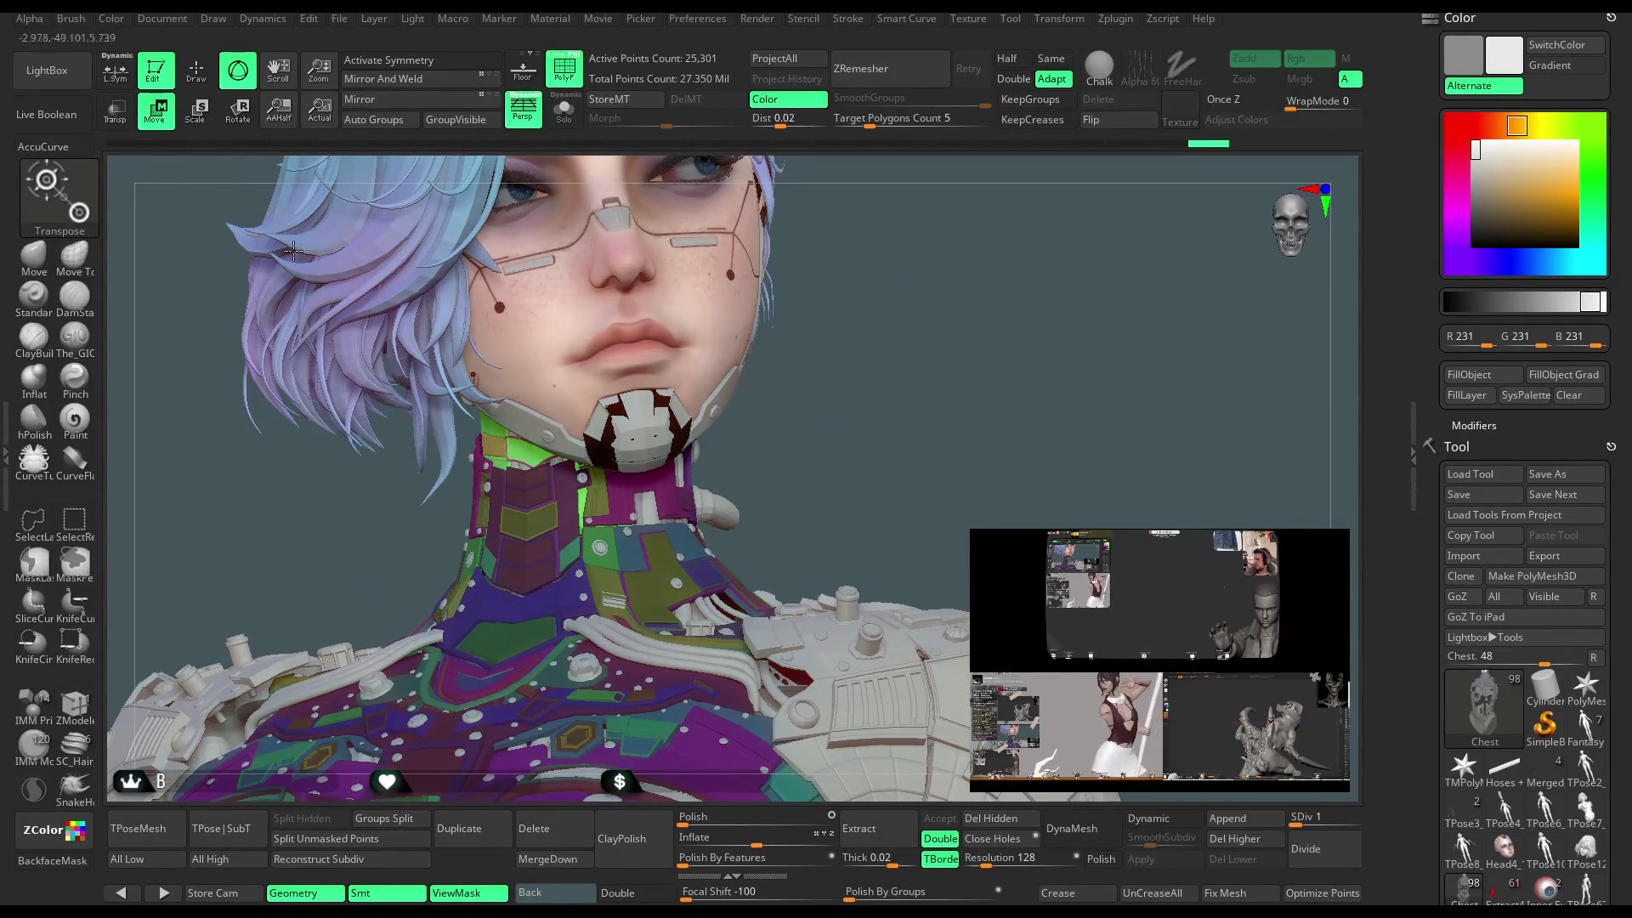
key(shift+alt+s)
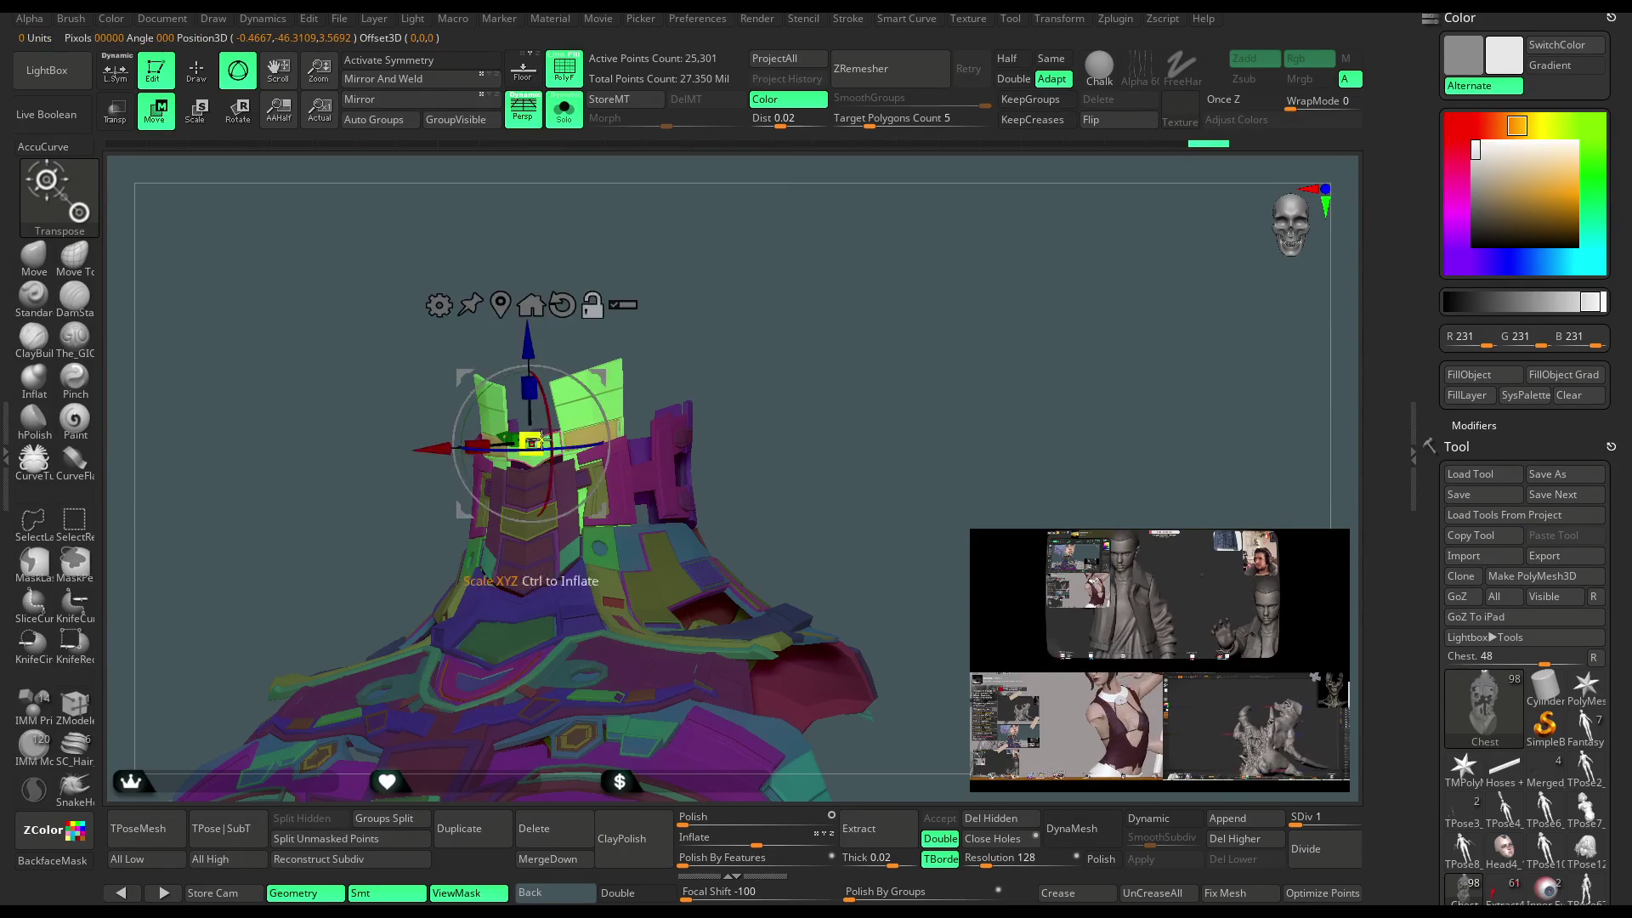
mouse_move(666, 324)
alt+mouse_down()
mouse_move(811, 308)
mouse_move(779, 355)
alt+mouse_up()
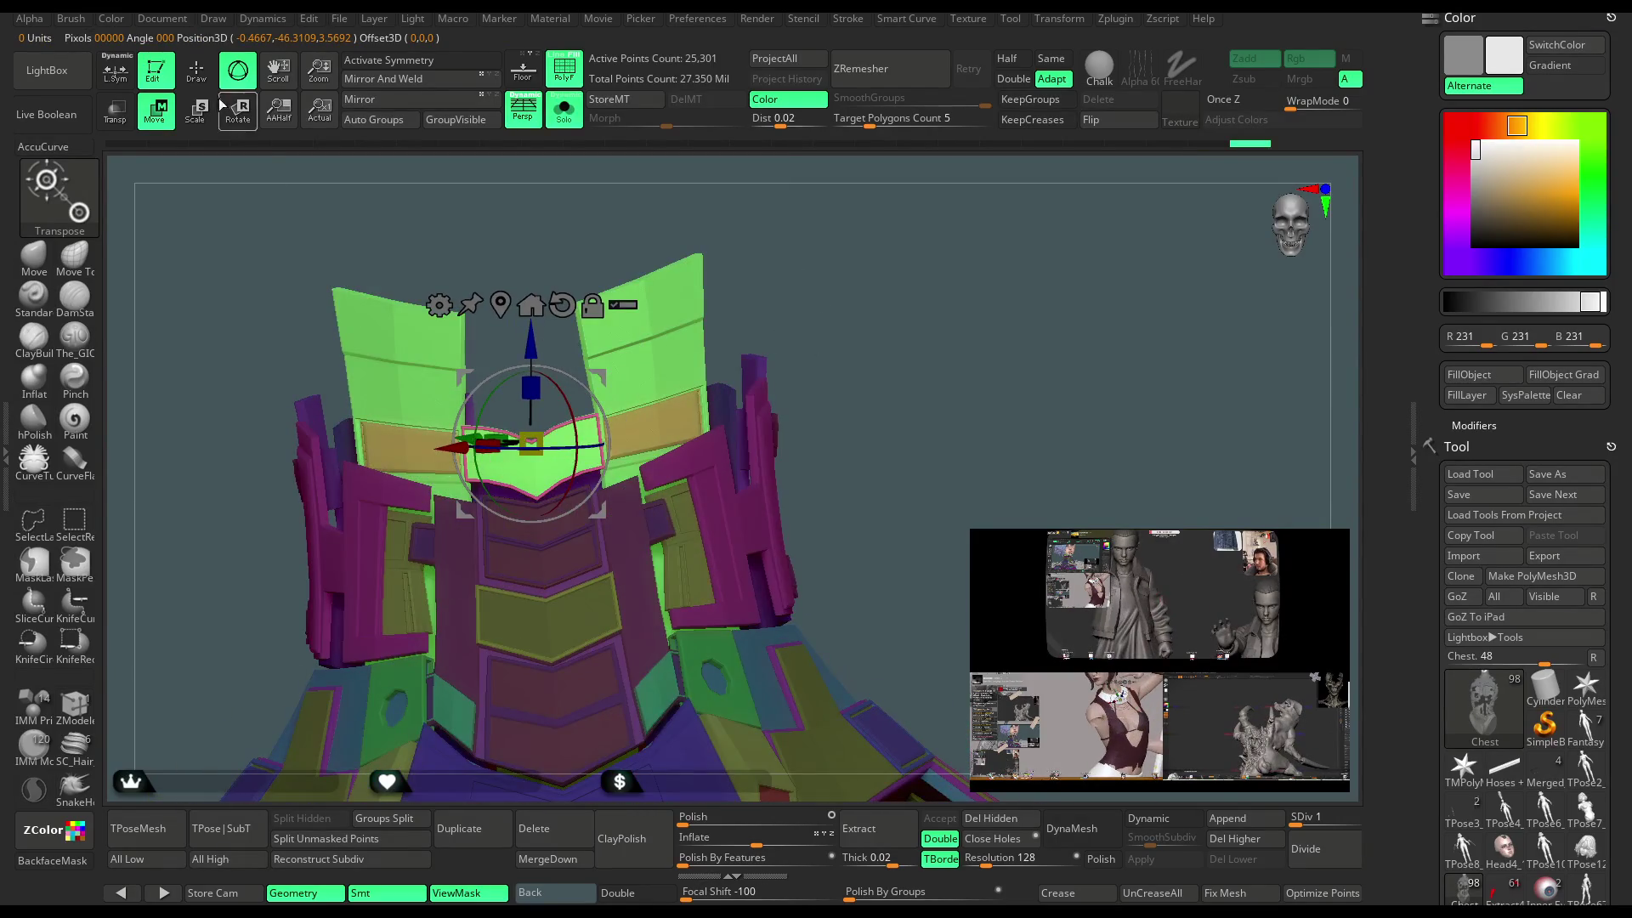
key(q)
alt+drag(748, 281, 704, 248)
alt+drag(912, 225, 896, 323)
click(74, 705)
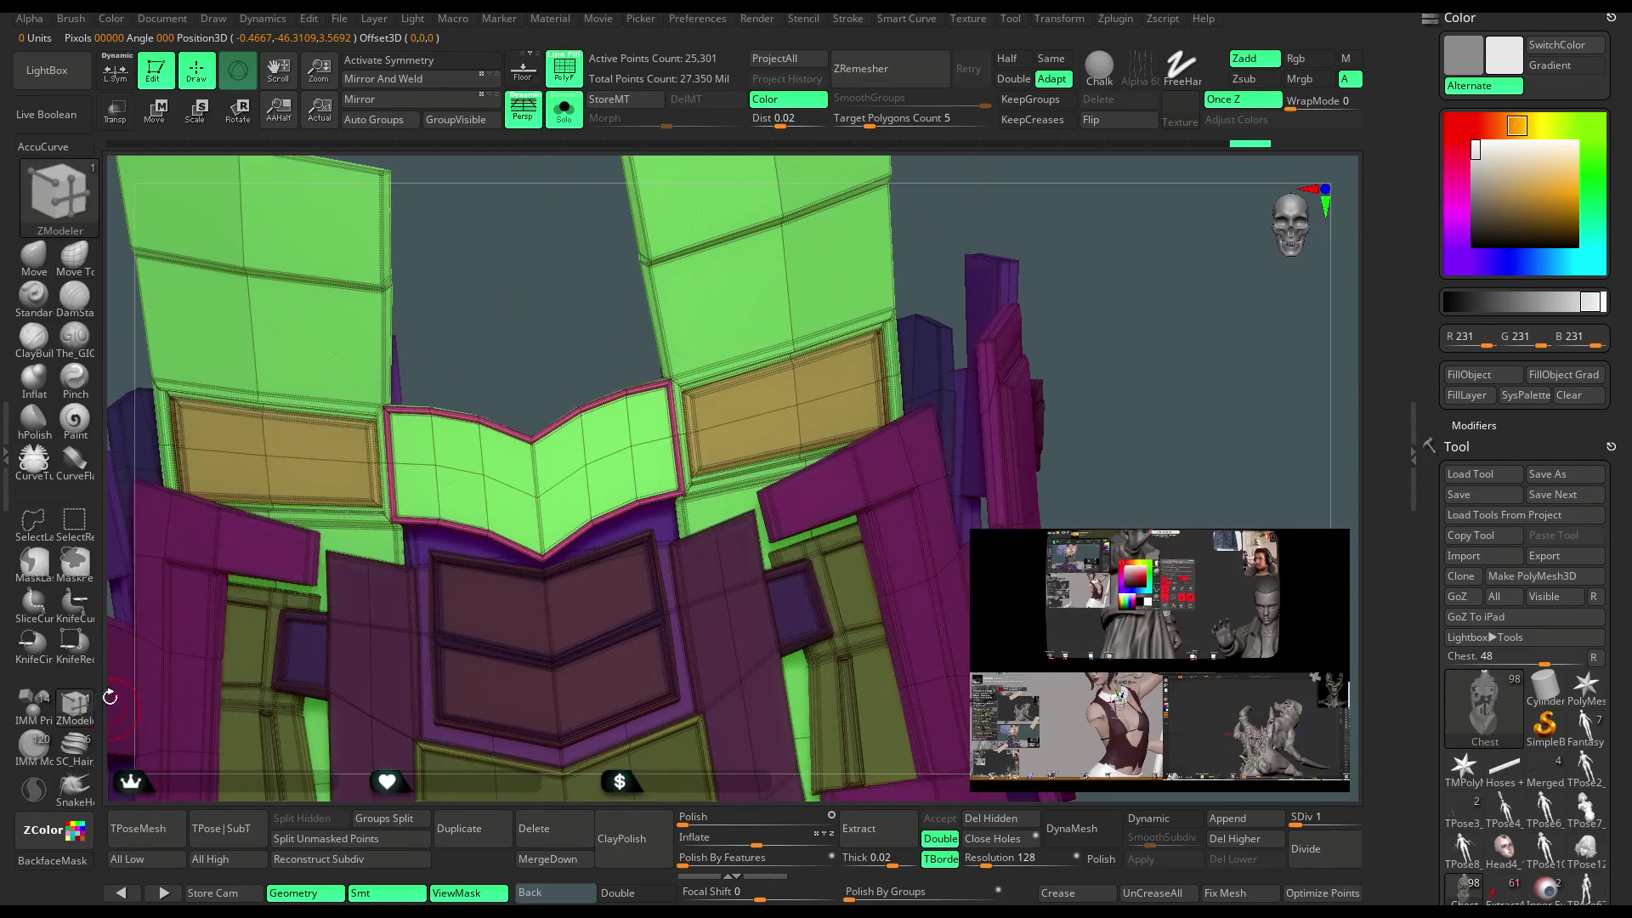
key(space)
click(571, 453)
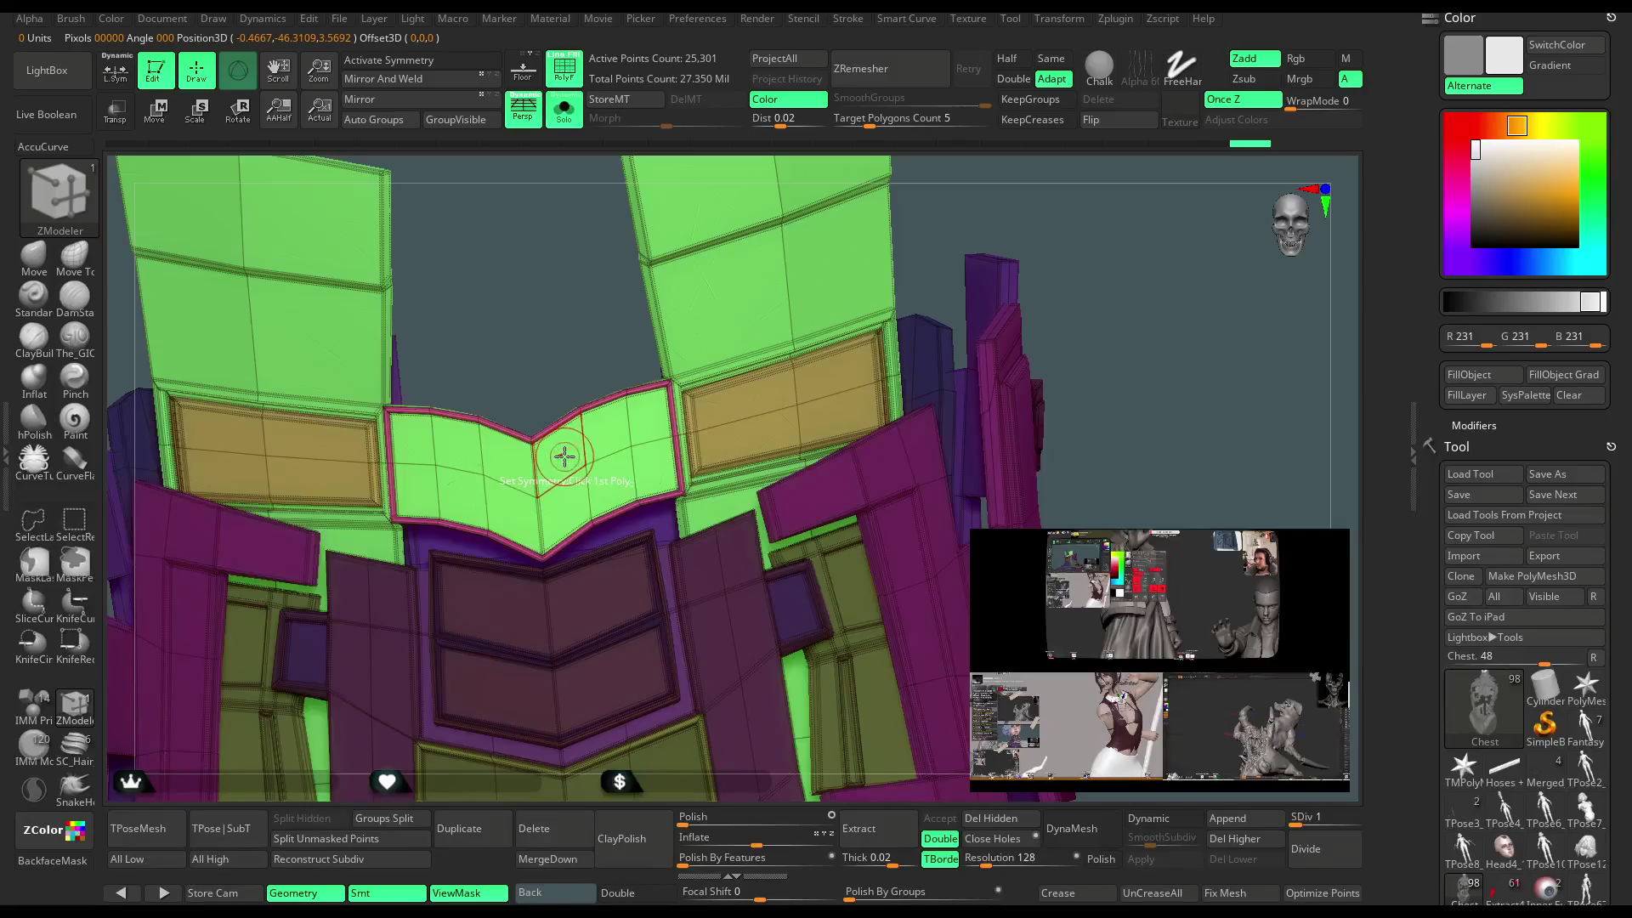
key(w)
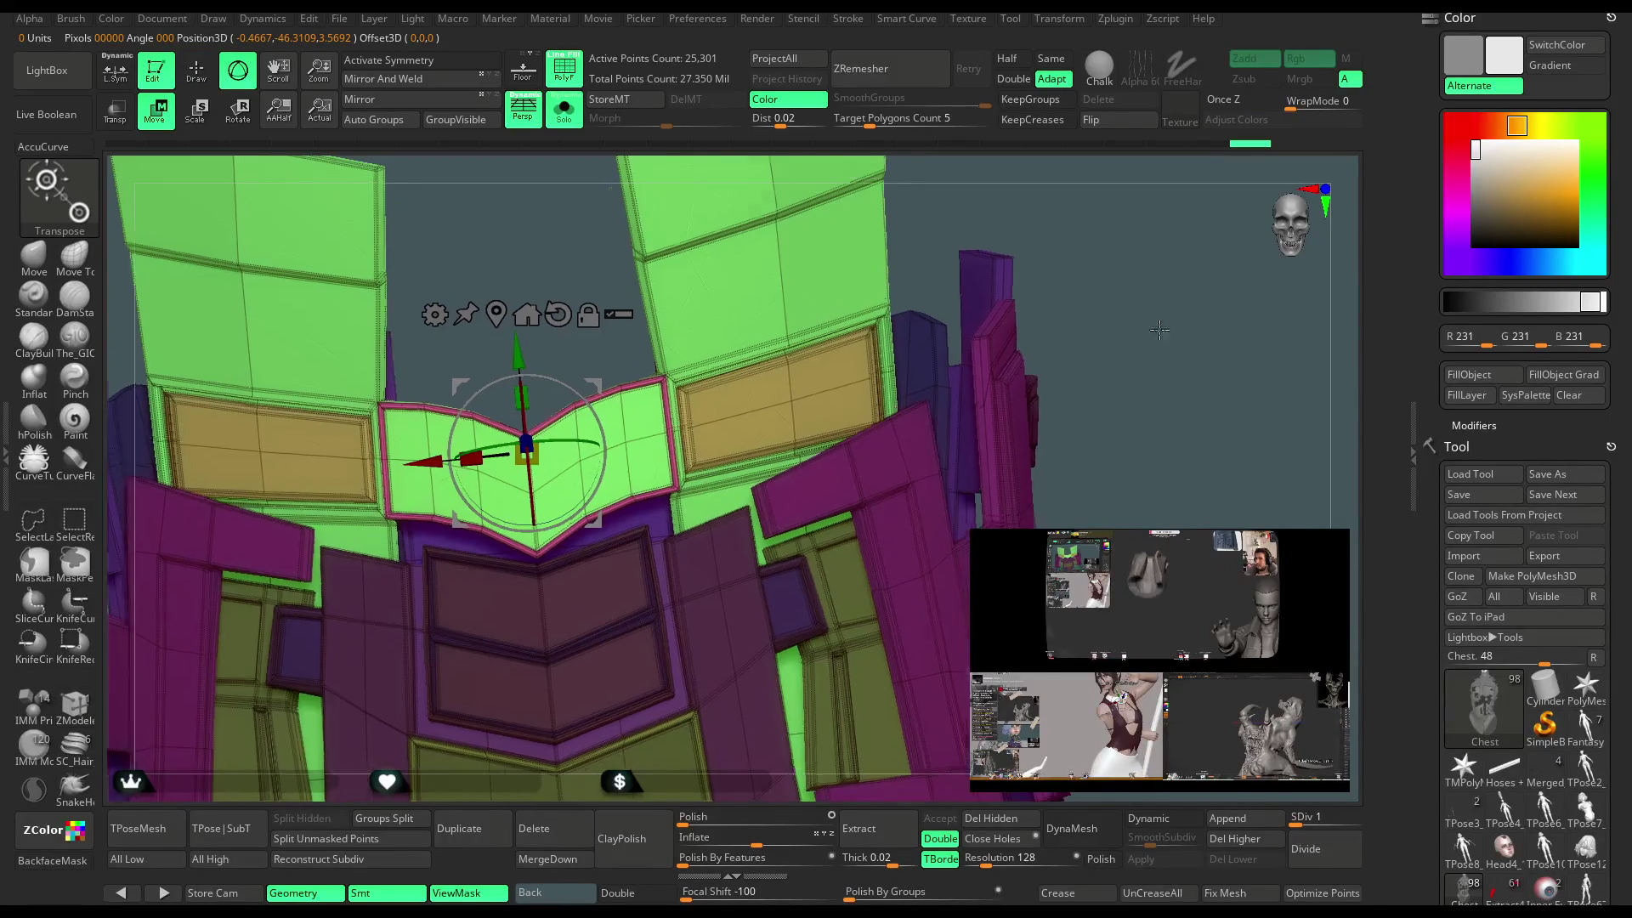
alt+drag(1159, 329, 1152, 364)
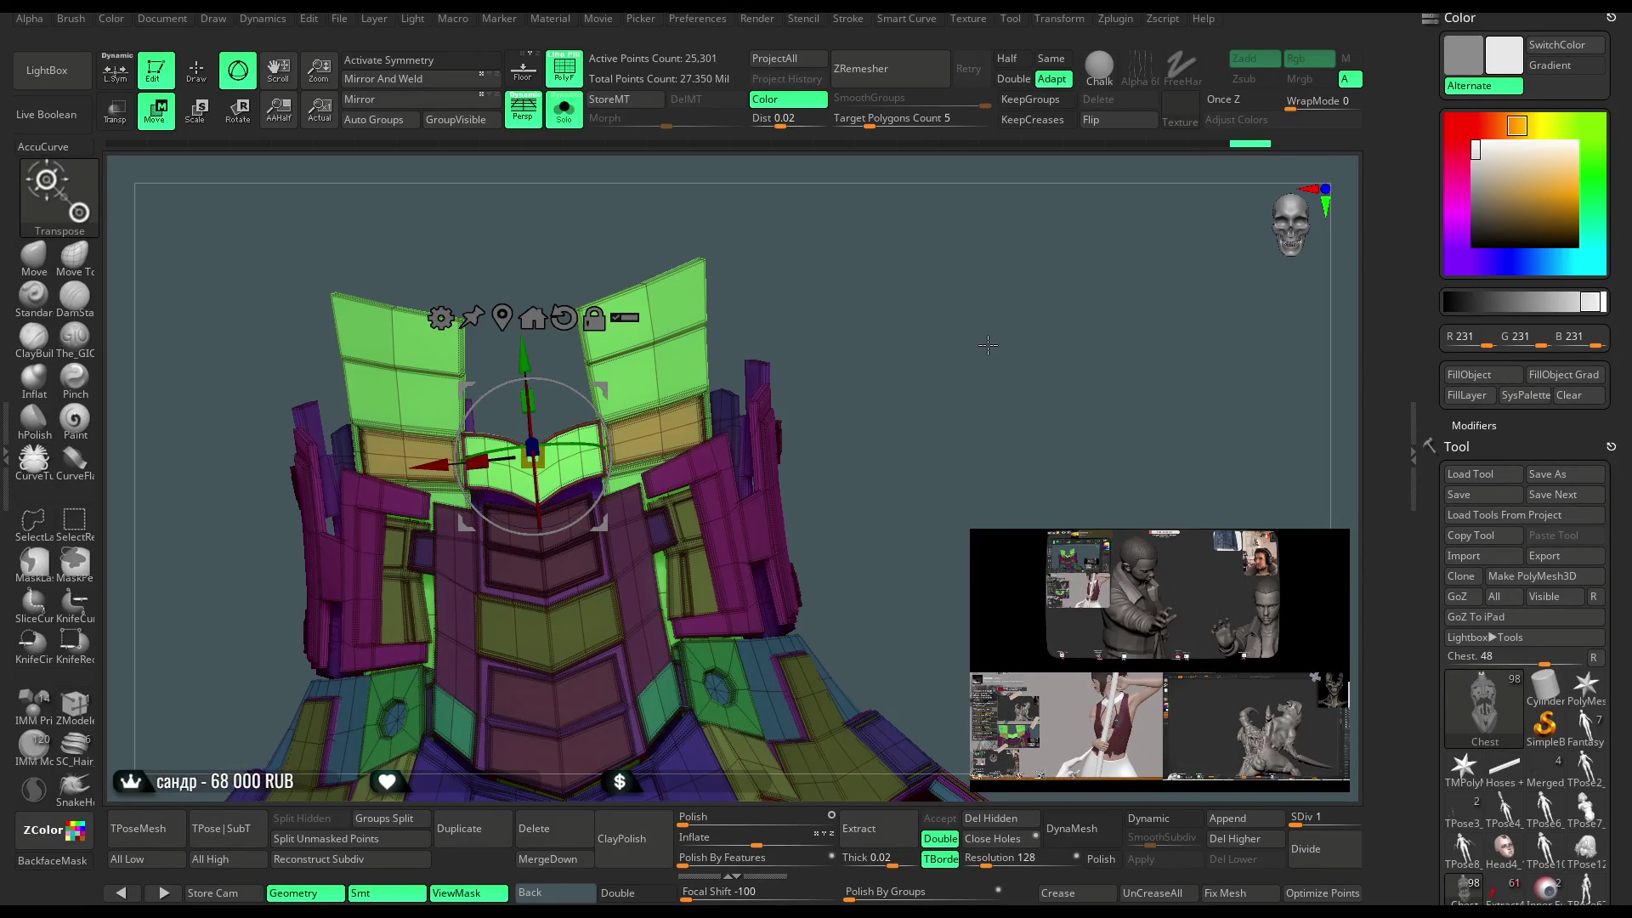
Scale up the central front plate, turn it slightly about Y and raise it on Z.
drag(532, 456, 539, 529)
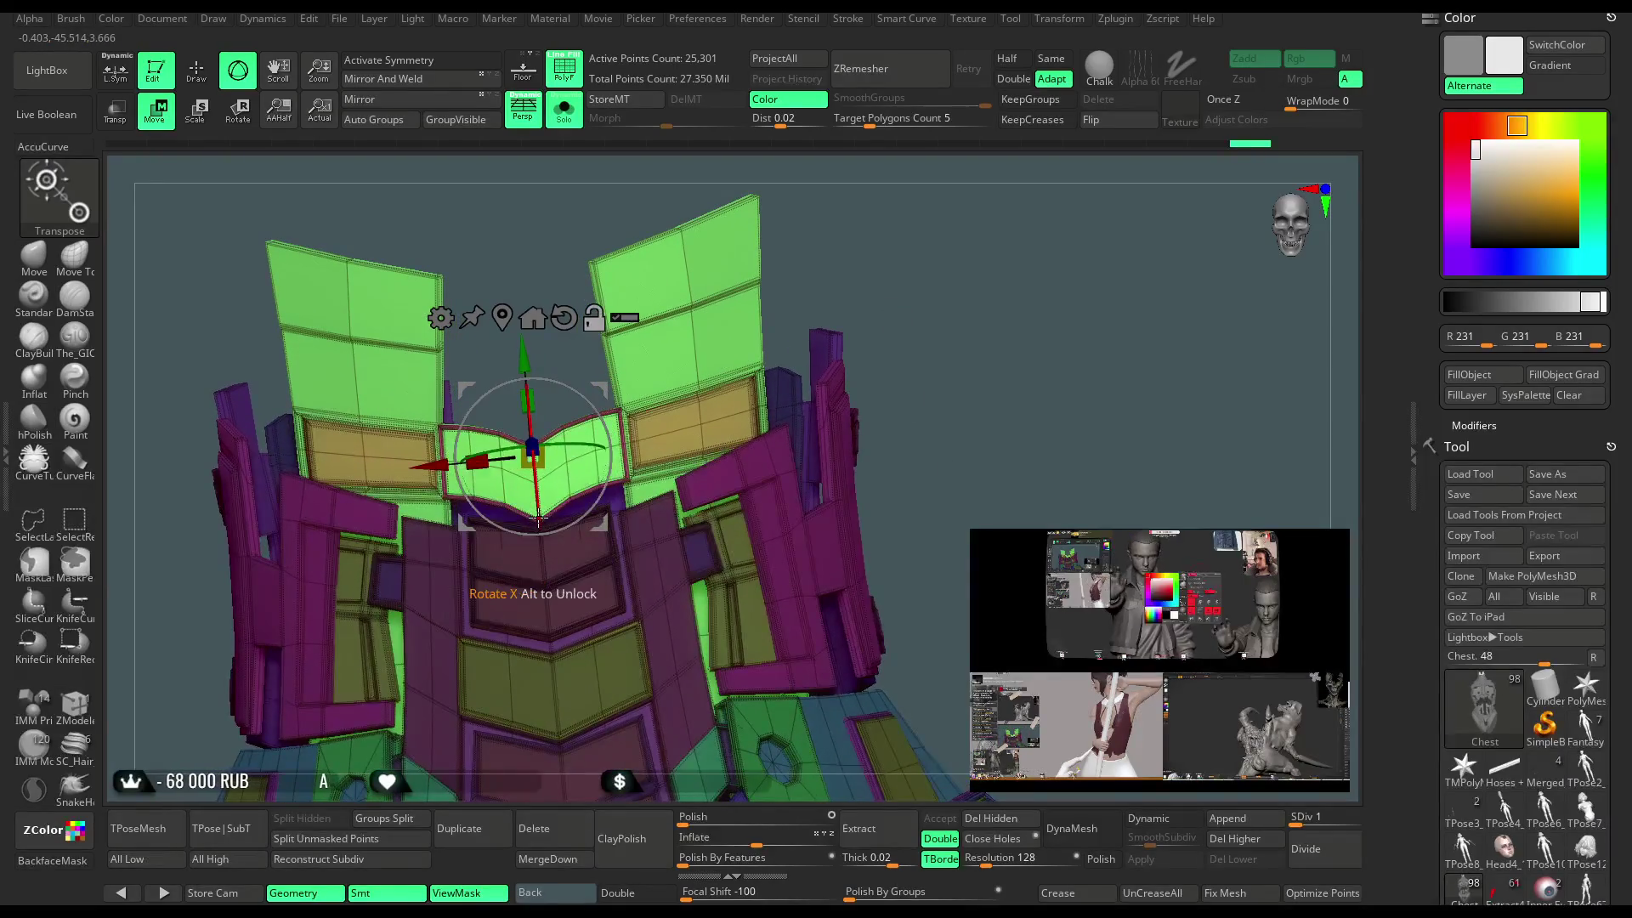
key(ctrl+z)
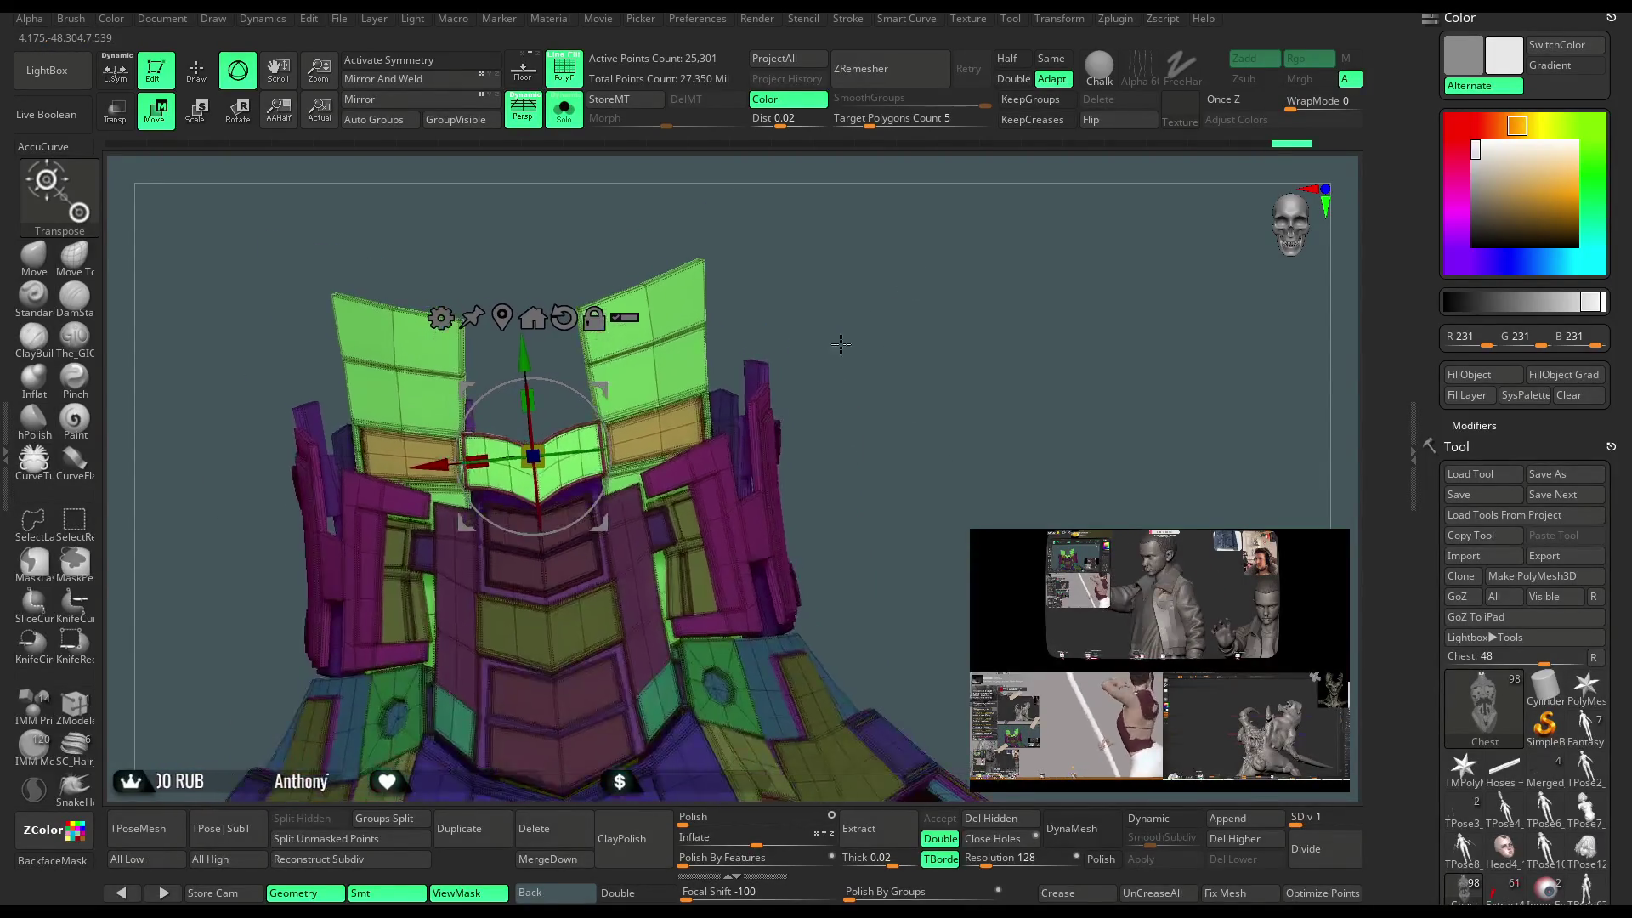
key(ctrl+shift+z)
drag(585, 451, 592, 452)
right_drag(592, 452, 550, 561)
drag(551, 561, 562, 446)
mouse_move(878, 166)
right_down()
mouse_move(938, 261)
mouse_move(929, 289)
mouse_move(765, 308)
right_up()
Try the gizmo's Twist deformer on the collar plates.
key(ctrl)
click(423, 299)
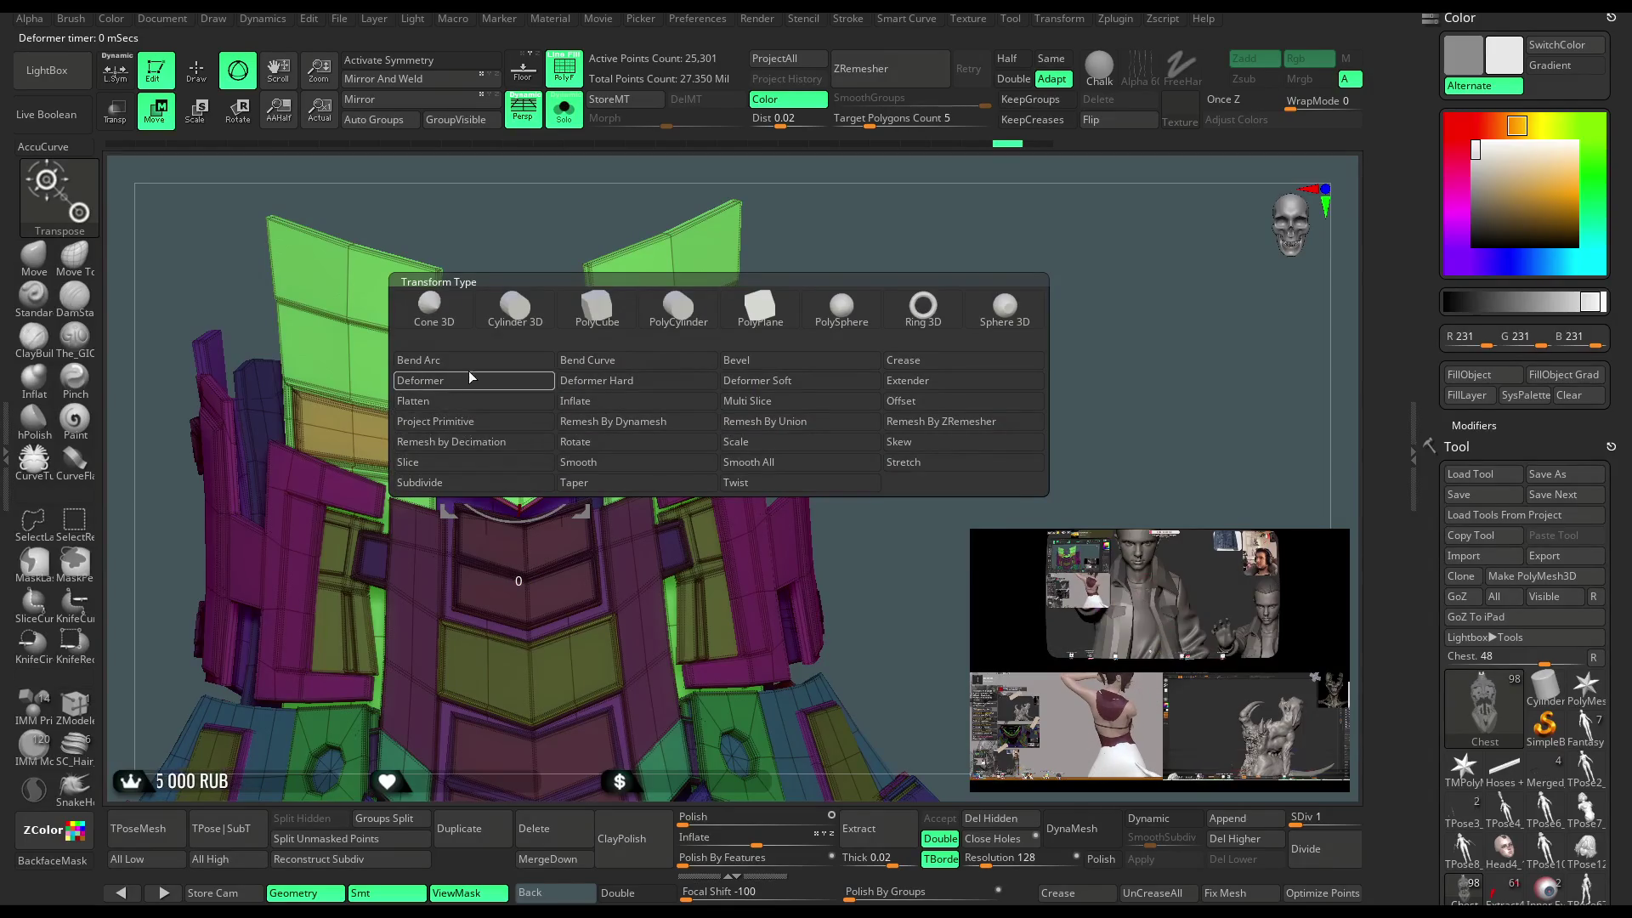
click(720, 490)
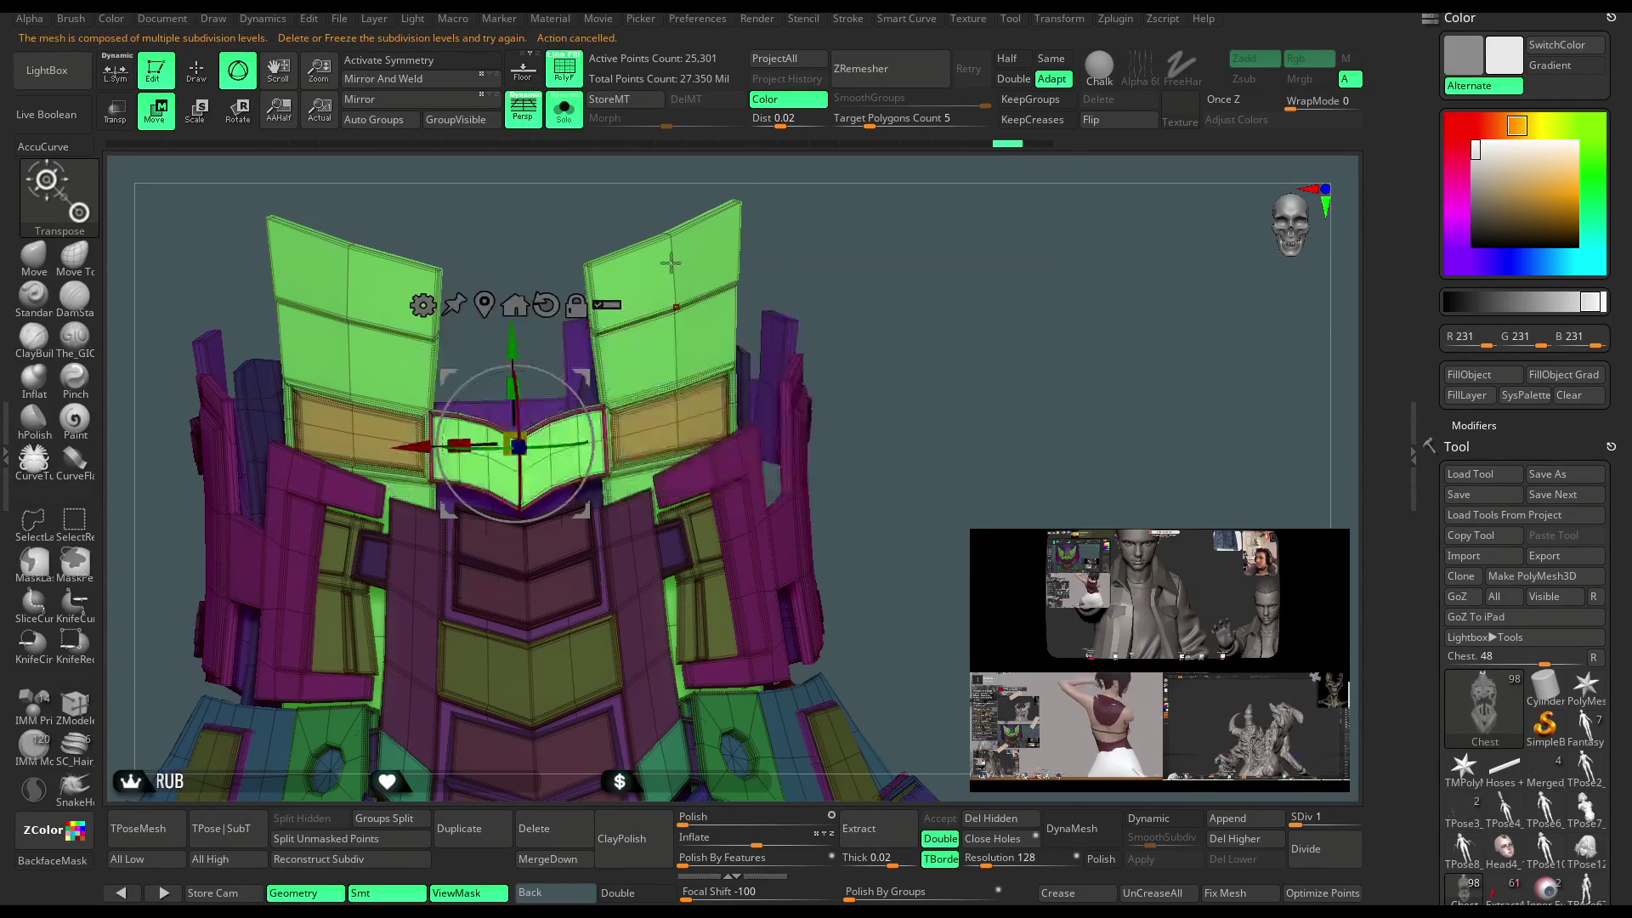
drag(559, 447, 568, 447)
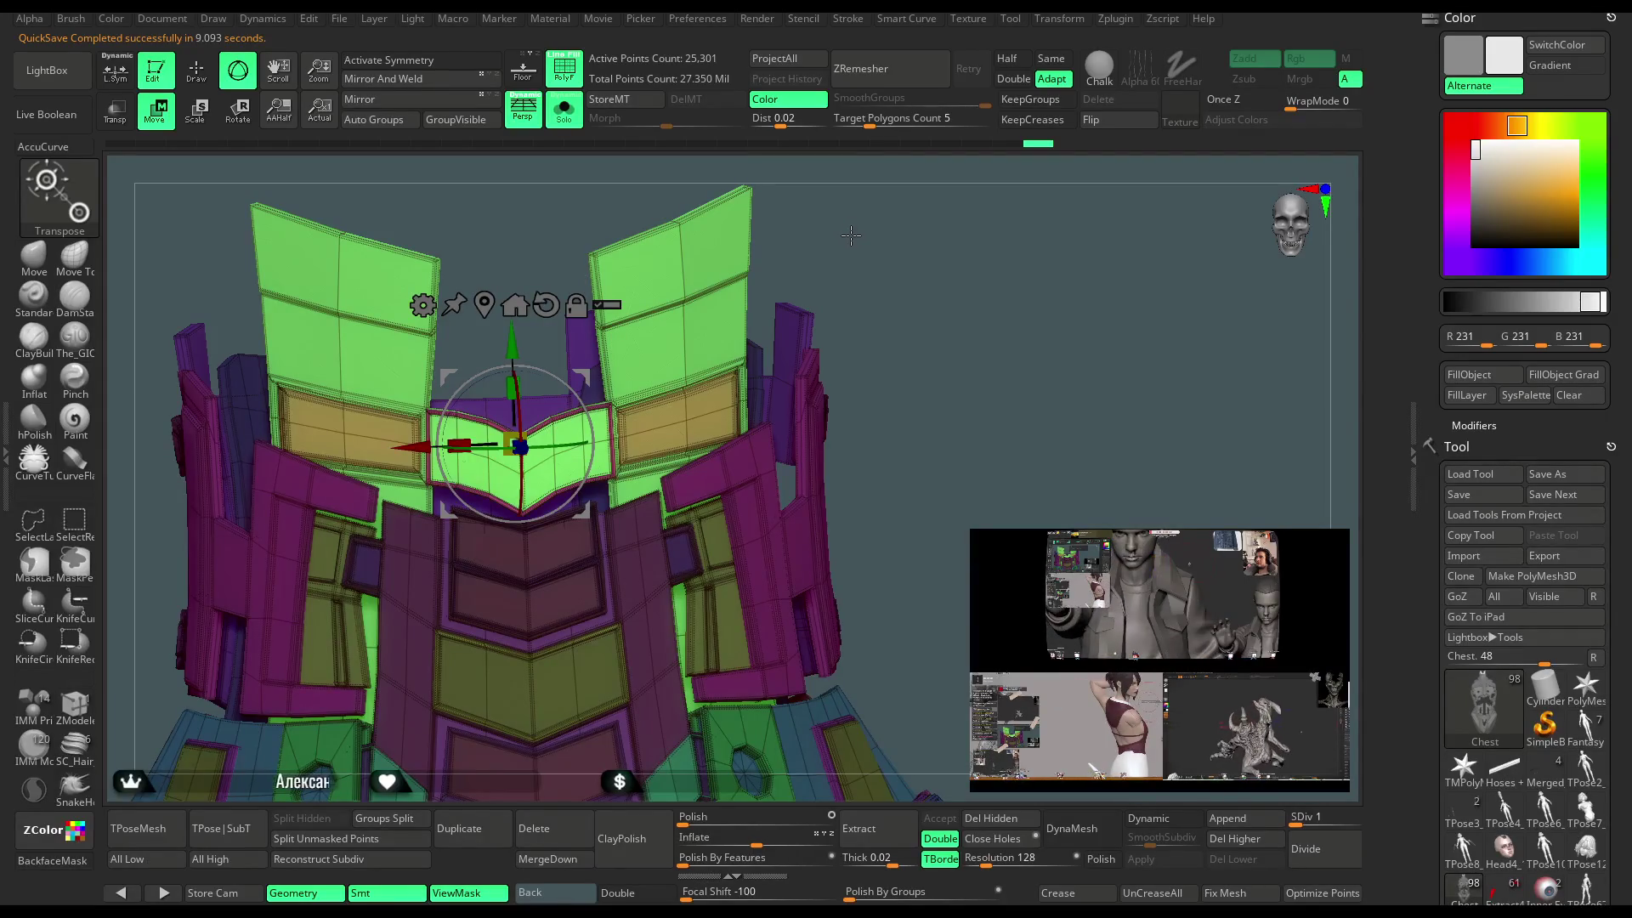
drag(847, 248, 867, 246)
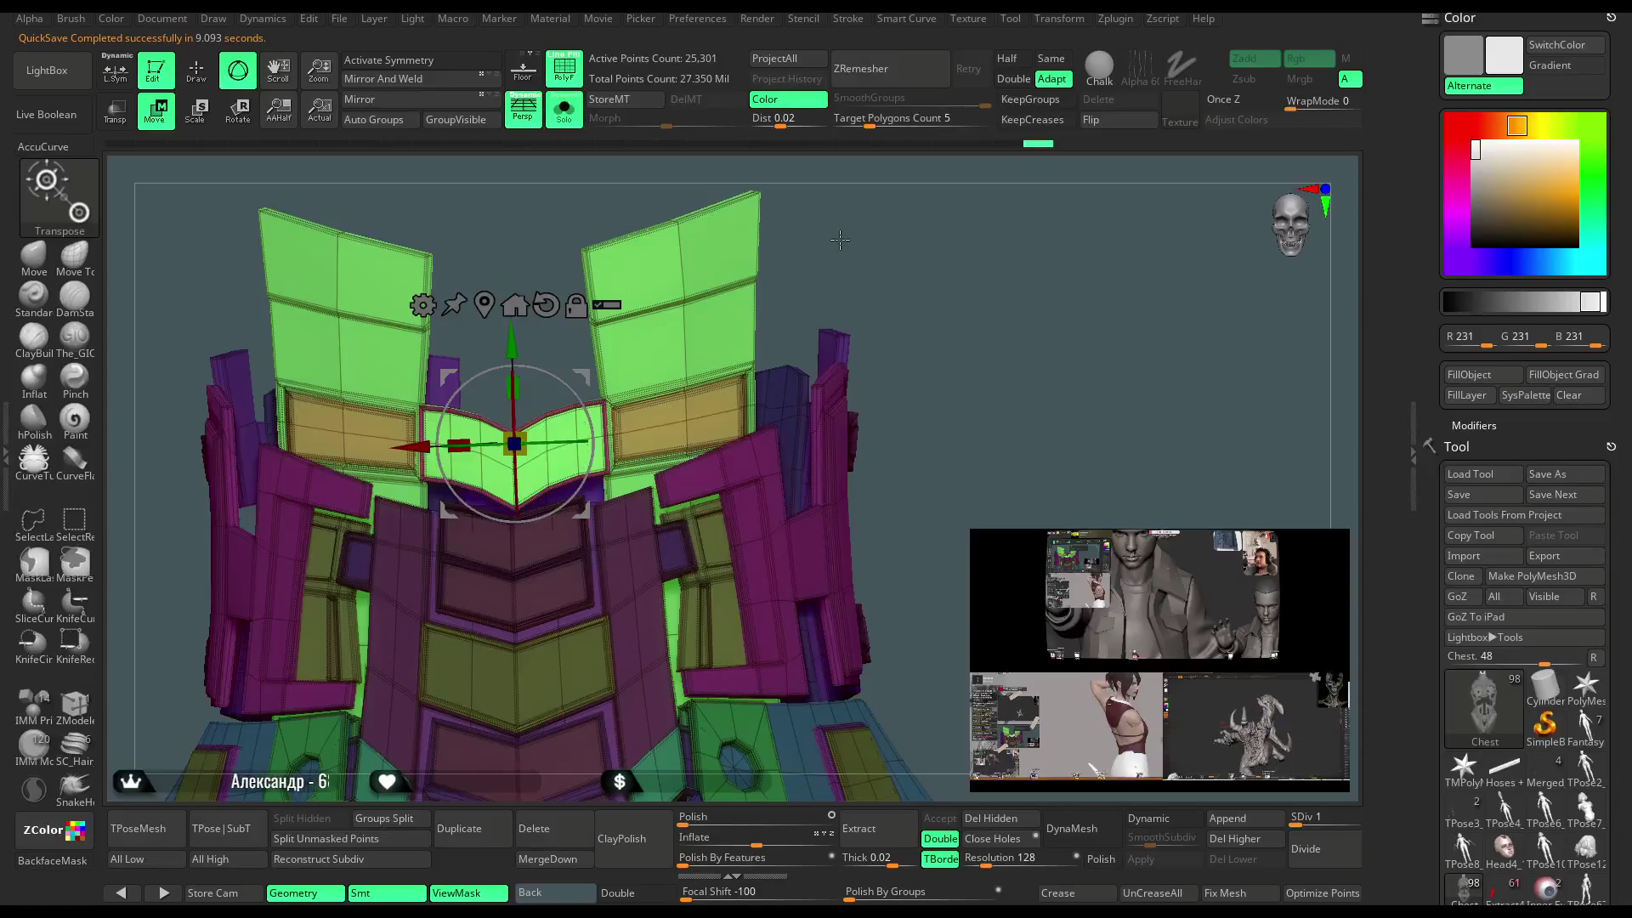
Rotate the central plate slightly on Z and Y and shift it along X into place.
drag(580, 437, 562, 443)
mouse_move(850, 323)
mouse_down()
mouse_move(875, 384)
mouse_move(858, 399)
mouse_up()
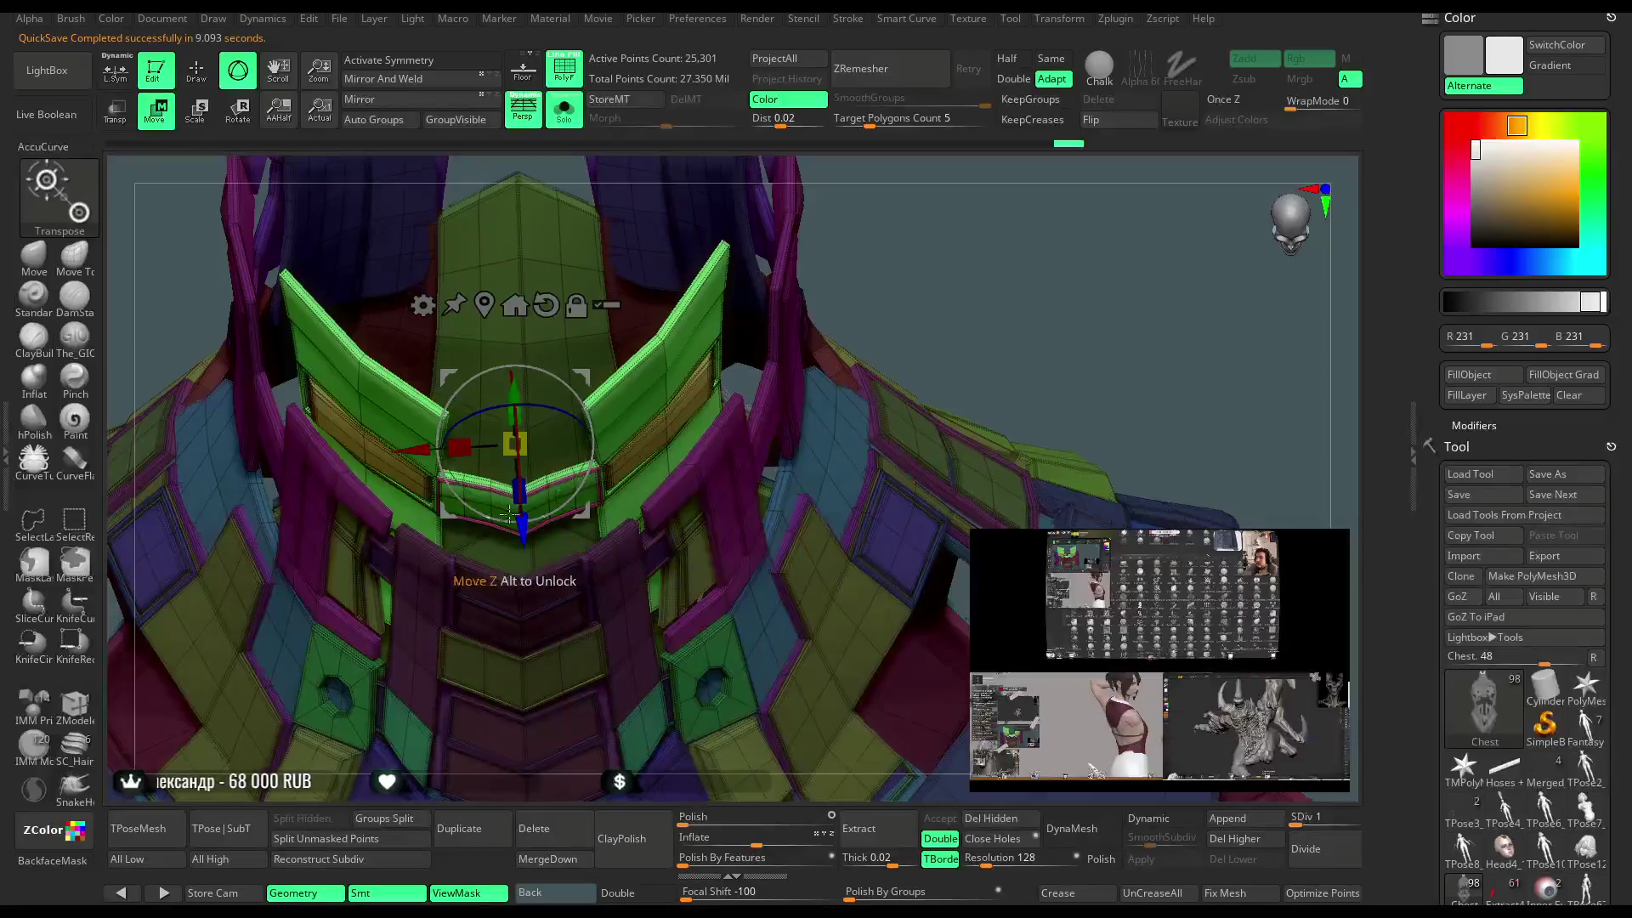
mouse_move(909, 255)
mouse_down()
mouse_move(935, 219)
mouse_move(841, 416)
mouse_up()
drag(600, 420, 600, 422)
mouse_move(849, 366)
mouse_down()
mouse_move(936, 264)
mouse_move(880, 273)
mouse_up()
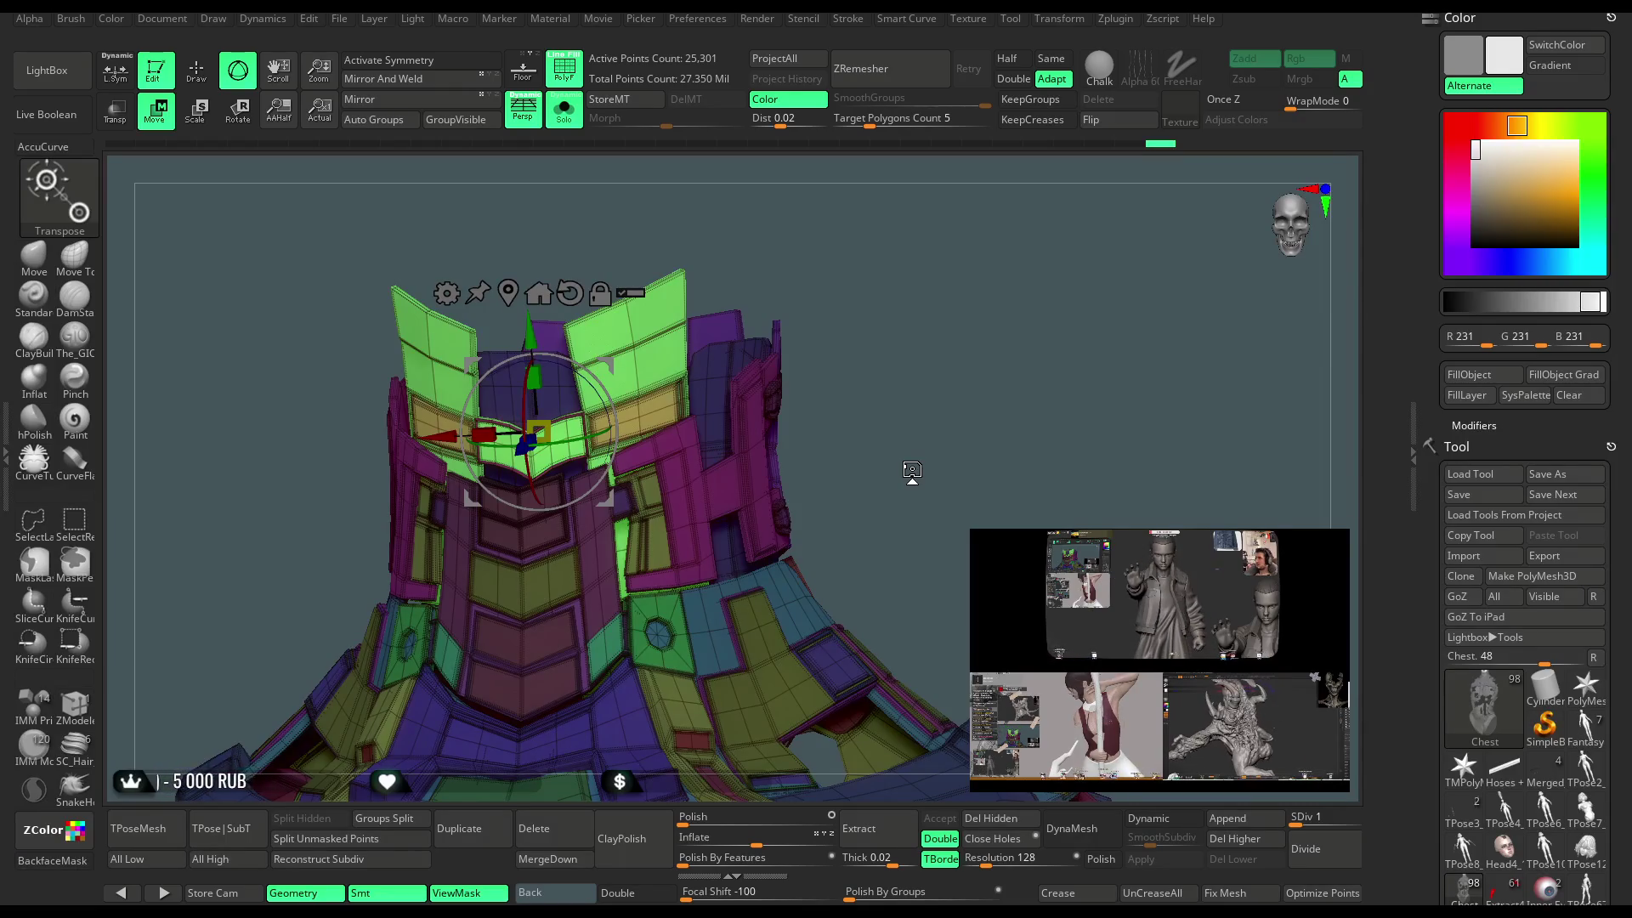
drag(892, 291, 972, 261)
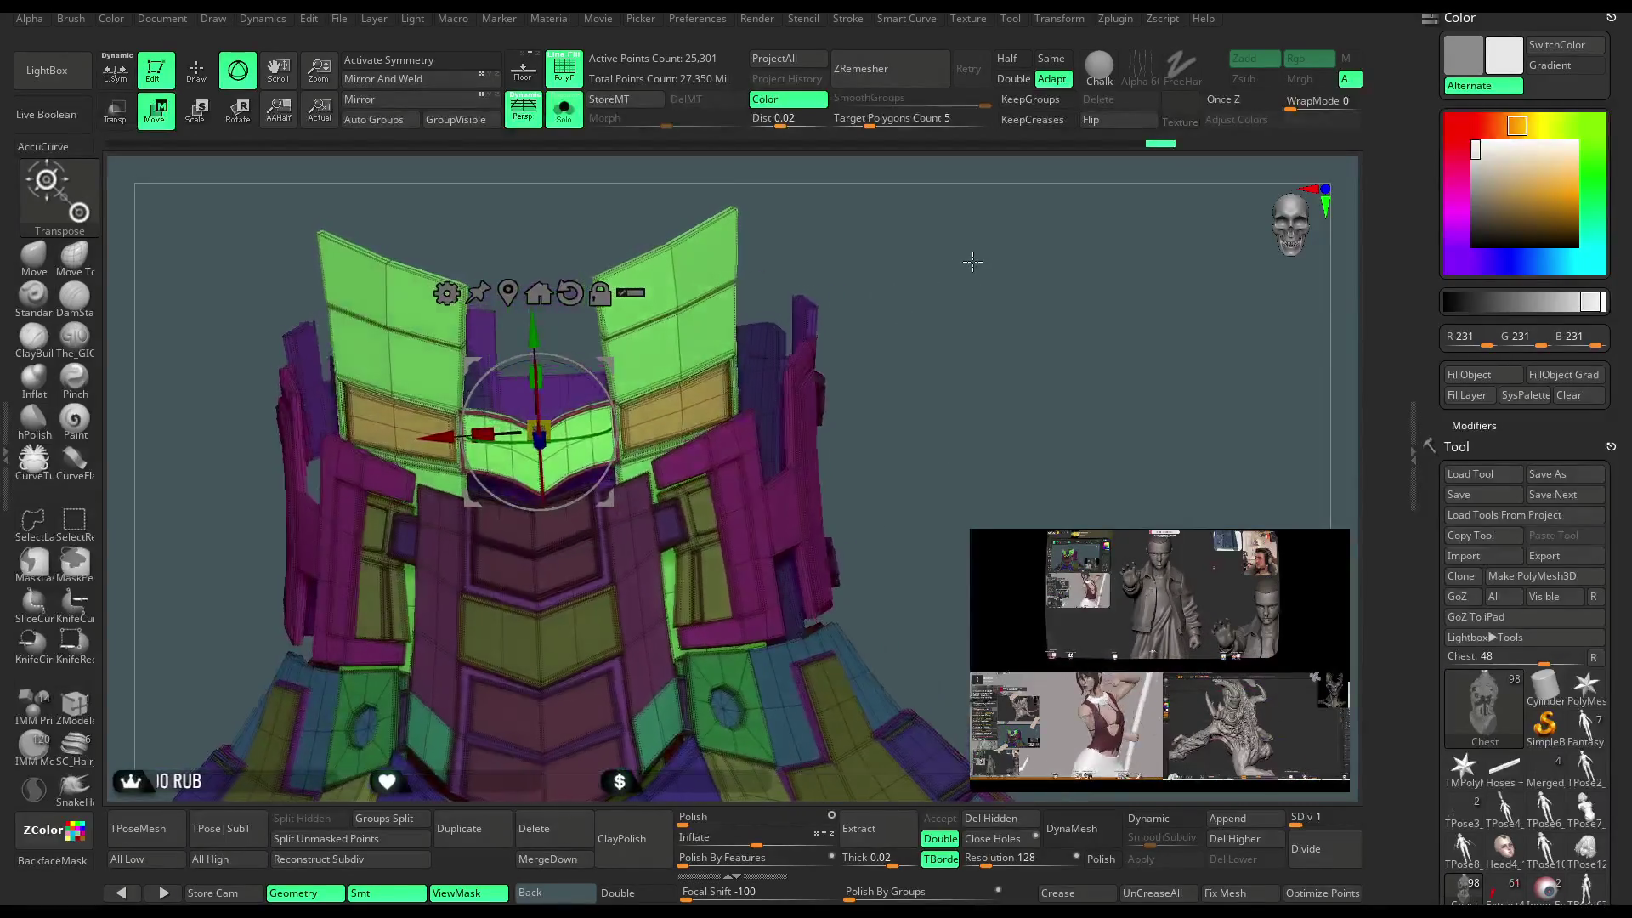
drag(591, 441, 595, 441)
mouse_move(901, 339)
mouse_down()
mouse_move(922, 387)
mouse_move(884, 433)
mouse_up()
drag(442, 440, 449, 443)
drag(1010, 293, 976, 266)
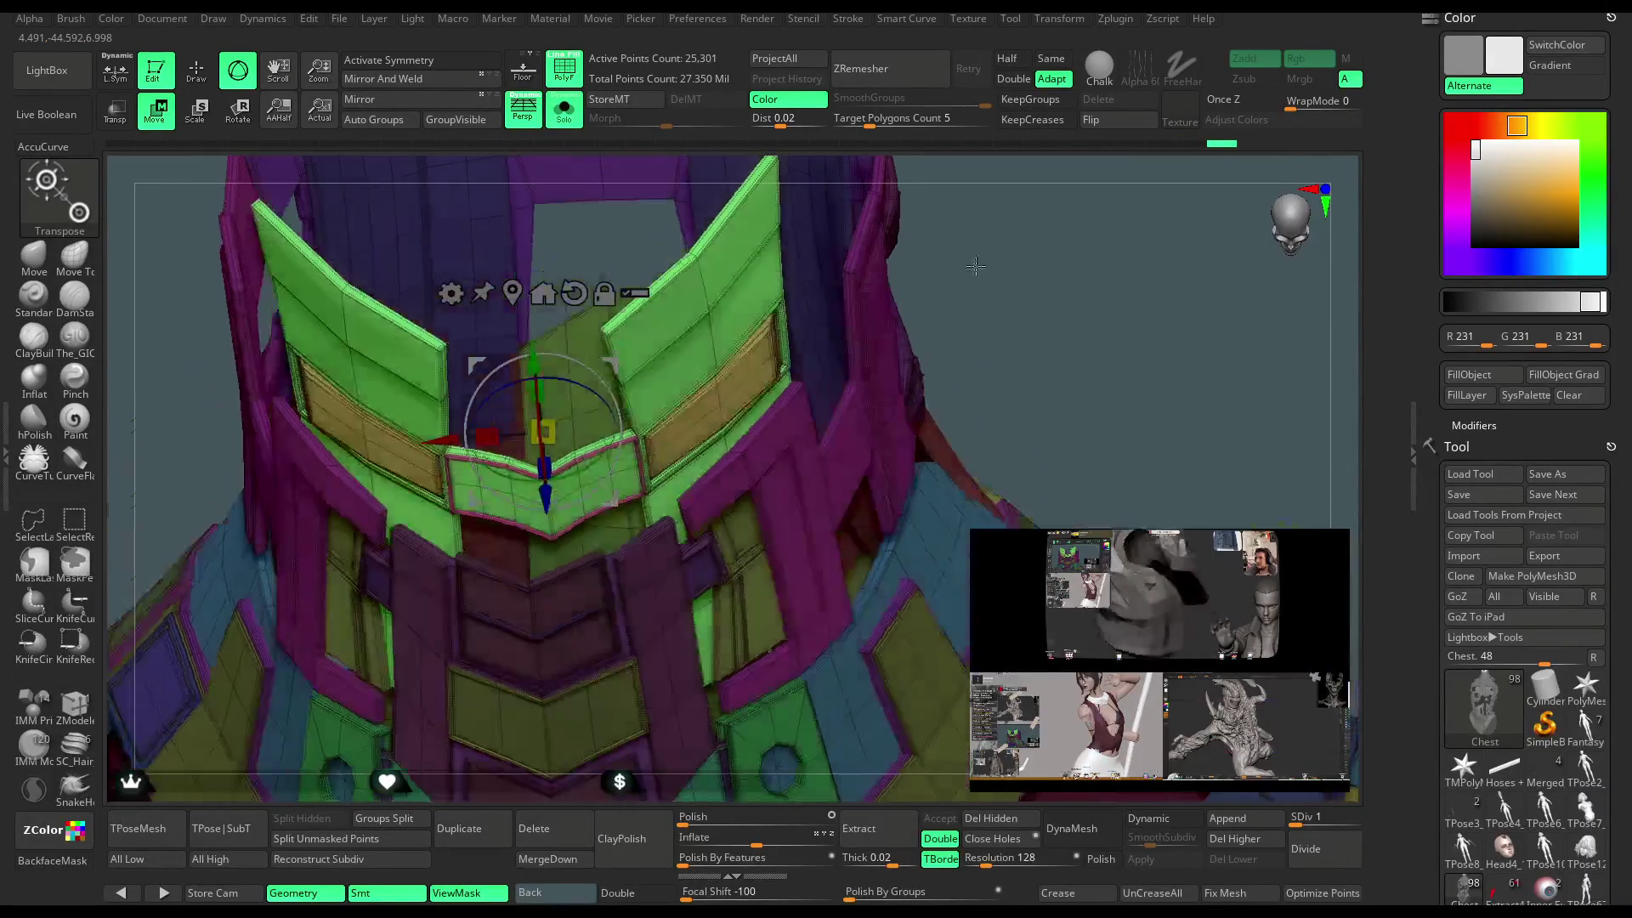
Leave Transpose, turn Solo off to show the full character, and hide the polygroups.
key(q)
mouse_move(1061, 389)
mouse_down()
mouse_move(1009, 309)
mouse_move(968, 321)
mouse_move(940, 384)
mouse_up()
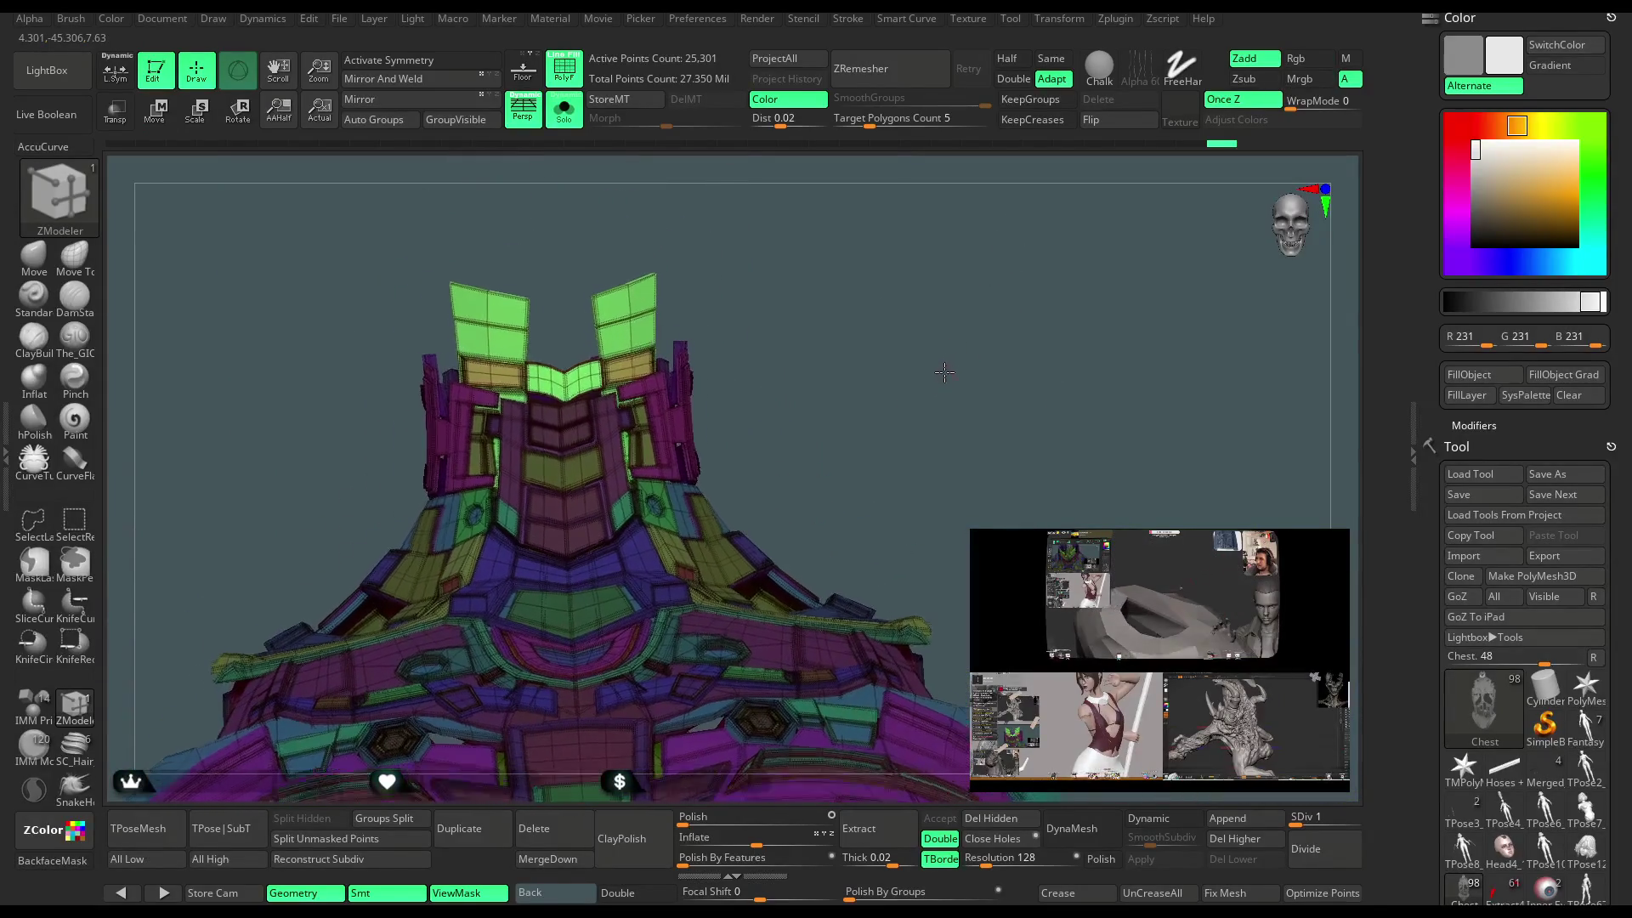
click(567, 121)
mouse_move(910, 364)
mouse_down()
mouse_move(867, 371)
mouse_move(940, 333)
mouse_move(886, 393)
mouse_move(870, 348)
mouse_up()
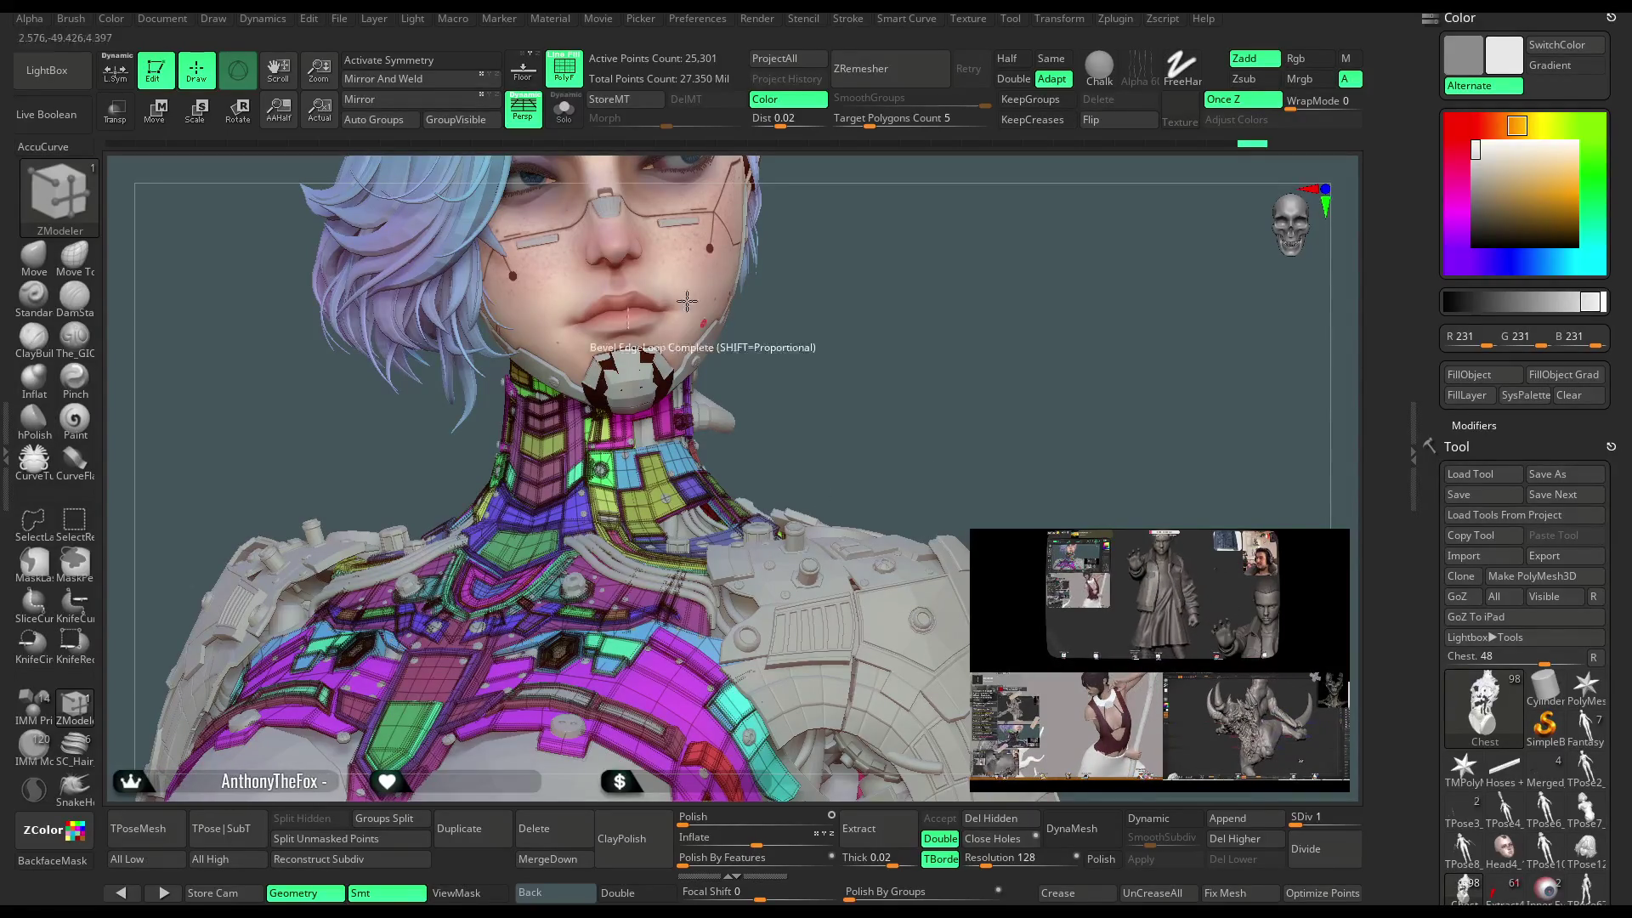
key(shift+f)
Mask the body, clear the mask again, then Solo the Chest collar armour.
mouse_move(832, 331)
mouse_down()
mouse_move(823, 310)
mouse_move(829, 358)
mouse_move(811, 382)
mouse_move(774, 349)
mouse_move(839, 315)
mouse_move(872, 363)
mouse_move(824, 374)
mouse_move(867, 382)
mouse_move(856, 335)
mouse_move(853, 349)
mouse_up()
ctrl+click(853, 352)
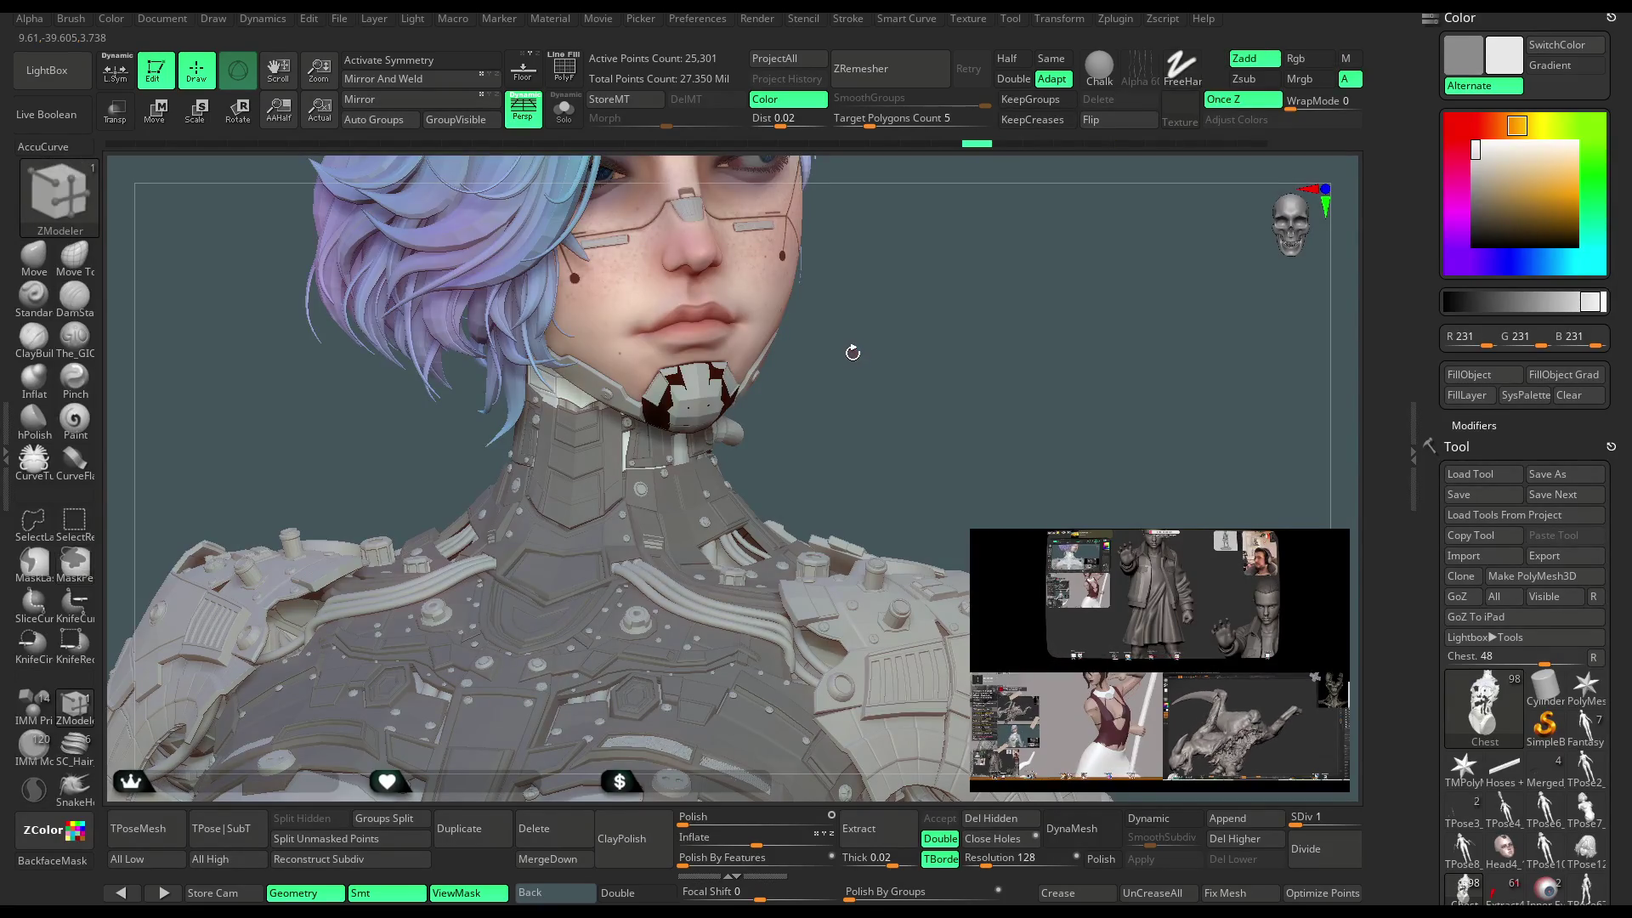
mouse_move(832, 355)
mouse_down()
mouse_move(845, 345)
mouse_move(848, 382)
mouse_up()
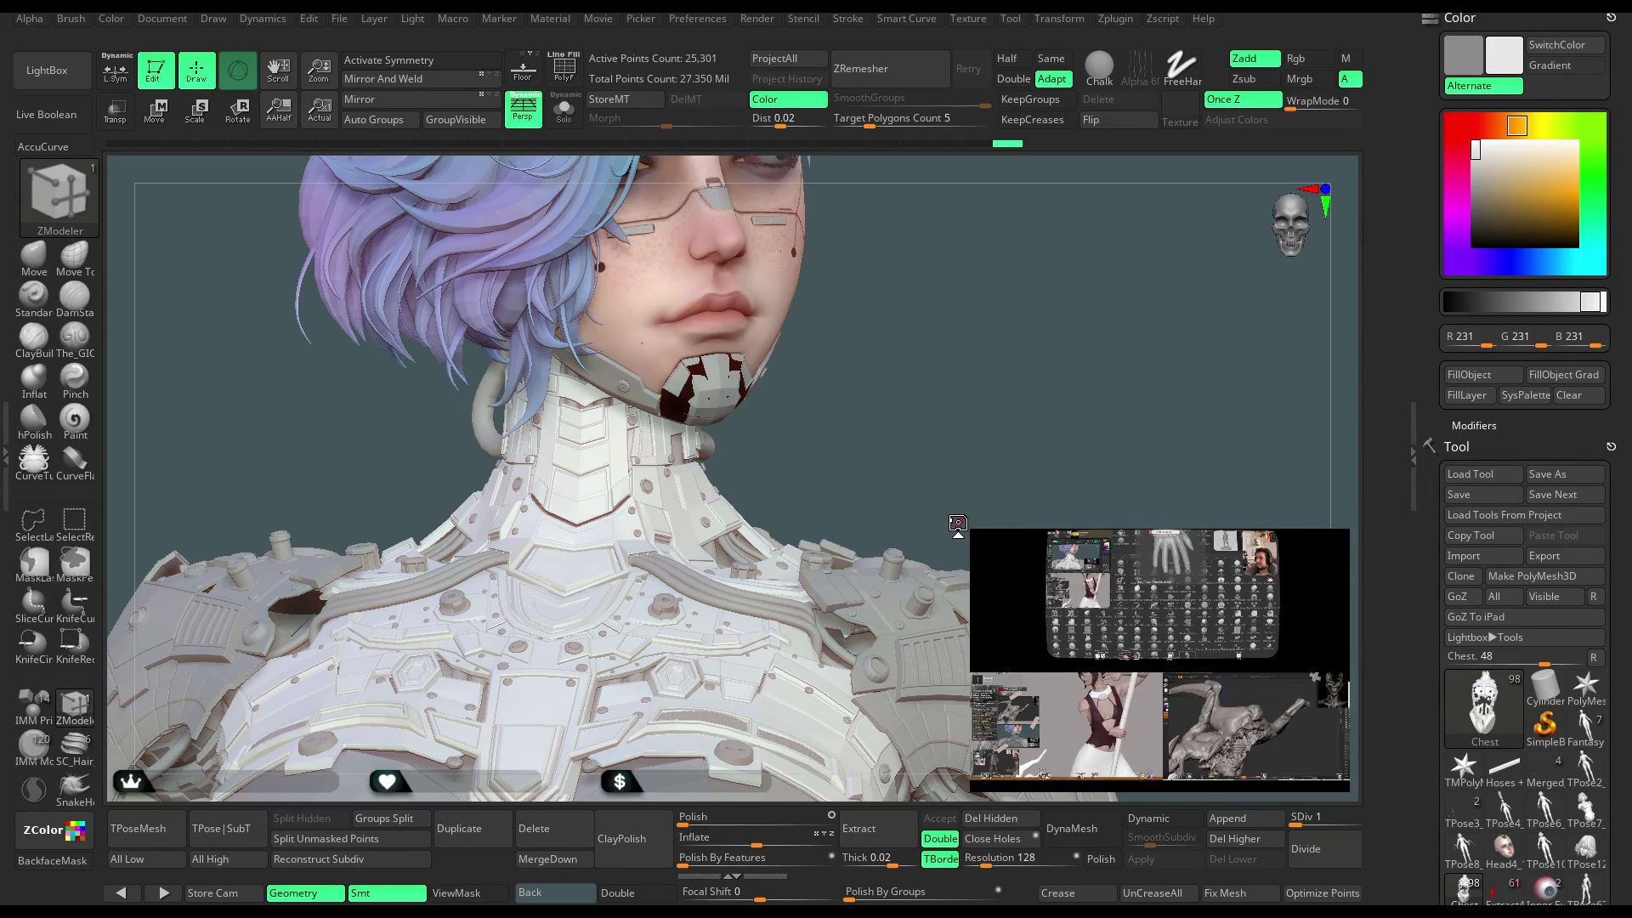
mouse_move(900, 427)
mouse_down()
mouse_move(973, 380)
mouse_move(881, 364)
mouse_up()
click(563, 109)
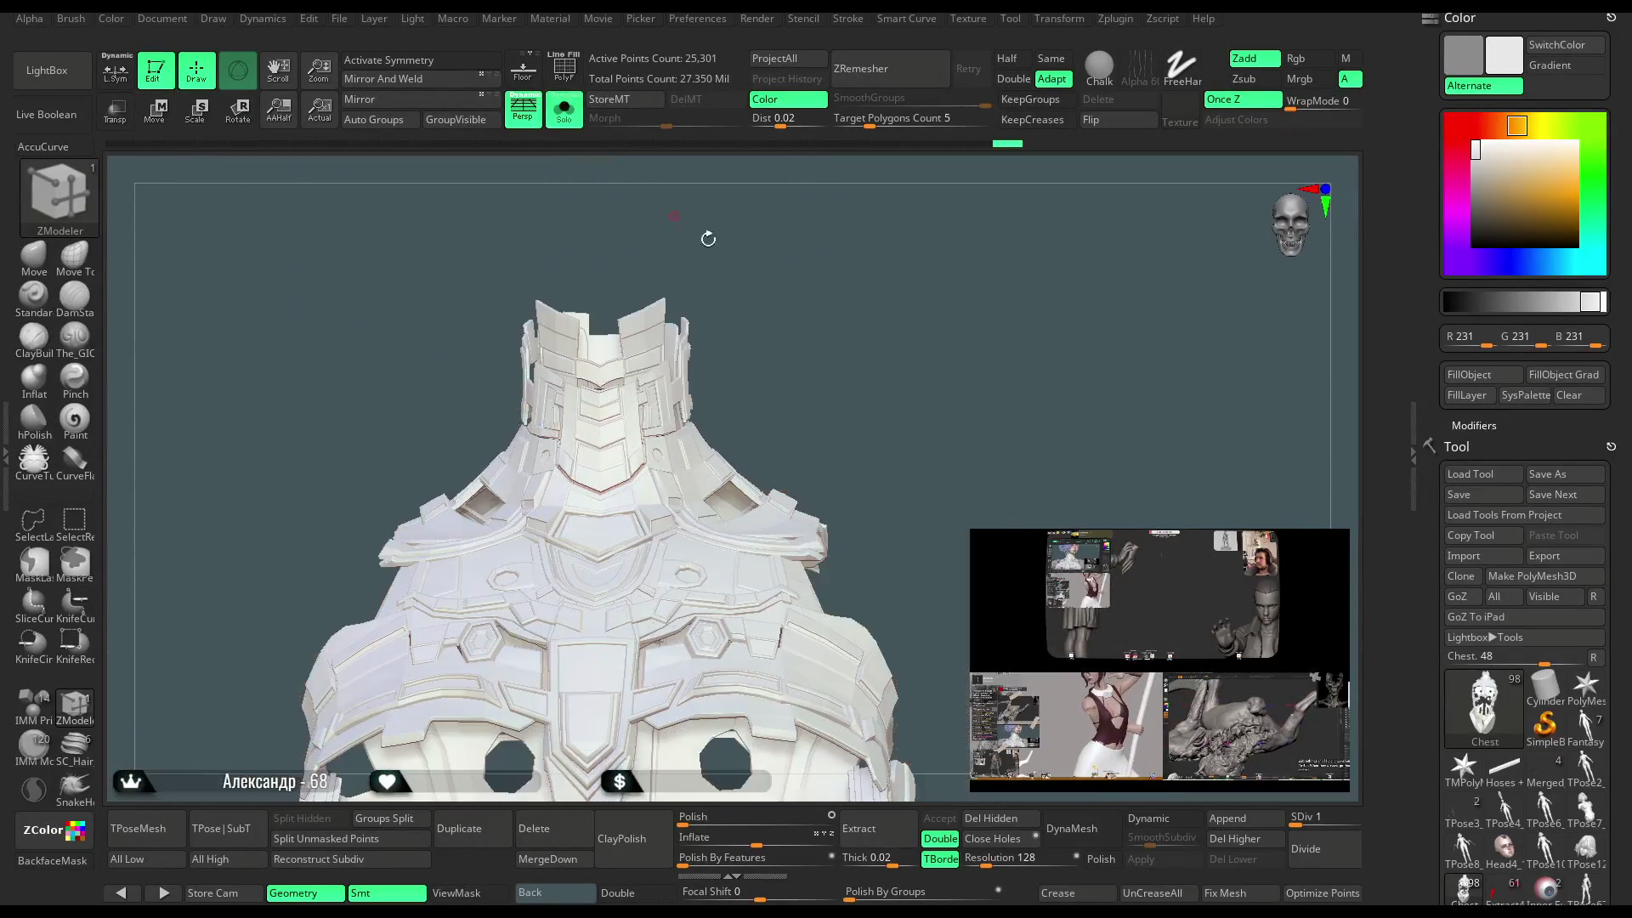
Lasso-mask the collar's upper ring, blur and invert the mask, and show the full figure again.
ctrl+right_drag(860, 315, 562, 351)
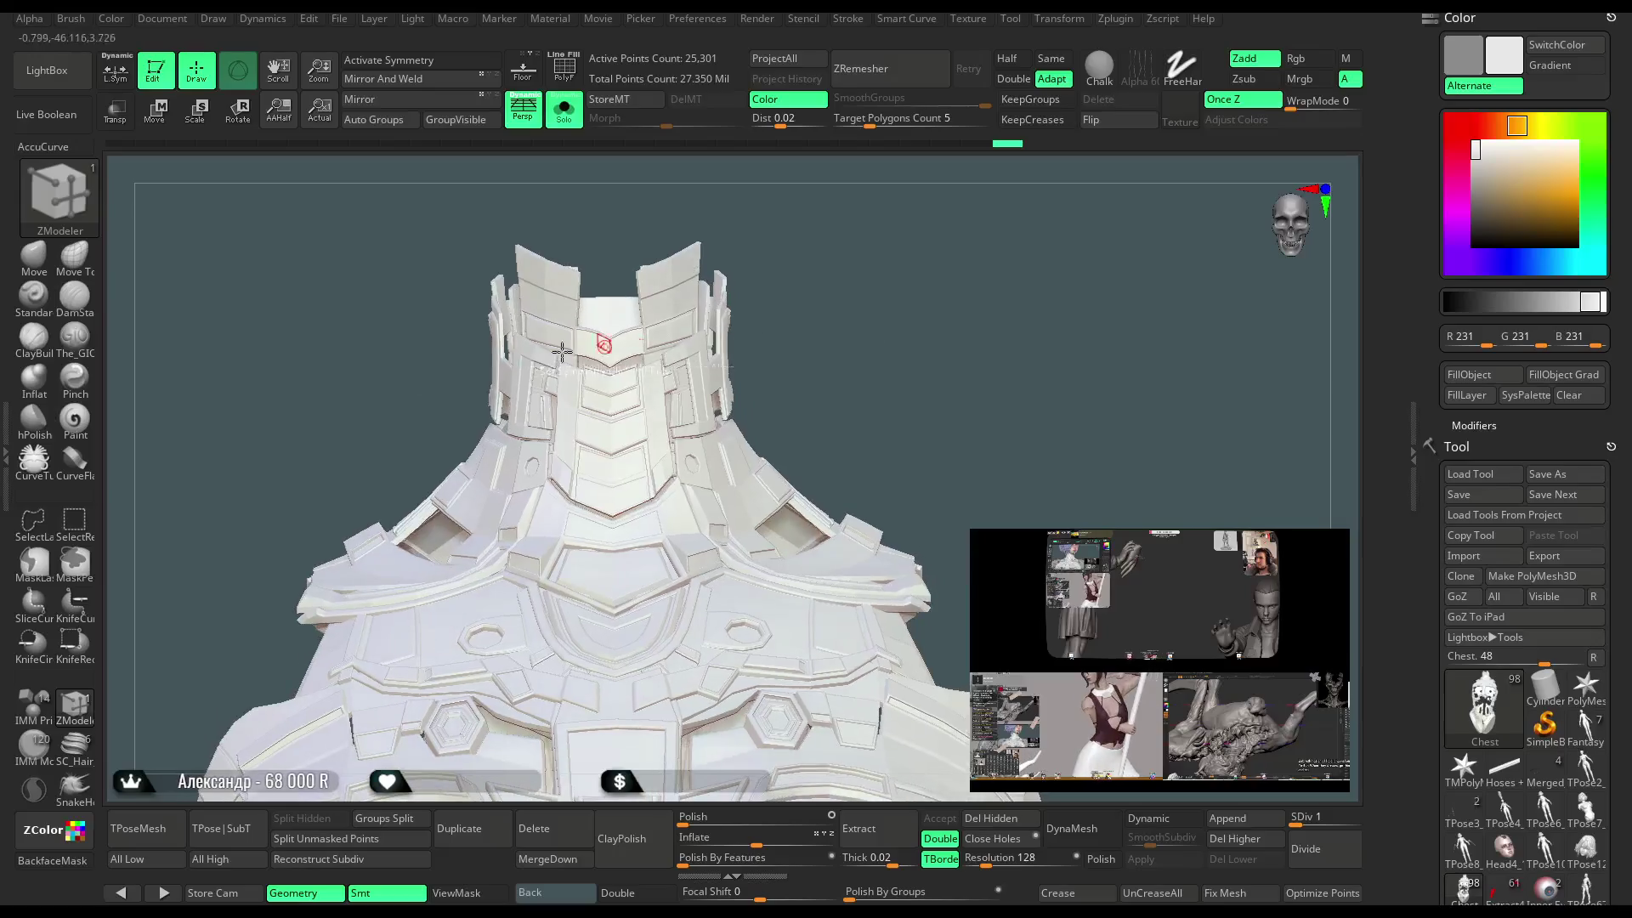
click(38, 569)
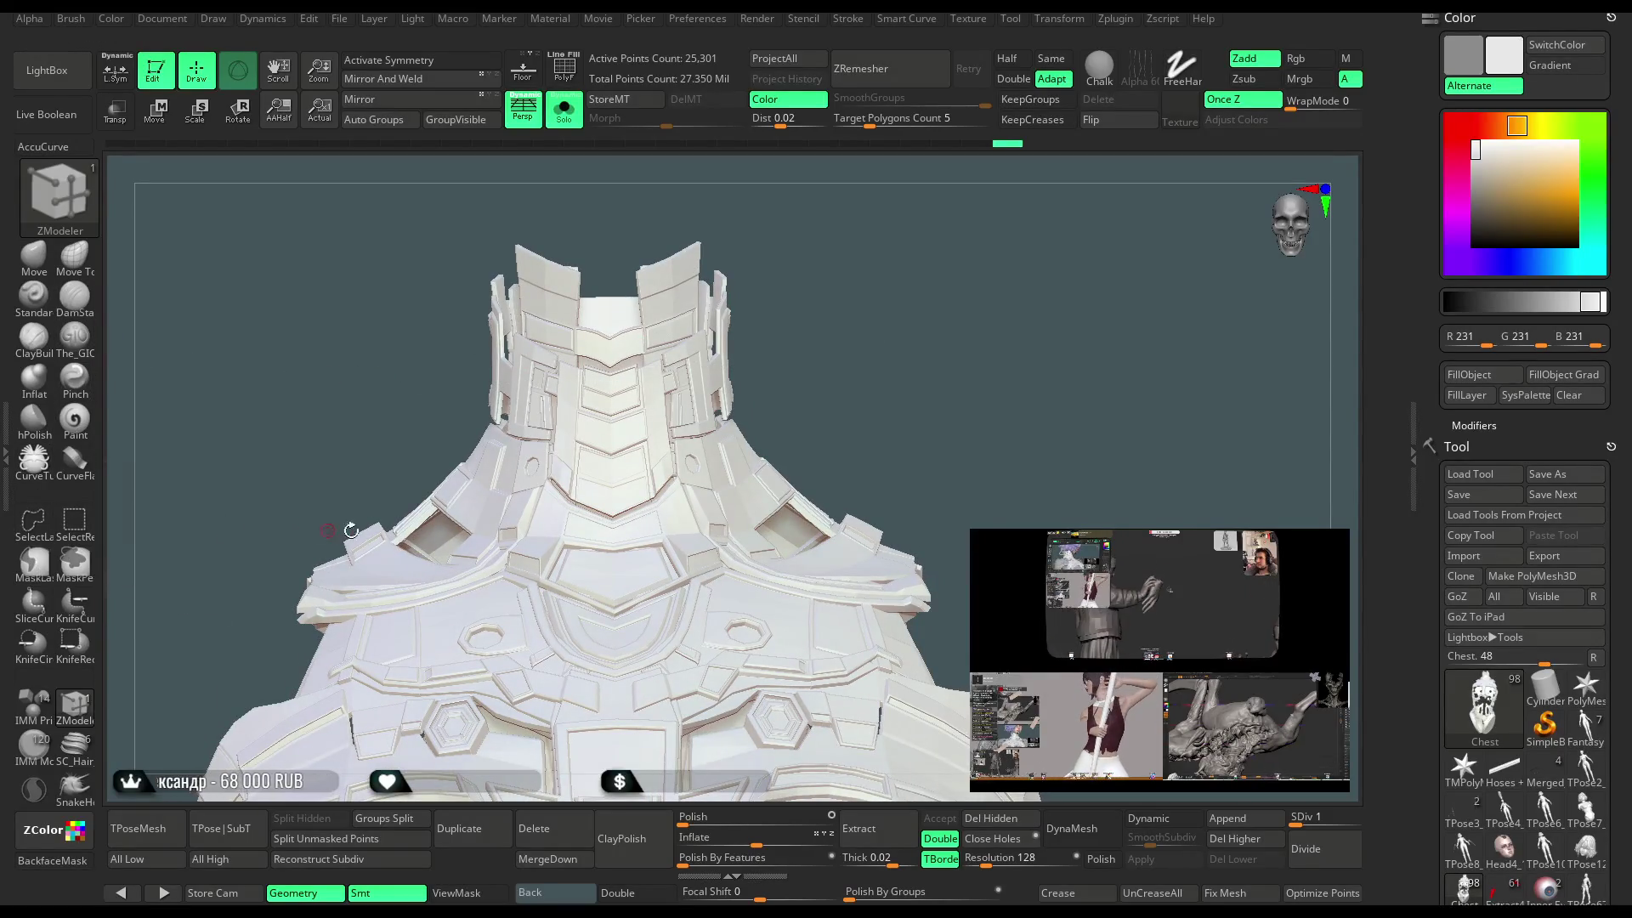
mouse_move(625, 444)
ctrl+mouse_down()
mouse_move(858, 213)
mouse_move(440, 340)
ctrl+mouse_up()
ctrl+click(693, 377)
ctrl+click(693, 376)
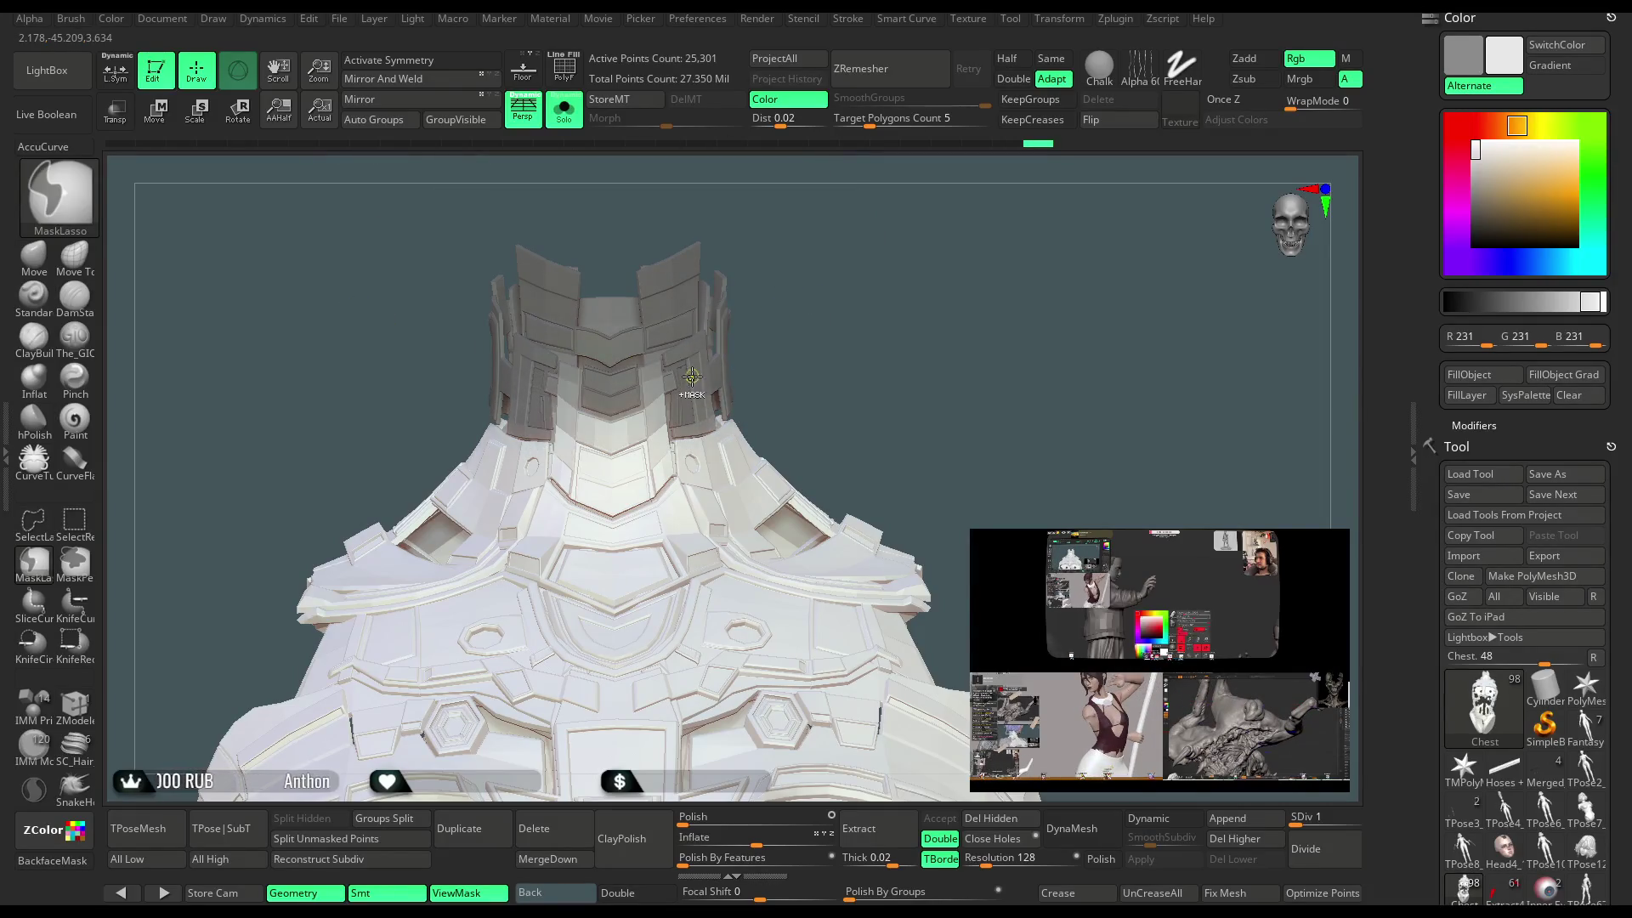
ctrl+click(838, 299)
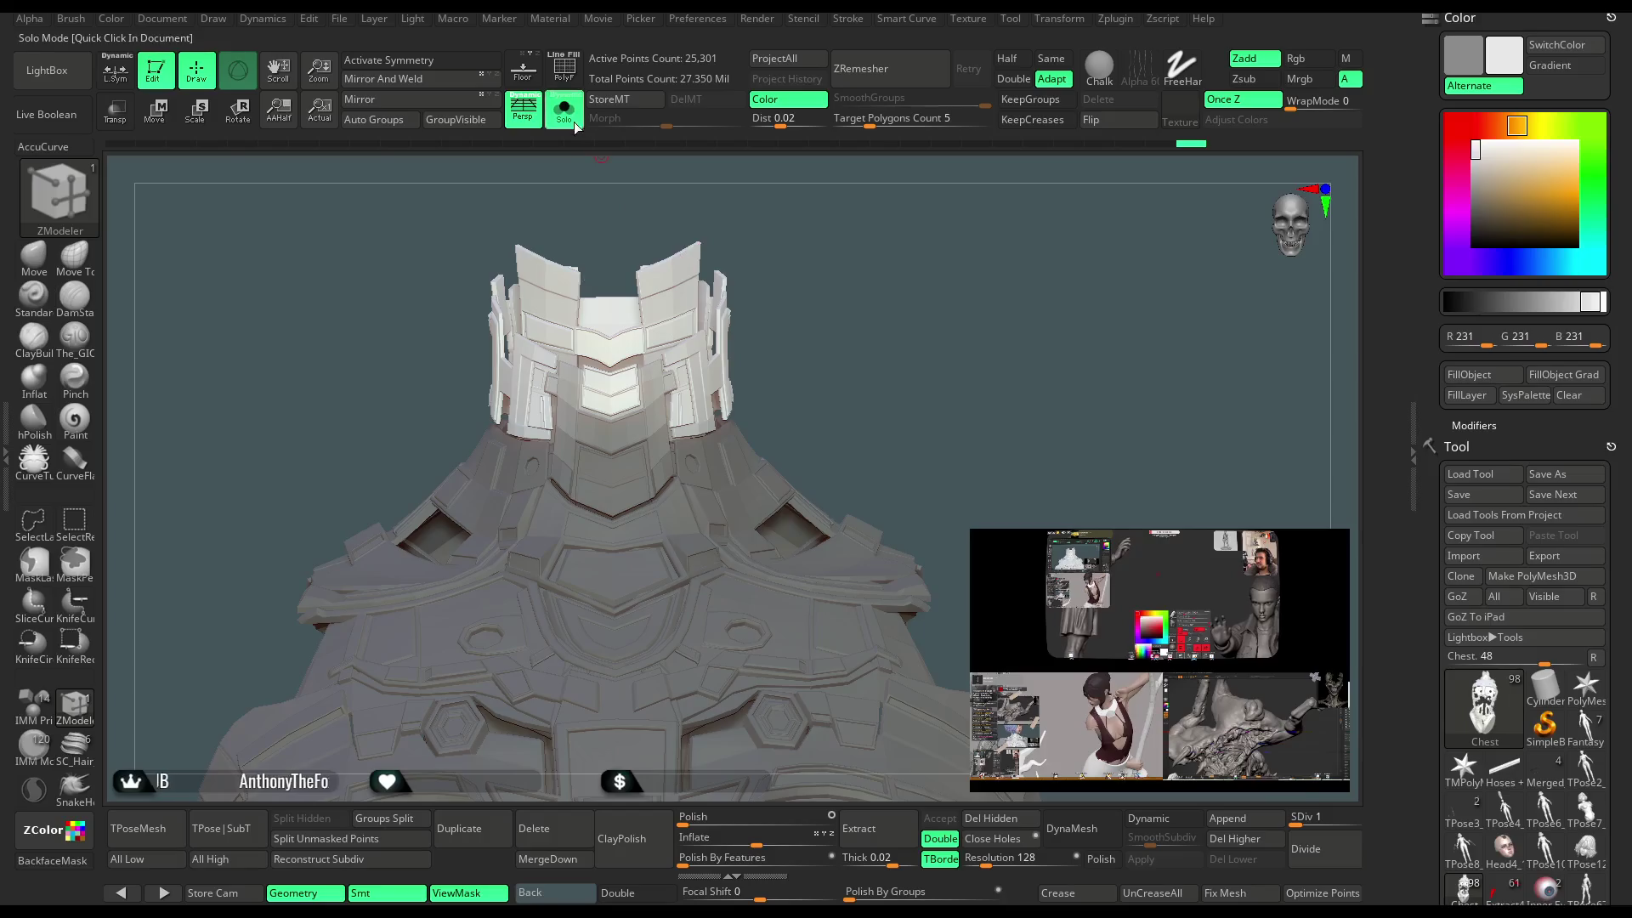
click(572, 121)
click(254, 124)
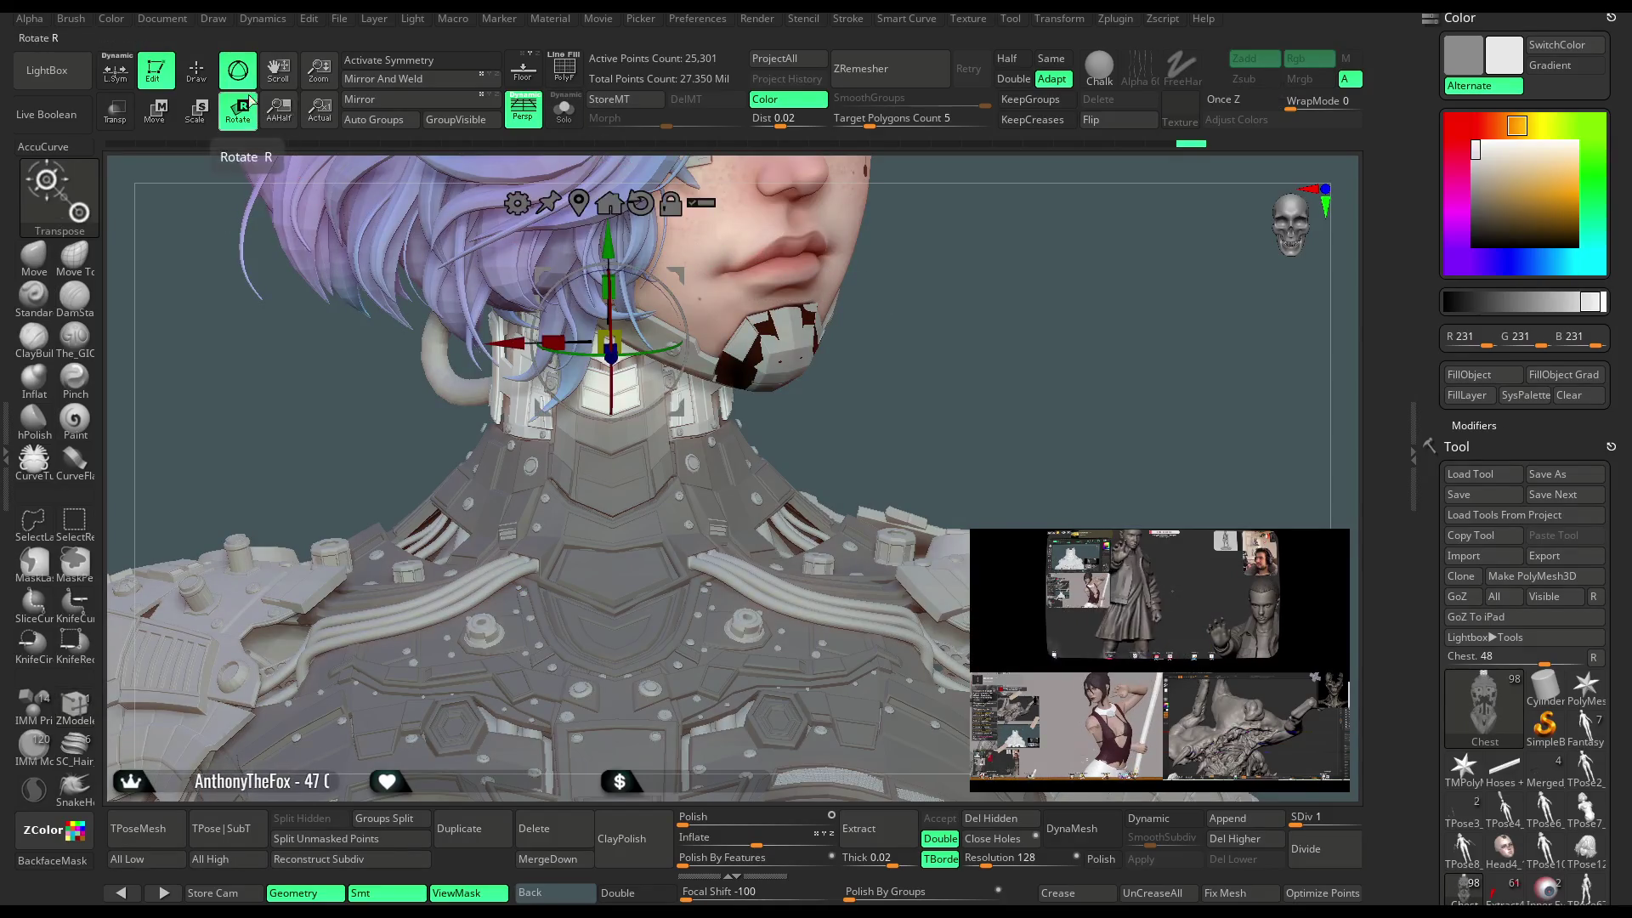
Set a transpose rotation line at the neck and isolate the chest armour in Solo for a front view.
click(612, 466)
mouse_move(816, 357)
mouse_down()
mouse_move(1035, 281)
mouse_move(1071, 289)
mouse_up()
drag(489, 412, 491, 338)
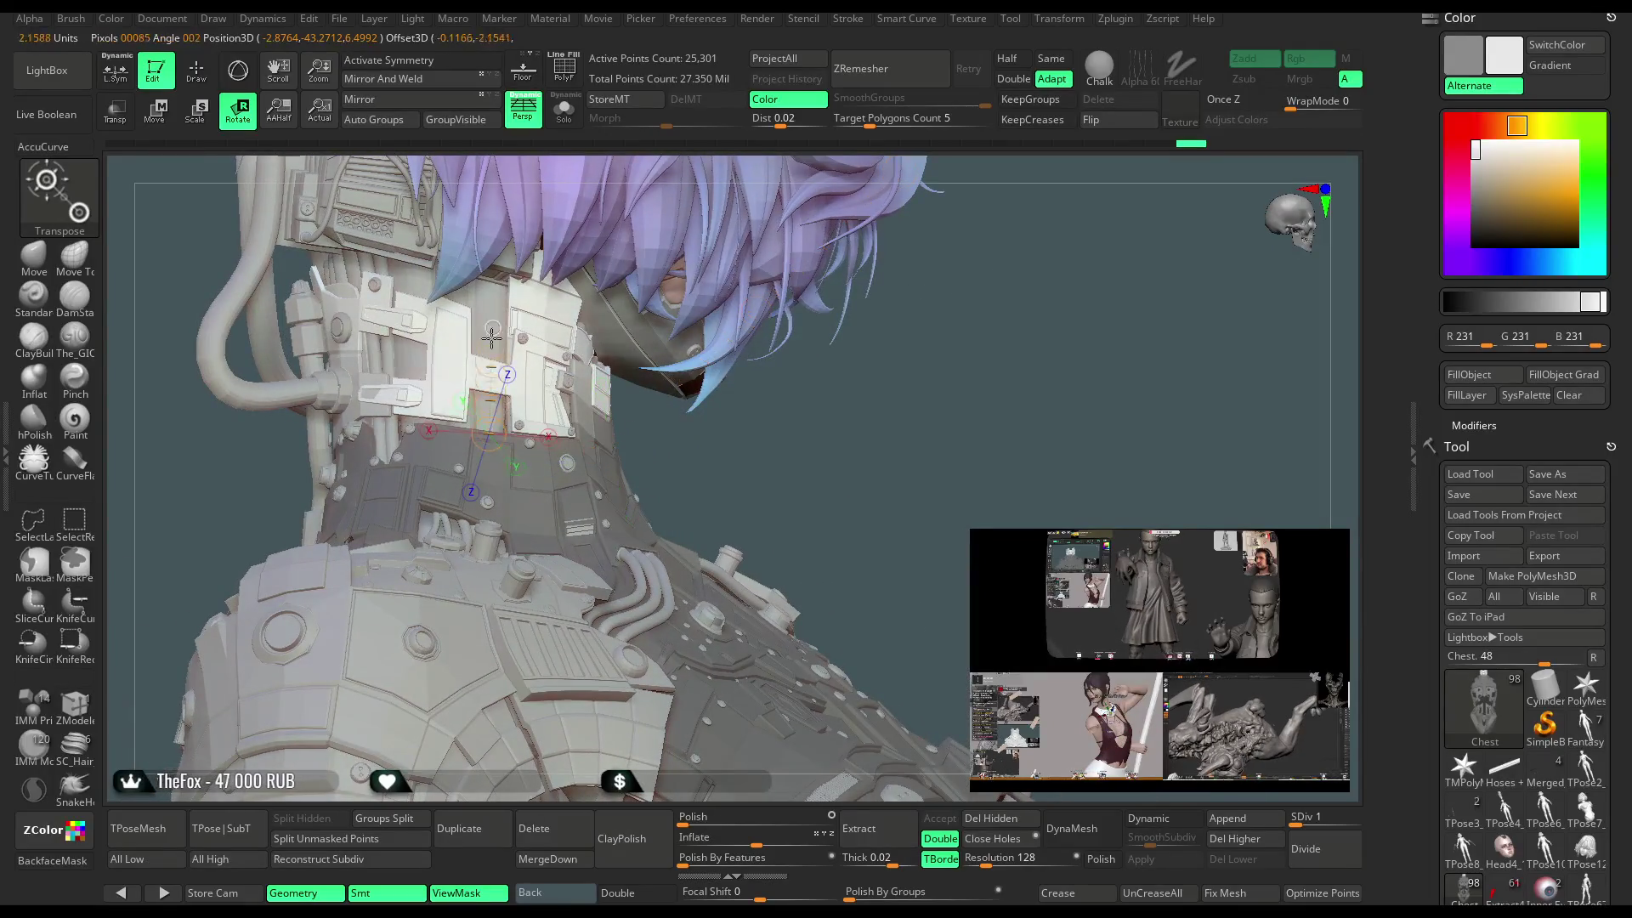
click(563, 108)
mouse_move(612, 221)
mouse_down()
mouse_move(776, 223)
mouse_move(793, 253)
mouse_move(502, 525)
mouse_move(556, 391)
mouse_move(513, 271)
mouse_move(728, 263)
mouse_move(548, 255)
mouse_move(592, 255)
mouse_up()
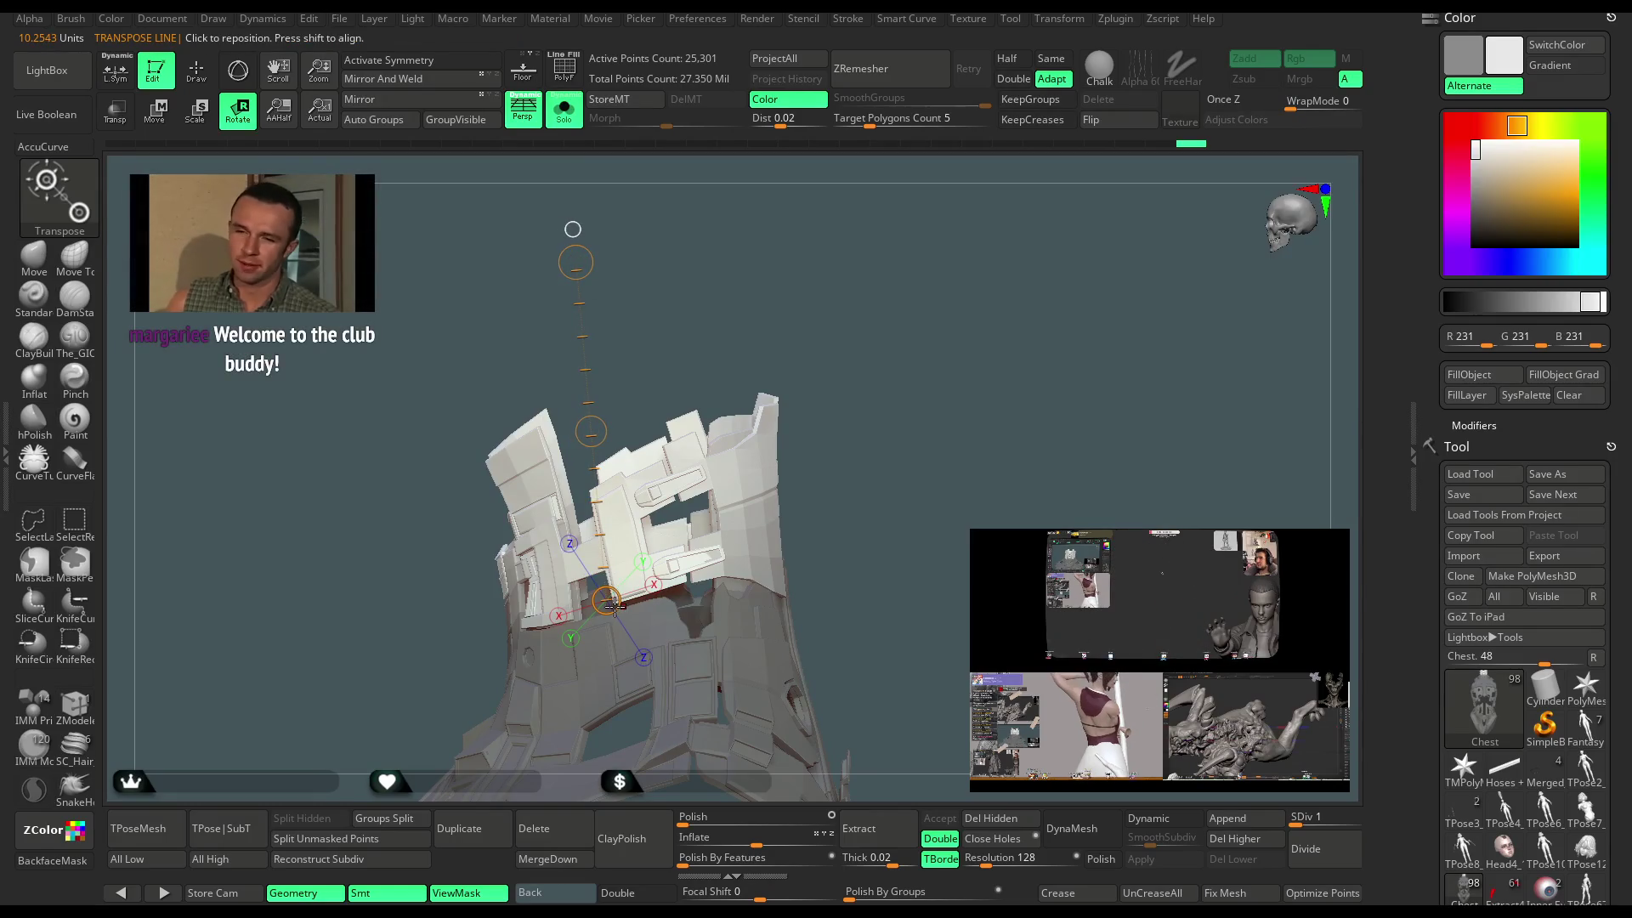
mouse_move(850, 280)
mouse_down()
mouse_move(901, 286)
mouse_move(875, 315)
mouse_up()
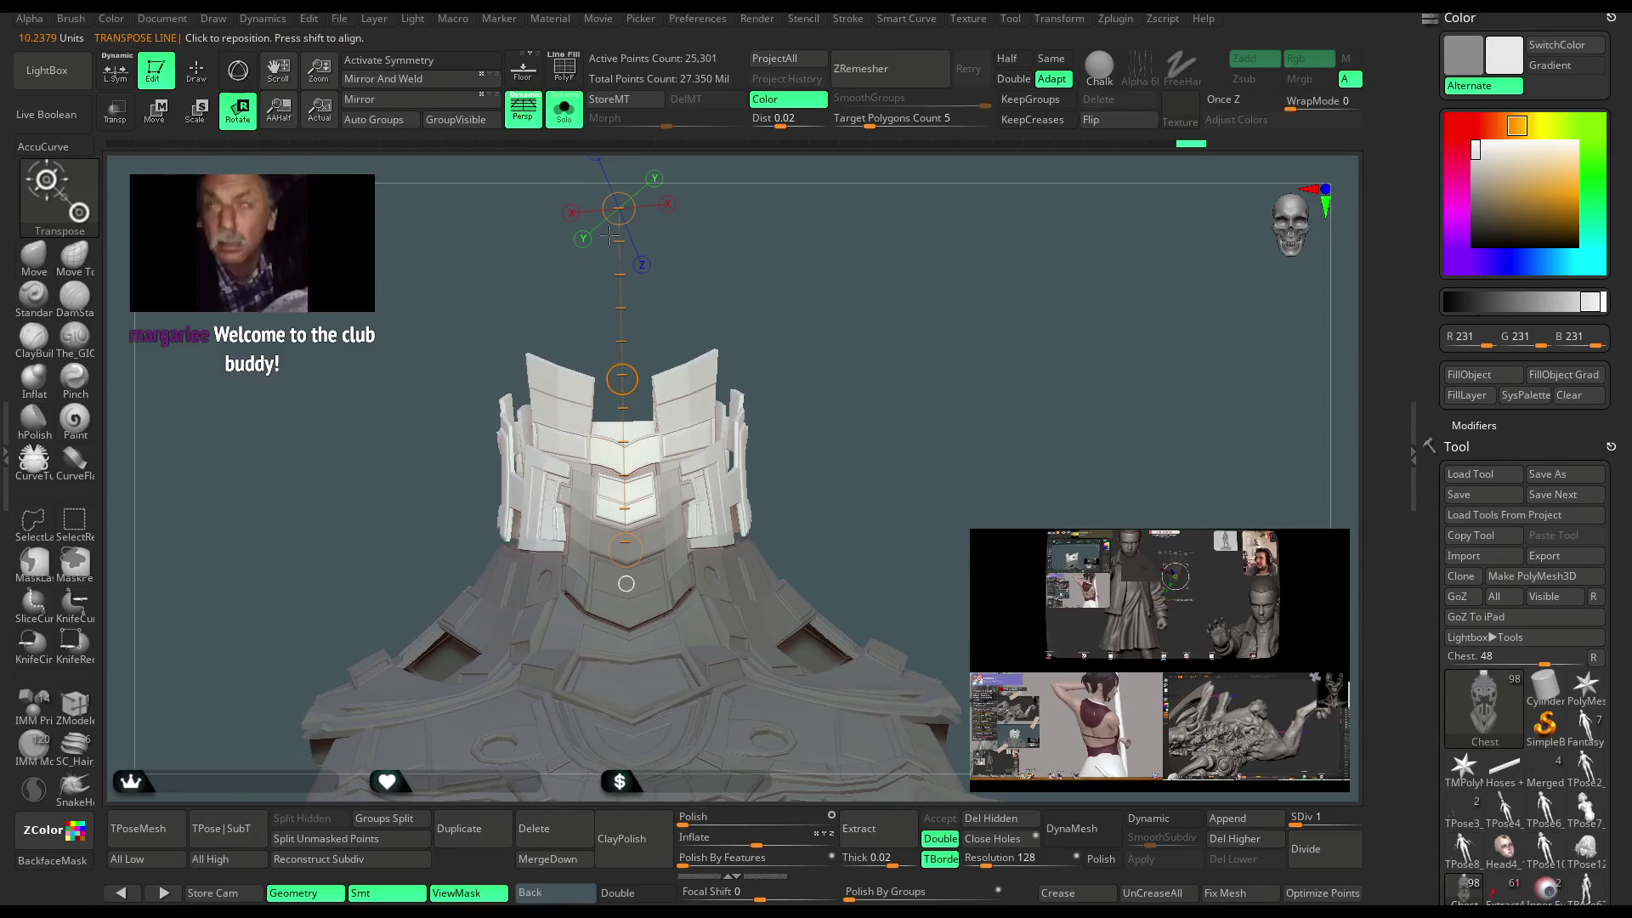
Show the head, hair and body again, inspect the neck, then re-isolate the chest armour.
click(567, 115)
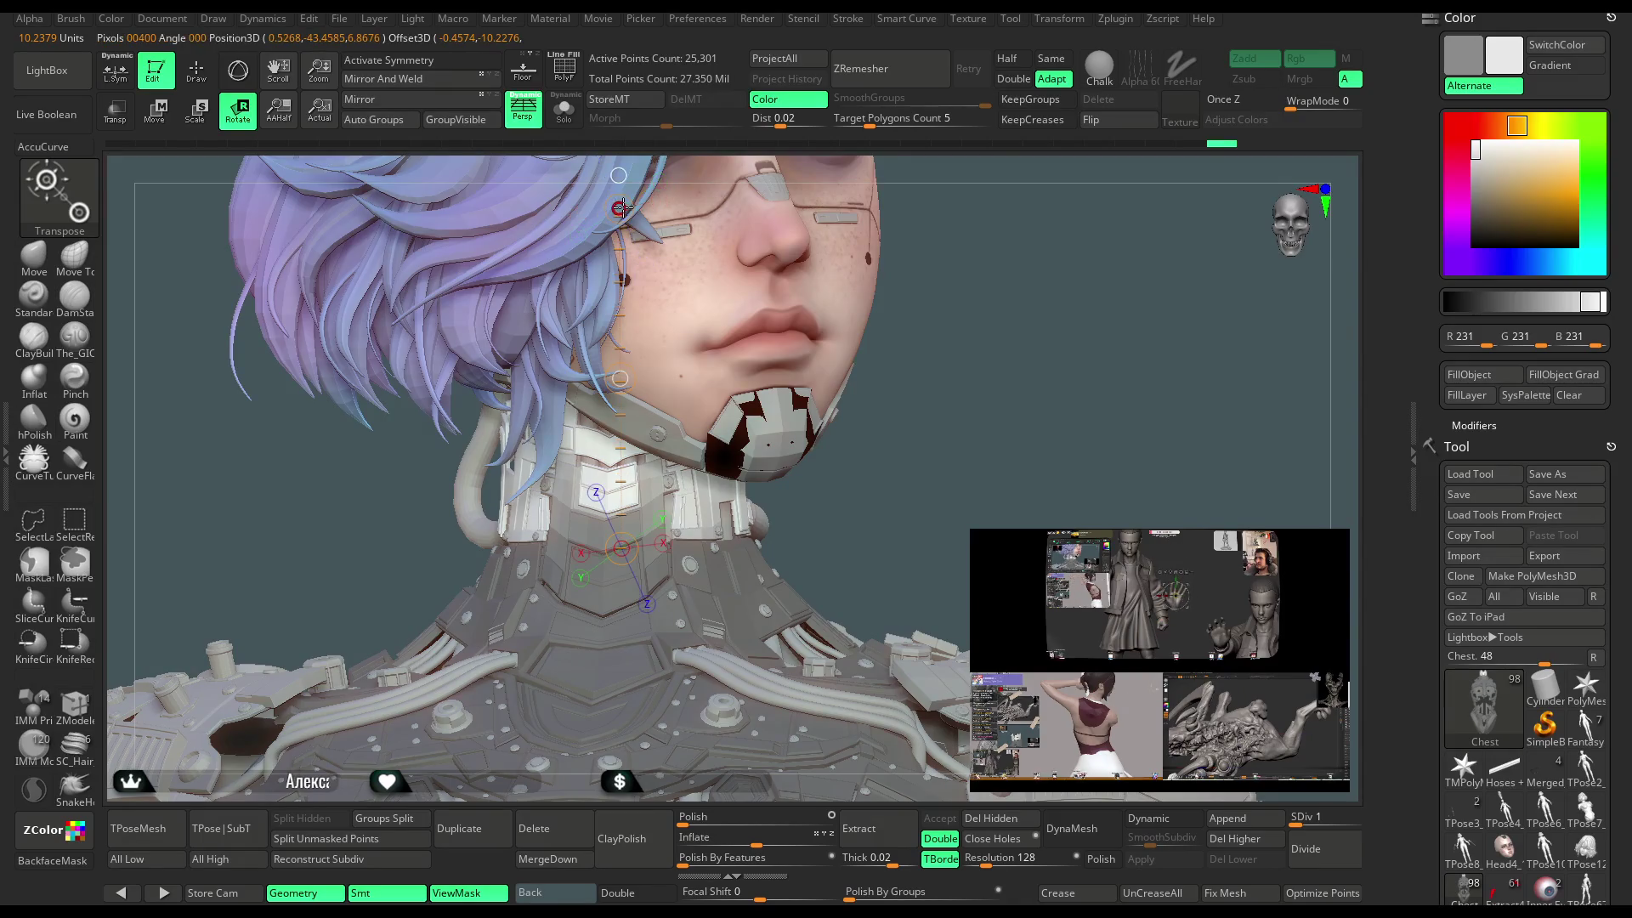
mouse_move(845, 360)
right_down()
mouse_move(934, 364)
mouse_move(1012, 312)
mouse_move(652, 413)
right_up()
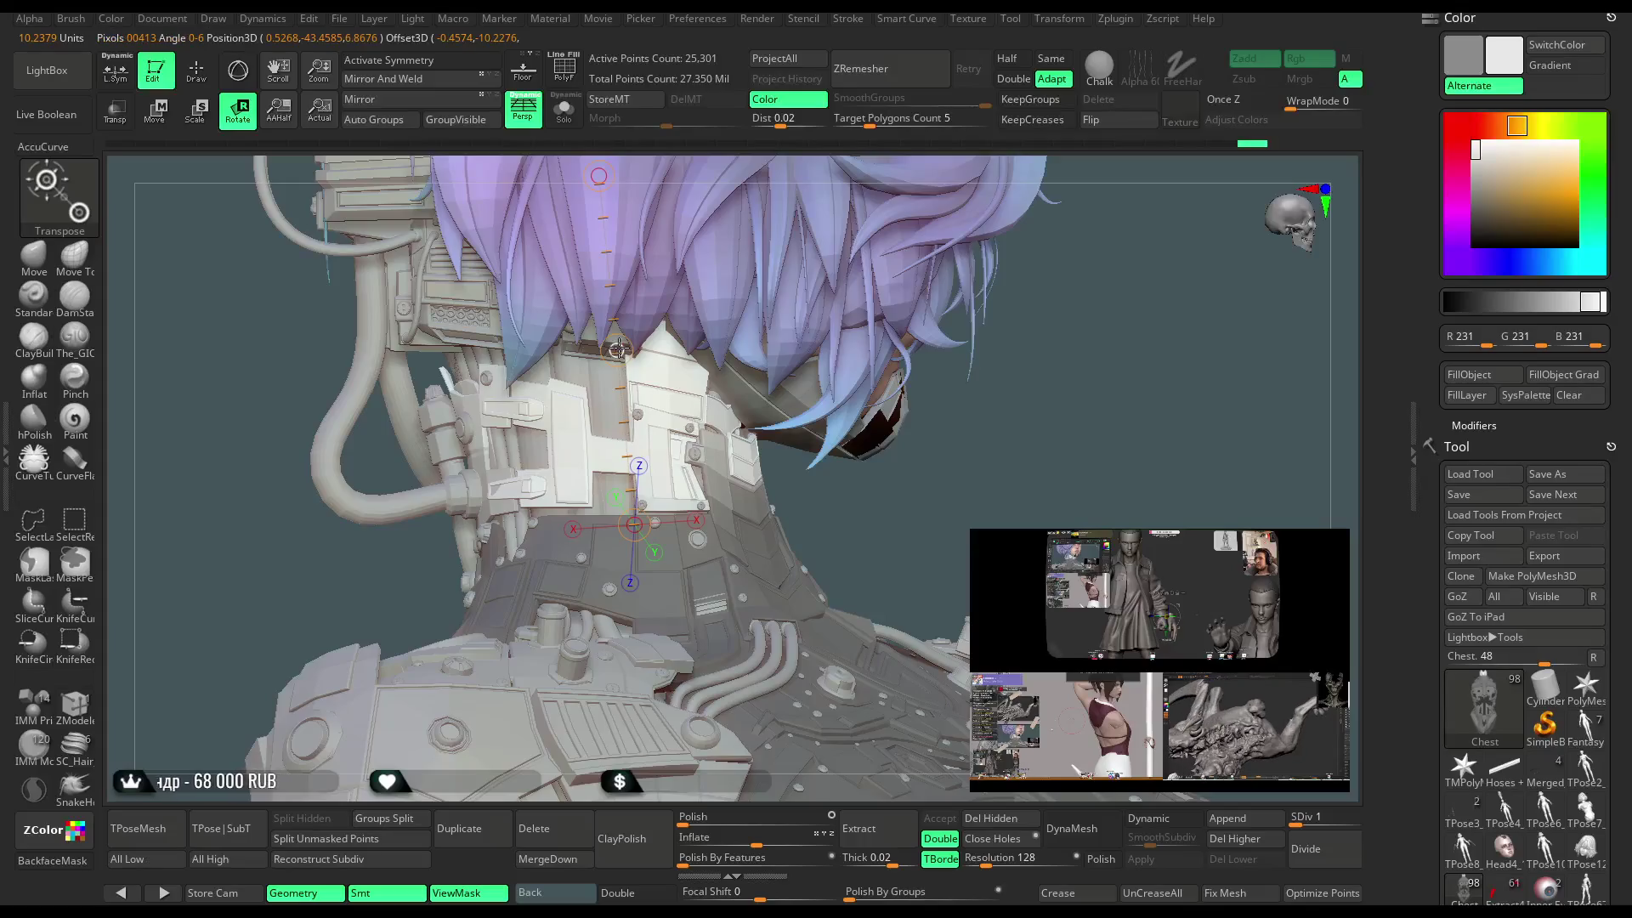
mouse_move(961, 495)
right_down()
mouse_move(936, 390)
mouse_move(771, 378)
right_up()
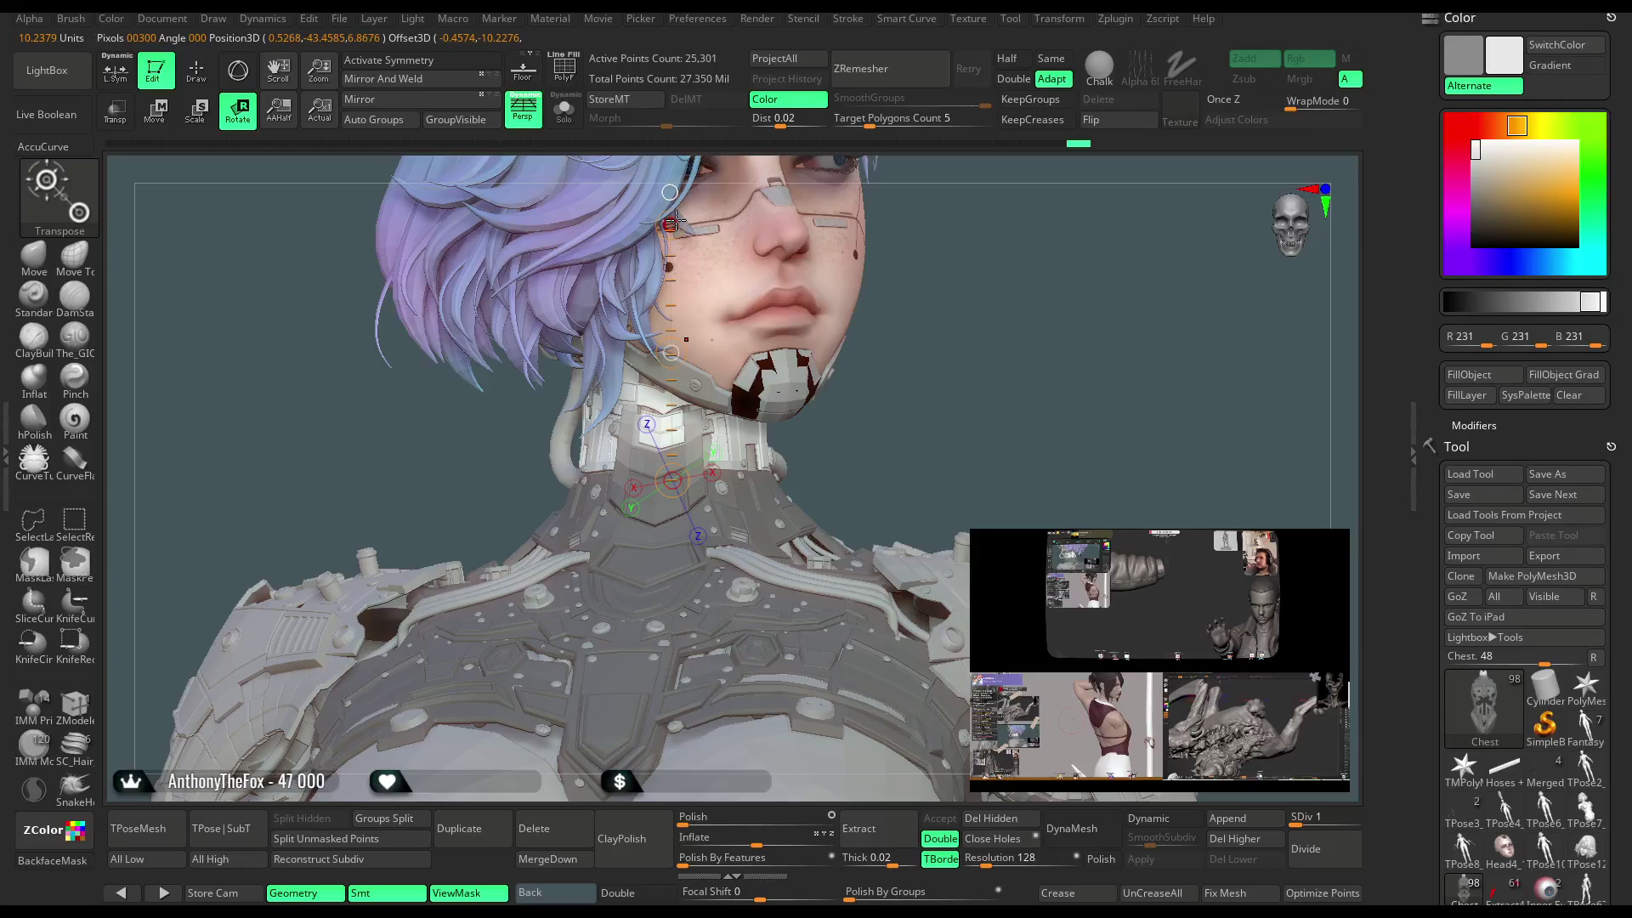
right_drag(959, 395, 959, 360)
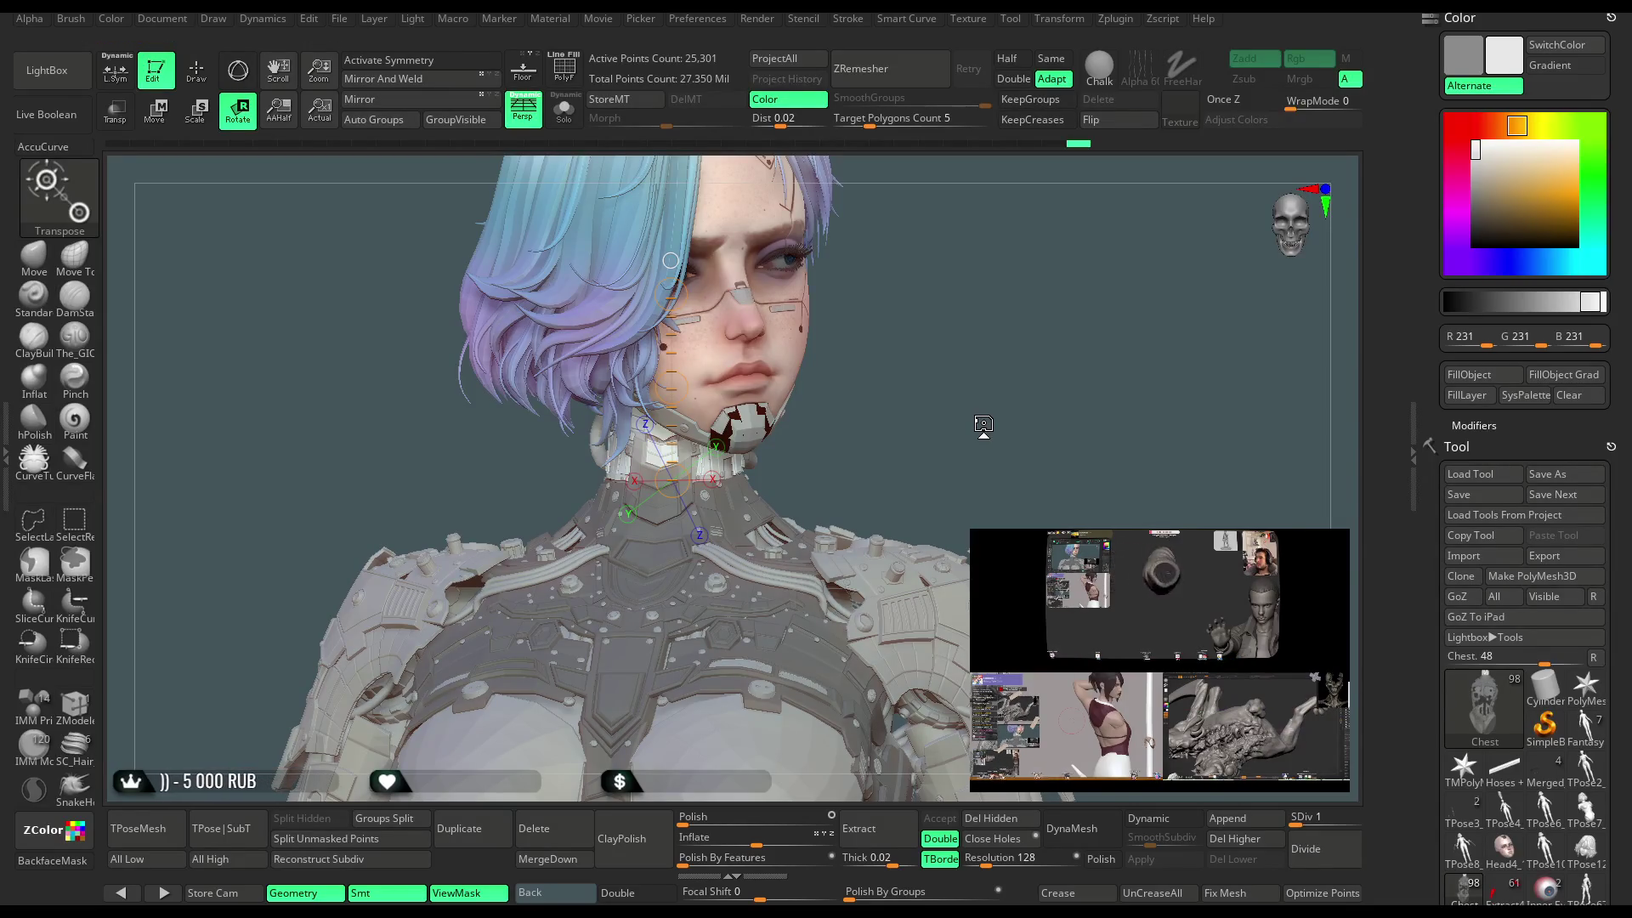
mouse_move(872, 368)
mouse_down()
mouse_move(892, 332)
mouse_move(943, 325)
mouse_move(907, 294)
mouse_up()
click(558, 105)
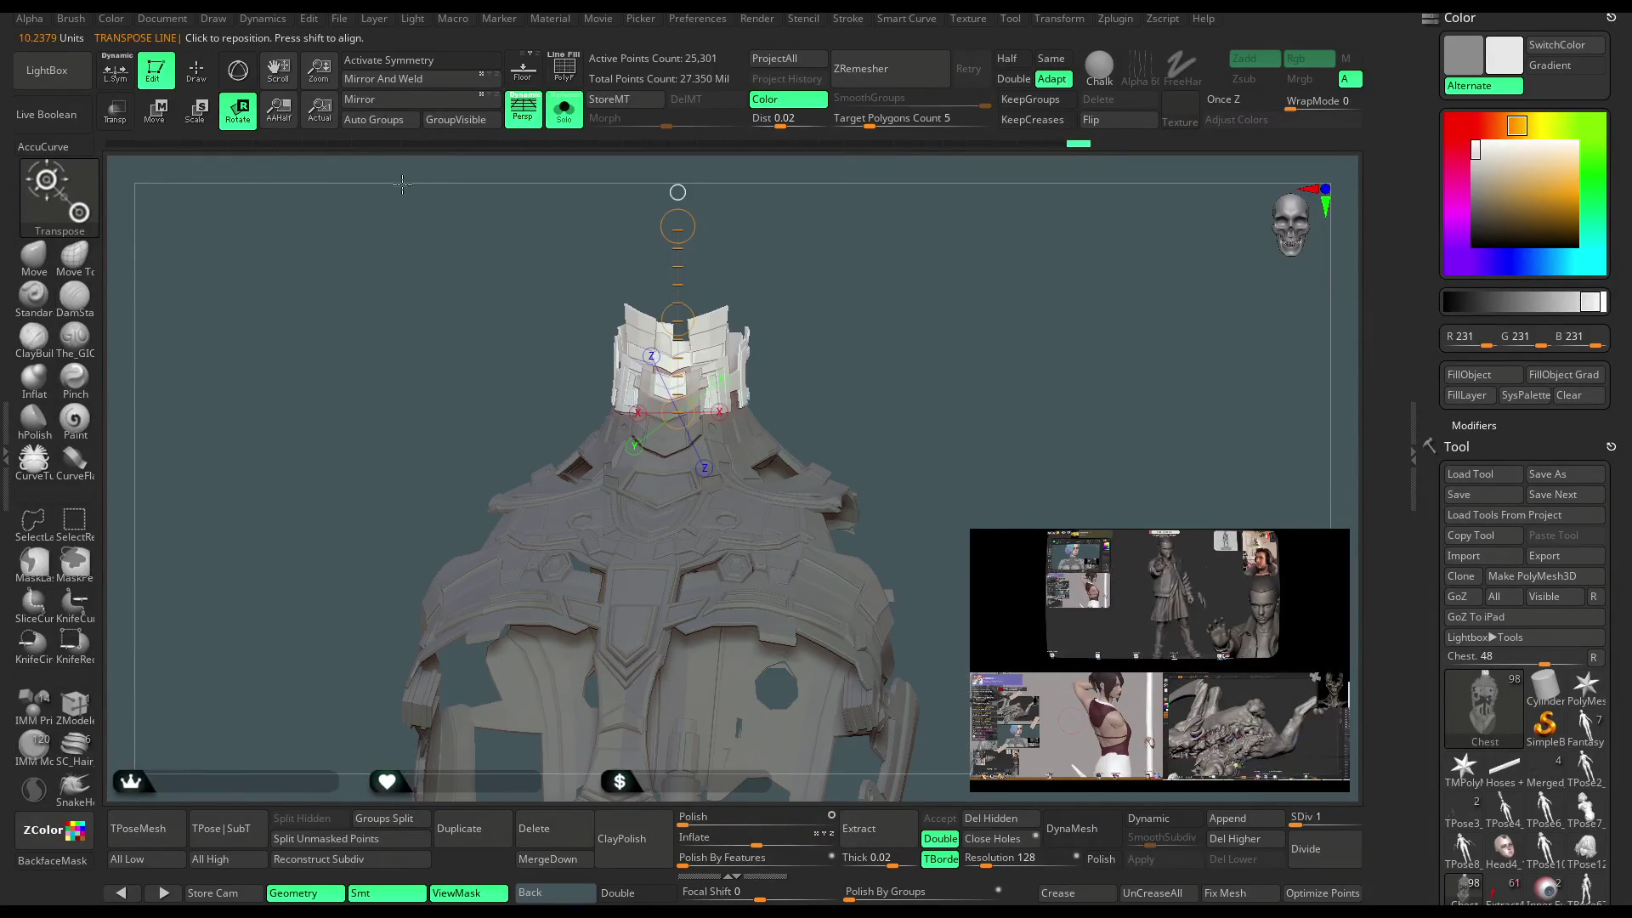
Lasso-mask the chest armour's collar and invert the mask so only the collar is free.
key(q)
ctrl+right_drag(851, 232, 776, 466)
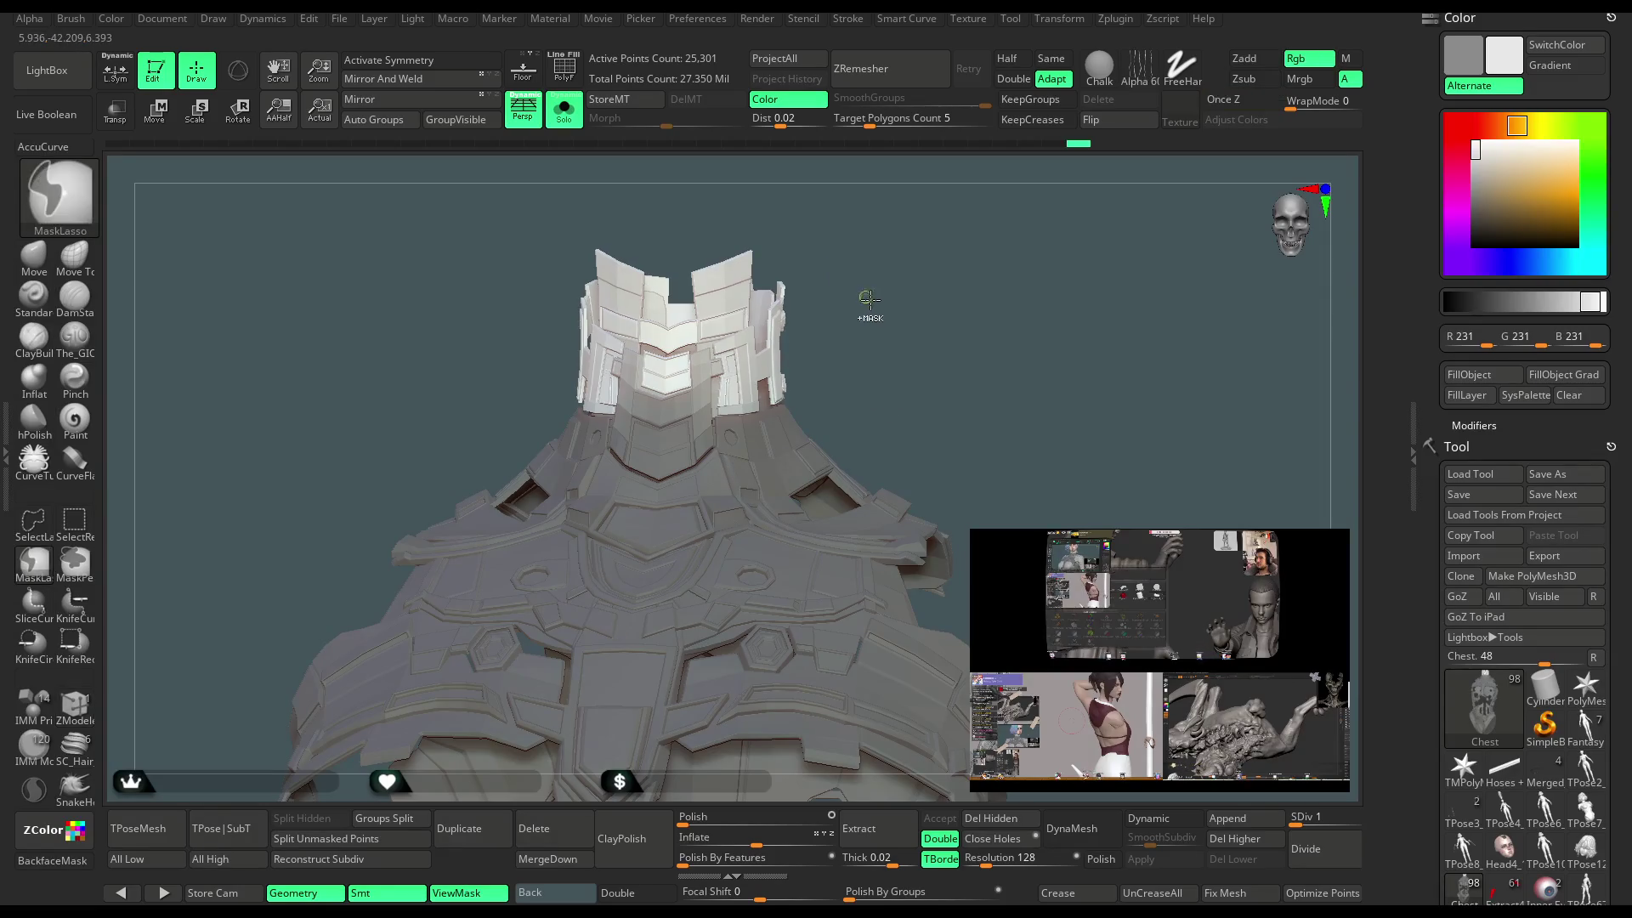
ctrl+click(841, 238)
drag(860, 277, 747, 394)
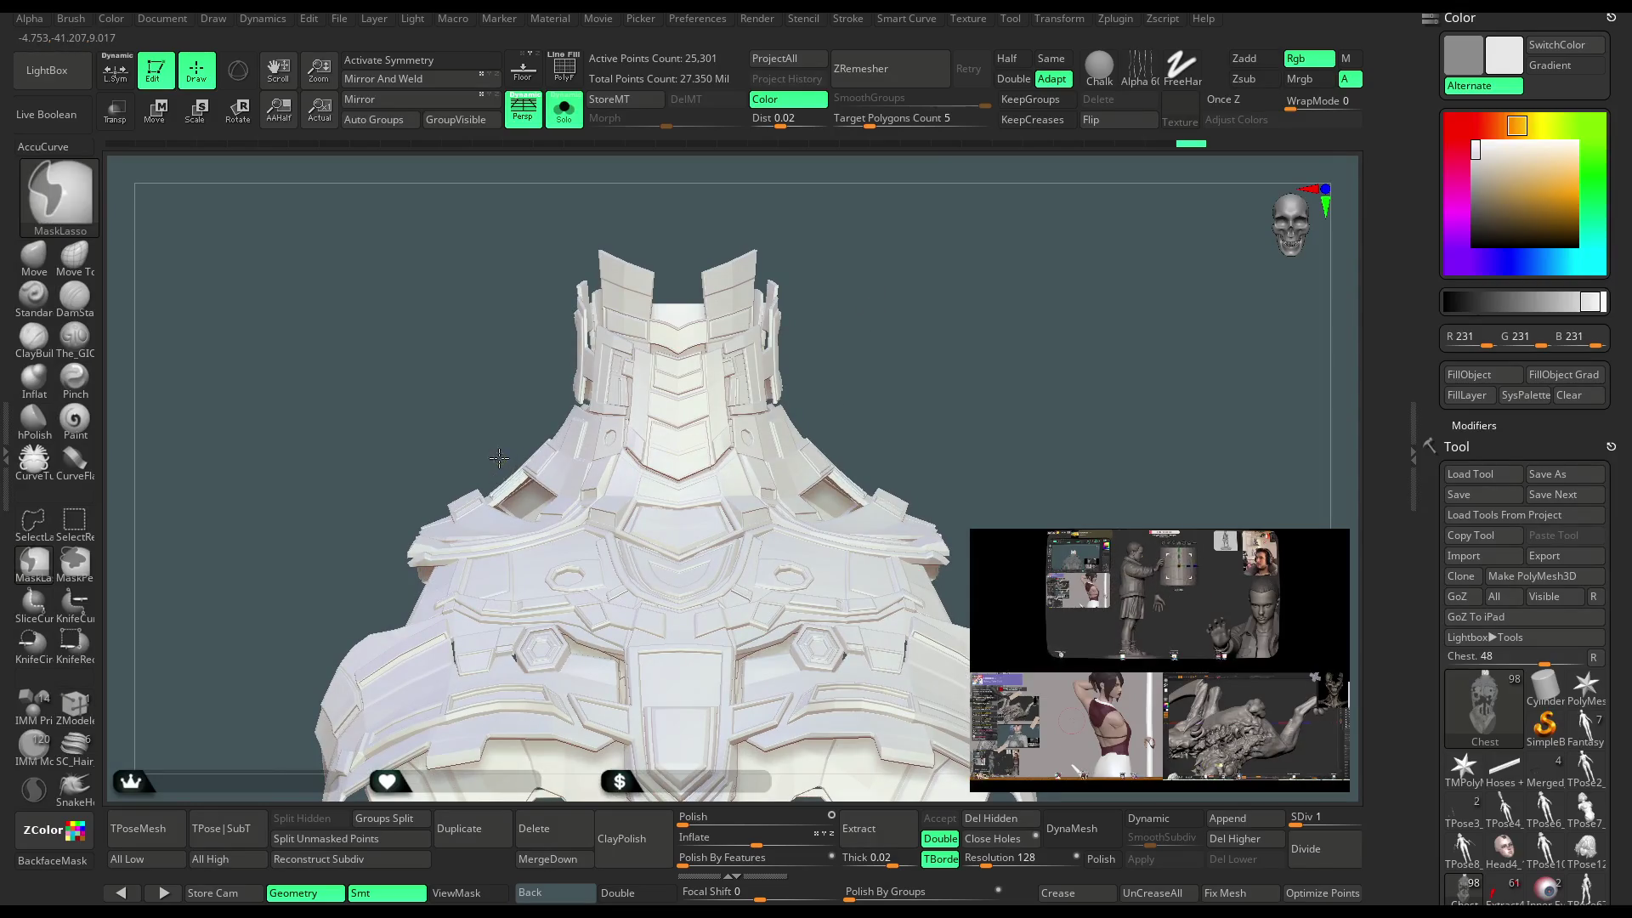
mouse_move(570, 504)
mouse_down()
mouse_move(1194, 404)
mouse_move(595, 476)
mouse_up()
key(ctrl+h)
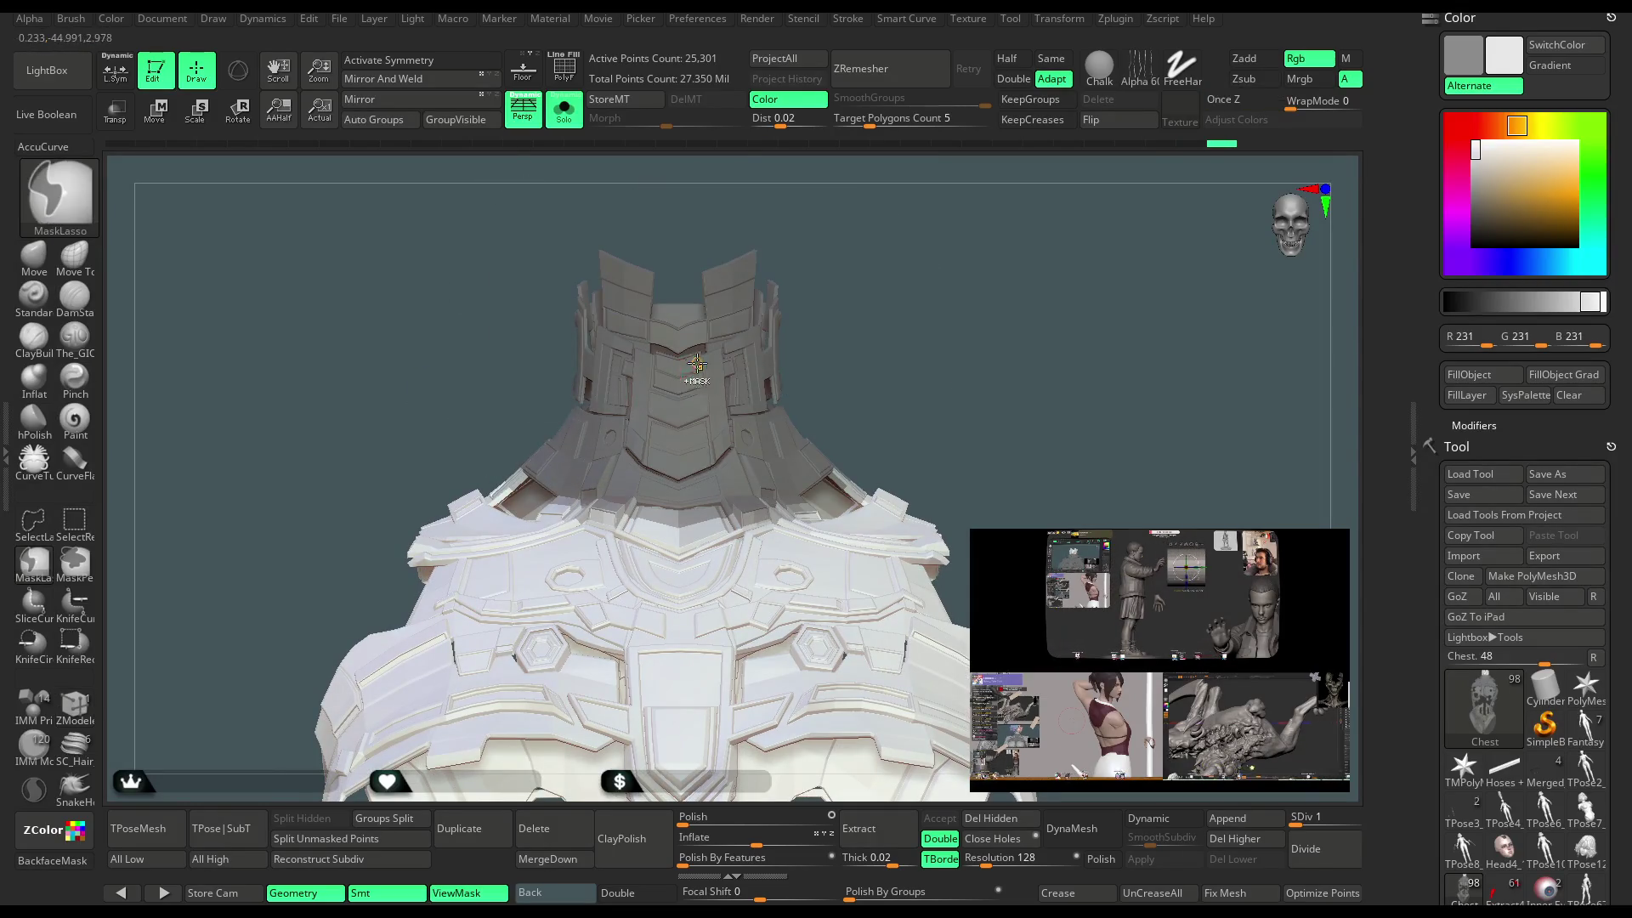
ctrl+click(842, 269)
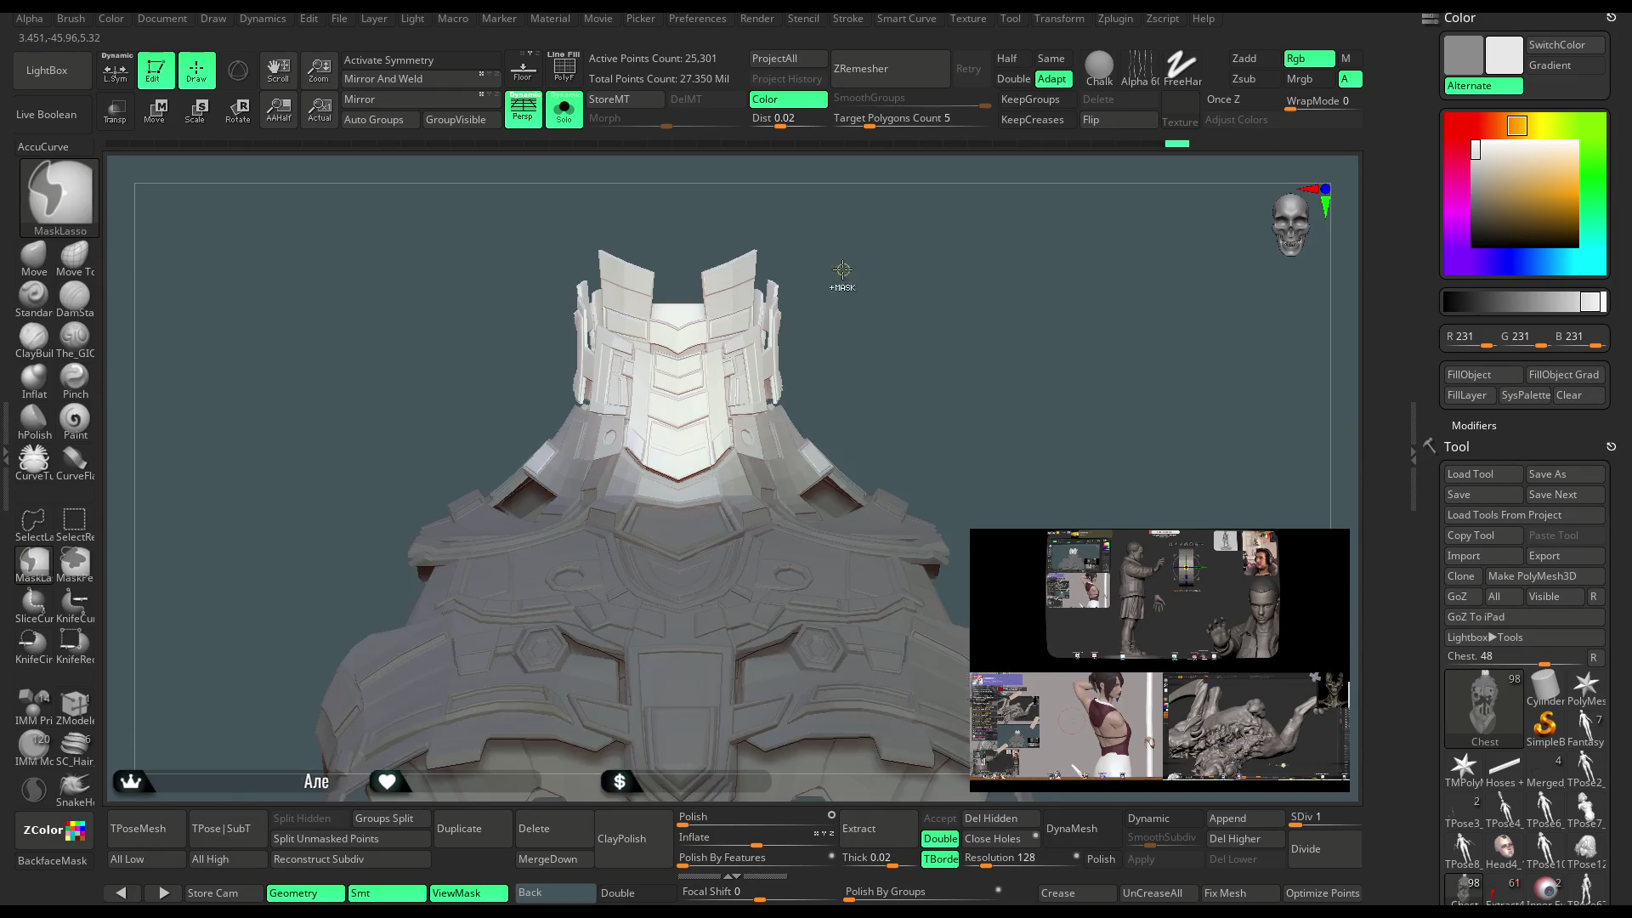
Turn Solo off, check the neck in side profile with Transpose, then clear the mask in Draw mode.
click(564, 111)
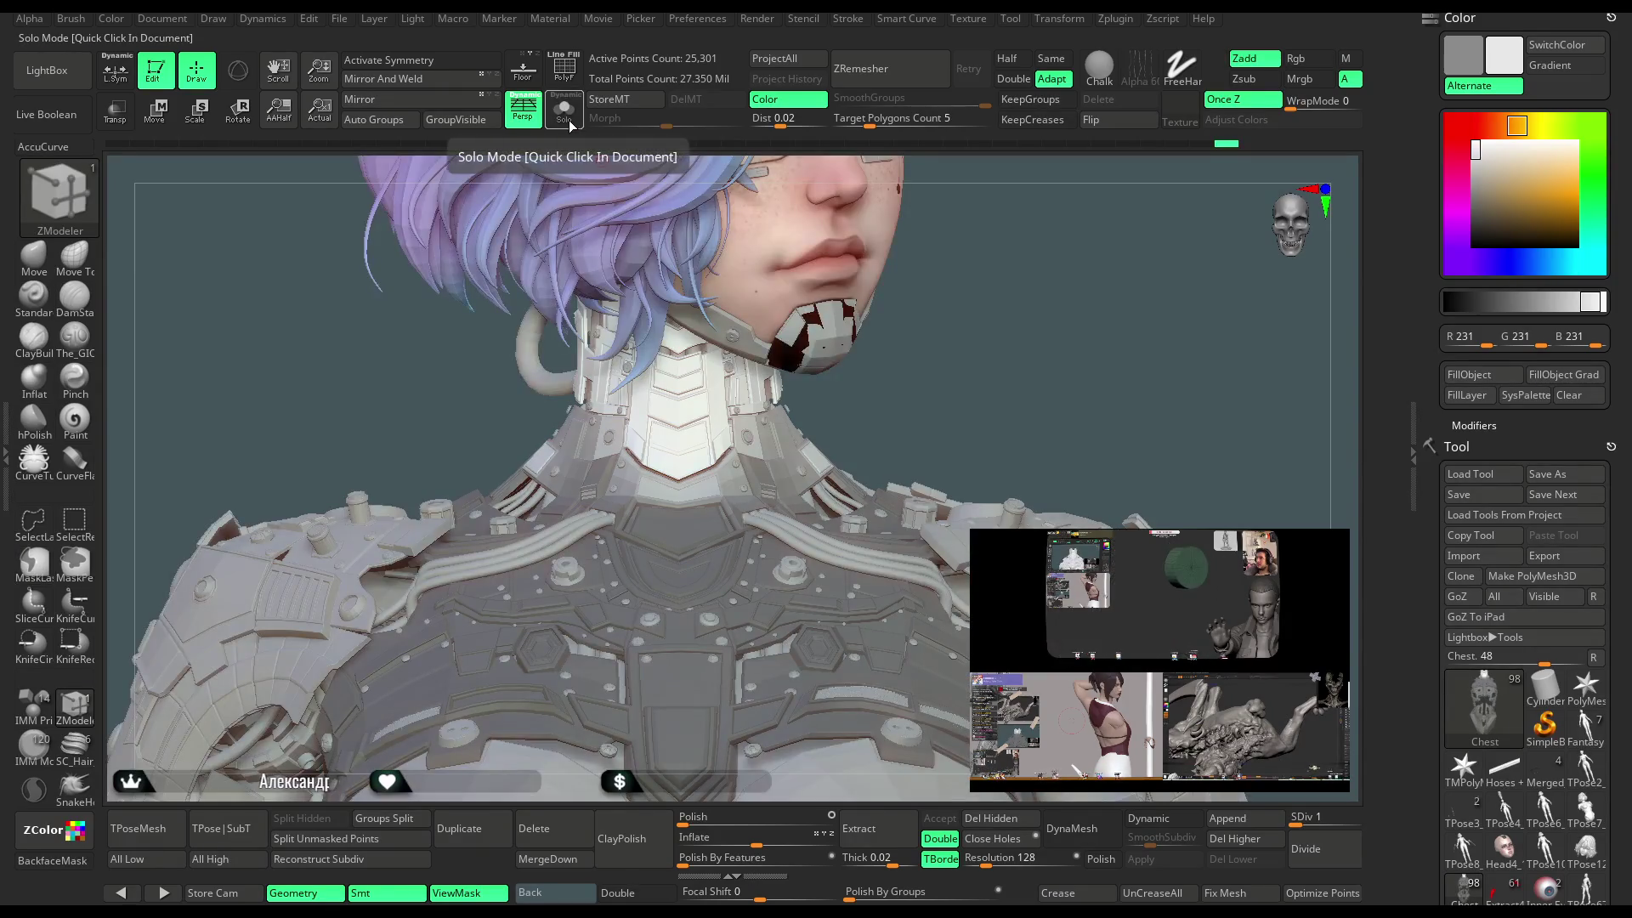
key(r)
mouse_move(849, 391)
mouse_down()
mouse_move(979, 395)
mouse_move(850, 374)
mouse_up()
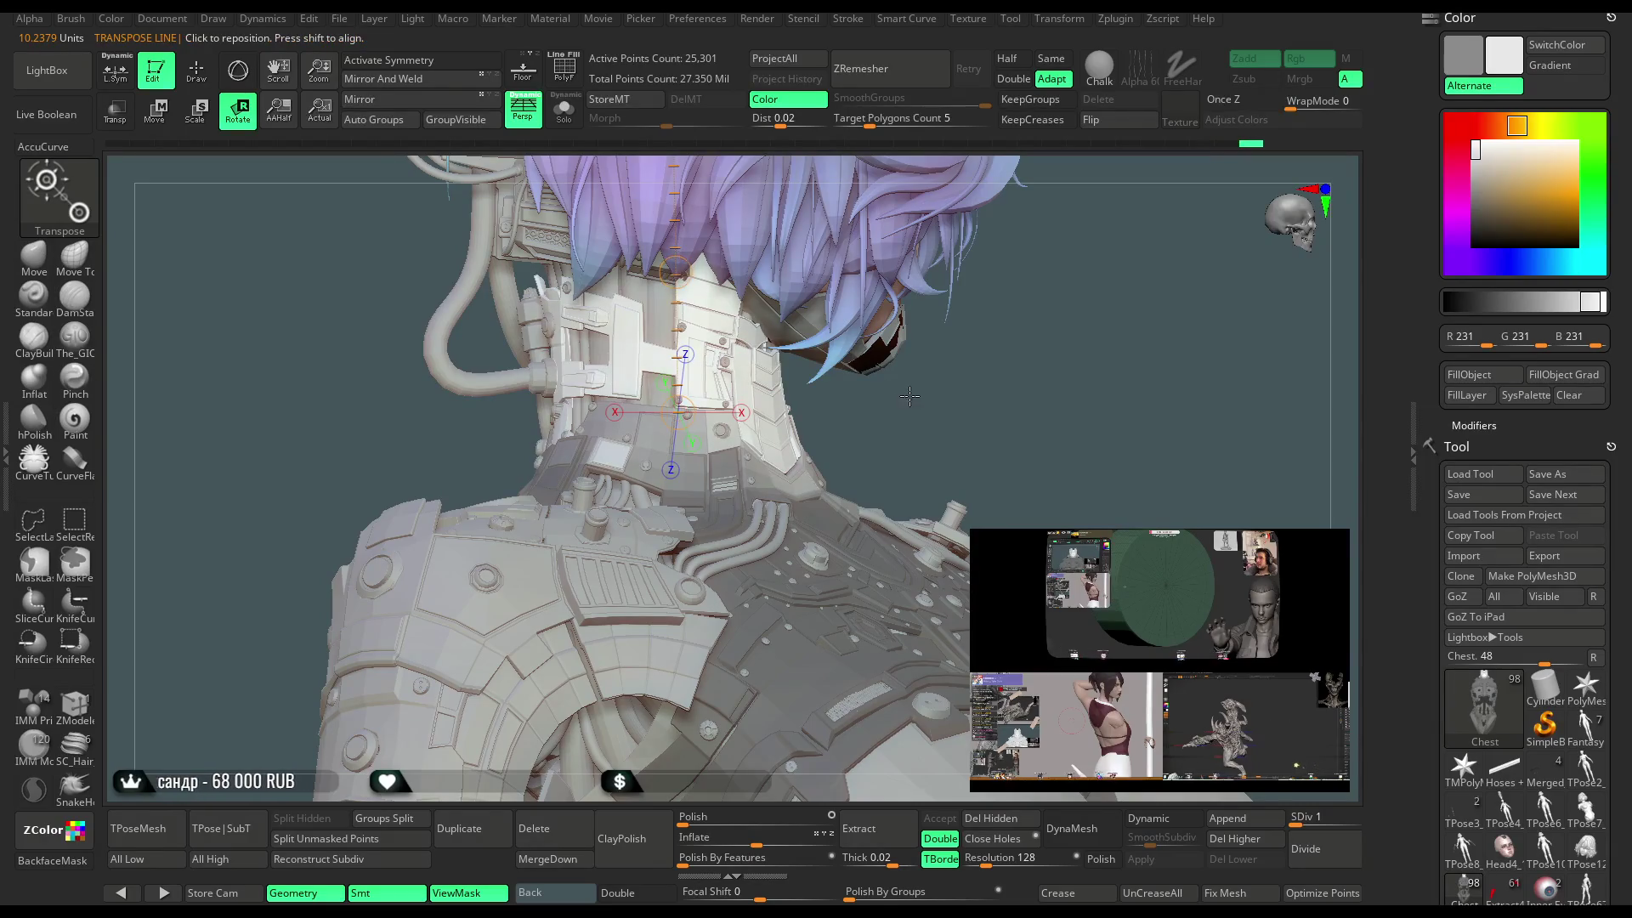
drag(365, 344, 493, 342)
key(q)
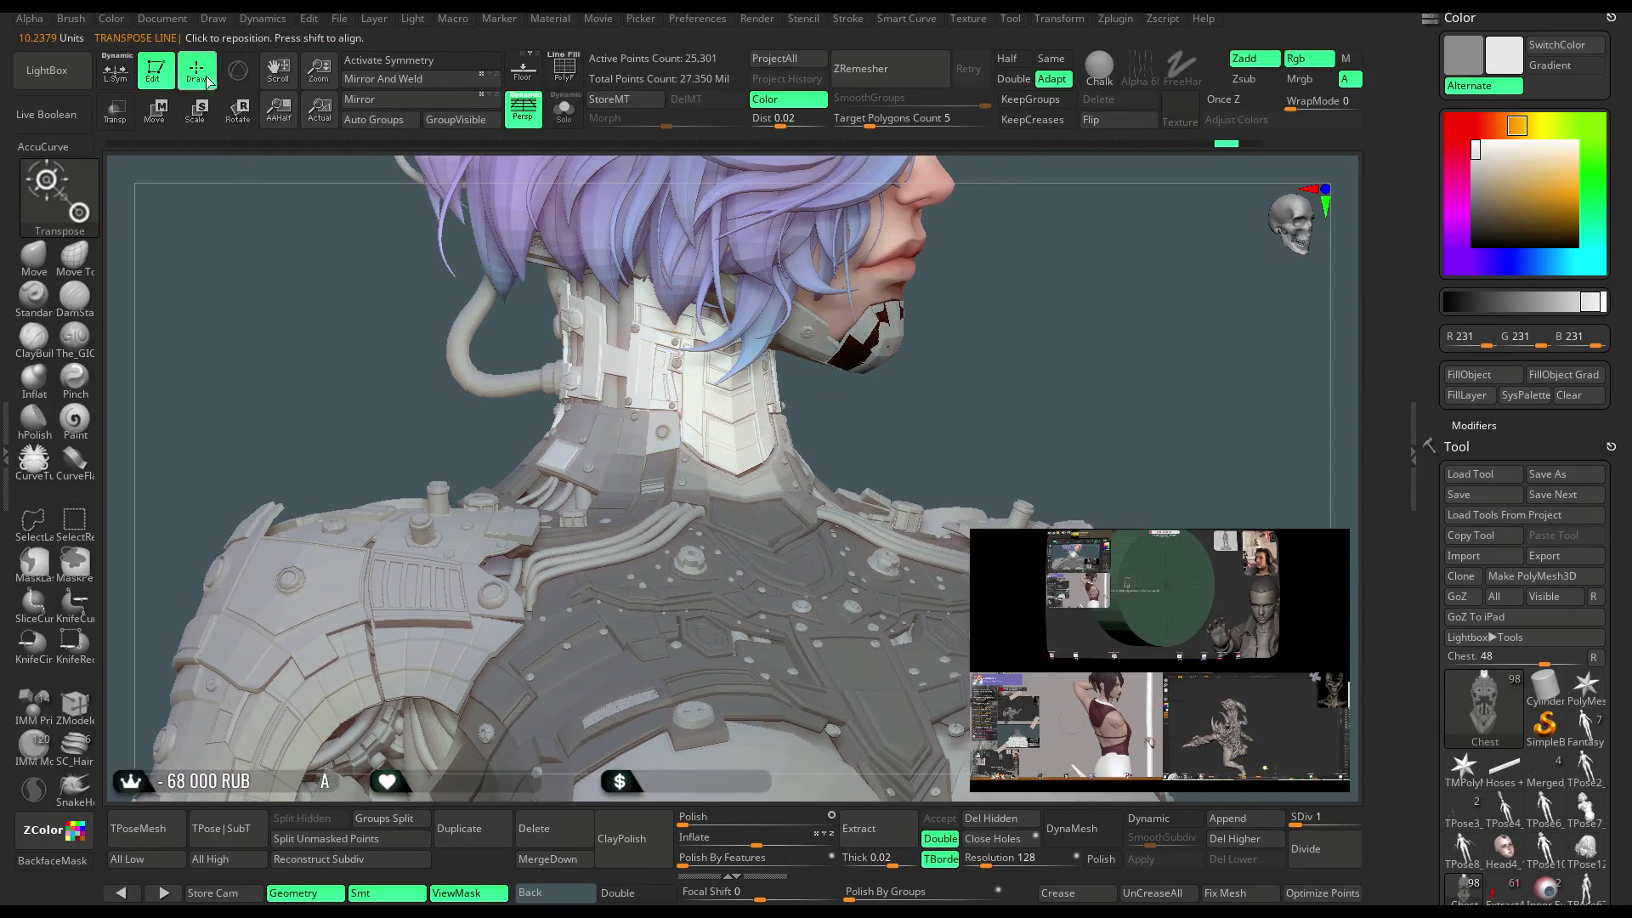
ctrl+drag(991, 255, 989, 241)
mouse_move(963, 306)
alt+mouse_down()
mouse_move(968, 332)
mouse_move(944, 330)
mouse_move(978, 300)
alt+mouse_up()
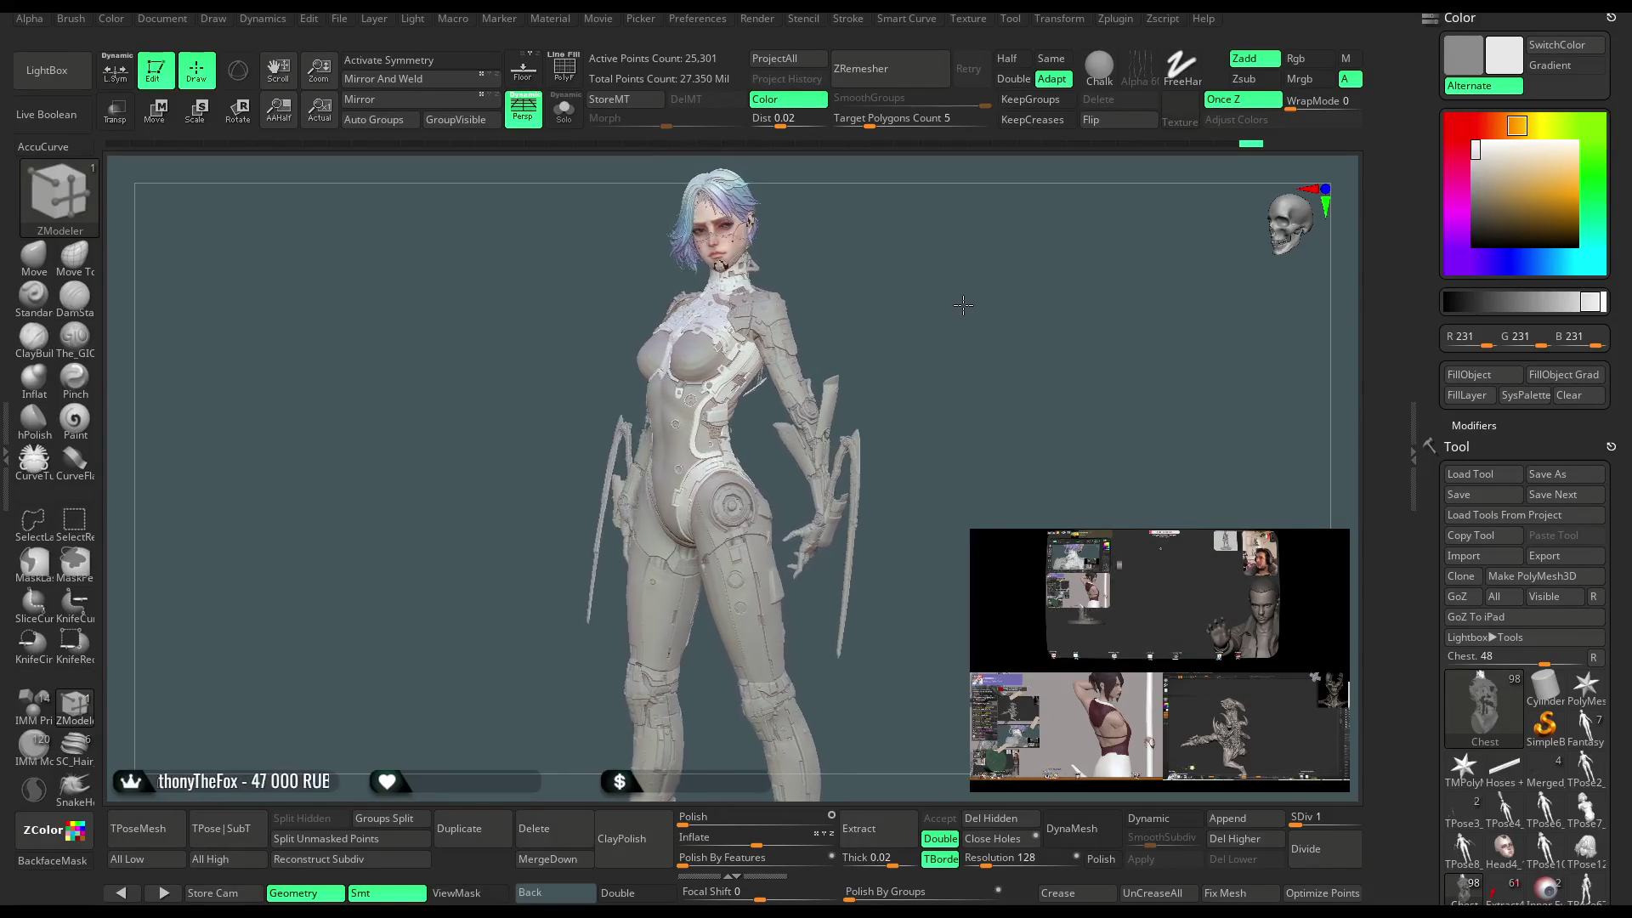
Inspect the character's head and torso from the front, then bring up the File menu.
mouse_move(957, 320)
mouse_down()
mouse_move(966, 335)
mouse_move(979, 309)
mouse_move(1009, 320)
mouse_move(1045, 291)
mouse_move(1042, 238)
mouse_move(1003, 379)
mouse_move(973, 365)
mouse_up()
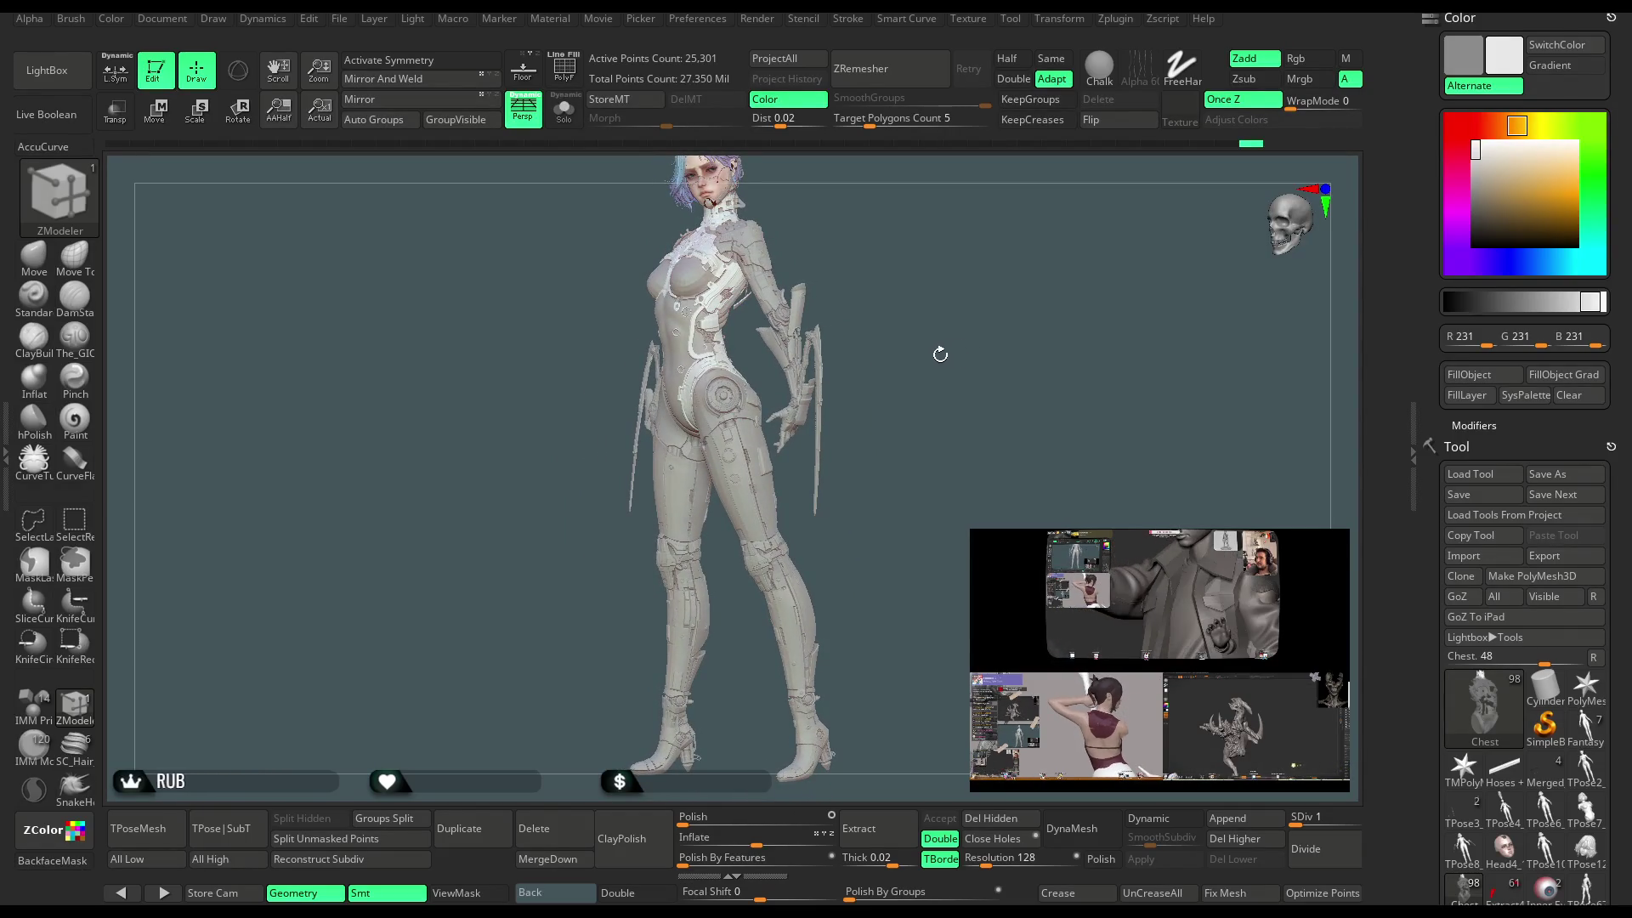
drag(948, 322, 949, 348)
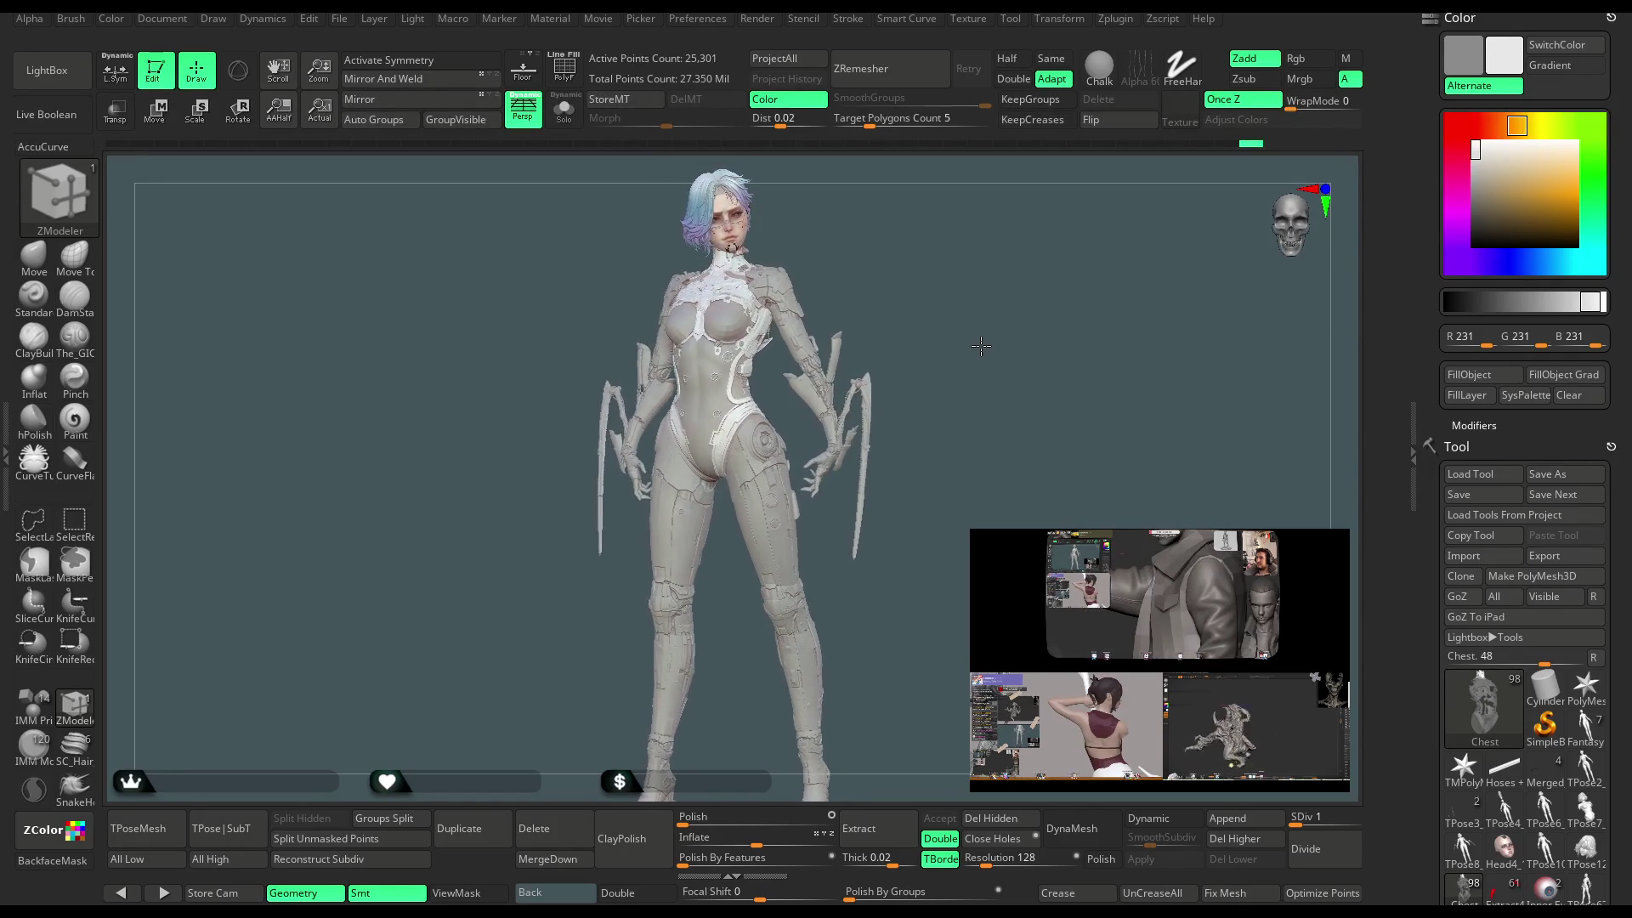
mouse_move(981, 345)
mouse_down()
mouse_move(1044, 350)
mouse_move(911, 316)
mouse_move(1093, 248)
mouse_move(1077, 238)
mouse_move(1023, 270)
mouse_up()
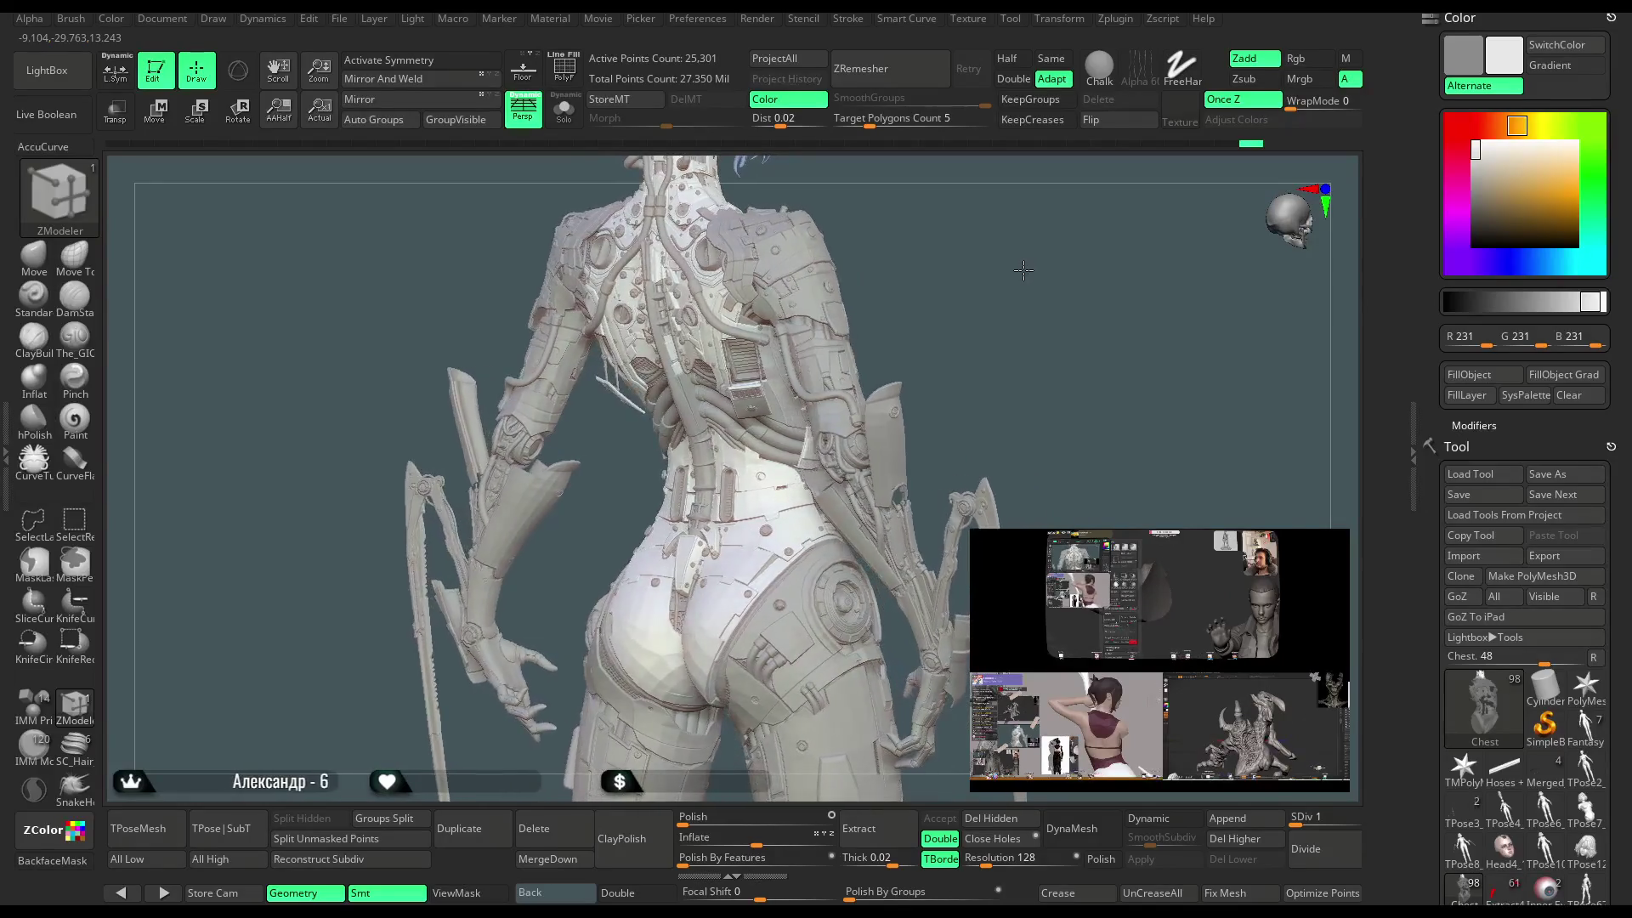
click(339, 19)
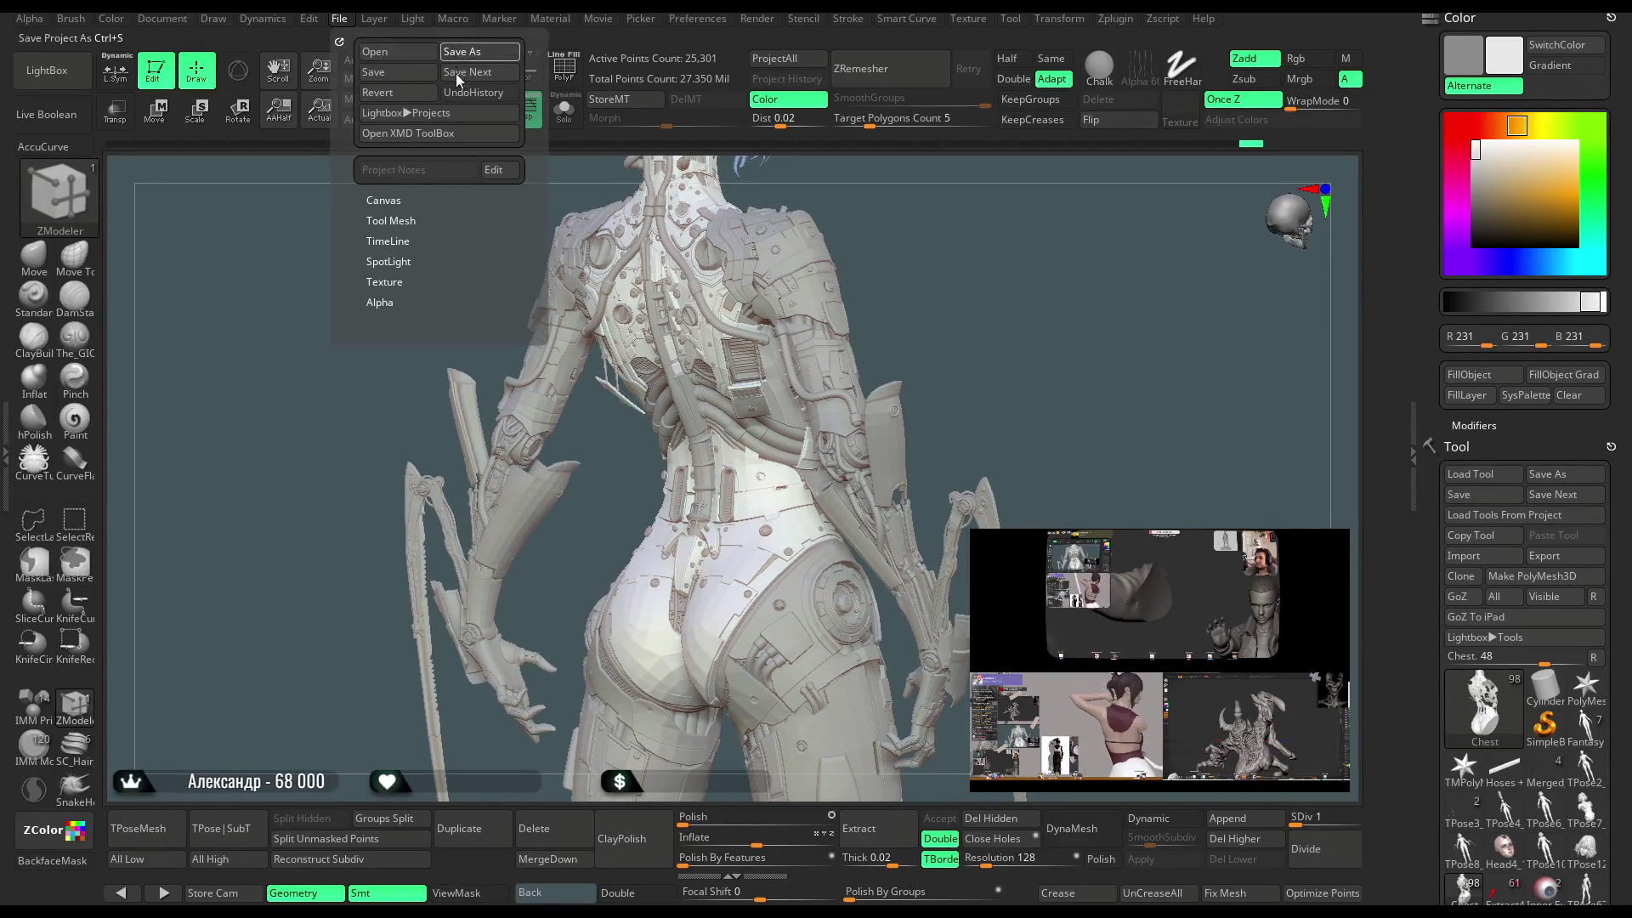
Save the project with Ctrl+S and generate a TPoseMesh of all subtools in Transpose Master.
key(ctrl+s)
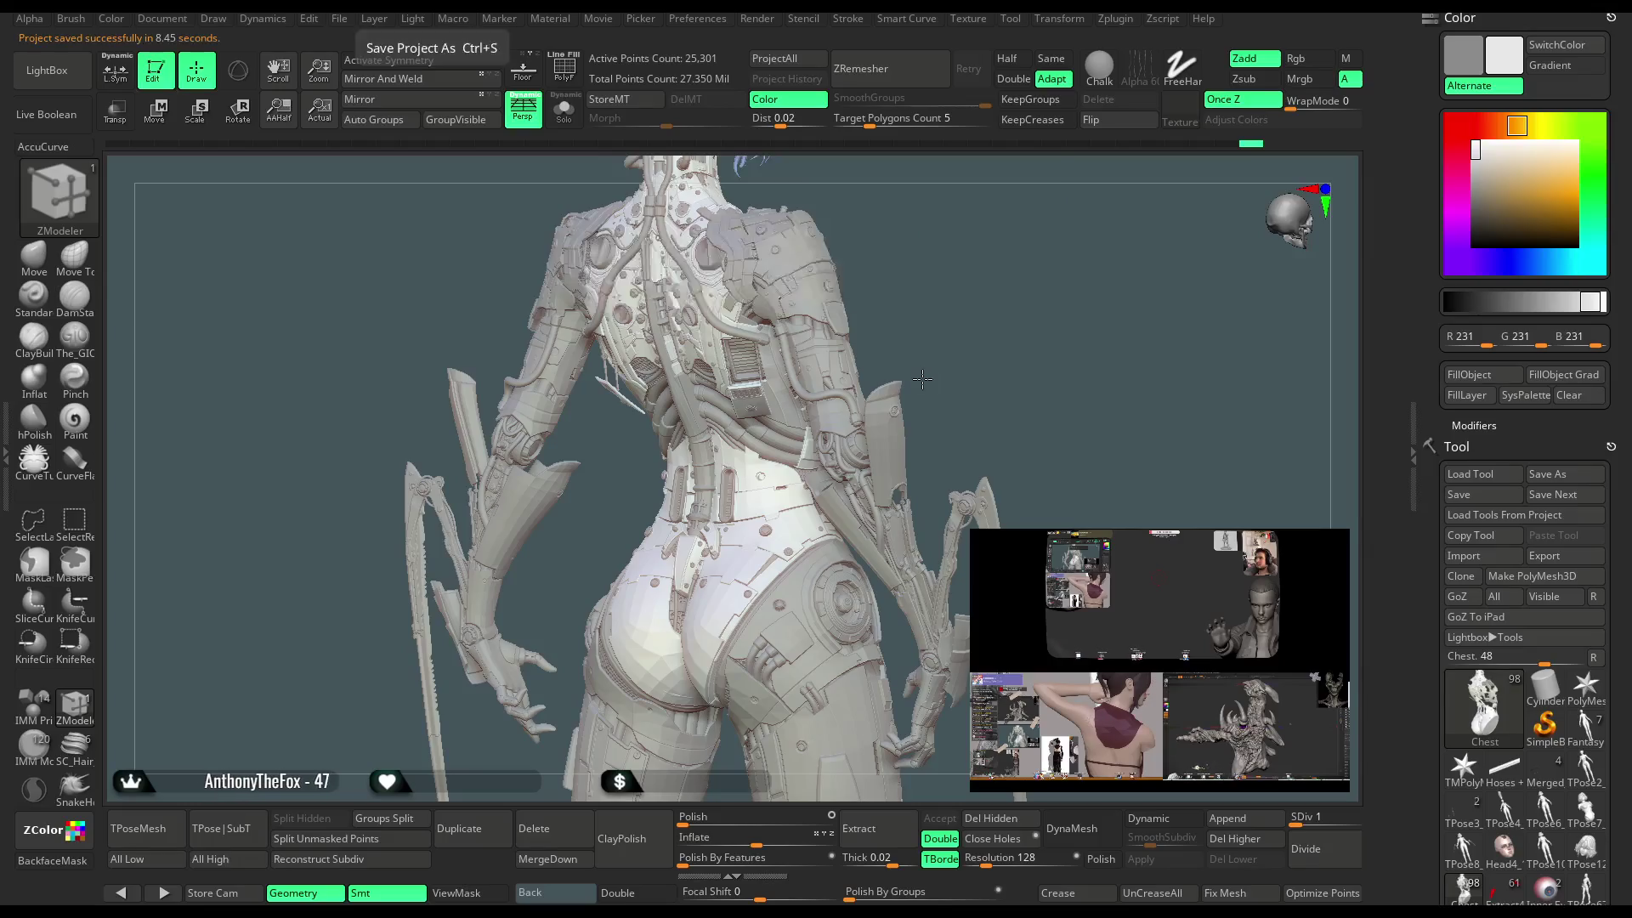
click(145, 829)
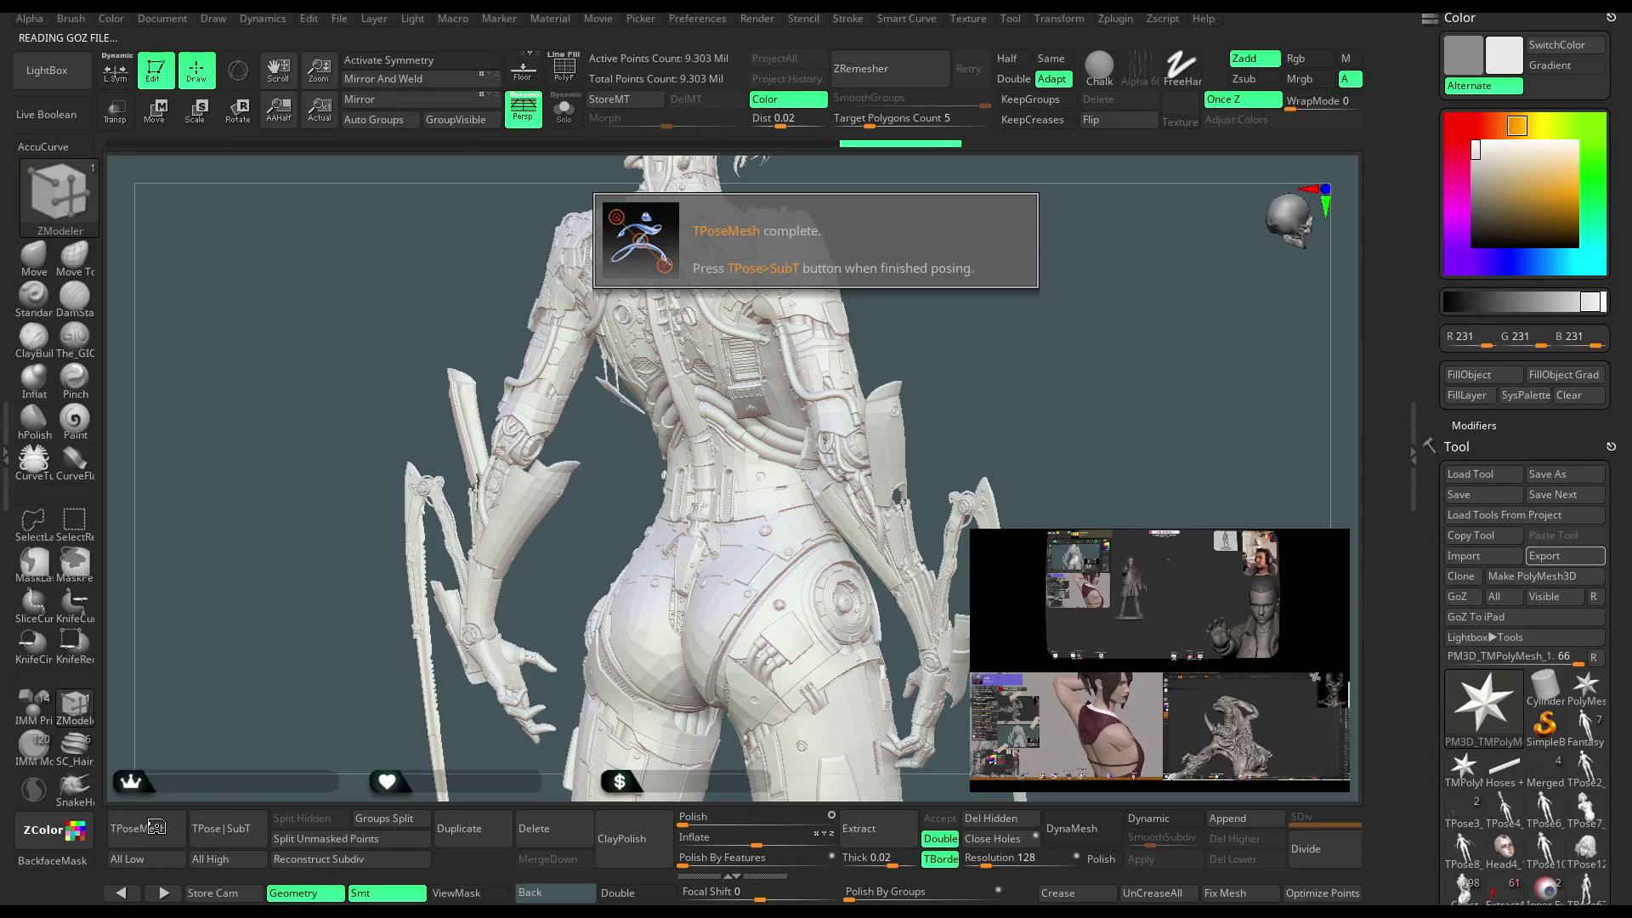
click(157, 826)
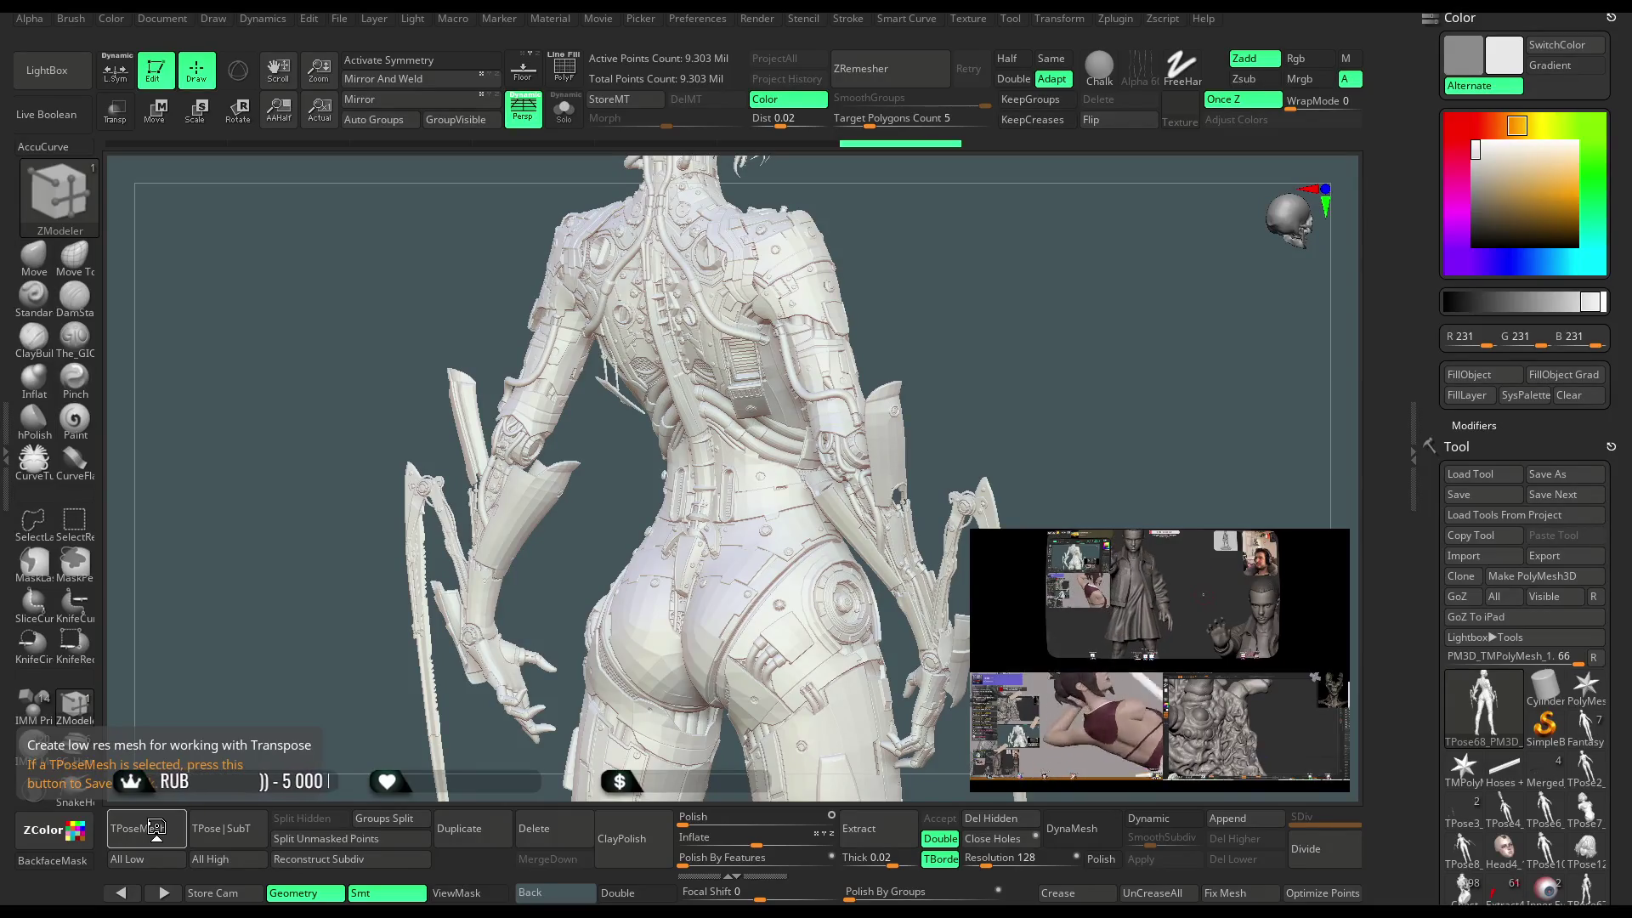
Set the working colour to R/G/B 151 grey and turn on PolyFrame with Shift+F.
mouse_move(914, 269)
mouse_down()
mouse_move(1257, 273)
mouse_move(1365, 247)
mouse_up()
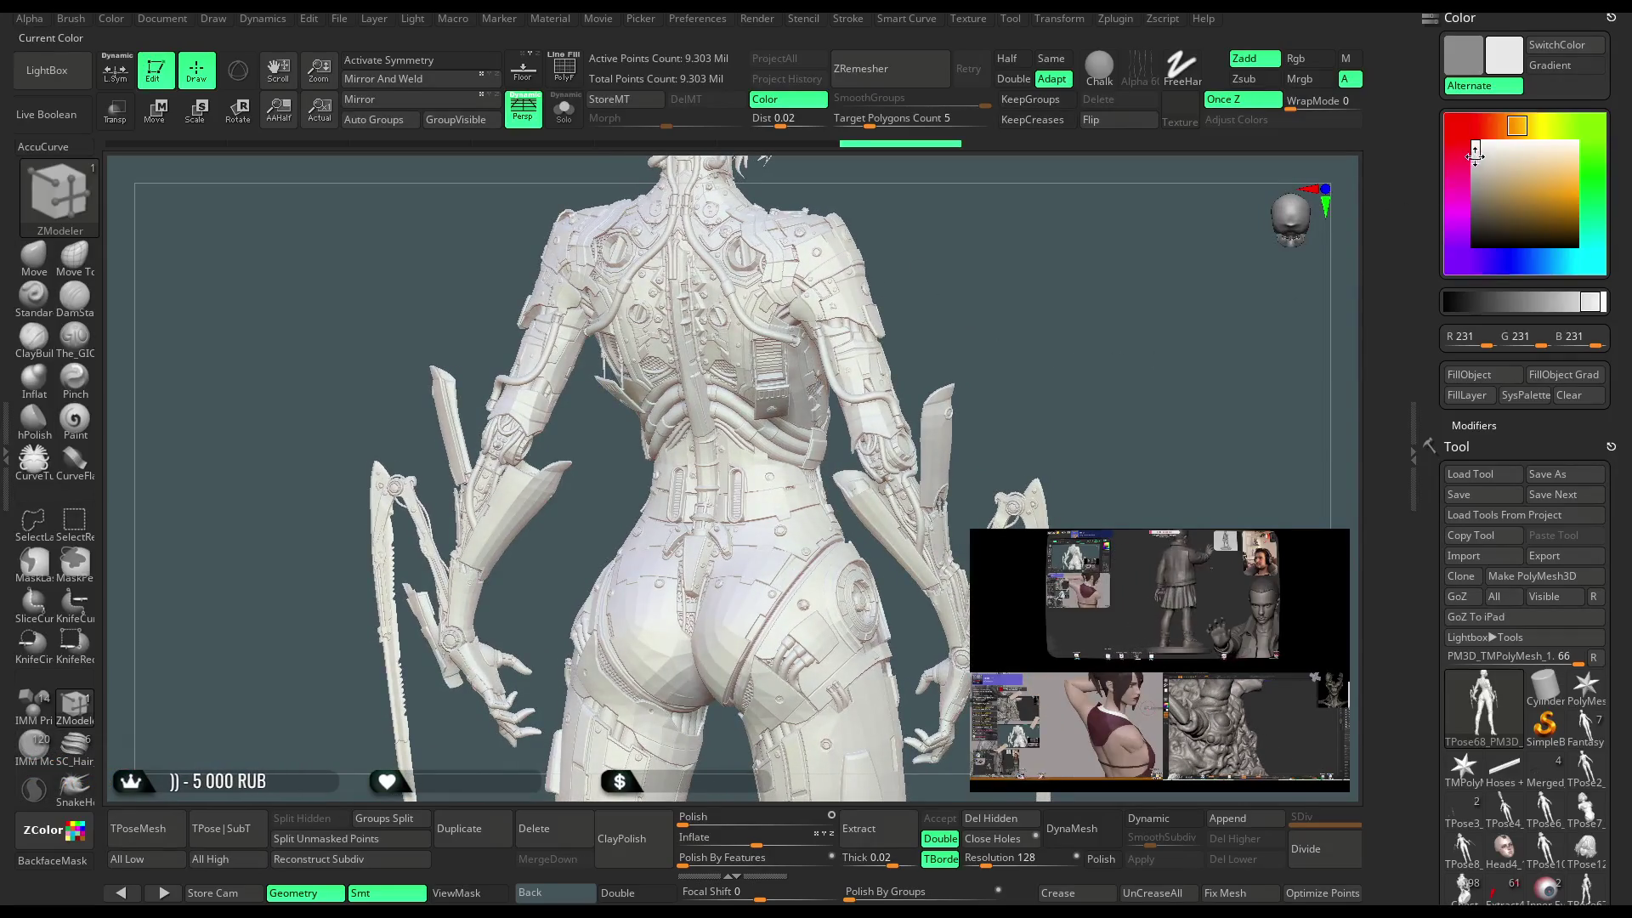
drag(1475, 154, 1475, 182)
mouse_move(1062, 408)
alt+mouse_down()
mouse_move(1063, 288)
mouse_move(1101, 234)
mouse_move(1101, 162)
alt+mouse_up()
key(shift+f)
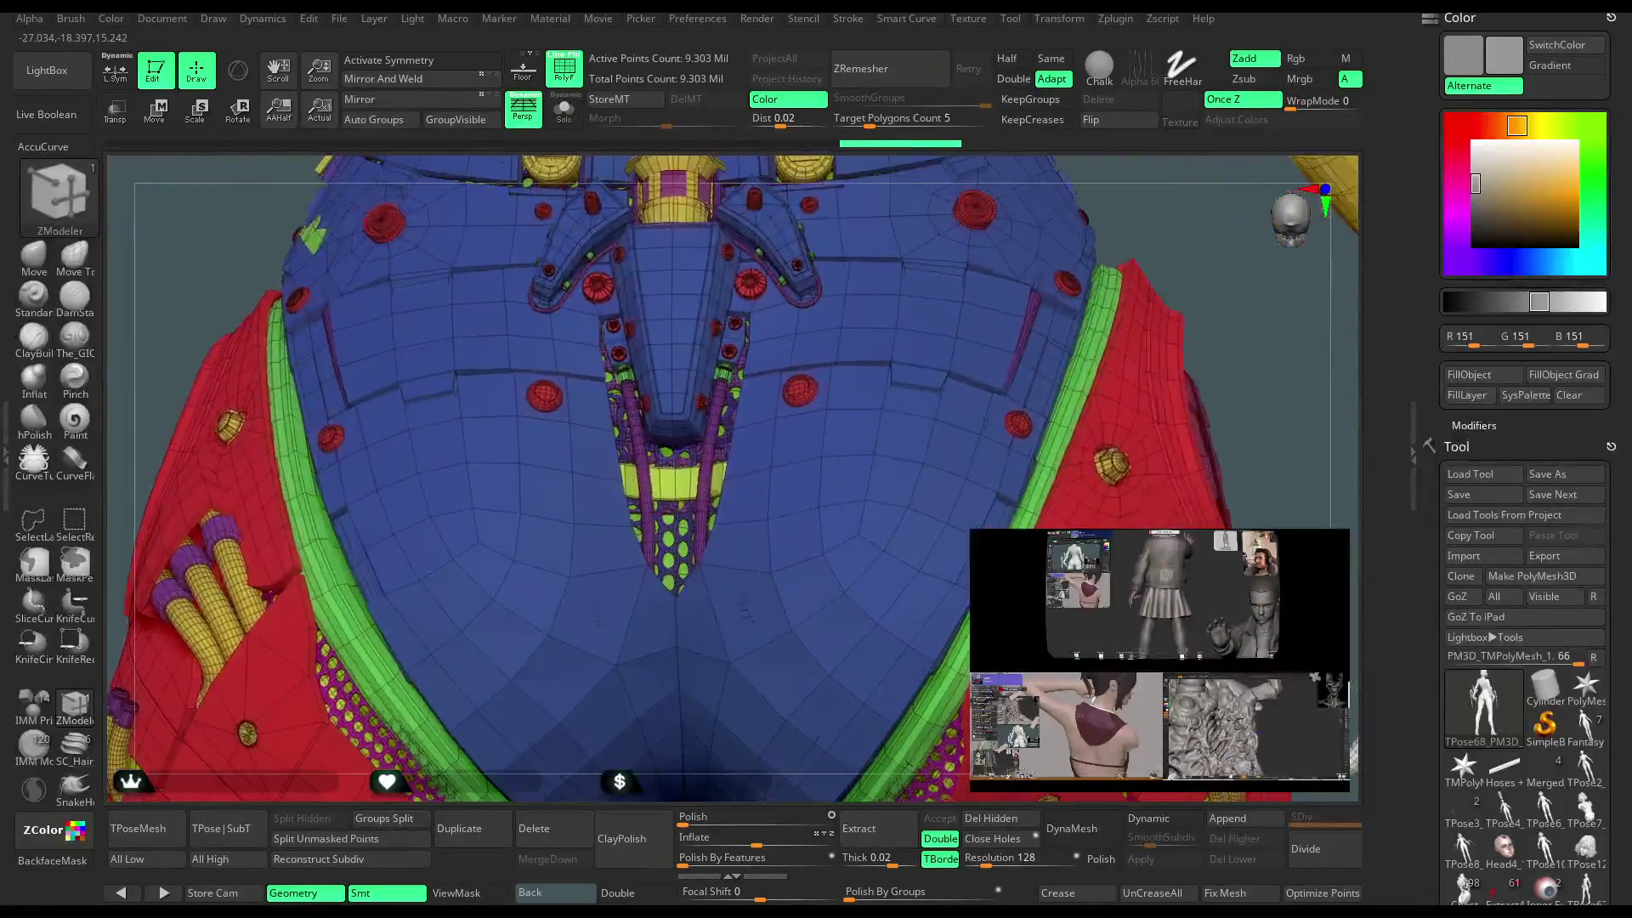
Set the mesh symmetry by picking two mirrored polygons at the bottom of the pants.
alt+drag(704, 629, 691, 505)
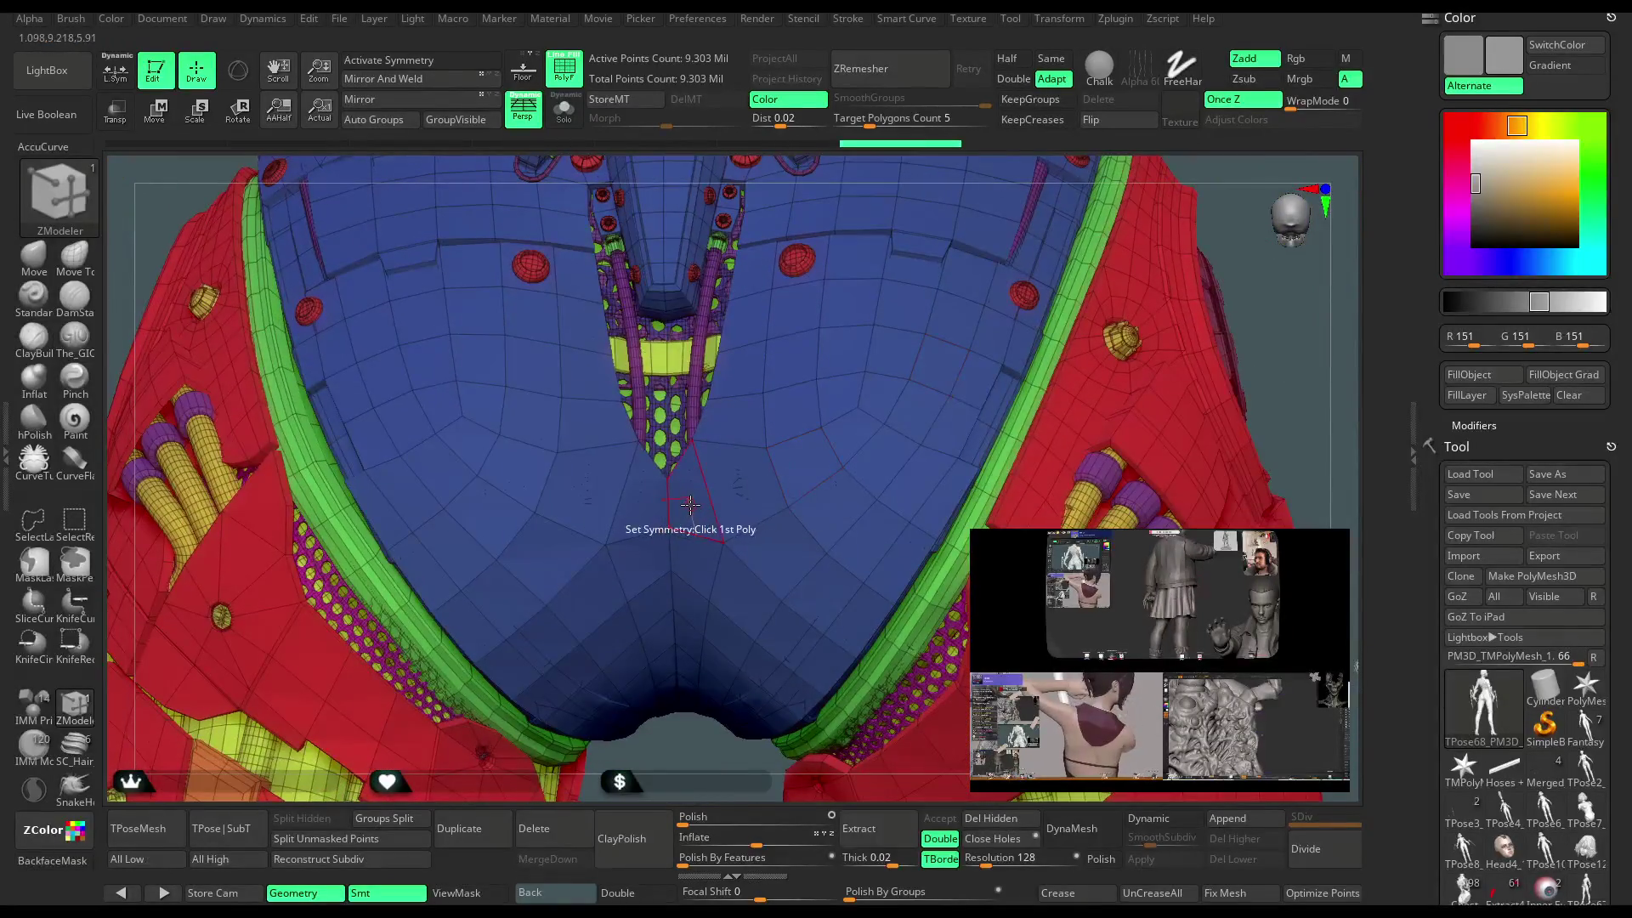
key(space)
click(680, 508)
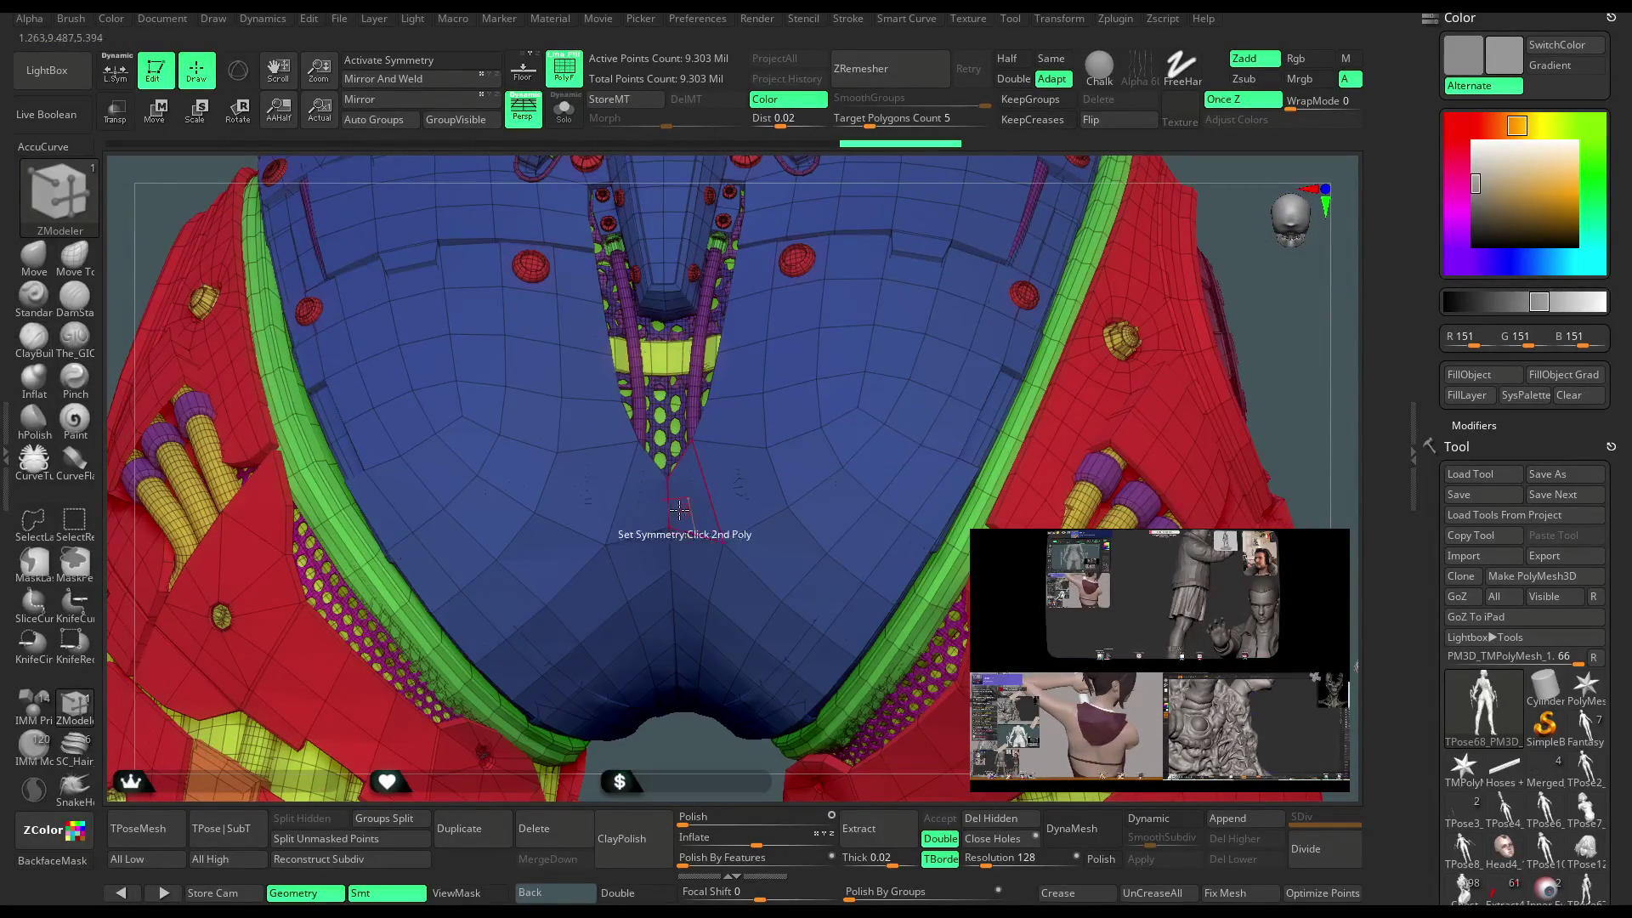
Show the transpose 3D gizmo, then return to Draw mode with the Move brush and L.Sym on.
key(w)
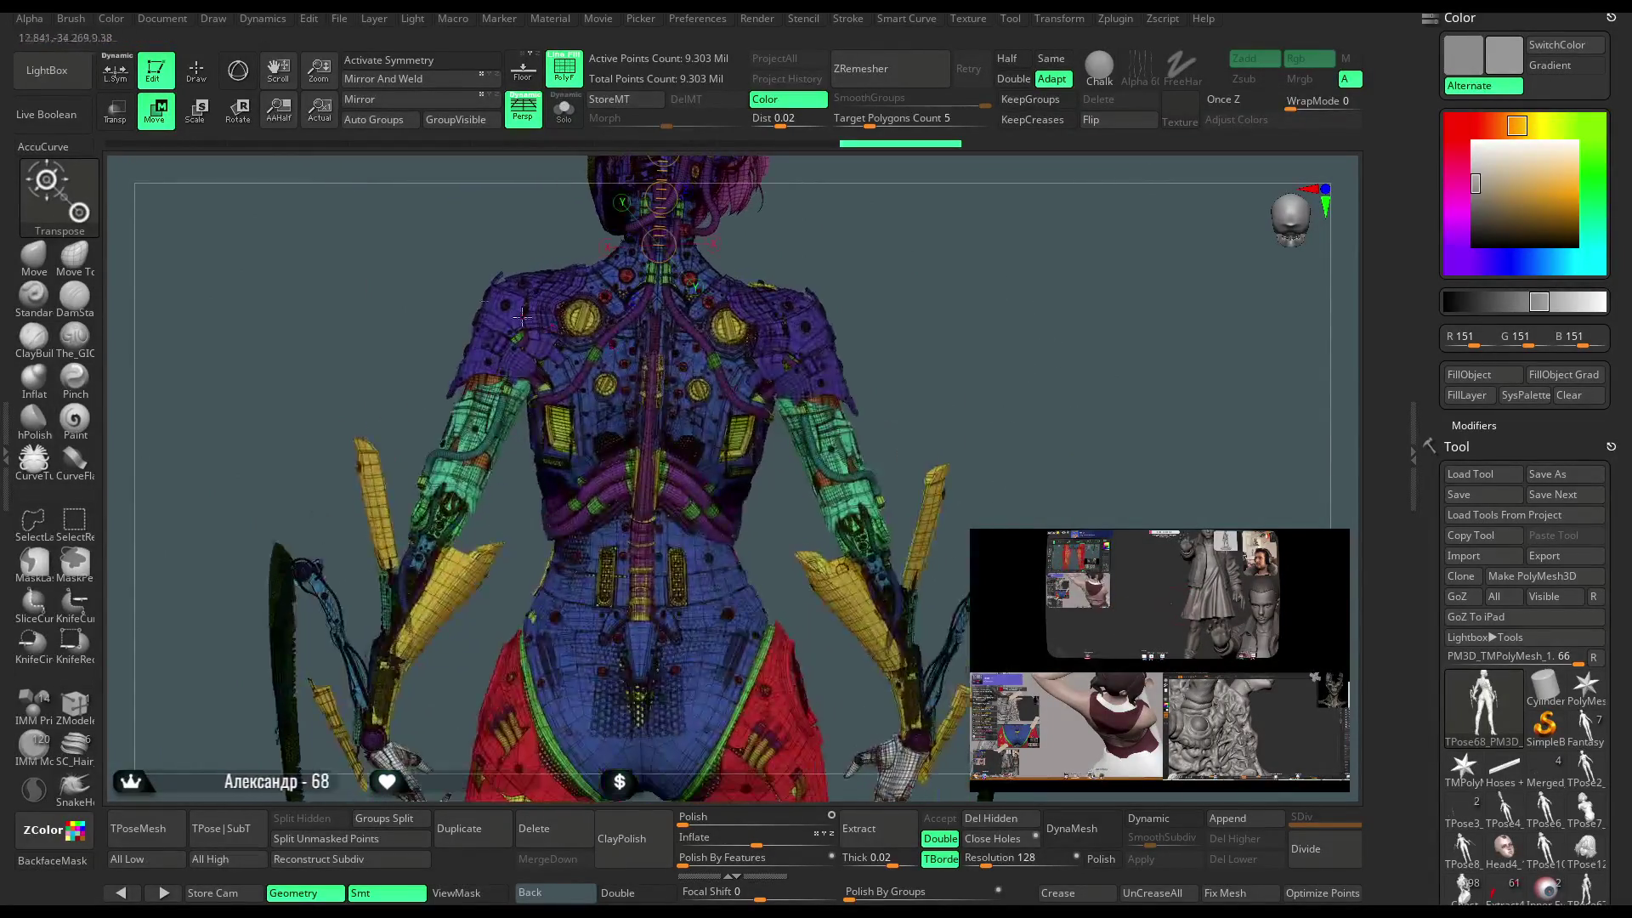
click(239, 75)
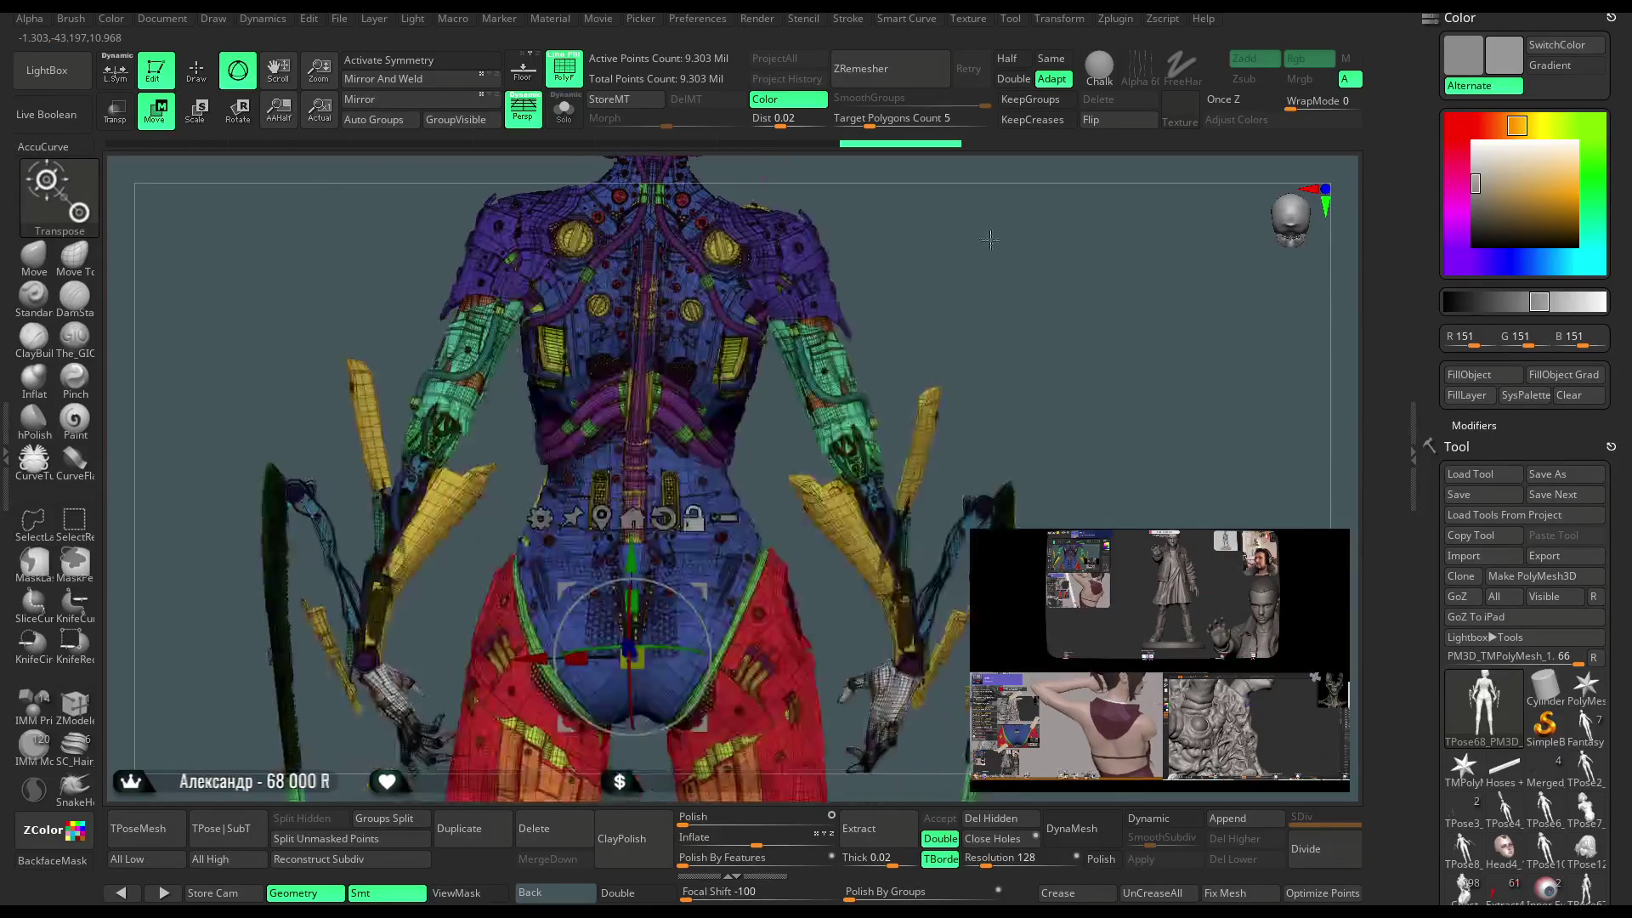
click(211, 85)
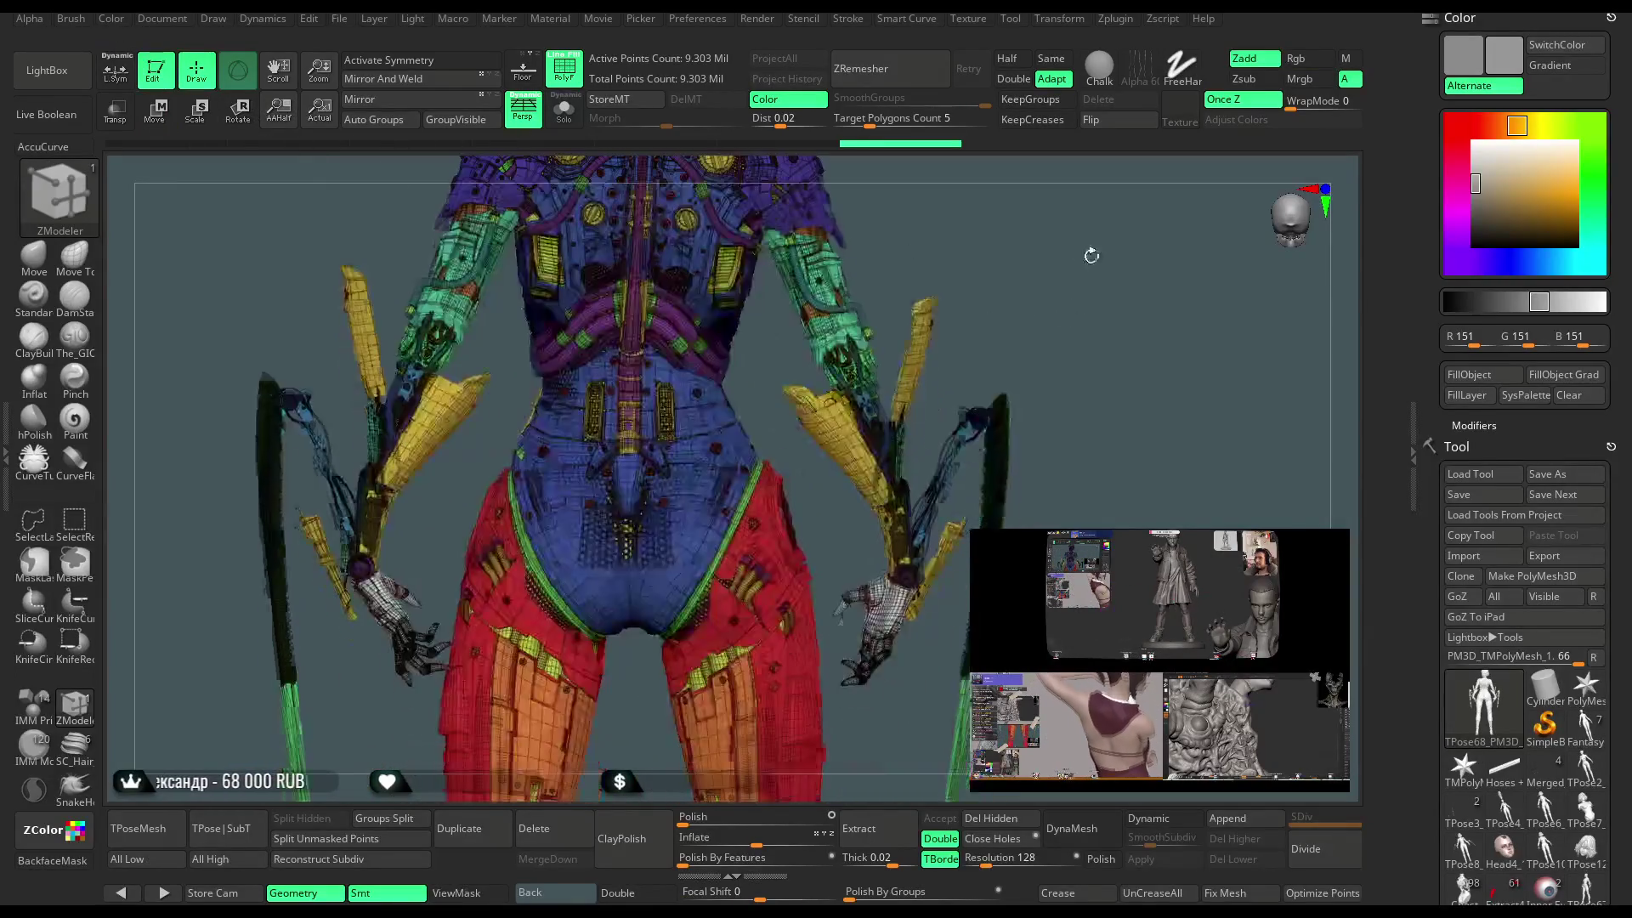
click(34, 255)
click(115, 72)
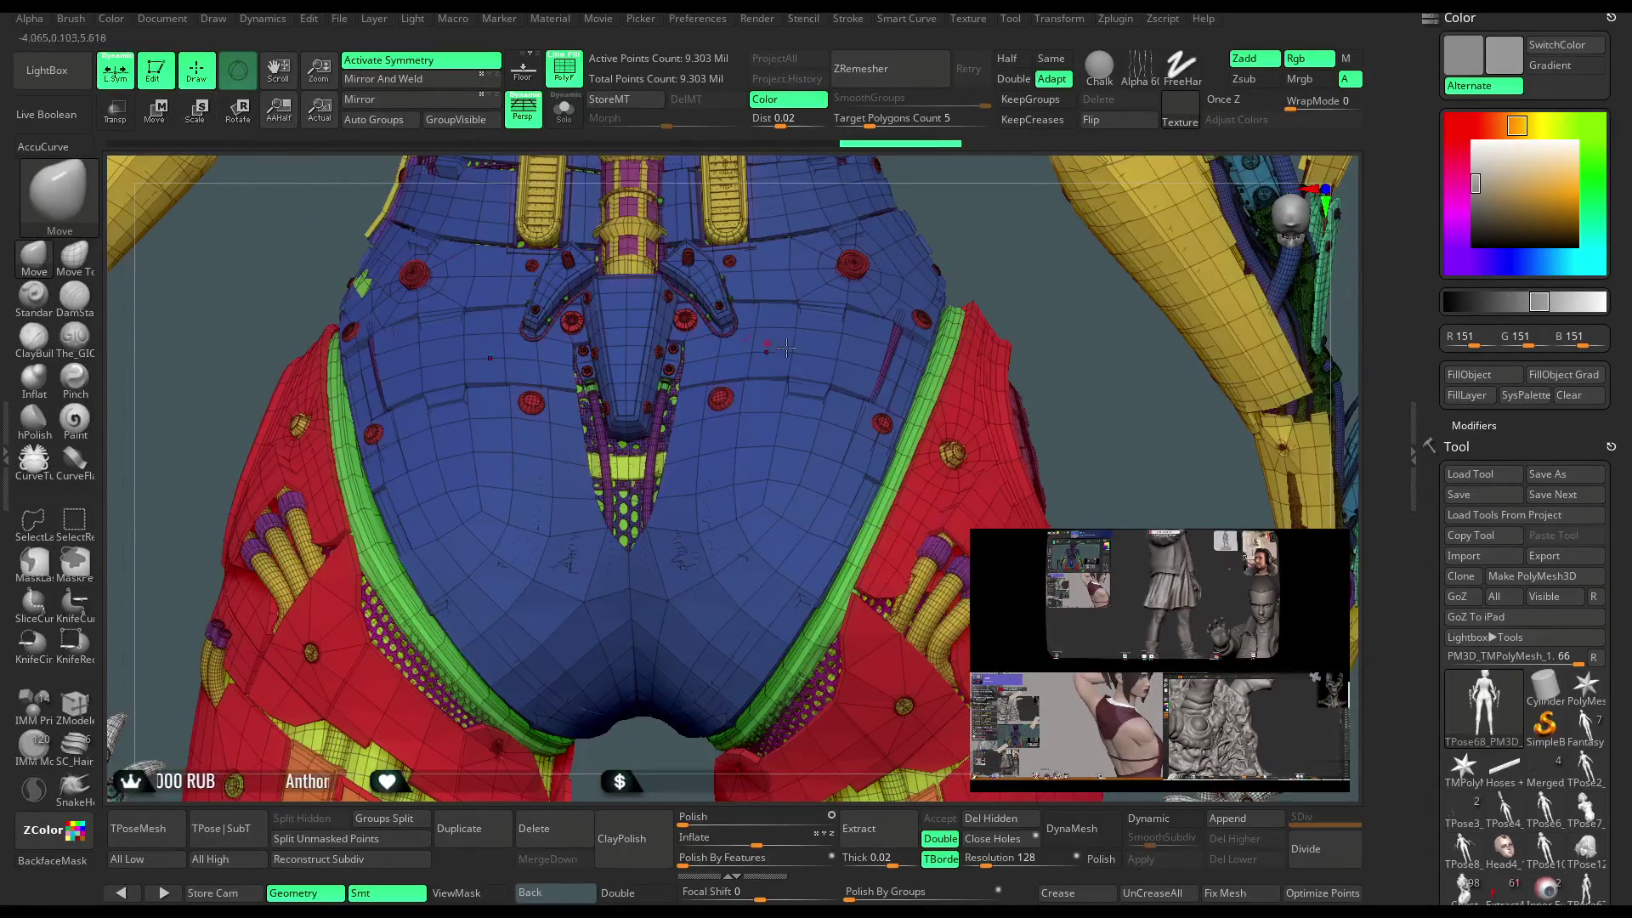
key(space)
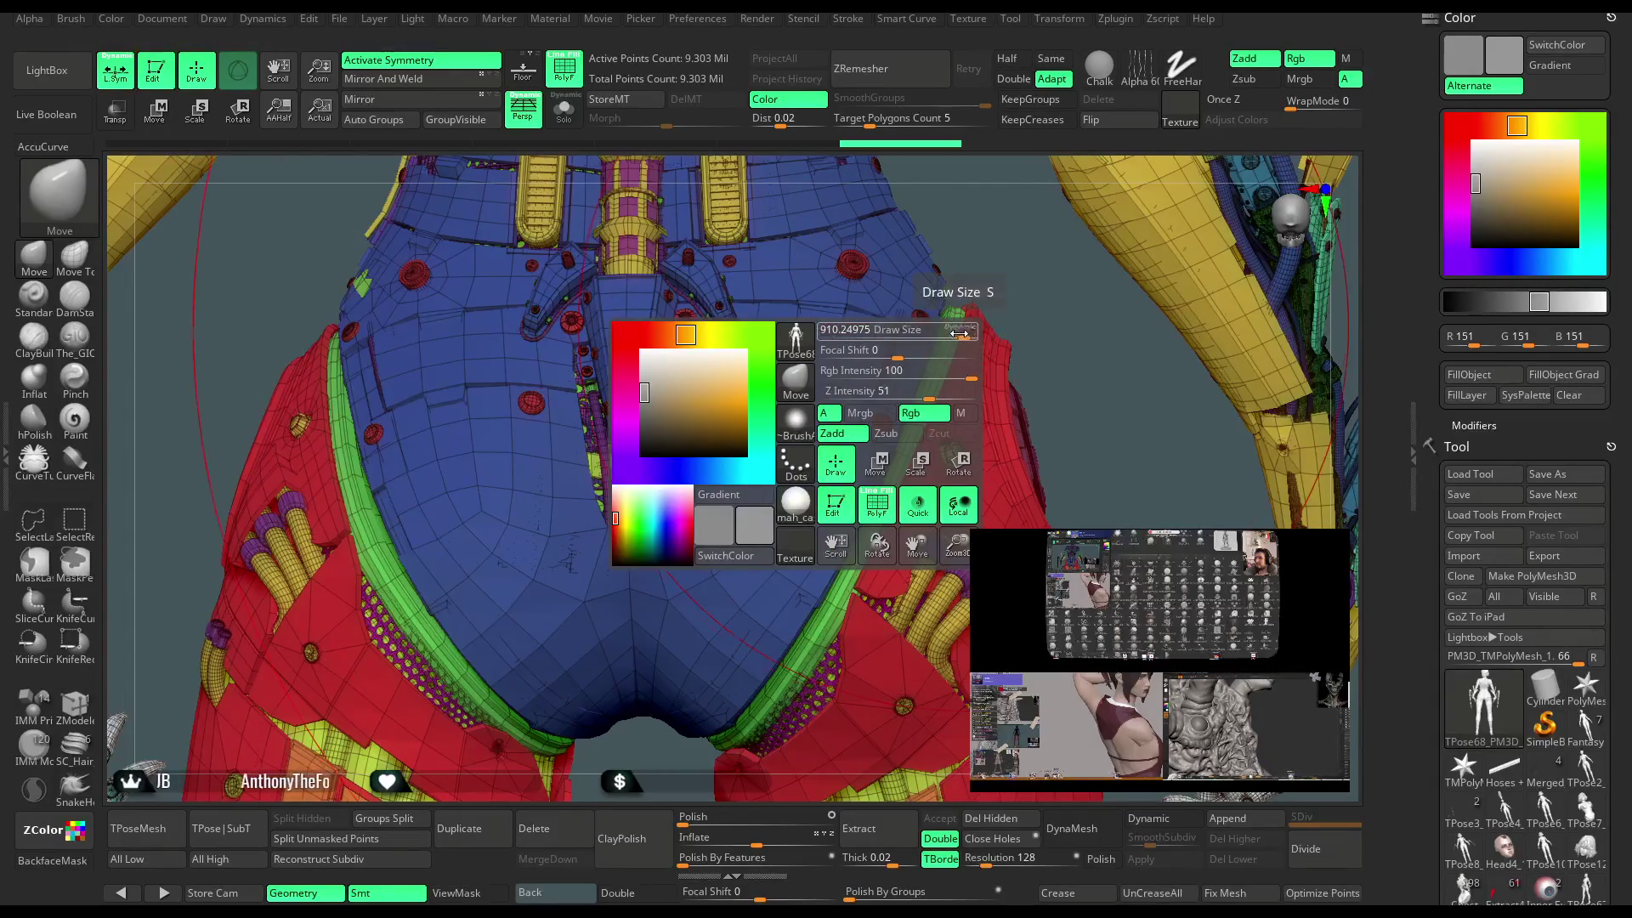
drag(1004, 276, 709, 429)
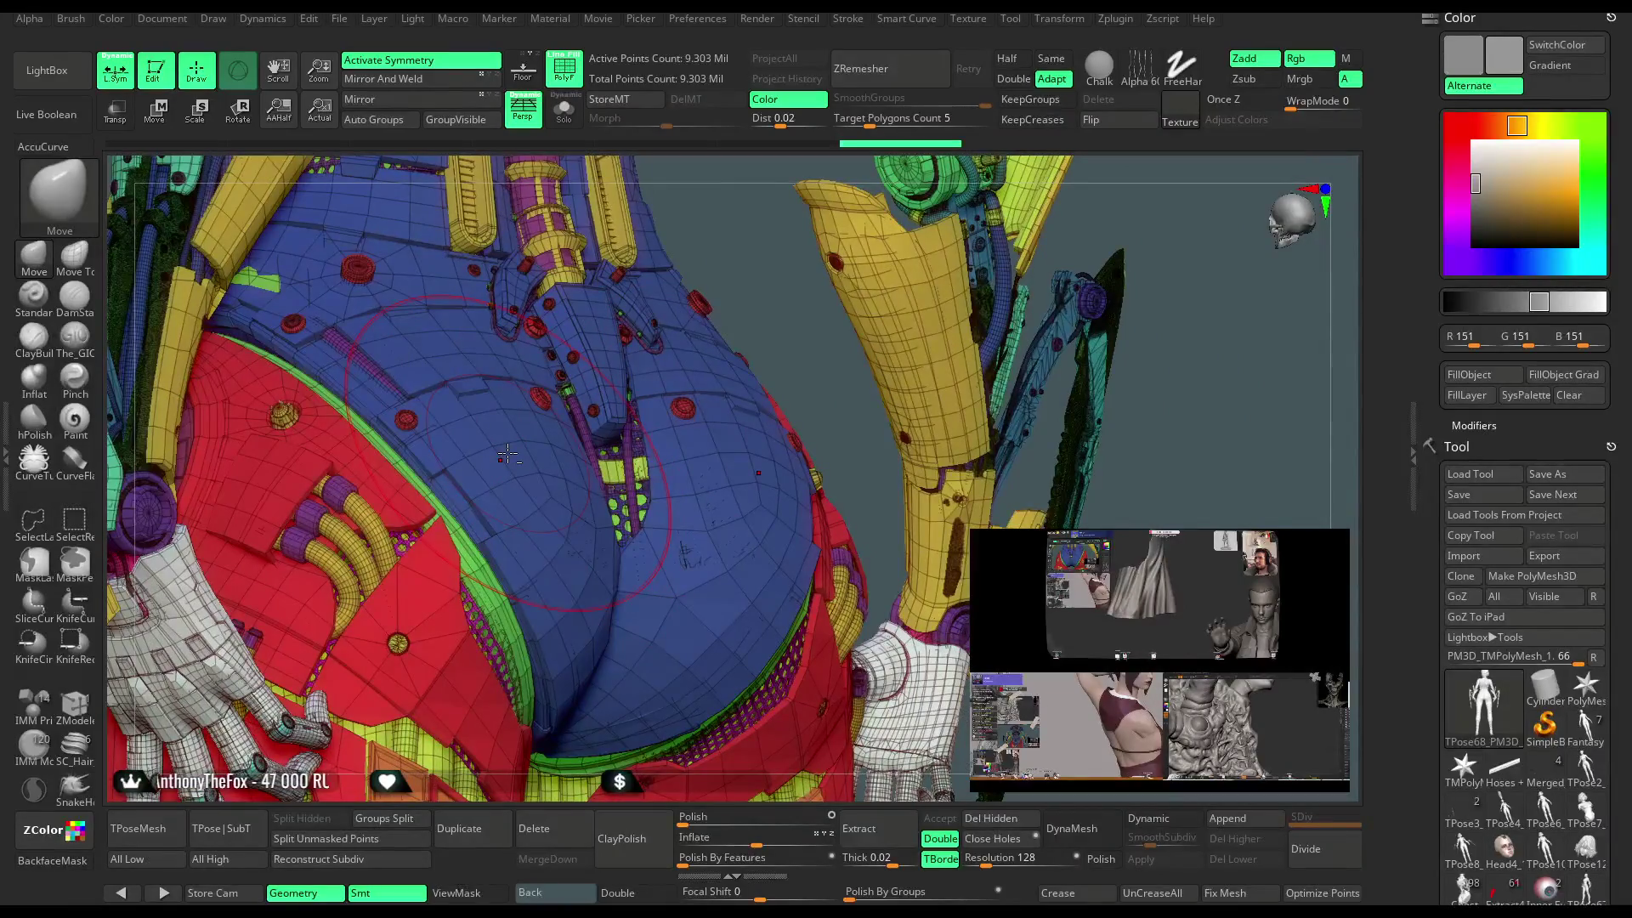
drag(765, 347, 585, 359)
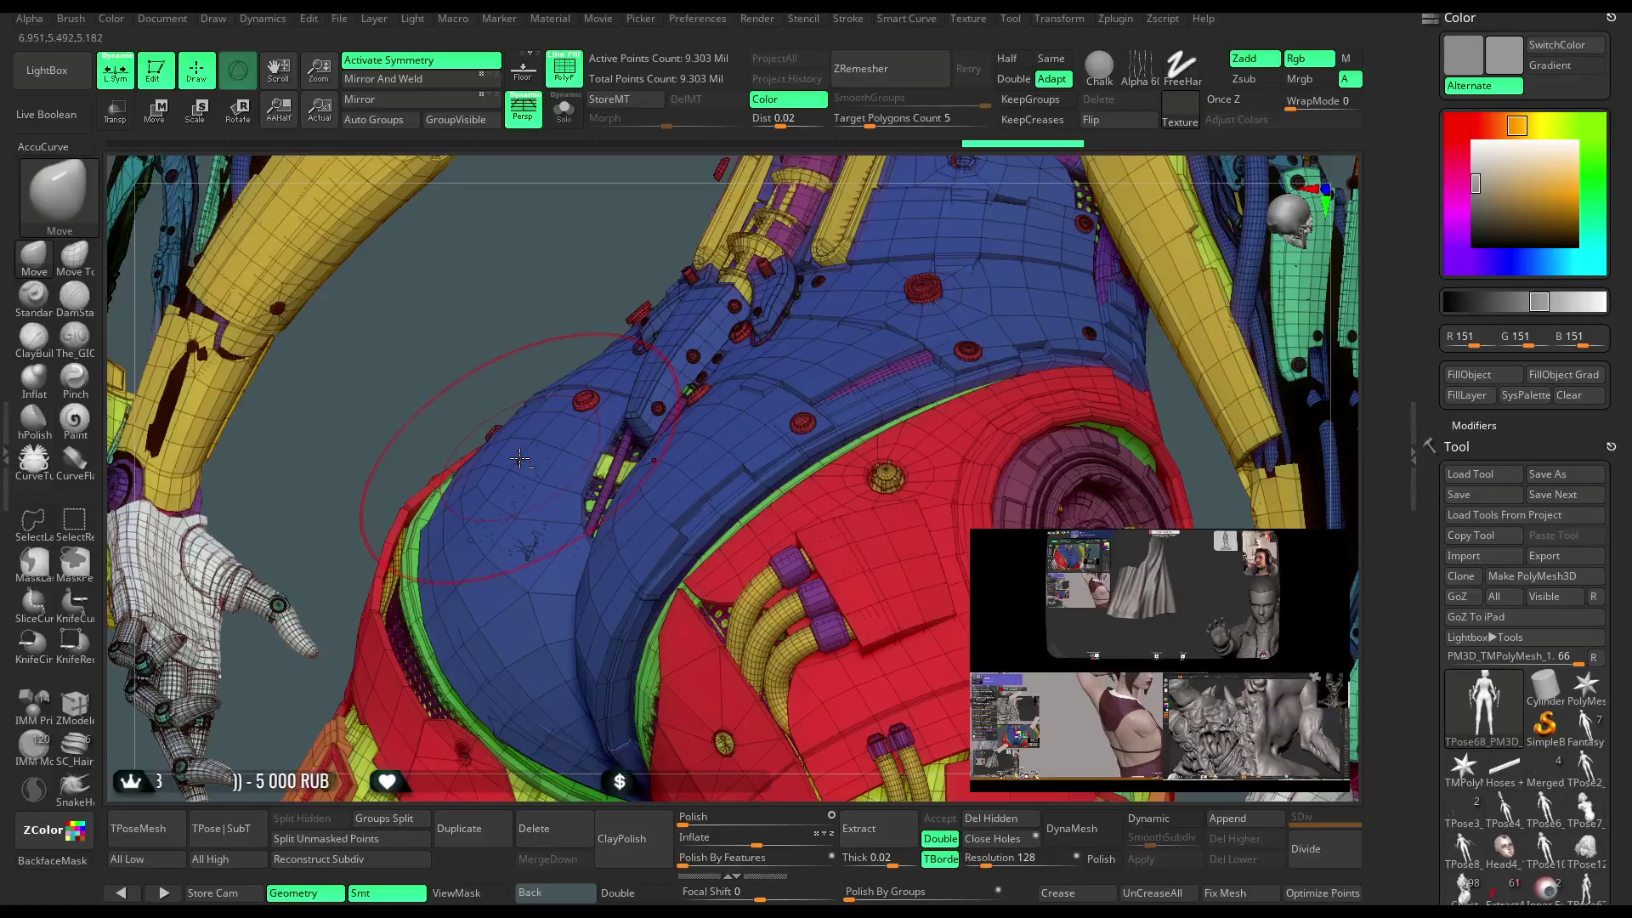
drag(527, 326, 443, 464)
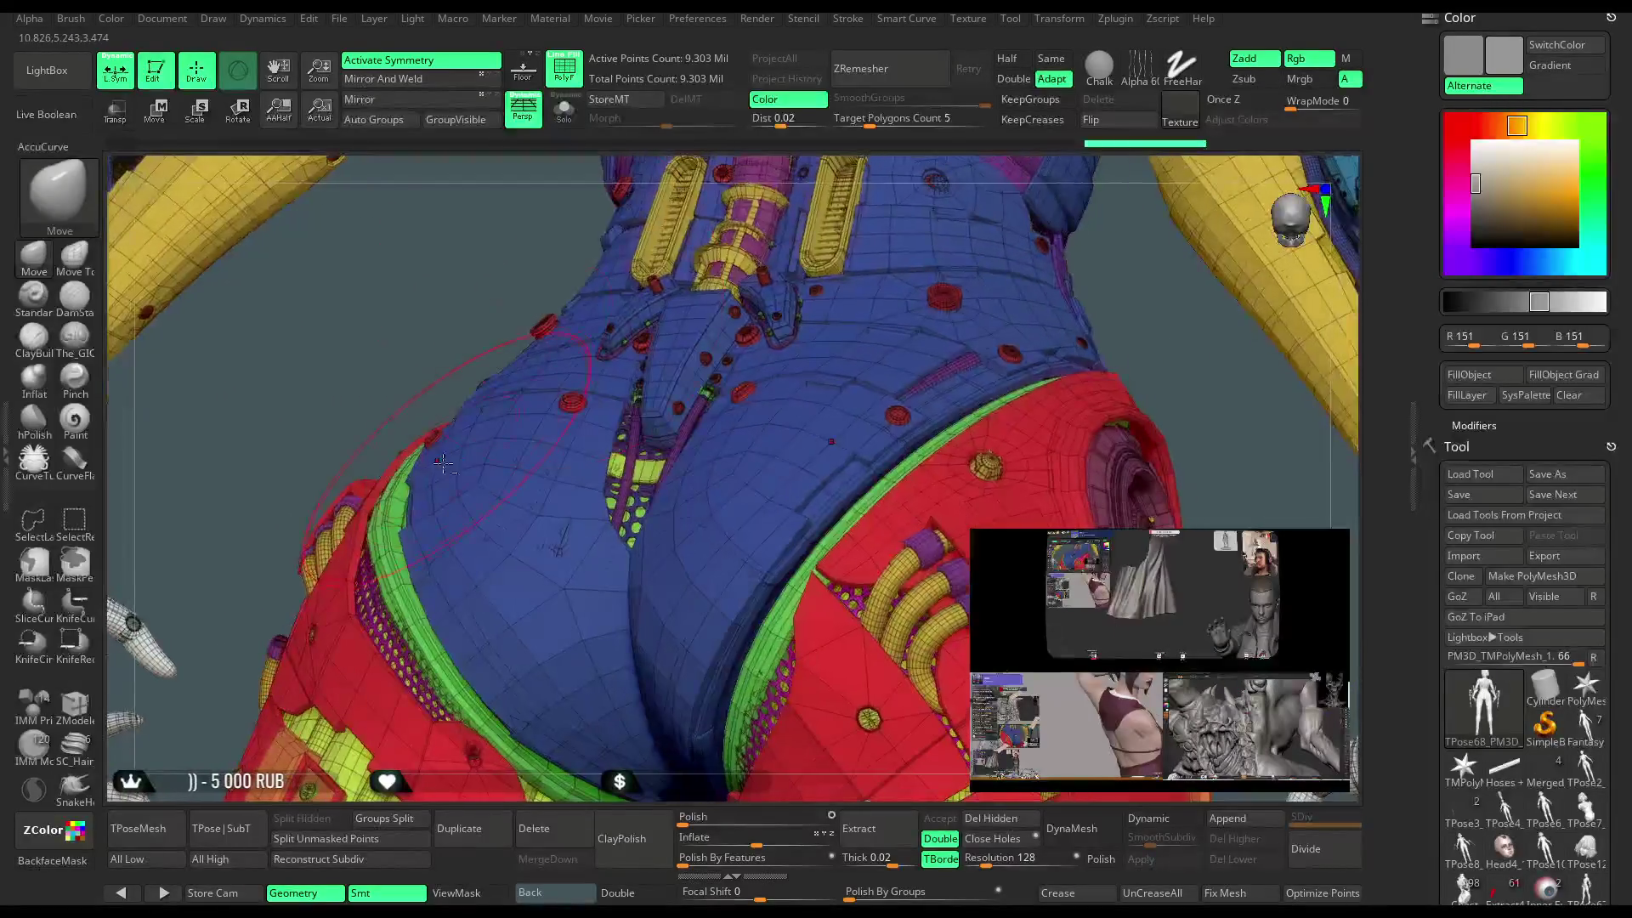
mouse_move(442, 374)
mouse_down()
mouse_move(464, 320)
mouse_move(563, 453)
mouse_up()
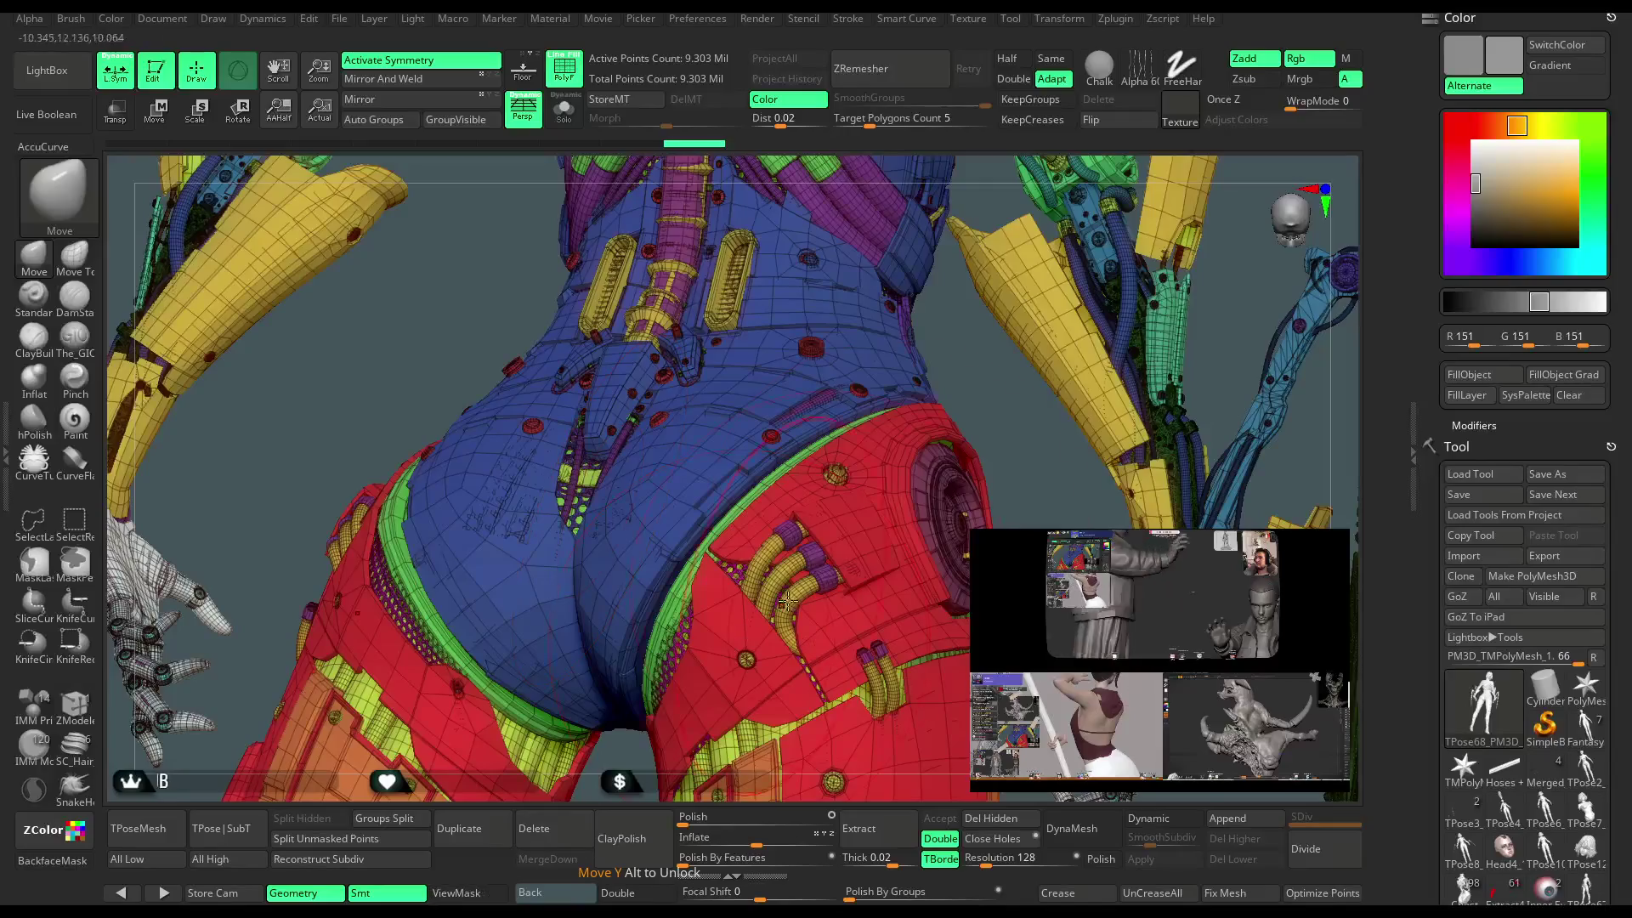
mouse_move(979, 393)
mouse_down()
mouse_move(1065, 228)
mouse_move(1002, 306)
mouse_move(986, 298)
mouse_up()
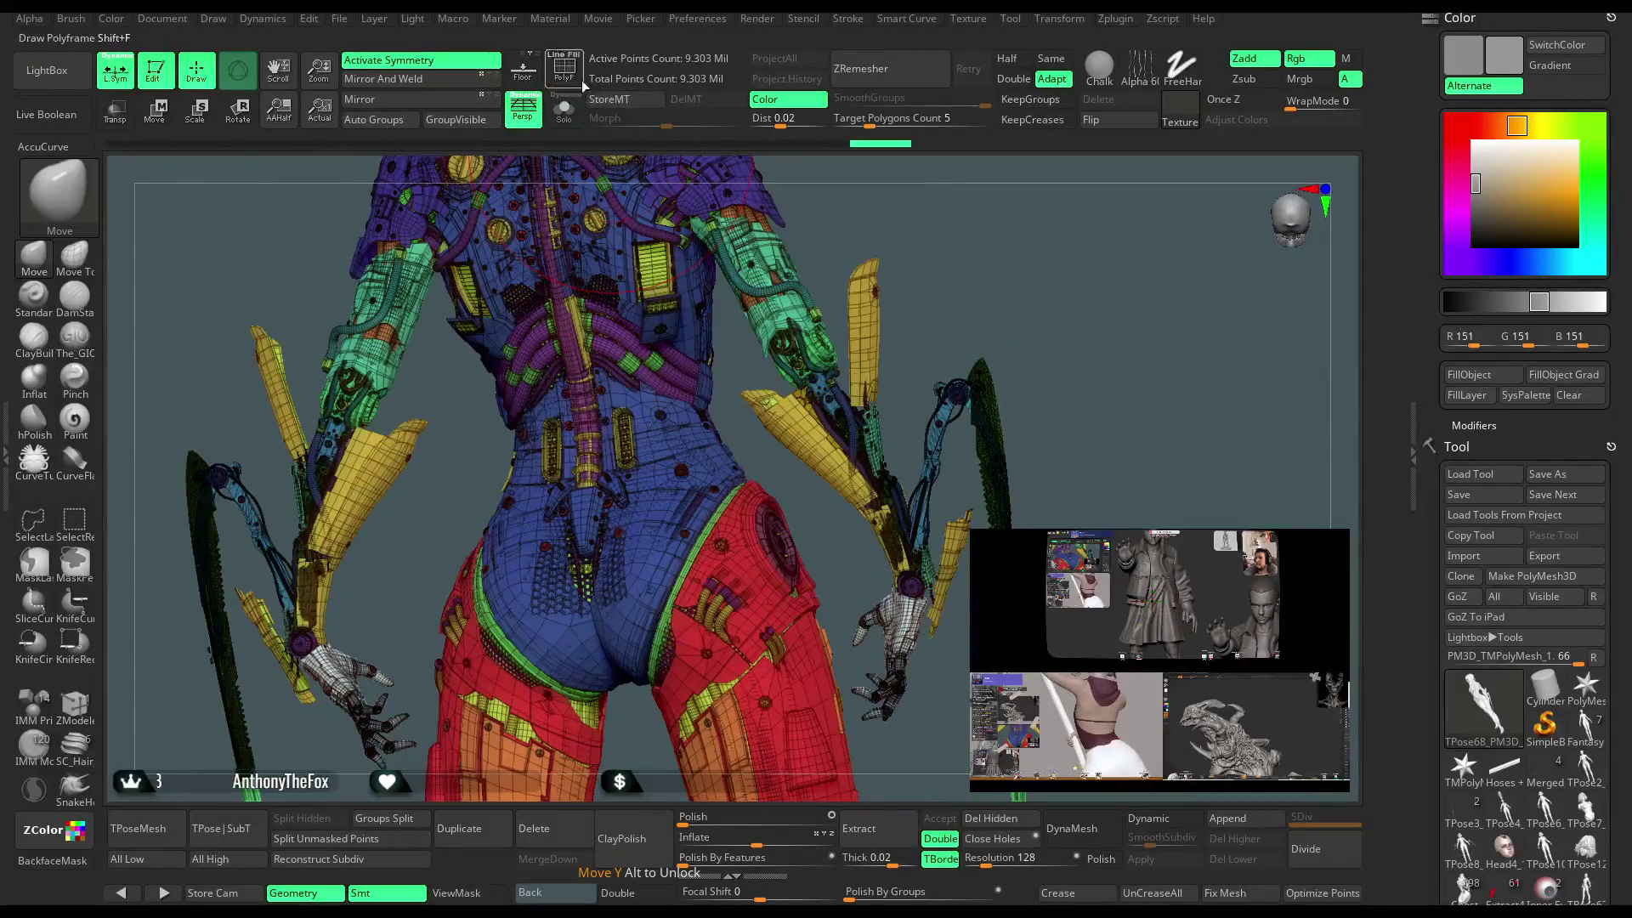
click(581, 80)
mouse_move(1063, 336)
mouse_down()
mouse_move(984, 331)
mouse_move(1060, 361)
mouse_move(987, 267)
mouse_move(1015, 302)
mouse_move(945, 311)
mouse_move(1006, 349)
mouse_move(1019, 273)
mouse_move(1078, 260)
mouse_up()
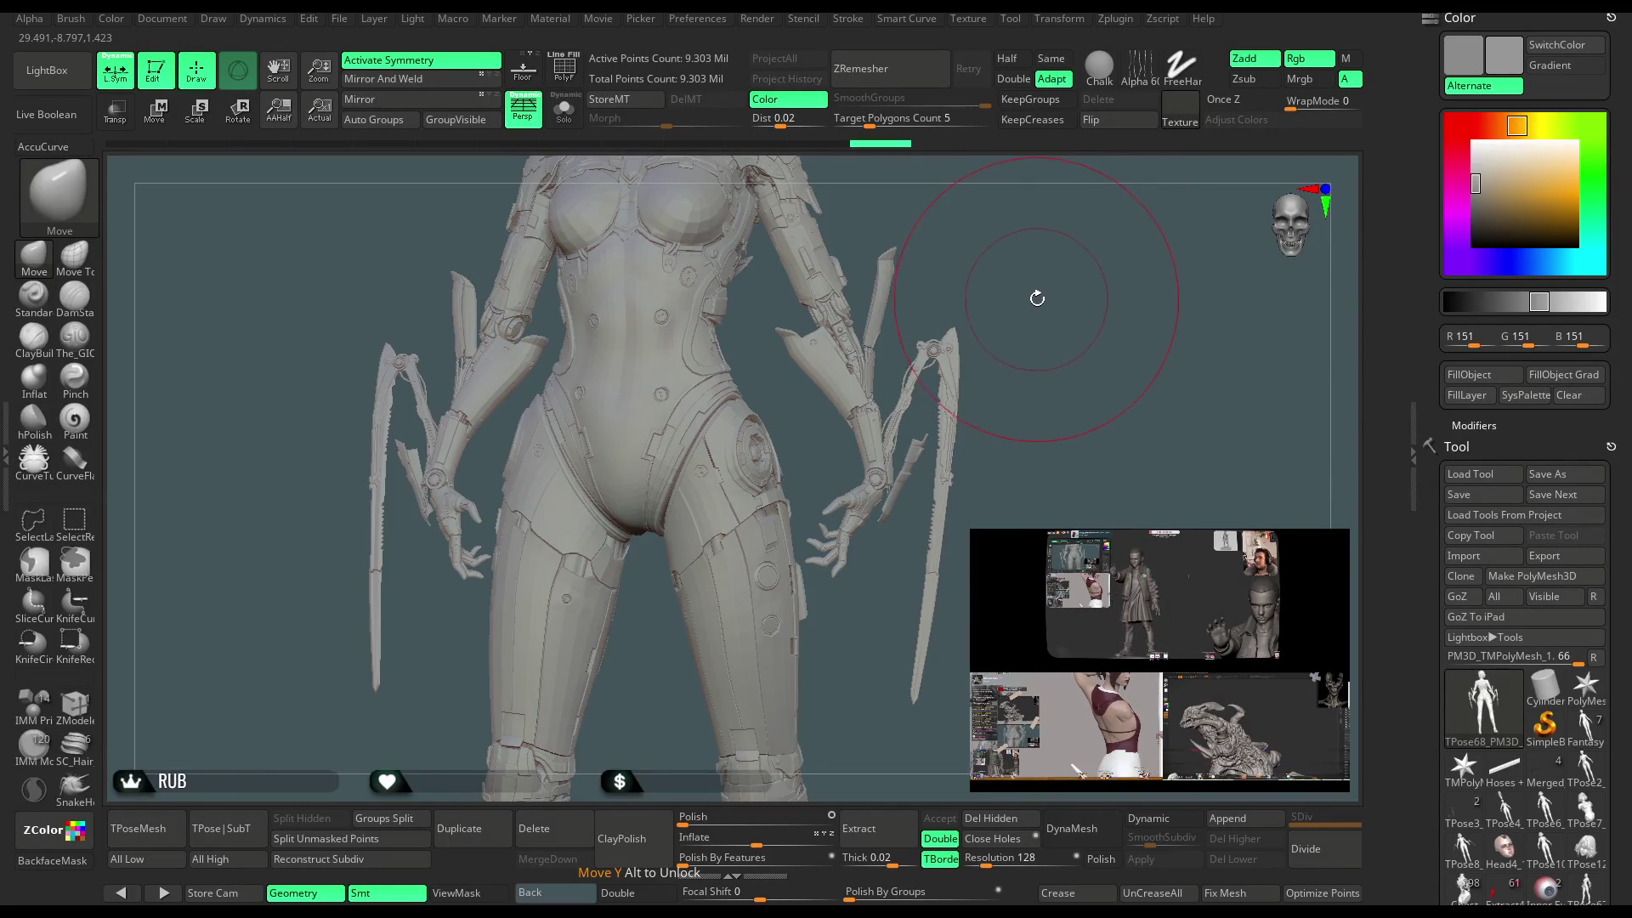
mouse_move(1032, 286)
mouse_down()
mouse_move(939, 296)
mouse_move(989, 240)
mouse_move(991, 257)
mouse_up()
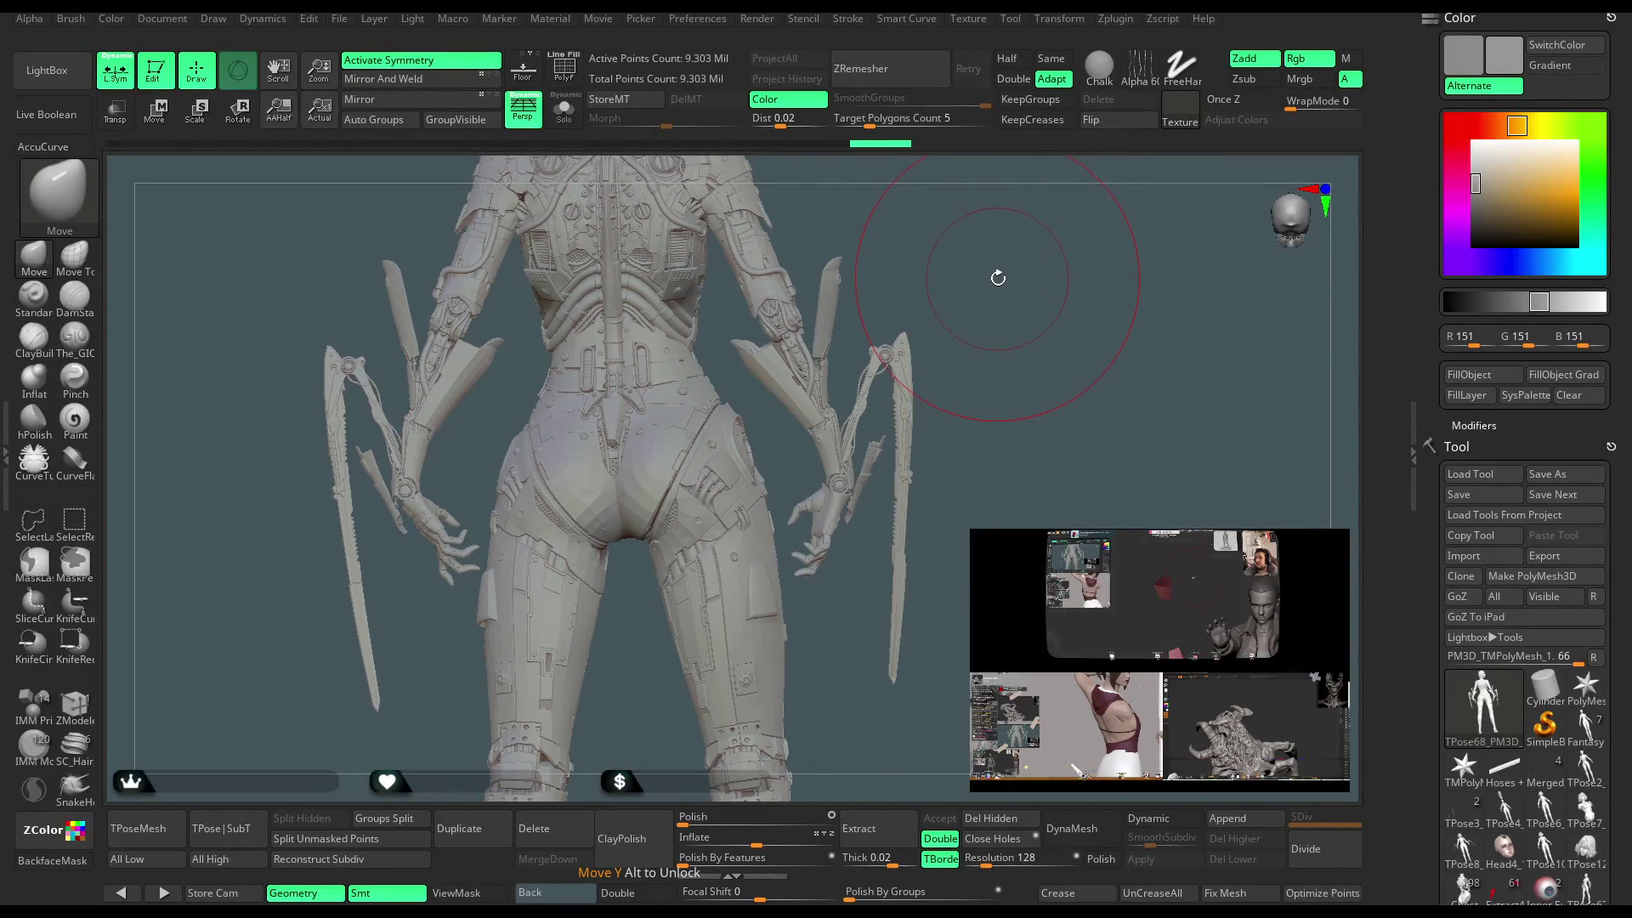
mouse_move(1020, 340)
mouse_down()
mouse_move(1024, 280)
mouse_move(1138, 248)
mouse_up()
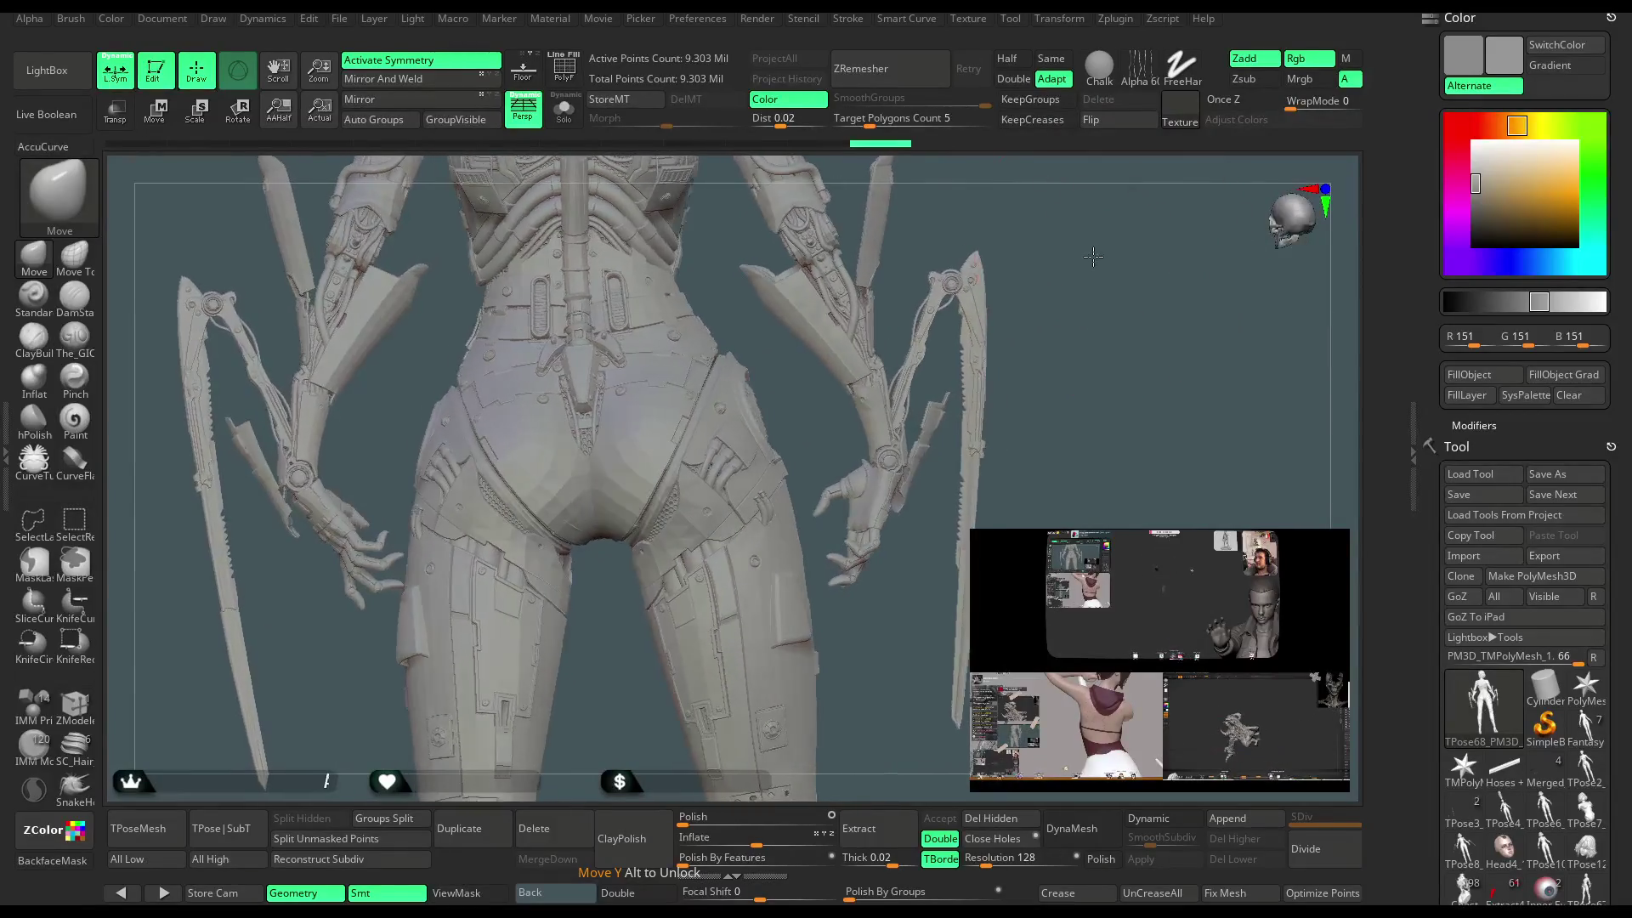
click(581, 82)
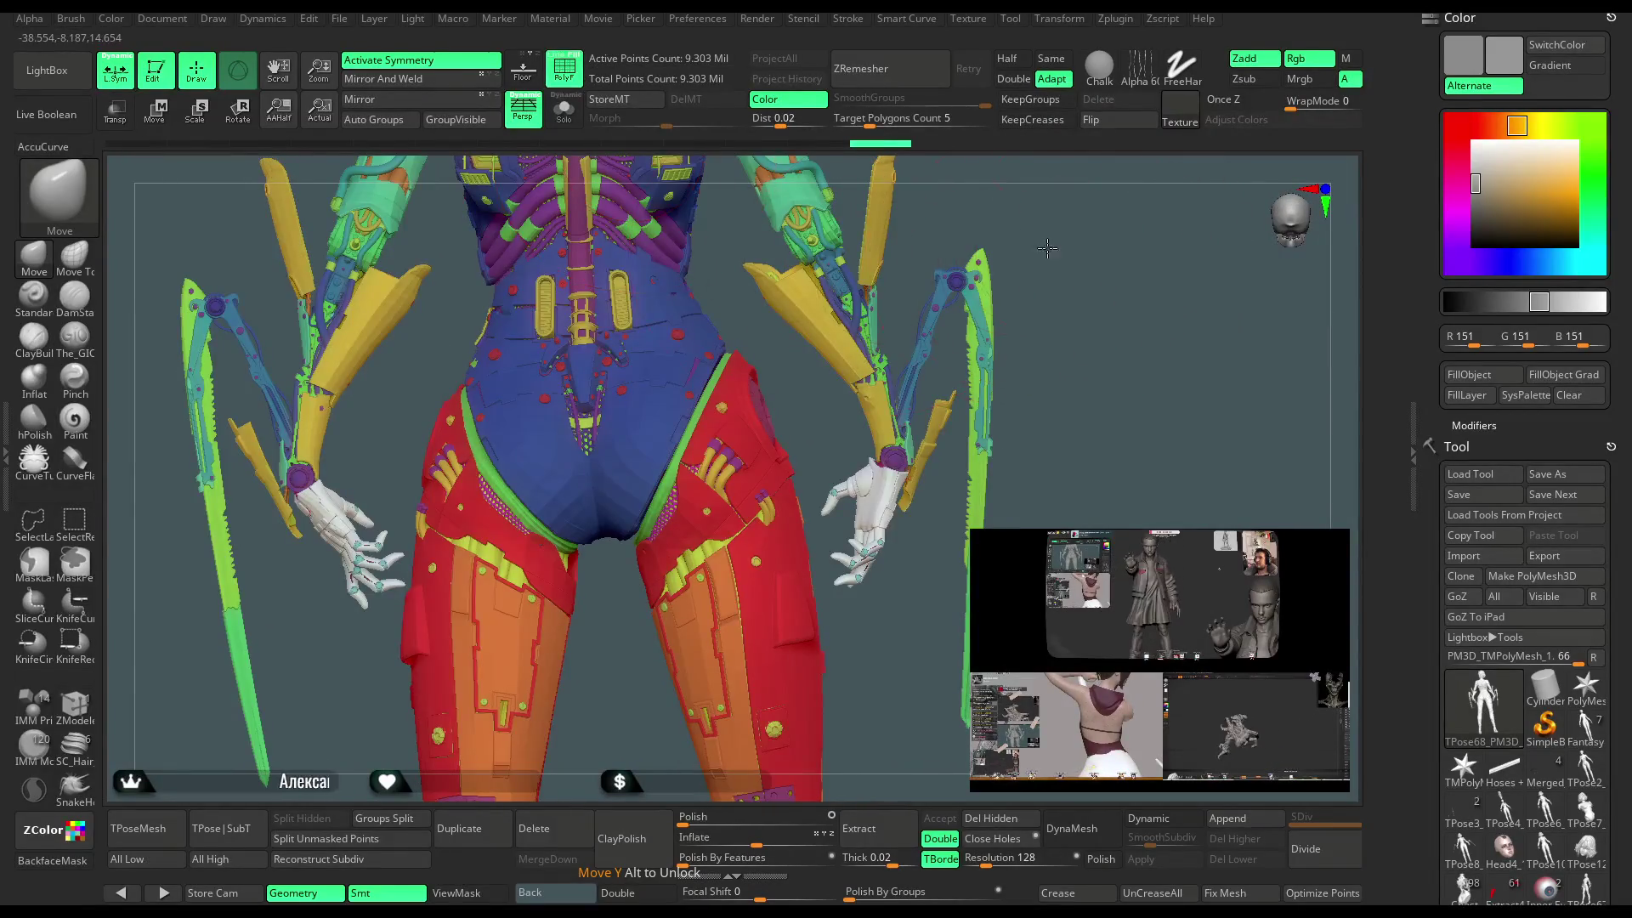
Hide part of the legs with a Ctrl+Shift lasso, plus the pink ring piece and yellow ball.
drag(1047, 248, 1003, 306)
ctrl+shift+click(747, 456)
ctrl+shift+drag(868, 405, 868, 438)
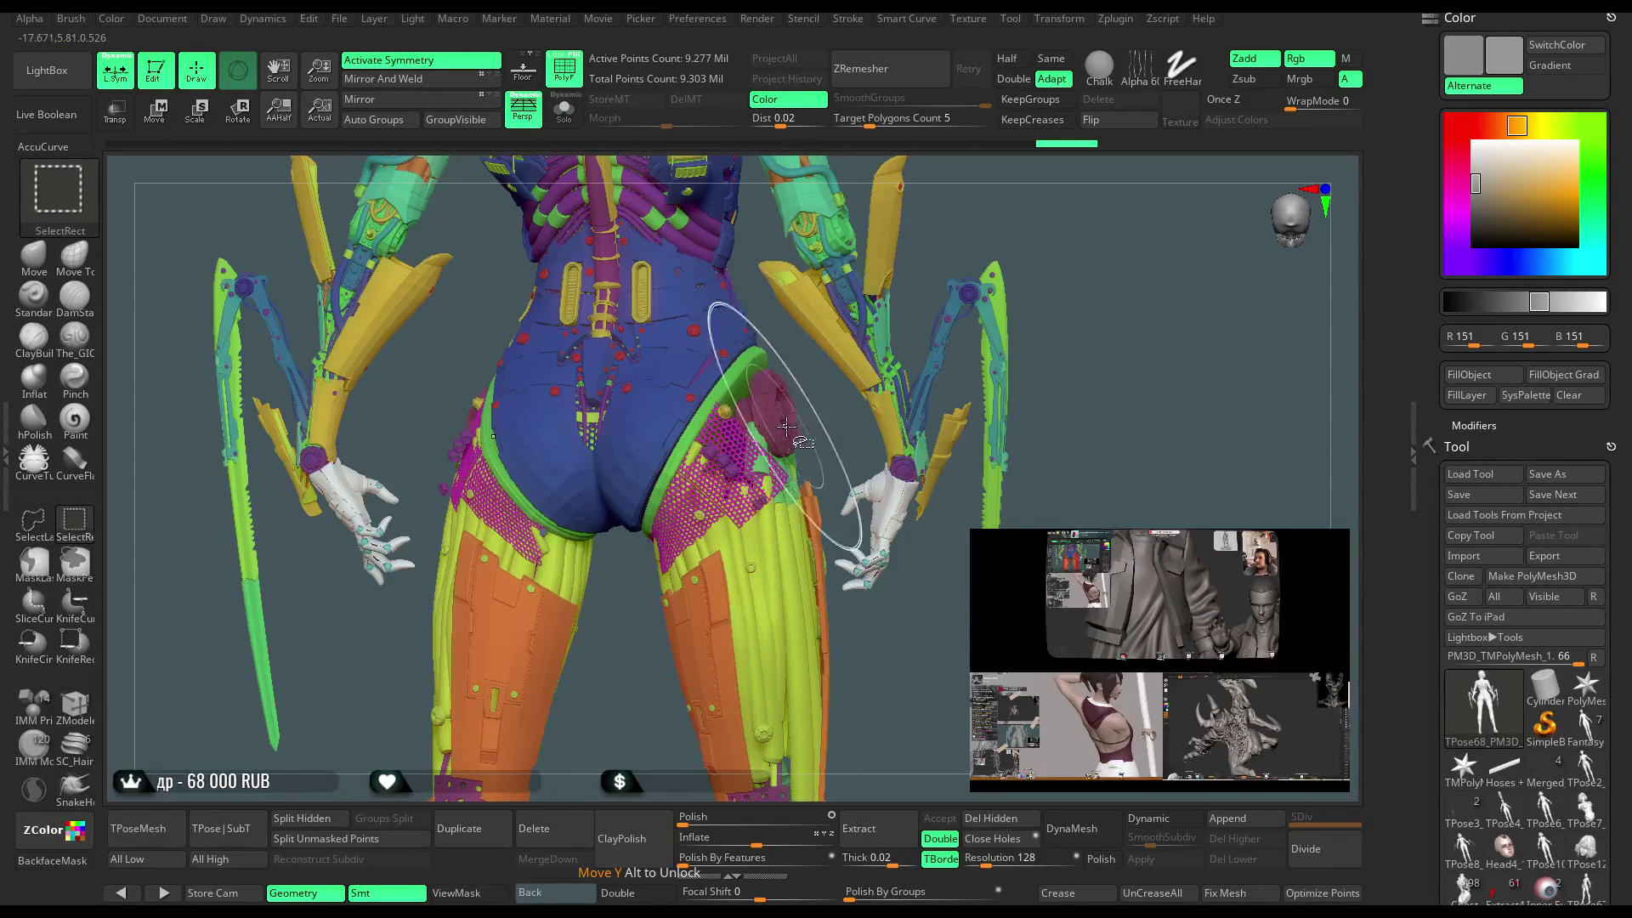
scroll(820, 431, up, 4)
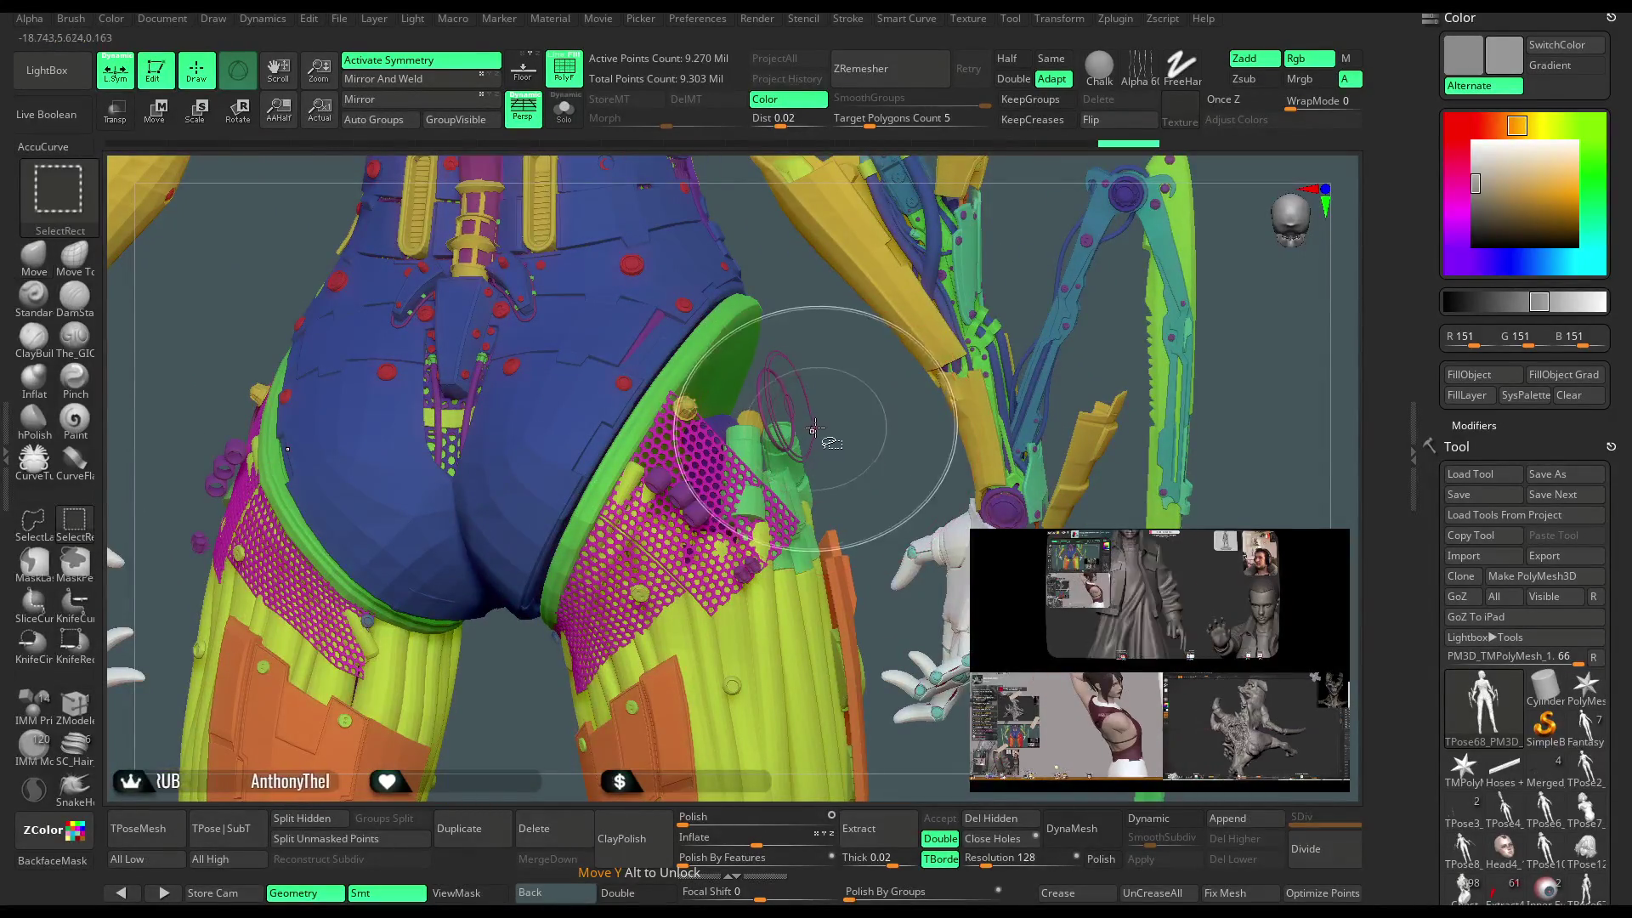
ctrl+alt+shift+click(791, 415)
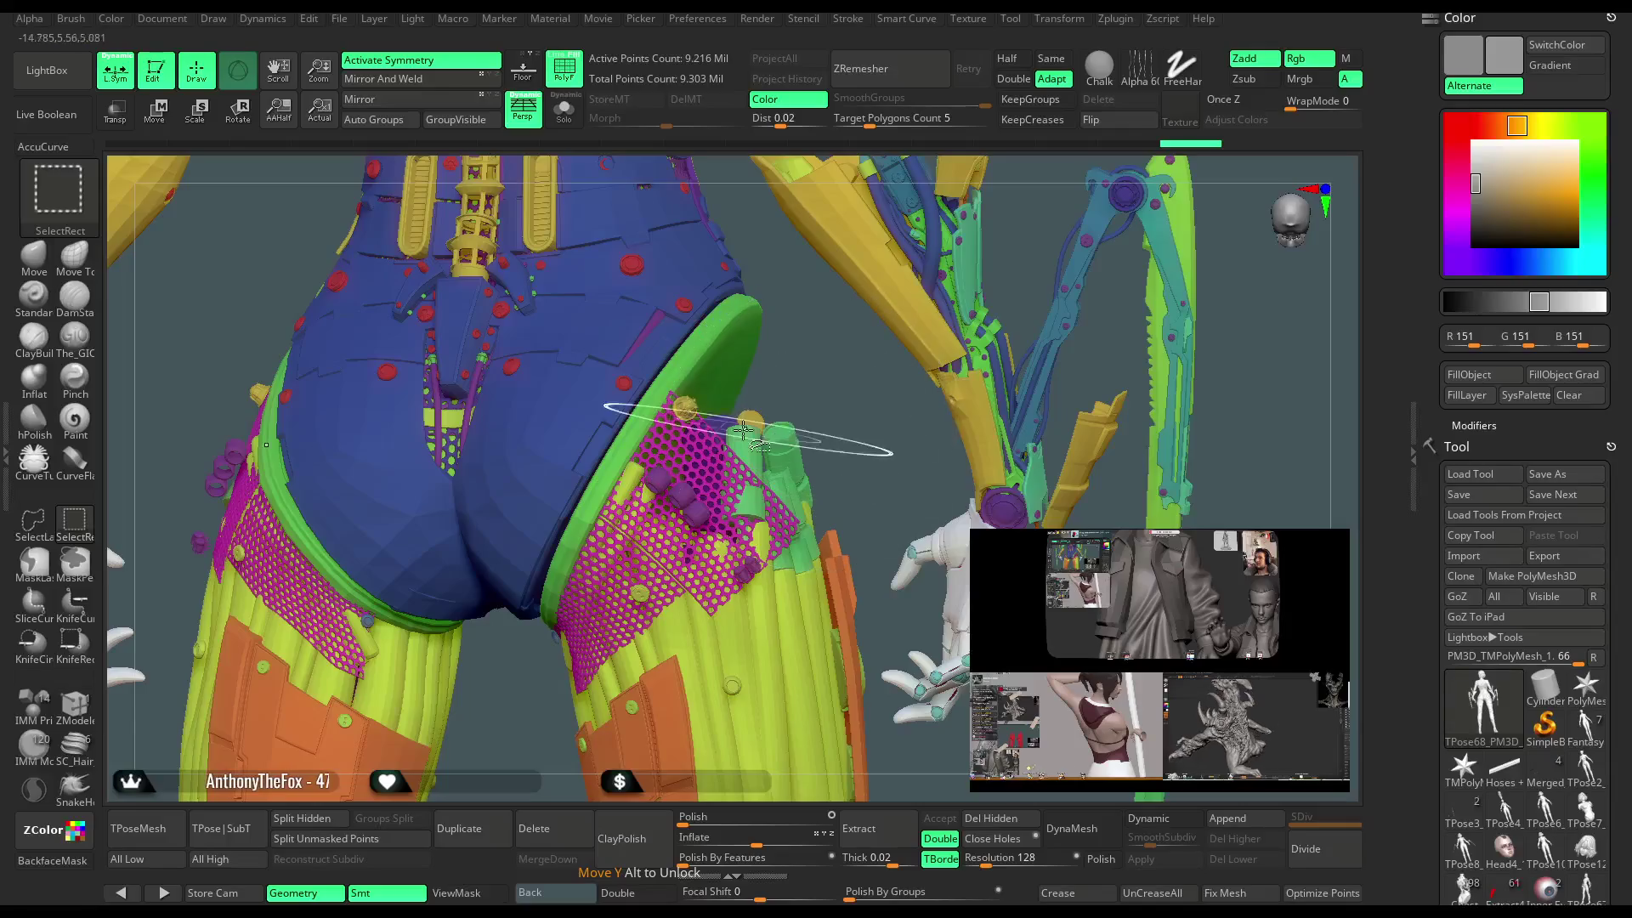
ctrl+alt+shift+click(689, 411)
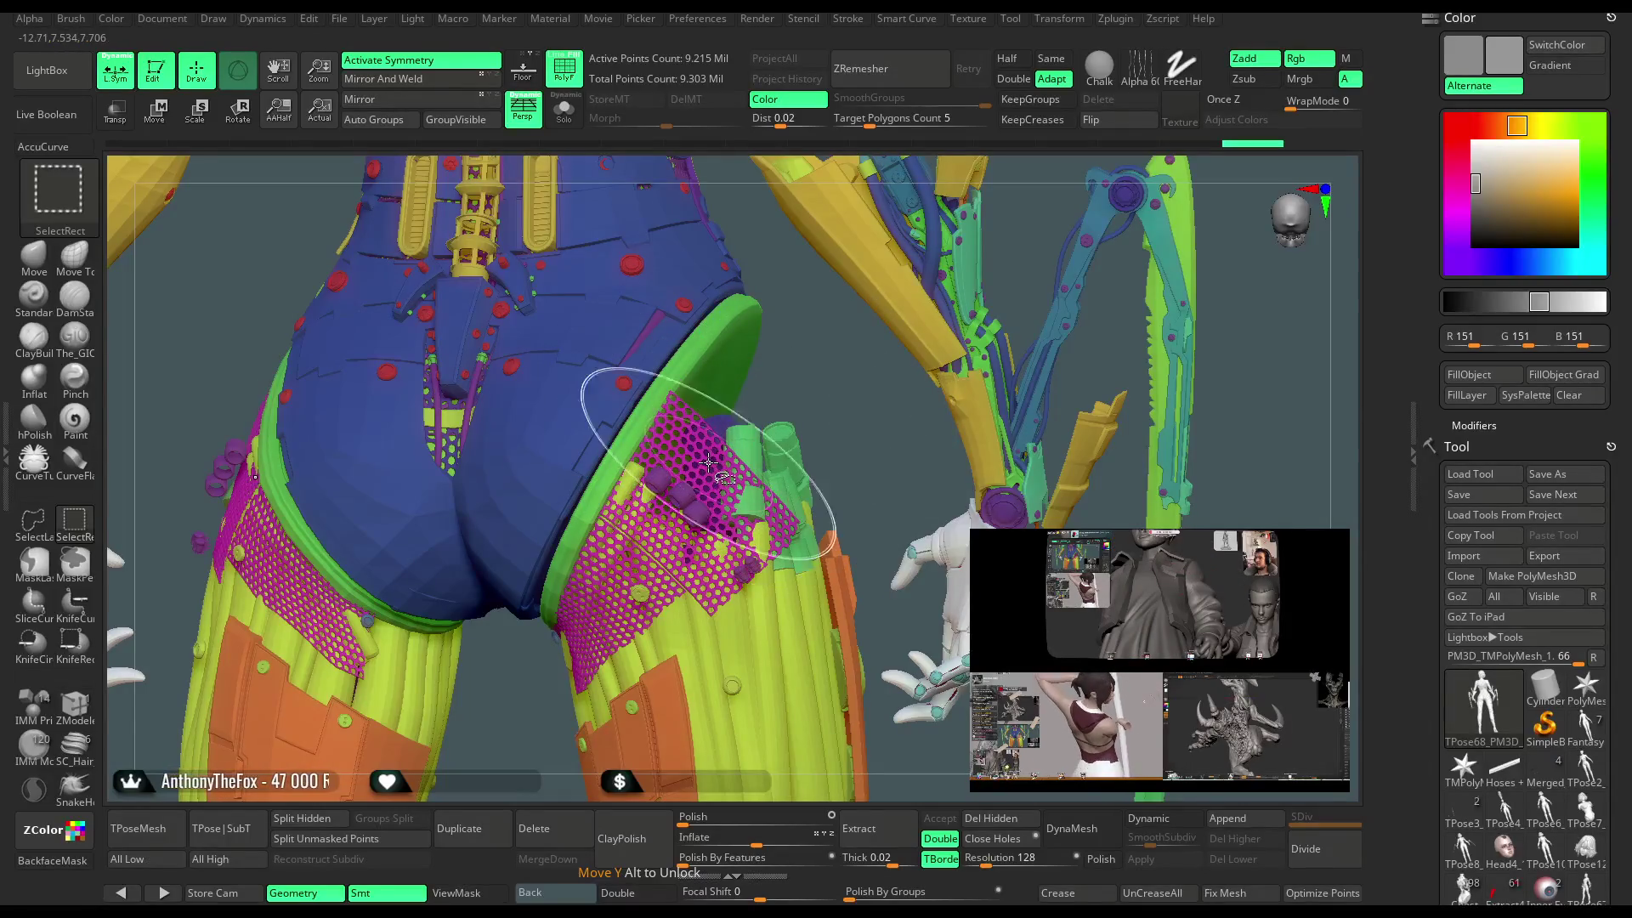
Hide the magenta mesh net, tube bundle, purple leg part, gun attachment, orange armour and lime-green bits.
ctrl+alt+shift+click(681, 492)
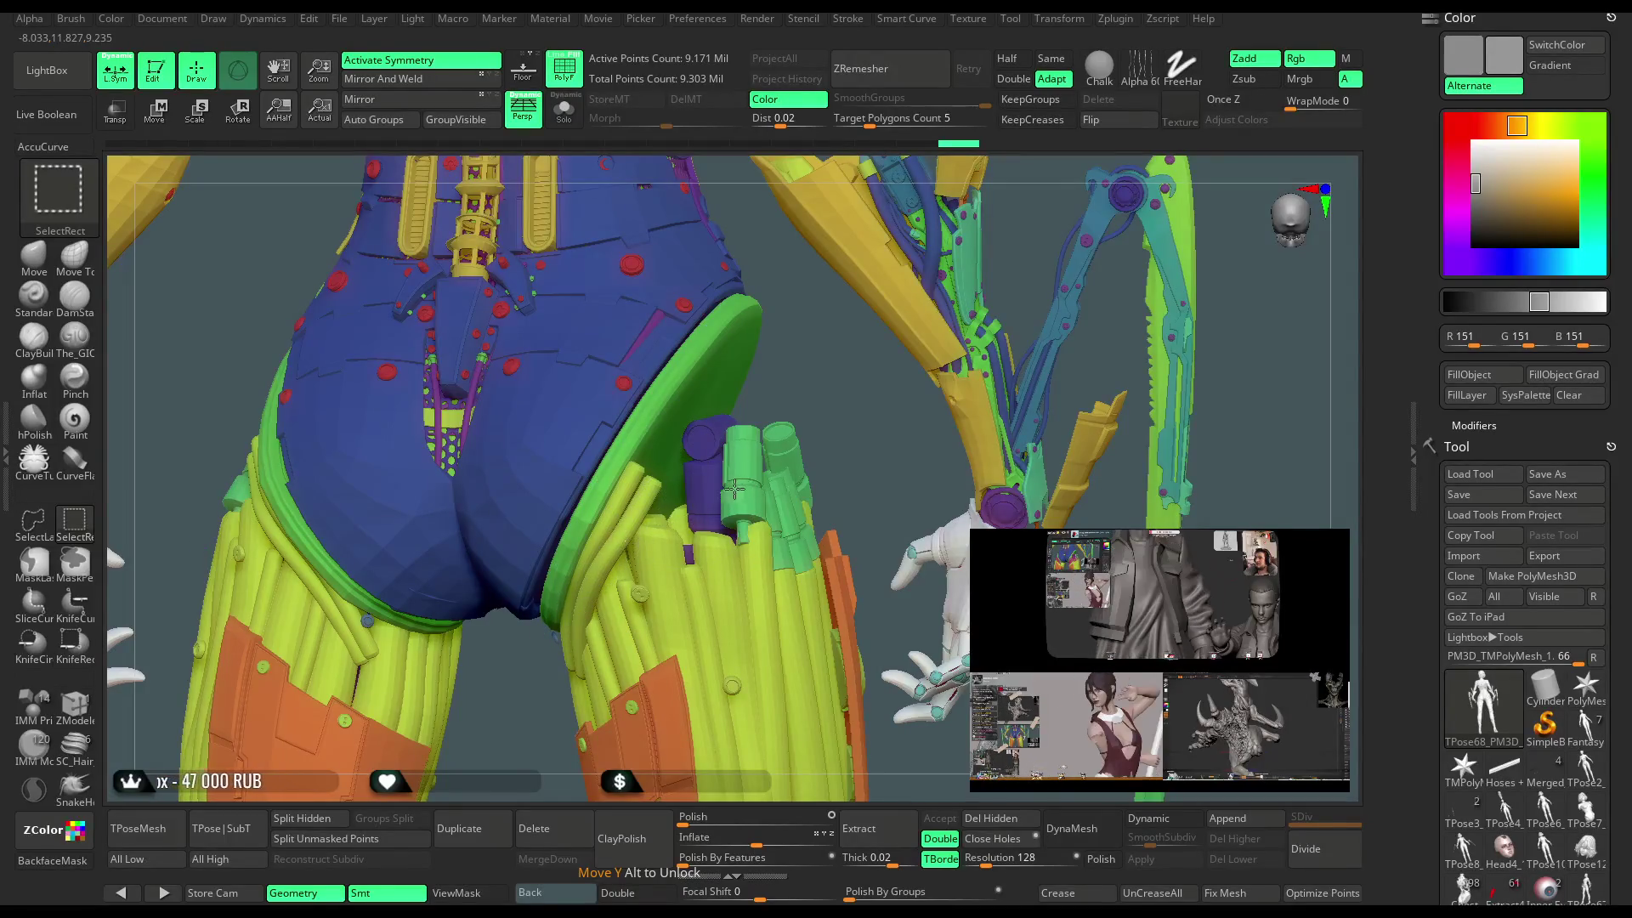
ctrl+alt+shift+click(709, 493)
ctrl+alt+shift+click(724, 503)
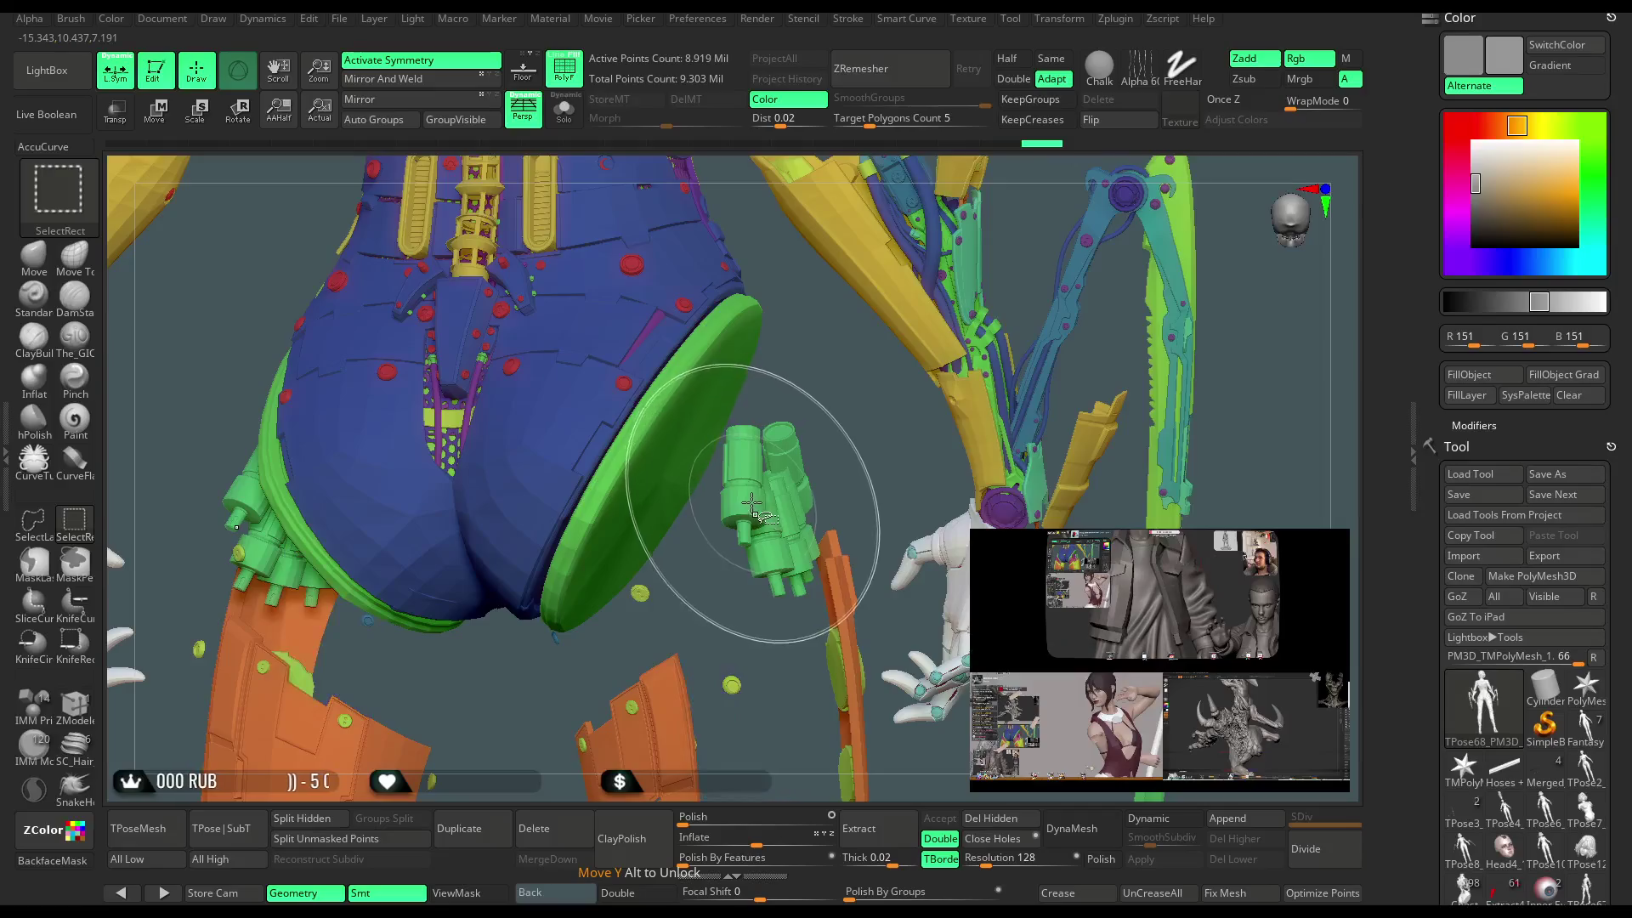
ctrl+alt+shift+click(802, 477)
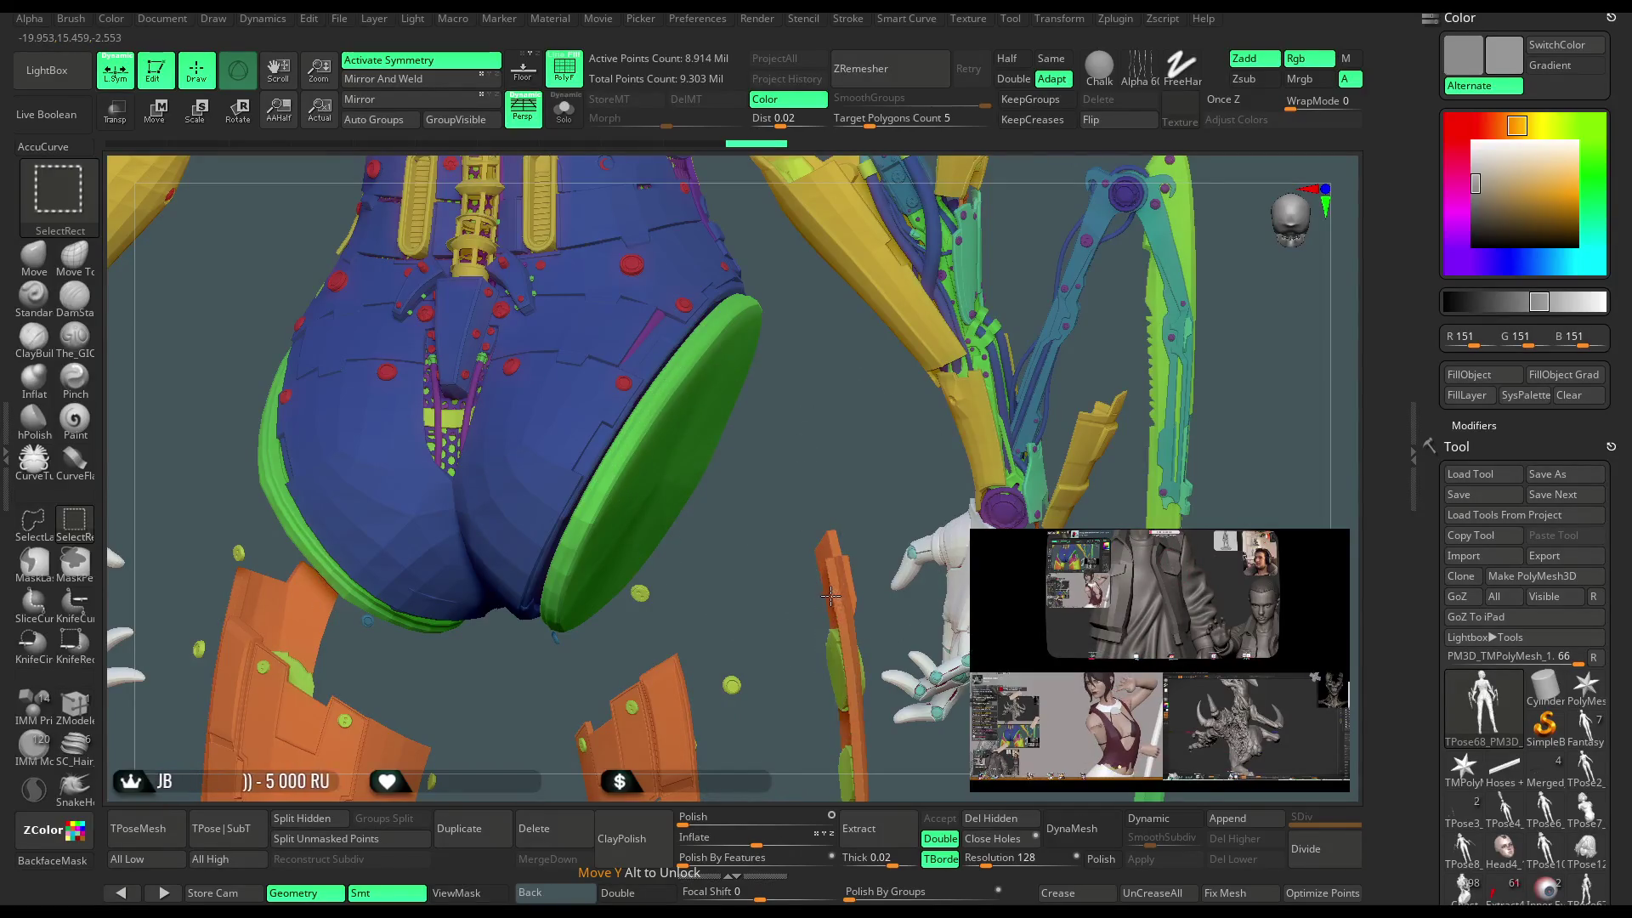
ctrl+alt+shift+click(834, 646)
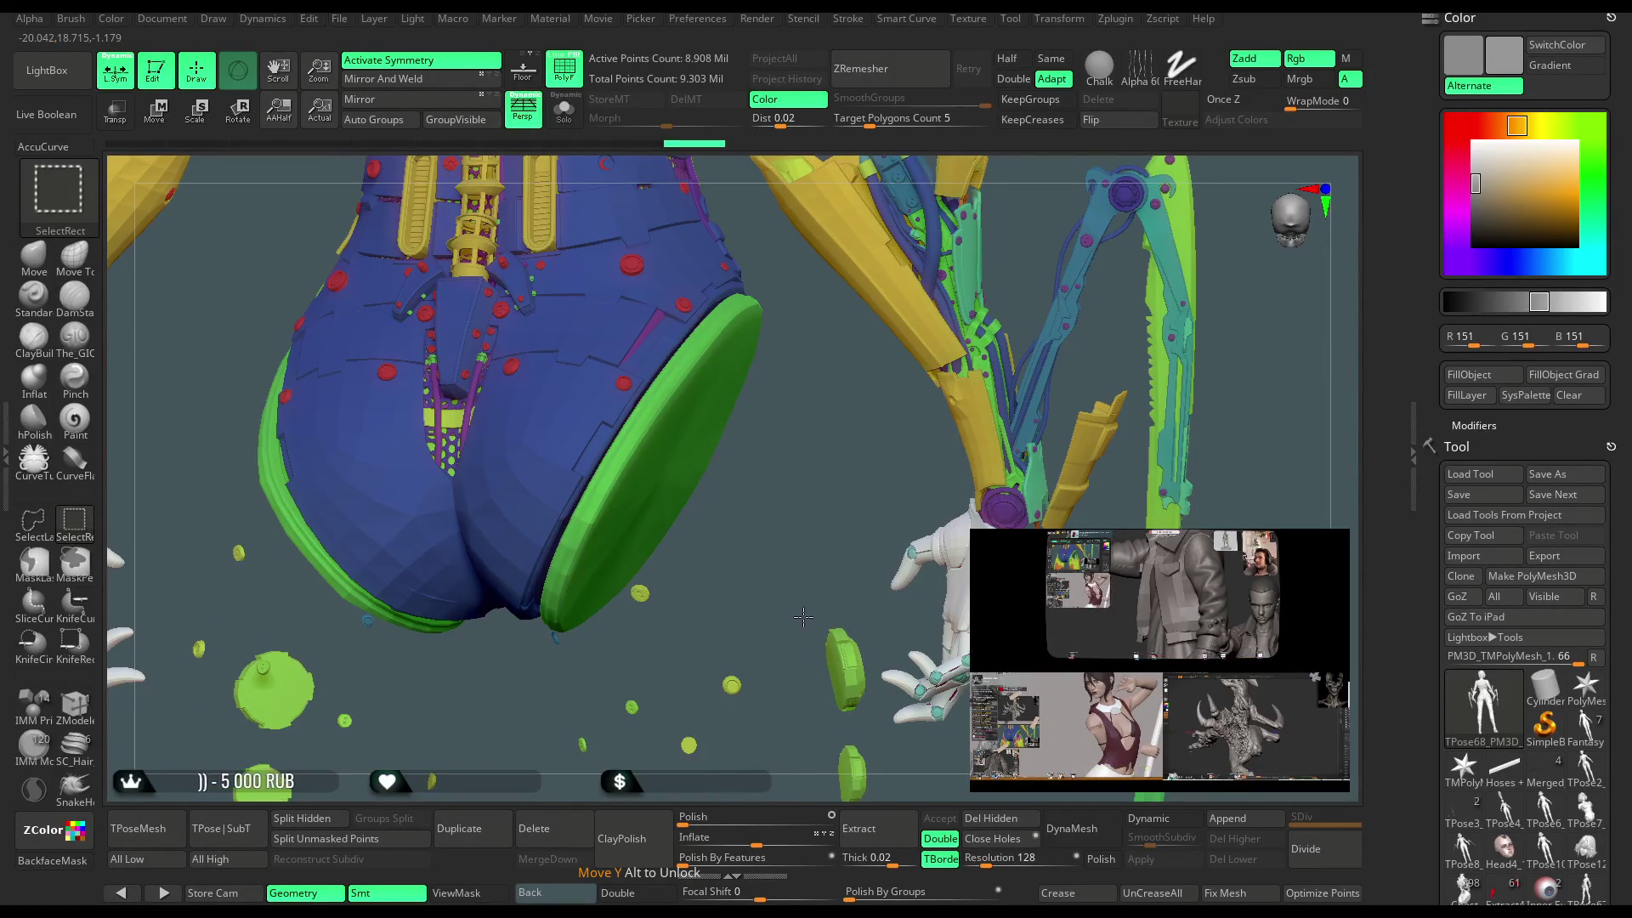
ctrl+alt+shift+click(842, 671)
drag(812, 504, 754, 499)
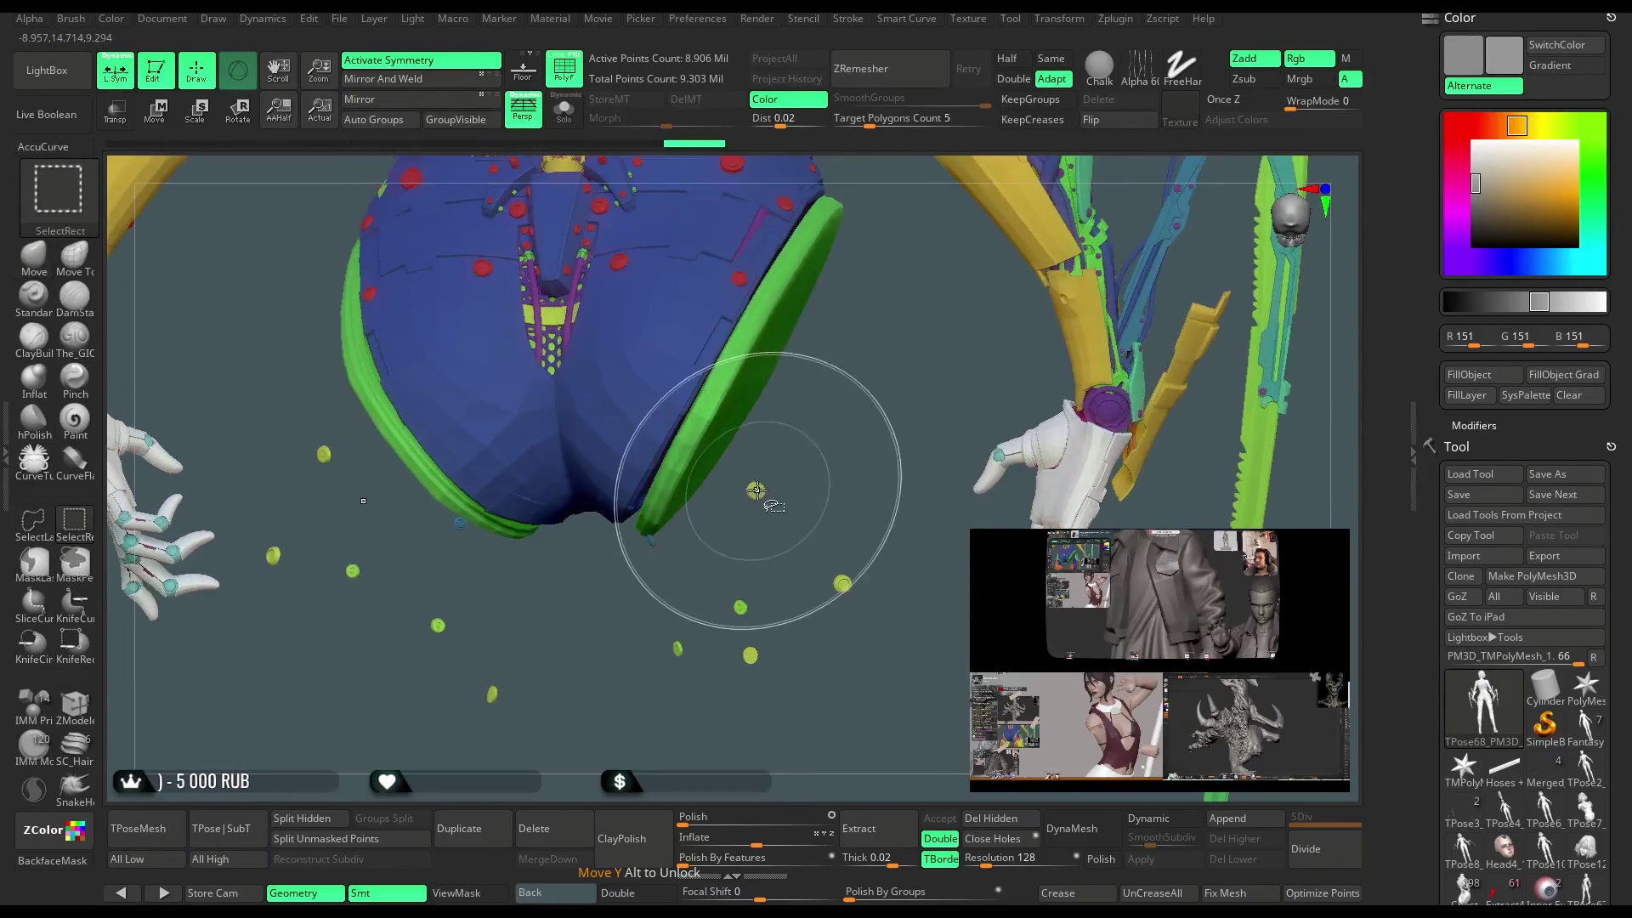
ctrl+alt+shift+click(656, 542)
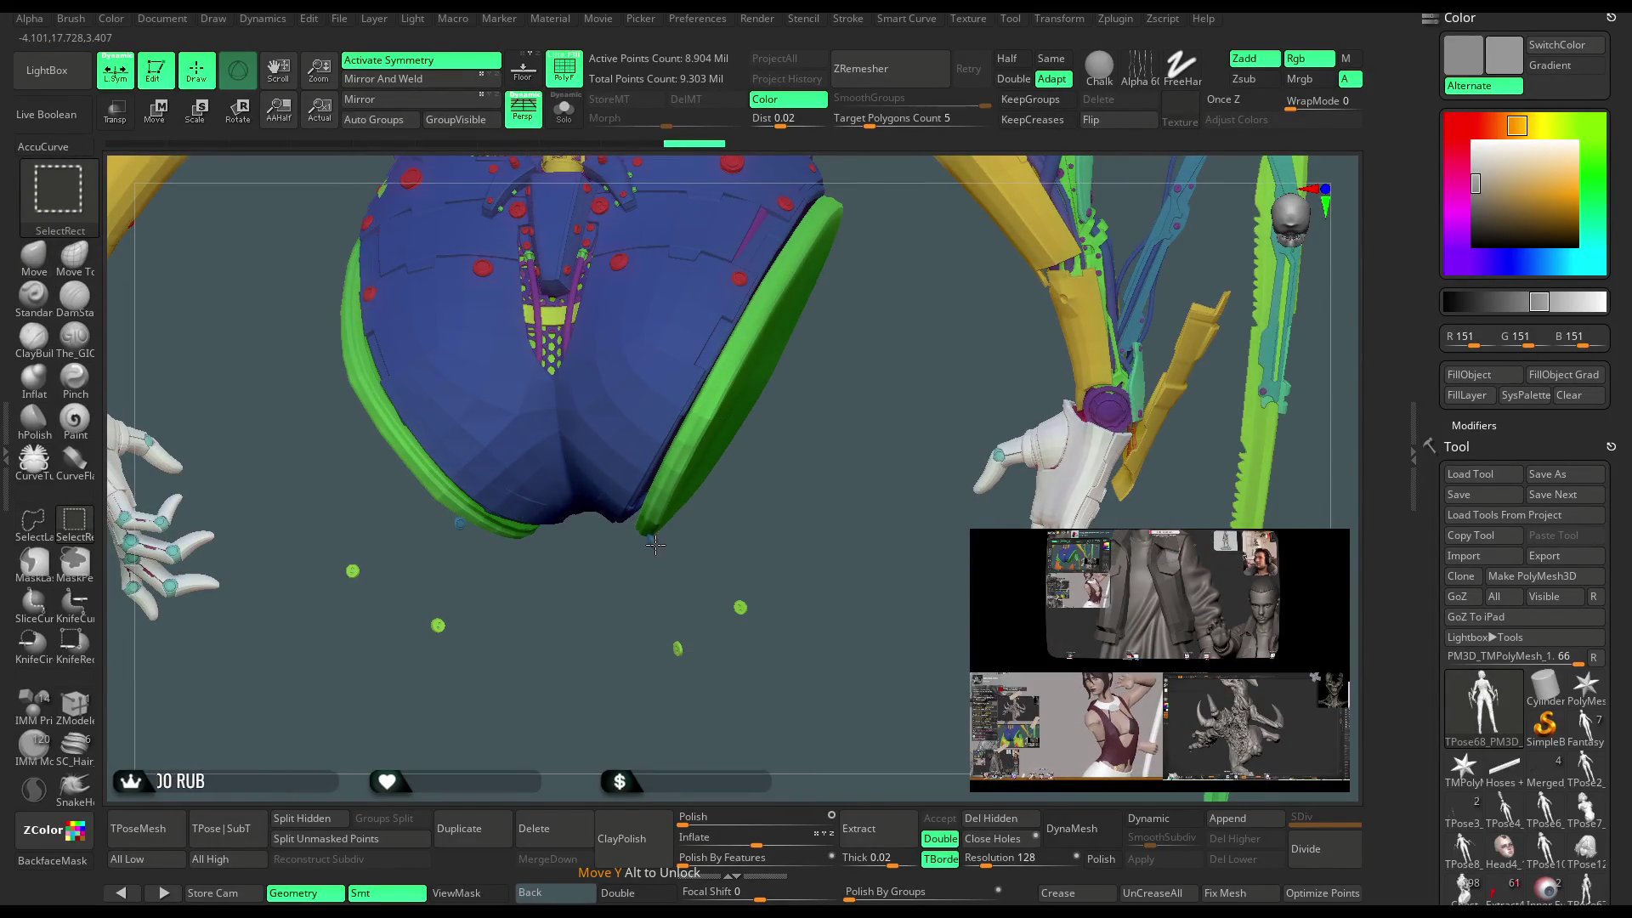
ctrl+alt+shift+click(752, 595)
mouse_move(783, 565)
mouse_down()
mouse_move(848, 498)
mouse_move(629, 413)
mouse_move(576, 765)
mouse_move(896, 493)
mouse_up()
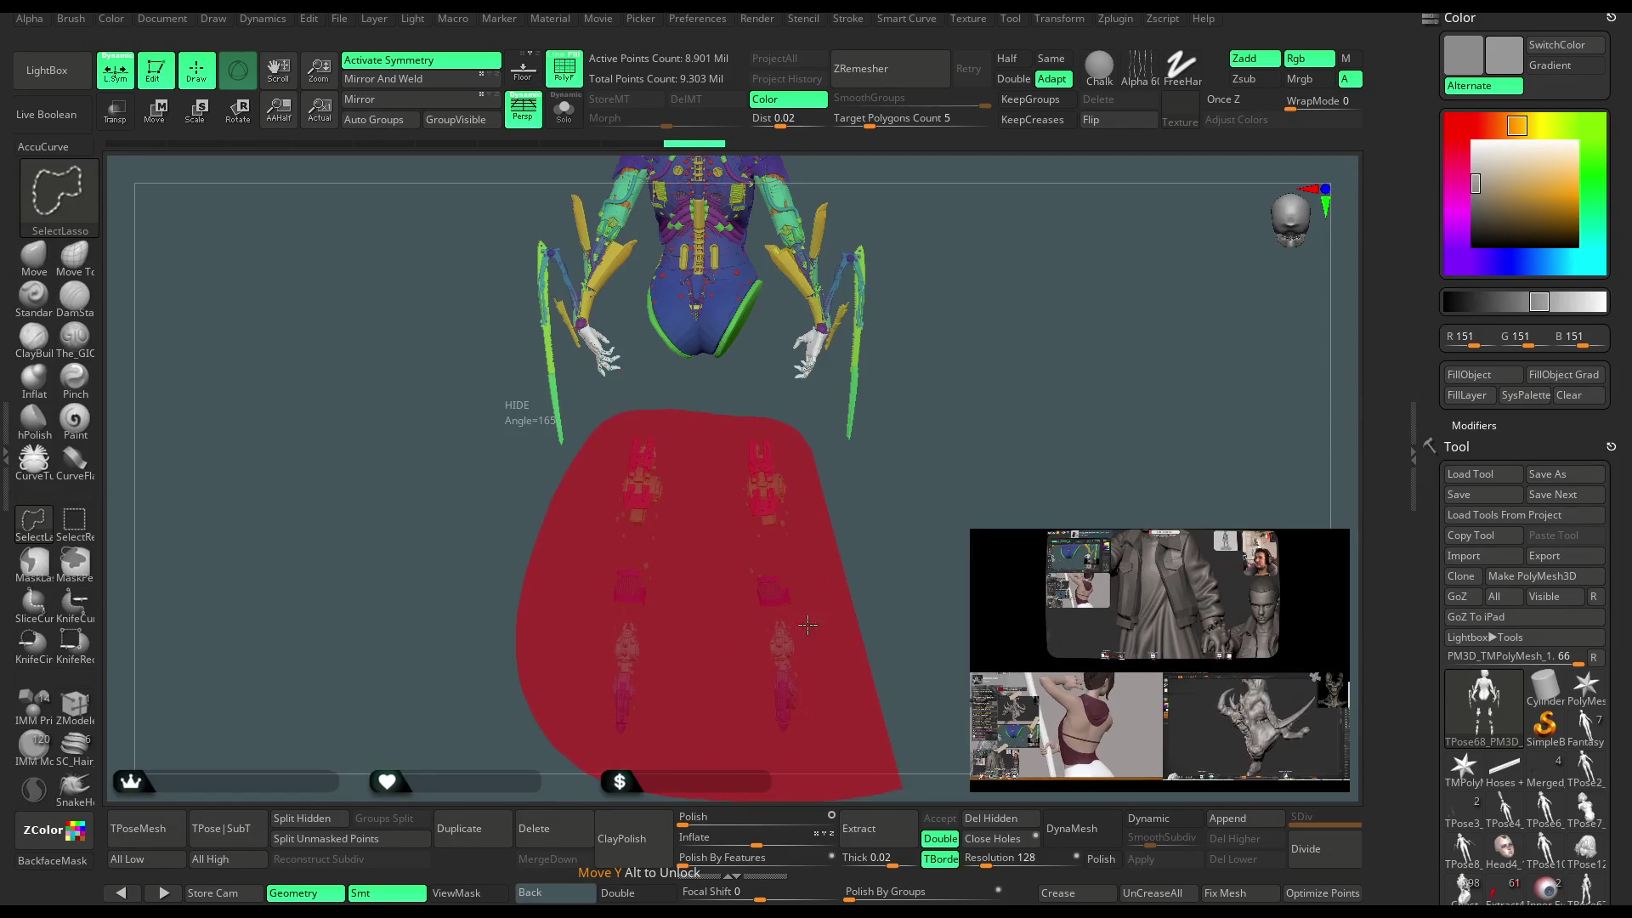
scroll(772, 521, up, 10)
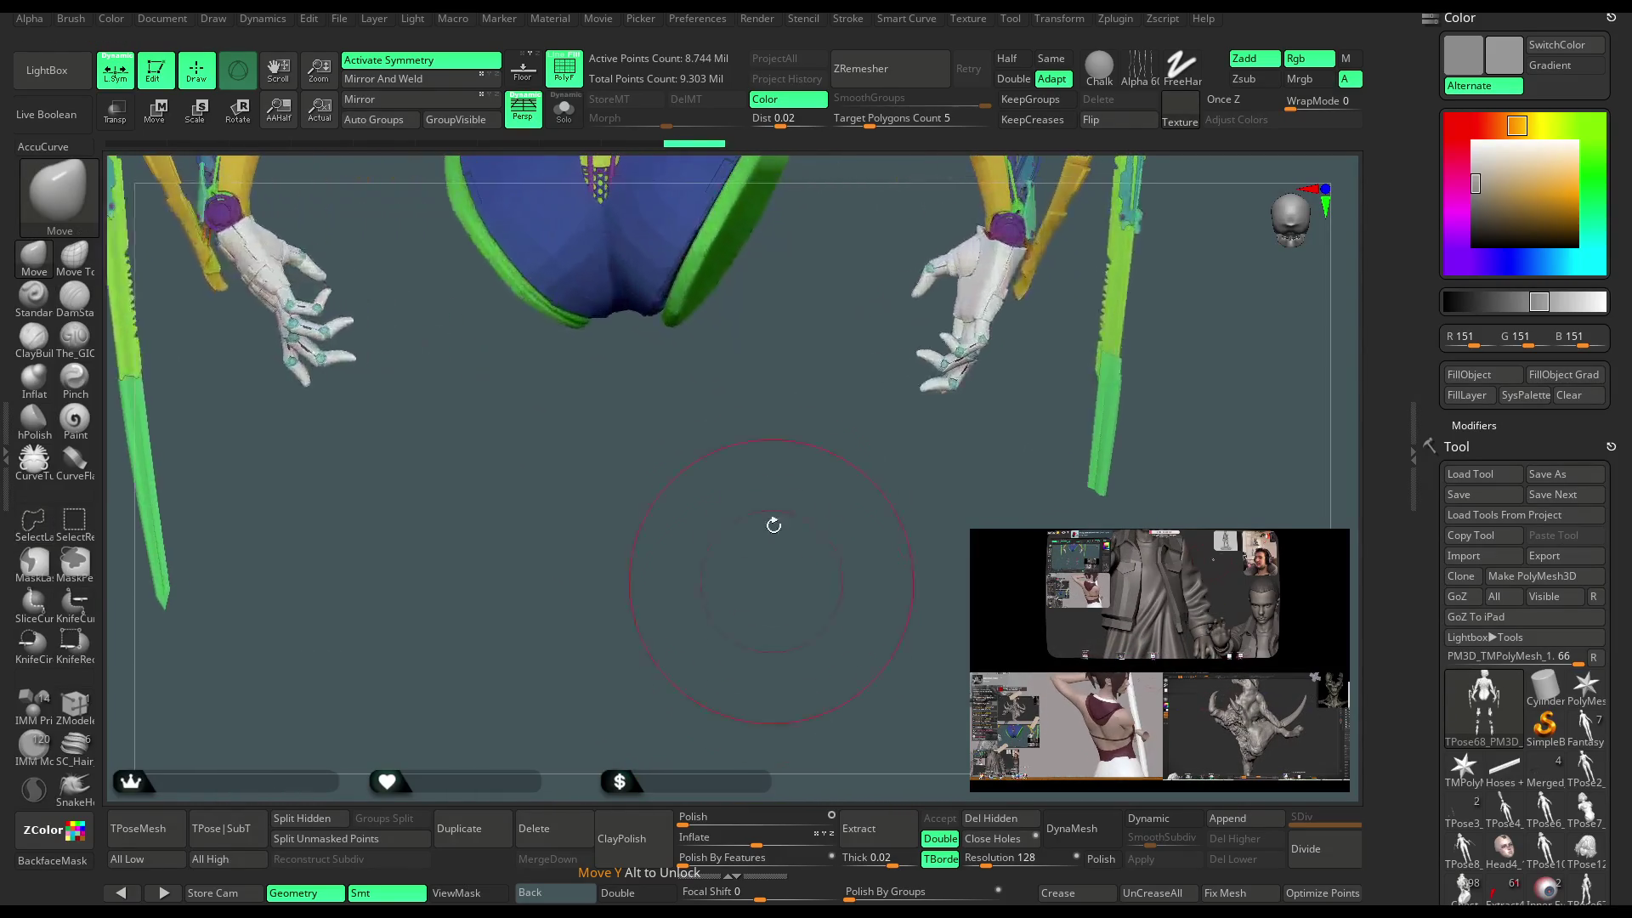
Switch to the topological Move brush and redo two undone sculpting steps on the thigh rims.
scroll(803, 605, up, 3)
drag(803, 605, 737, 526)
click(75, 253)
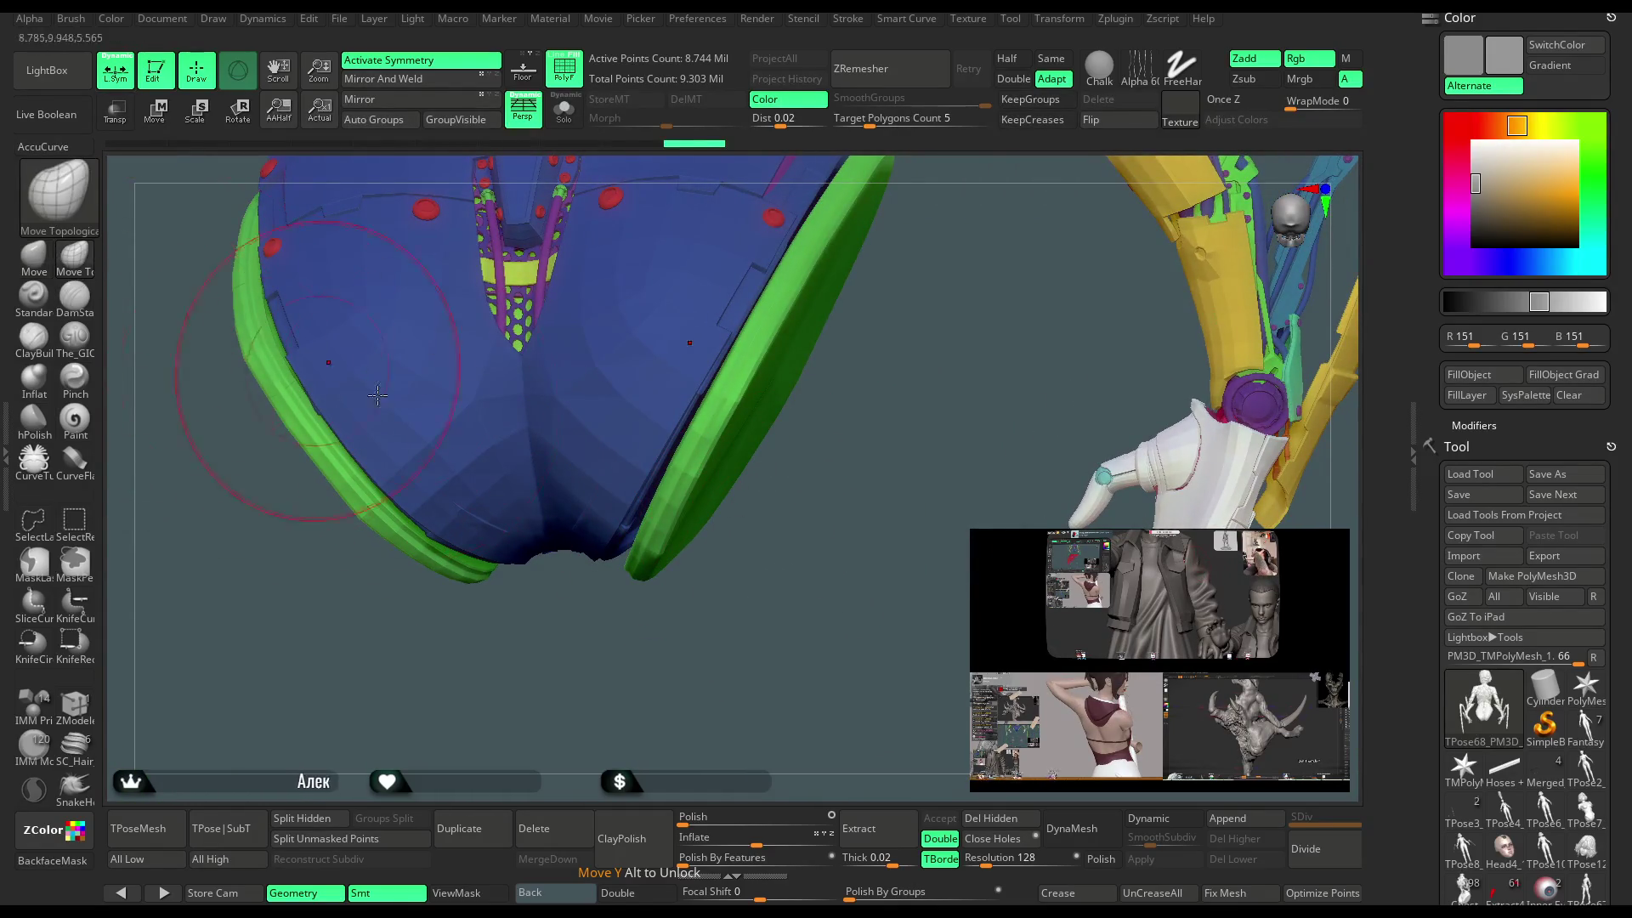
key(space)
drag(784, 487, 666, 553)
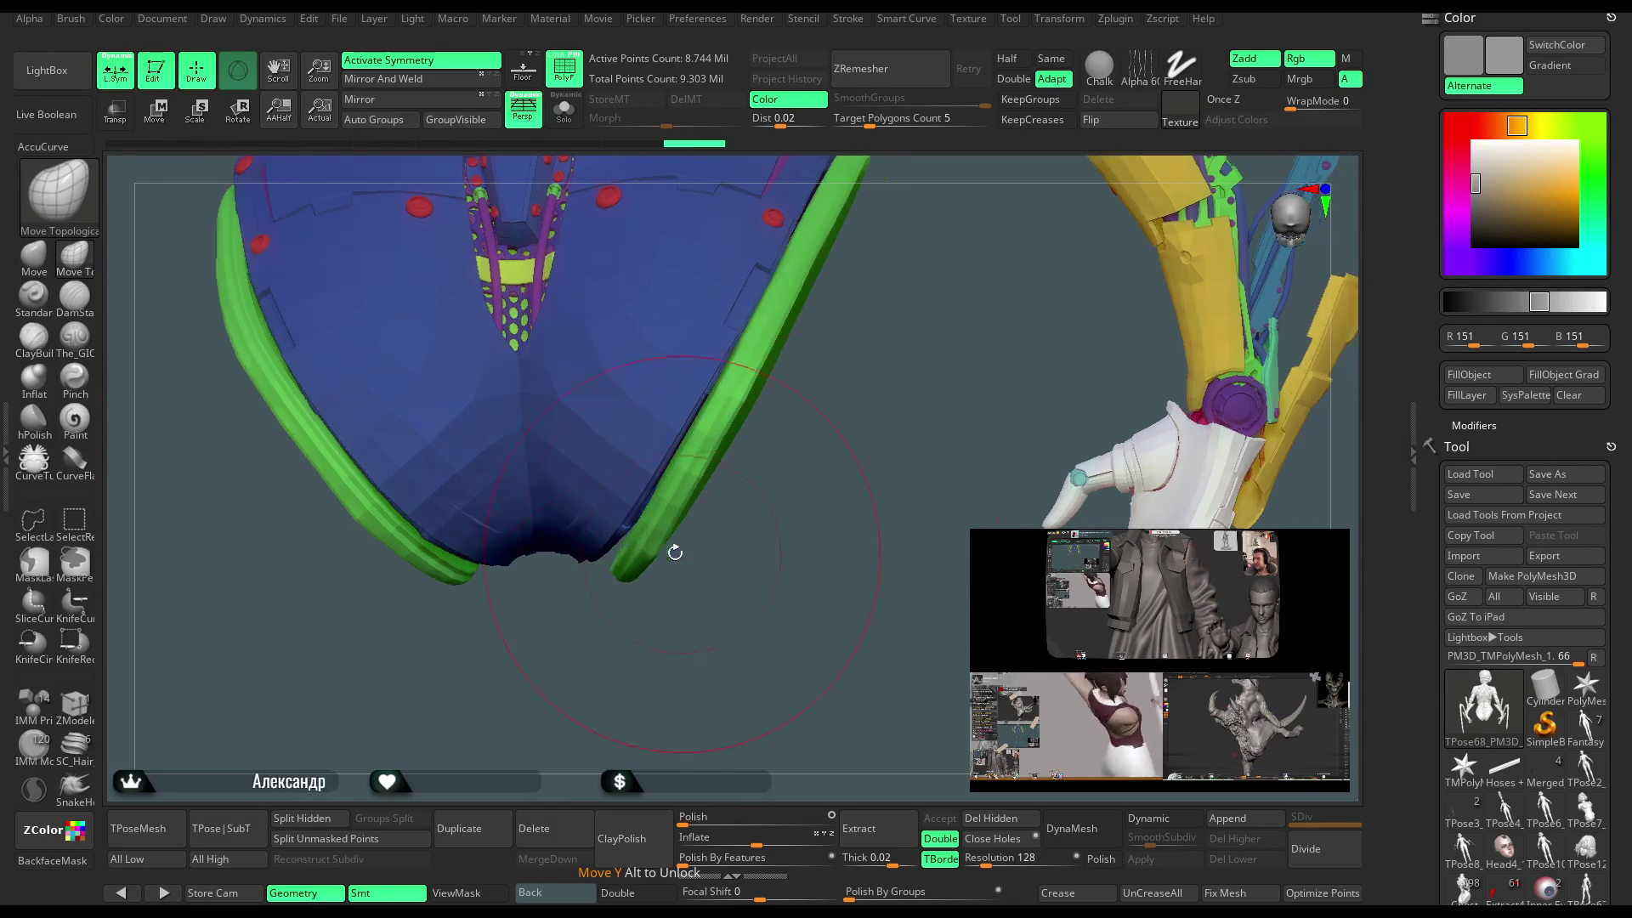
key(ctrl+z)
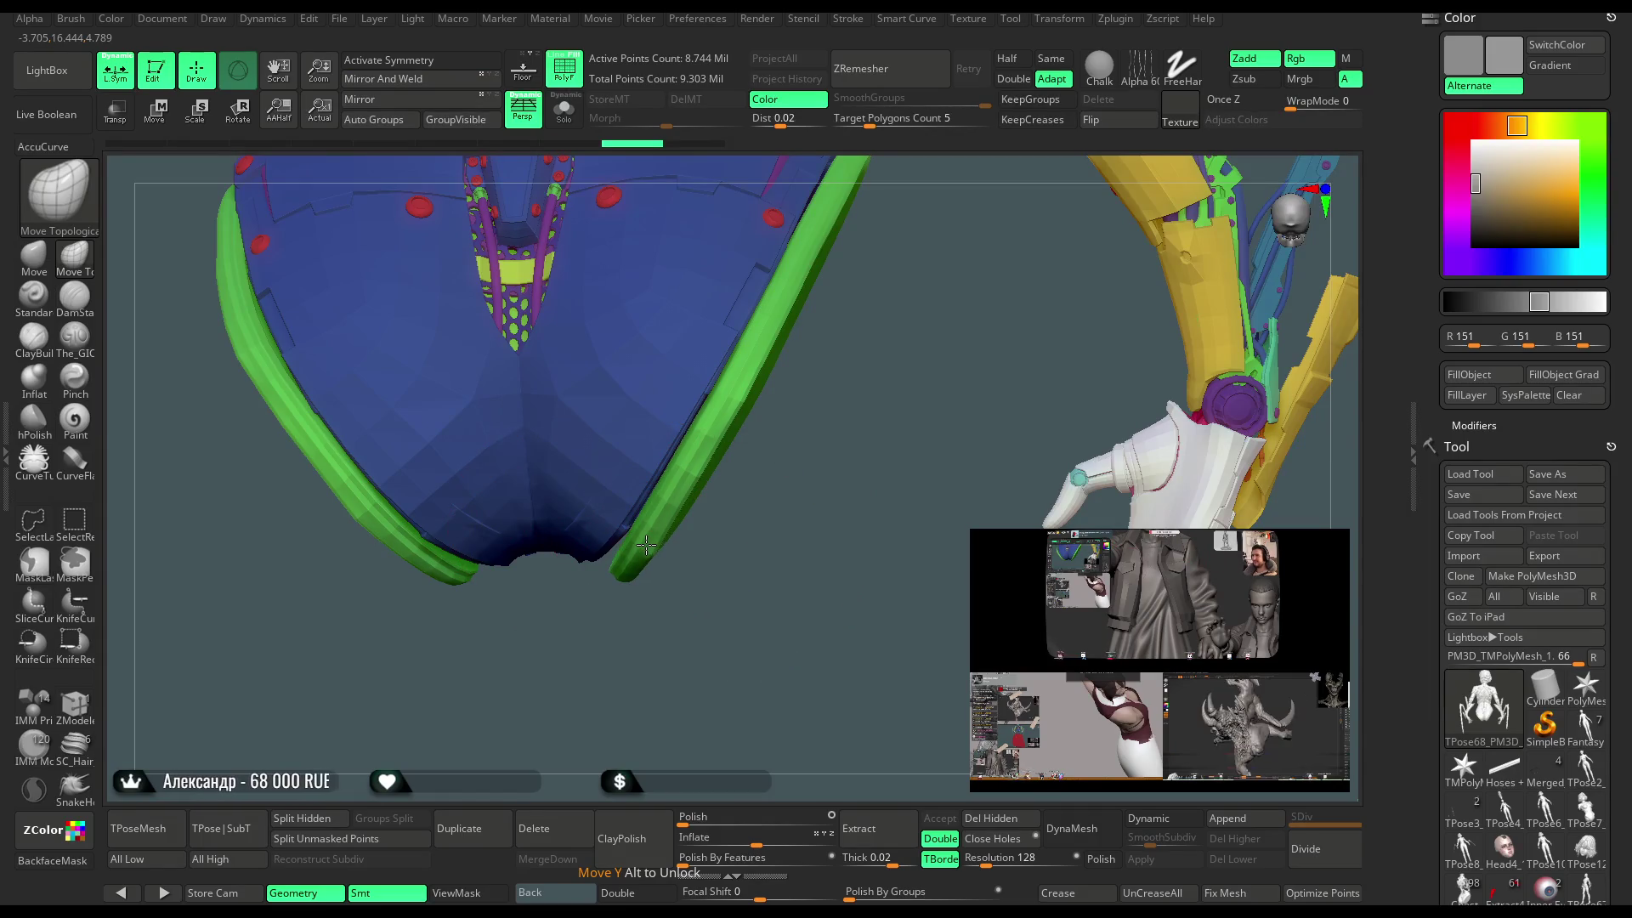
key(ctrl+shift+z)
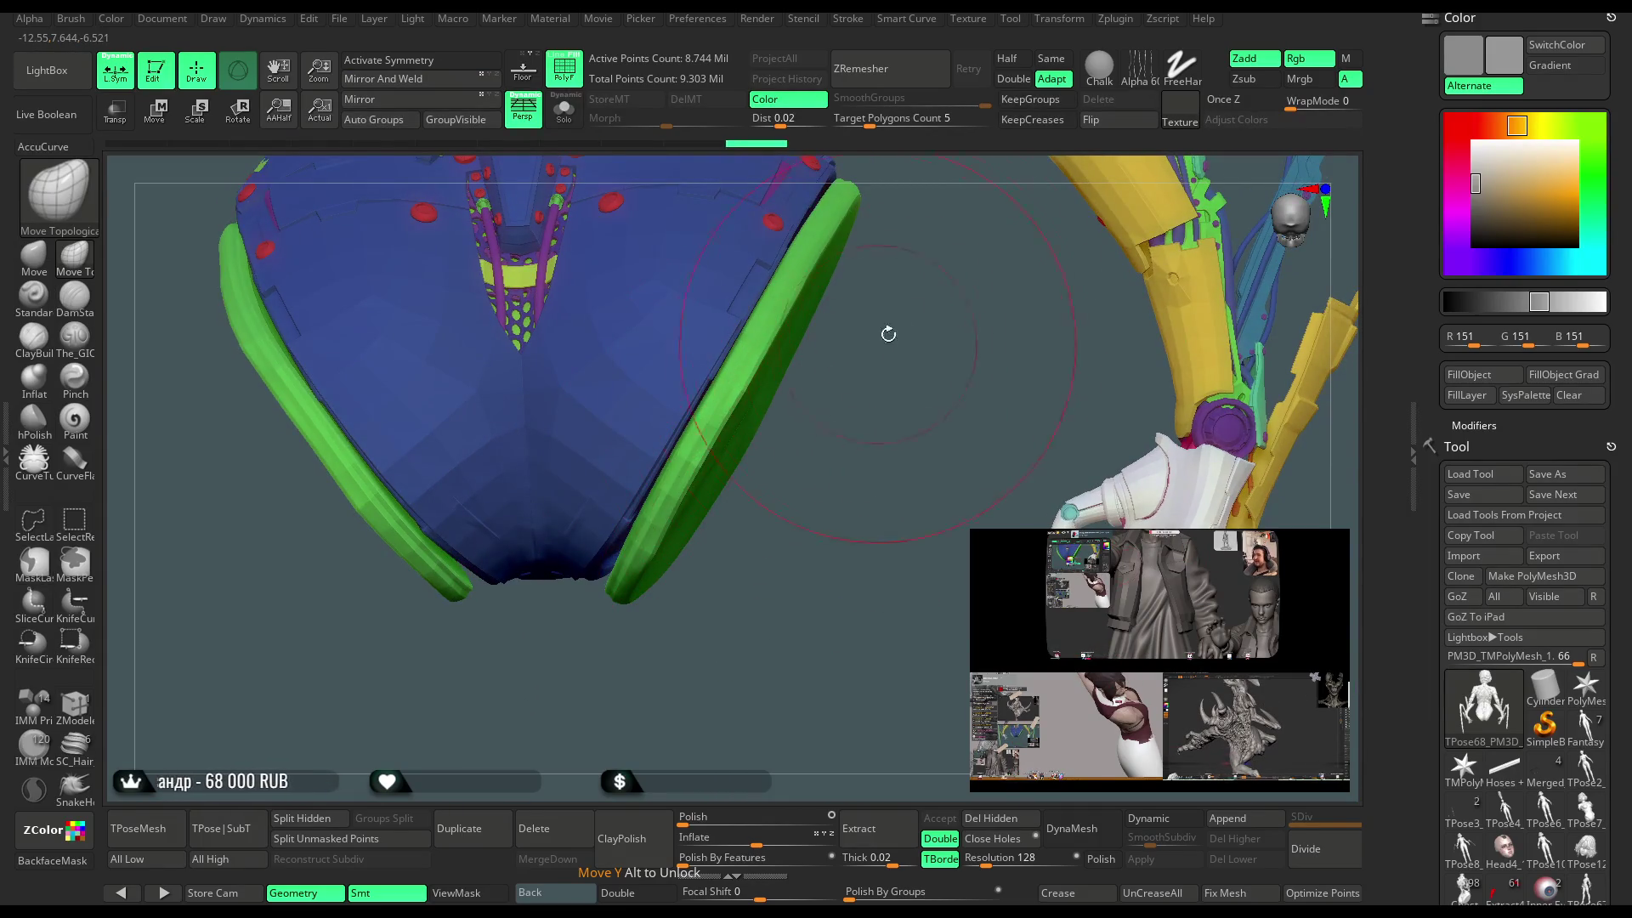
mouse_move(908, 327)
mouse_down()
mouse_move(618, 612)
mouse_move(714, 544)
mouse_move(852, 364)
mouse_move(776, 392)
mouse_up()
key(ctrl+shift+z)
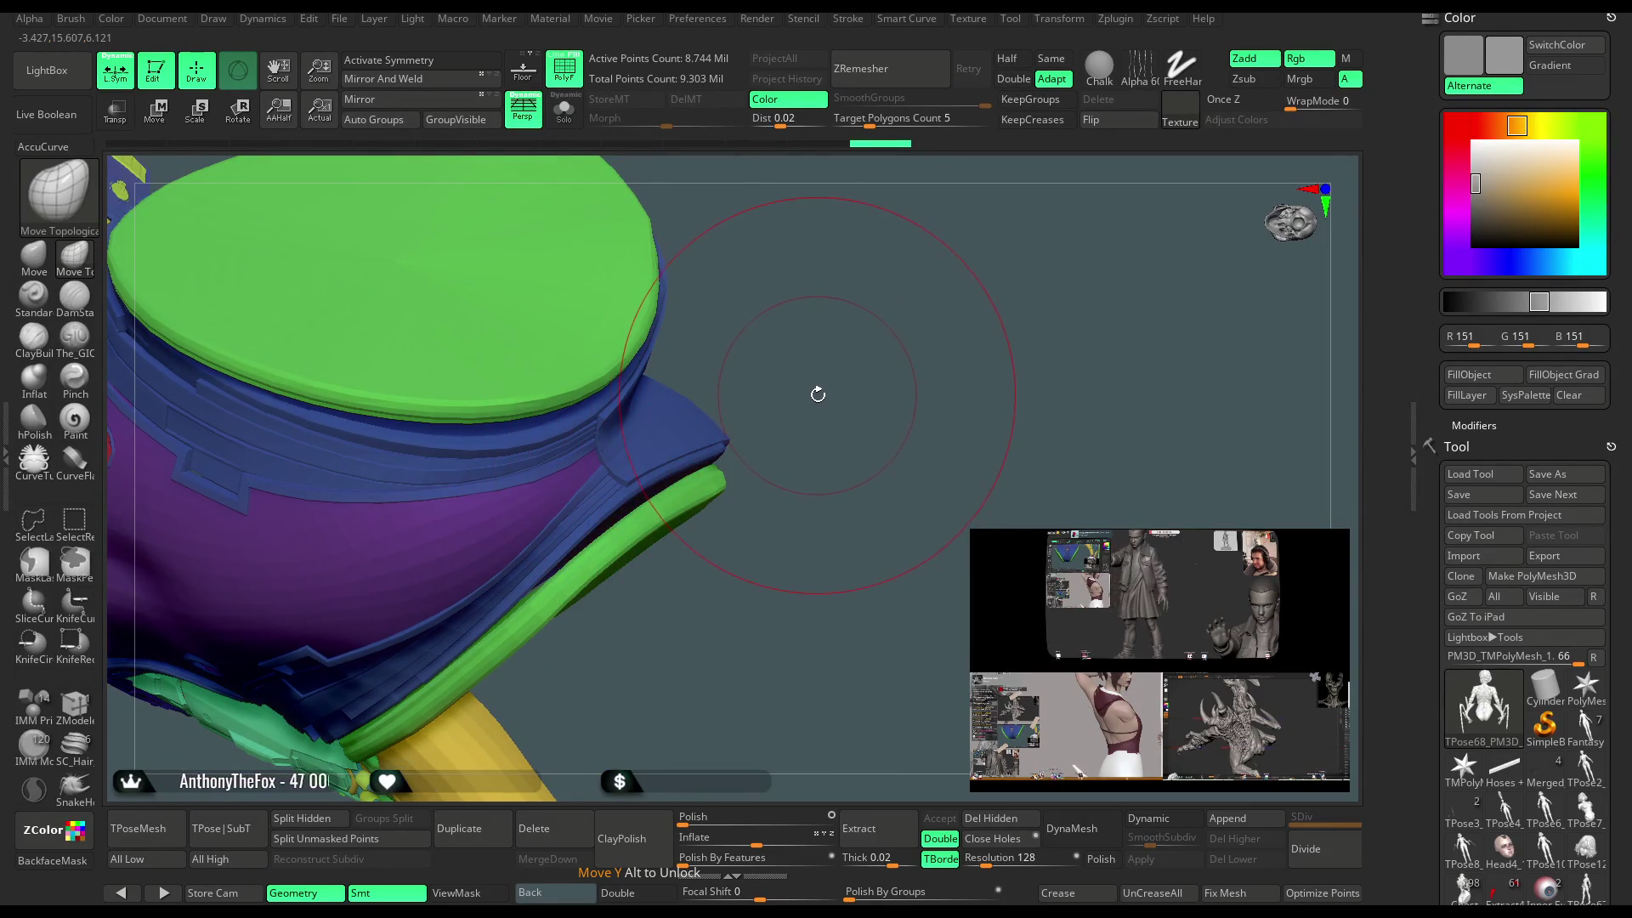
Shrink the brush size and examine the green cap on the blue sleeve from several angles.
key(space)
drag(935, 384, 875, 381)
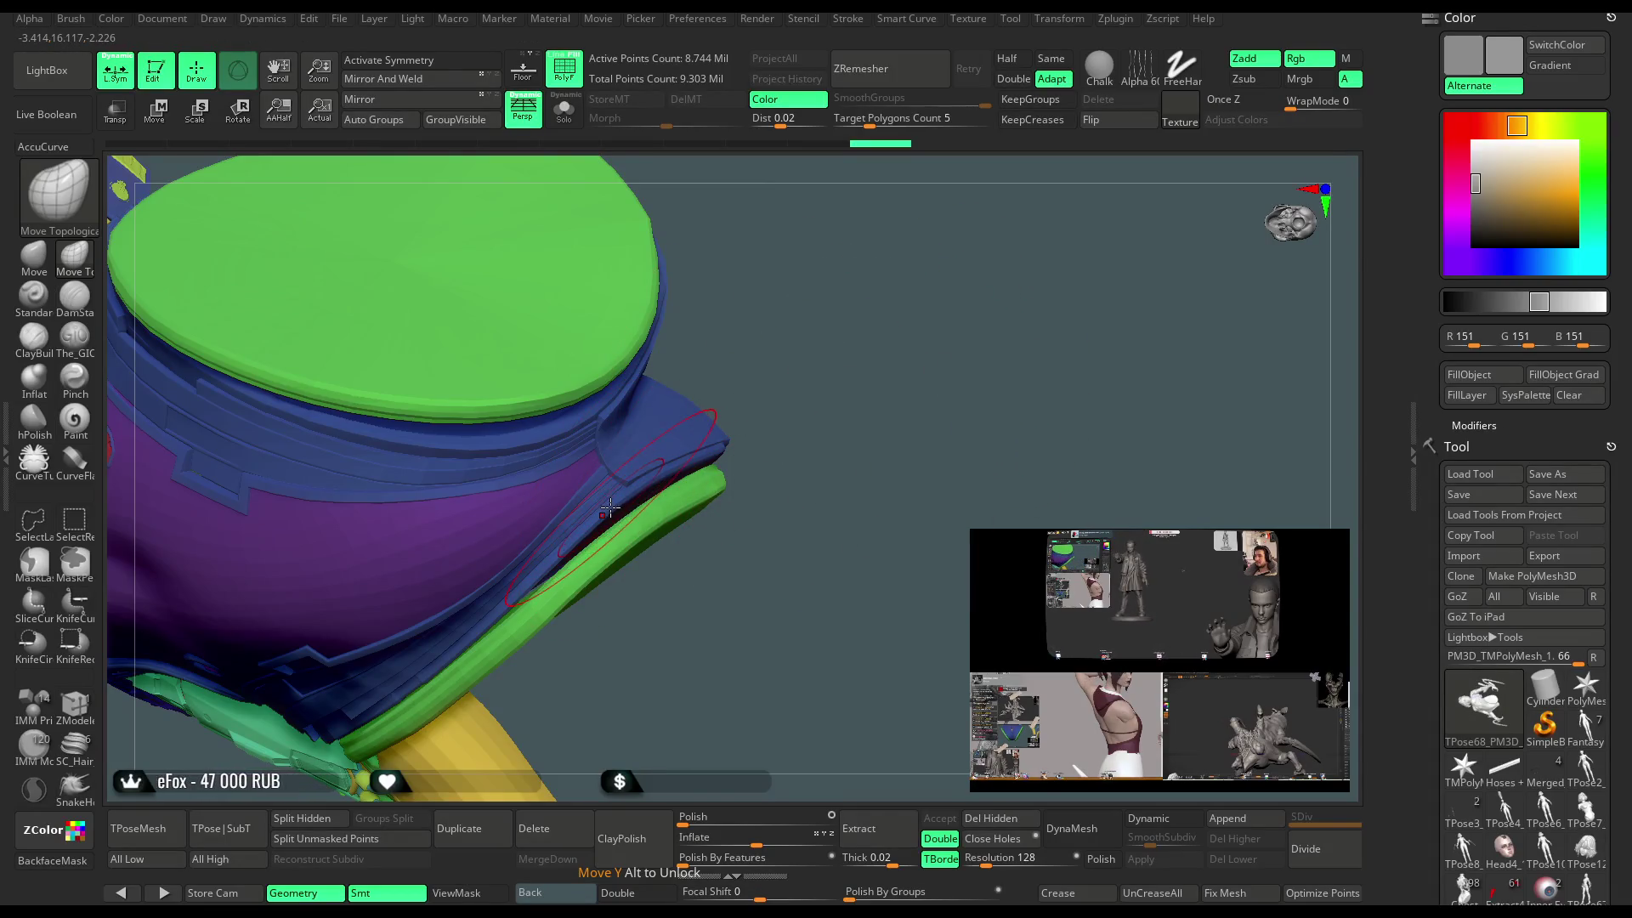
drag(776, 375, 668, 479)
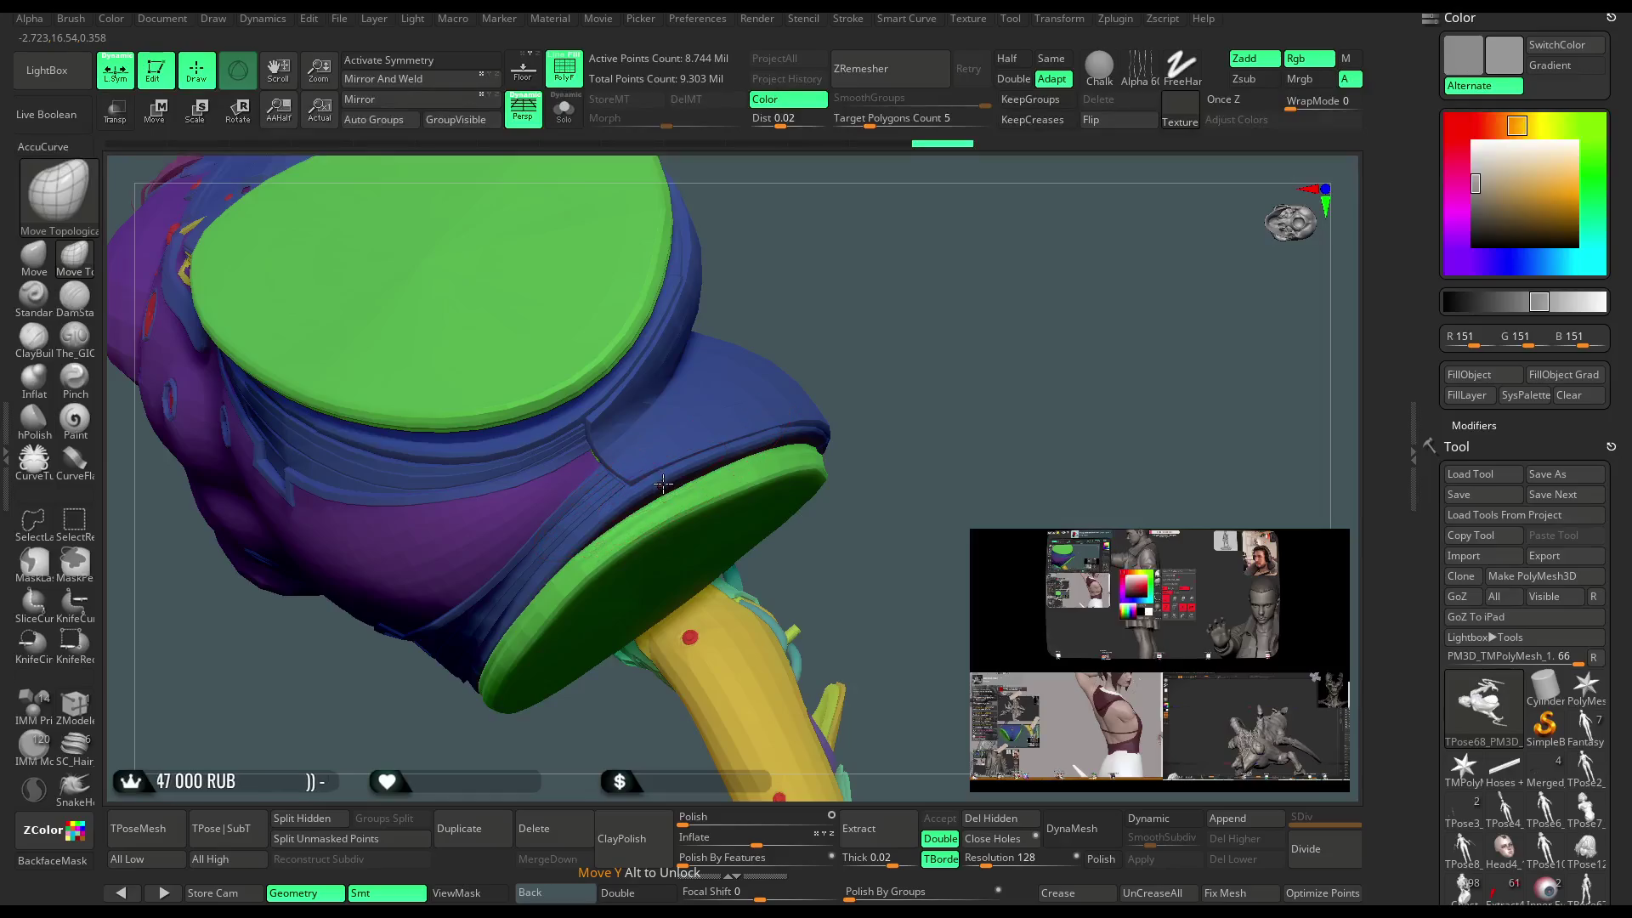
drag(841, 314, 781, 411)
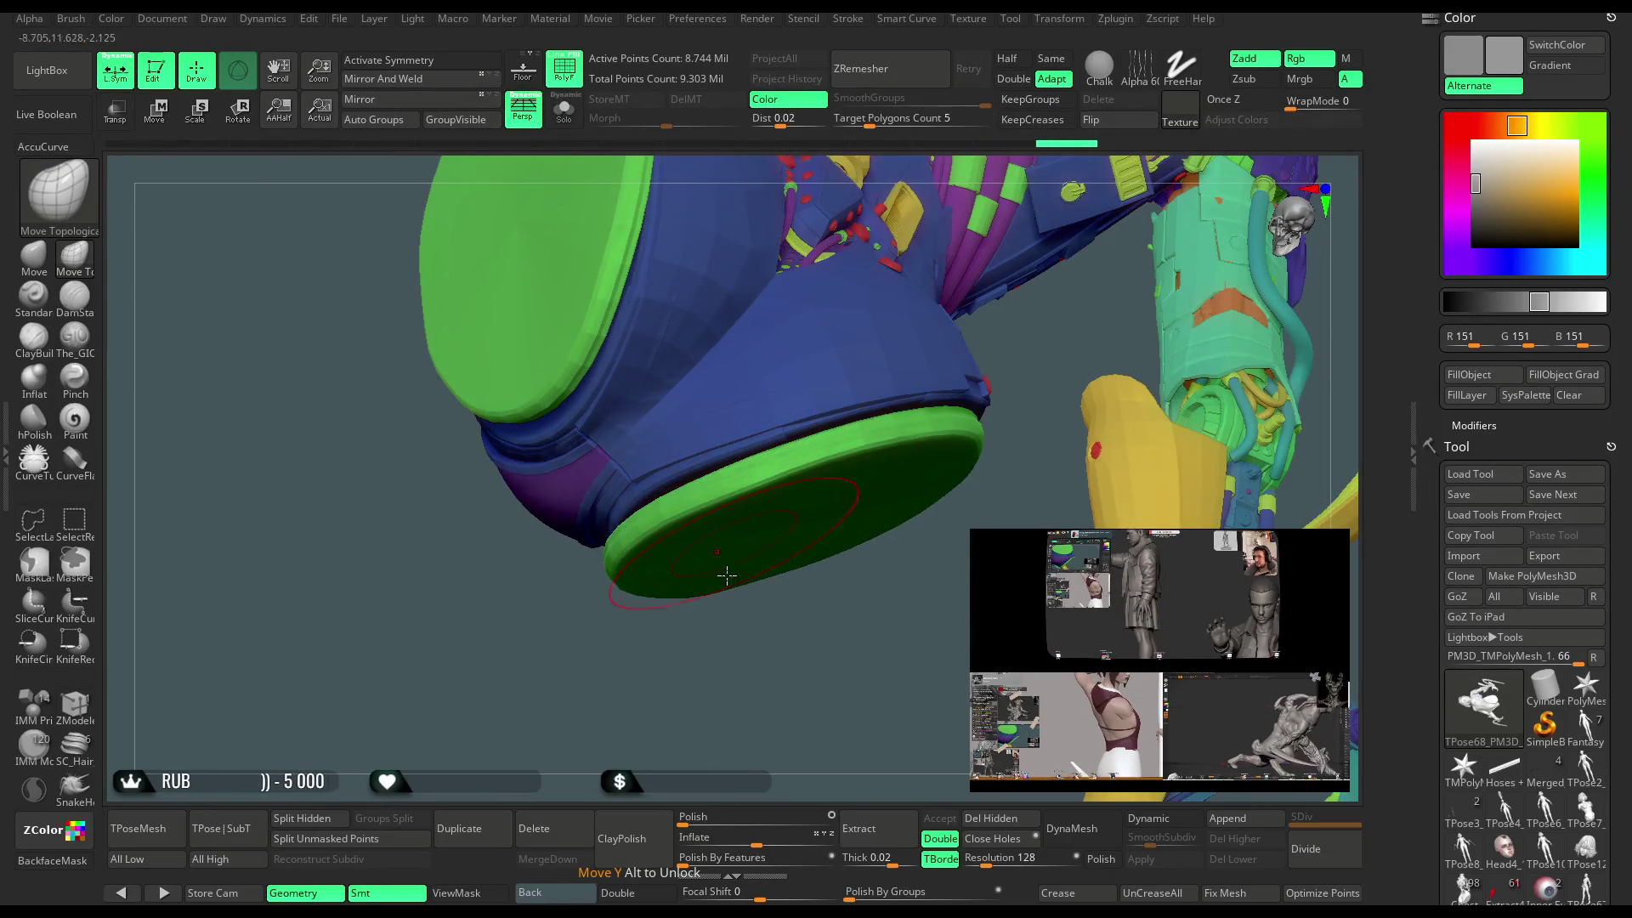
drag(729, 572, 681, 524)
mouse_move(936, 284)
mouse_down()
mouse_move(663, 512)
mouse_move(655, 480)
mouse_move(791, 442)
mouse_move(636, 491)
mouse_up()
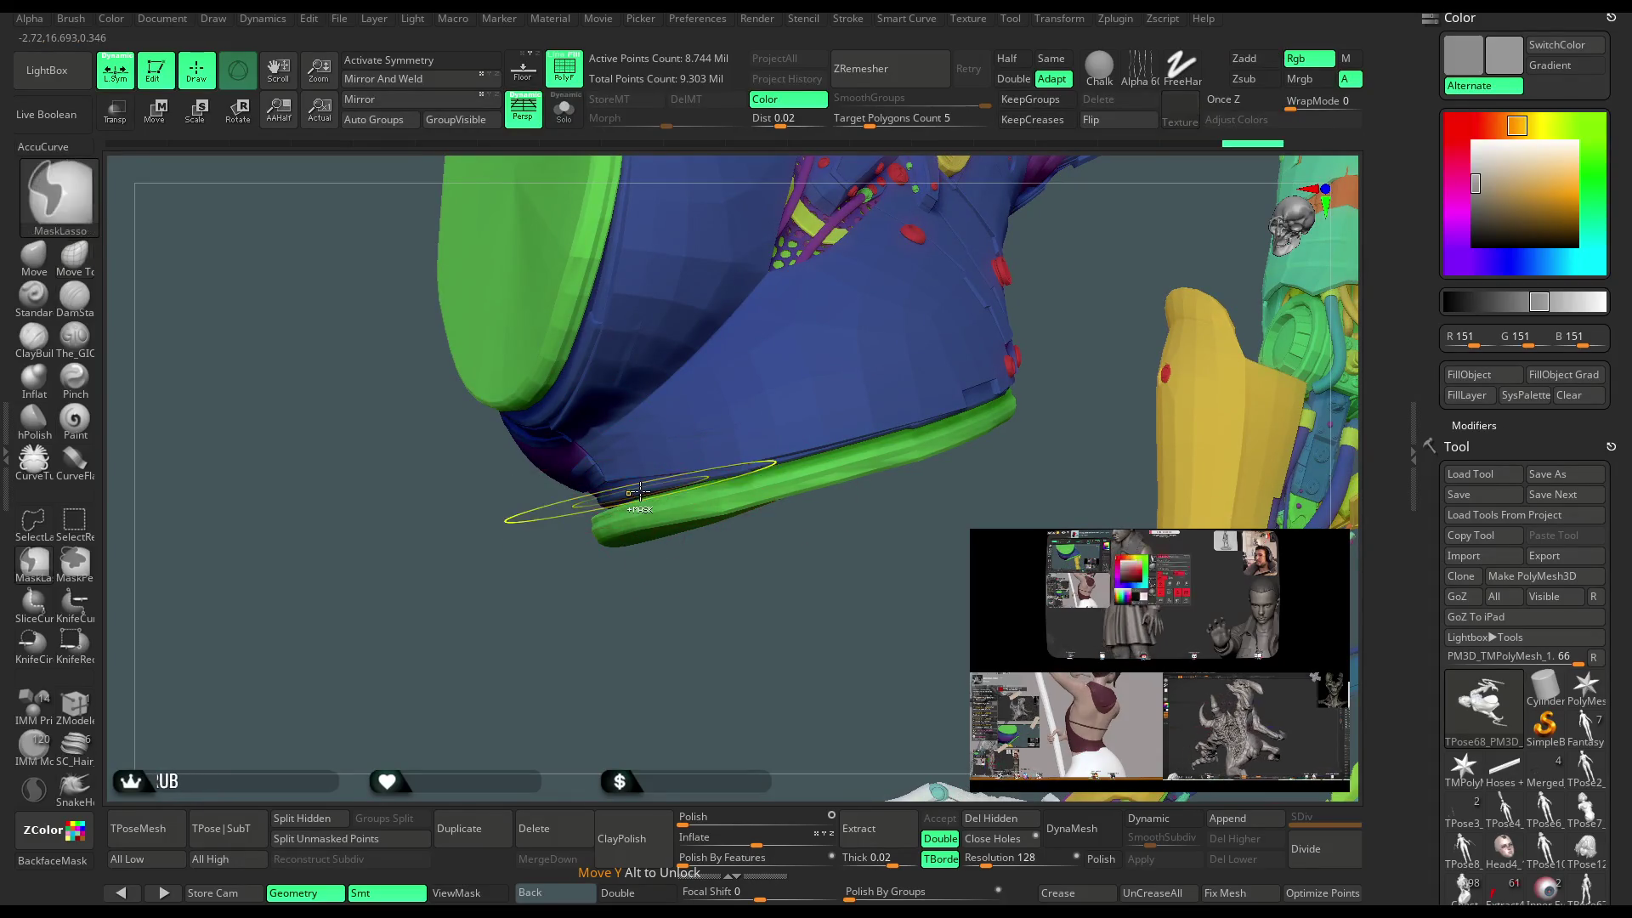
mouse_move(635, 580)
mouse_down()
mouse_move(612, 769)
mouse_move(696, 432)
mouse_move(783, 379)
mouse_move(776, 330)
mouse_move(787, 392)
mouse_move(854, 380)
mouse_move(589, 470)
mouse_up()
key(space)
right_drag(577, 459, 640, 510)
mouse_move(861, 486)
right_down()
mouse_move(812, 466)
mouse_move(652, 482)
mouse_move(664, 494)
right_up()
key(space)
mouse_move(744, 463)
right_down()
mouse_move(842, 441)
mouse_move(850, 459)
mouse_move(846, 489)
mouse_move(804, 482)
mouse_move(665, 533)
right_up()
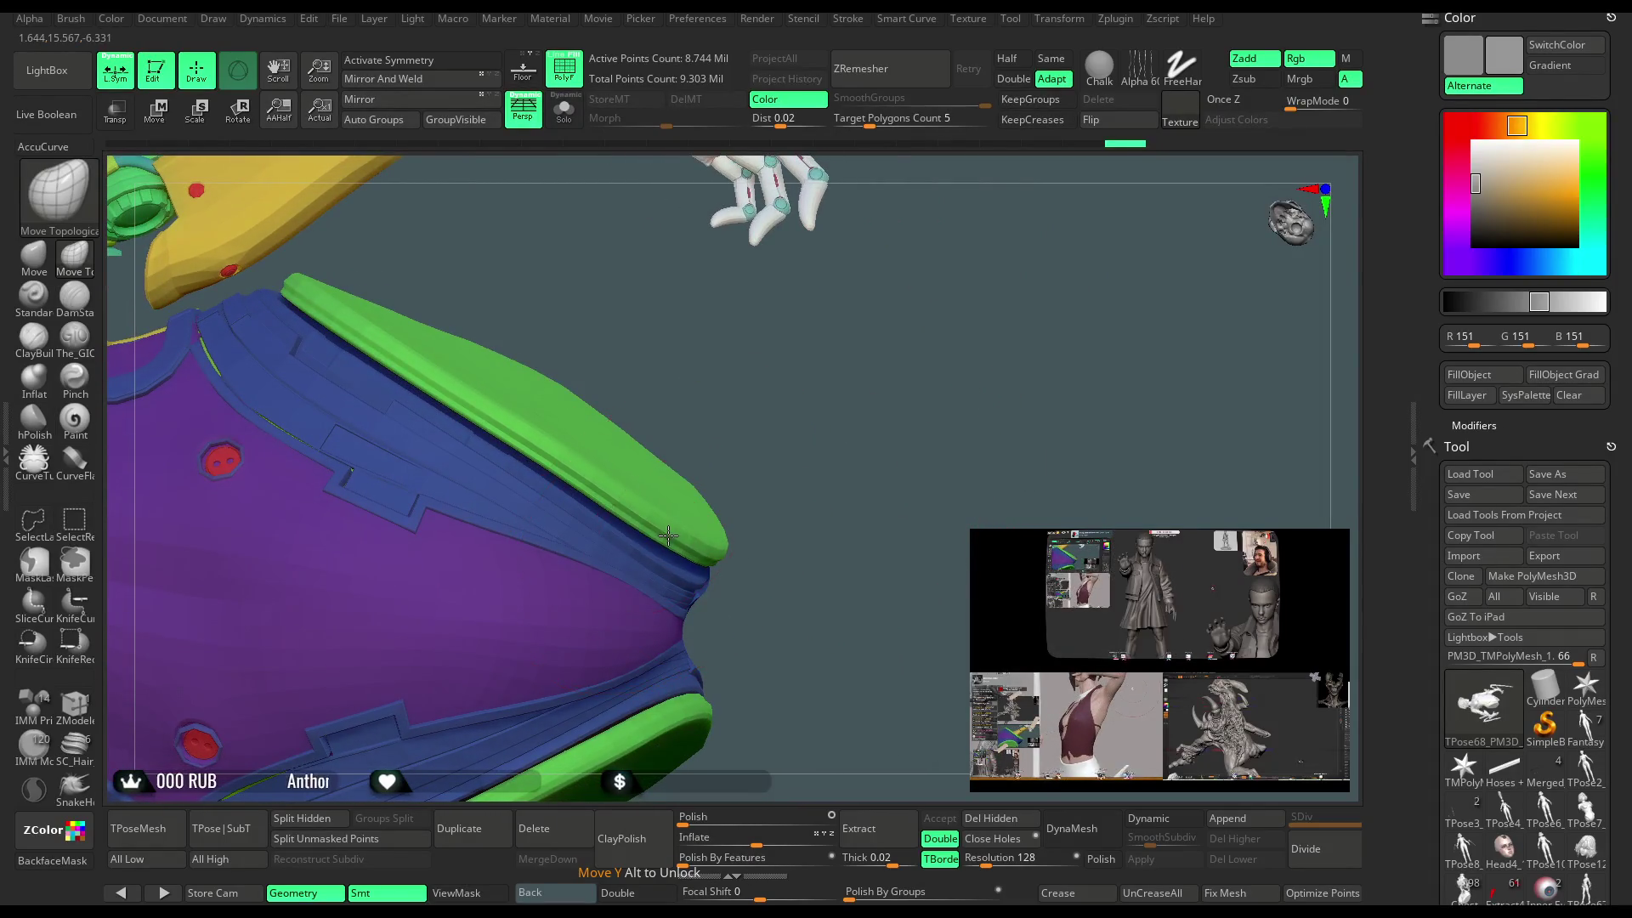
mouse_move(790, 451)
right_down()
mouse_move(671, 357)
mouse_move(686, 442)
mouse_move(646, 475)
mouse_move(529, 485)
right_up()
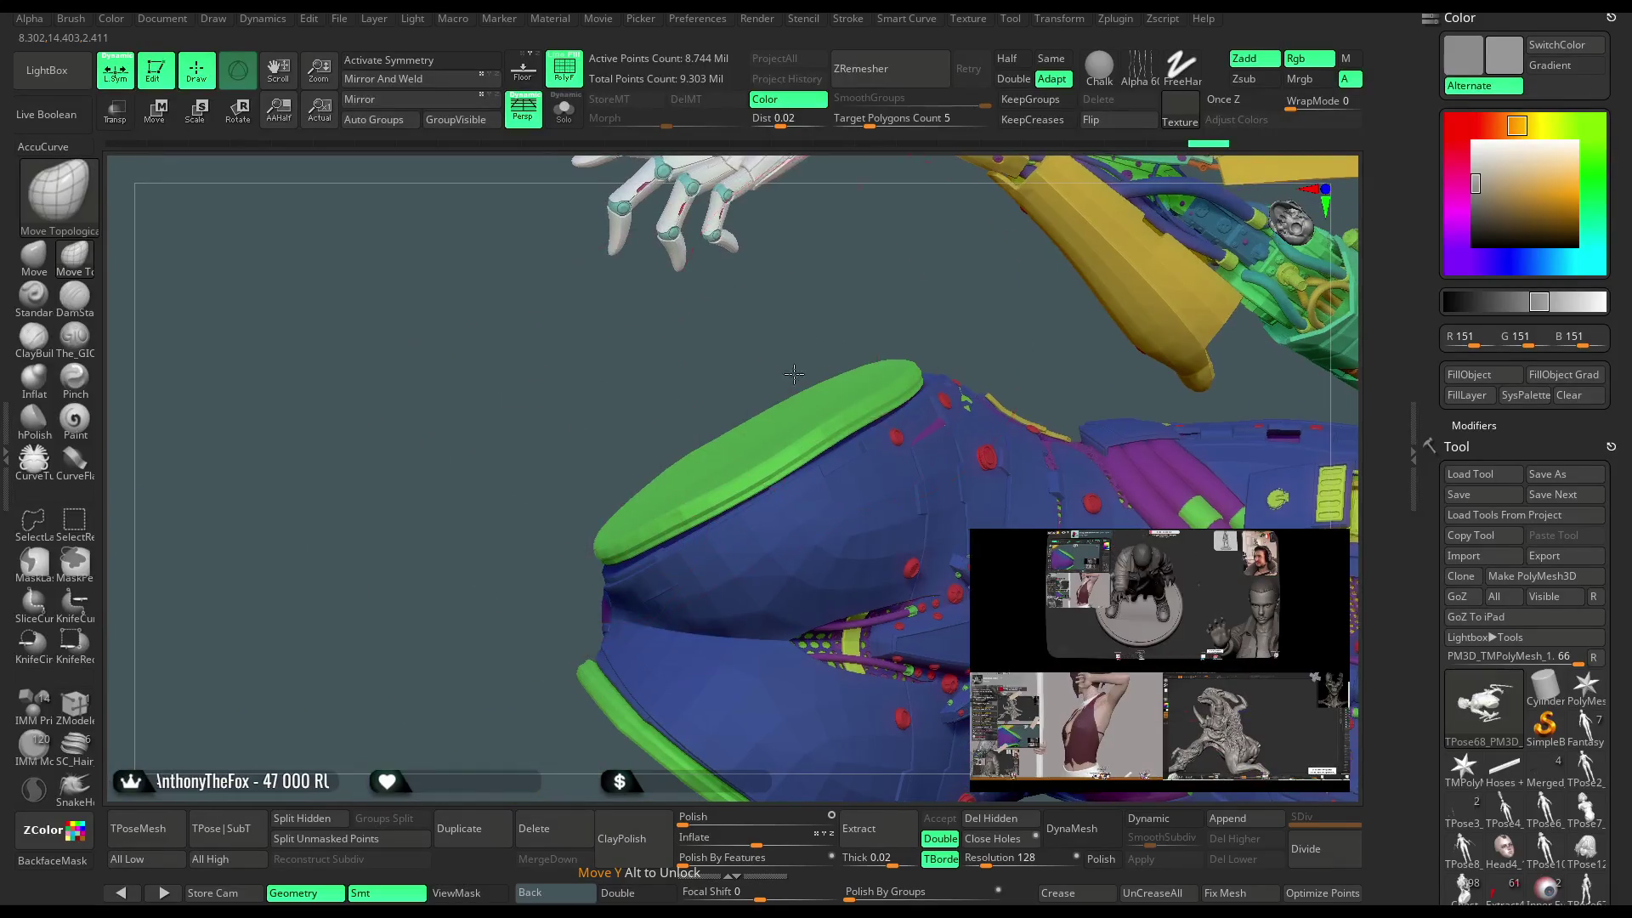
right_drag(794, 374, 777, 466)
right_drag(795, 365, 671, 510)
key(space)
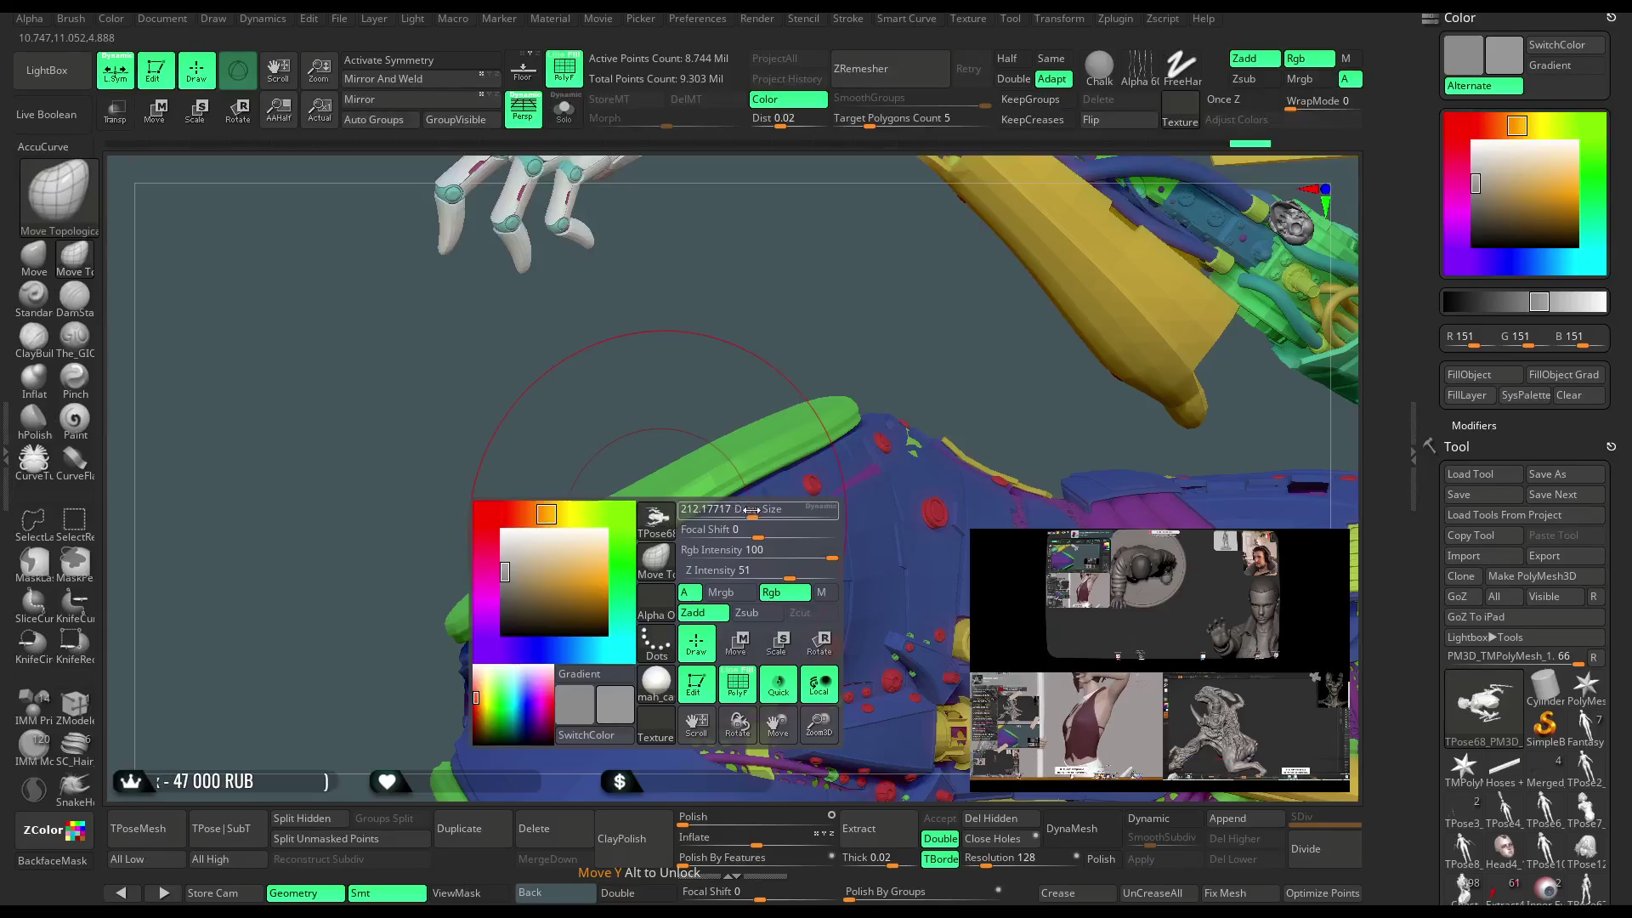
mouse_move(757, 370)
right_down()
mouse_move(731, 490)
mouse_move(833, 413)
mouse_move(868, 414)
mouse_move(809, 401)
mouse_move(820, 412)
right_up()
right_drag(805, 468, 705, 504)
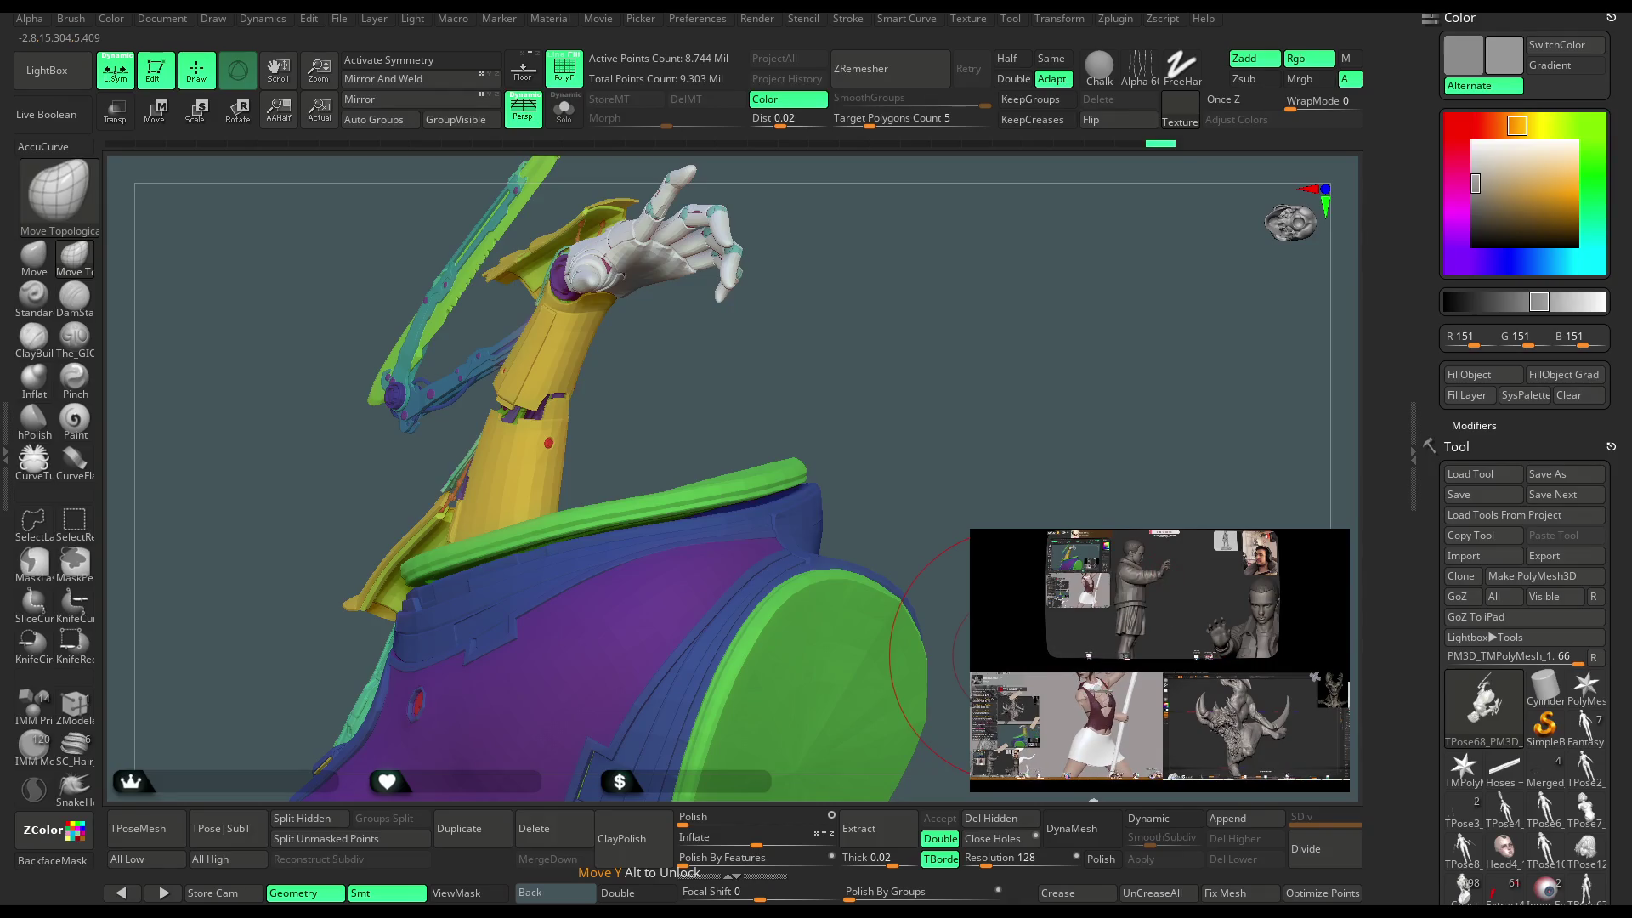
Reshape the green hip rim and leg opening, checking it from several angles.
mouse_move(940, 584)
mouse_down()
mouse_move(863, 371)
mouse_move(897, 396)
mouse_move(802, 408)
mouse_move(799, 384)
mouse_move(642, 488)
mouse_up()
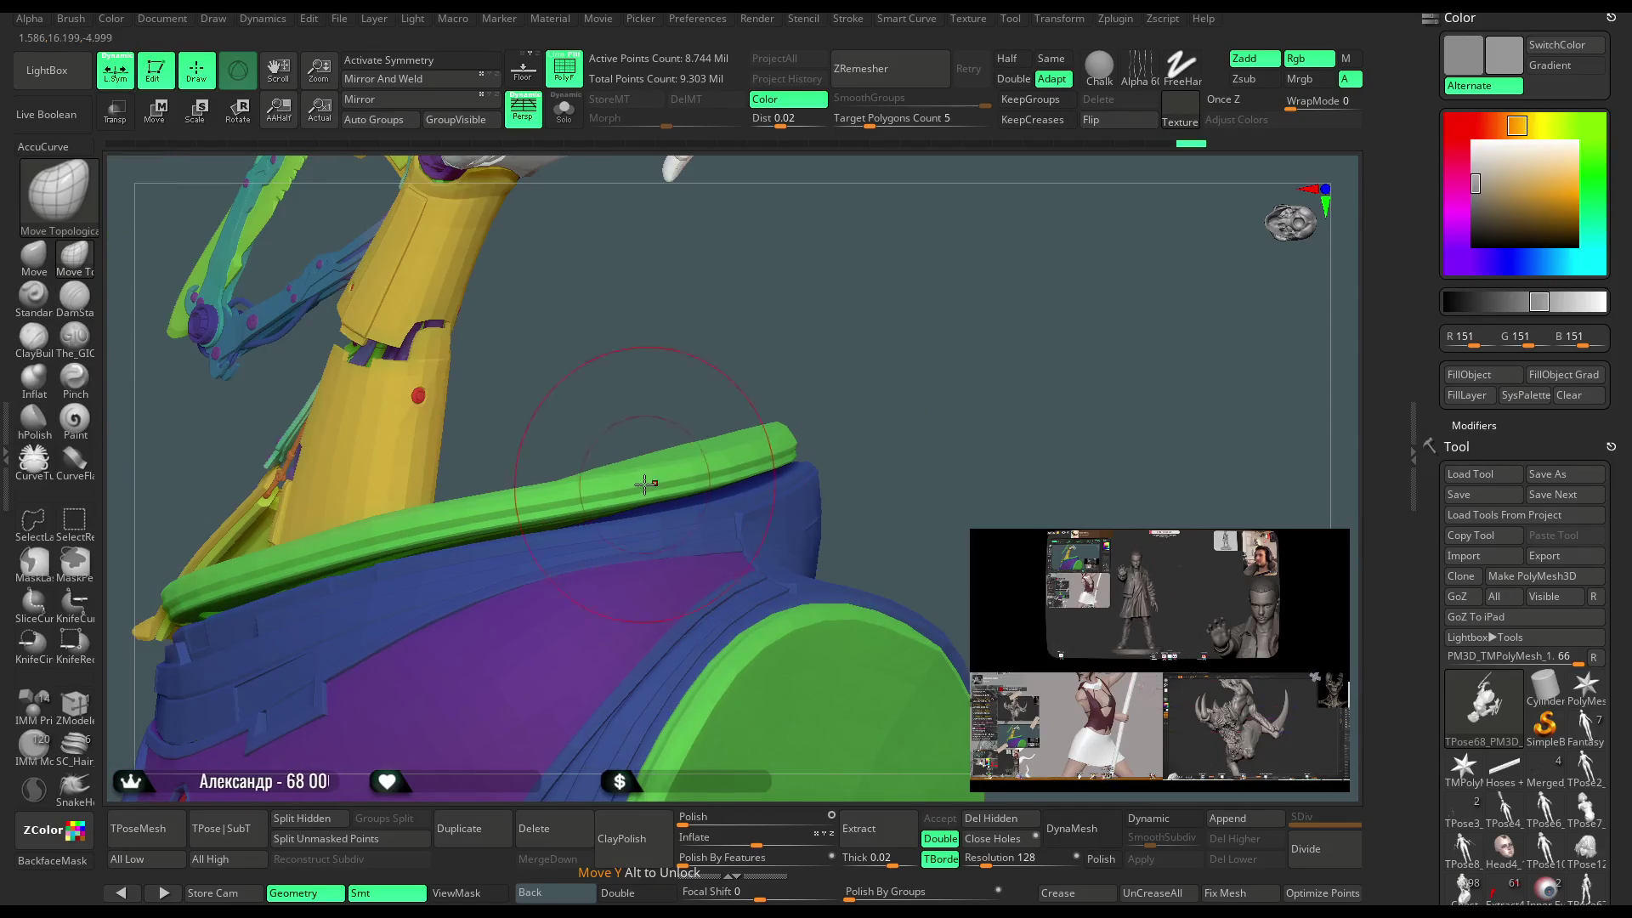
mouse_move(863, 390)
mouse_down()
mouse_move(850, 400)
mouse_move(906, 317)
mouse_move(911, 349)
mouse_move(1024, 303)
mouse_move(850, 303)
mouse_up()
key(space)
drag(681, 365, 748, 371)
mouse_move(830, 335)
mouse_down()
mouse_move(843, 437)
mouse_move(955, 371)
mouse_up()
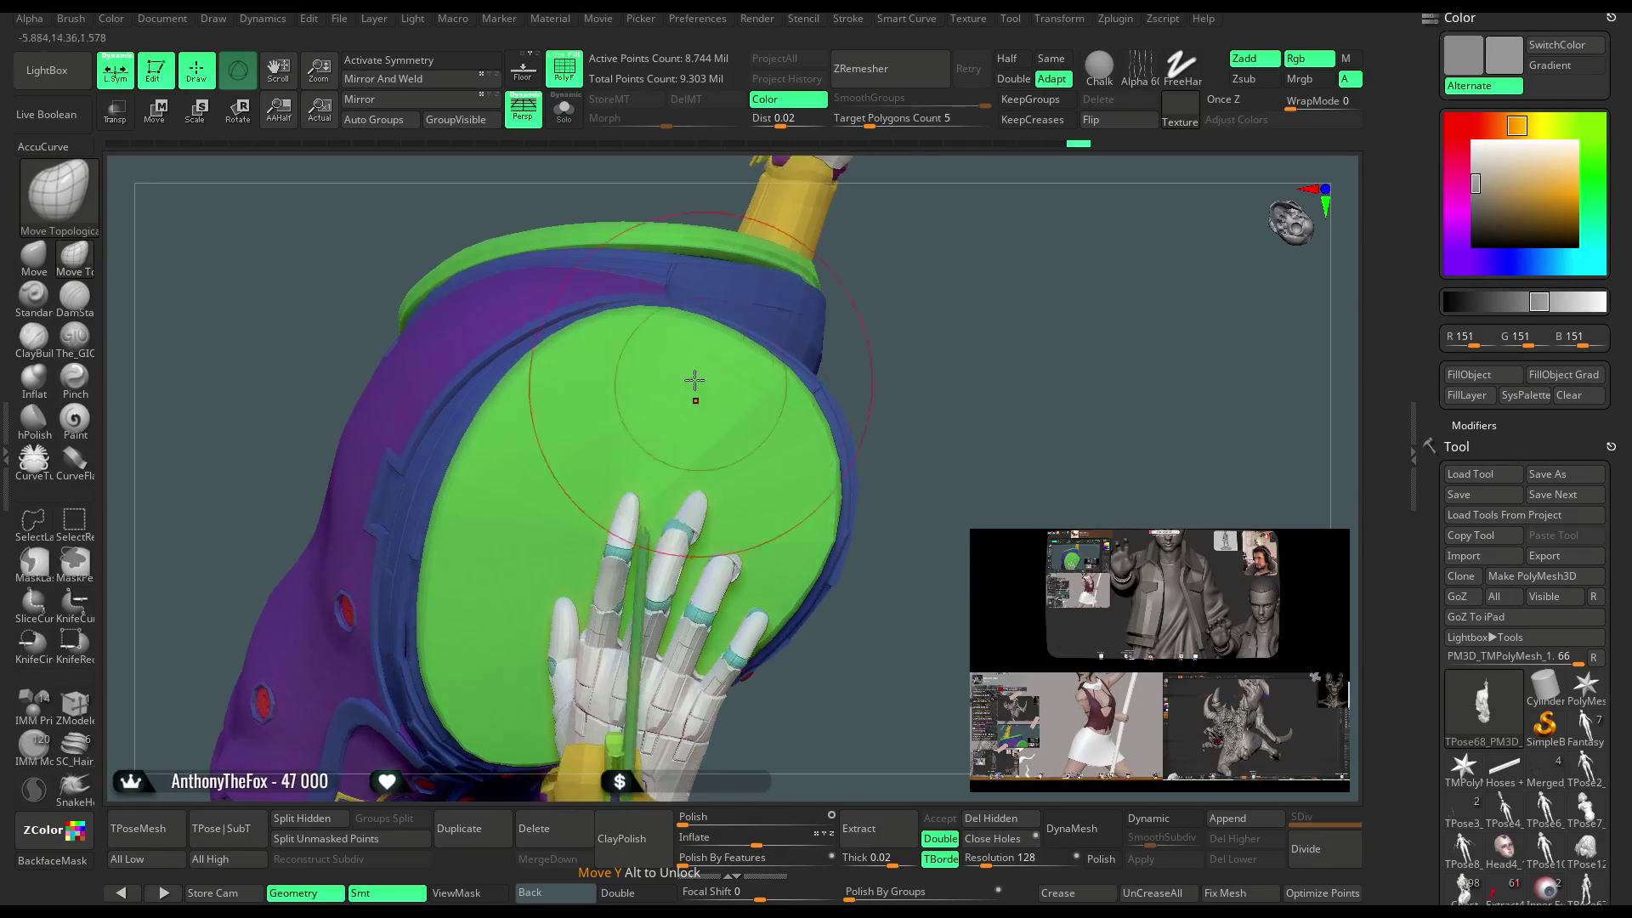
drag(931, 308, 612, 382)
mouse_move(900, 378)
mouse_down()
mouse_move(903, 585)
mouse_move(600, 532)
mouse_move(587, 438)
mouse_up()
mouse_move(566, 519)
mouse_down()
mouse_move(747, 320)
mouse_move(809, 401)
mouse_move(812, 338)
mouse_move(771, 465)
mouse_move(813, 404)
mouse_move(655, 462)
mouse_up()
drag(824, 322, 826, 458)
mouse_move(874, 373)
mouse_down()
mouse_move(825, 685)
mouse_move(682, 519)
mouse_move(659, 588)
mouse_move(793, 335)
mouse_move(792, 363)
mouse_up()
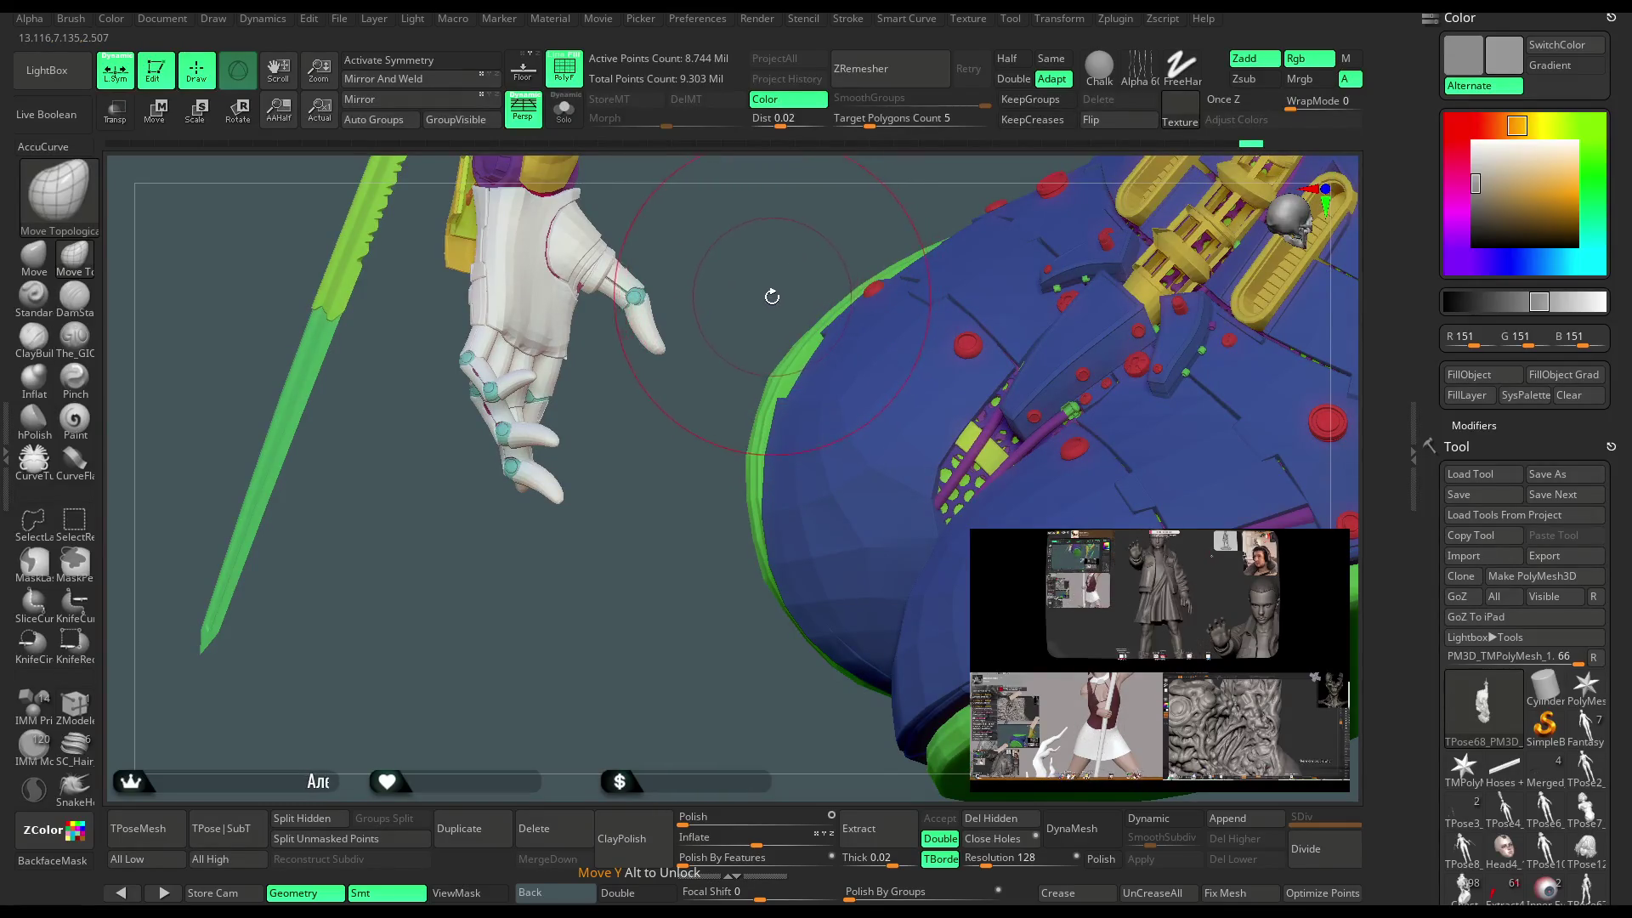
Inspect the green-capped leg opening from below, then unhide all hidden parts including the red thigh armour.
drag(752, 376, 779, 375)
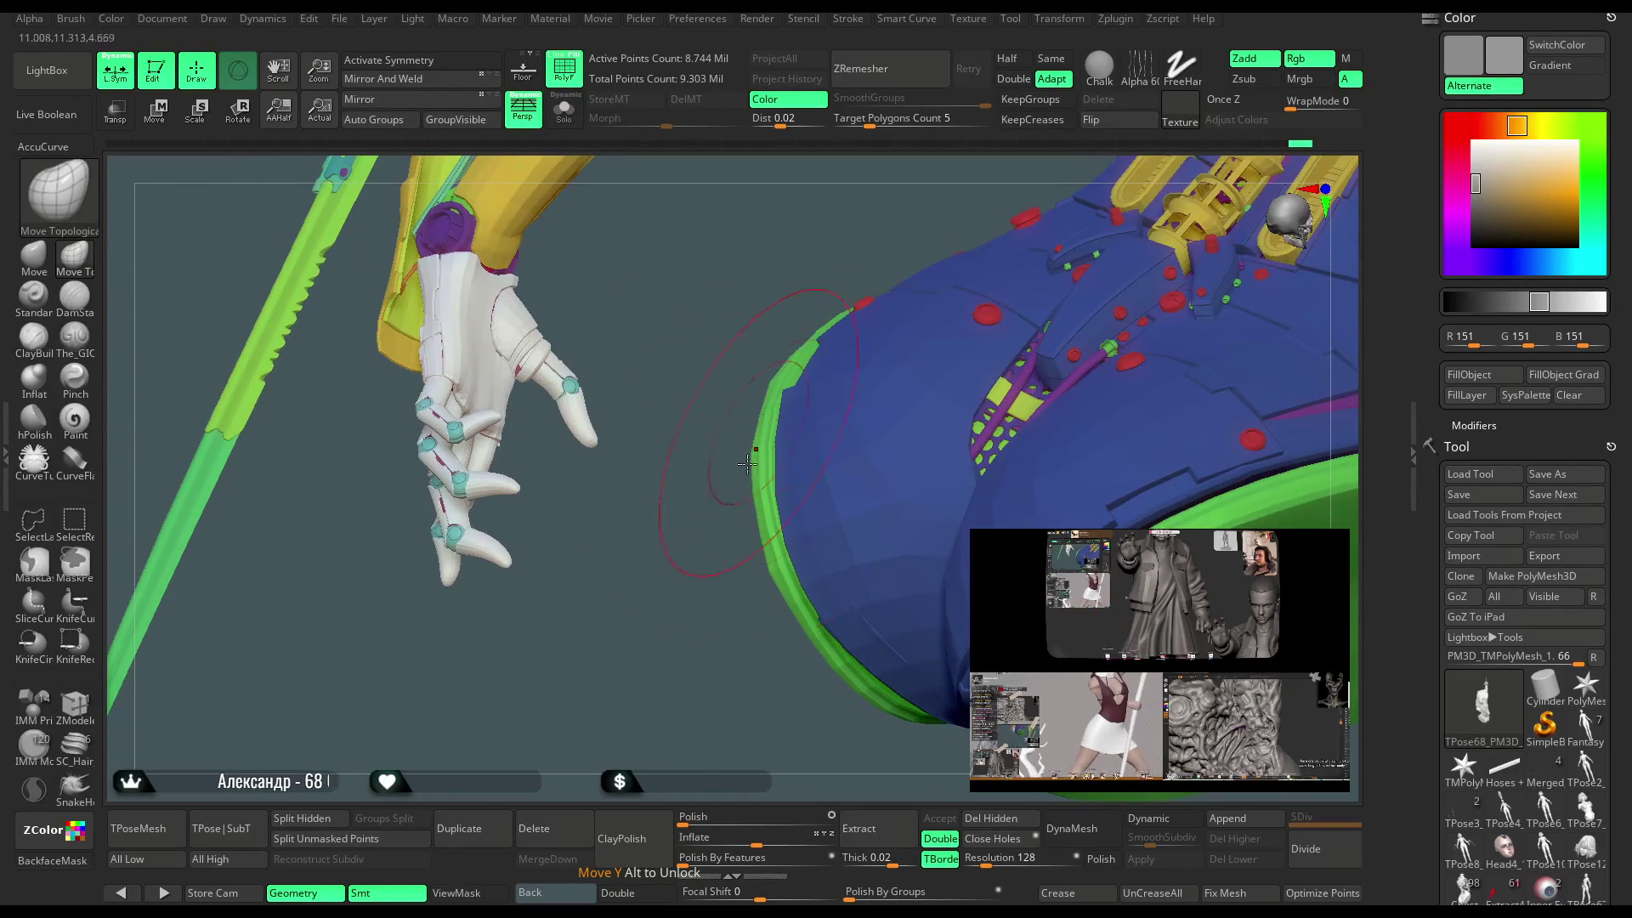
mouse_move(747, 463)
mouse_down()
mouse_move(680, 697)
mouse_move(835, 388)
mouse_up()
drag(786, 514, 821, 406)
drag(713, 725, 1010, 385)
mouse_move(642, 745)
mouse_down()
mouse_move(634, 728)
mouse_move(858, 396)
mouse_up()
mouse_move(697, 731)
mouse_down()
mouse_move(765, 679)
mouse_move(706, 707)
mouse_move(663, 621)
mouse_move(825, 443)
mouse_up()
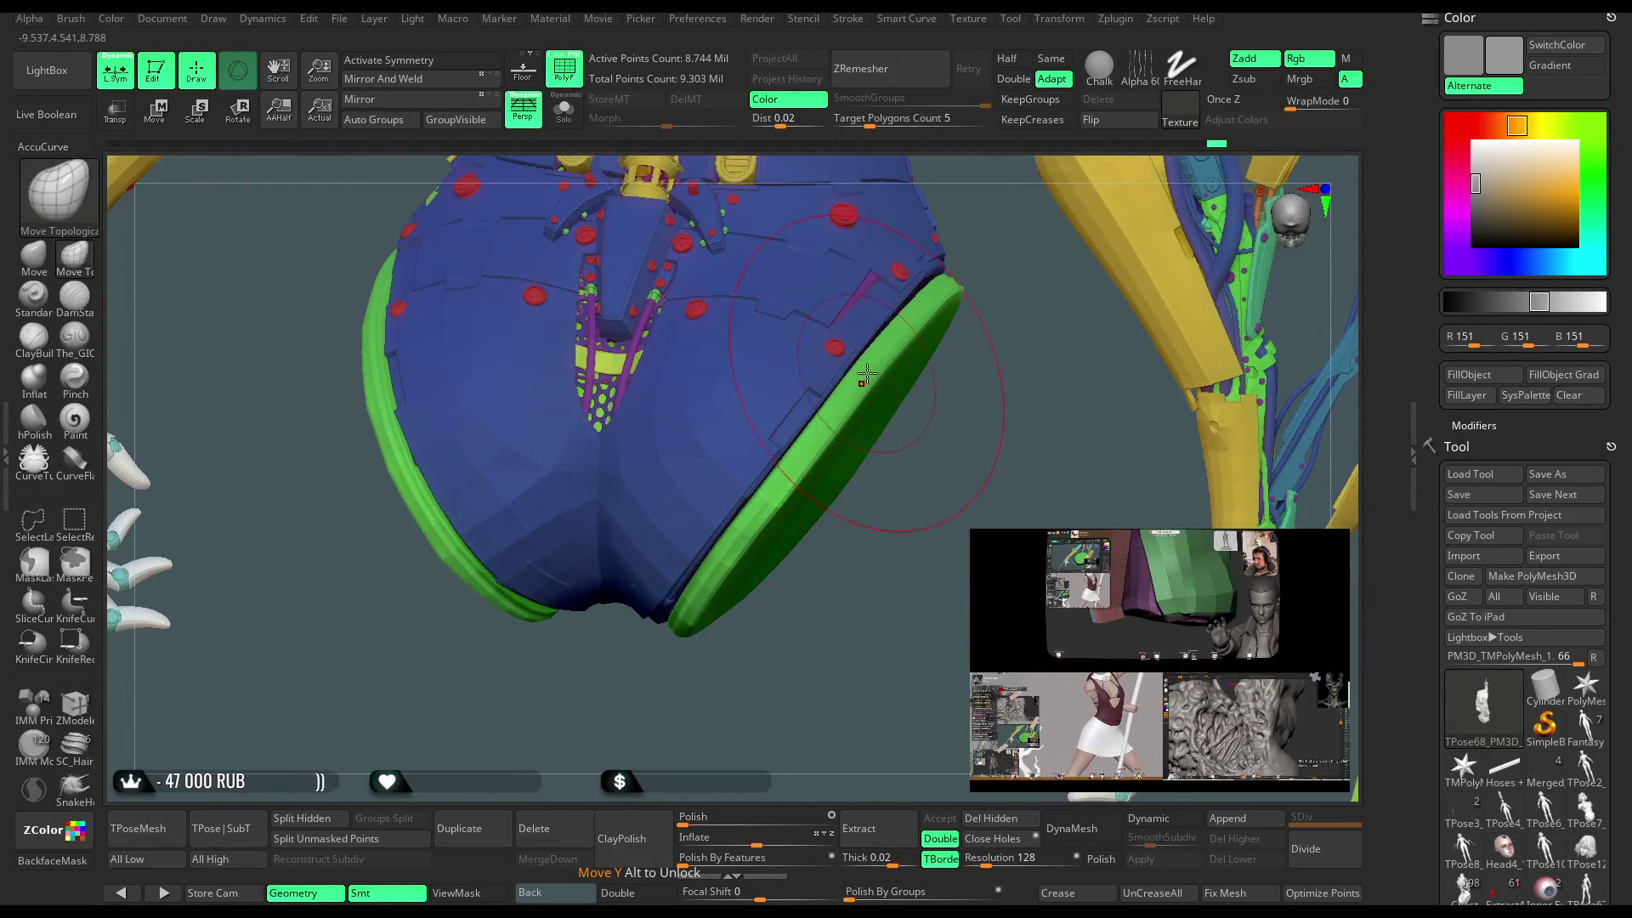
mouse_move(930, 355)
mouse_down()
mouse_move(830, 439)
mouse_move(884, 474)
mouse_move(849, 405)
mouse_move(738, 590)
mouse_up()
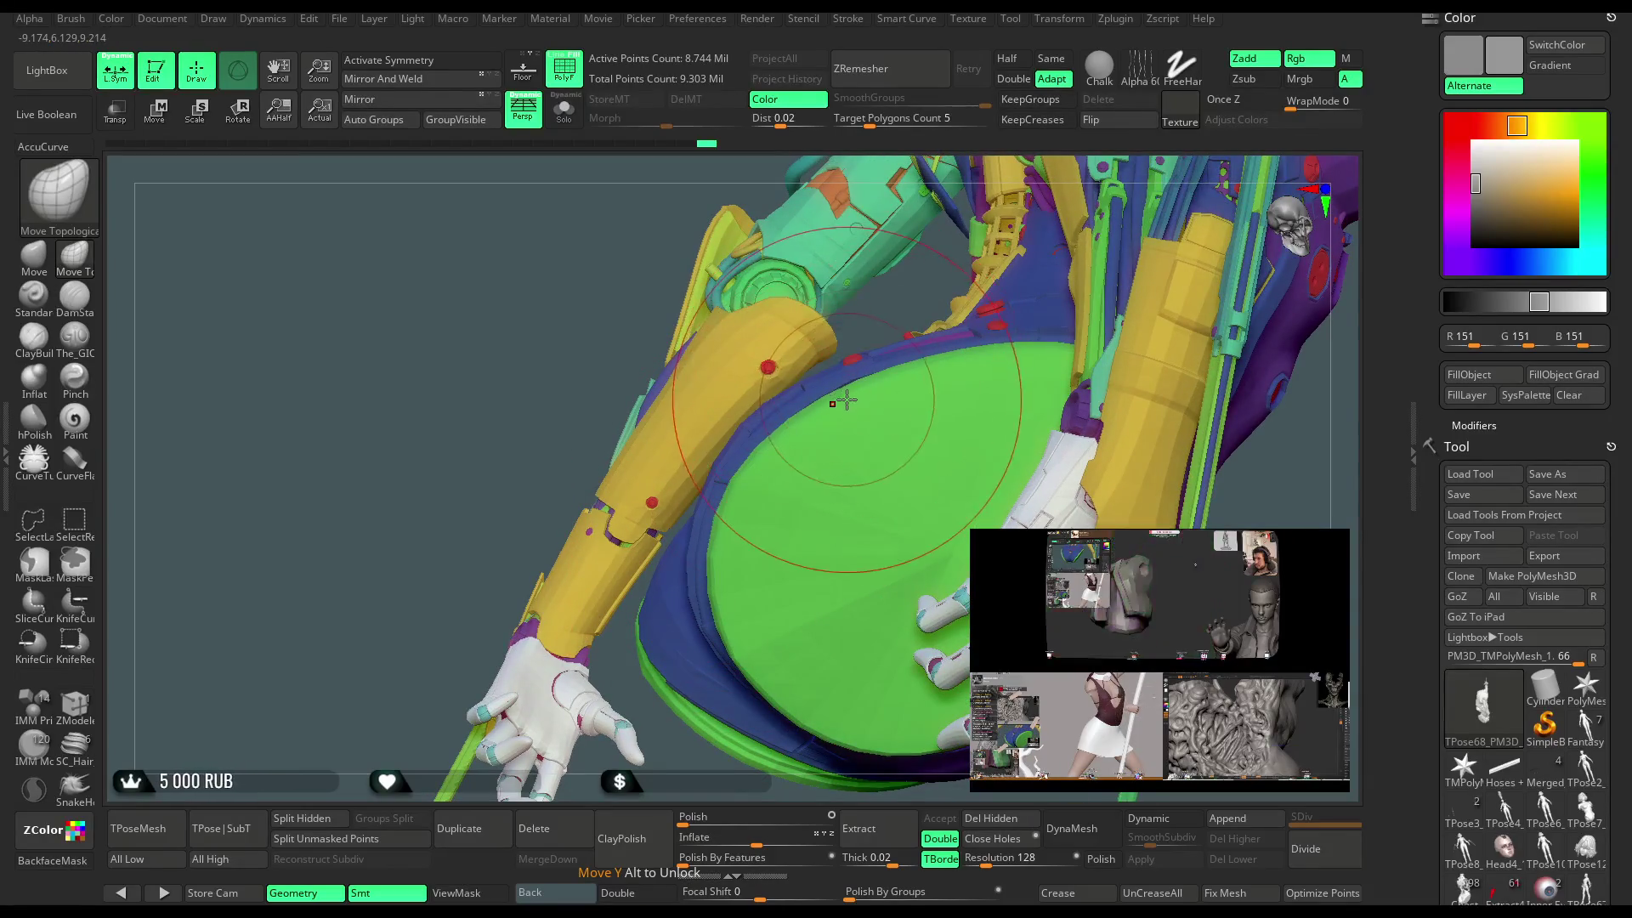
drag(899, 297, 846, 393)
drag(803, 326, 721, 663)
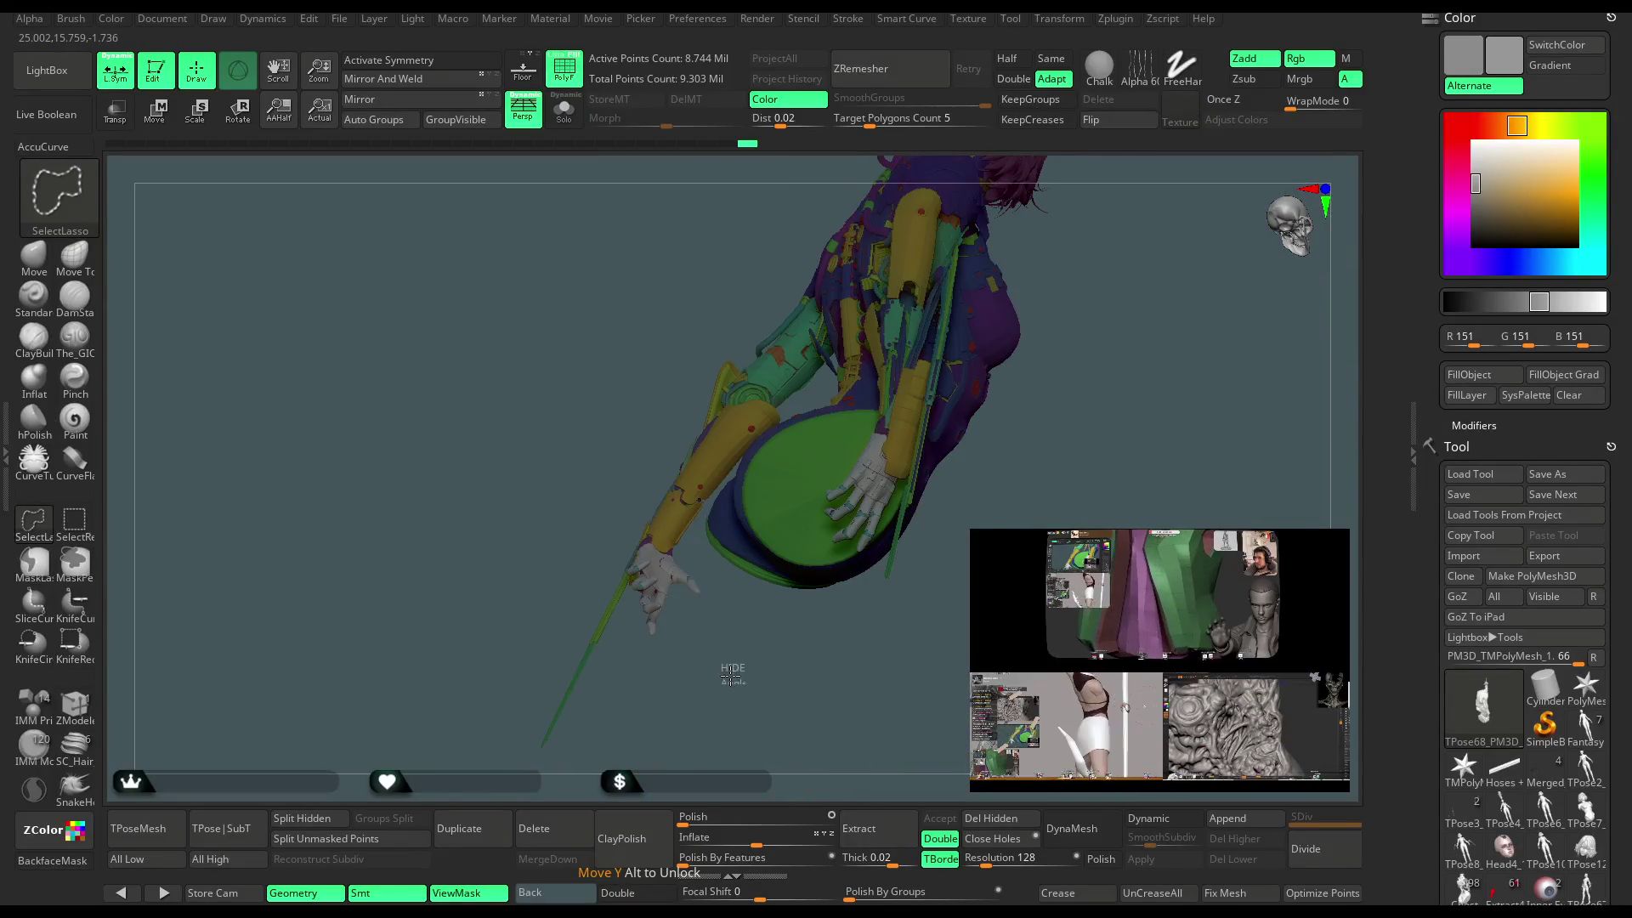
ctrl+shift+click(729, 677)
mouse_move(912, 672)
mouse_down()
mouse_move(929, 667)
mouse_move(1071, 254)
mouse_move(1038, 255)
mouse_move(1045, 280)
mouse_move(1011, 340)
mouse_move(915, 388)
mouse_up()
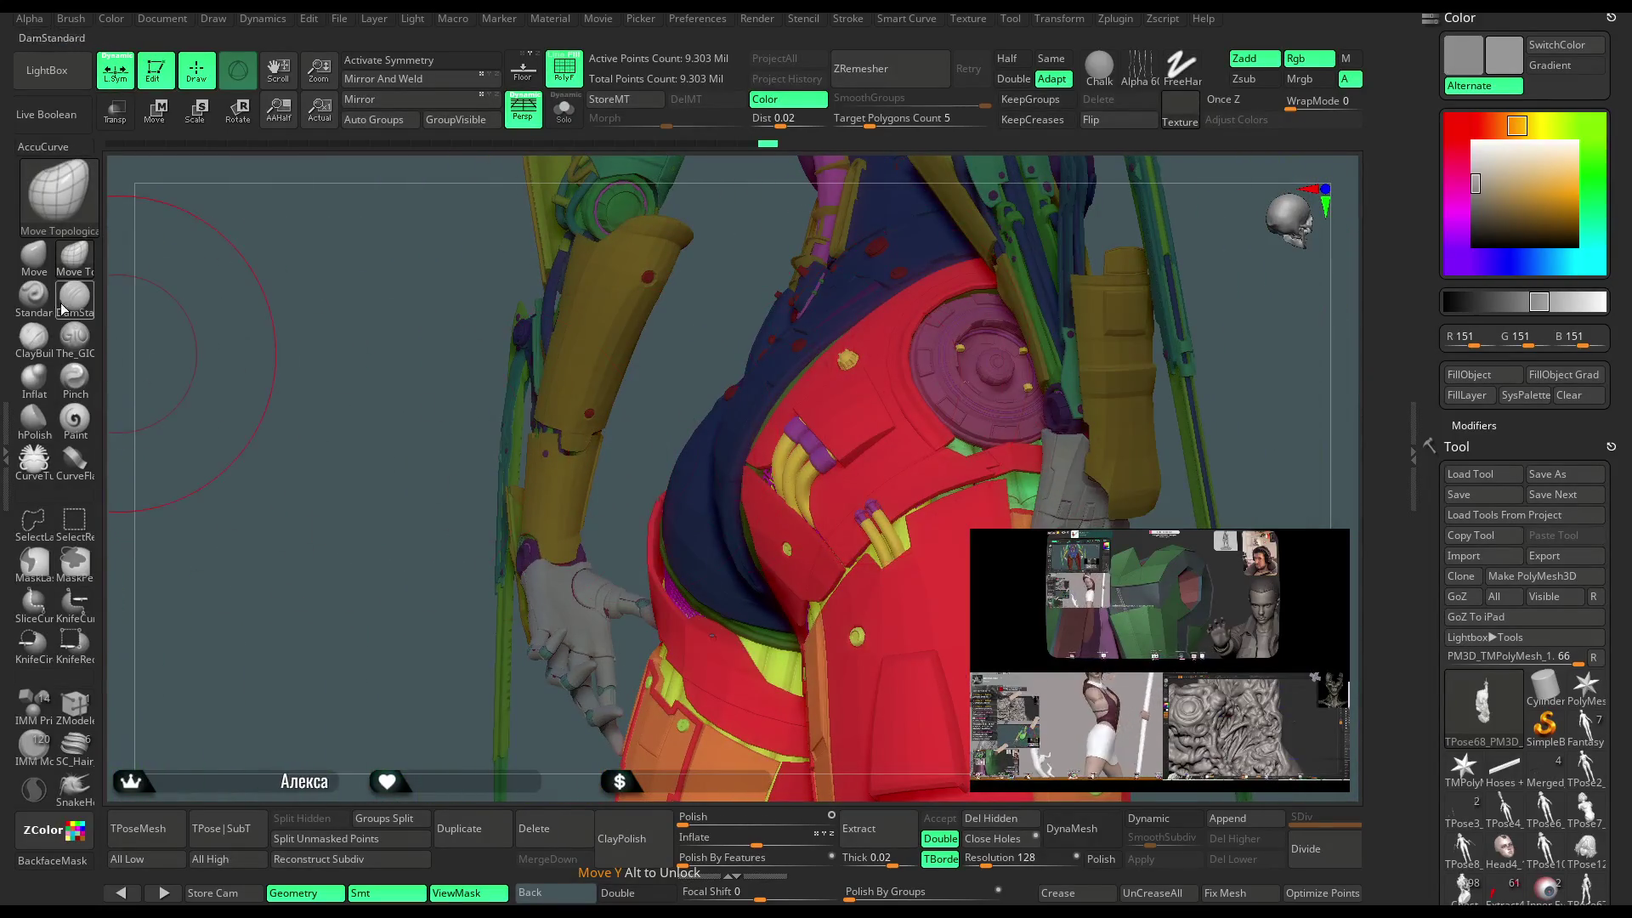
Select the Move brush, show the mask, and Ctrl+Shift-click to isolate the two green leg rings.
click(34, 255)
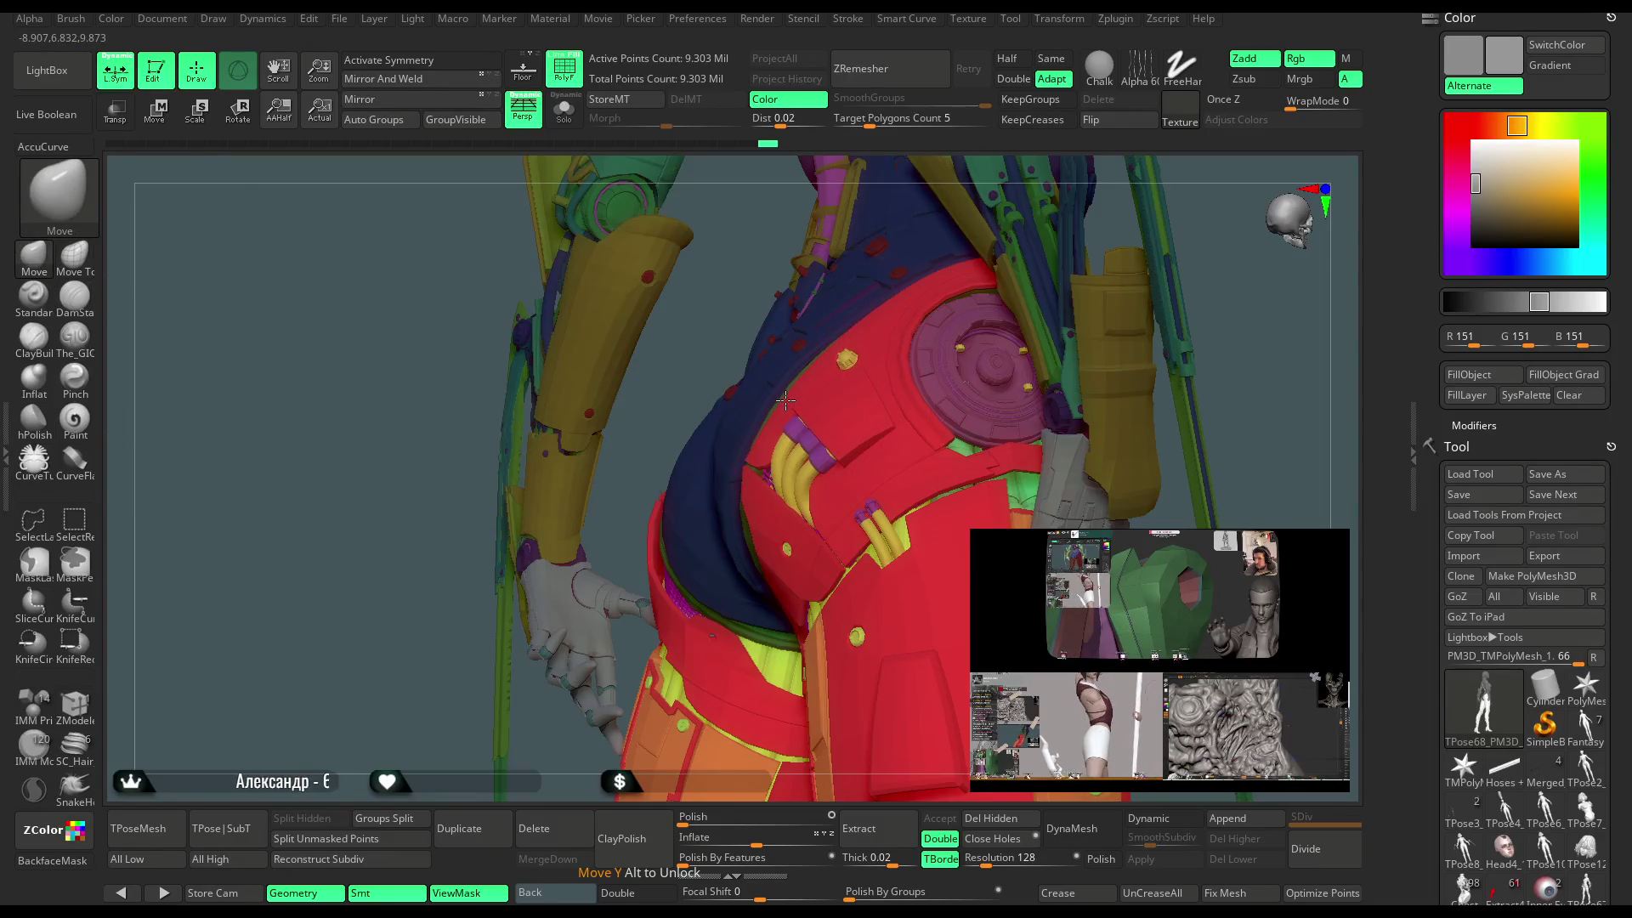
mouse_move(720, 316)
mouse_down()
mouse_move(811, 293)
mouse_move(838, 320)
mouse_move(1034, 190)
mouse_move(929, 283)
mouse_move(929, 247)
mouse_move(942, 332)
mouse_up()
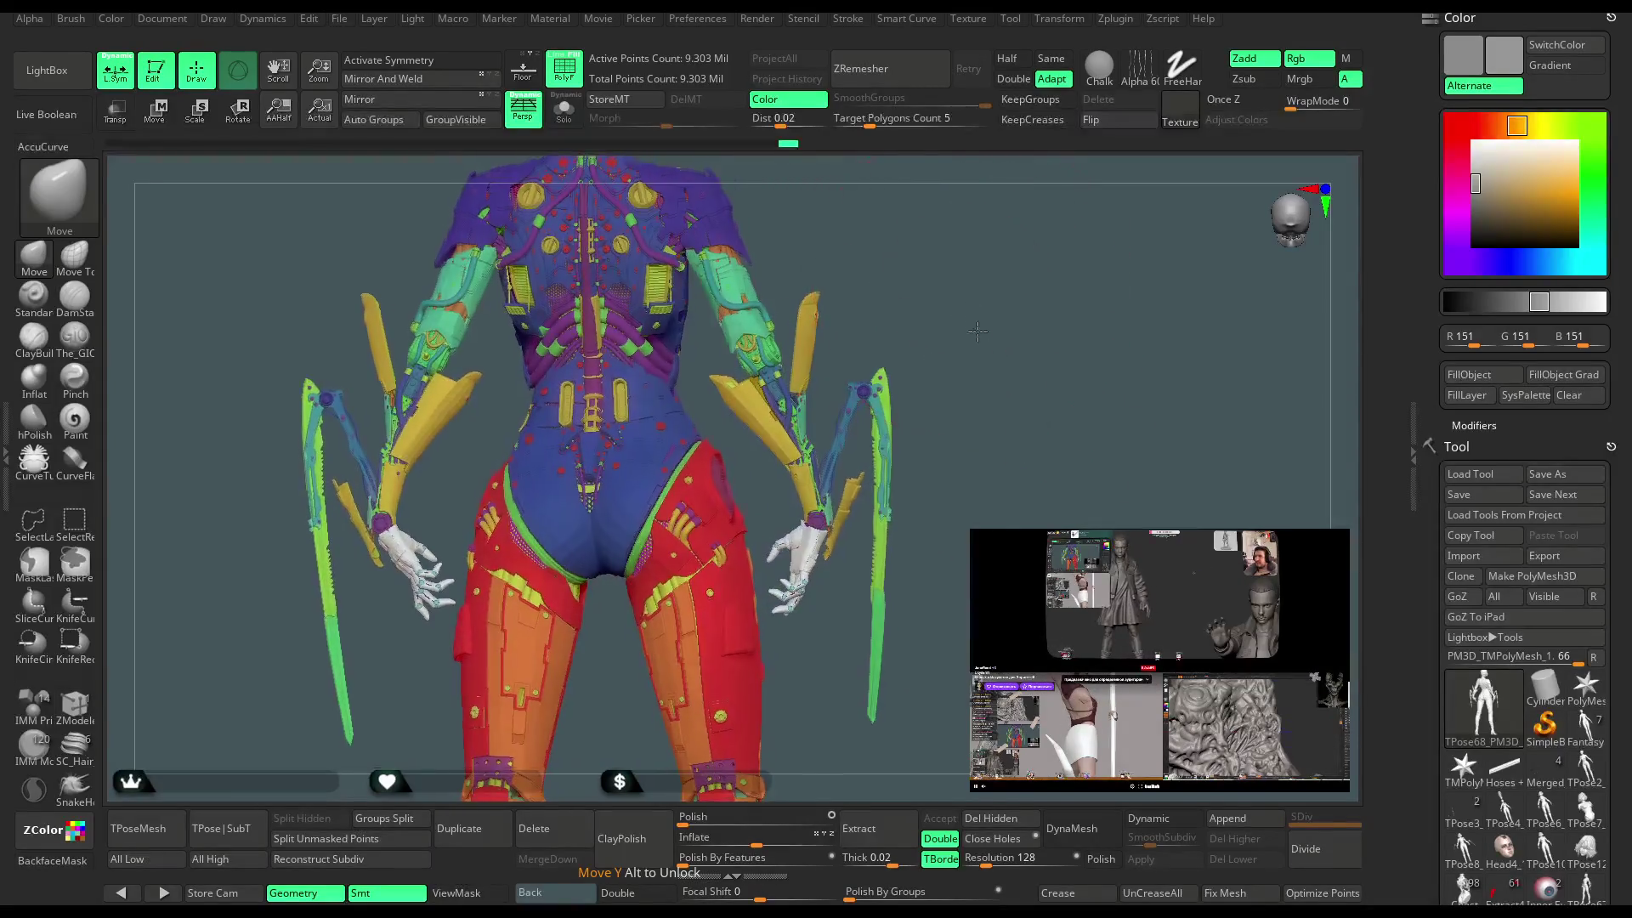
ctrl+right_drag(949, 314, 867, 473)
key(ctrl+h)
drag(823, 495, 712, 474)
key(ctrl+shift)
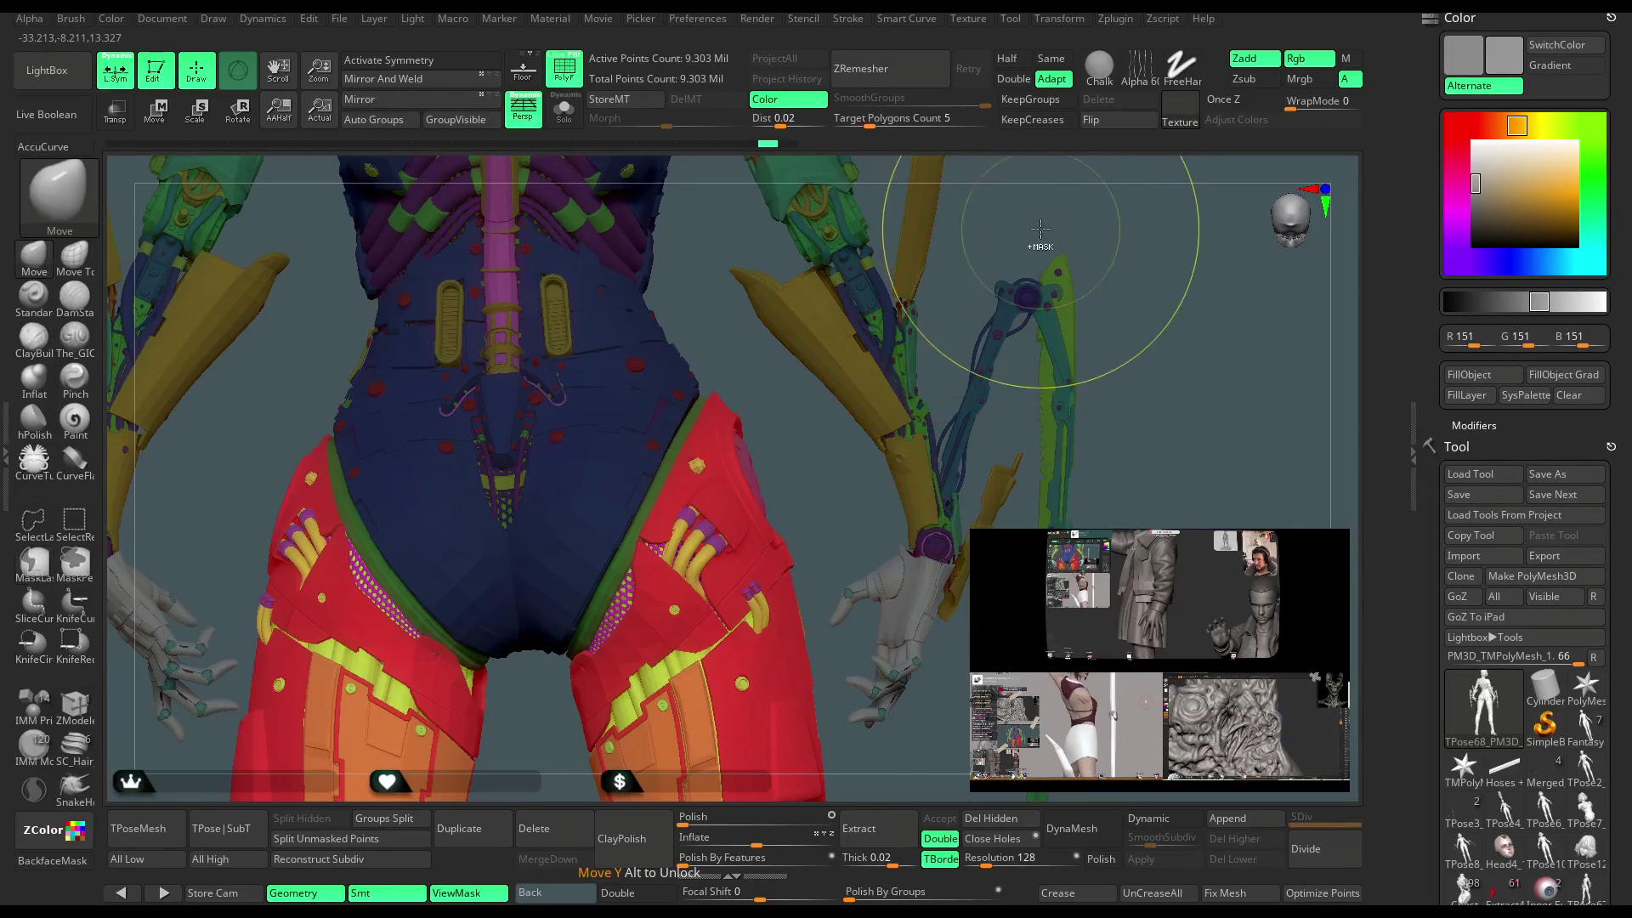
mouse_move(1088, 218)
mouse_down()
mouse_move(1053, 246)
mouse_move(949, 268)
mouse_move(1075, 224)
mouse_move(1104, 268)
mouse_move(855, 398)
mouse_move(356, 507)
mouse_up()
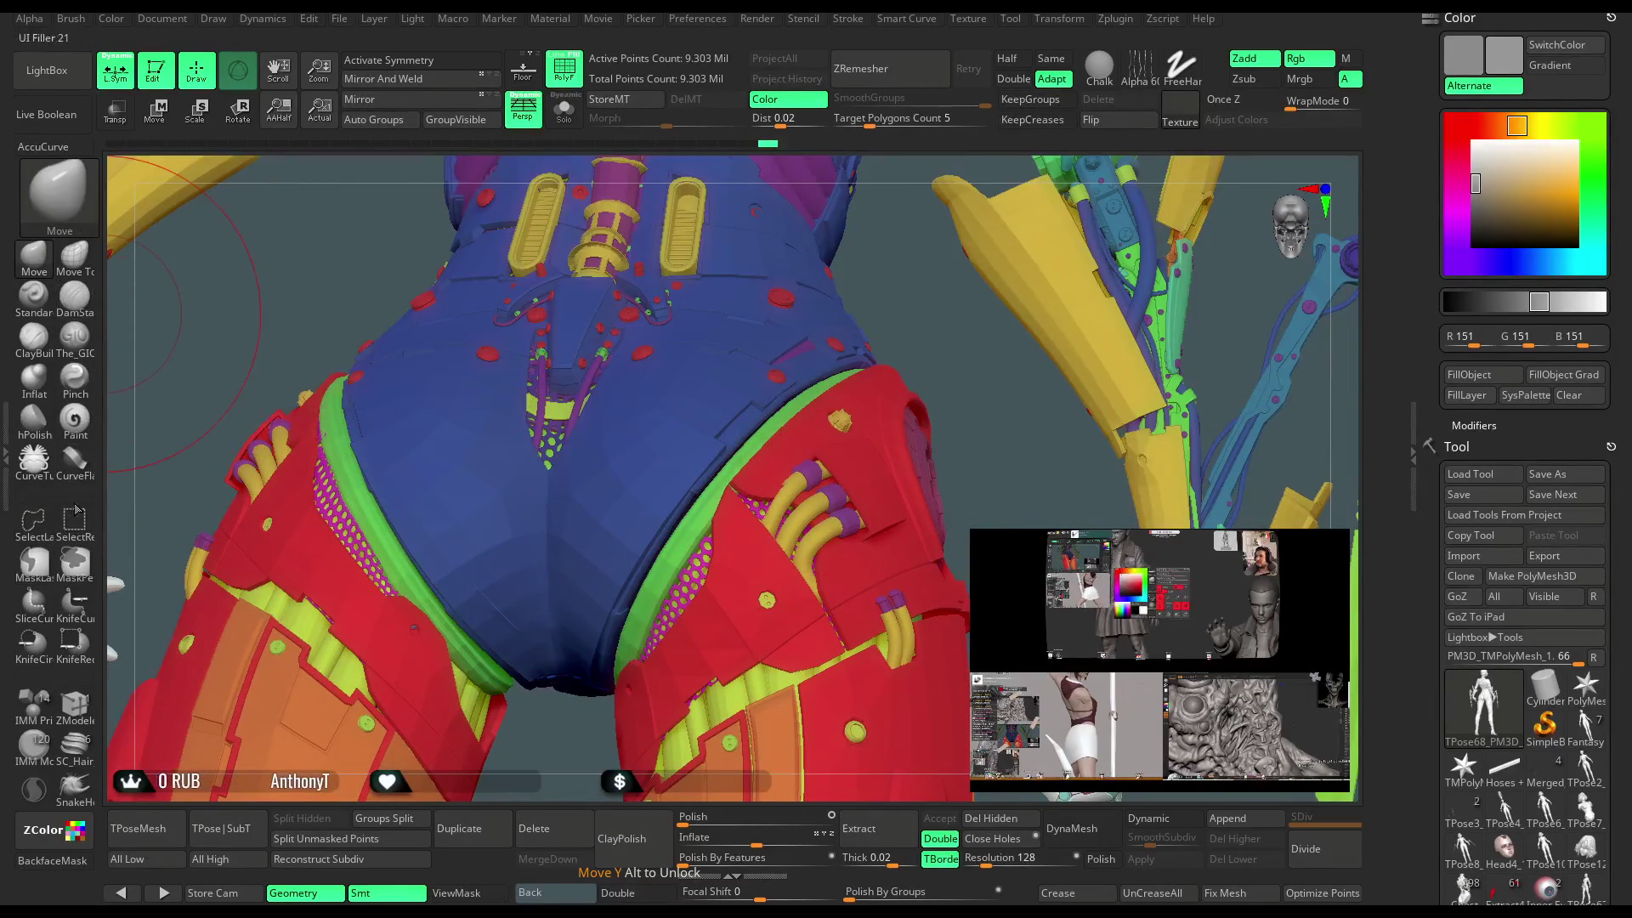
ctrl+shift+click(351, 486)
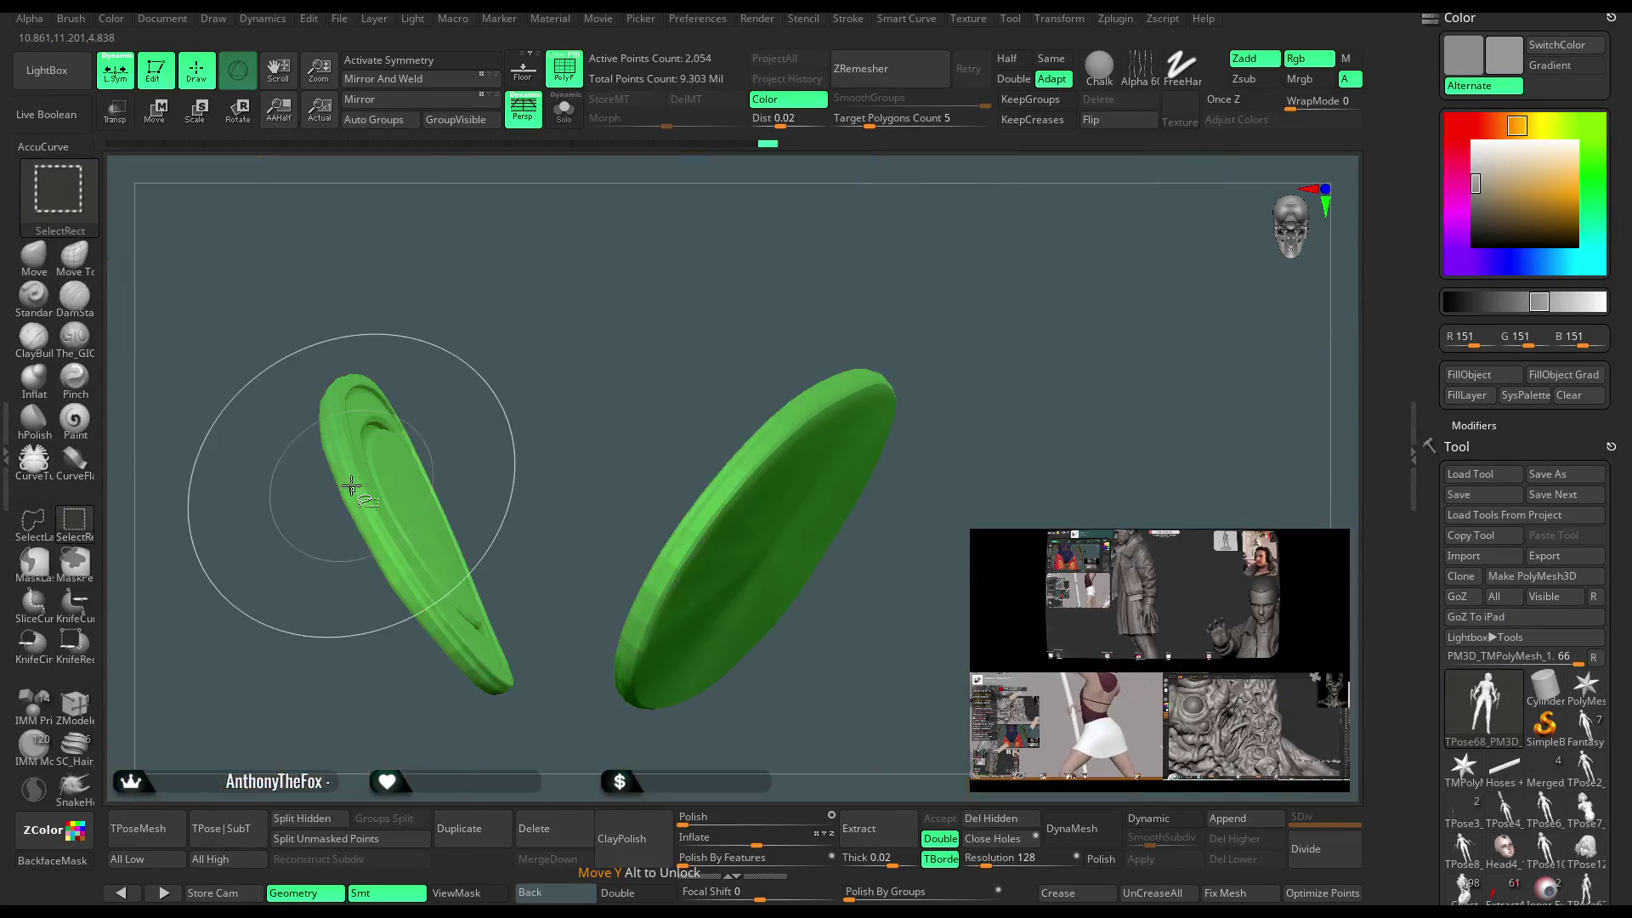
ctrl+shift+click(384, 303)
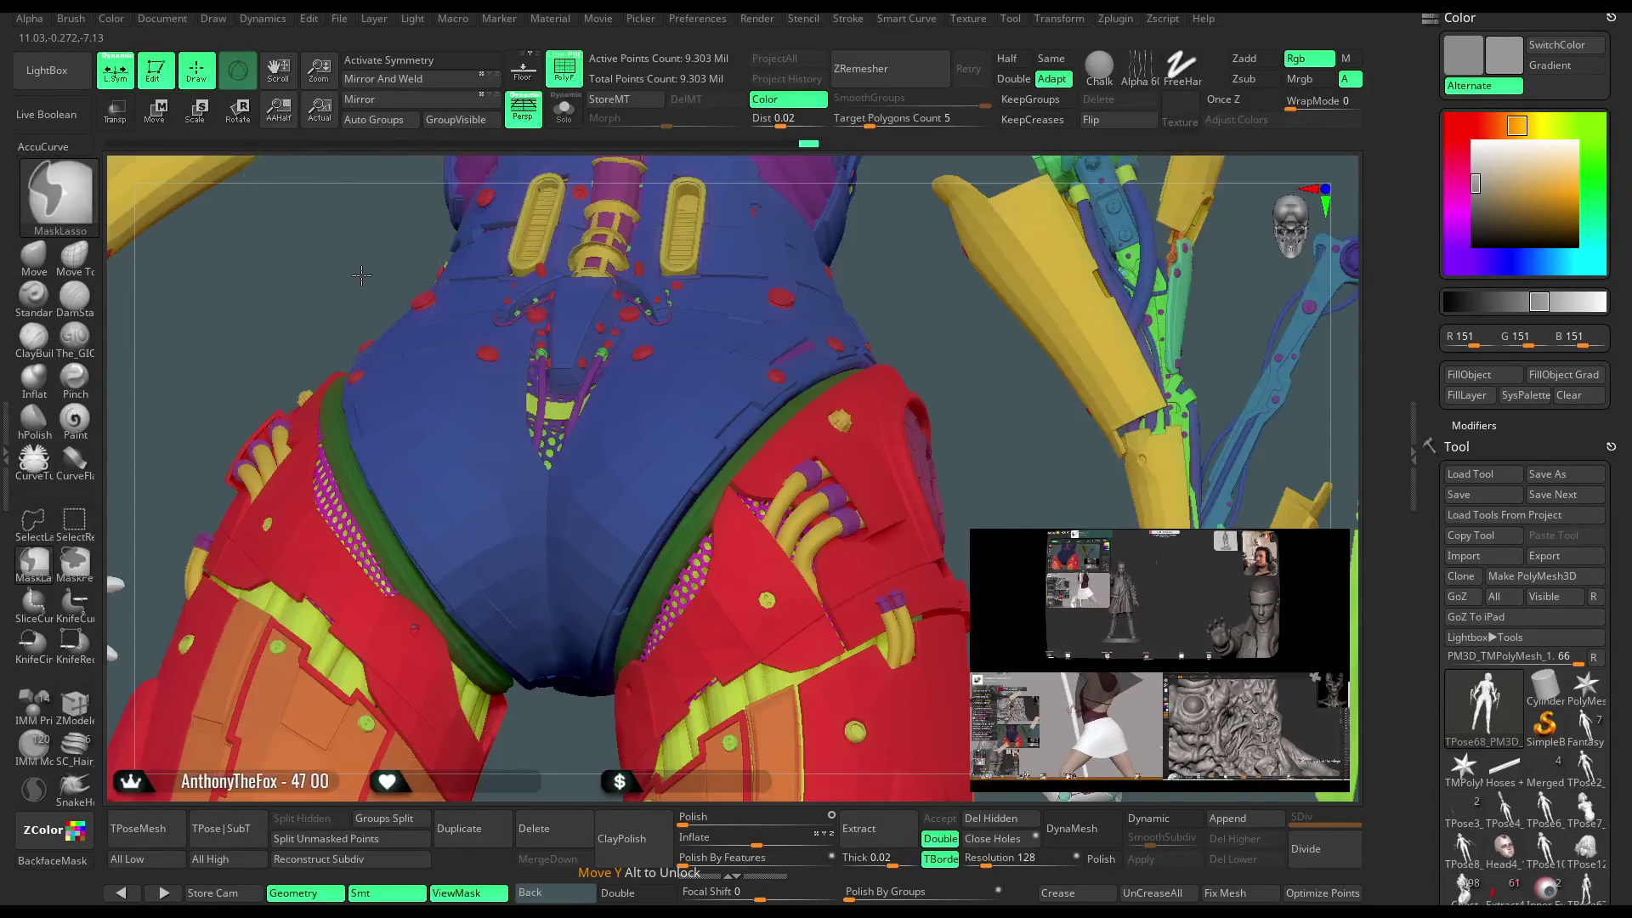
ctrl+click(361, 275)
right_drag(342, 292, 428, 433)
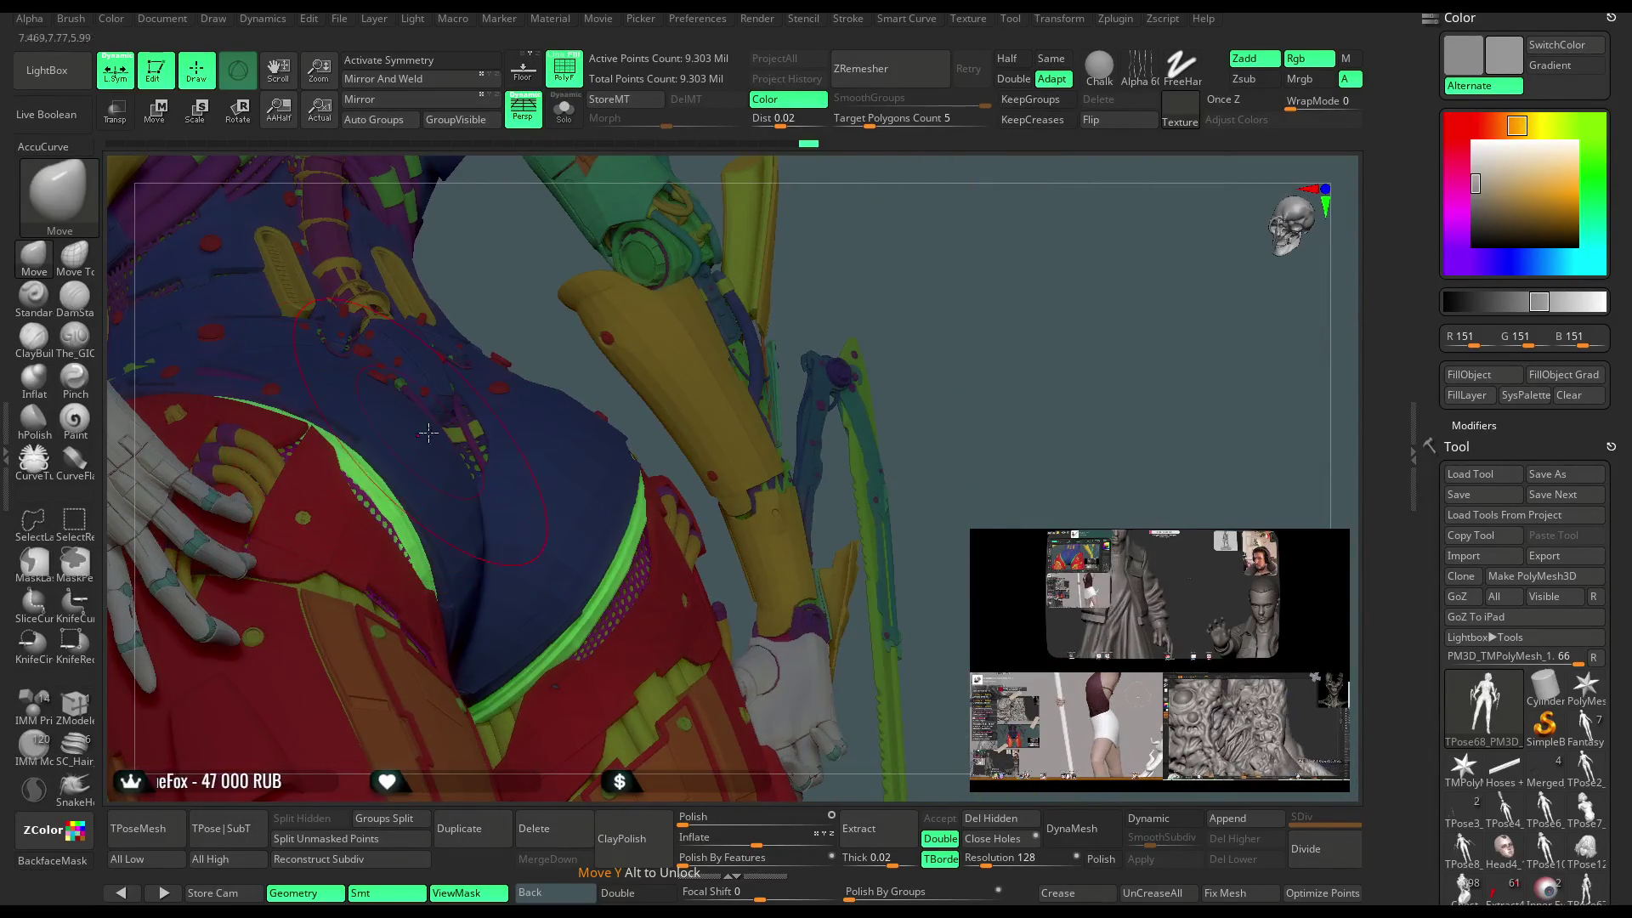
ctrl+drag(928, 266, 929, 226)
mouse_move(929, 226)
right_down()
mouse_move(442, 475)
mouse_move(437, 546)
right_up()
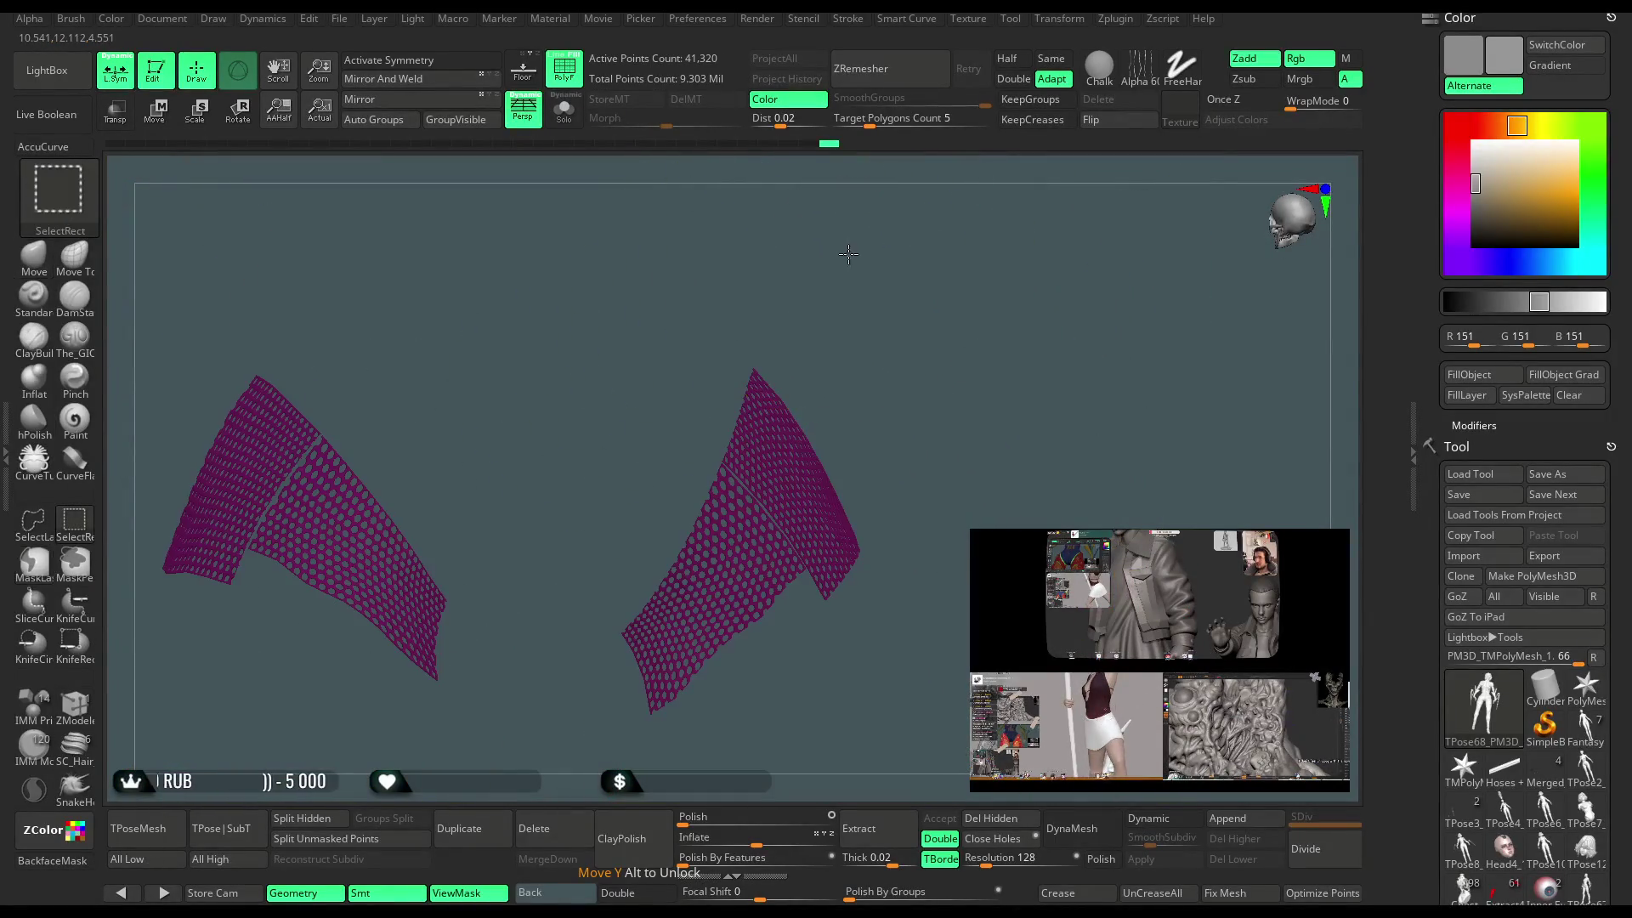
key(b)
key(m)
key(v)
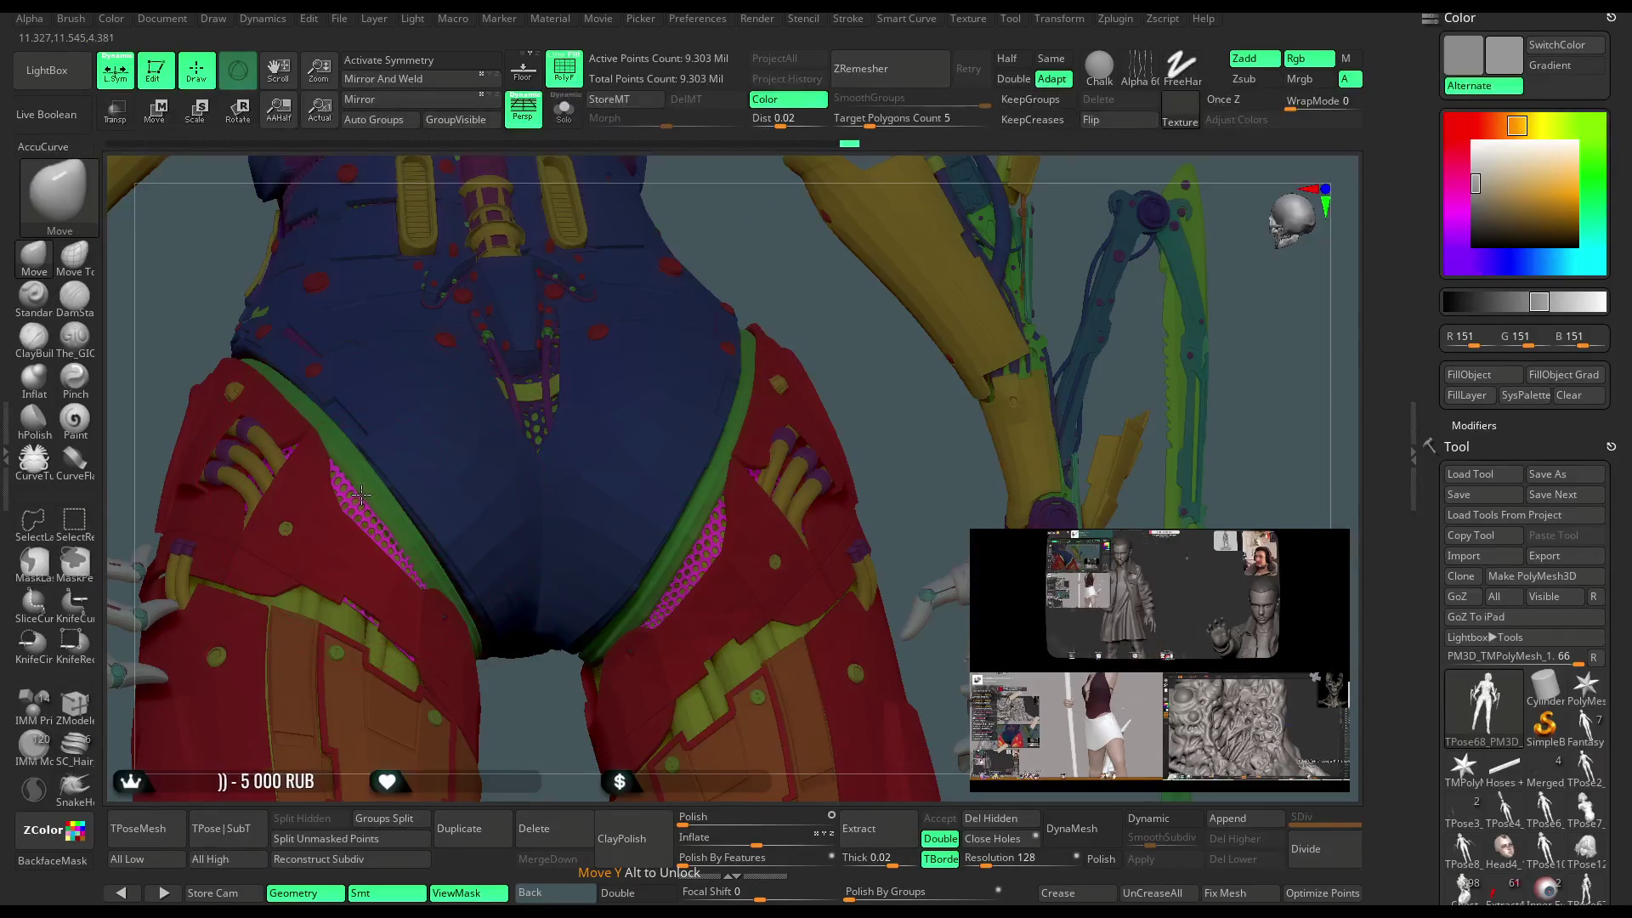
mouse_move(778, 266)
right_down()
mouse_move(526, 366)
mouse_move(363, 486)
right_up()
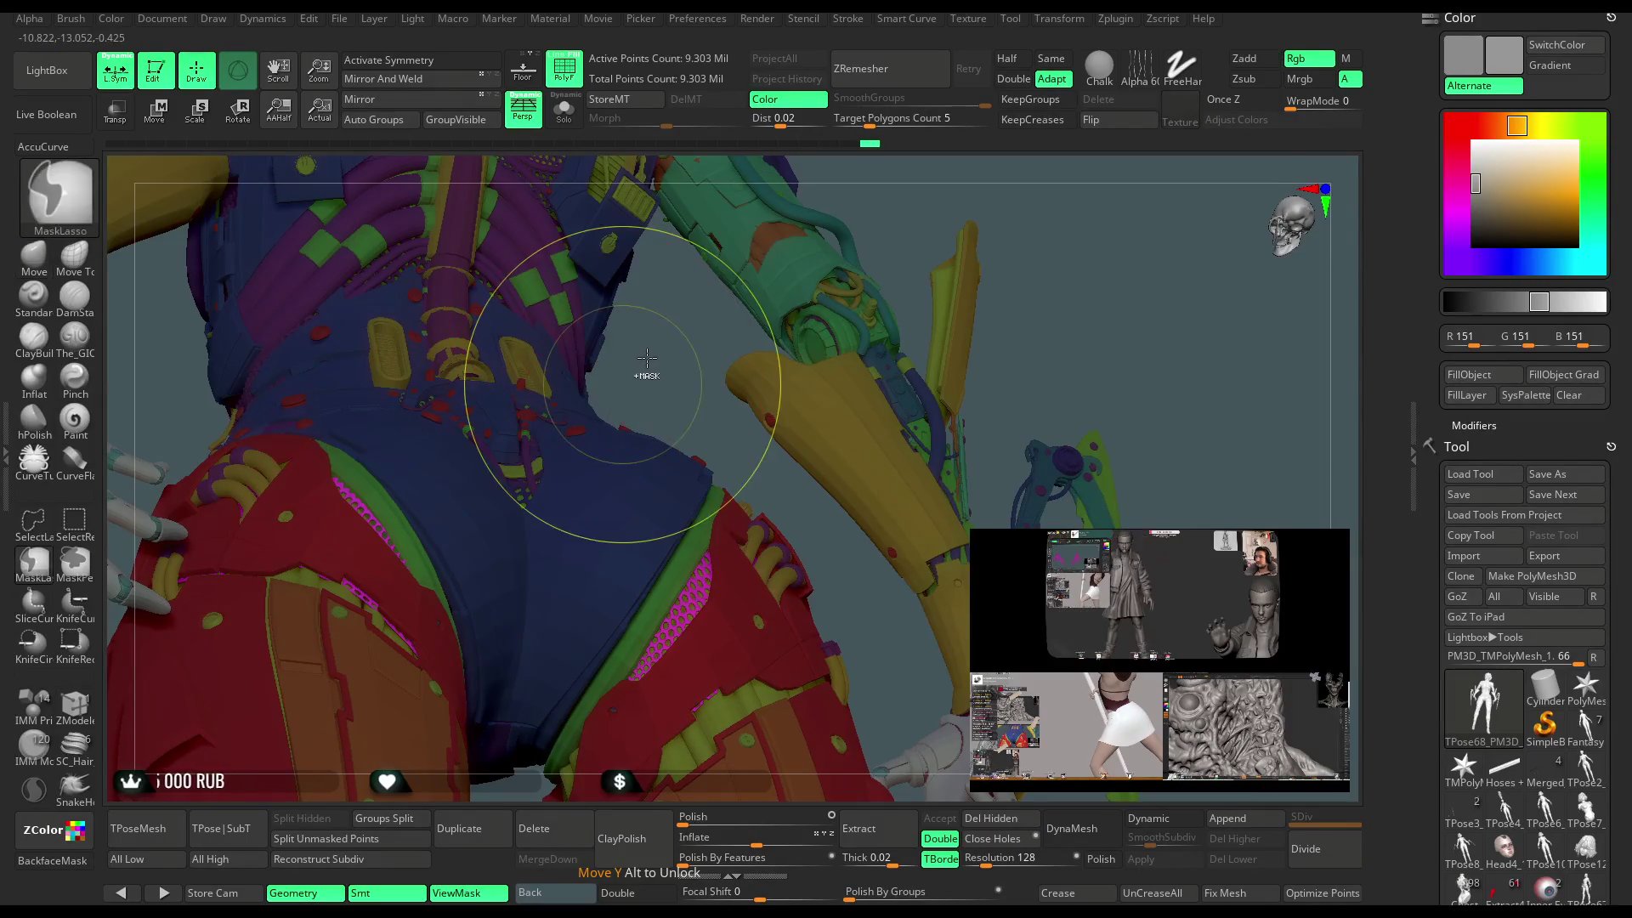
mouse_move(578, 386)
right_down()
mouse_move(480, 500)
mouse_move(382, 484)
right_up()
key(space)
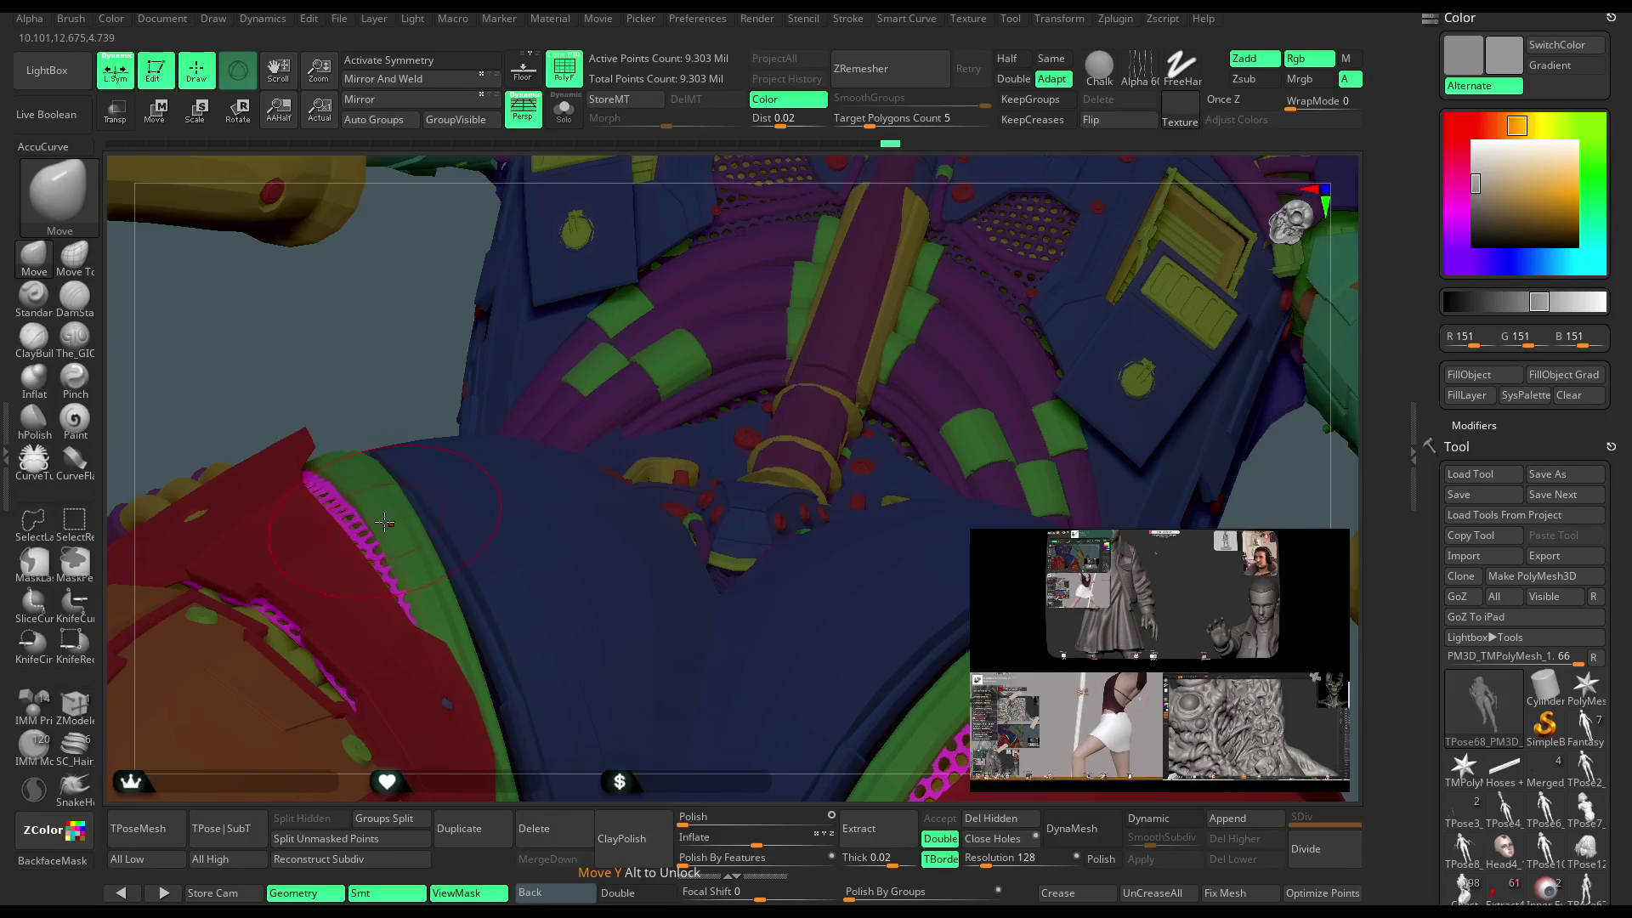
right_drag(389, 386, 370, 592)
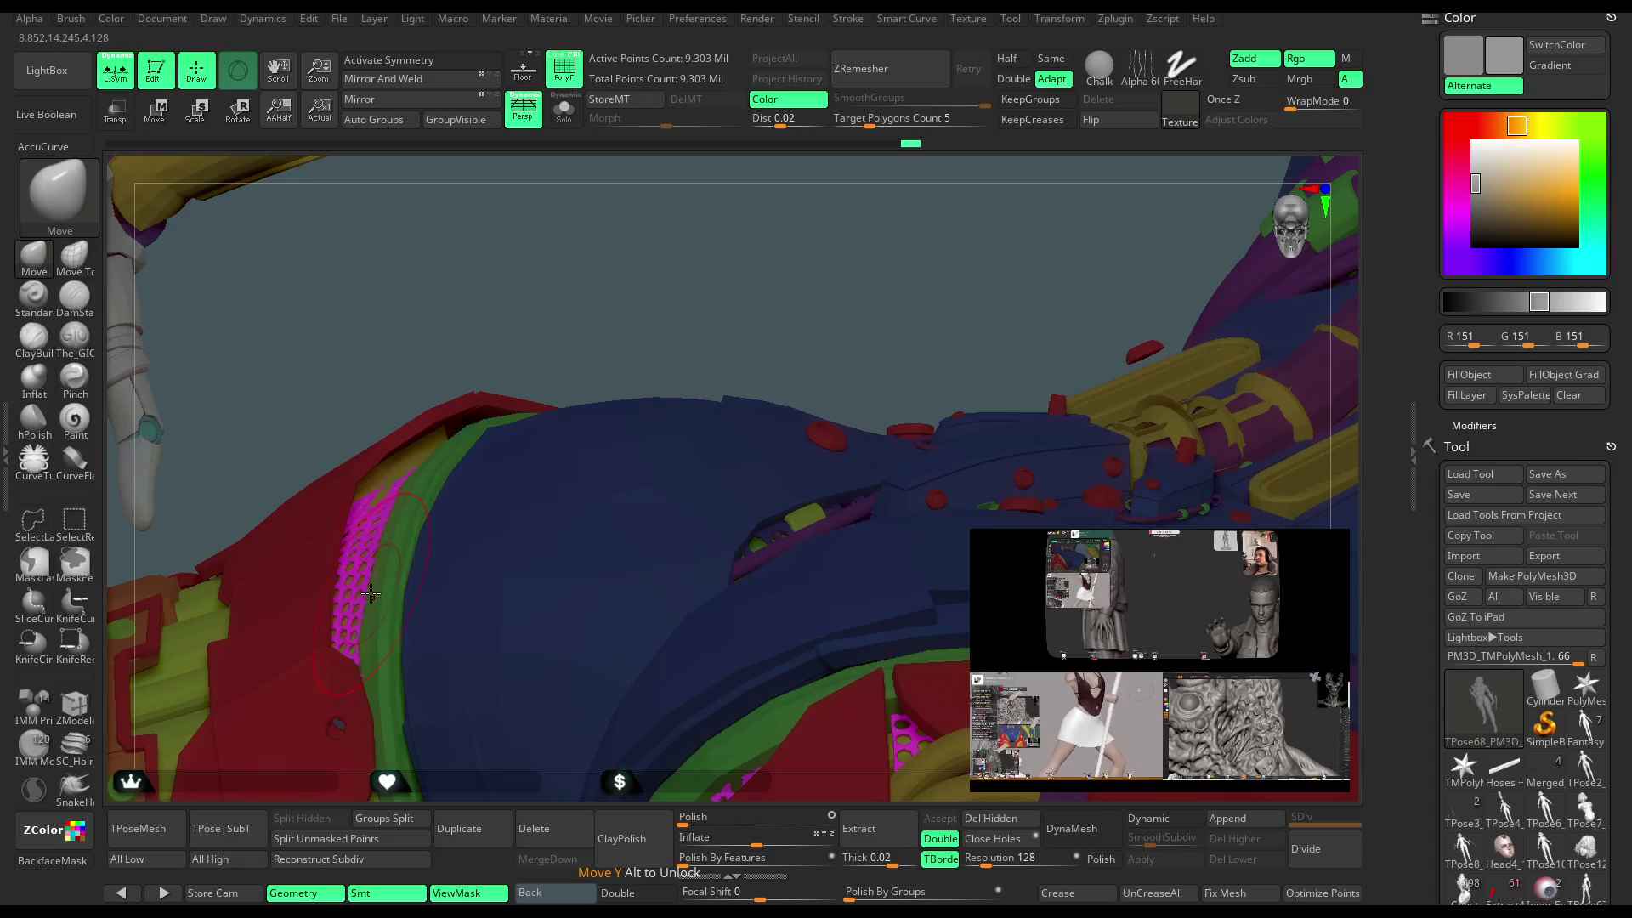
mouse_move(599, 292)
right_down()
mouse_move(620, 353)
mouse_move(625, 204)
mouse_move(633, 259)
mouse_move(604, 277)
mouse_move(954, 365)
mouse_move(932, 252)
mouse_move(905, 281)
mouse_move(384, 181)
right_up()
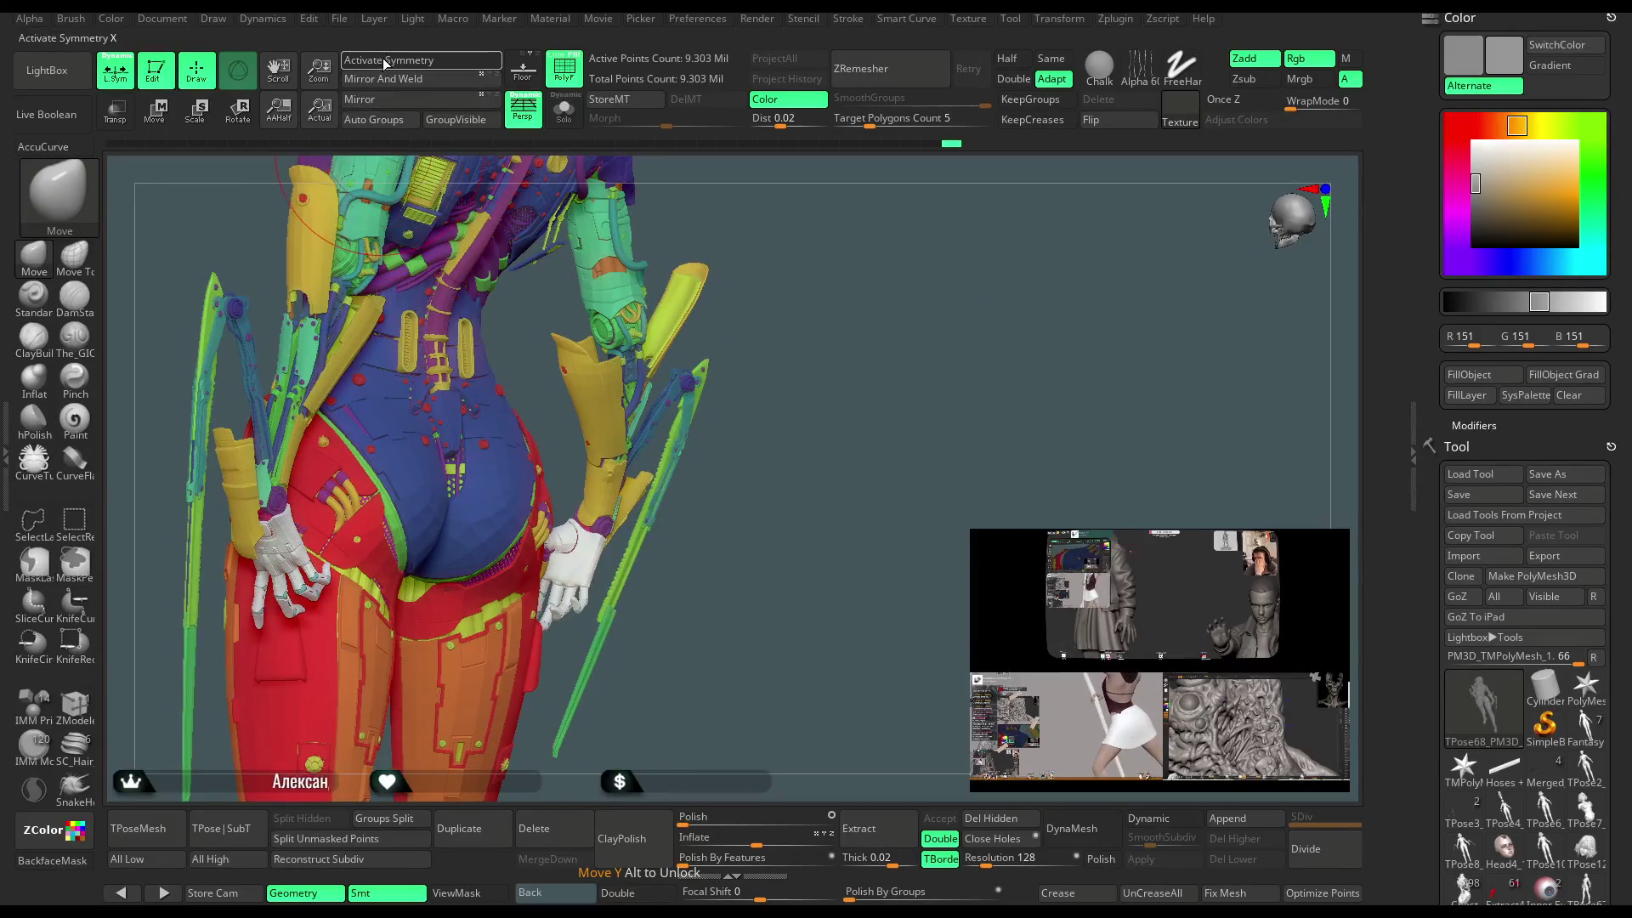
Turn on X symmetry and orbit around the back and sides of the hips.
key(x)
mouse_move(776, 233)
right_down()
mouse_move(897, 210)
mouse_move(590, 485)
right_up()
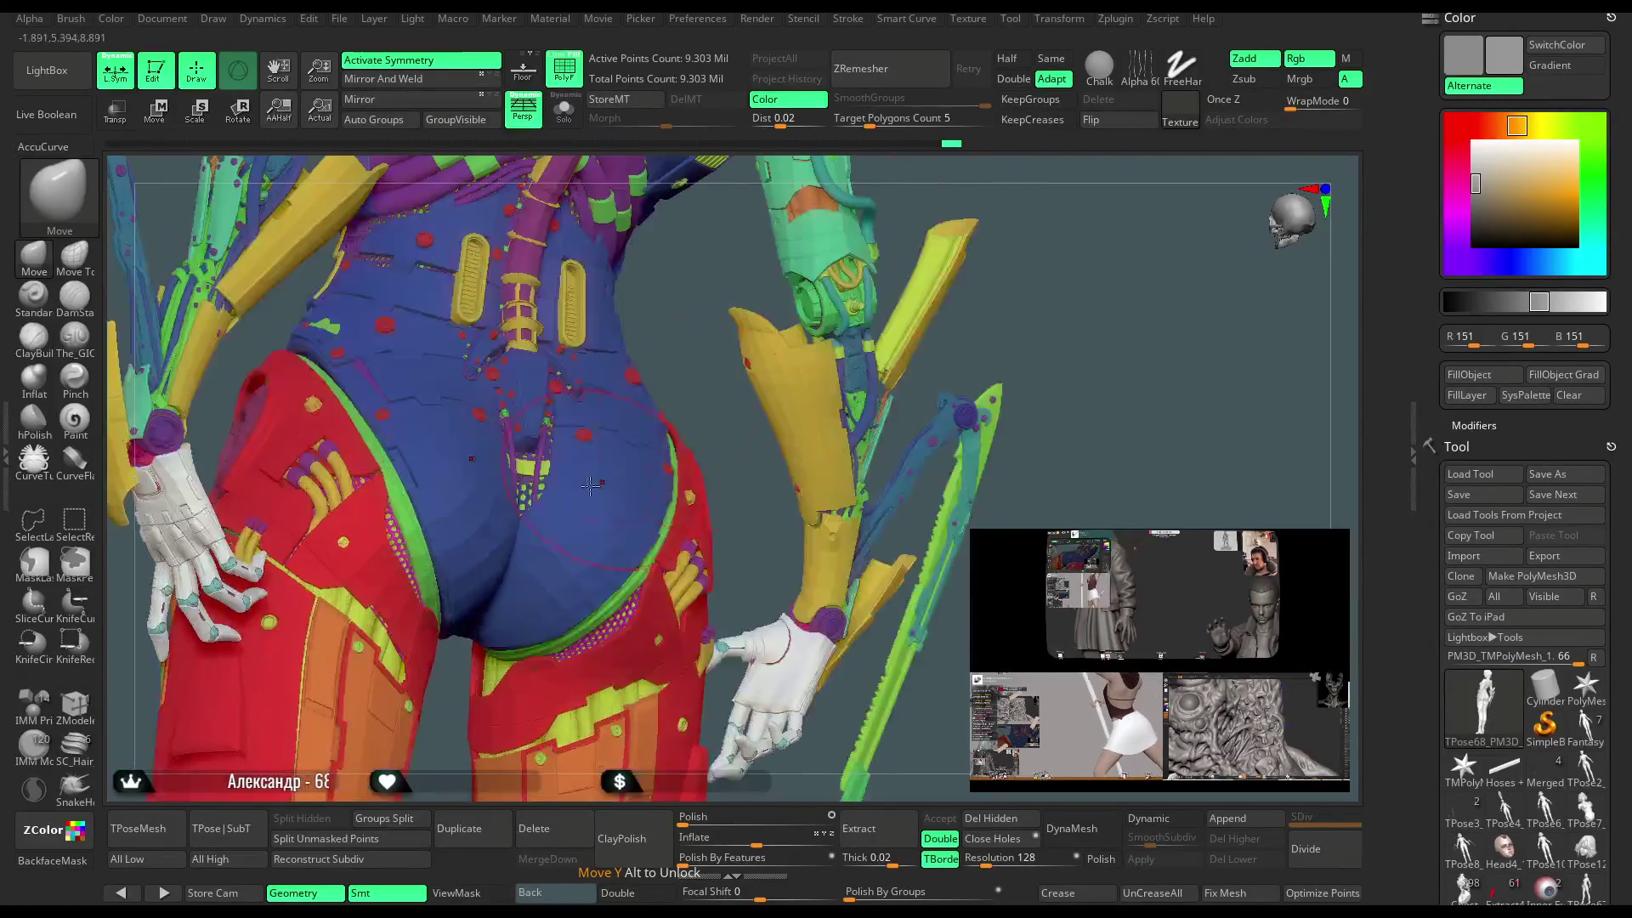
mouse_move(701, 345)
right_down()
mouse_move(505, 416)
mouse_move(687, 409)
right_up()
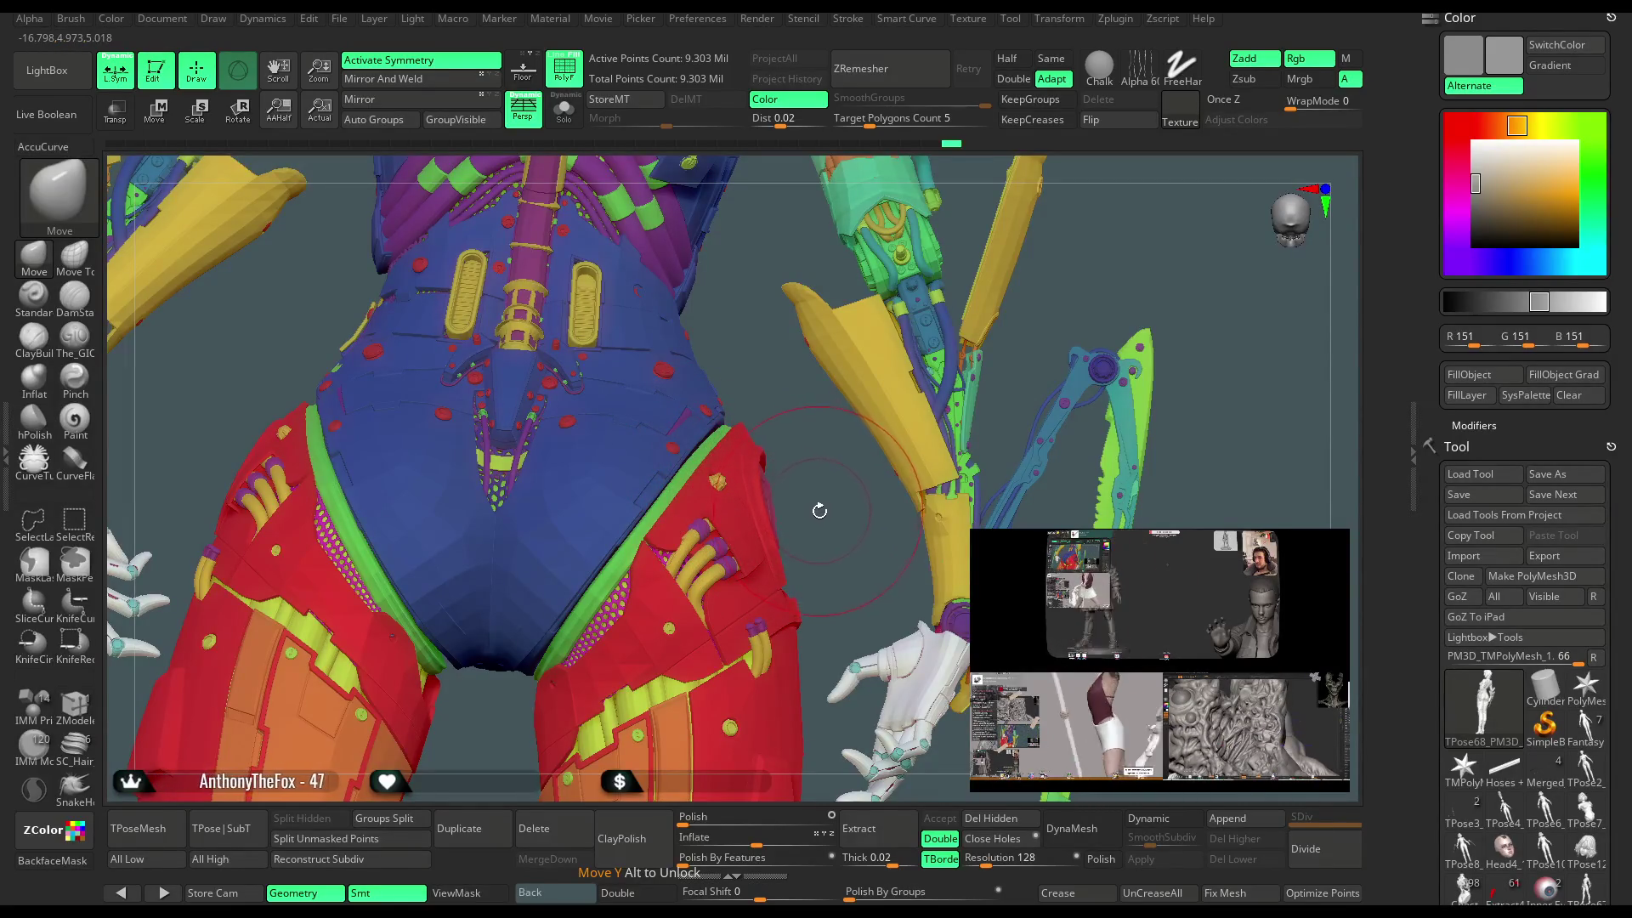
mouse_move(809, 499)
right_down()
mouse_move(796, 430)
mouse_move(830, 284)
mouse_move(803, 282)
mouse_move(902, 469)
right_up()
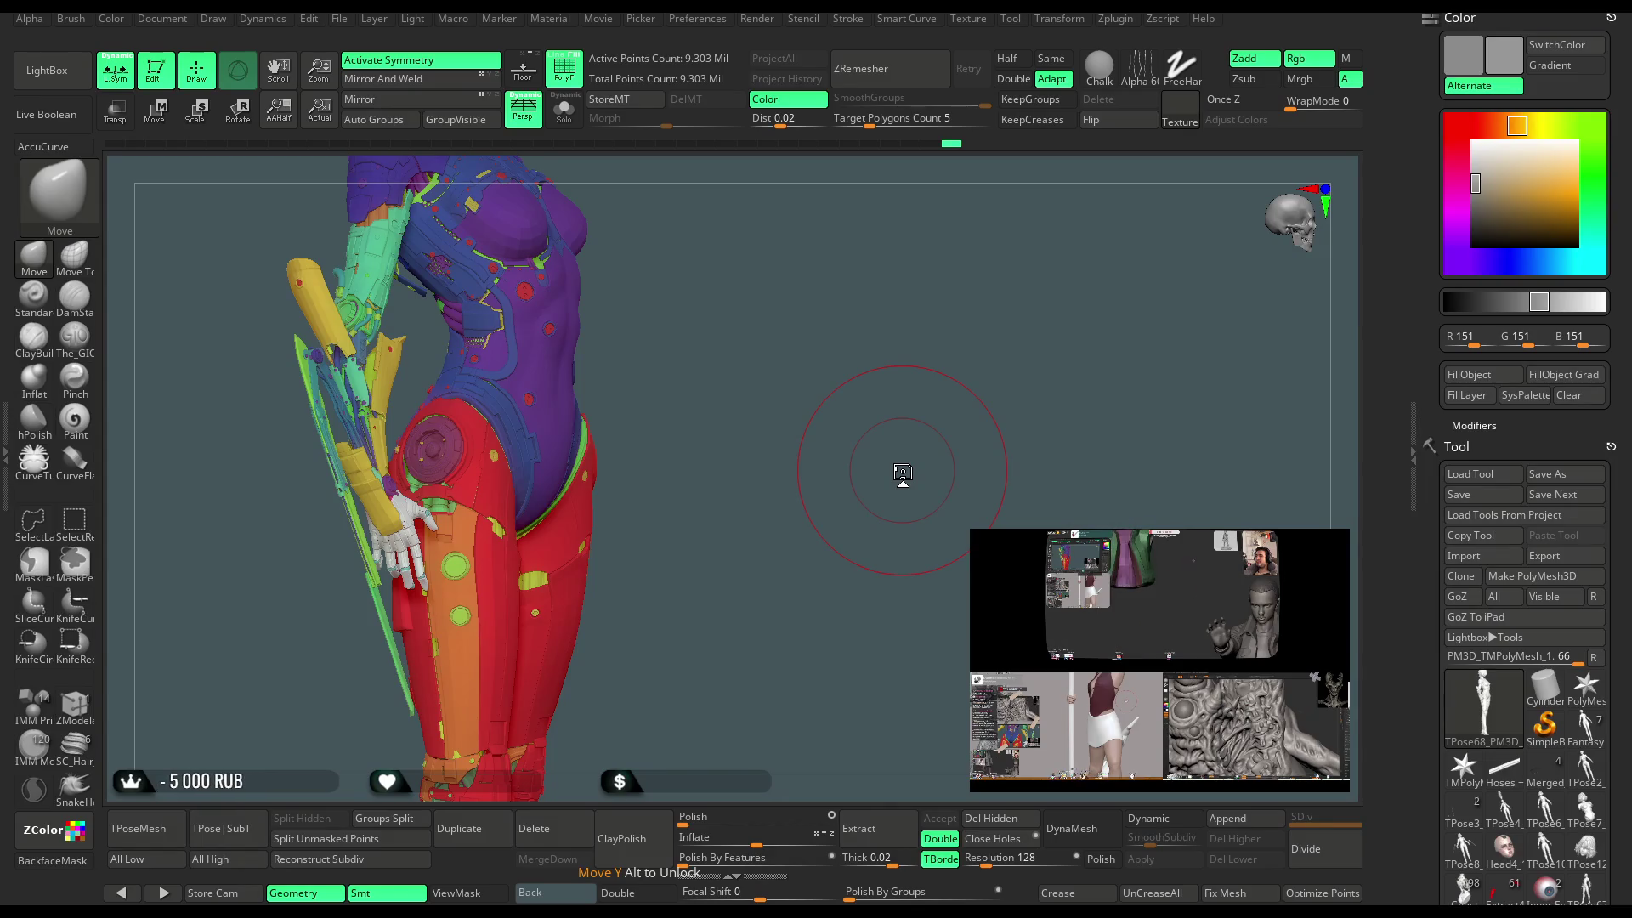
mouse_move(711, 339)
shift+mouse_down()
mouse_move(589, 302)
mouse_move(778, 232)
mouse_move(680, 357)
shift+mouse_up()
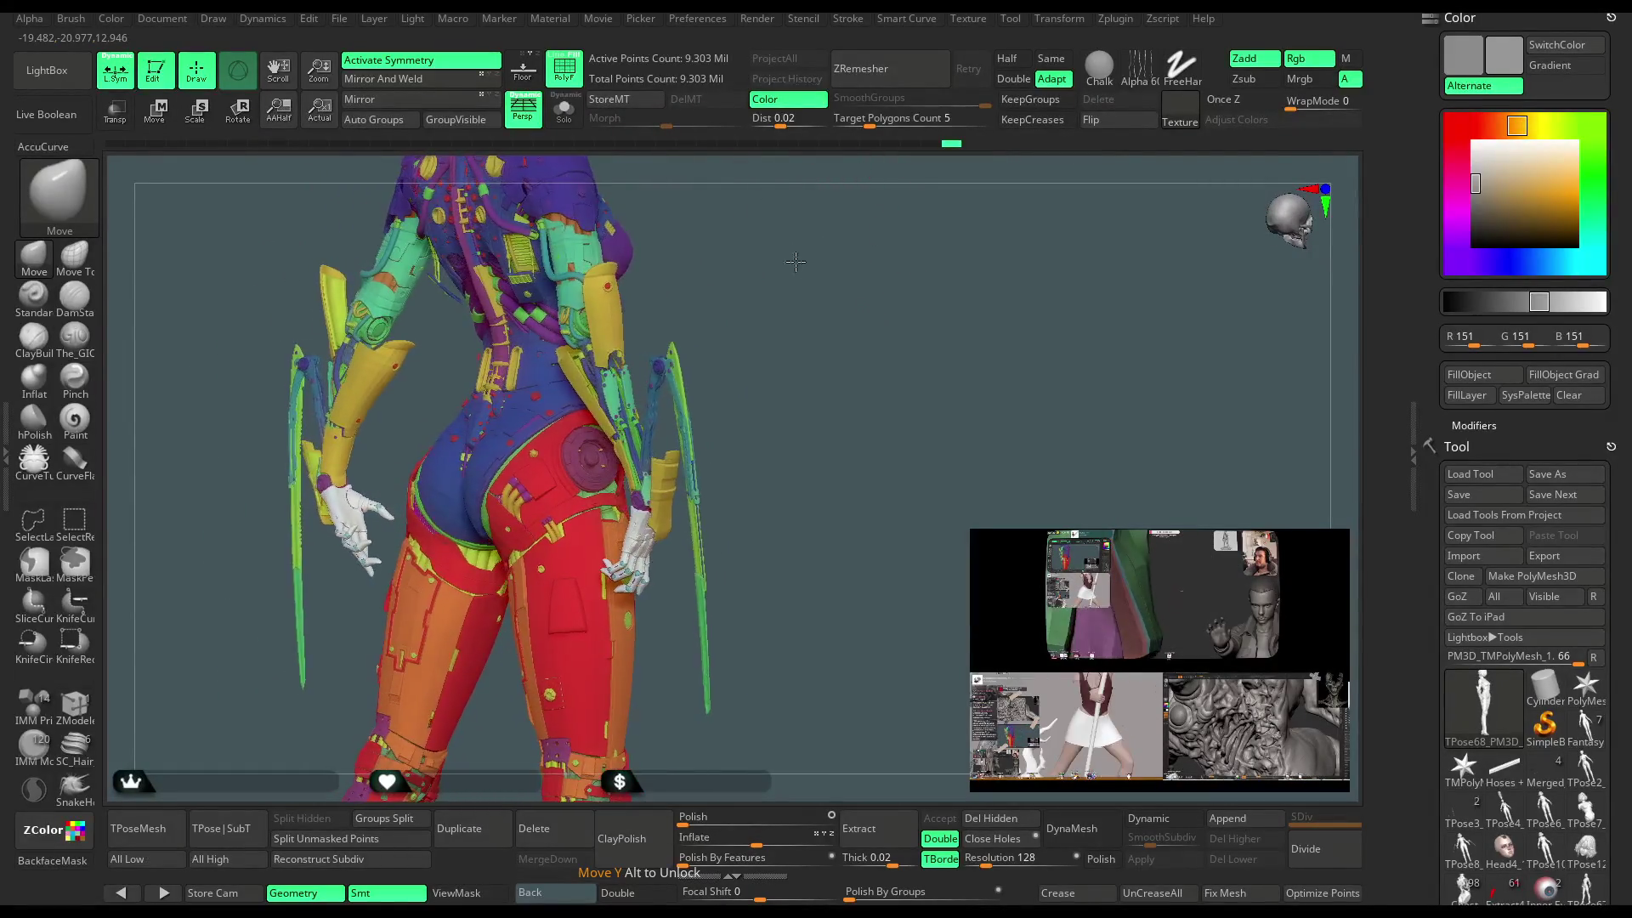
scroll(507, 577, up, 5)
Frame the rear of the model and switch off polygroup colours for plain grey.
key(space)
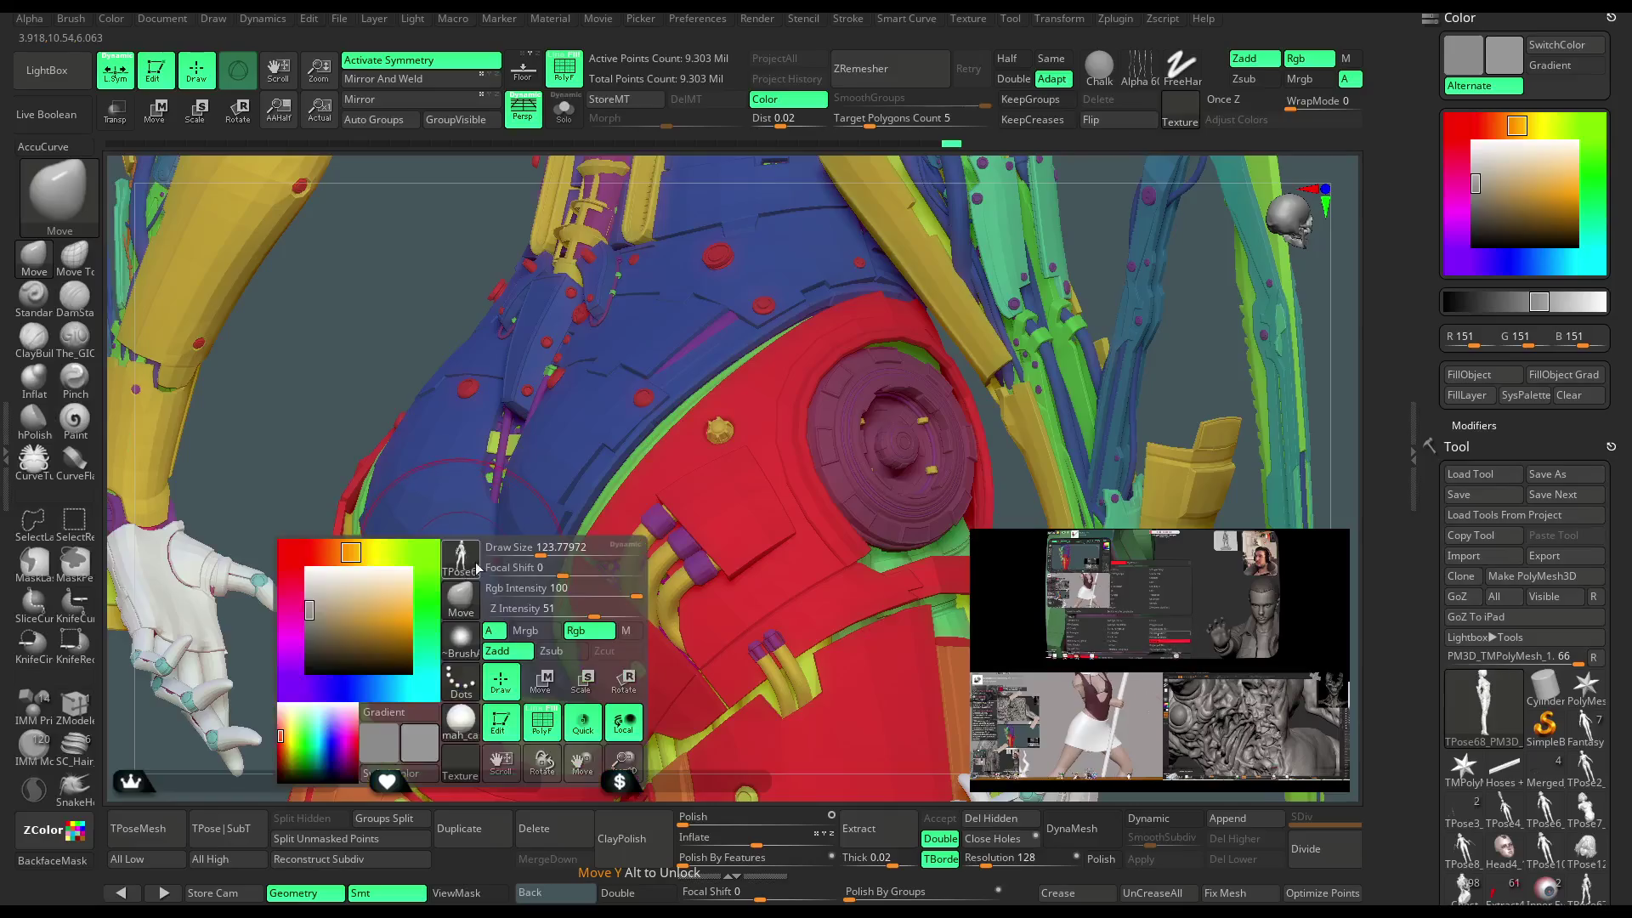
drag(389, 335, 470, 563)
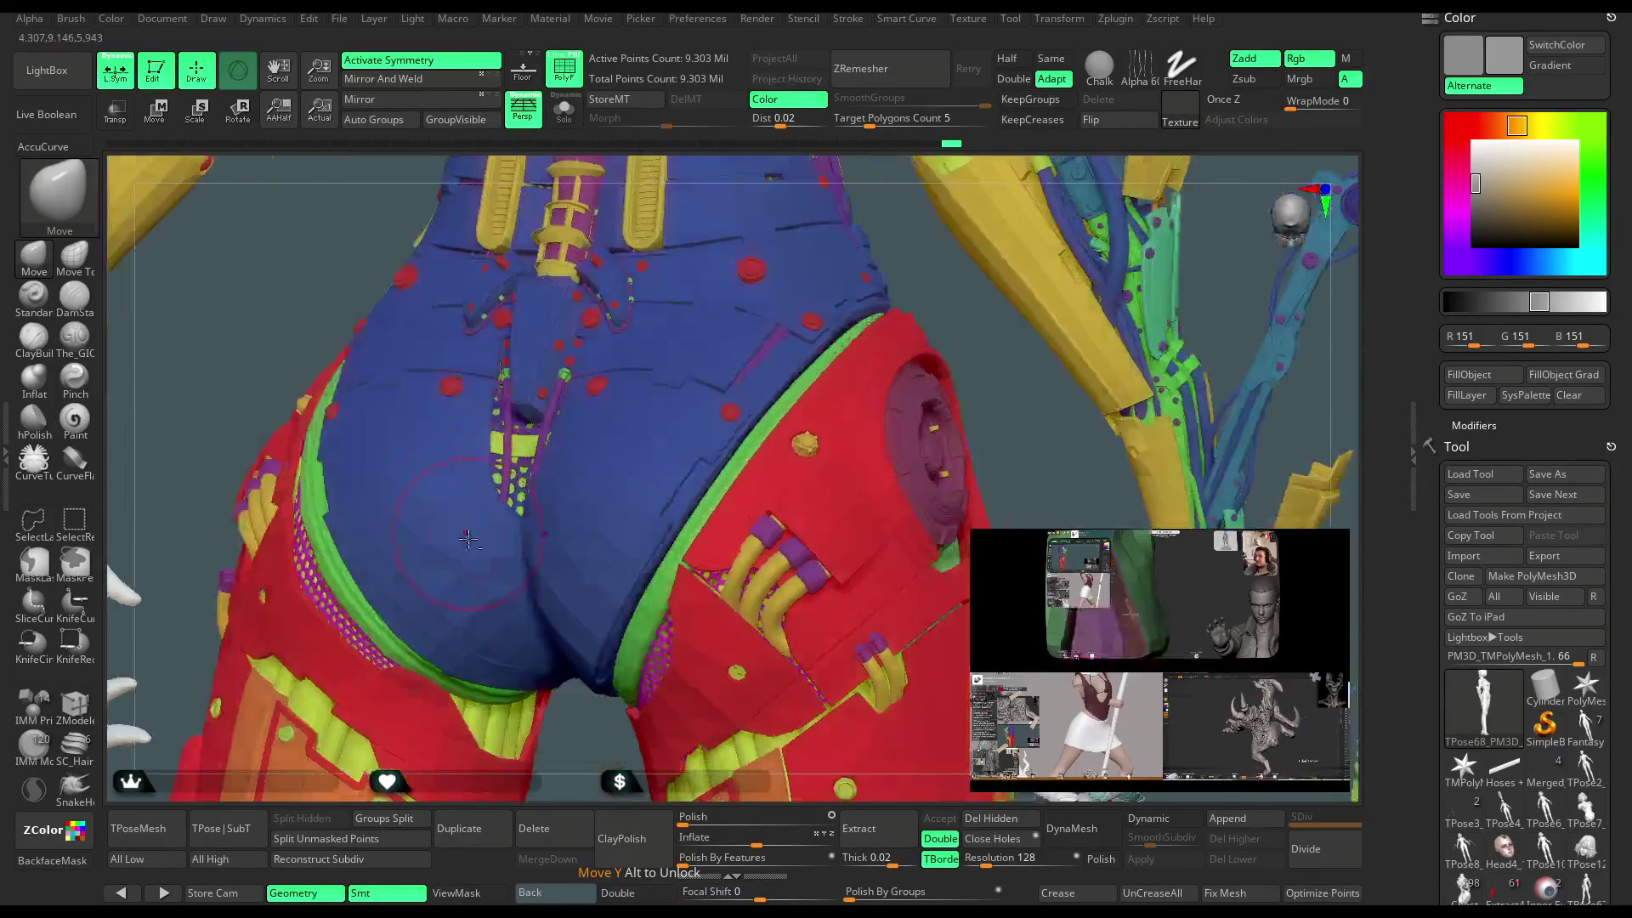
drag(904, 266, 572, 506)
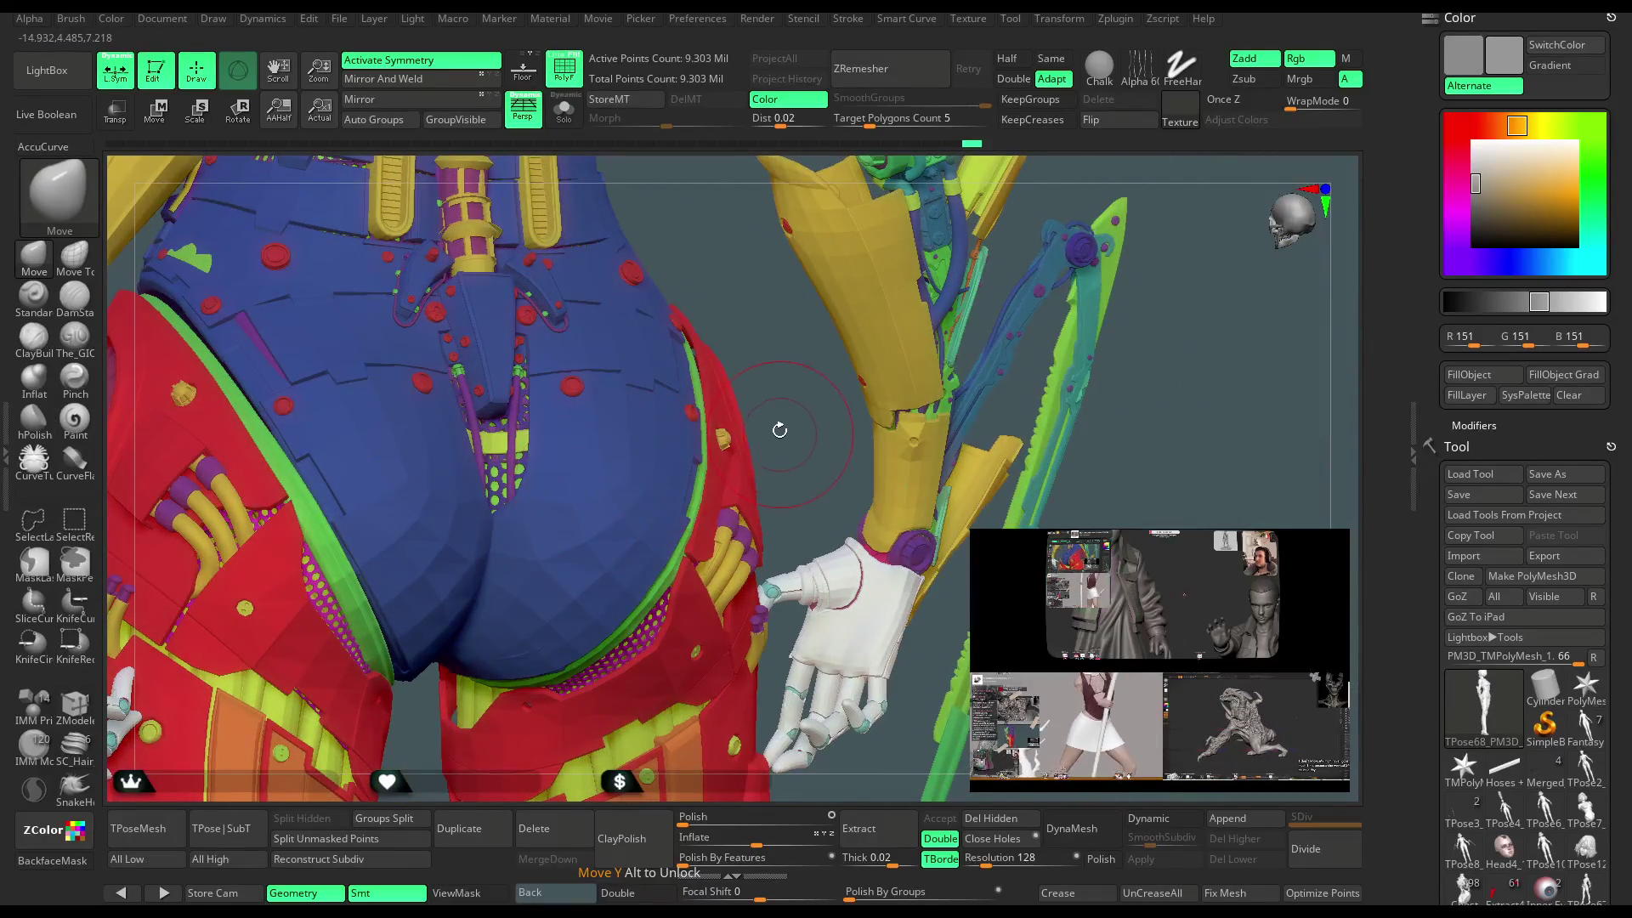
key(f)
mouse_move(780, 431)
mouse_down()
mouse_move(814, 211)
mouse_move(805, 329)
mouse_move(819, 255)
mouse_move(760, 289)
mouse_move(700, 273)
mouse_move(718, 322)
mouse_move(749, 286)
mouse_move(722, 323)
mouse_move(769, 324)
mouse_move(745, 335)
mouse_up()
key(shift+f)
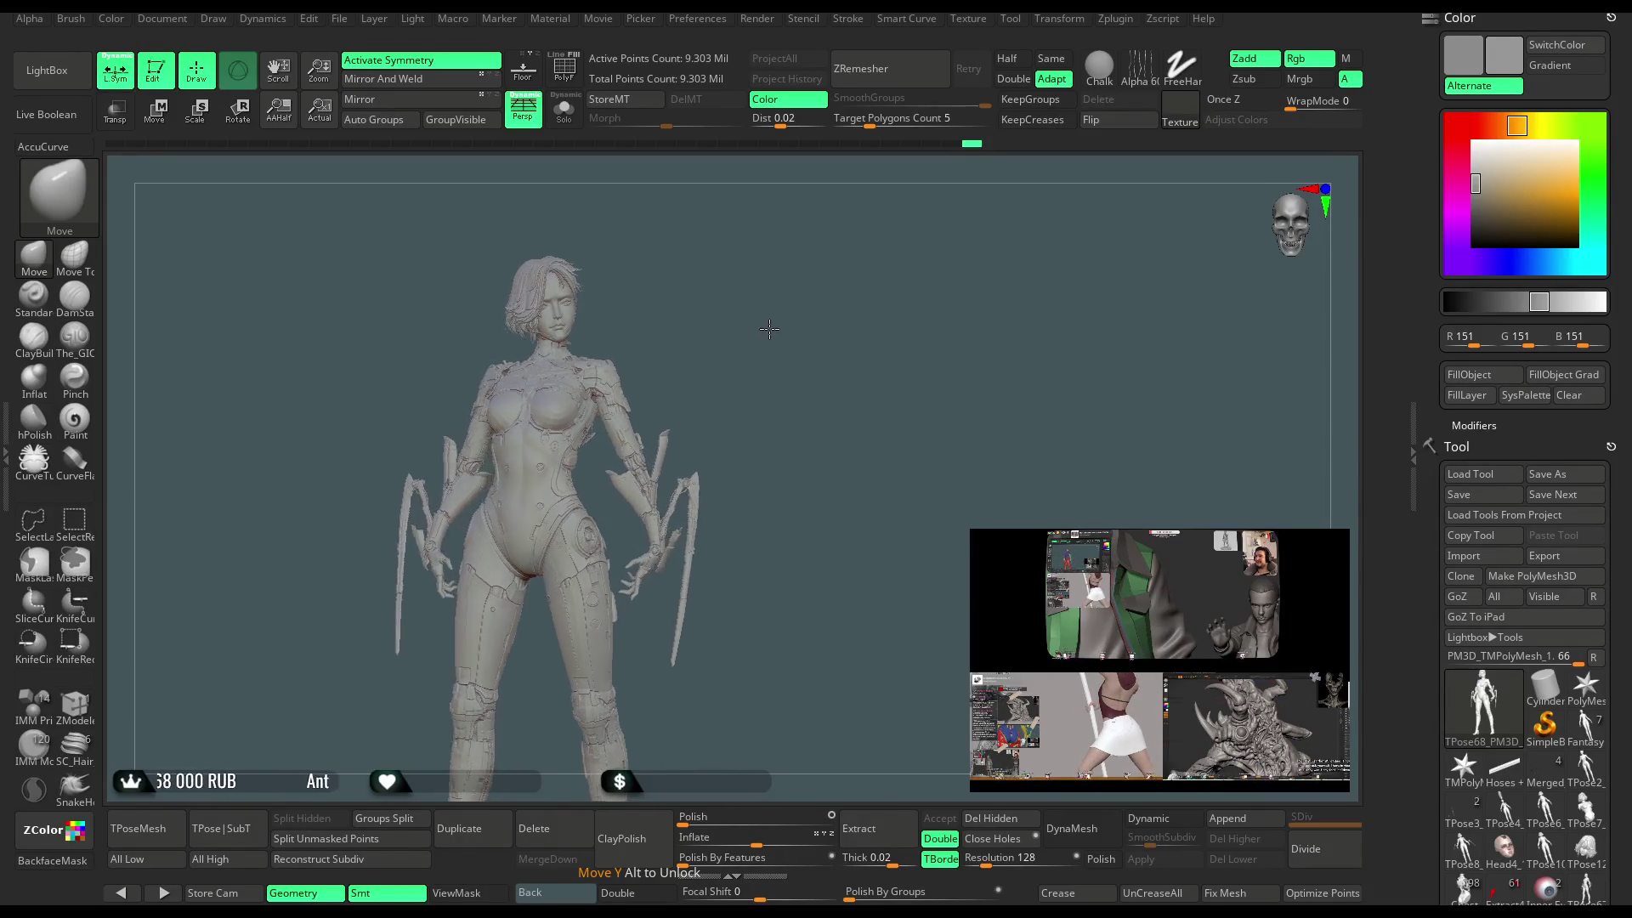
Show polygroup colours again and turn to a front view of the hips and thighs.
mouse_move(781, 329)
mouse_down()
mouse_move(737, 338)
mouse_move(811, 391)
mouse_move(803, 270)
mouse_up()
key(shift+f)
mouse_move(747, 207)
mouse_down()
mouse_move(849, 321)
mouse_move(981, 192)
mouse_move(987, 219)
mouse_up()
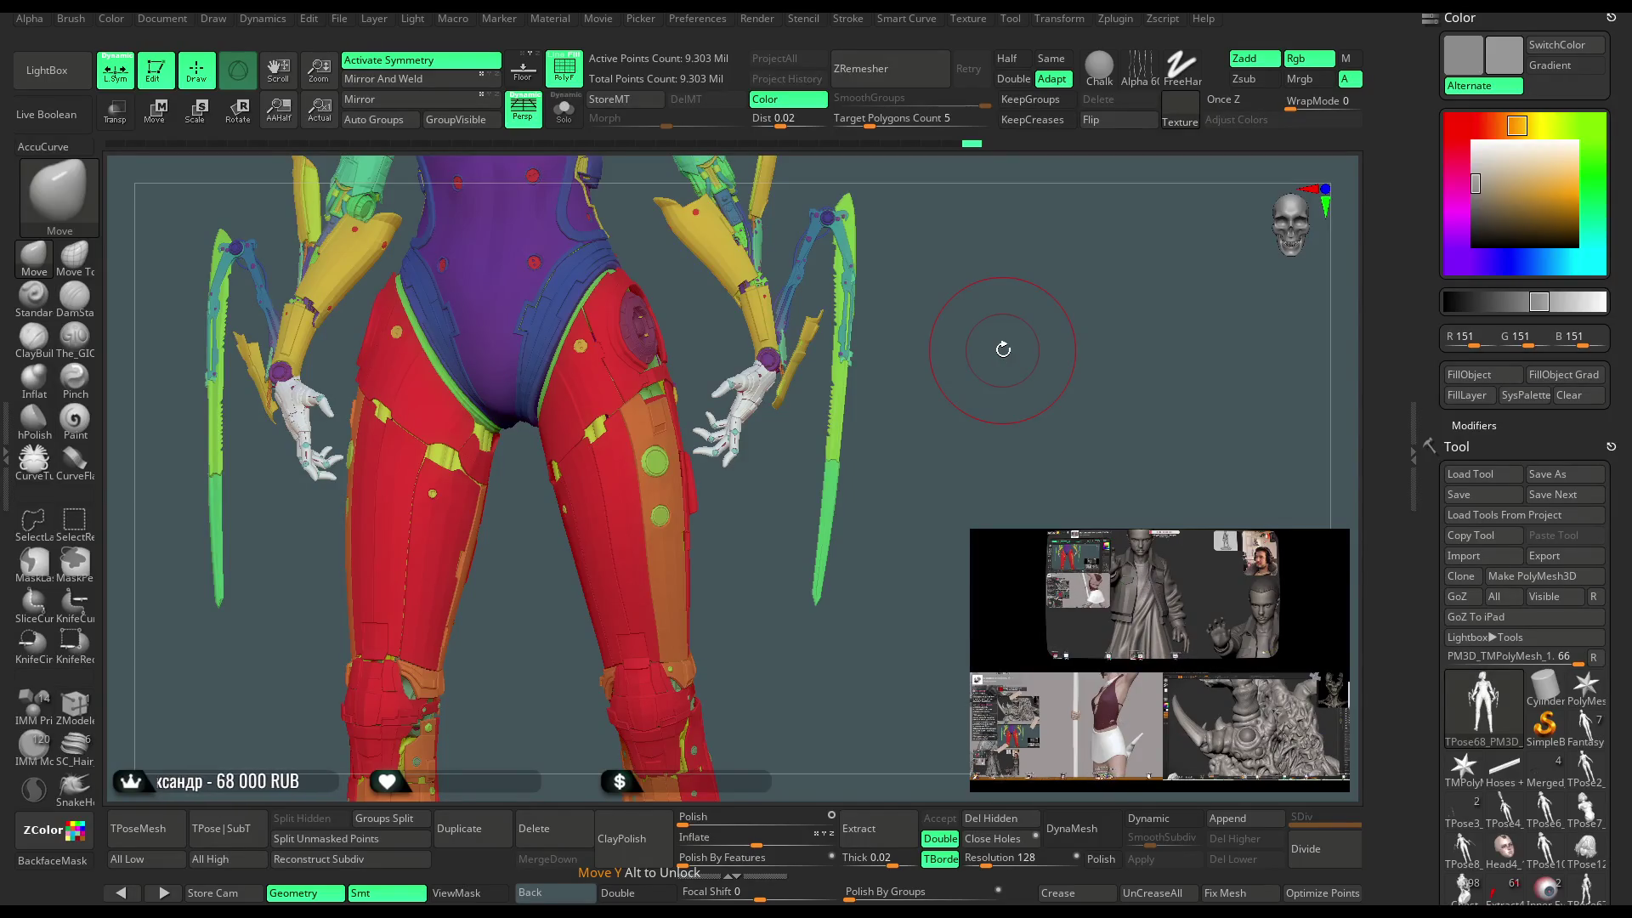
drag(950, 389, 646, 449)
key(ctrl+shift)
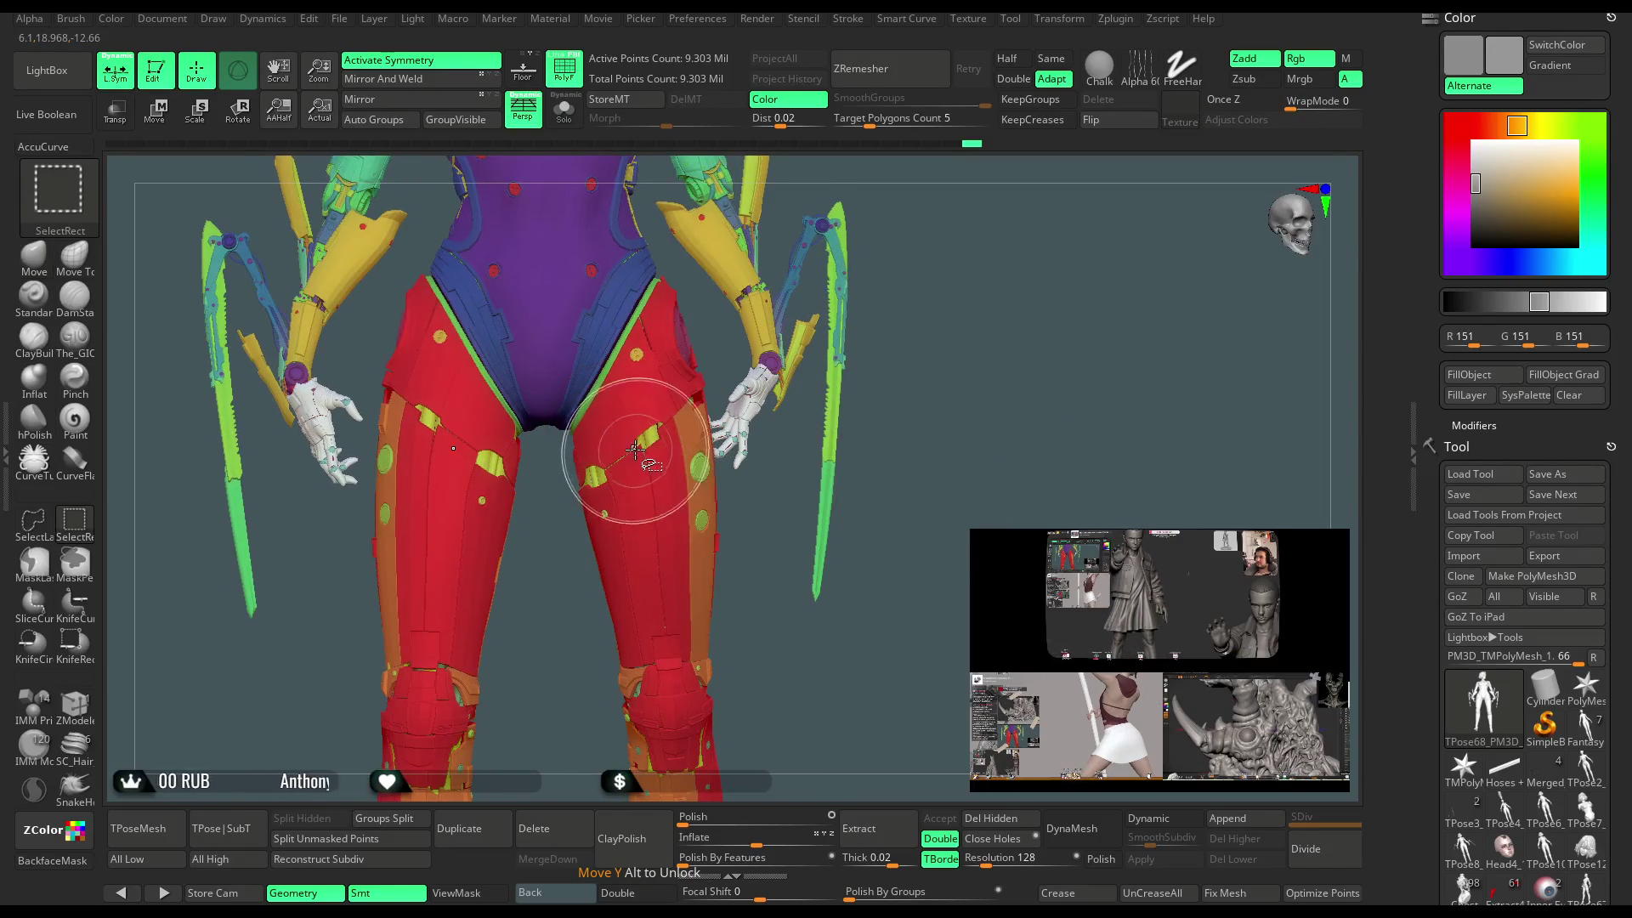
Isolate the red thigh armour and darken the working colour to grey RGB 86.
ctrl+shift+click(635, 449)
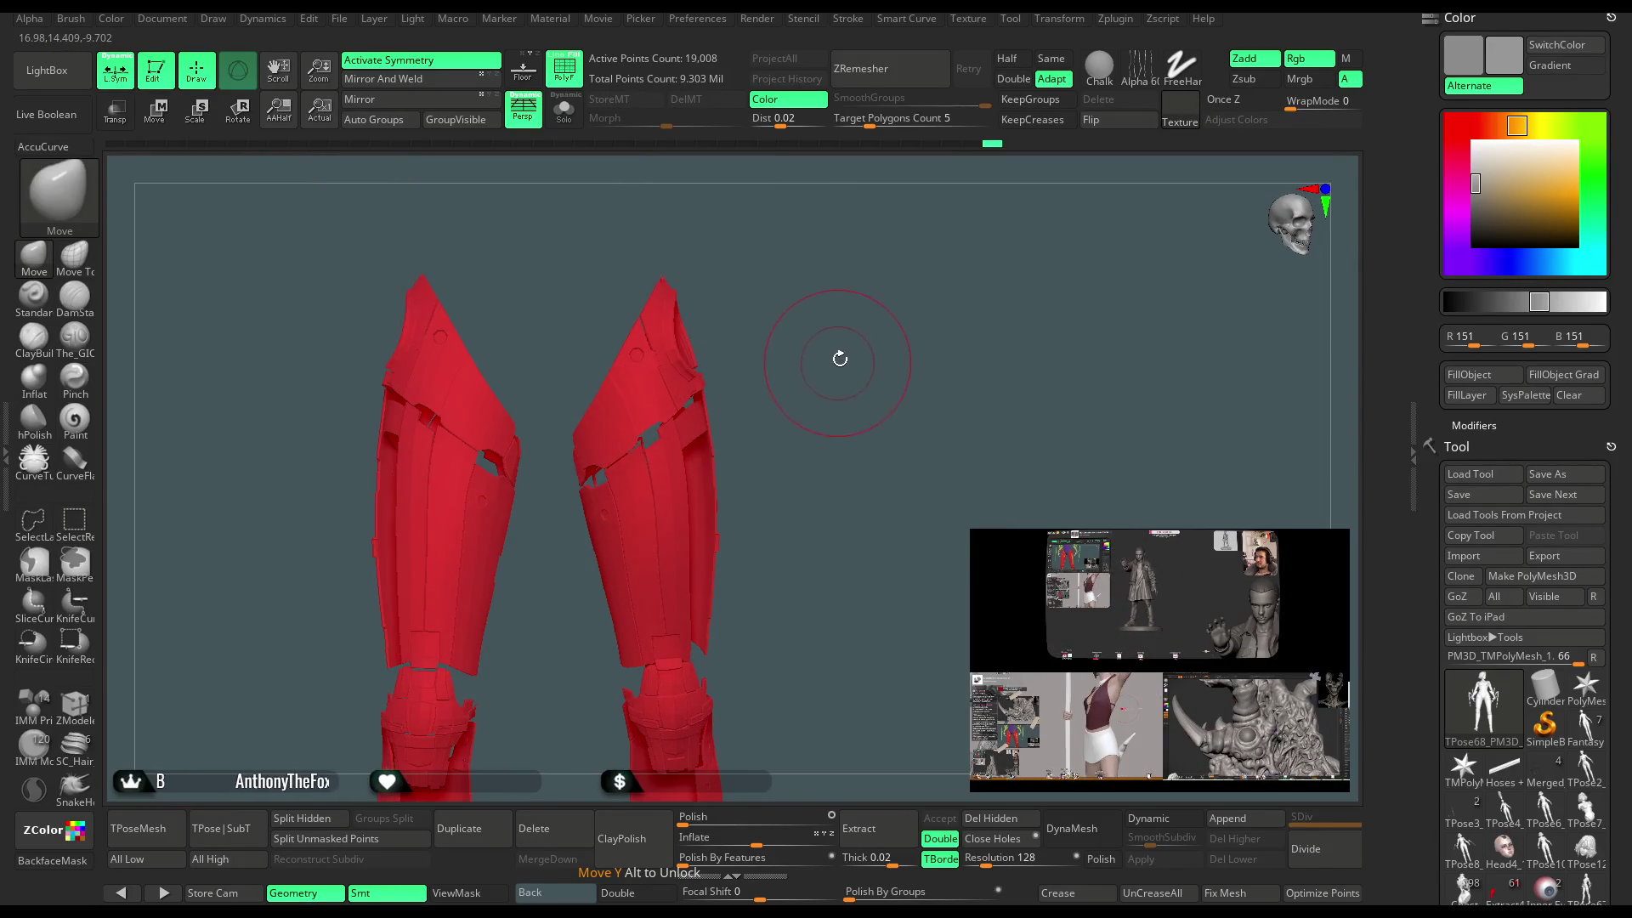
mouse_move(623, 180)
mouse_down()
mouse_move(850, 247)
mouse_move(1266, 289)
mouse_up()
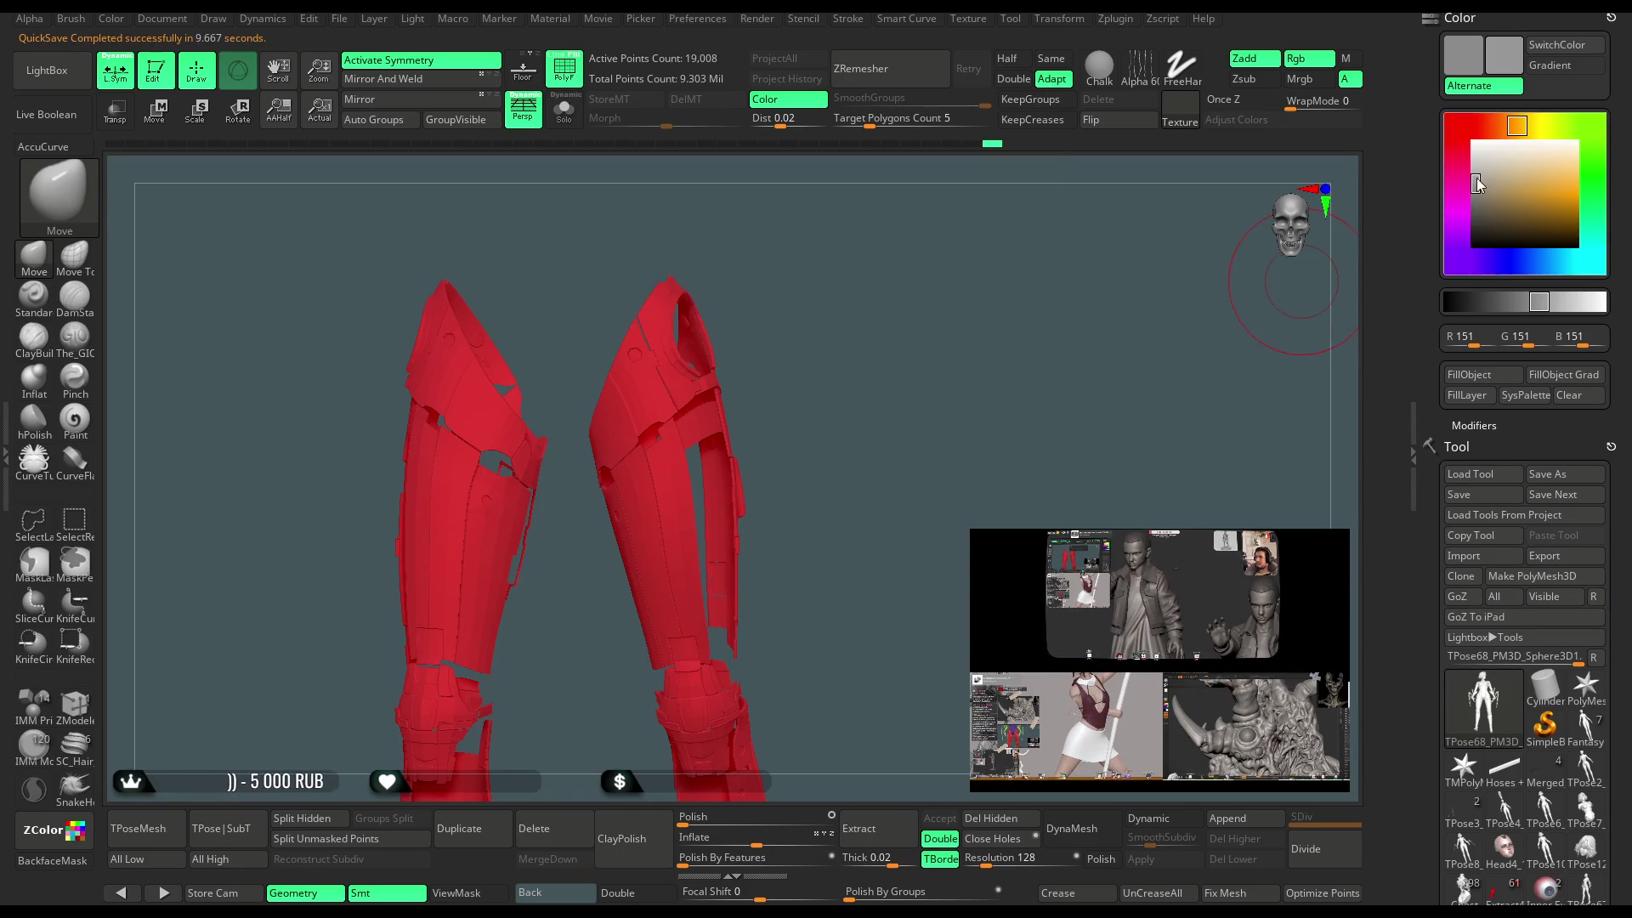
drag(1458, 185, 1458, 211)
mouse_move(943, 474)
mouse_down()
mouse_move(1020, 374)
mouse_move(1016, 424)
mouse_up()
Select the Standard brush and orbit closer around the isolated red armour pieces.
click(34, 295)
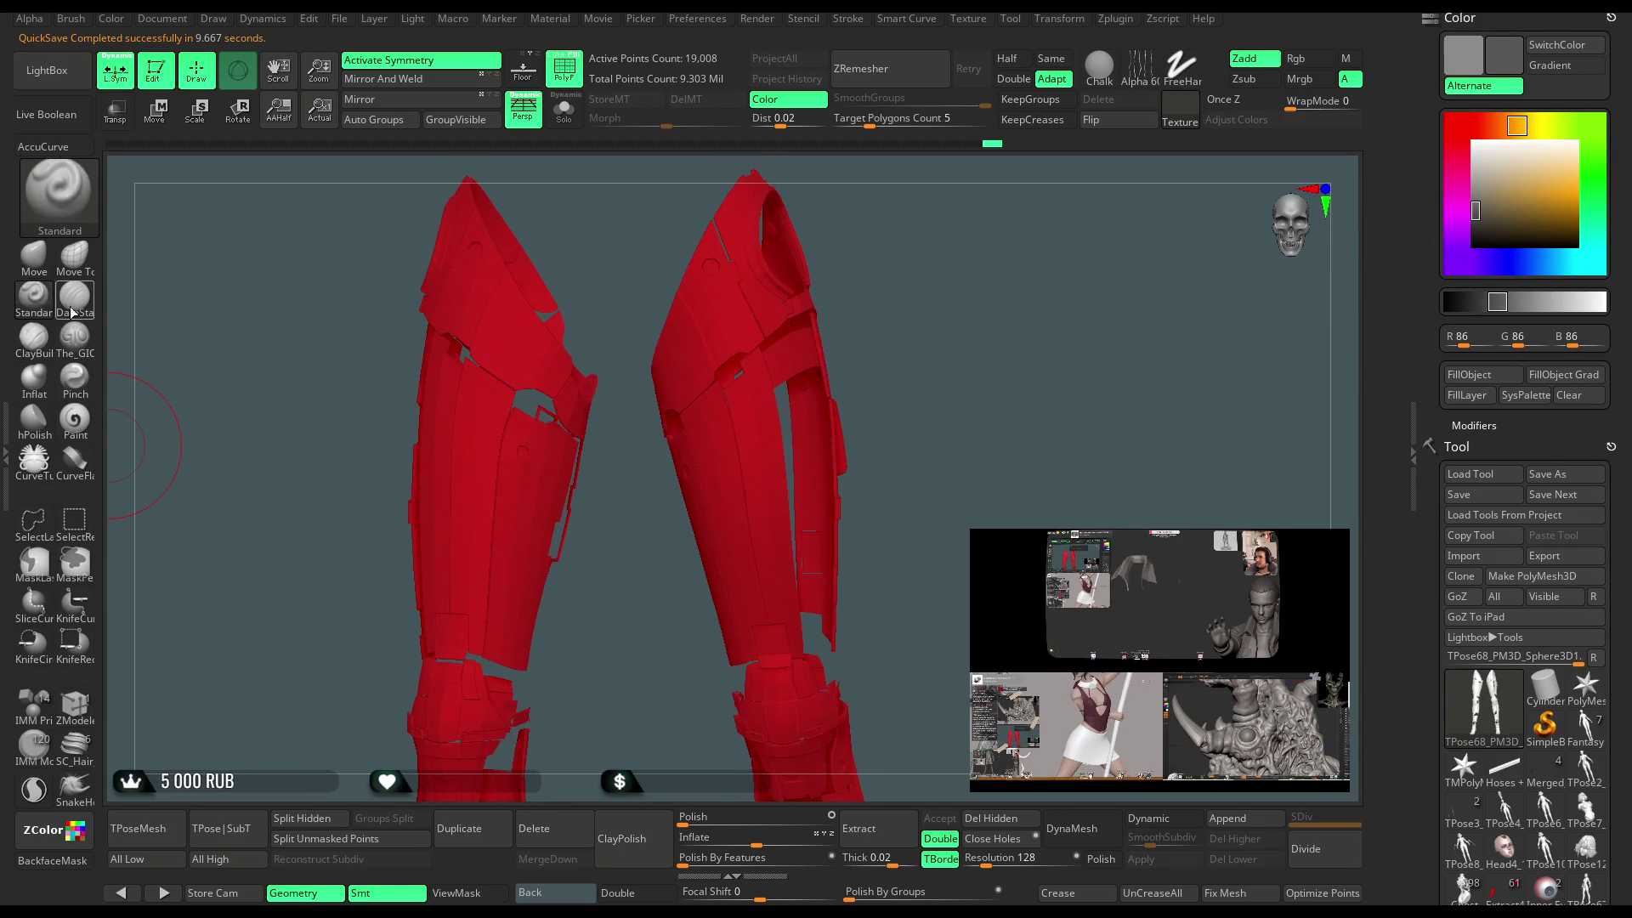
key(space)
drag(796, 397, 680, 354)
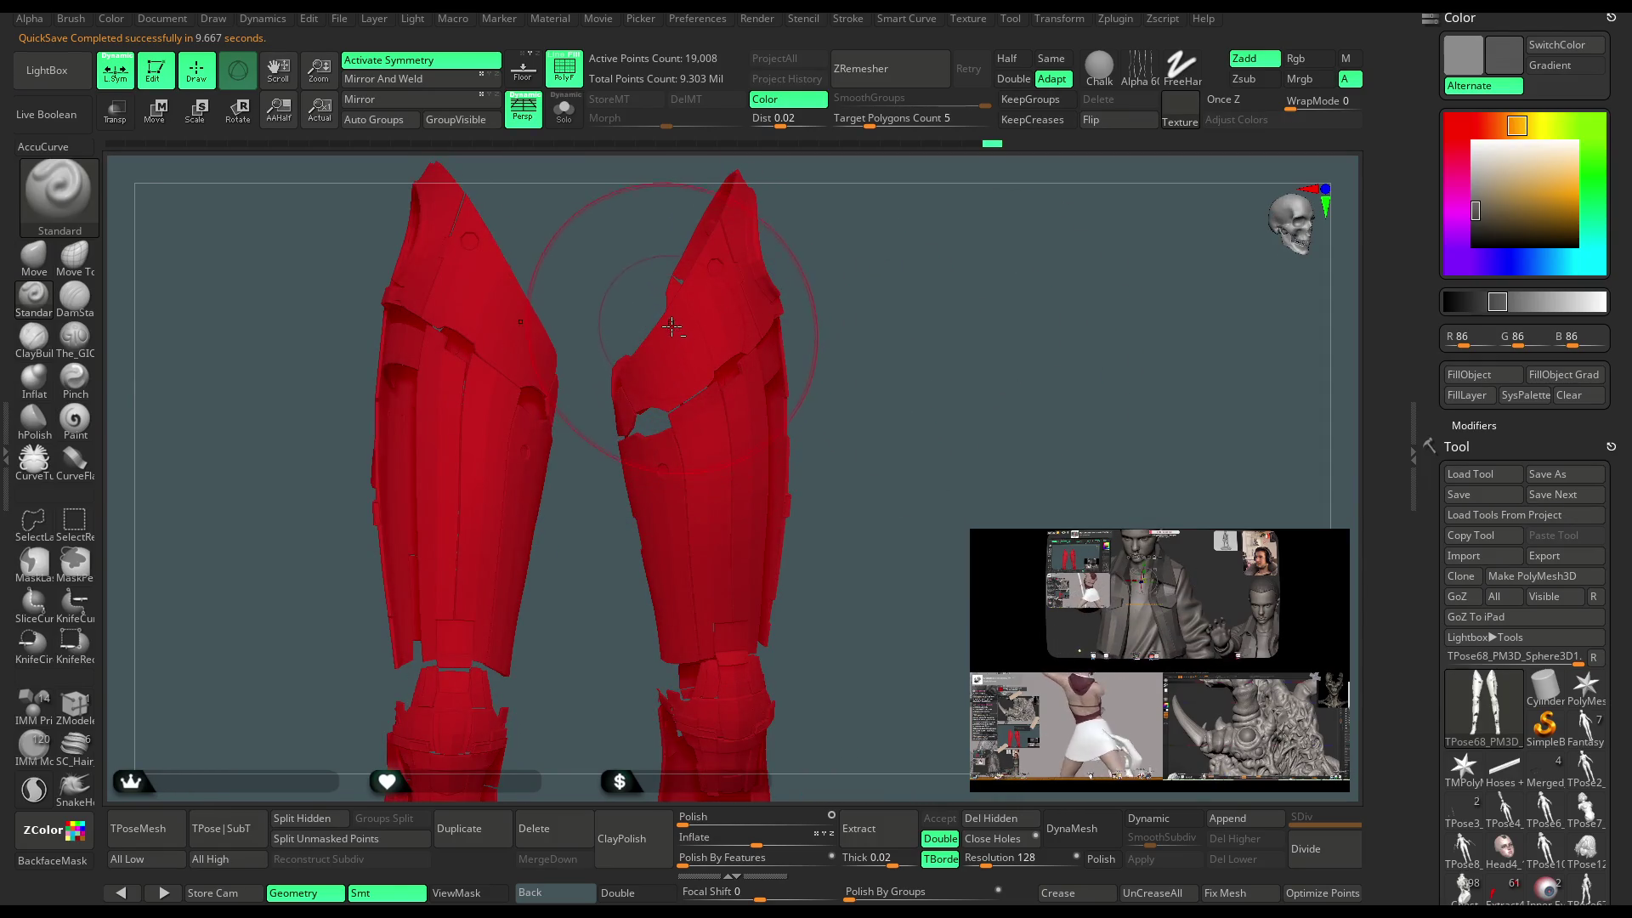
mouse_move(854, 368)
mouse_down()
mouse_move(808, 361)
mouse_move(842, 354)
mouse_up()
drag(948, 340, 916, 294)
Unhide the full character, zoom out to see it whole, and switch back to the Move brush.
ctrl+shift+click(939, 291)
key(ctrl+z)
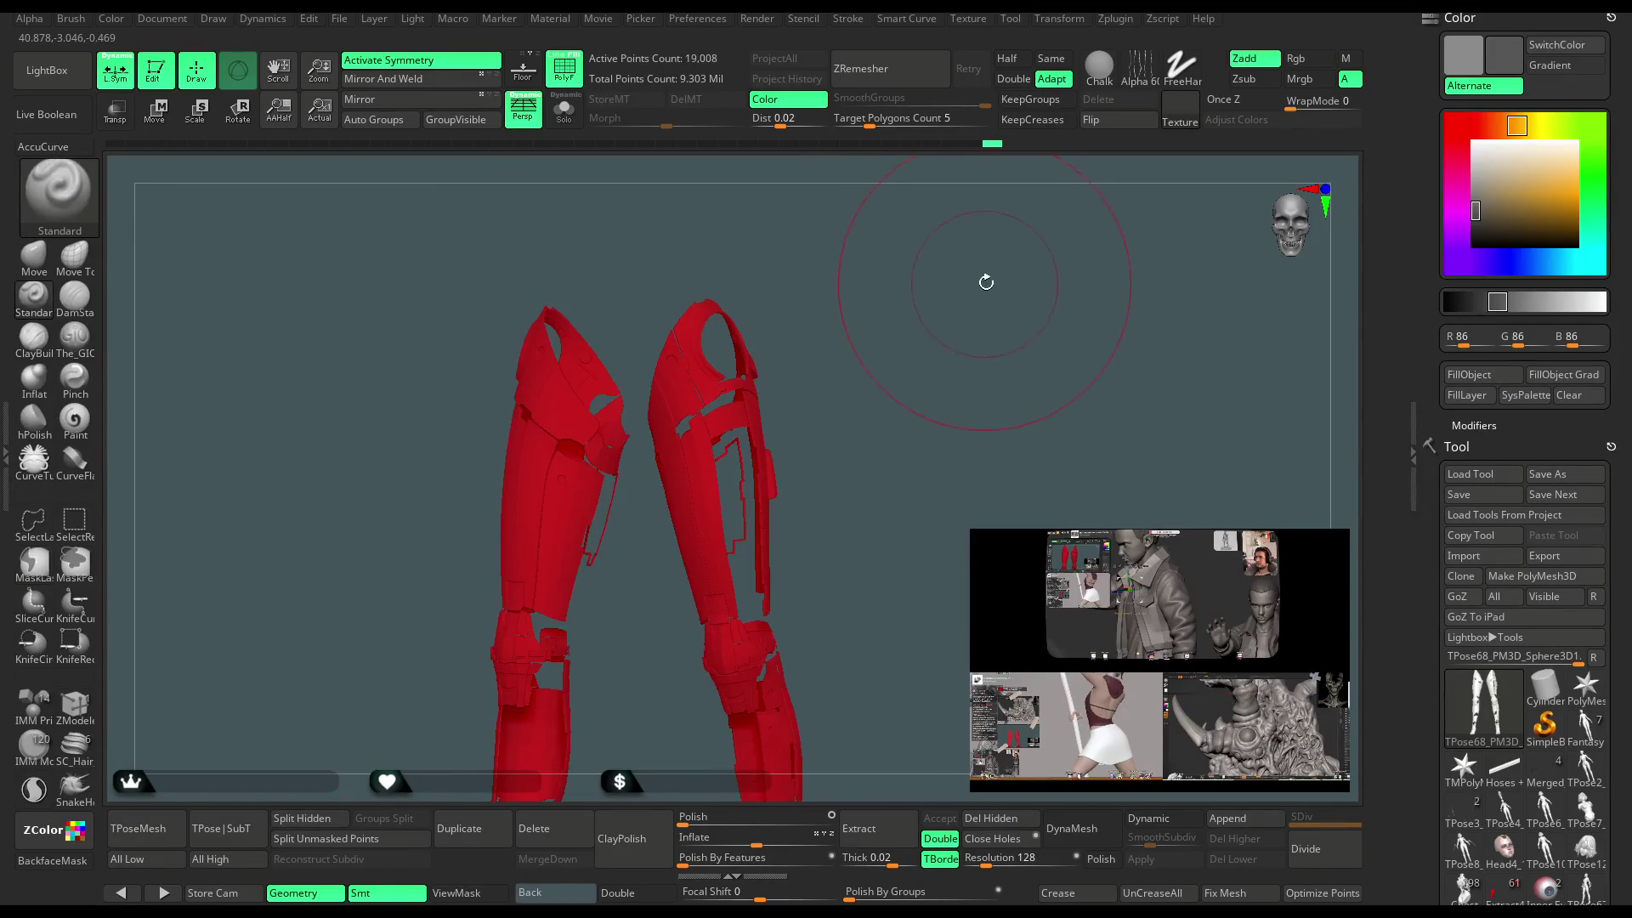
ctrl+shift+click(980, 287)
drag(980, 287, 664, 459)
mouse_move(842, 452)
mouse_down()
mouse_move(901, 408)
mouse_move(950, 401)
mouse_move(947, 346)
mouse_move(915, 327)
mouse_move(944, 342)
mouse_move(1028, 276)
mouse_move(1011, 289)
mouse_up()
key(space)
click(34, 257)
mouse_move(365, 646)
mouse_down()
mouse_move(365, 593)
mouse_move(599, 481)
mouse_up()
key(space)
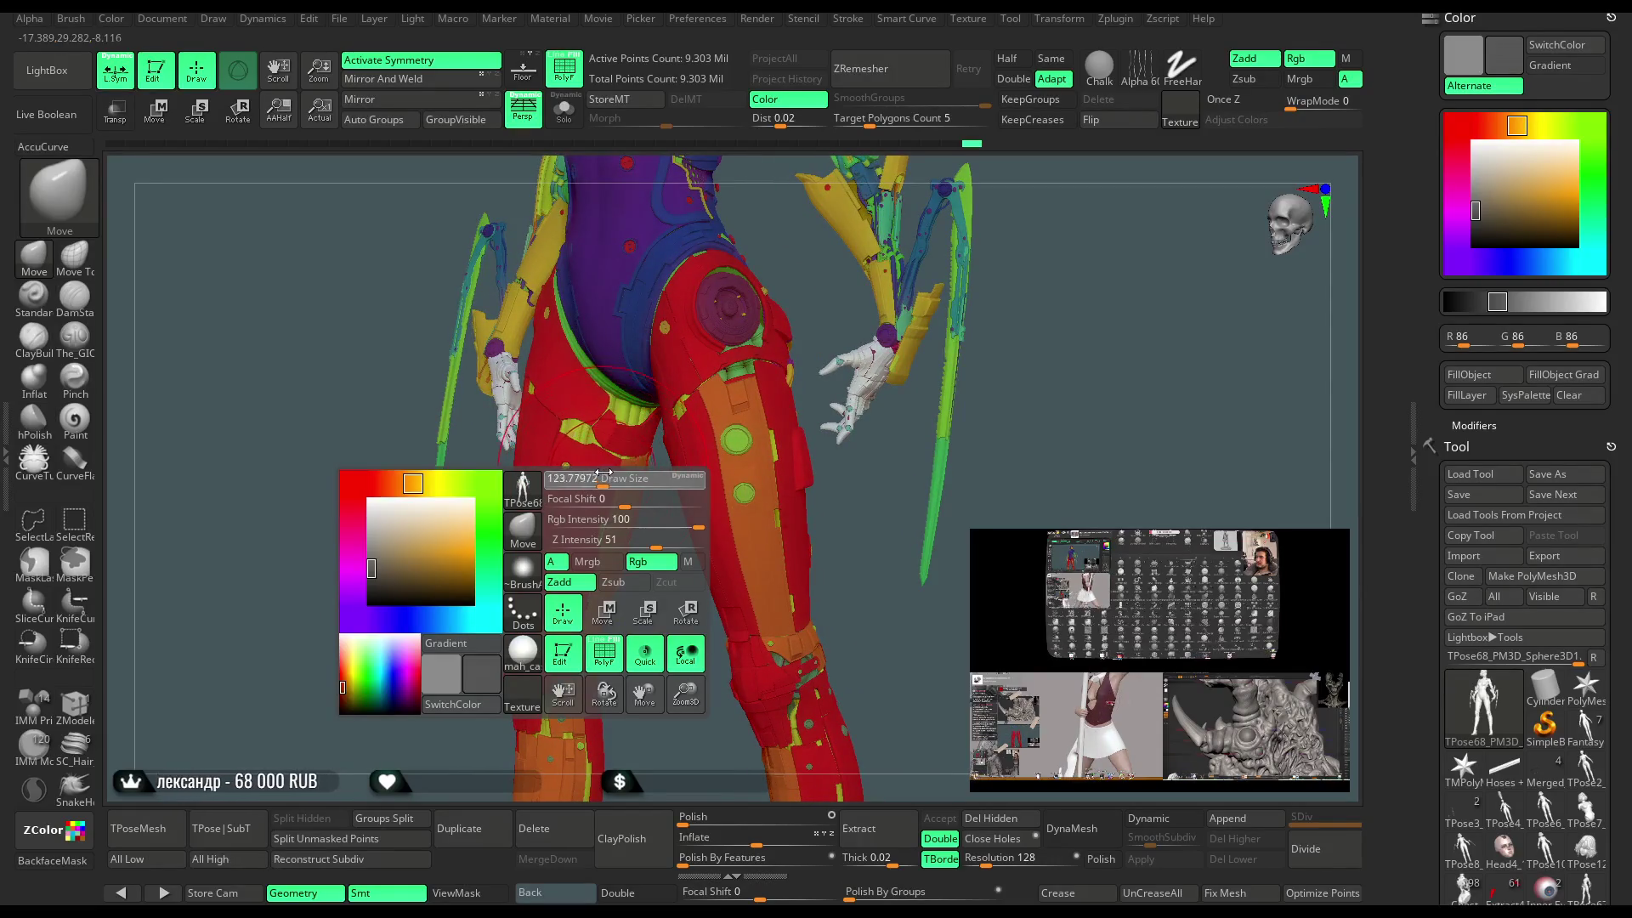
Orbit around the legs to a front view and switch off polygroup colours for plain grey.
mouse_move(841, 510)
mouse_down()
mouse_move(764, 510)
mouse_move(731, 535)
mouse_move(742, 553)
mouse_move(725, 520)
mouse_up()
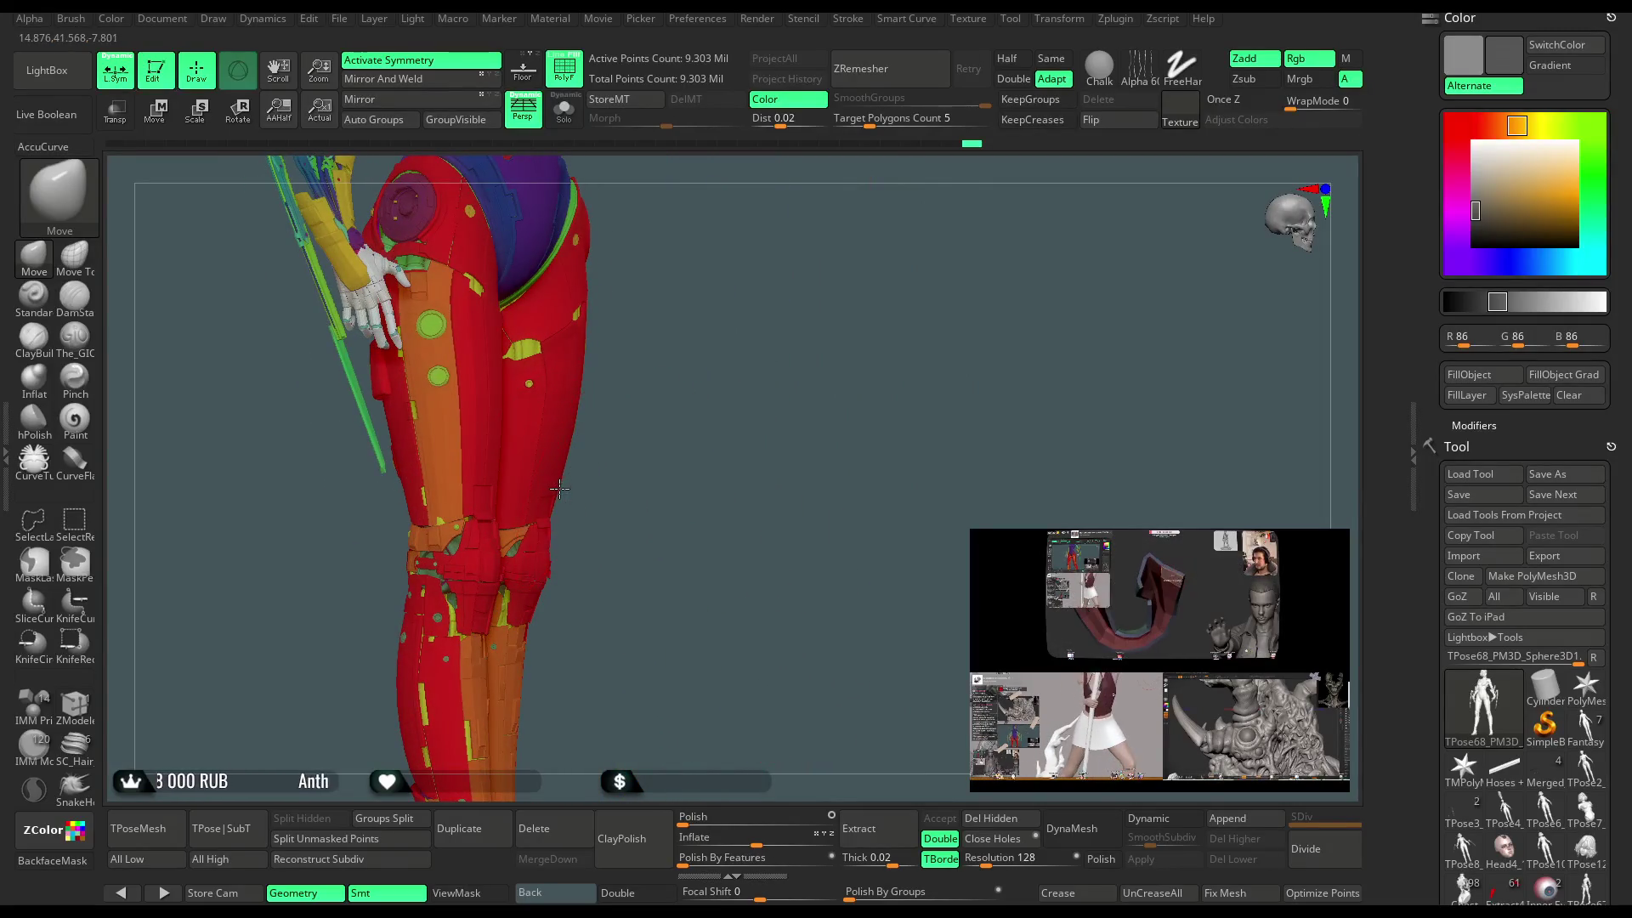
drag(656, 438, 403, 534)
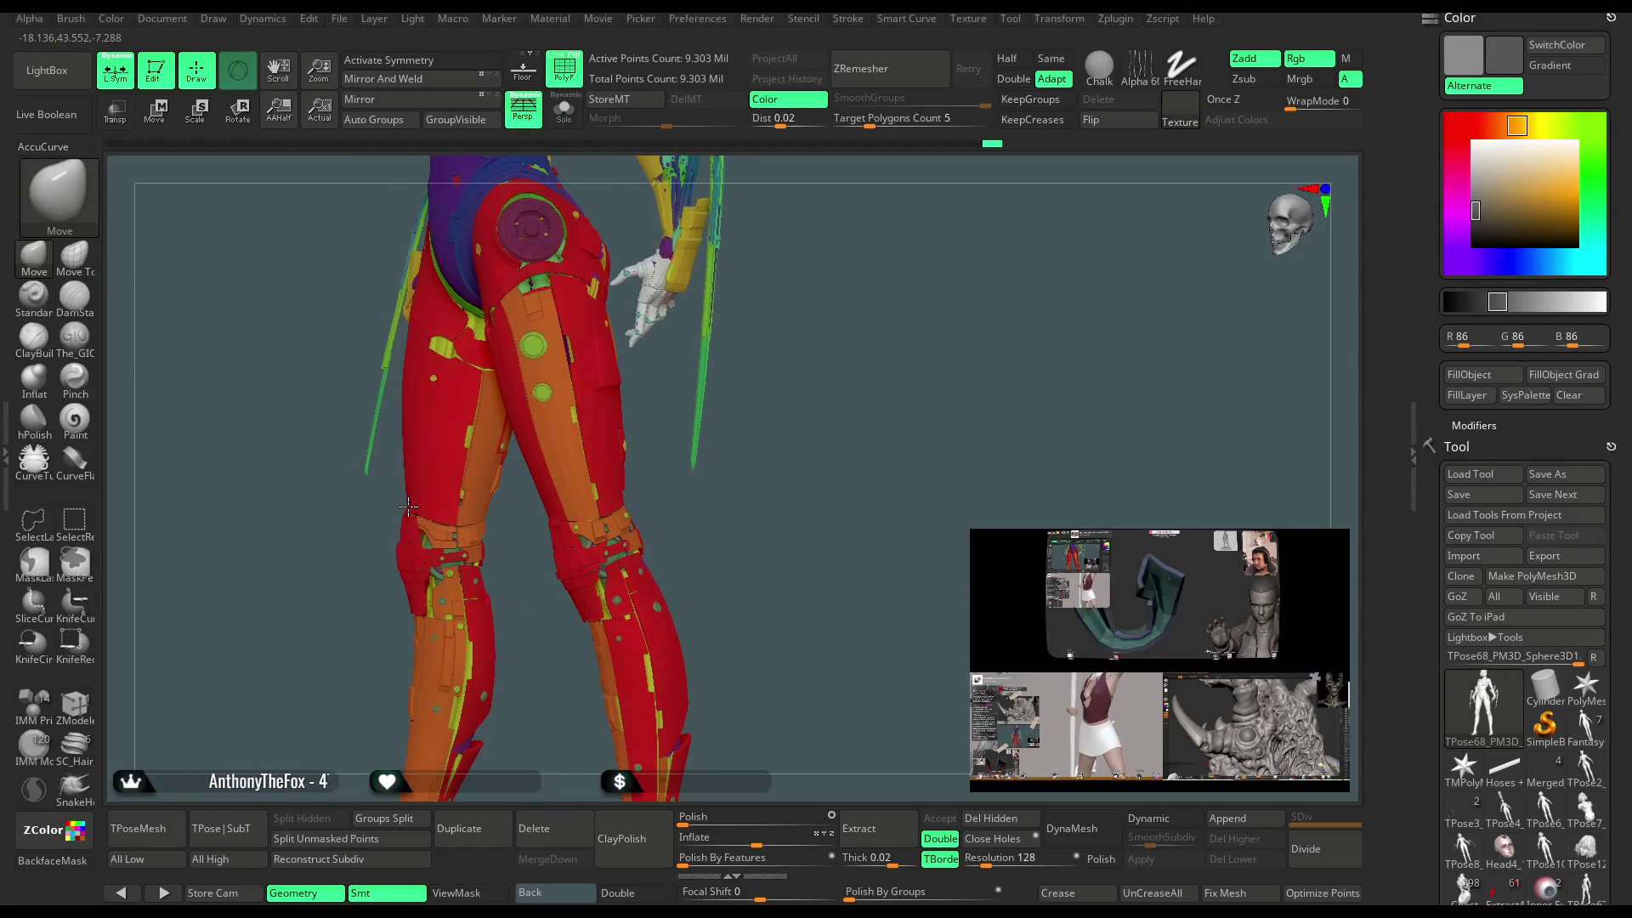
mouse_move(361, 629)
mouse_down()
mouse_move(773, 545)
mouse_move(911, 247)
mouse_move(863, 272)
mouse_move(723, 279)
mouse_move(698, 306)
mouse_move(750, 319)
mouse_move(732, 328)
mouse_move(757, 429)
mouse_move(808, 284)
mouse_move(768, 295)
mouse_up()
key(shift+f)
key(space)
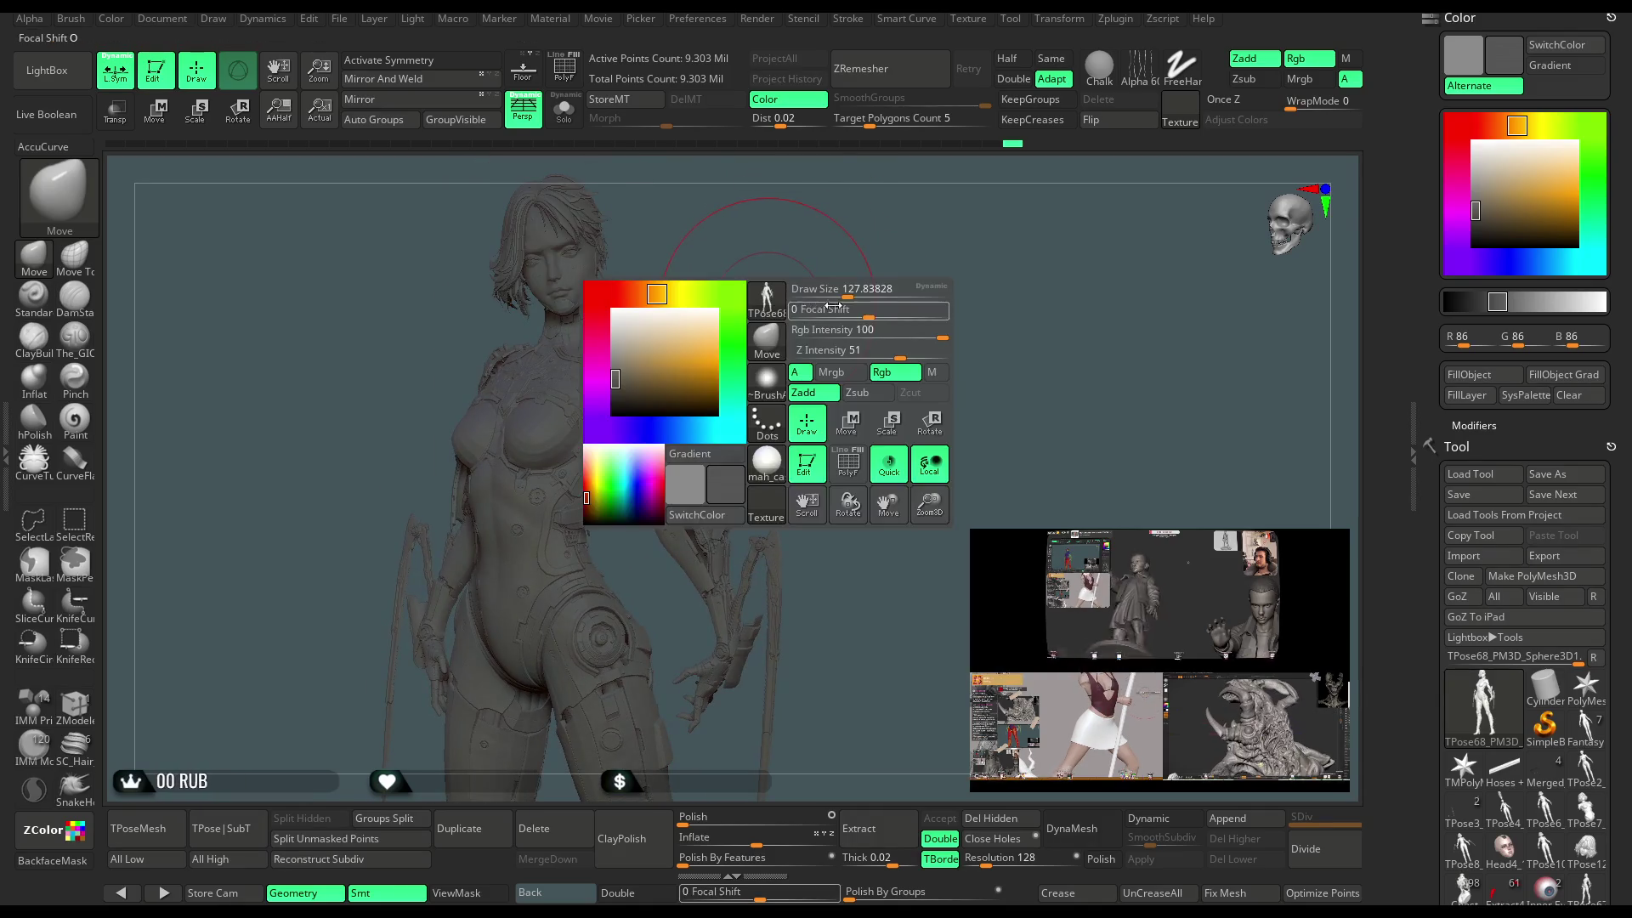
Save the ZBrush project file.
click(340, 20)
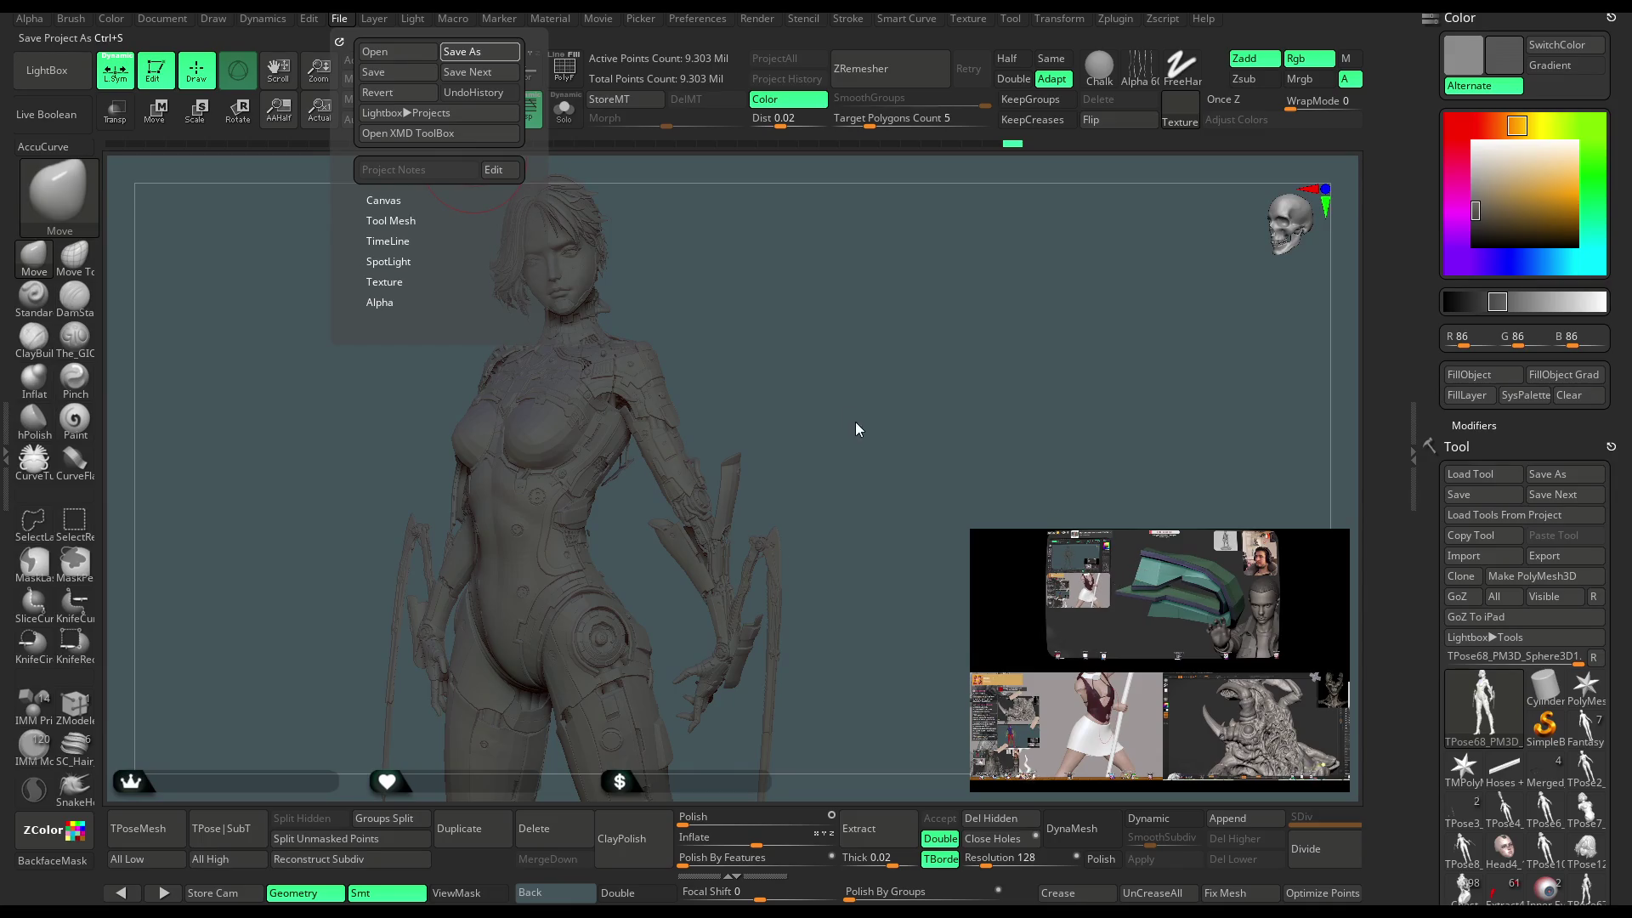
key(ctrl+s)
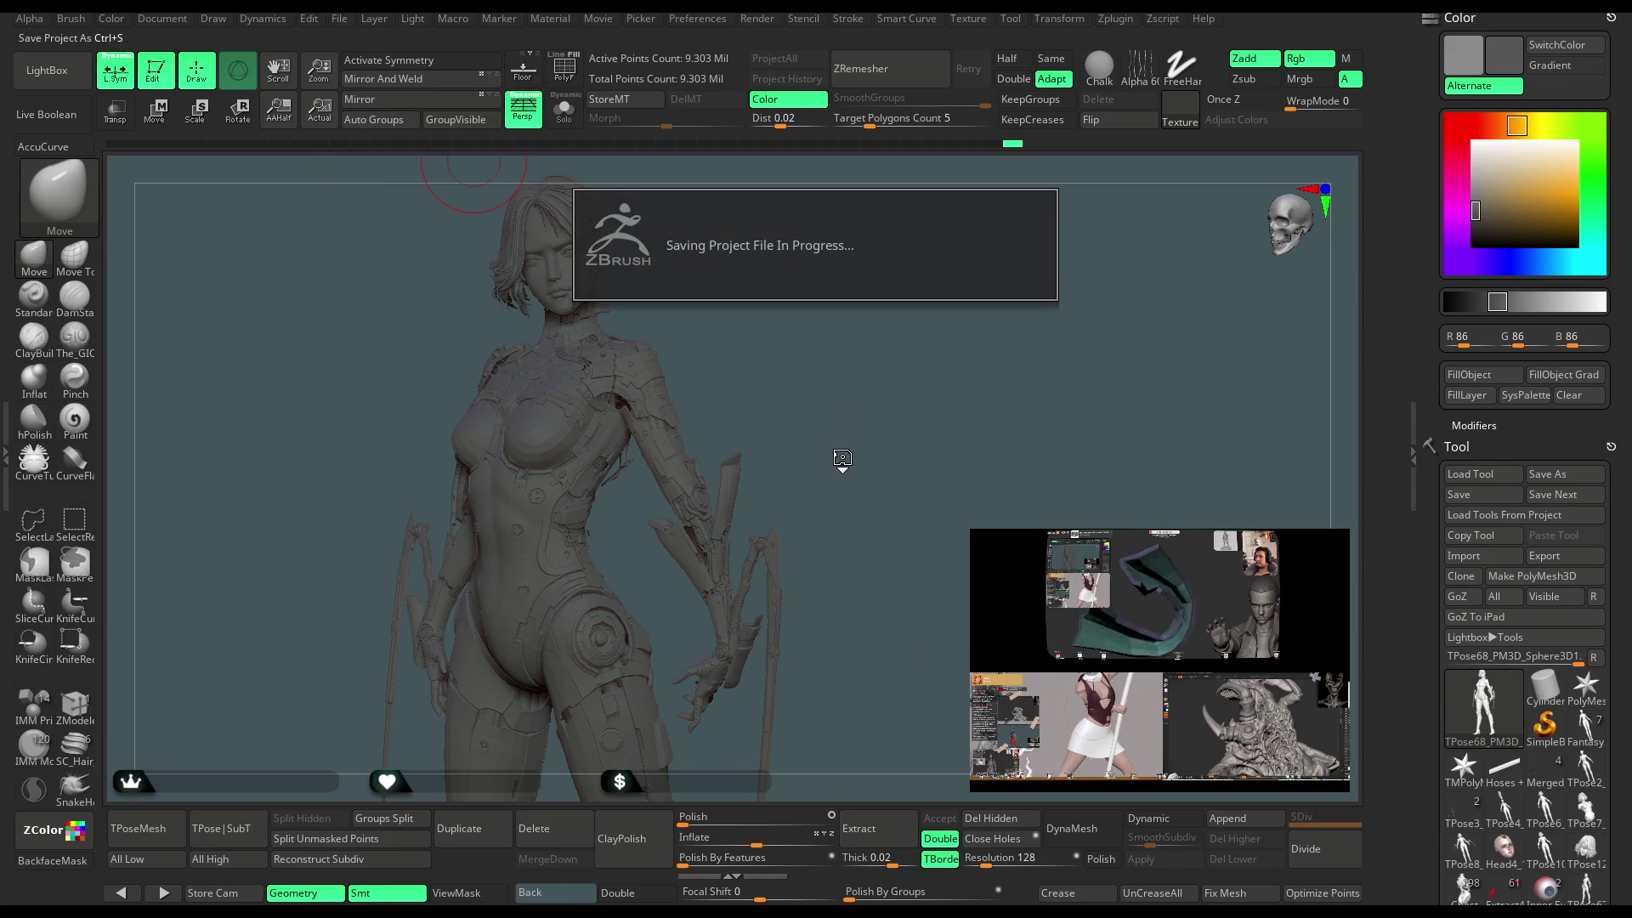
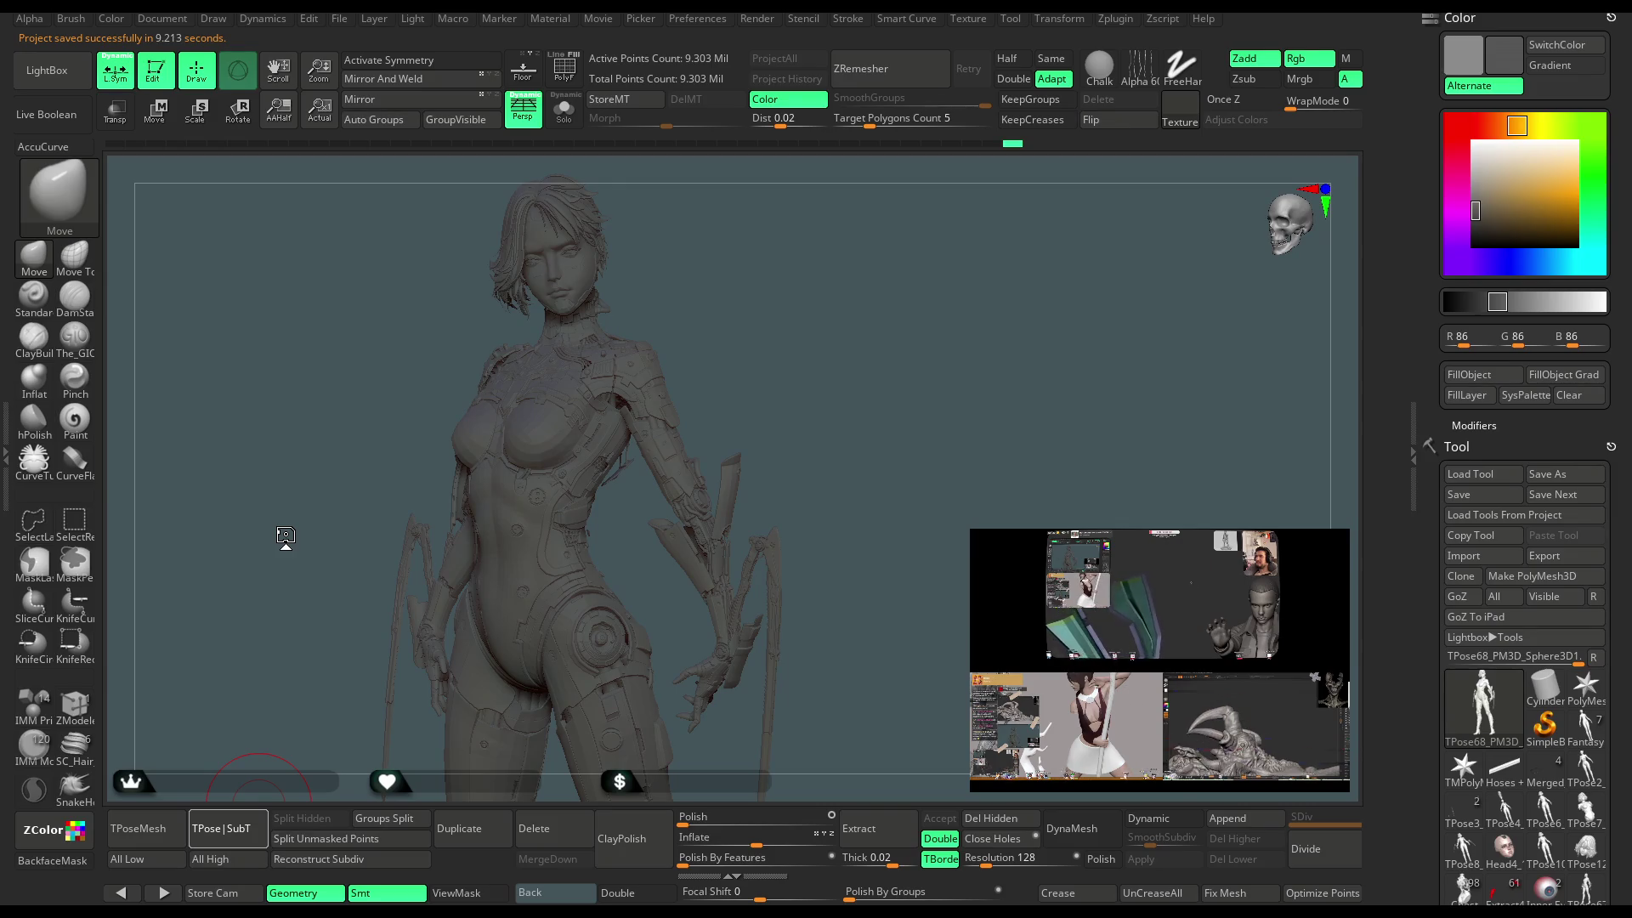
Transfer the pose from the T-pose tool onto all detailed subtools with Ctrl+G.
key(ctrl+g)
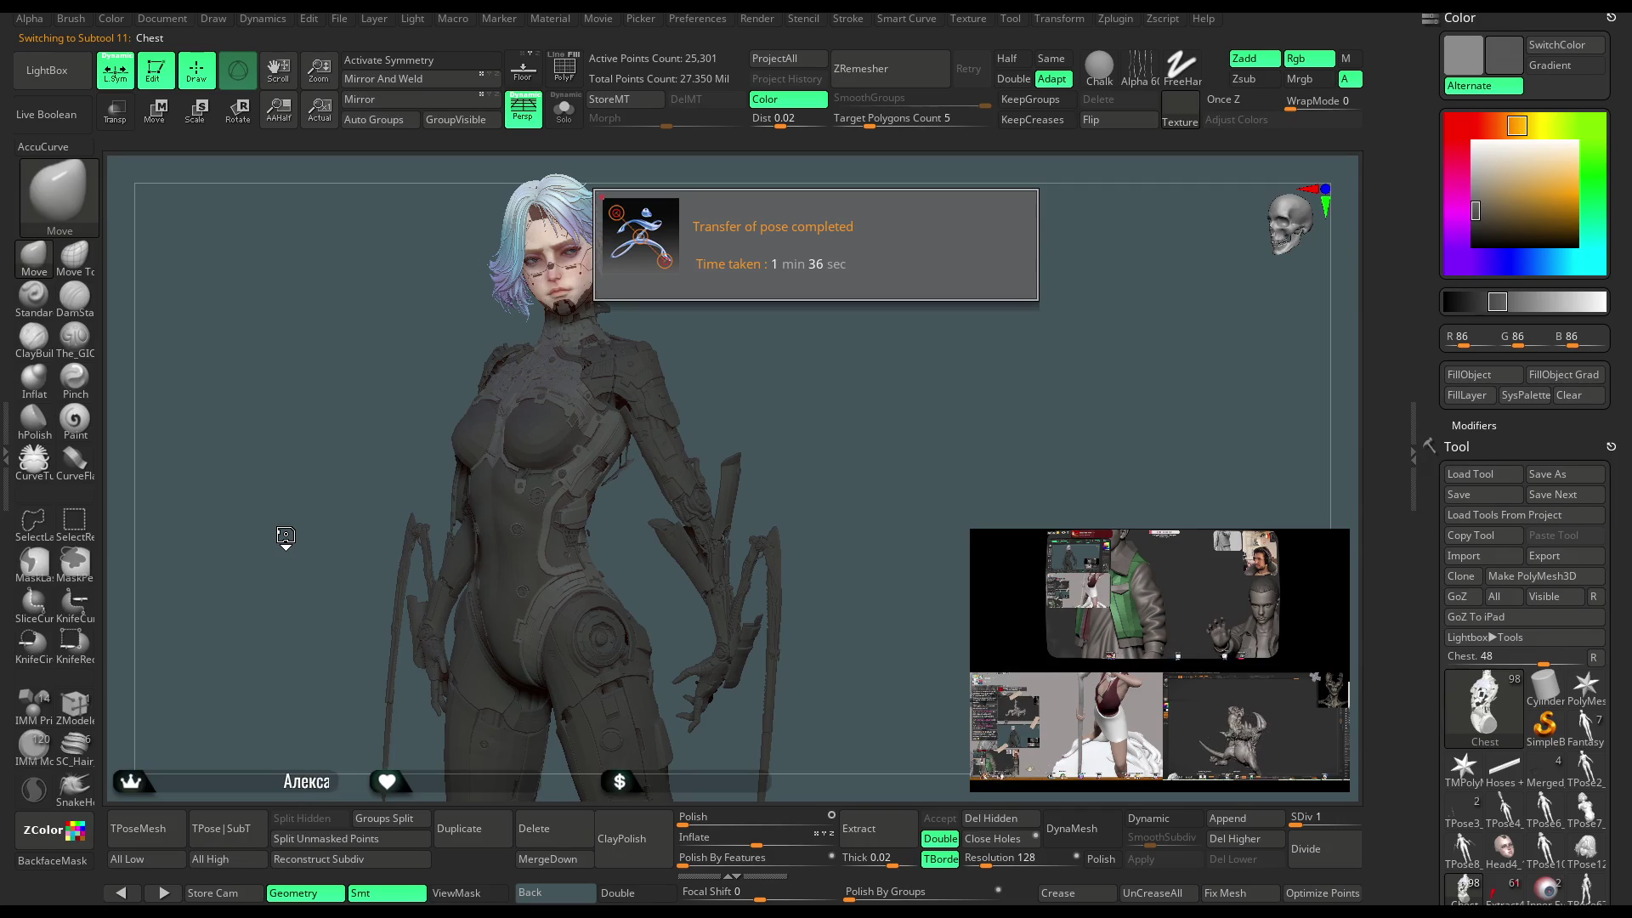
Set the main colour to a light 181 grey while inspecting the posed model.
mouse_move(882, 379)
mouse_down()
mouse_move(883, 402)
mouse_move(898, 332)
mouse_up()
click(1558, 302)
mouse_move(898, 399)
mouse_down()
mouse_move(846, 340)
mouse_move(820, 352)
mouse_move(858, 411)
mouse_move(870, 315)
mouse_move(923, 314)
mouse_move(955, 277)
mouse_move(850, 340)
mouse_up()
Make Fantasy_slim_girl_basemeh3_2 the active subtool and zoom in on the face and headset.
alt+click(630, 390)
mouse_move(914, 248)
mouse_down()
mouse_move(974, 259)
mouse_move(675, 390)
mouse_up()
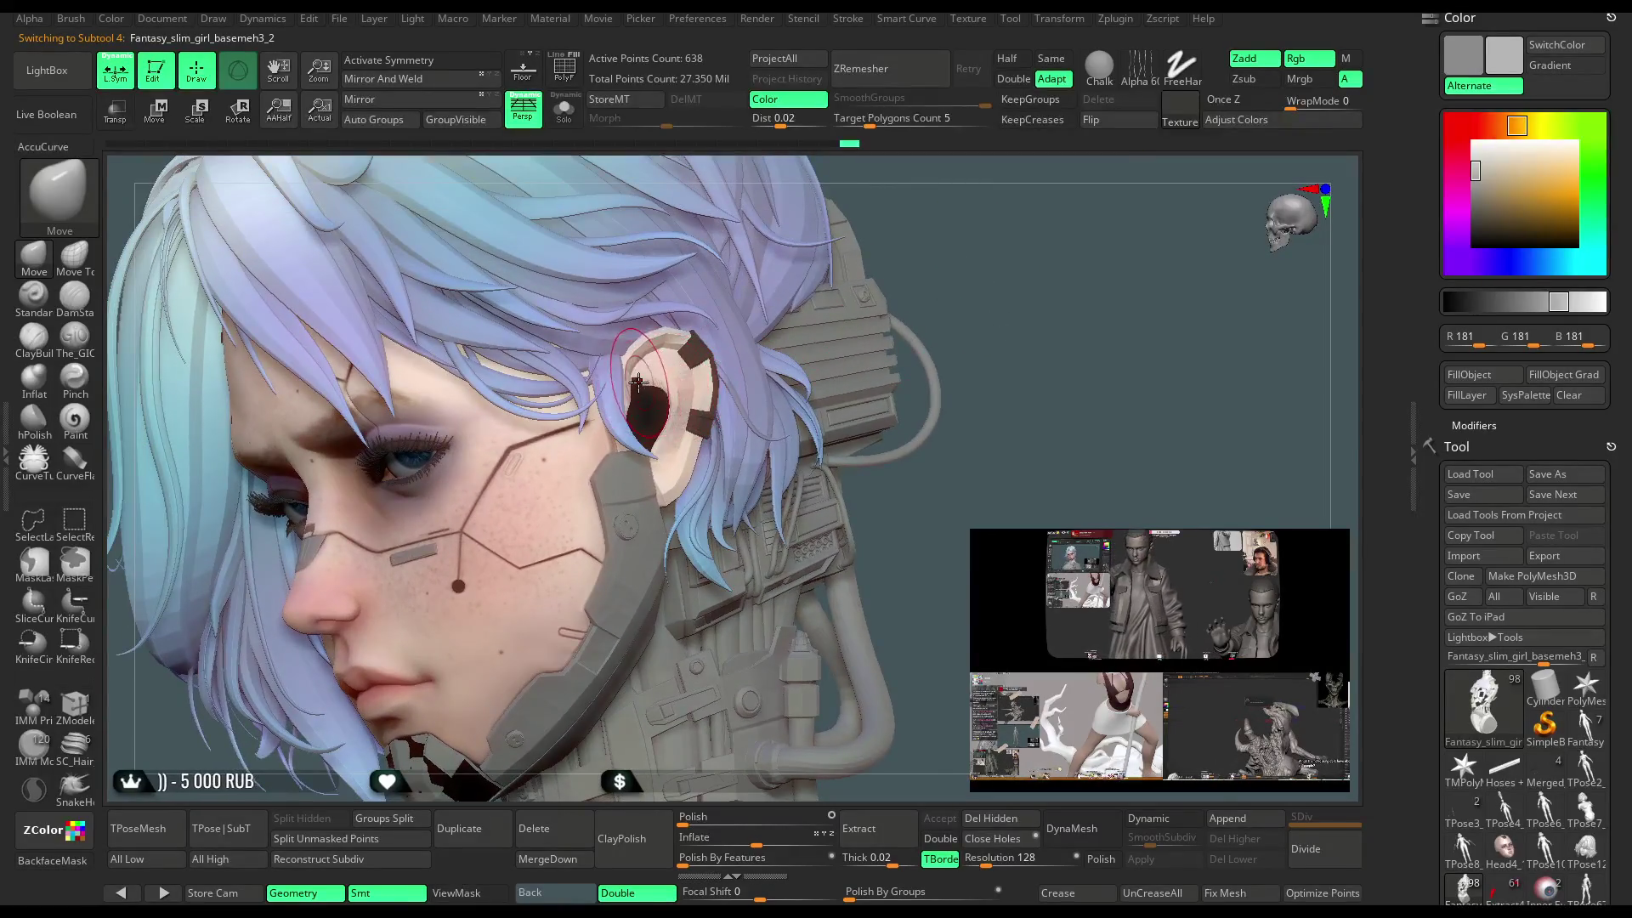
mouse_move(981, 218)
mouse_down()
mouse_move(1134, 214)
mouse_move(1090, 205)
mouse_move(1124, 240)
mouse_move(991, 277)
mouse_move(993, 180)
mouse_move(972, 273)
mouse_move(969, 235)
mouse_move(996, 232)
mouse_move(966, 238)
mouse_move(951, 291)
mouse_up()
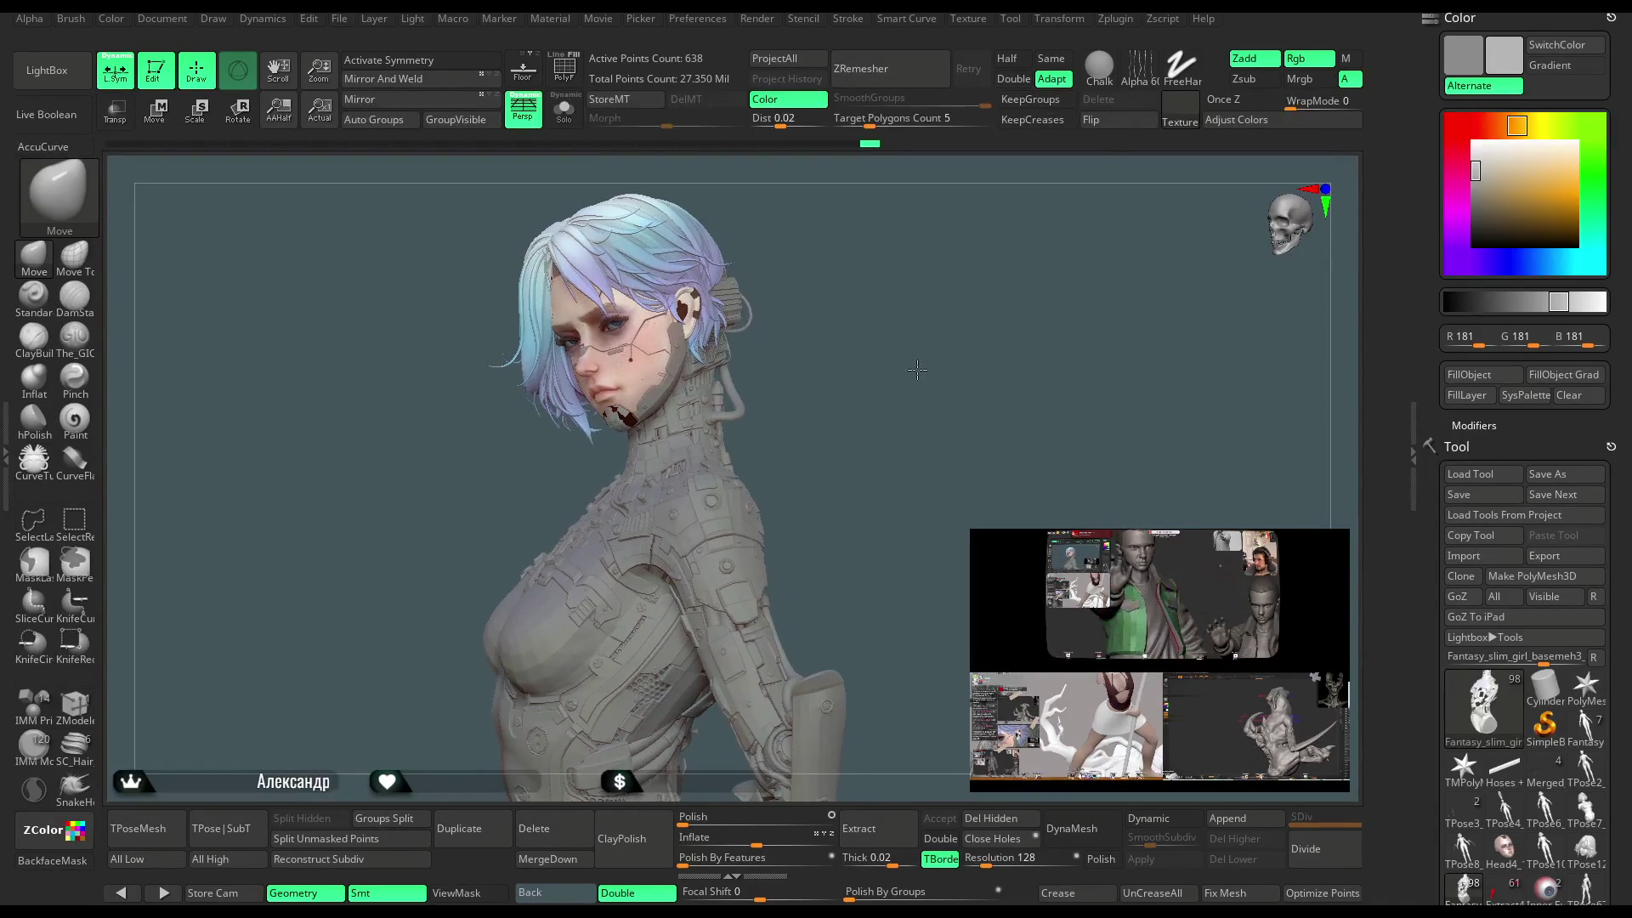
drag(931, 299, 904, 320)
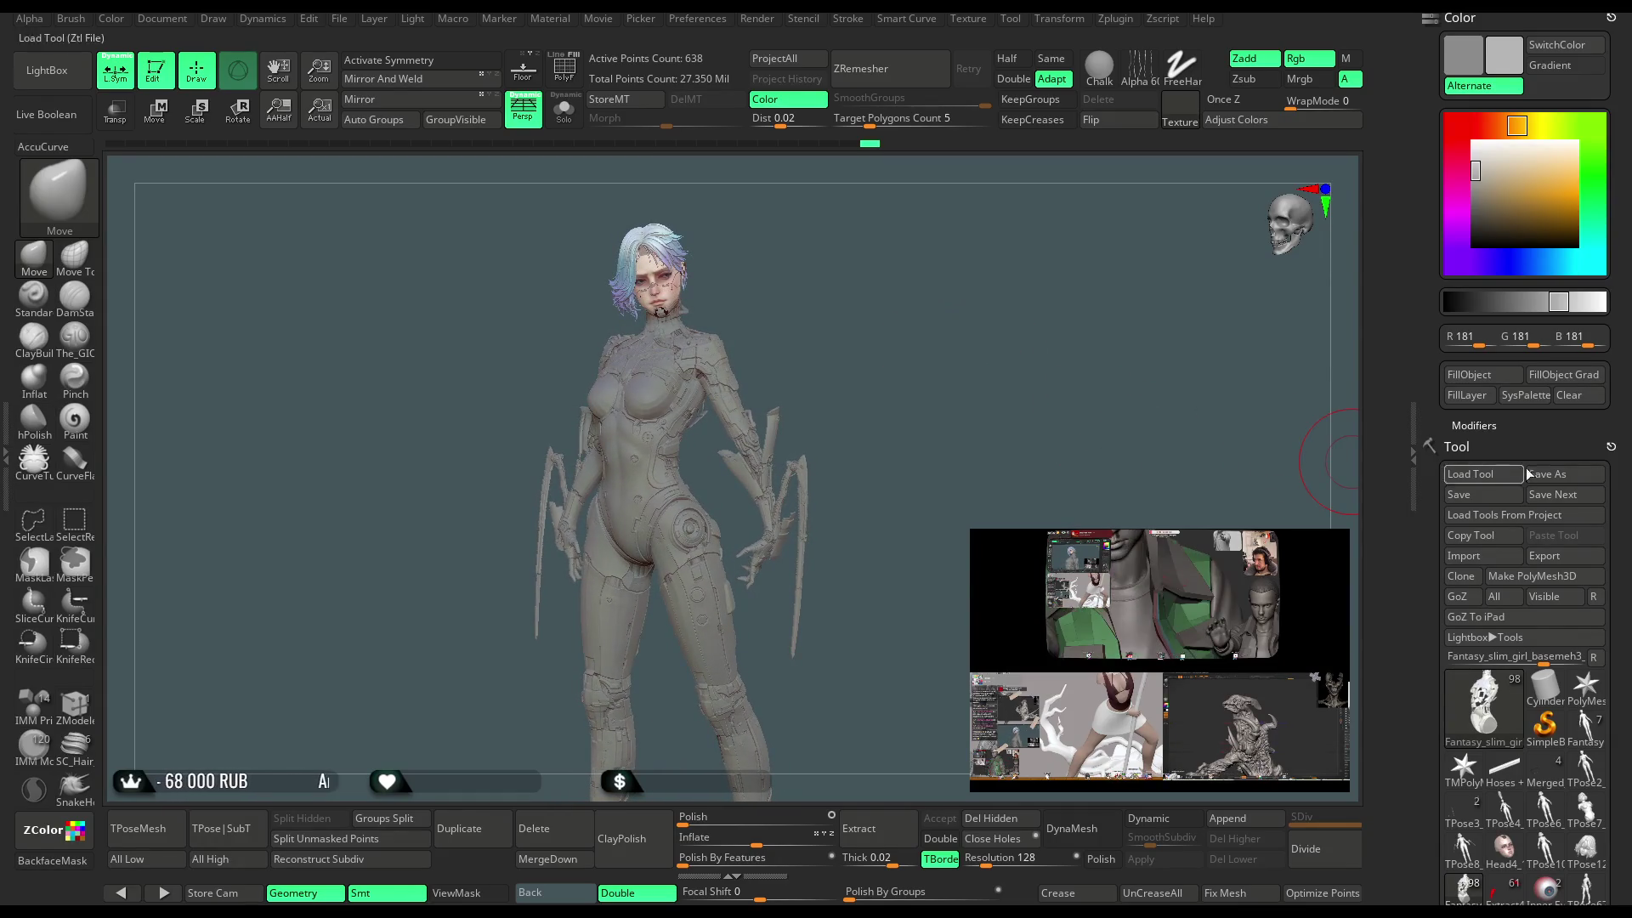
Switch the active tool to TPose68 from the Subtool list and enlarge the Draw Size.
scroll(1530, 383, down, 5)
scroll(1629, 416, down, 5)
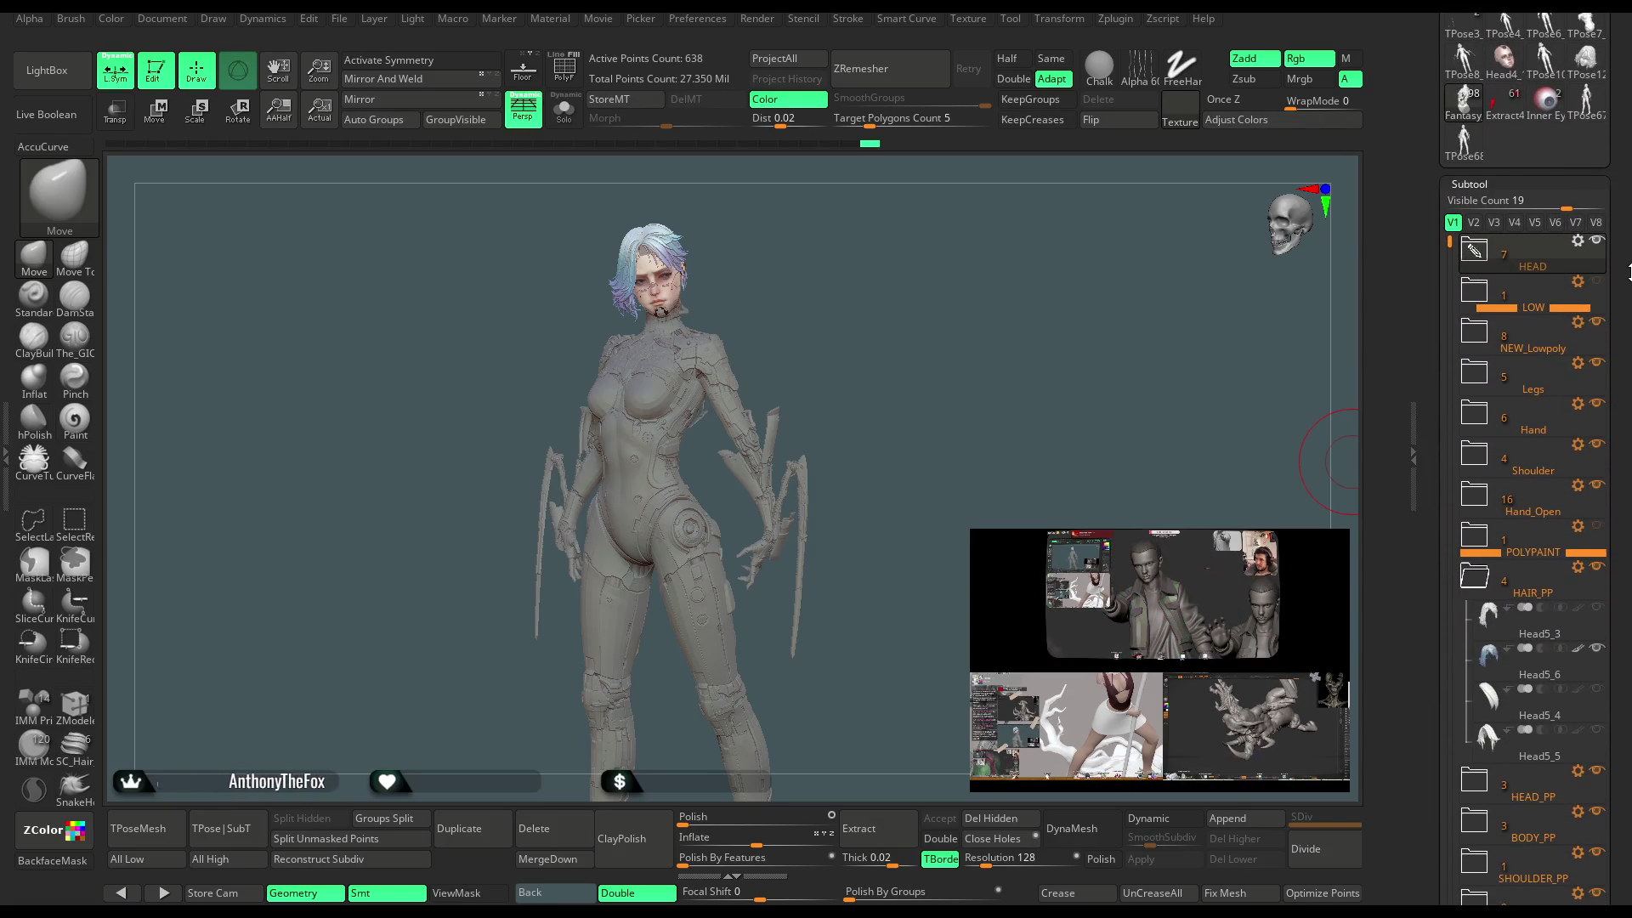
mouse_move(898, 332)
mouse_down()
mouse_move(945, 324)
mouse_move(900, 322)
mouse_move(888, 365)
mouse_move(950, 371)
mouse_move(968, 328)
mouse_move(1056, 341)
mouse_up()
click(1463, 141)
key(space)
key(x)
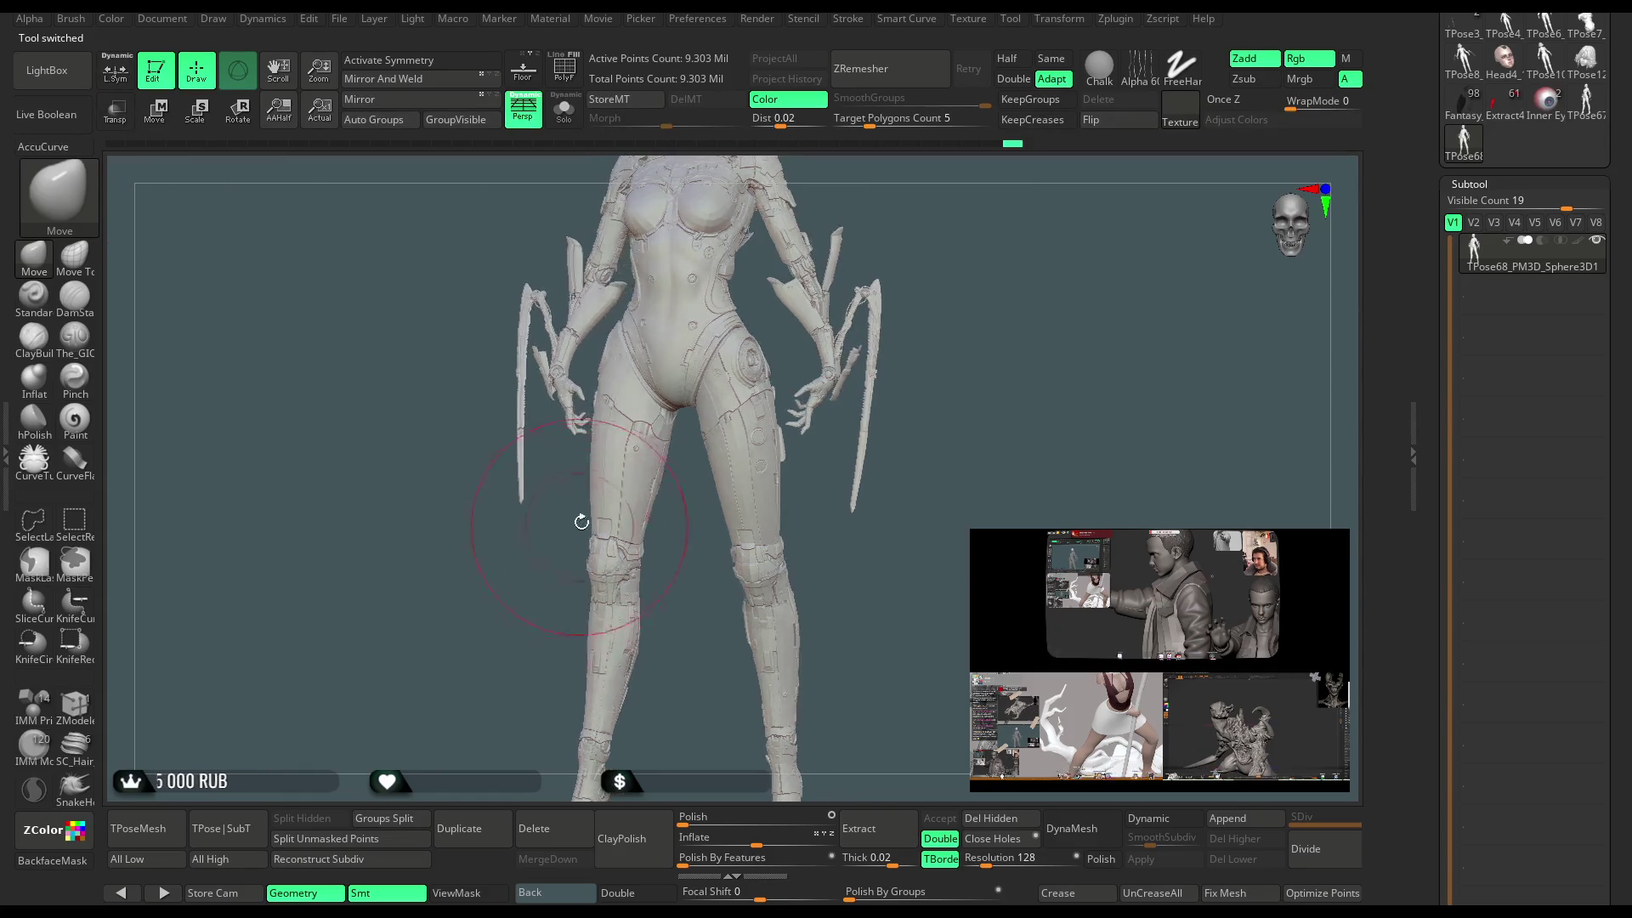
key(space)
right_drag(671, 590, 646, 521)
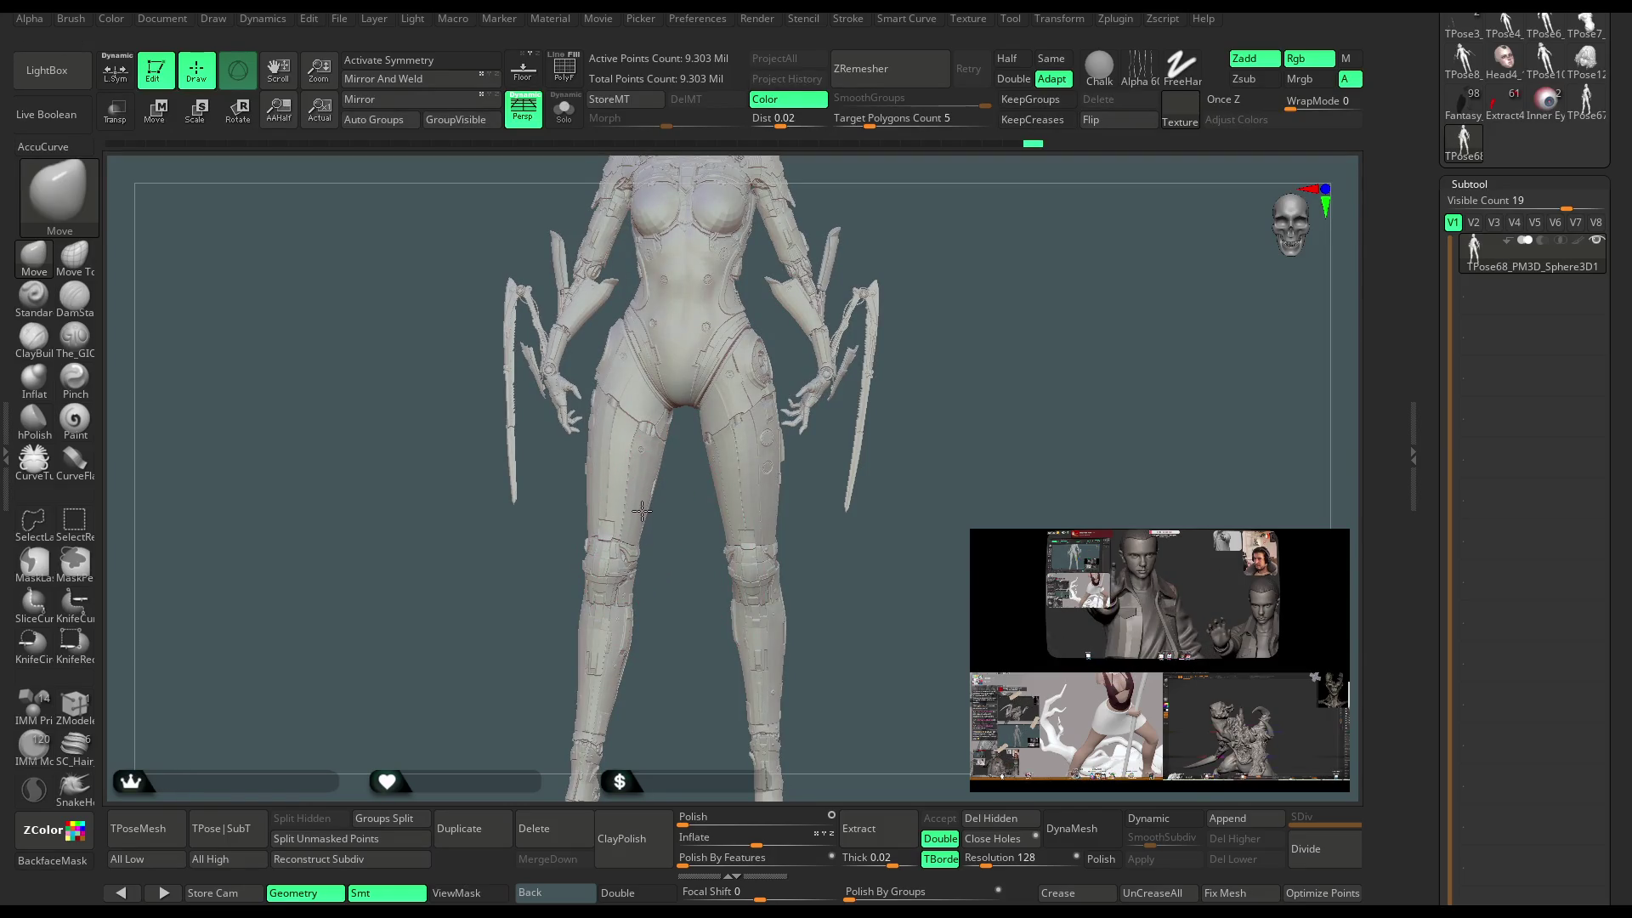
Frame the whole T-pose figure from several angles and reduce the brush size to about 87.
key(ctrl)
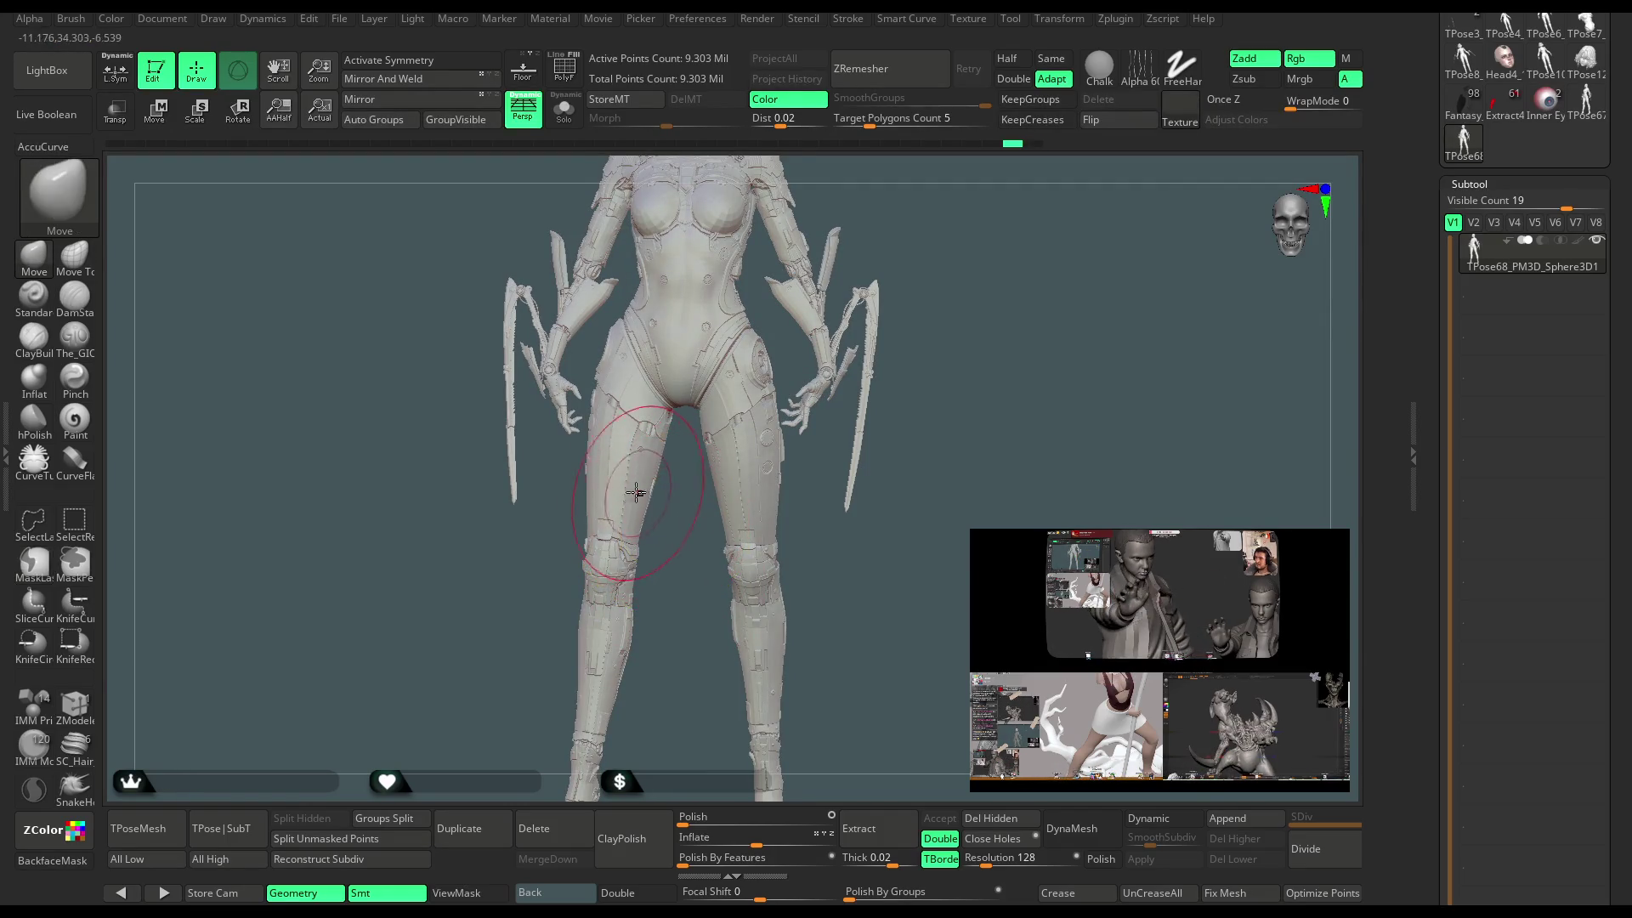
key(space)
right_drag(663, 539, 668, 527)
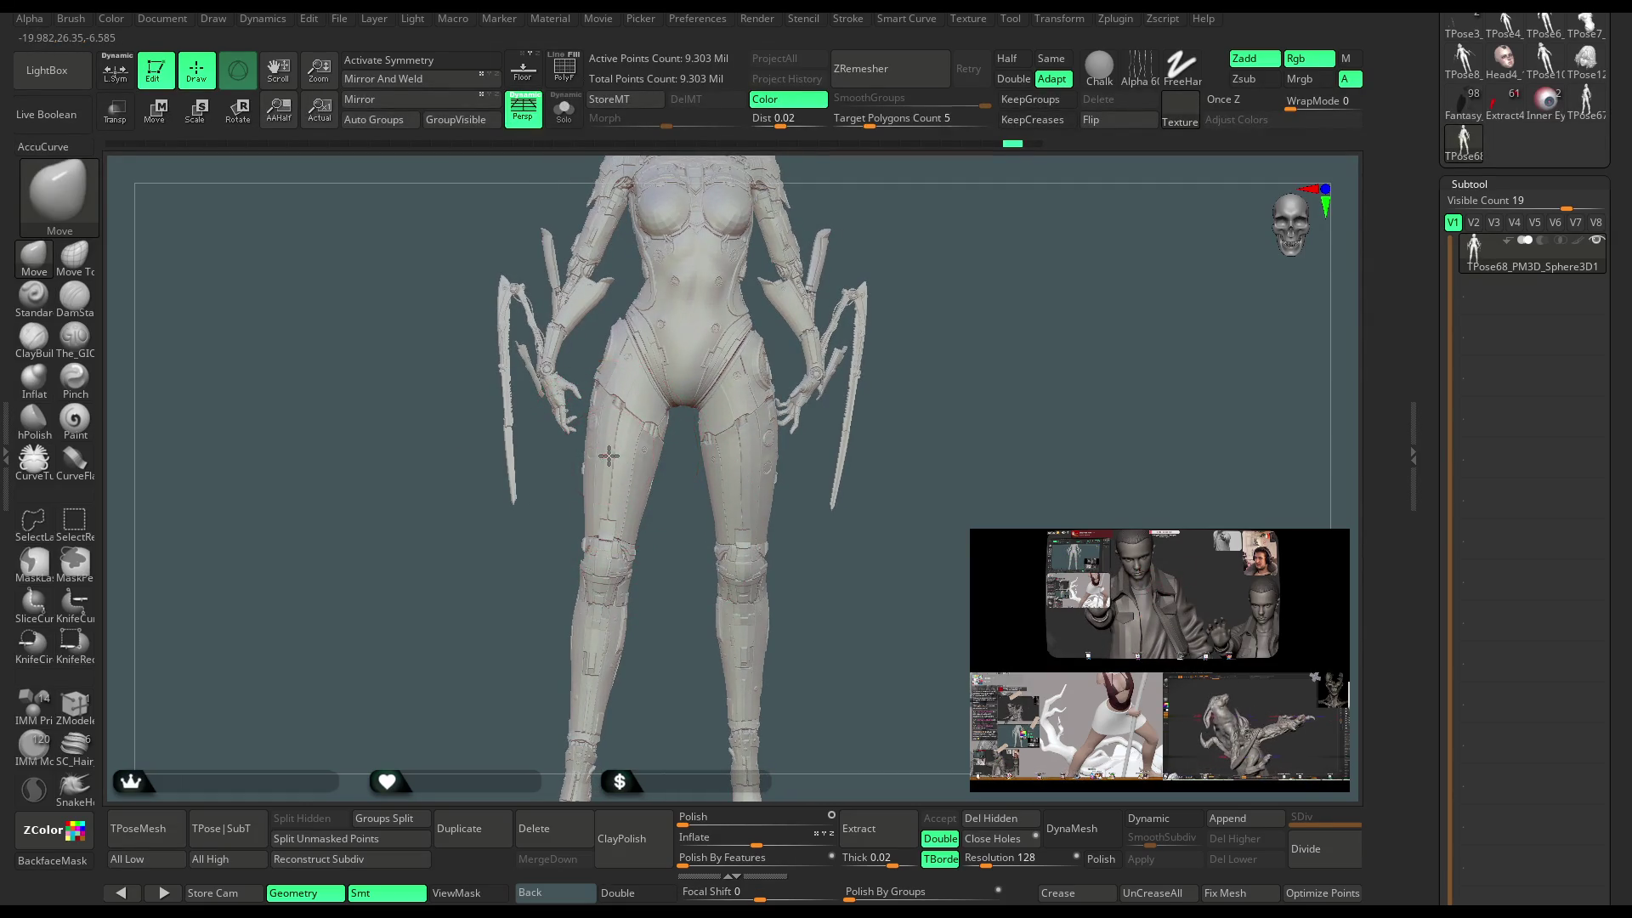
key(f)
mouse_move(884, 510)
right_down()
mouse_move(844, 352)
mouse_move(861, 327)
mouse_move(883, 329)
right_up()
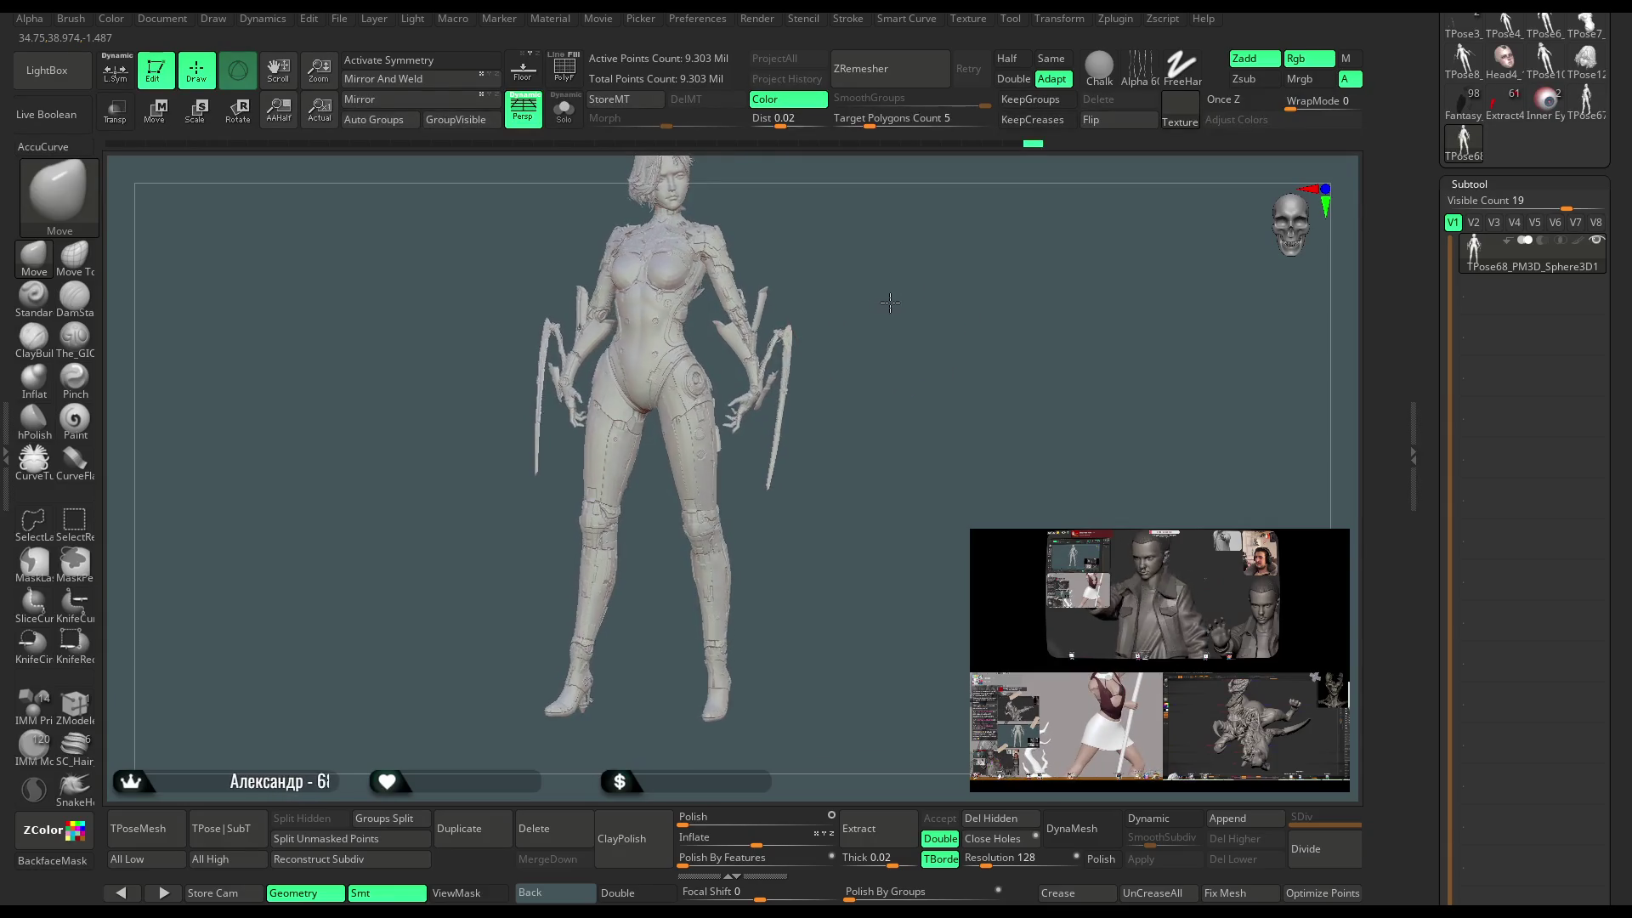
mouse_move(836, 306)
right_down()
mouse_move(776, 292)
mouse_move(801, 366)
right_up()
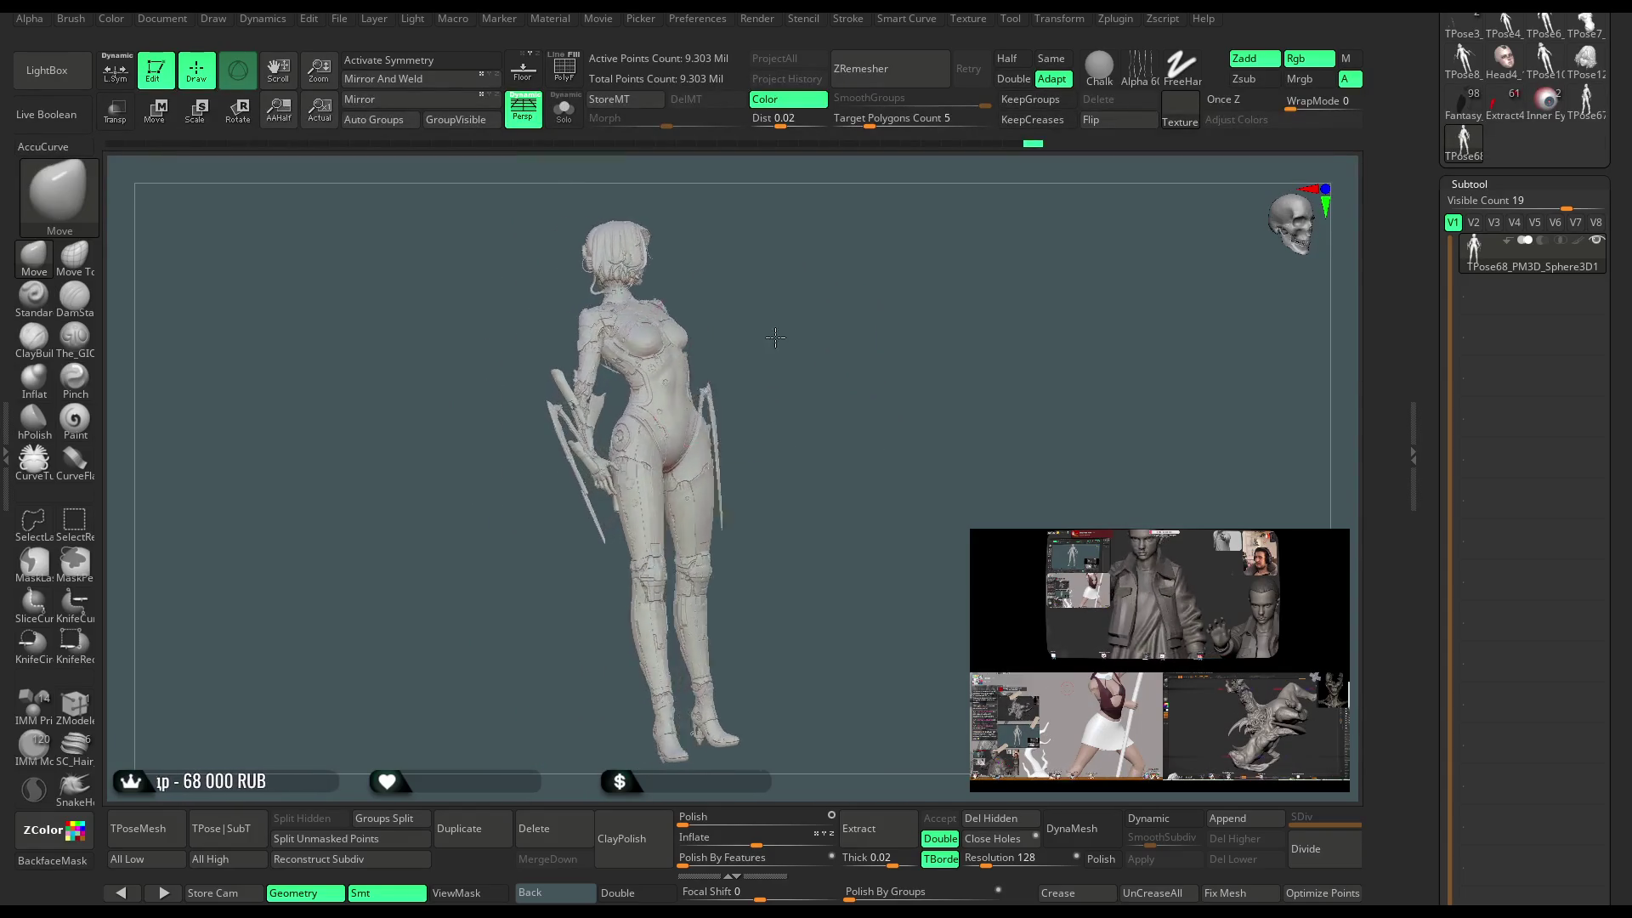
mouse_move(826, 277)
right_down()
mouse_move(794, 318)
mouse_move(857, 310)
mouse_move(831, 302)
mouse_move(809, 346)
right_up()
key(space)
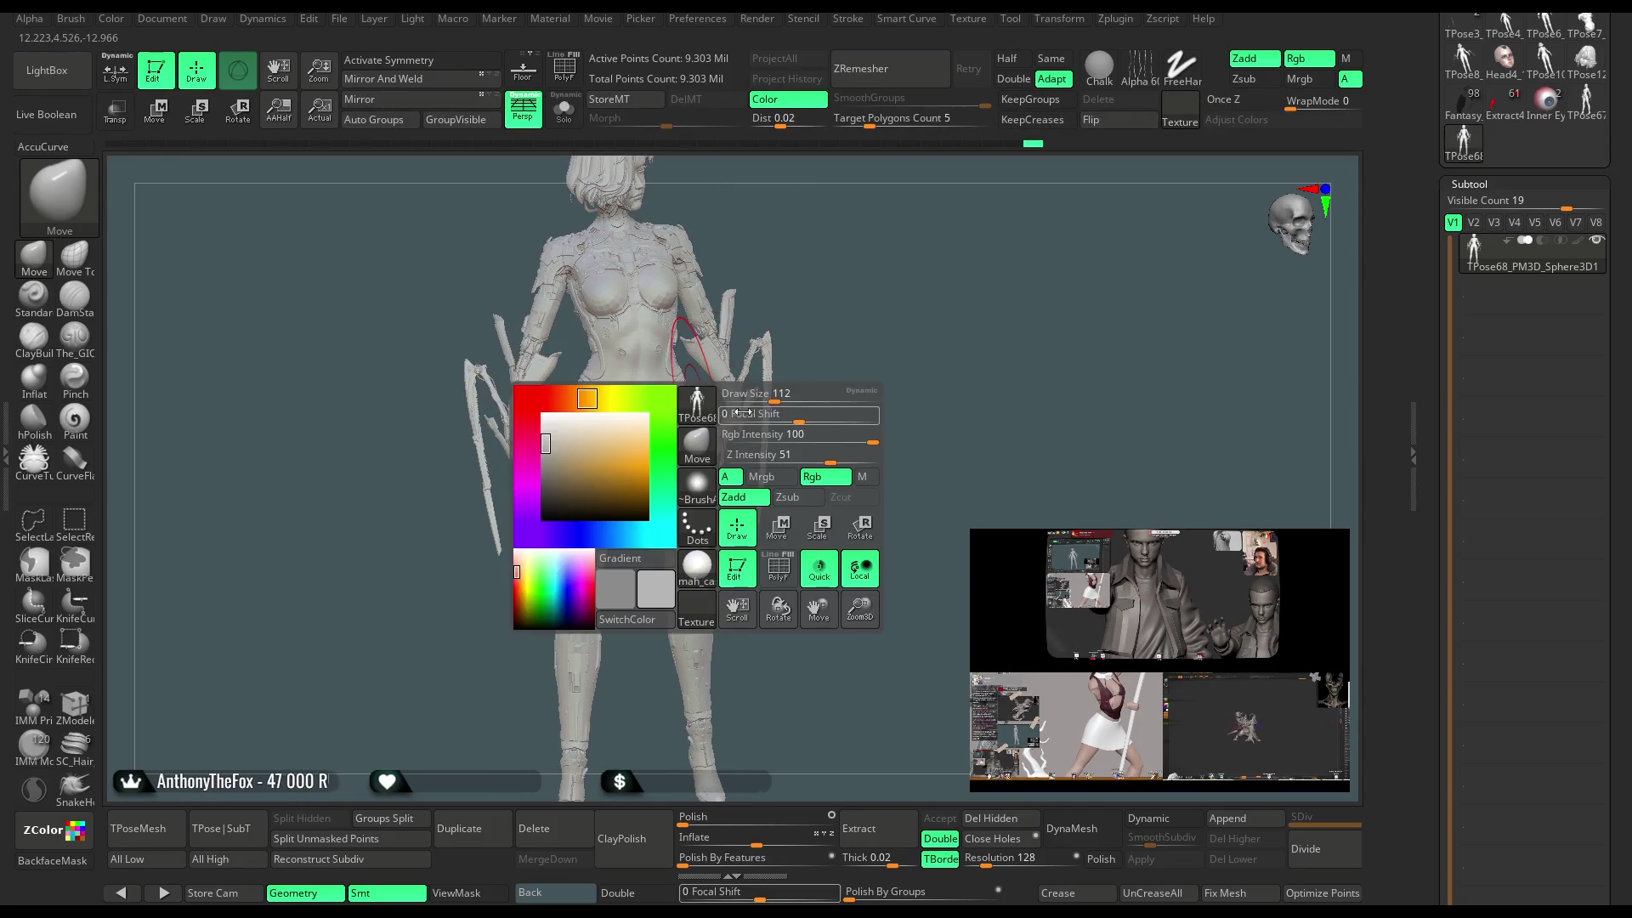
drag(776, 396, 769, 396)
Lasso-mask the left sword and forearm beside the left hip.
ctrl+right_drag(838, 280, 671, 416)
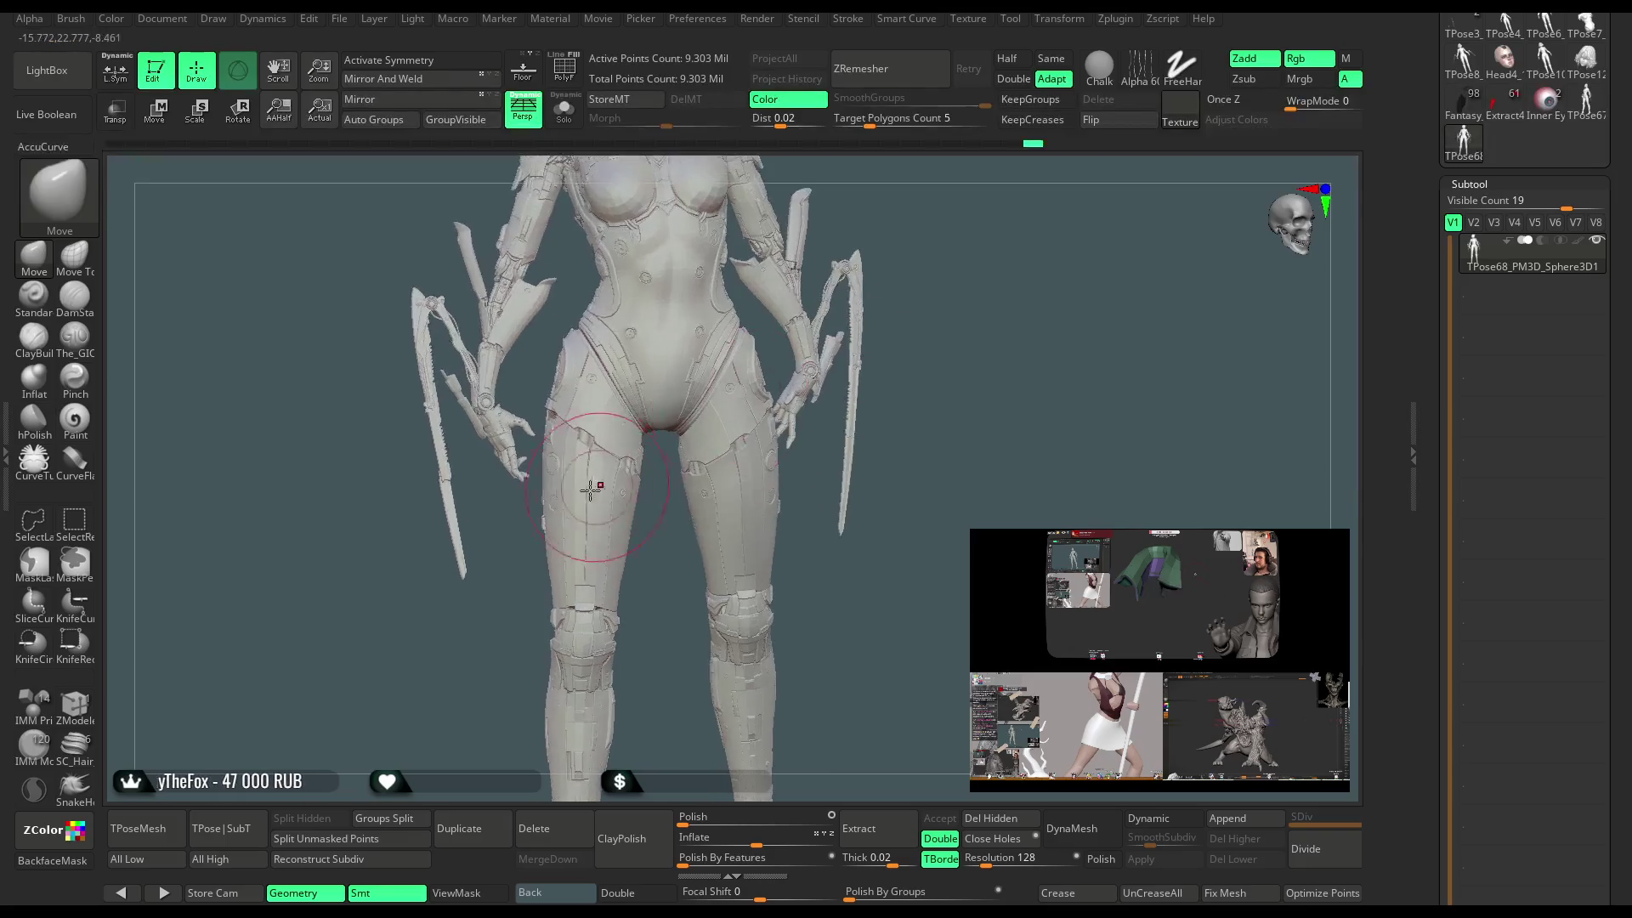
key(space)
drag(661, 459, 666, 459)
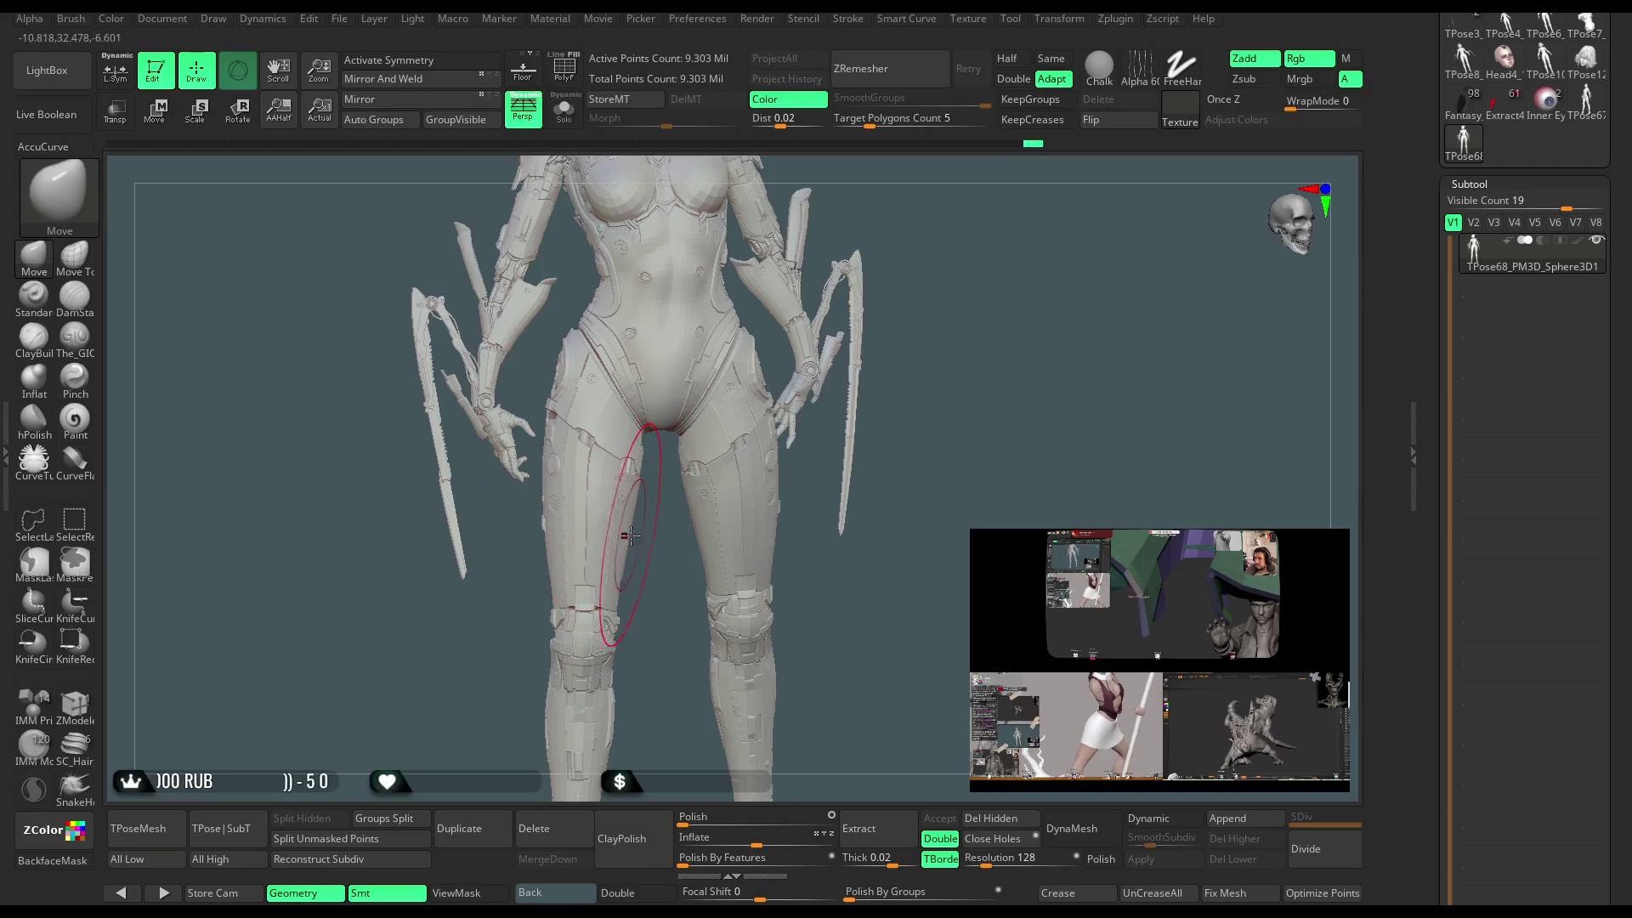
mouse_move(546, 564)
ctrl+mouse_down()
mouse_move(583, 473)
mouse_move(537, 368)
ctrl+mouse_up()
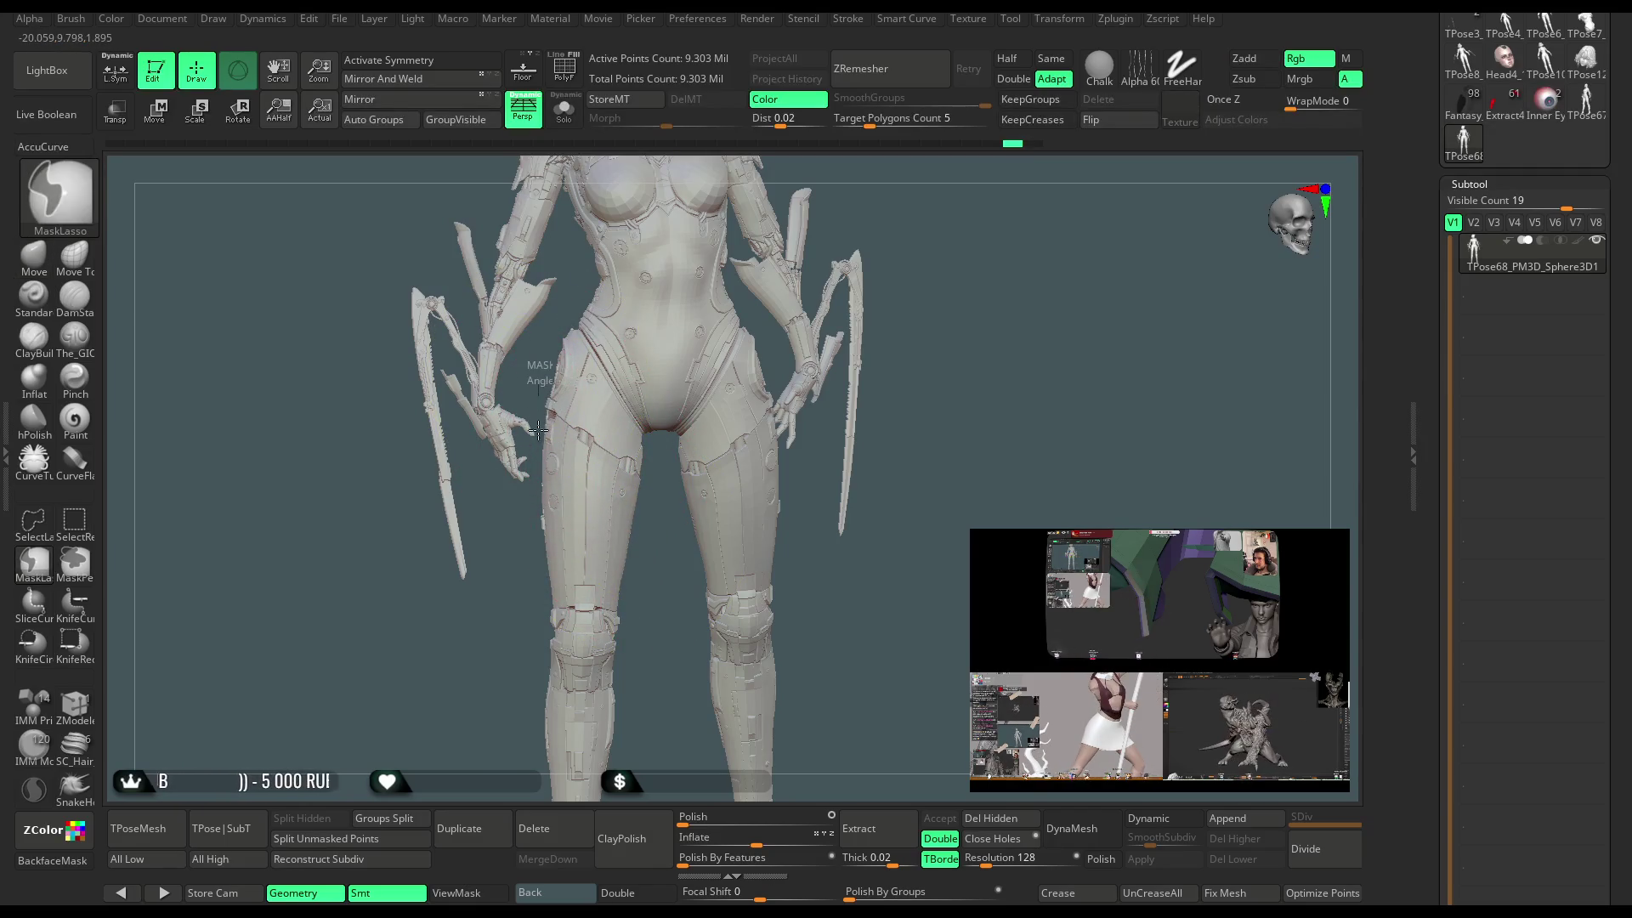
mouse_move(487, 545)
ctrl+mouse_down()
mouse_move(393, 378)
mouse_move(442, 223)
ctrl+mouse_up()
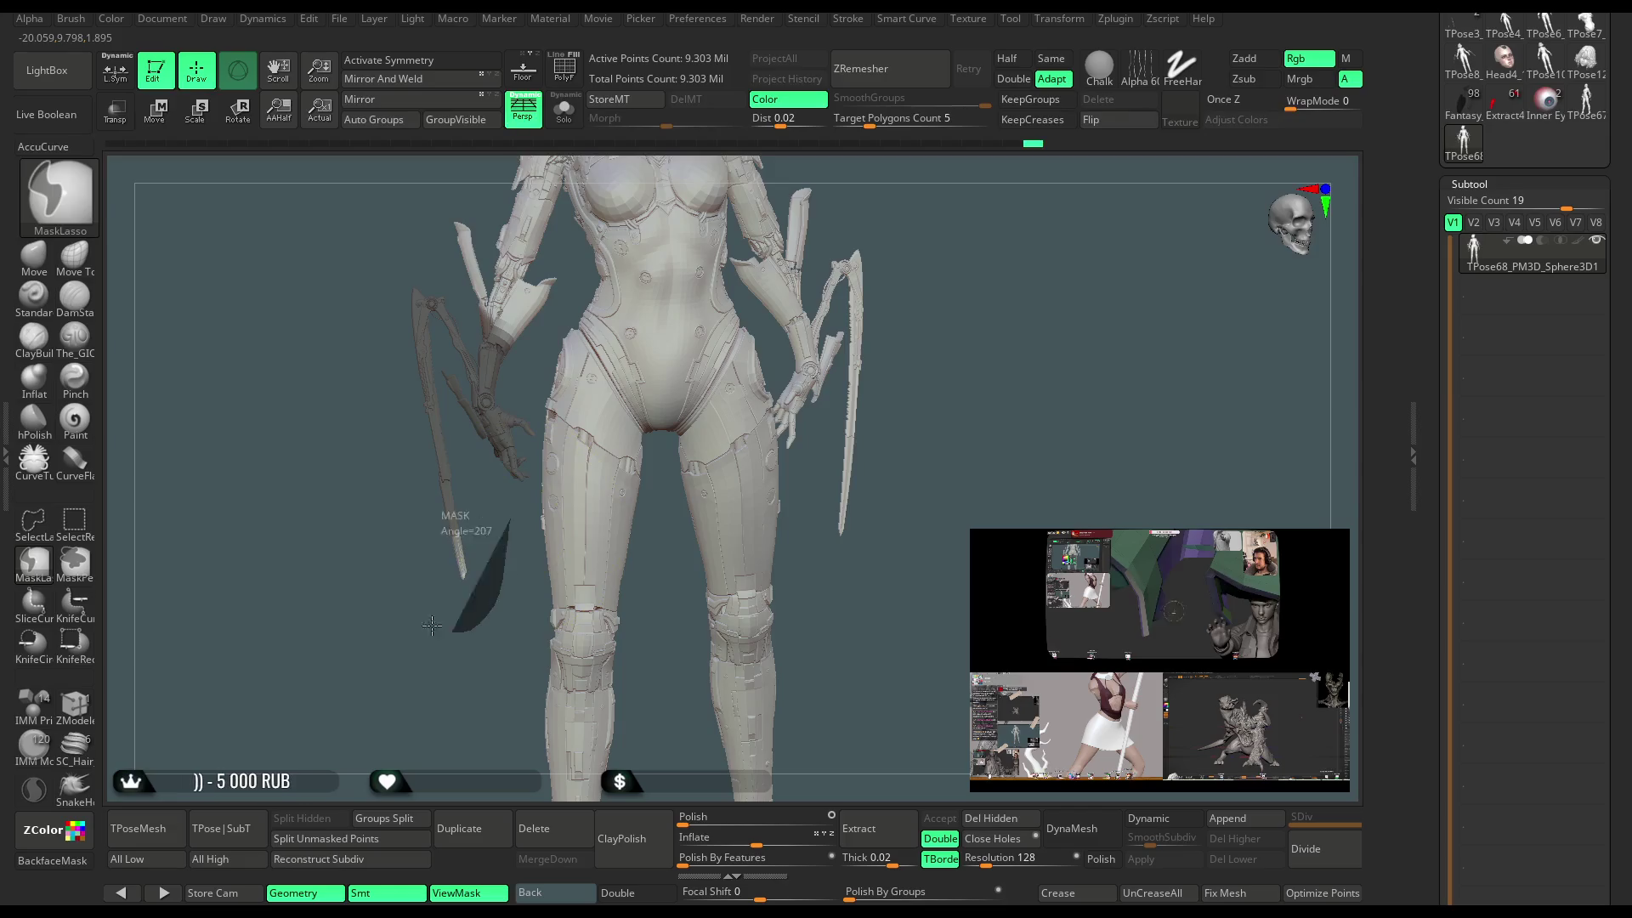
ctrl+drag(432, 625, 437, 616)
Check the legs from back, side and front views, then frame the face and chest.
mouse_move(661, 550)
mouse_down()
mouse_move(646, 587)
mouse_move(603, 537)
mouse_up()
key(space)
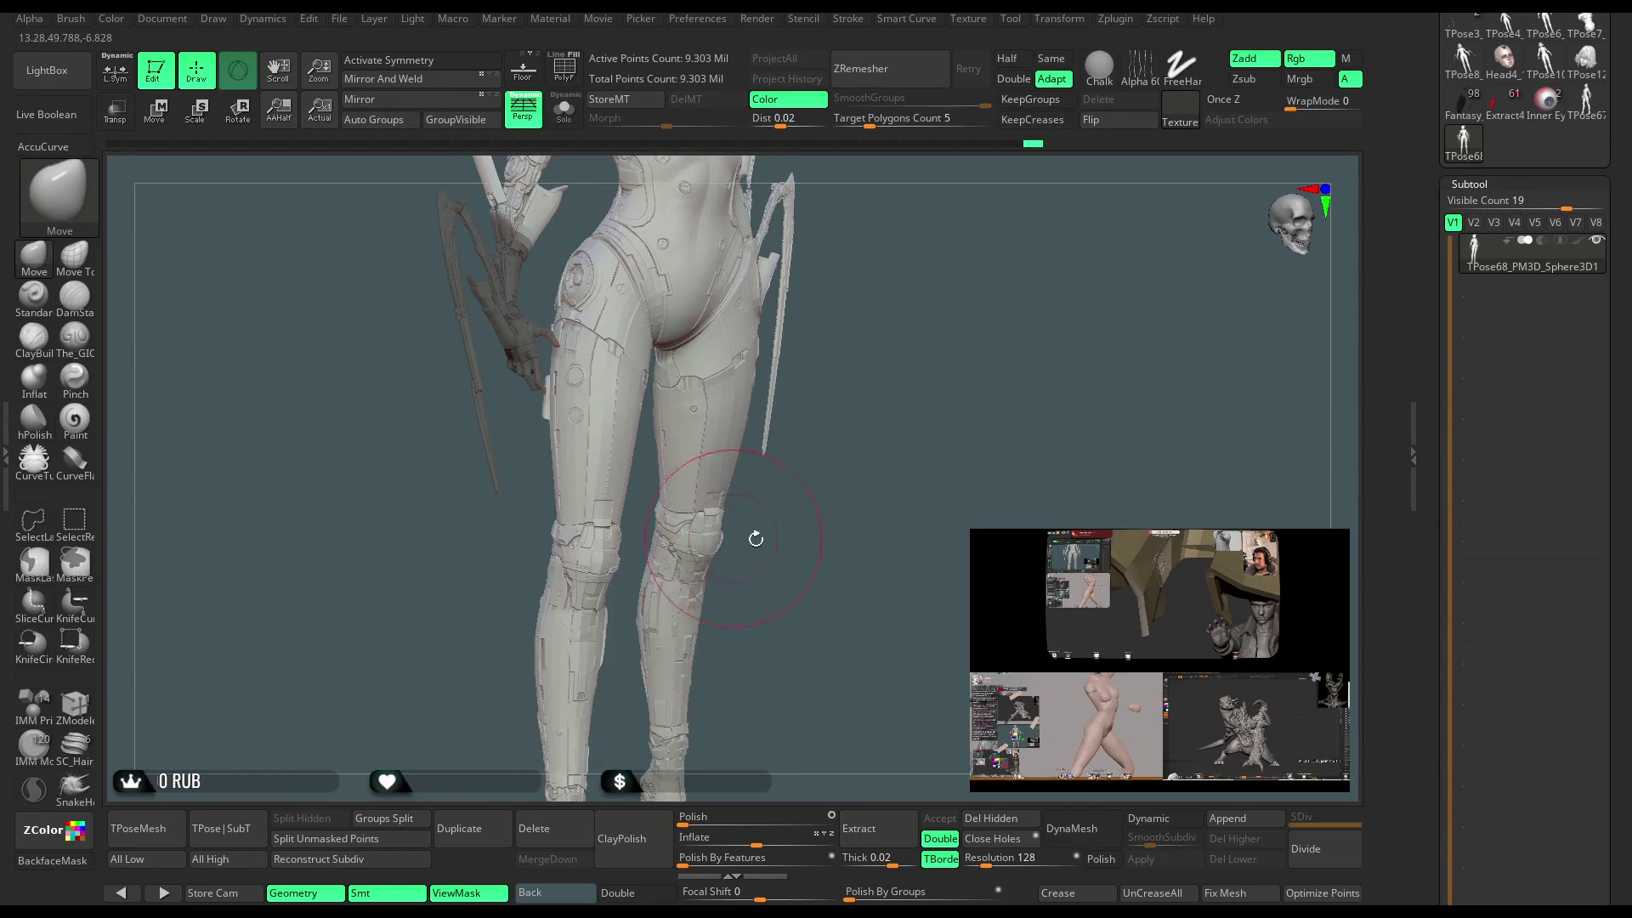
drag(753, 539, 585, 537)
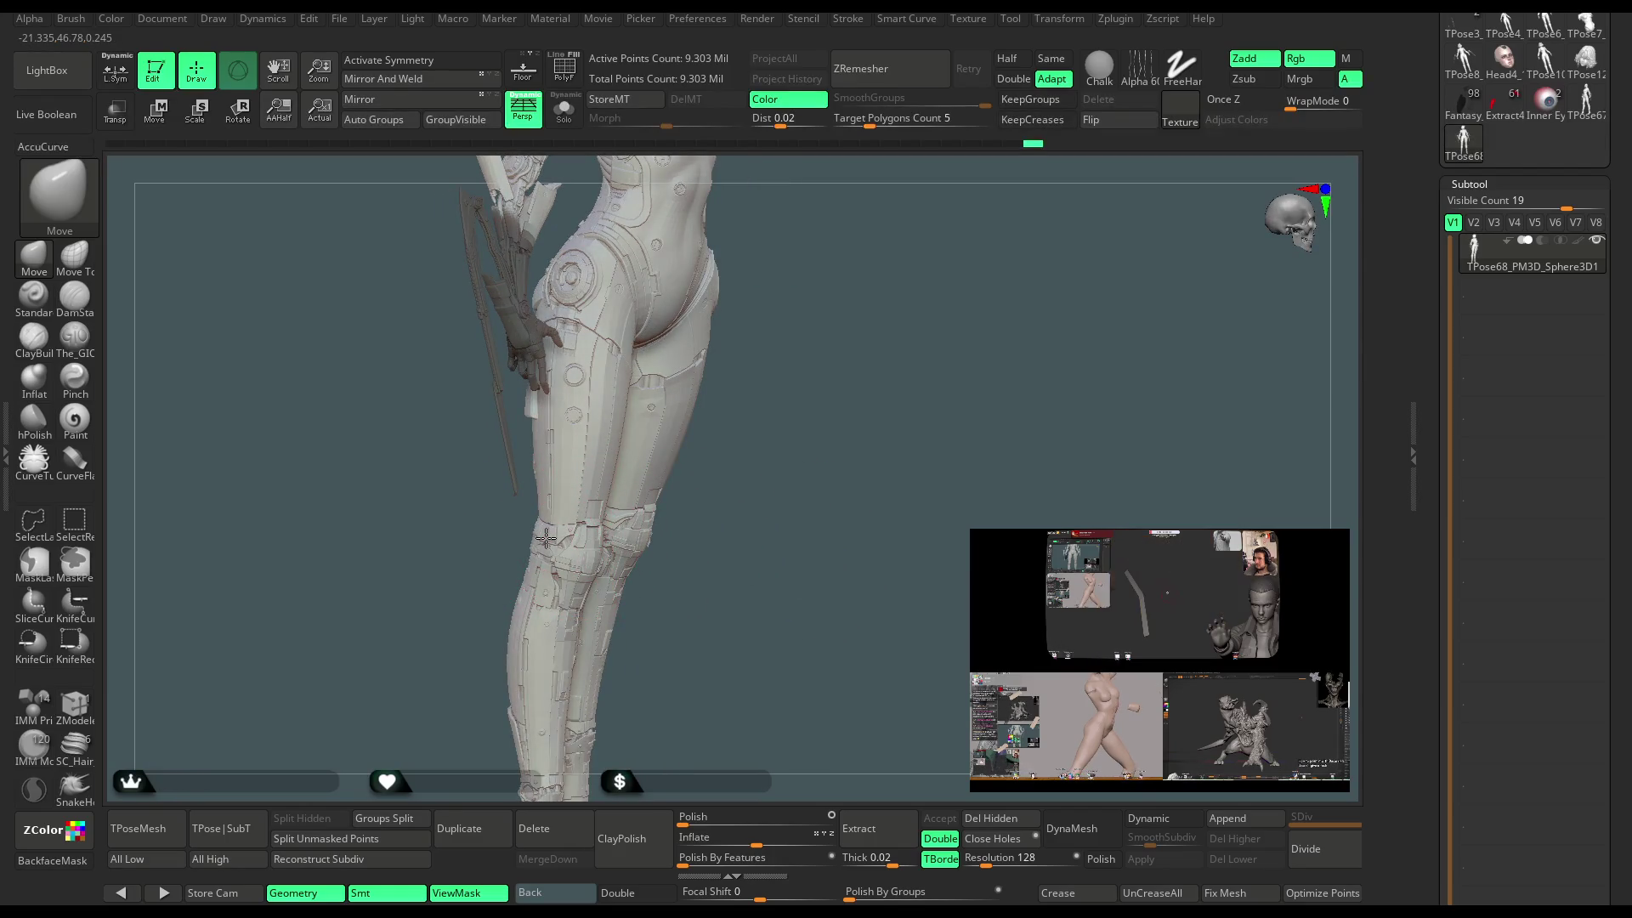
drag(776, 474, 734, 463)
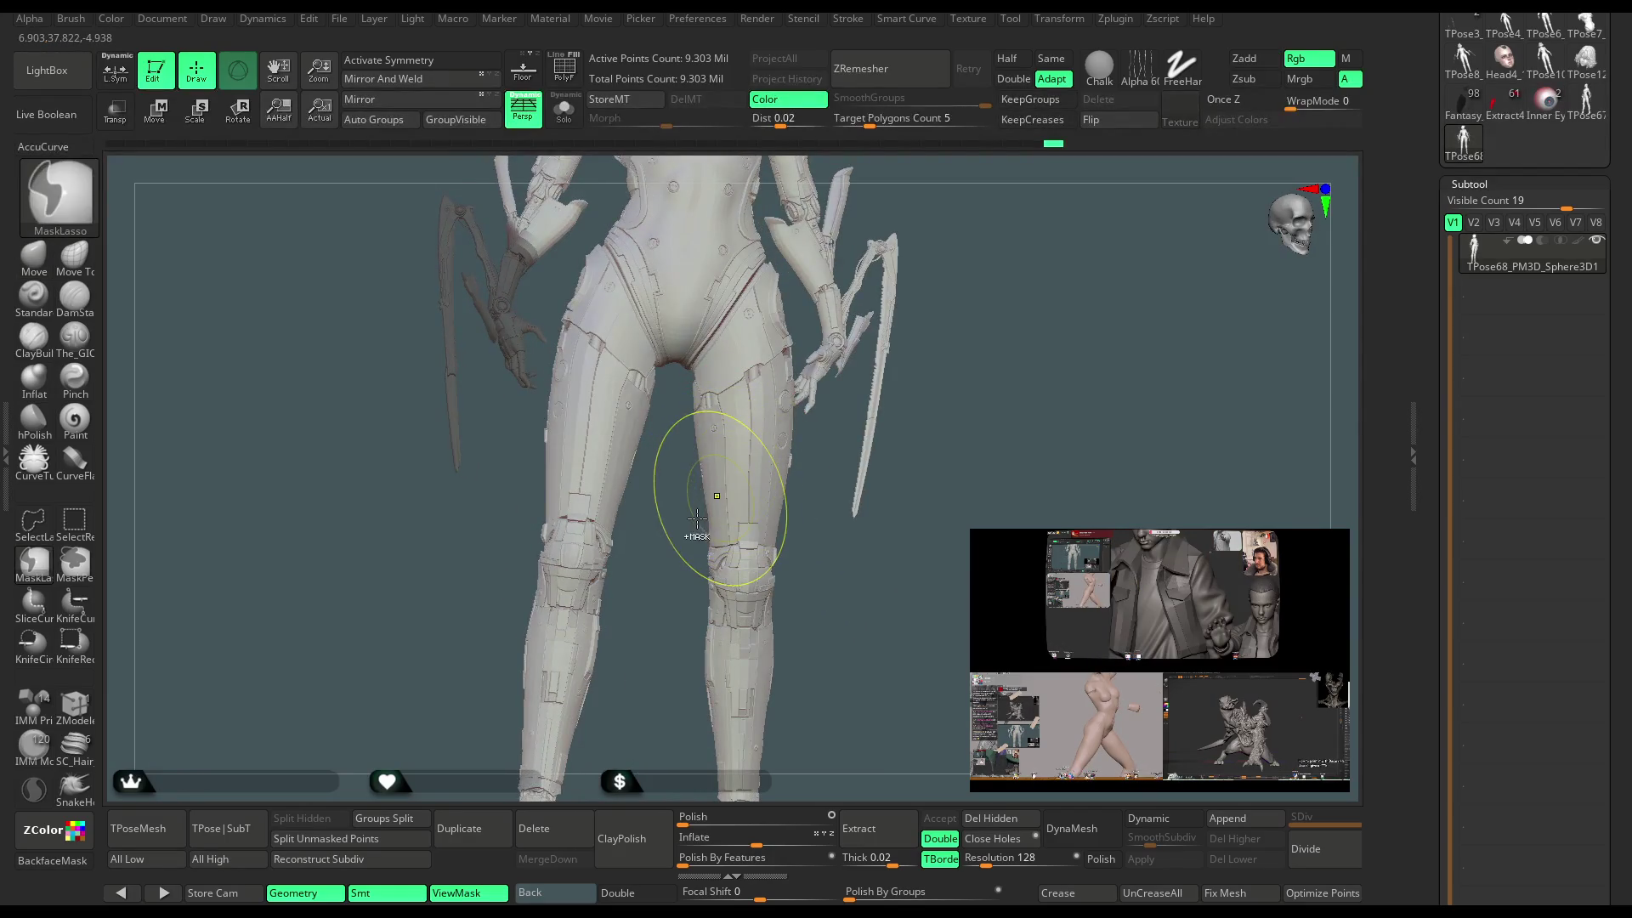
key(f)
mouse_move(850, 357)
mouse_down()
mouse_move(864, 310)
mouse_move(816, 293)
mouse_up()
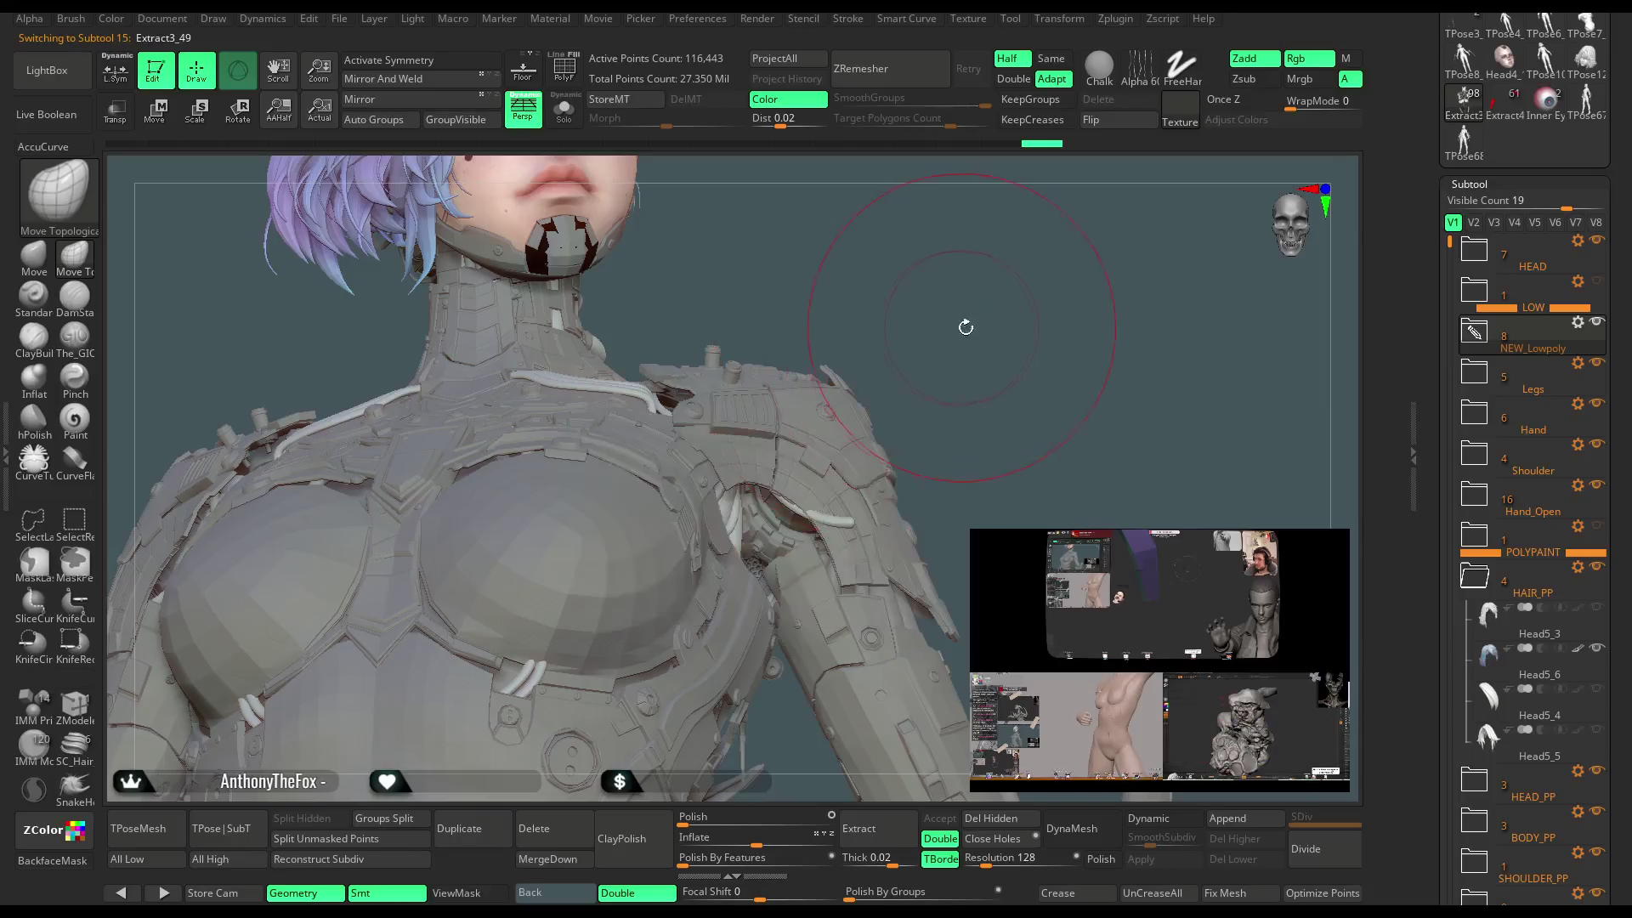
mouse_move(965, 327)
mouse_down()
mouse_move(833, 629)
mouse_move(793, 328)
mouse_move(975, 319)
mouse_move(935, 399)
mouse_move(921, 379)
mouse_move(898, 397)
mouse_move(880, 368)
mouse_move(920, 391)
mouse_move(935, 374)
mouse_move(912, 374)
mouse_up()
key(space)
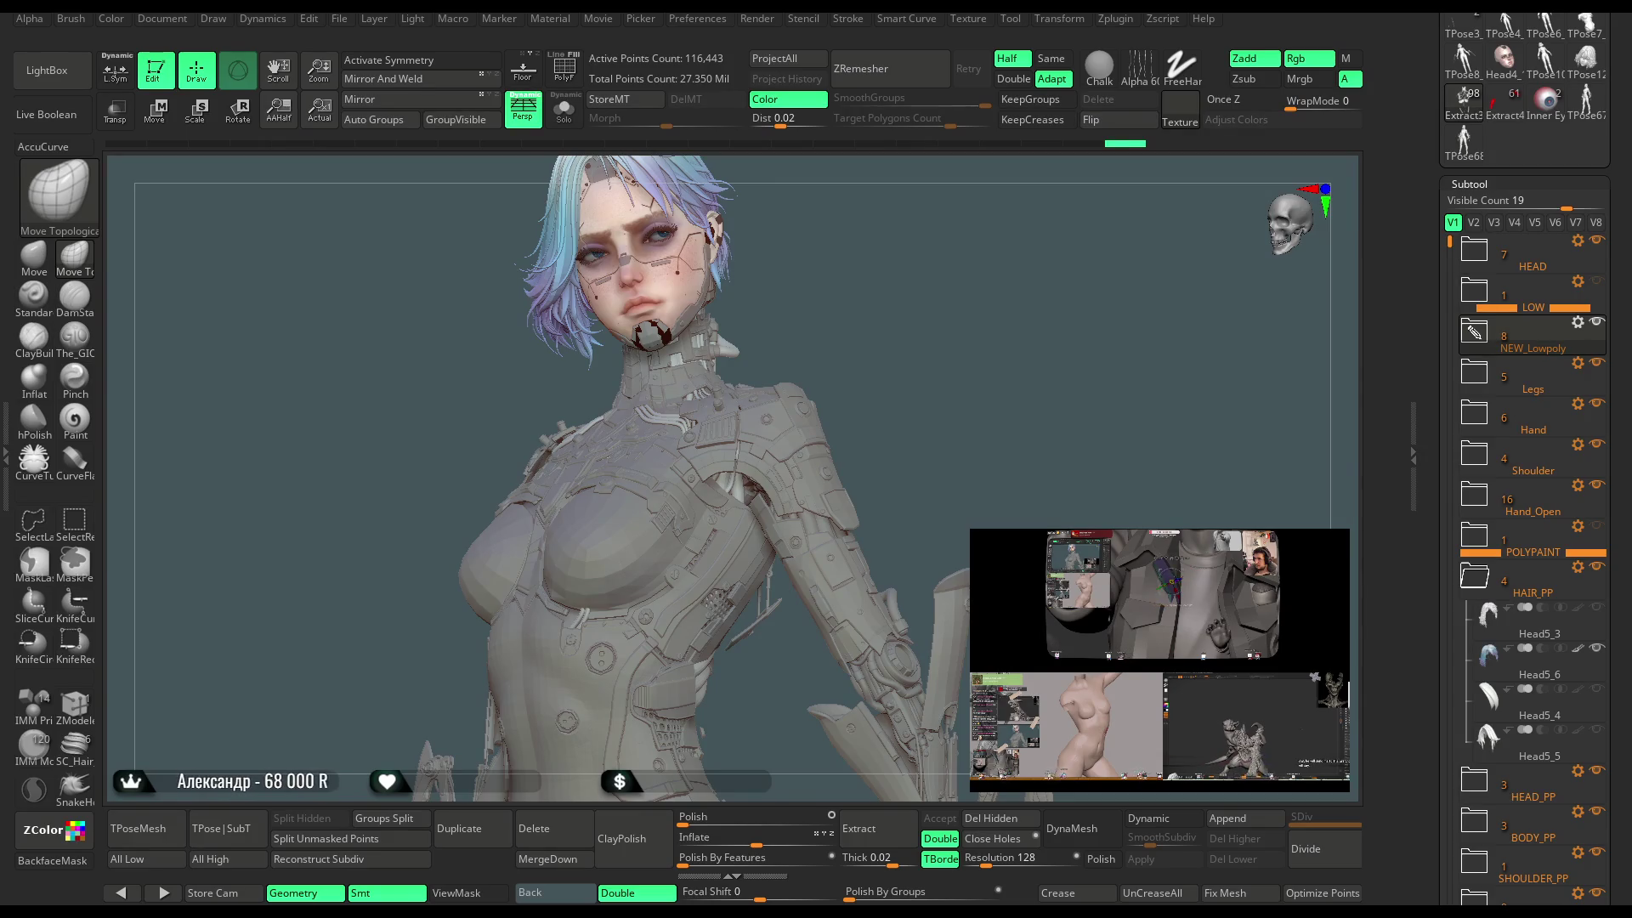
Toggle Solo on and off for the cables subtool, then pick CurveTube from the brush shelf.
mouse_move(950, 300)
mouse_down()
mouse_move(954, 346)
mouse_move(924, 335)
mouse_move(947, 352)
mouse_move(936, 360)
mouse_move(992, 359)
mouse_move(915, 366)
mouse_move(937, 373)
mouse_move(914, 345)
mouse_move(836, 395)
mouse_up()
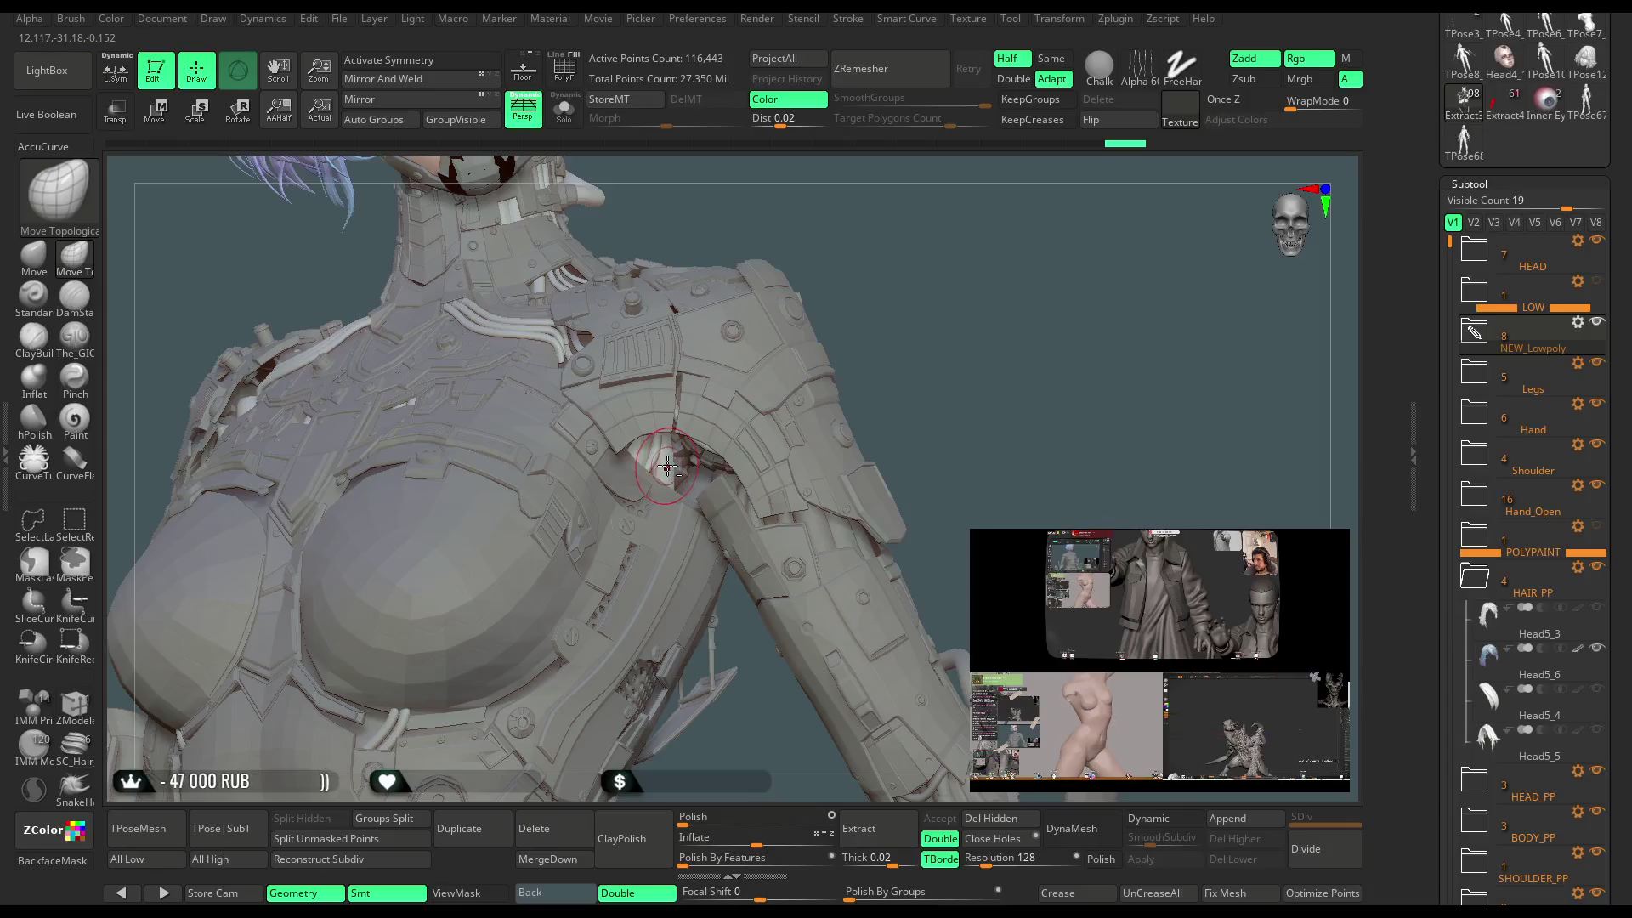
click(574, 122)
click(575, 123)
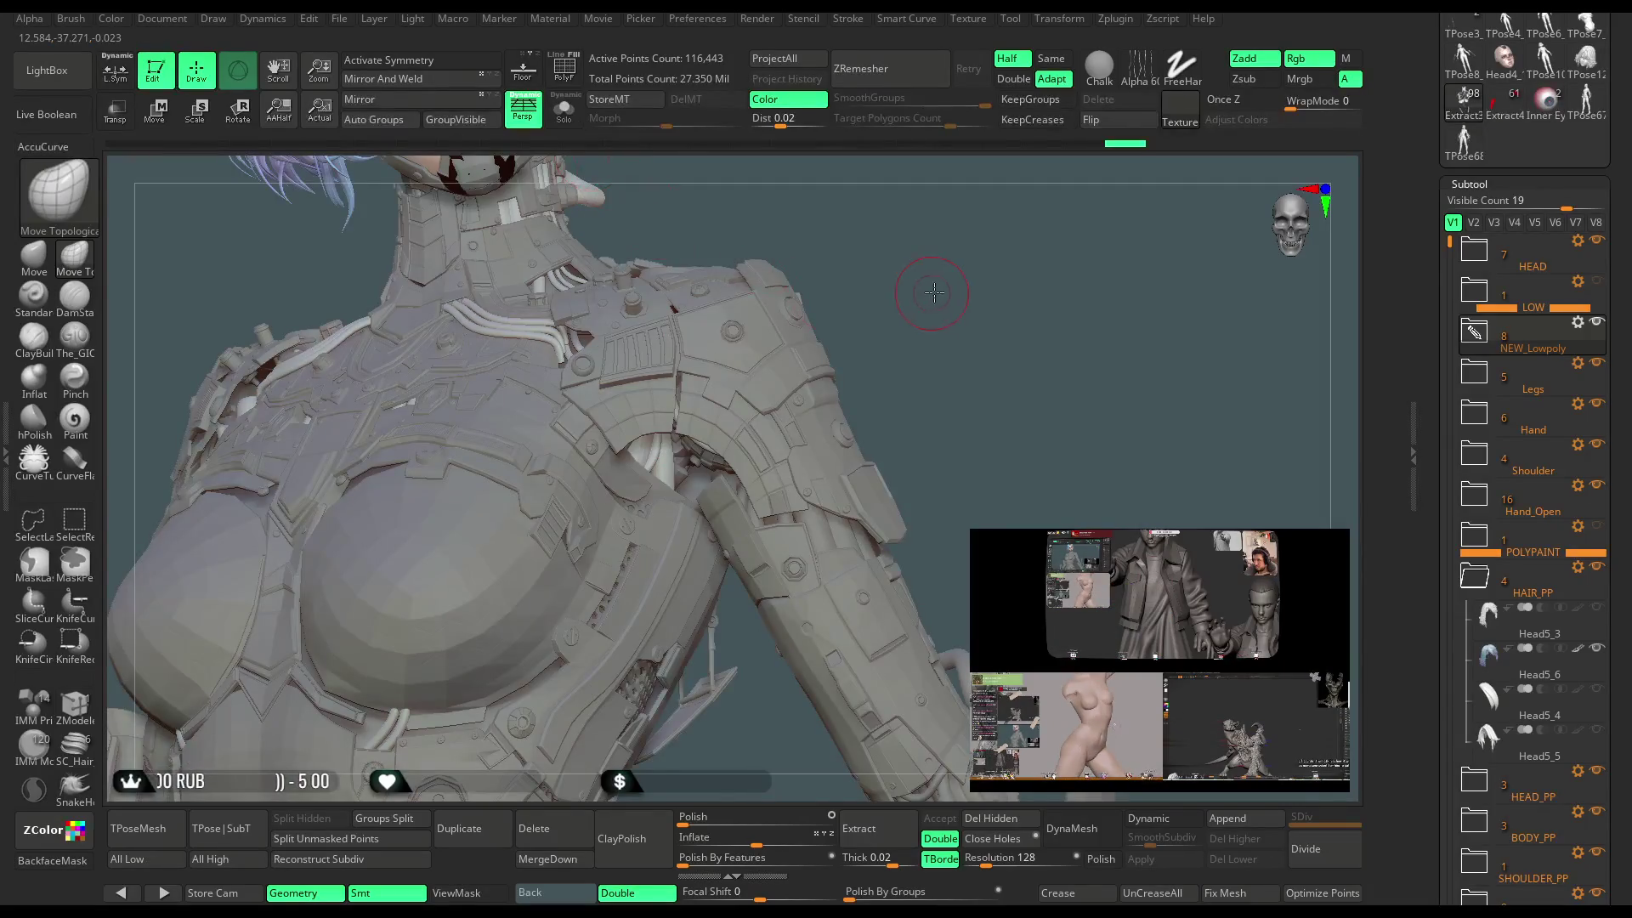
key(space)
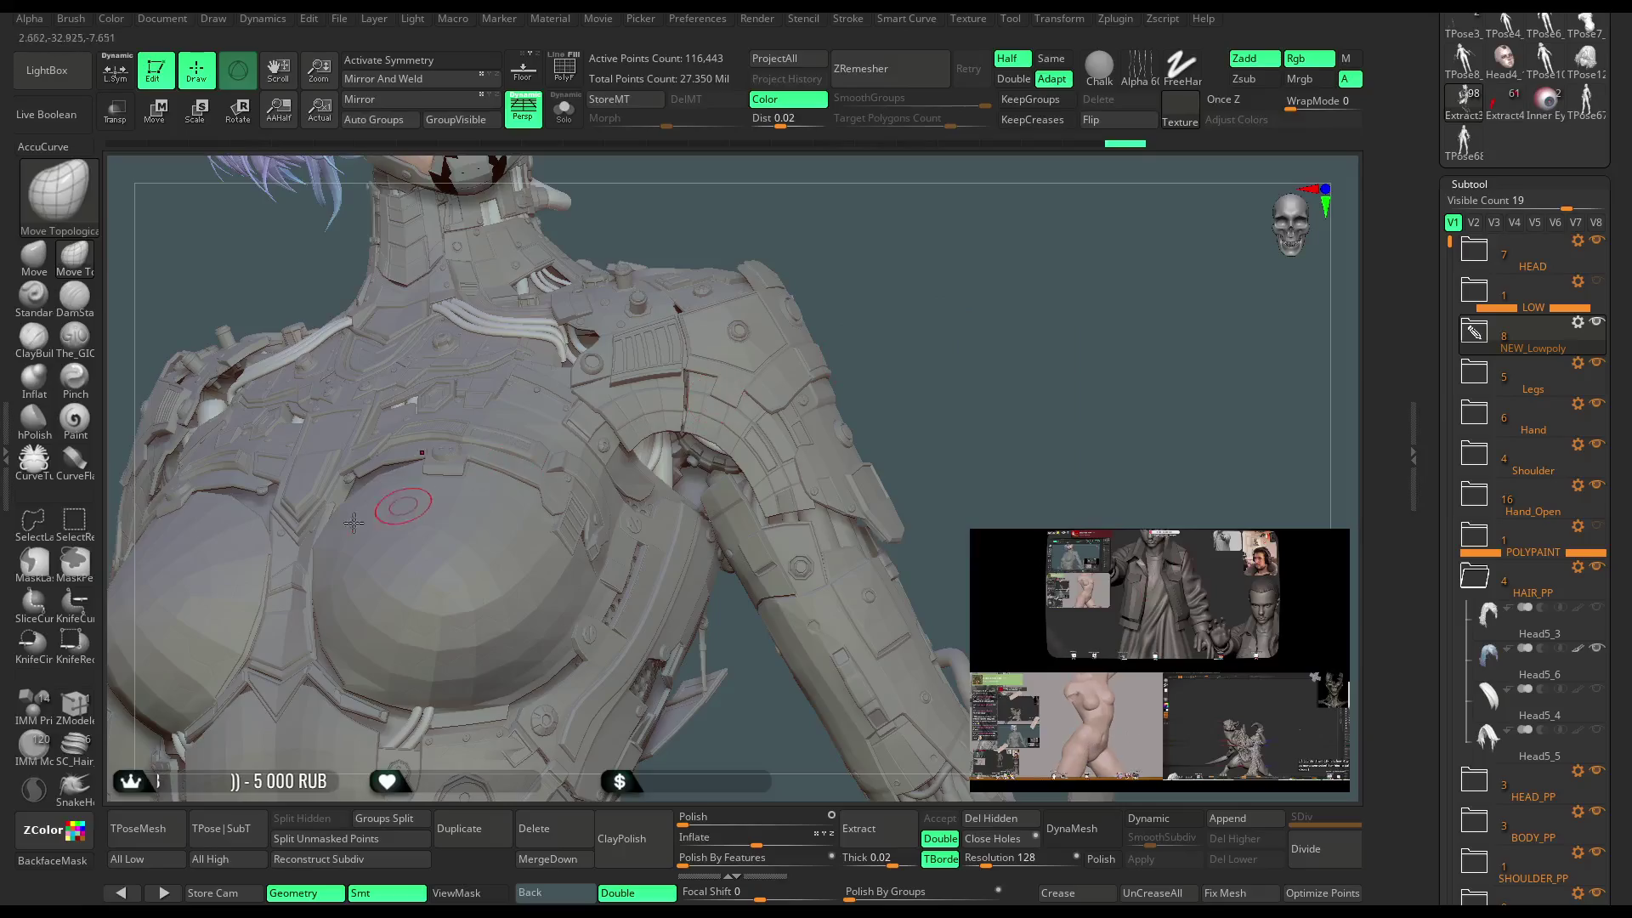
click(34, 459)
key(space)
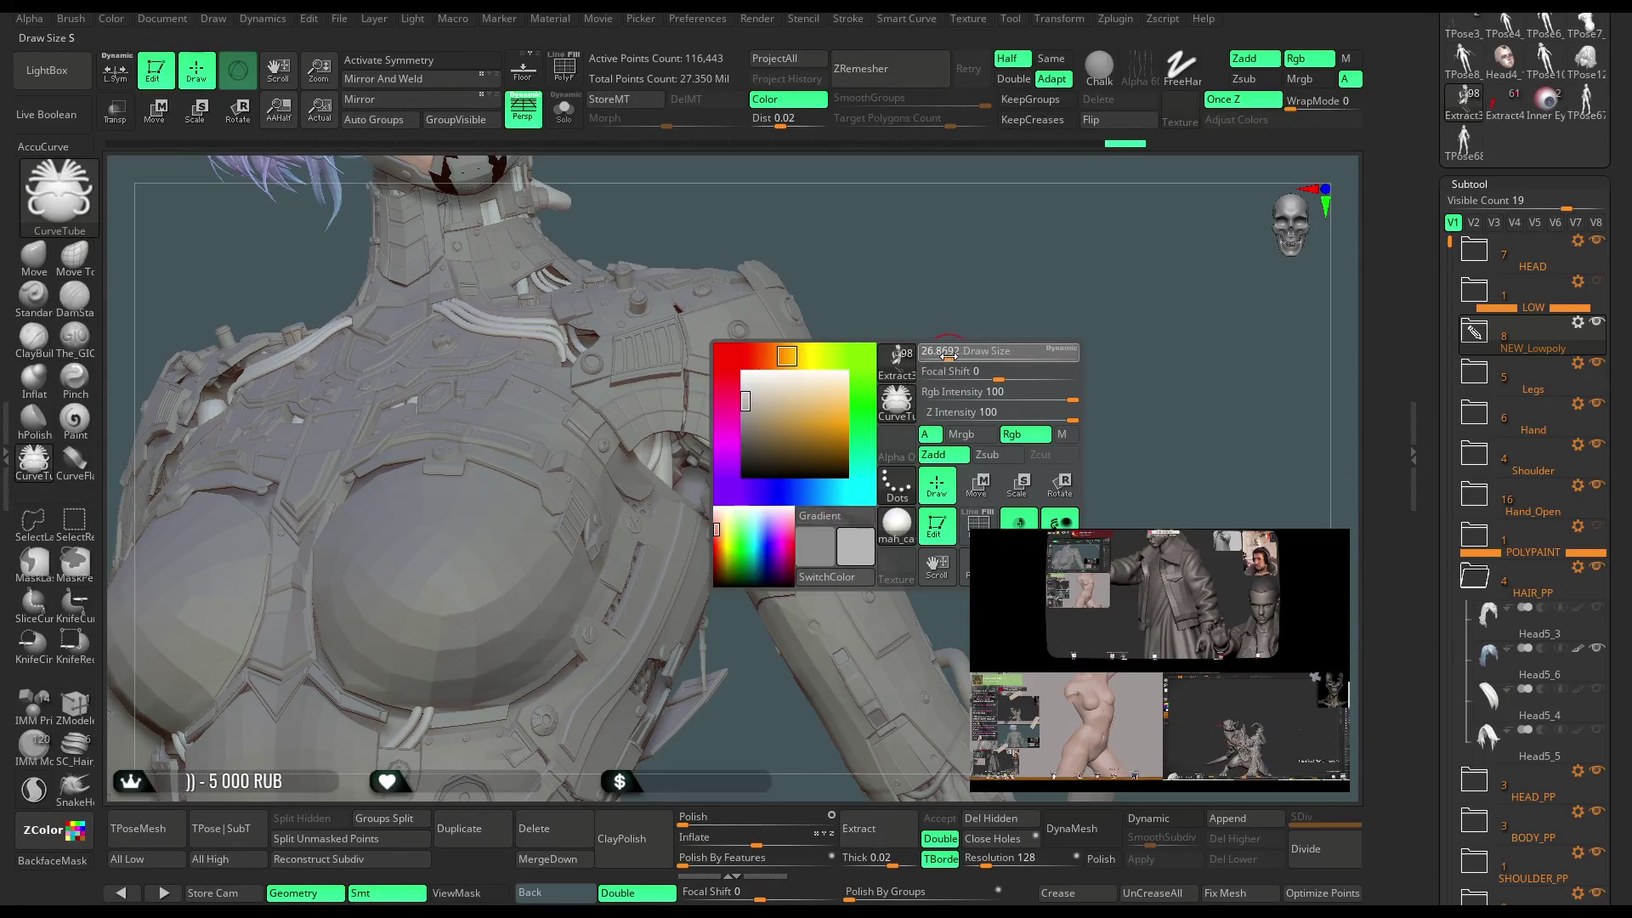
Draw a first CurveTube curve along the shoulder armour.
mouse_move(947, 338)
mouse_down()
mouse_move(751, 504)
mouse_move(656, 462)
mouse_up()
mouse_move(831, 406)
mouse_down()
mouse_move(900, 338)
mouse_move(957, 329)
mouse_move(858, 357)
mouse_move(814, 441)
mouse_up()
key(space)
key(space)
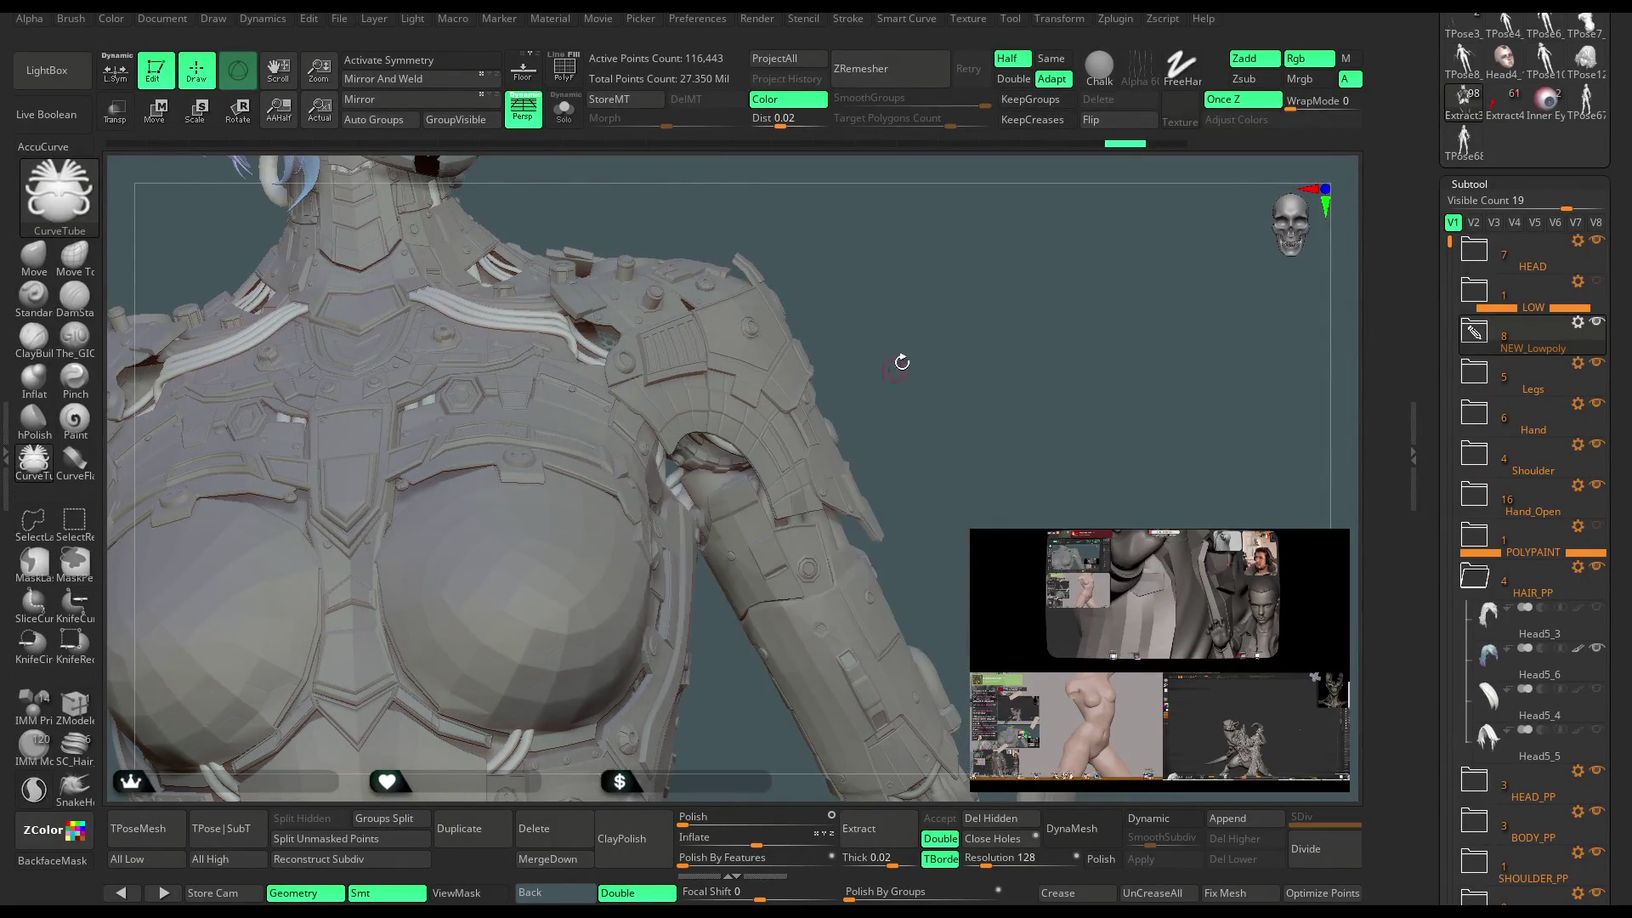
drag(899, 361, 747, 476)
mouse_move(850, 442)
mouse_down()
mouse_move(917, 404)
mouse_move(787, 435)
mouse_up()
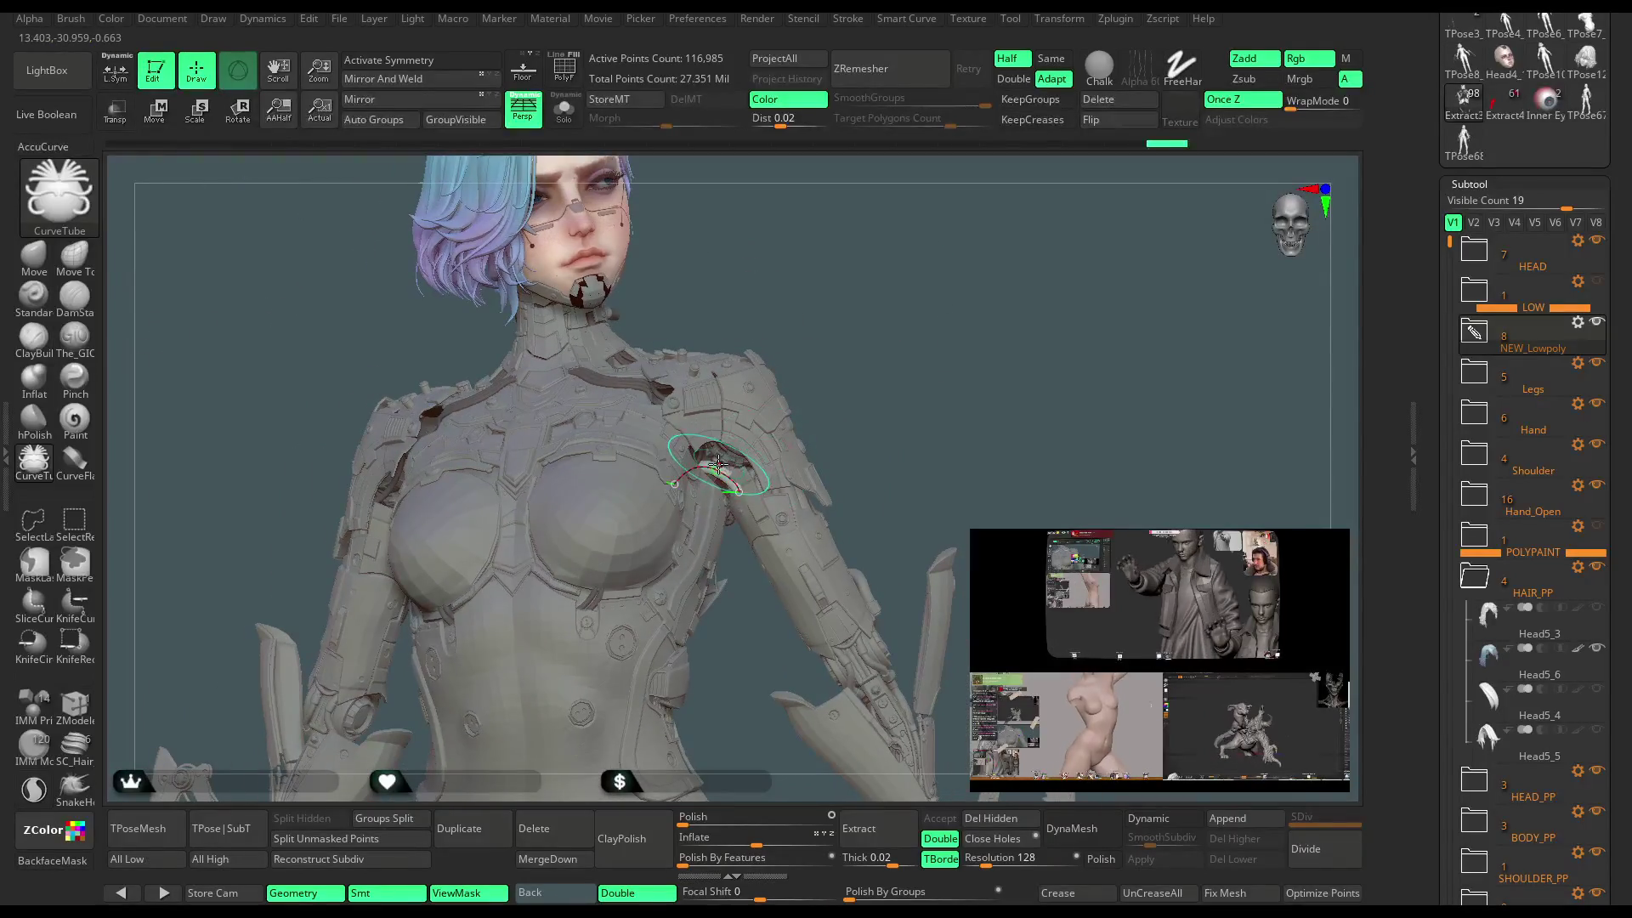
drag(687, 470, 759, 486)
drag(922, 352, 696, 470)
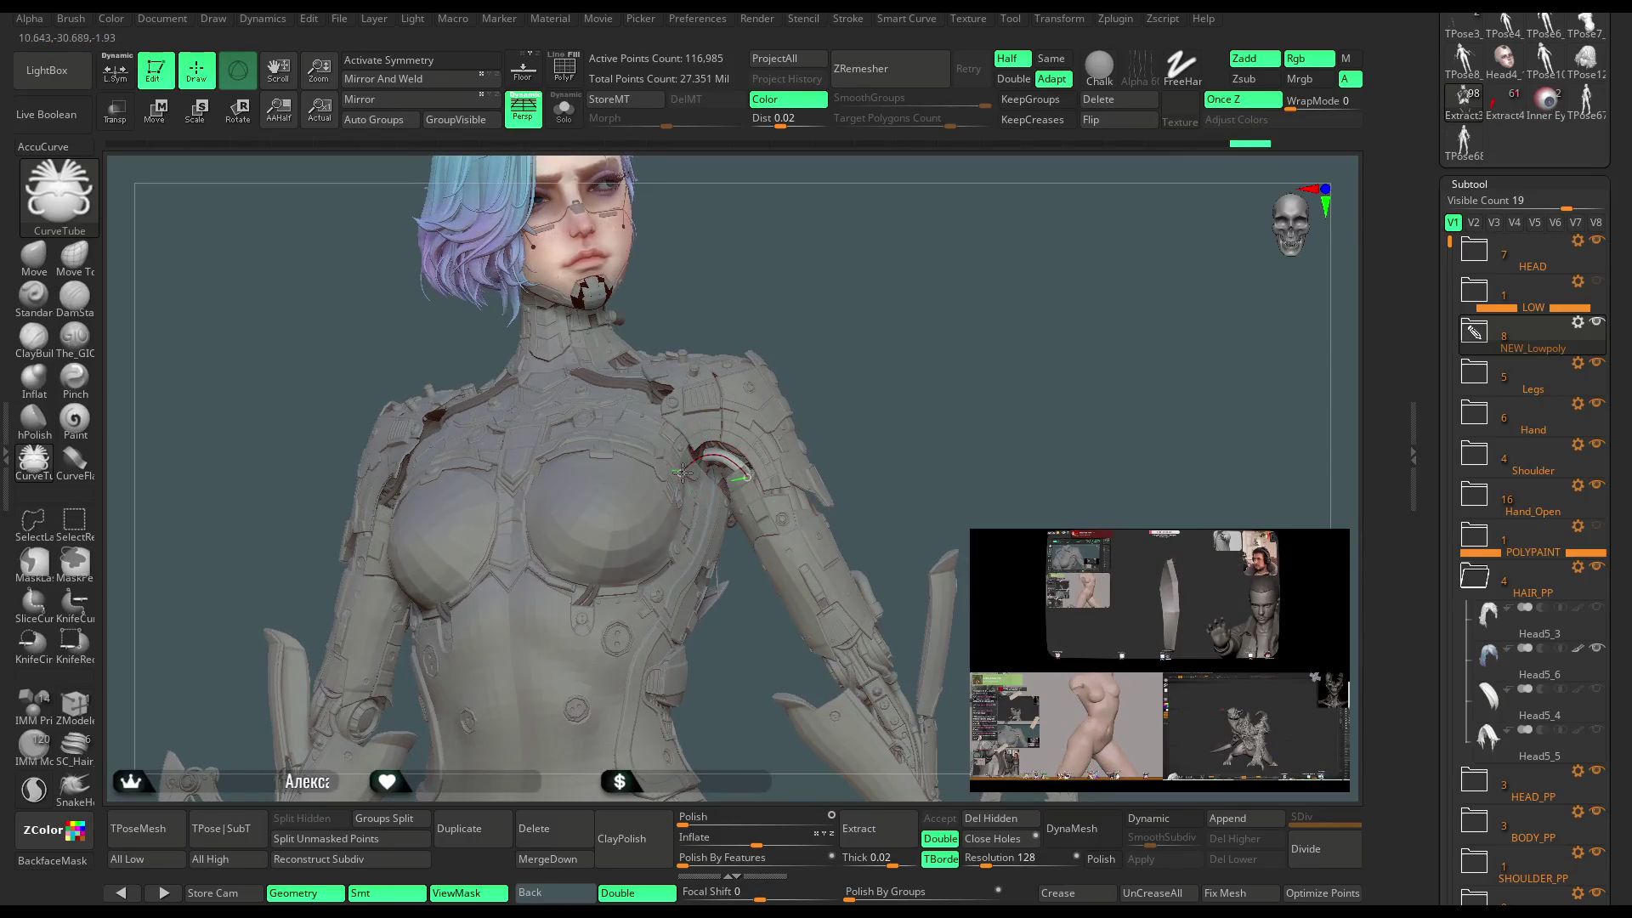
mouse_move(895, 349)
mouse_down()
mouse_move(879, 364)
mouse_move(906, 356)
mouse_move(956, 279)
mouse_move(1011, 343)
mouse_up()
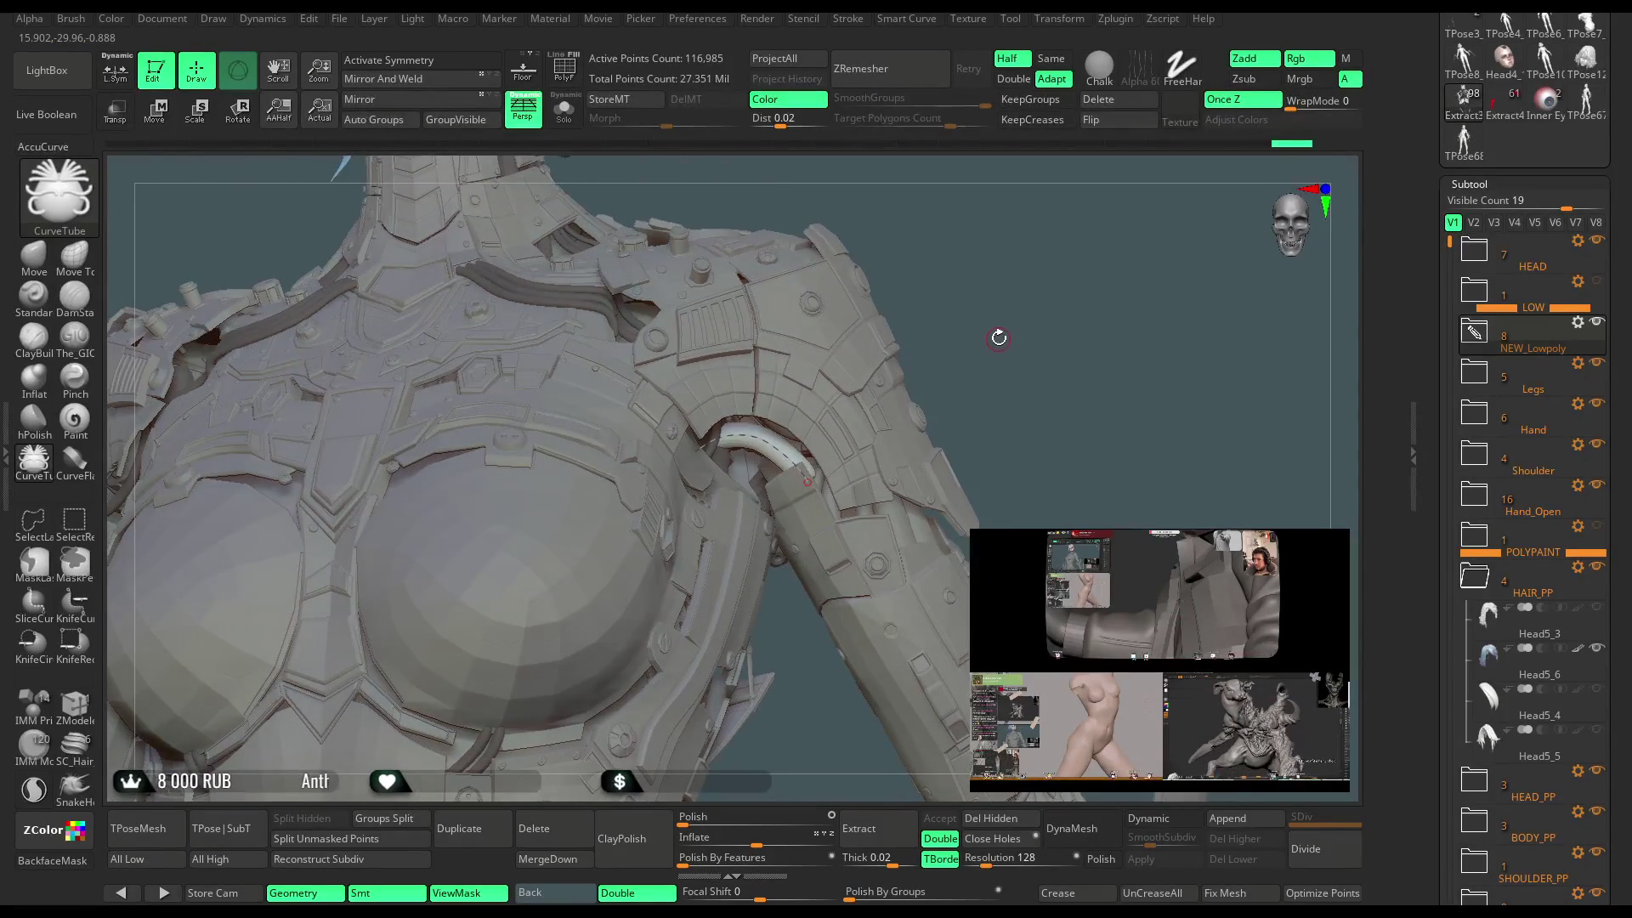
Adjust the cable tube's thickness with Draw Size while orbiting the chest and shoulder.
key(ctrl)
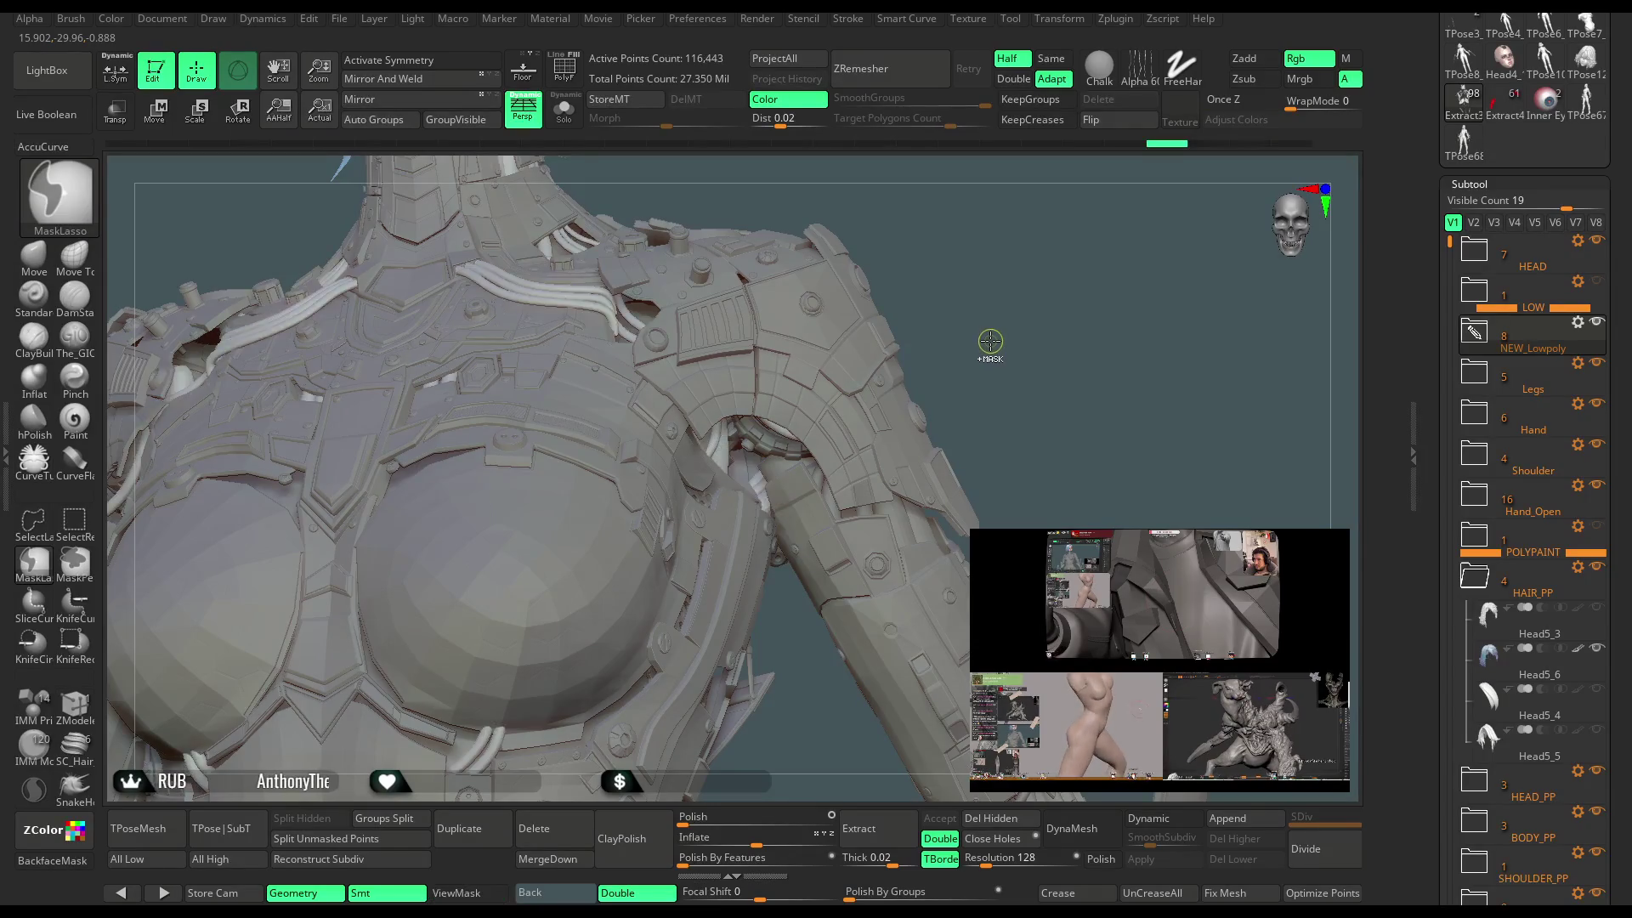
mouse_move(986, 345)
mouse_down()
mouse_move(736, 411)
mouse_move(814, 525)
mouse_up()
key(space)
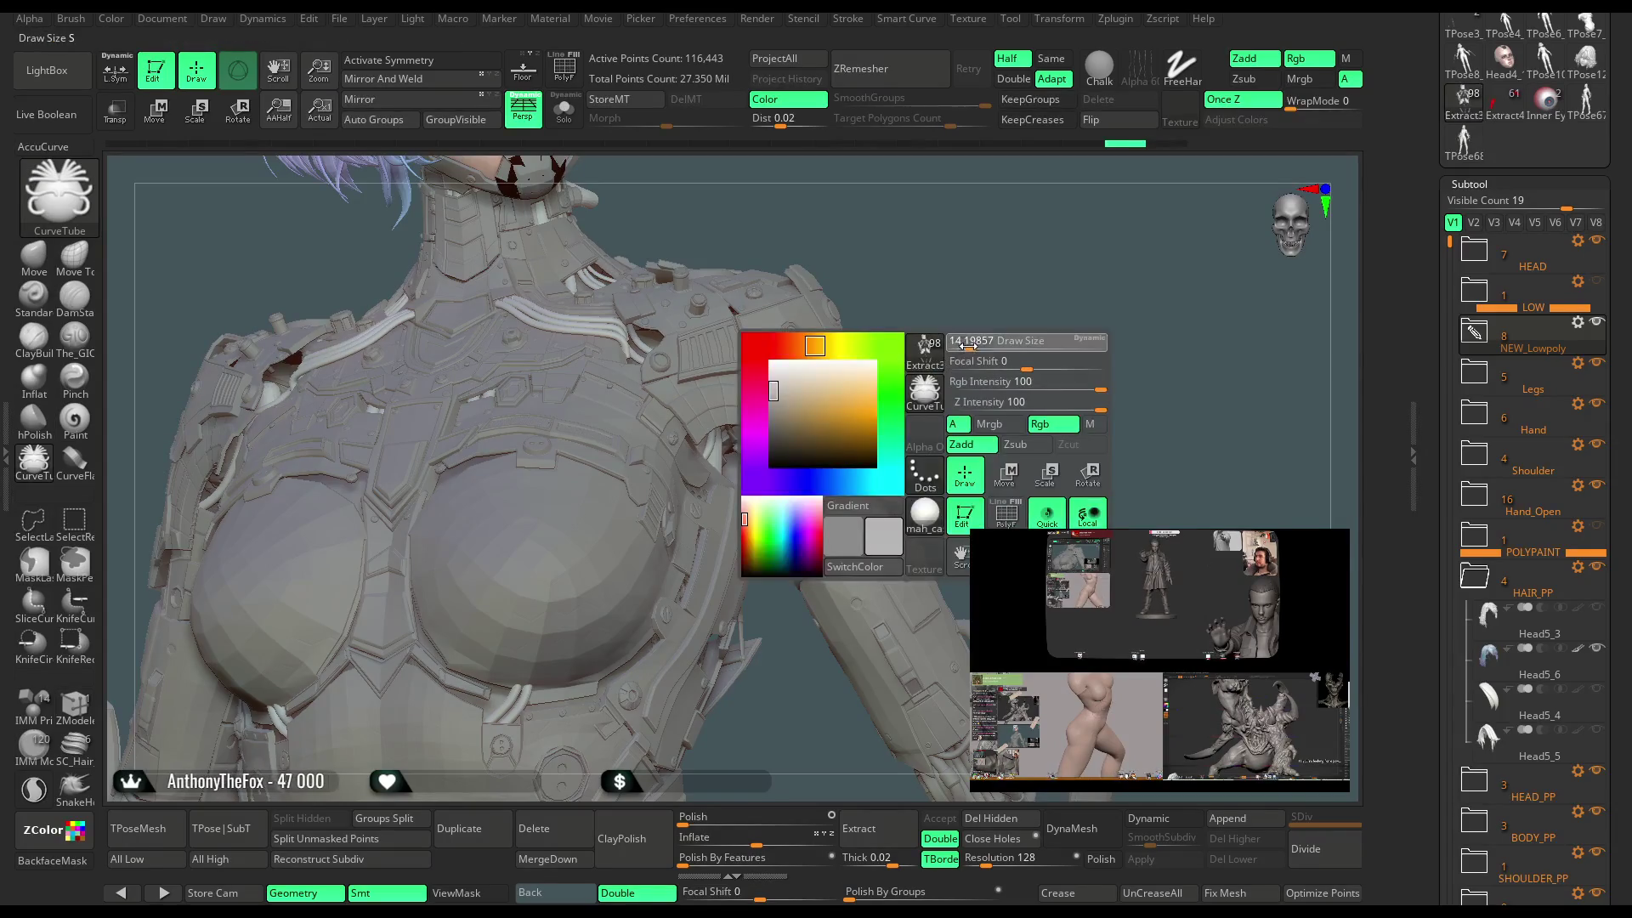
drag(960, 344, 950, 284)
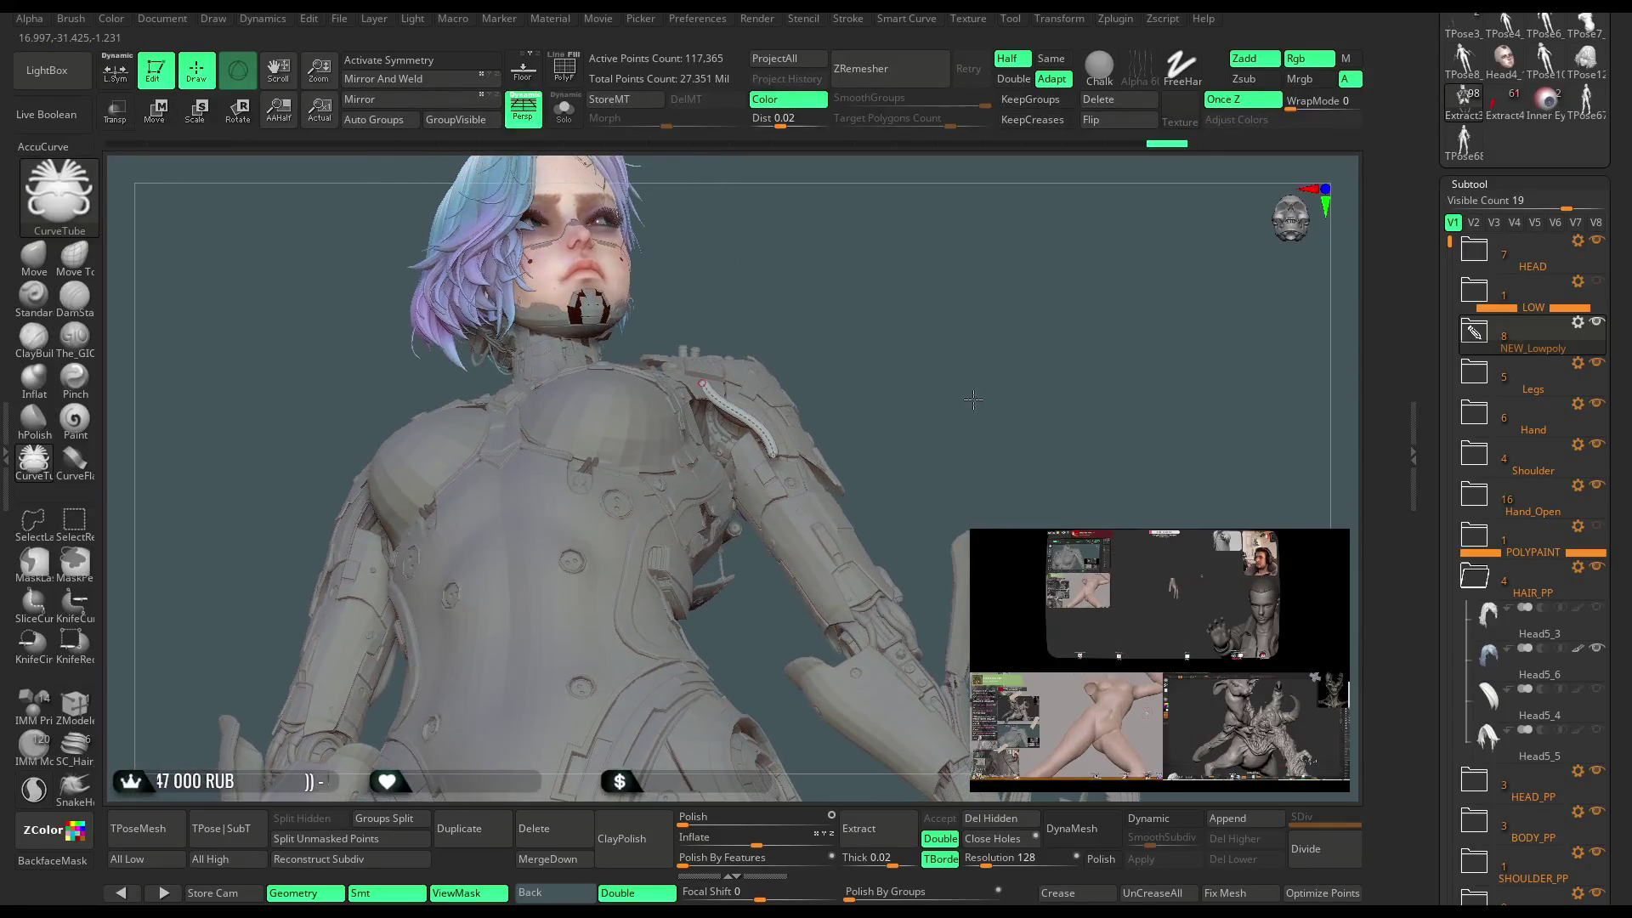
scroll(711, 382, up, 5)
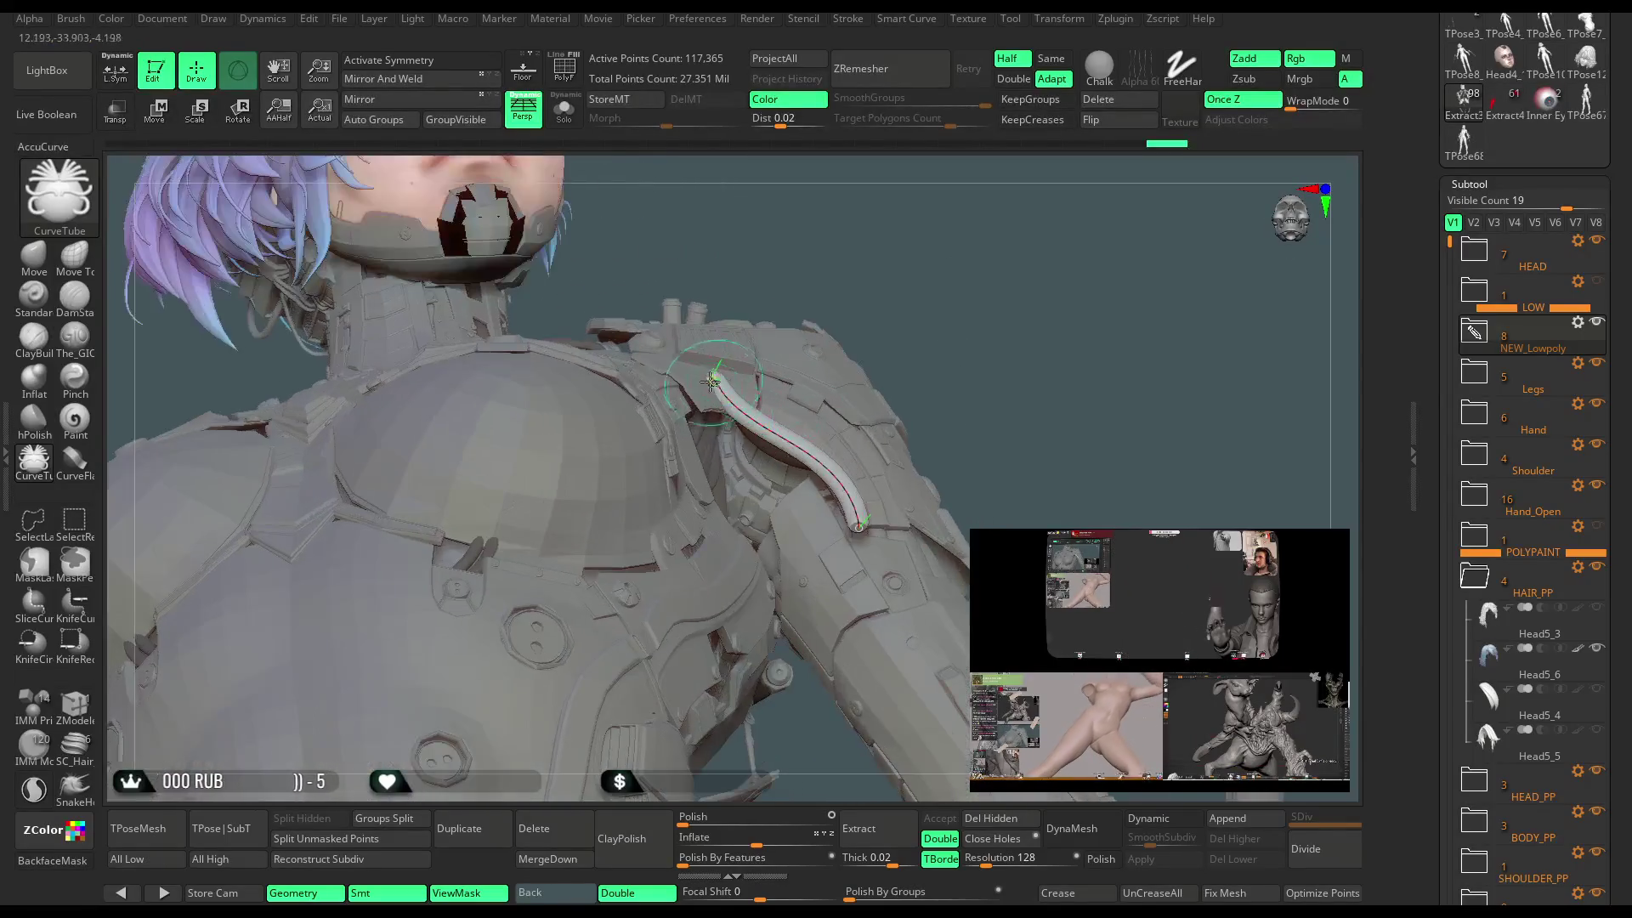
drag(987, 301, 797, 516)
mouse_move(1088, 306)
mouse_down()
mouse_move(1039, 315)
mouse_move(994, 284)
mouse_move(981, 332)
mouse_up()
scroll(998, 289, down, 5)
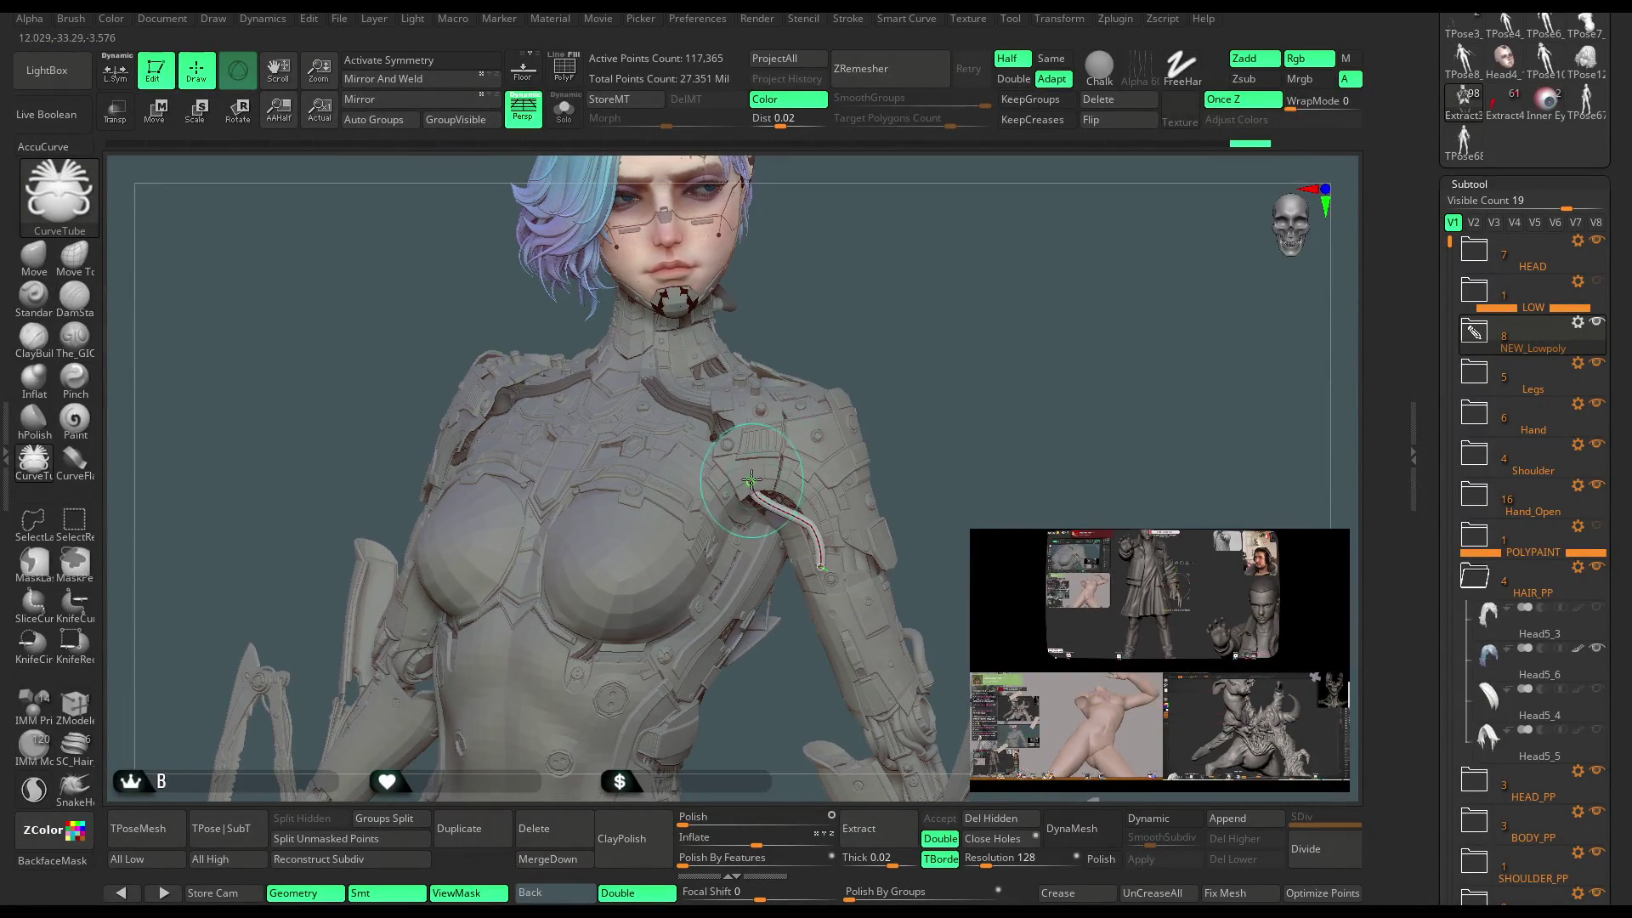
right_drag(746, 464, 801, 540)
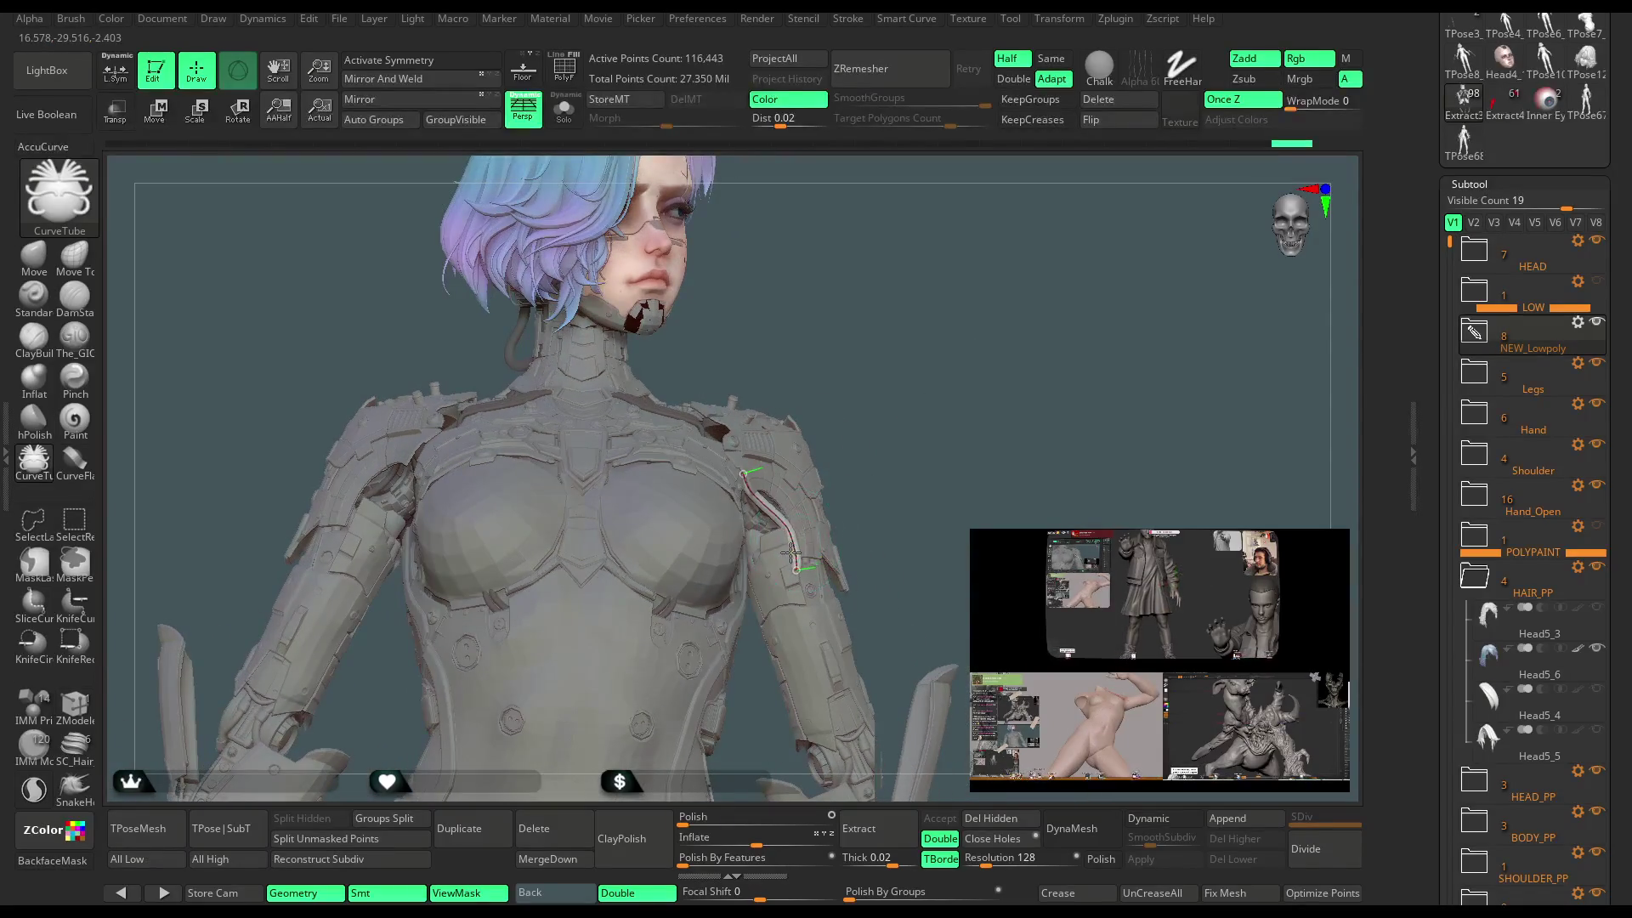
drag(910, 427, 950, 378)
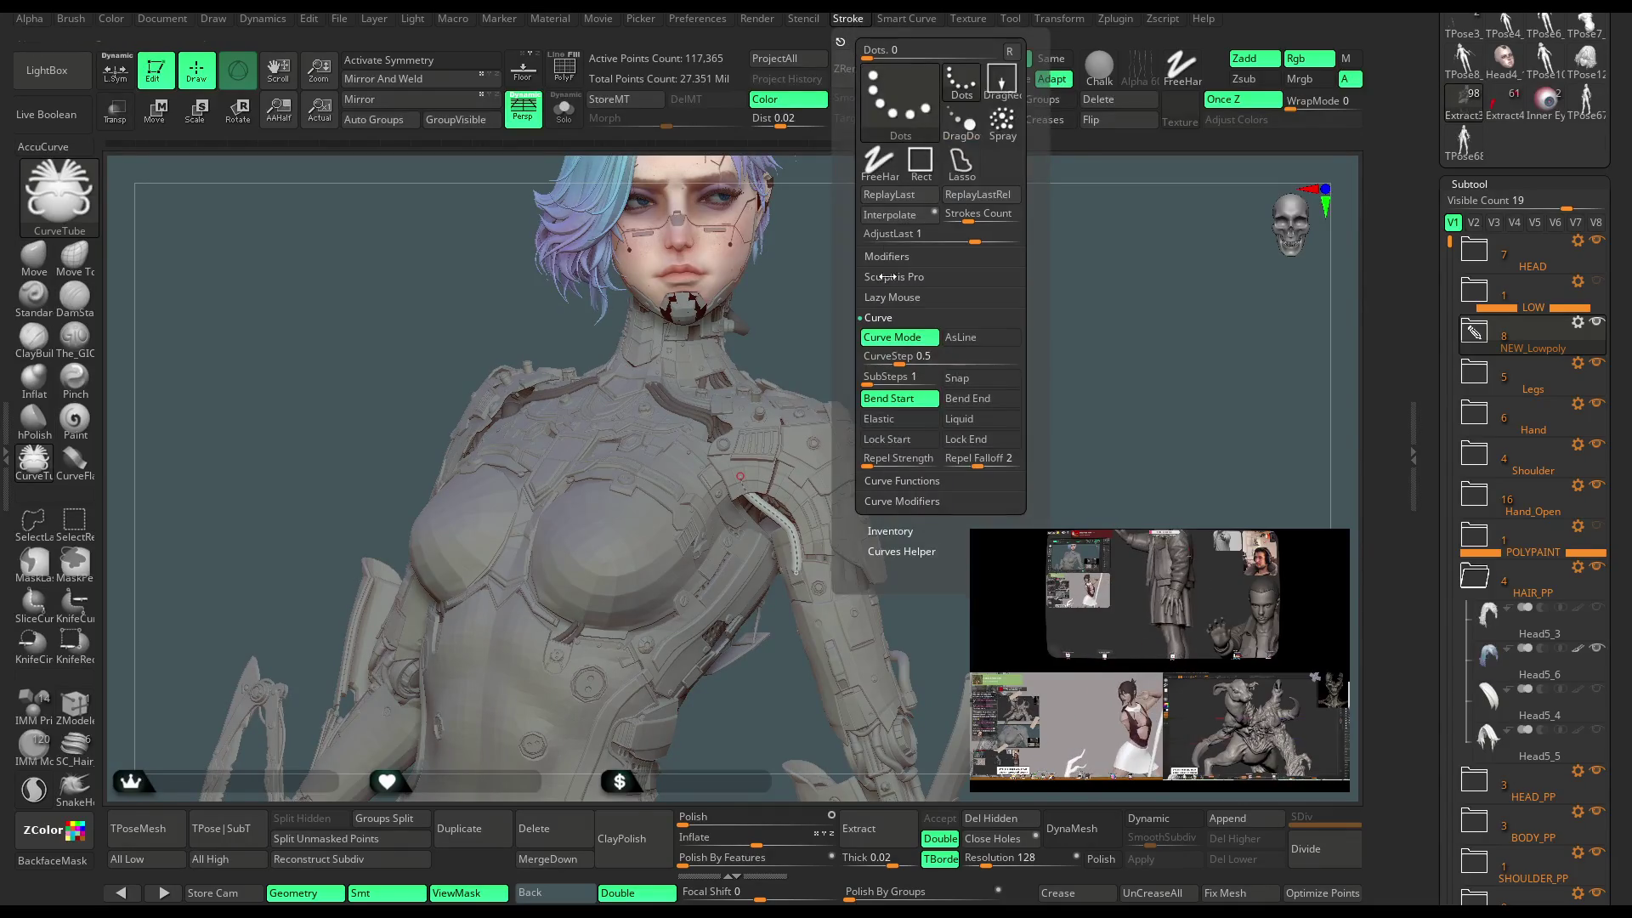
drag(783, 335, 870, 516)
Lay the cable down the arm seam, nudge its end point down-left, and check it from several angles.
drag(763, 473, 823, 570)
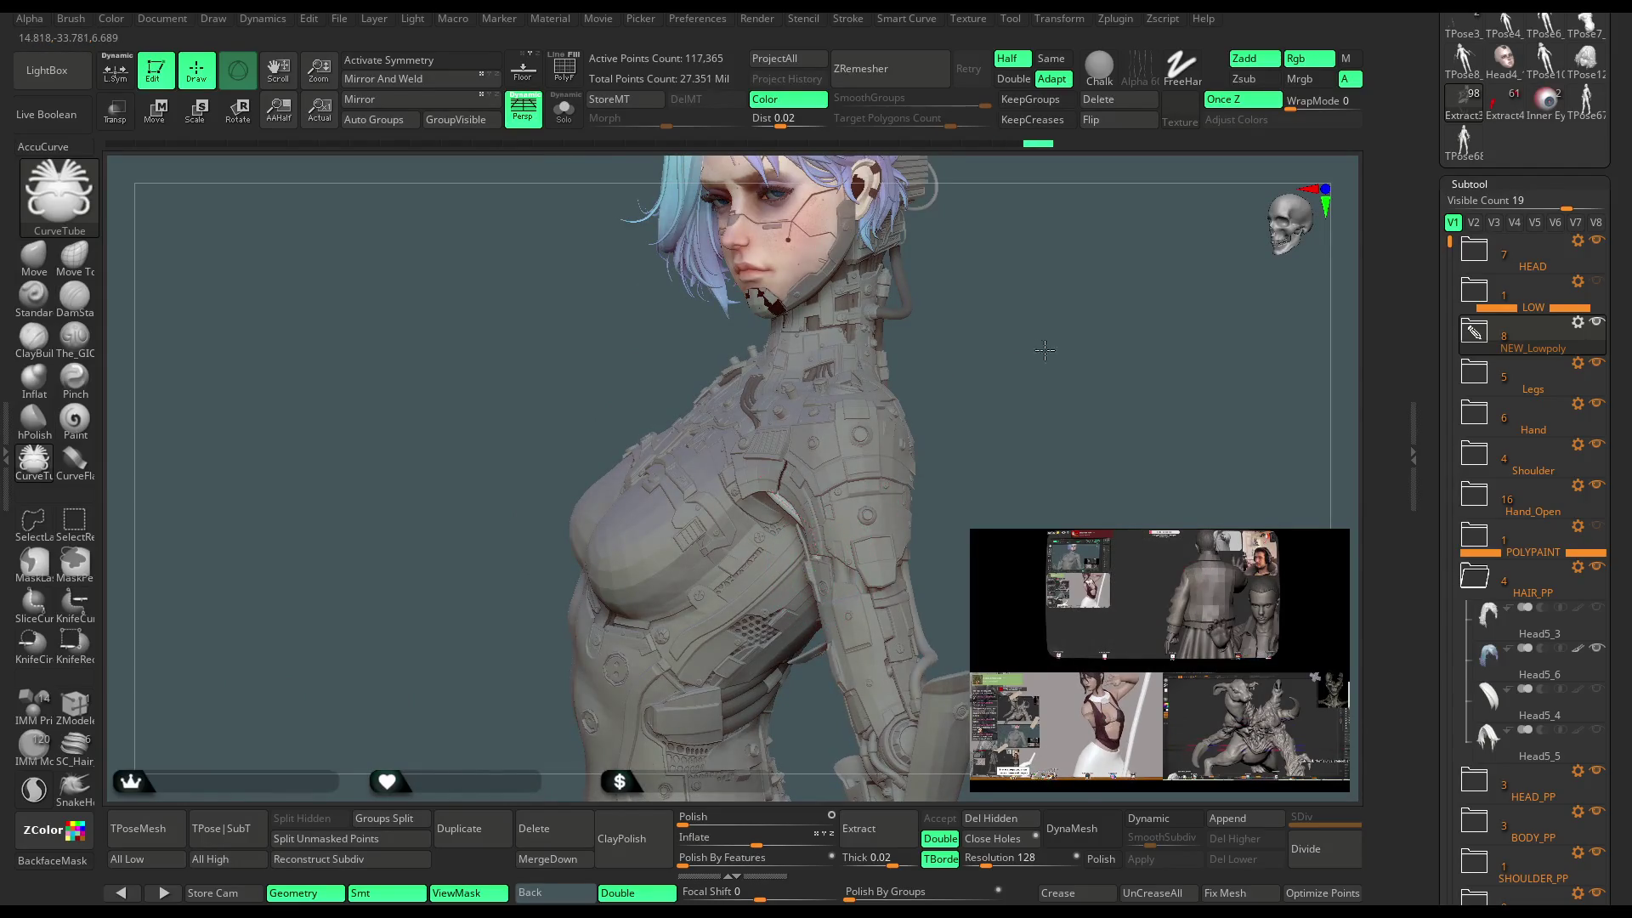
scroll(1054, 340, up, 5)
drag(1068, 330, 864, 466)
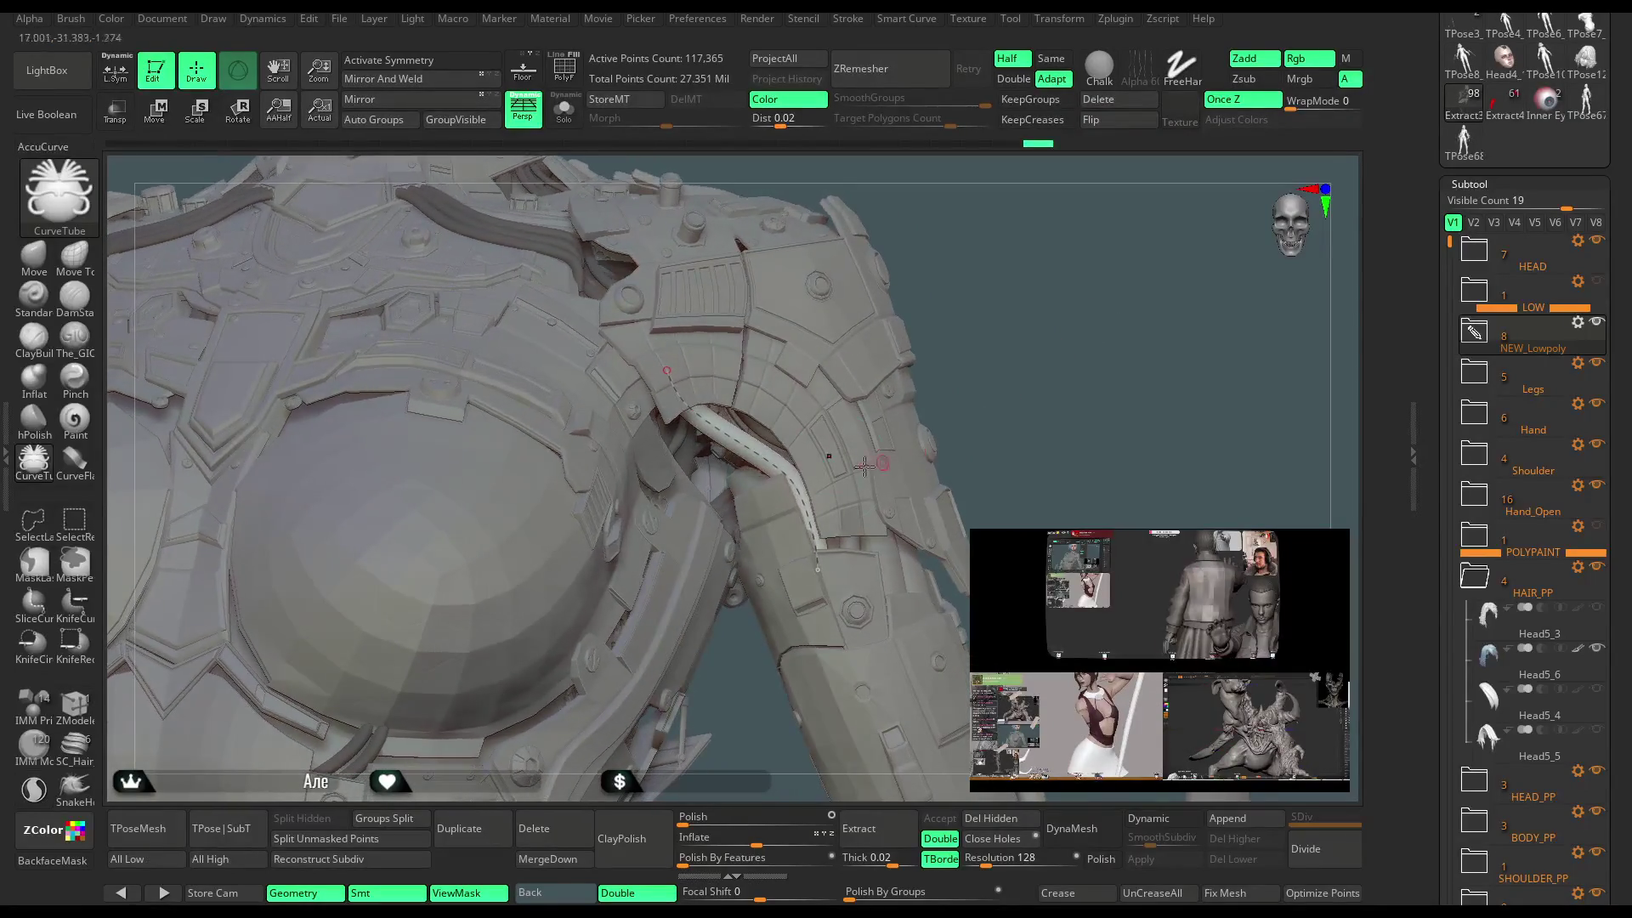
drag(728, 439, 722, 446)
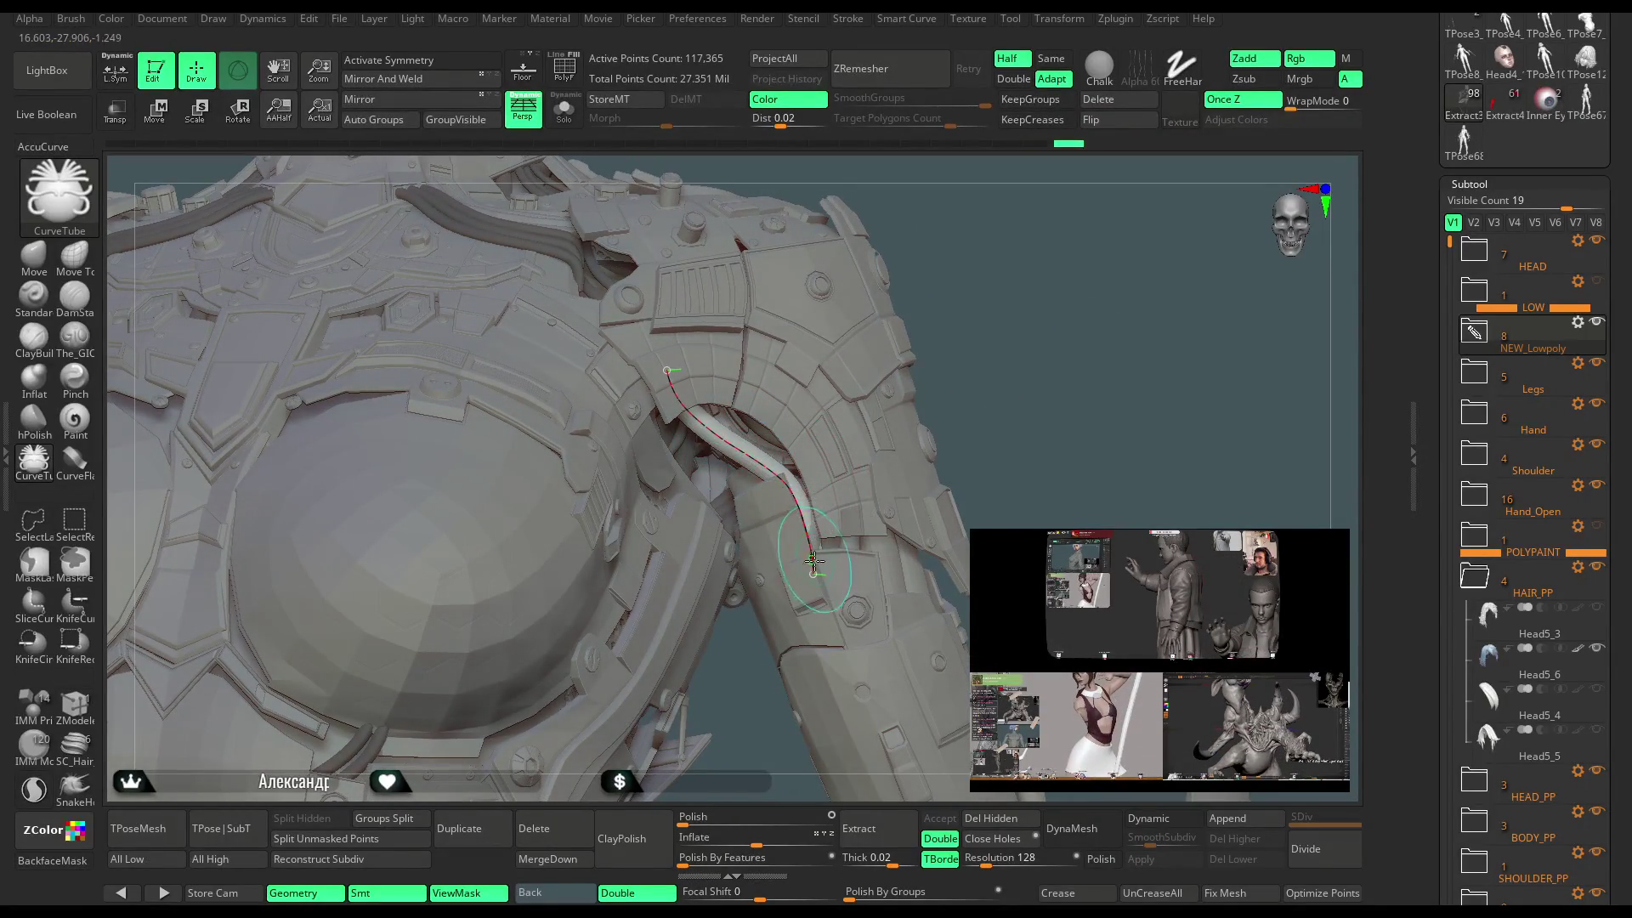
drag(922, 476, 965, 456)
drag(1077, 286, 935, 382)
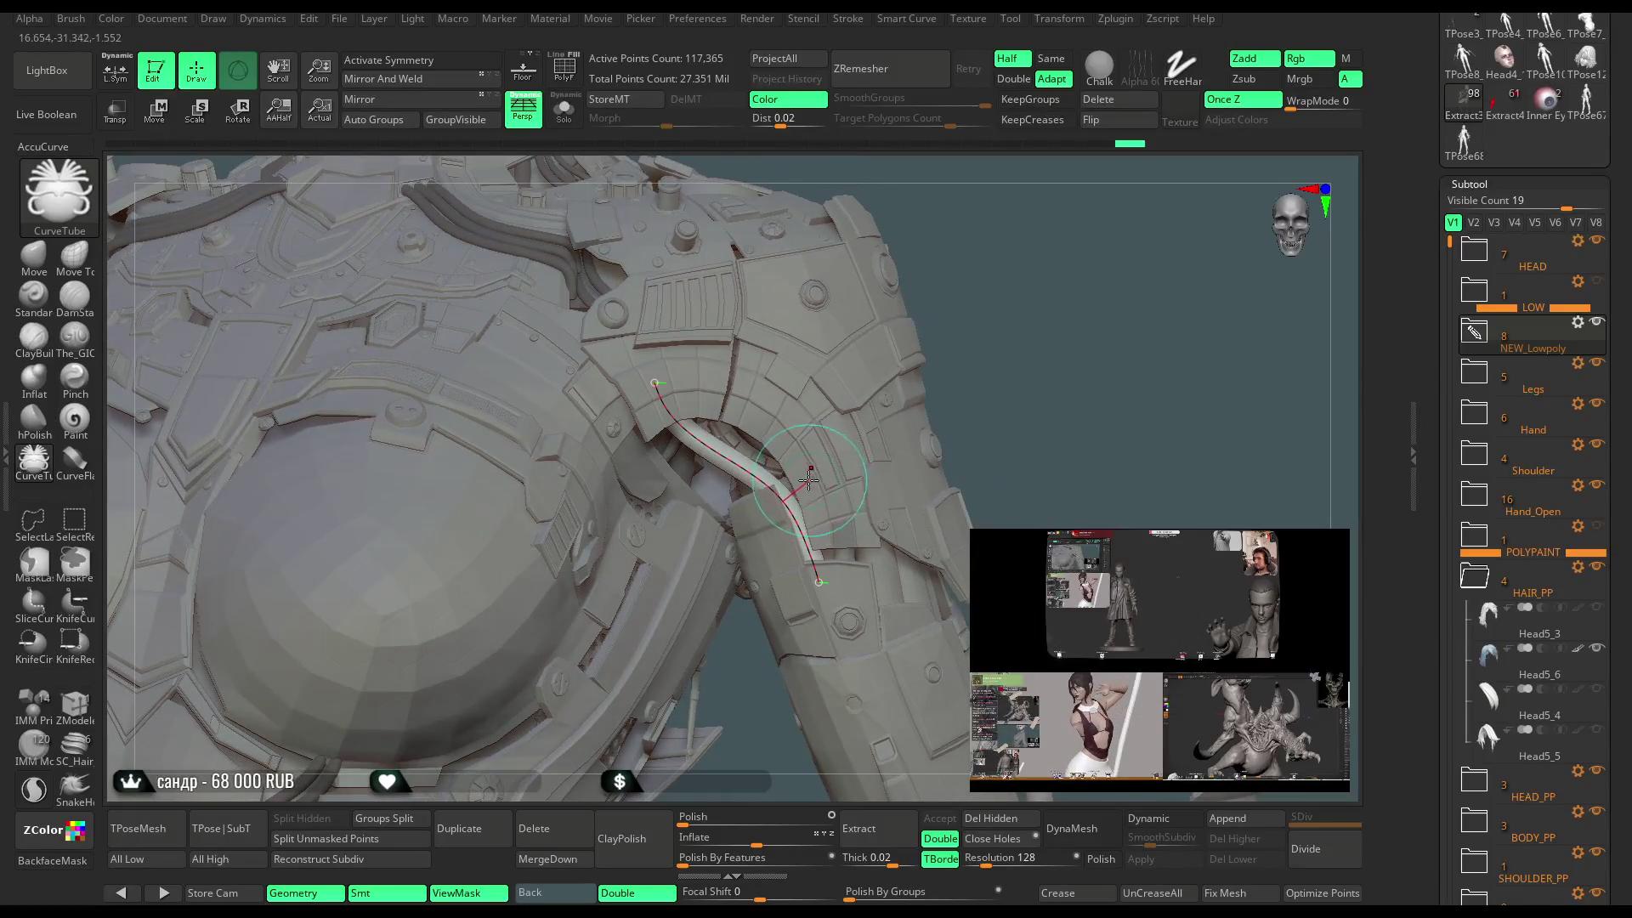
drag(1086, 273, 1018, 281)
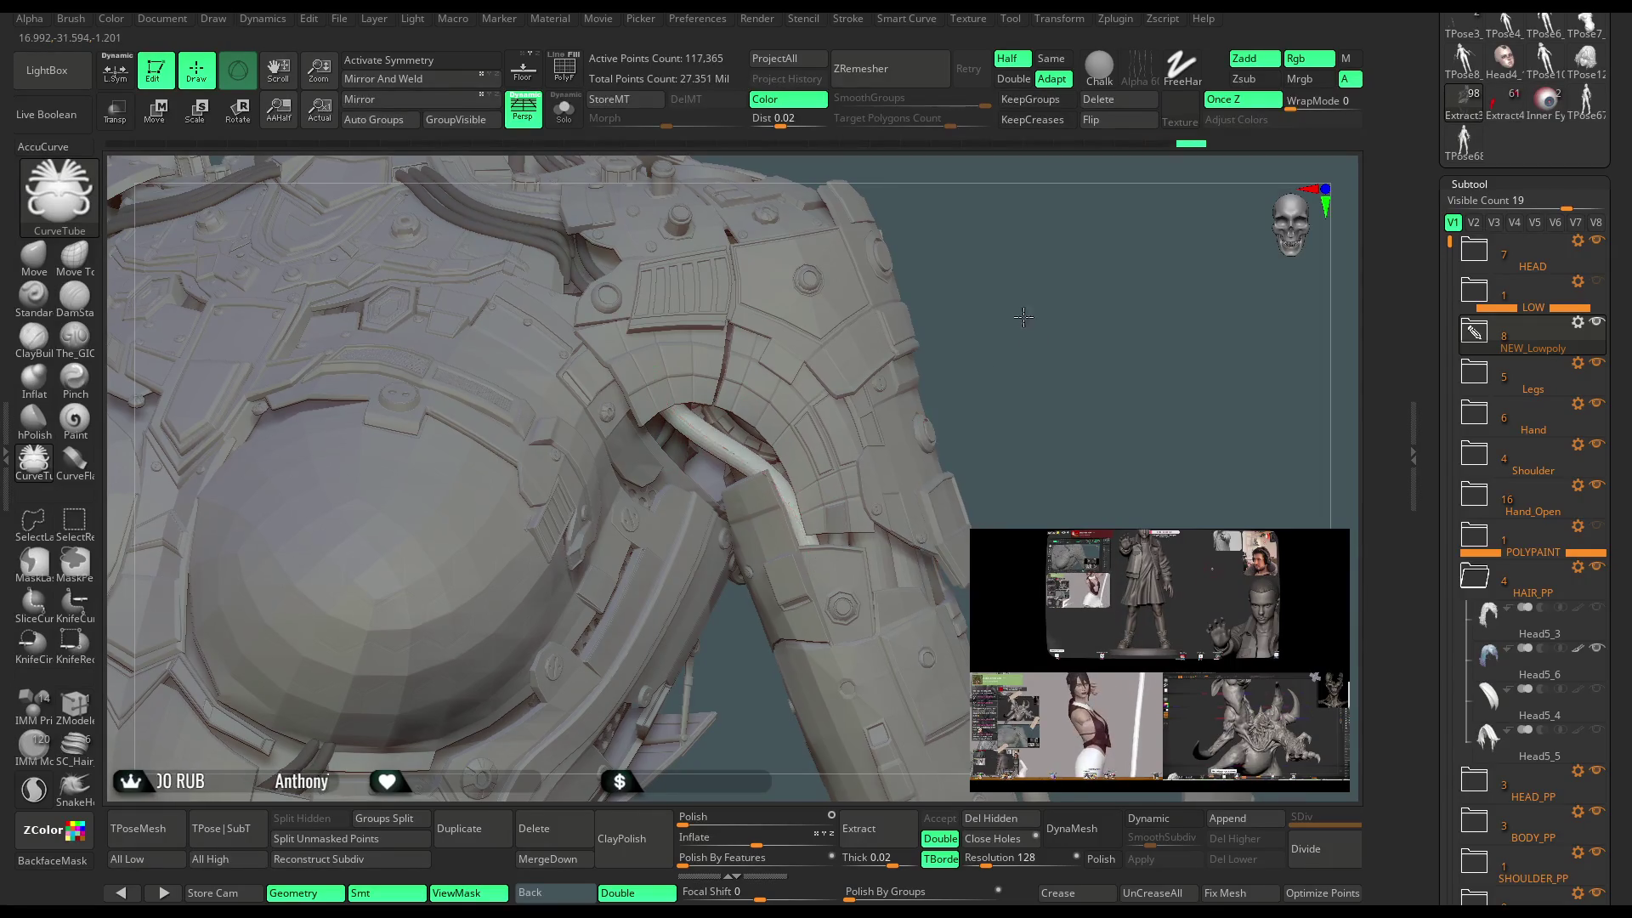
scroll(1024, 317, down, 10)
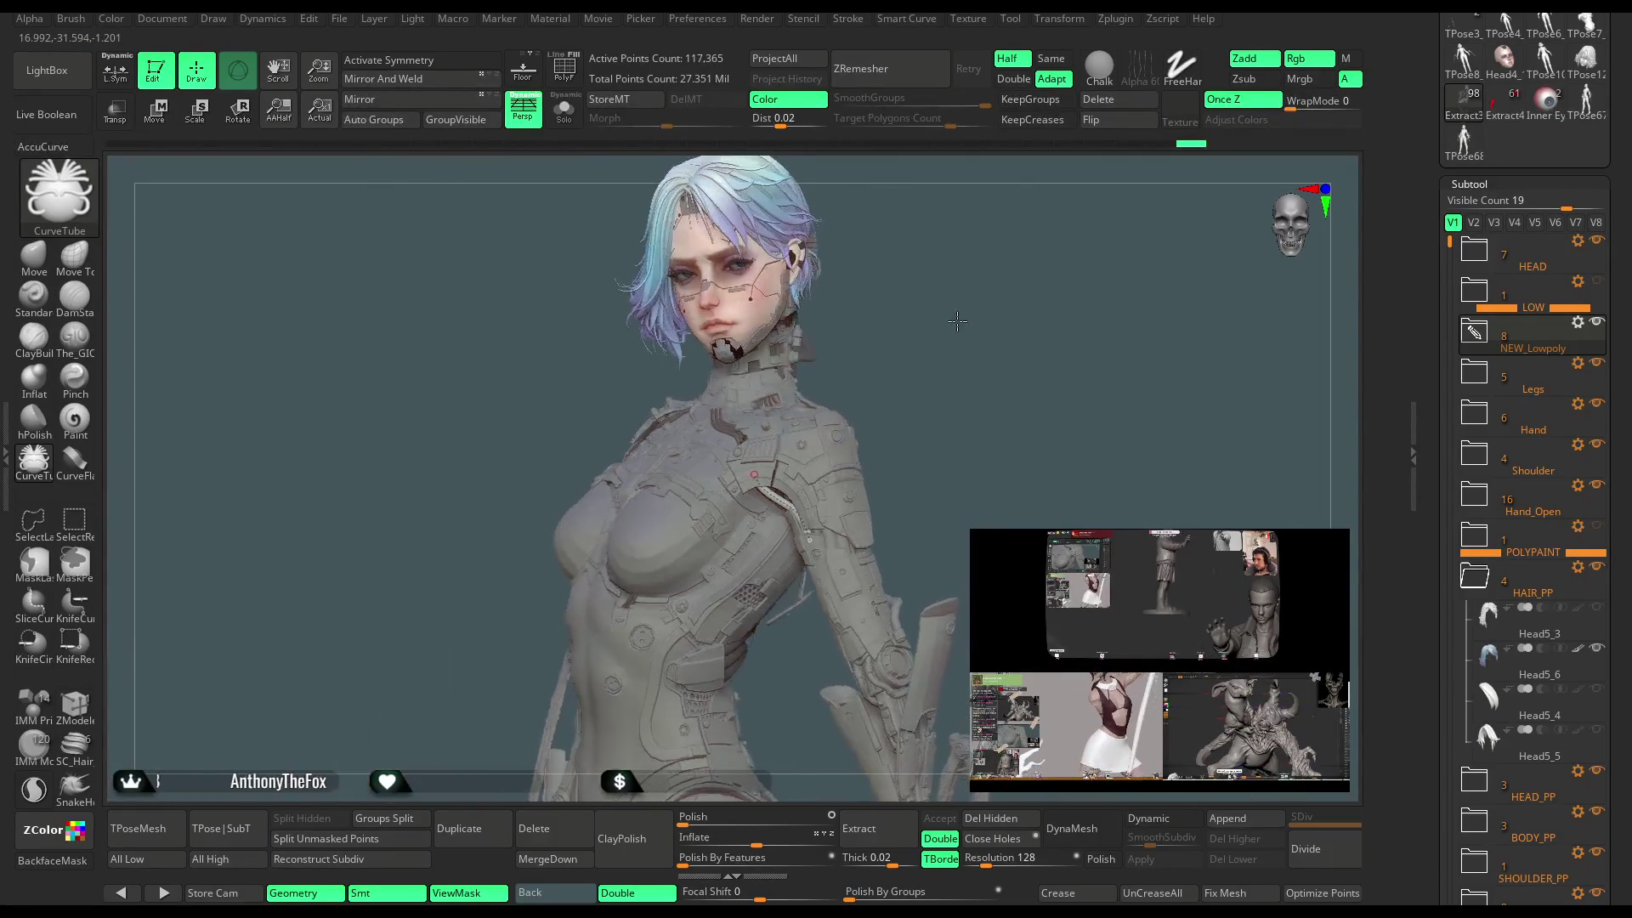
scroll(961, 323, up, 10)
drag(1046, 263, 825, 434)
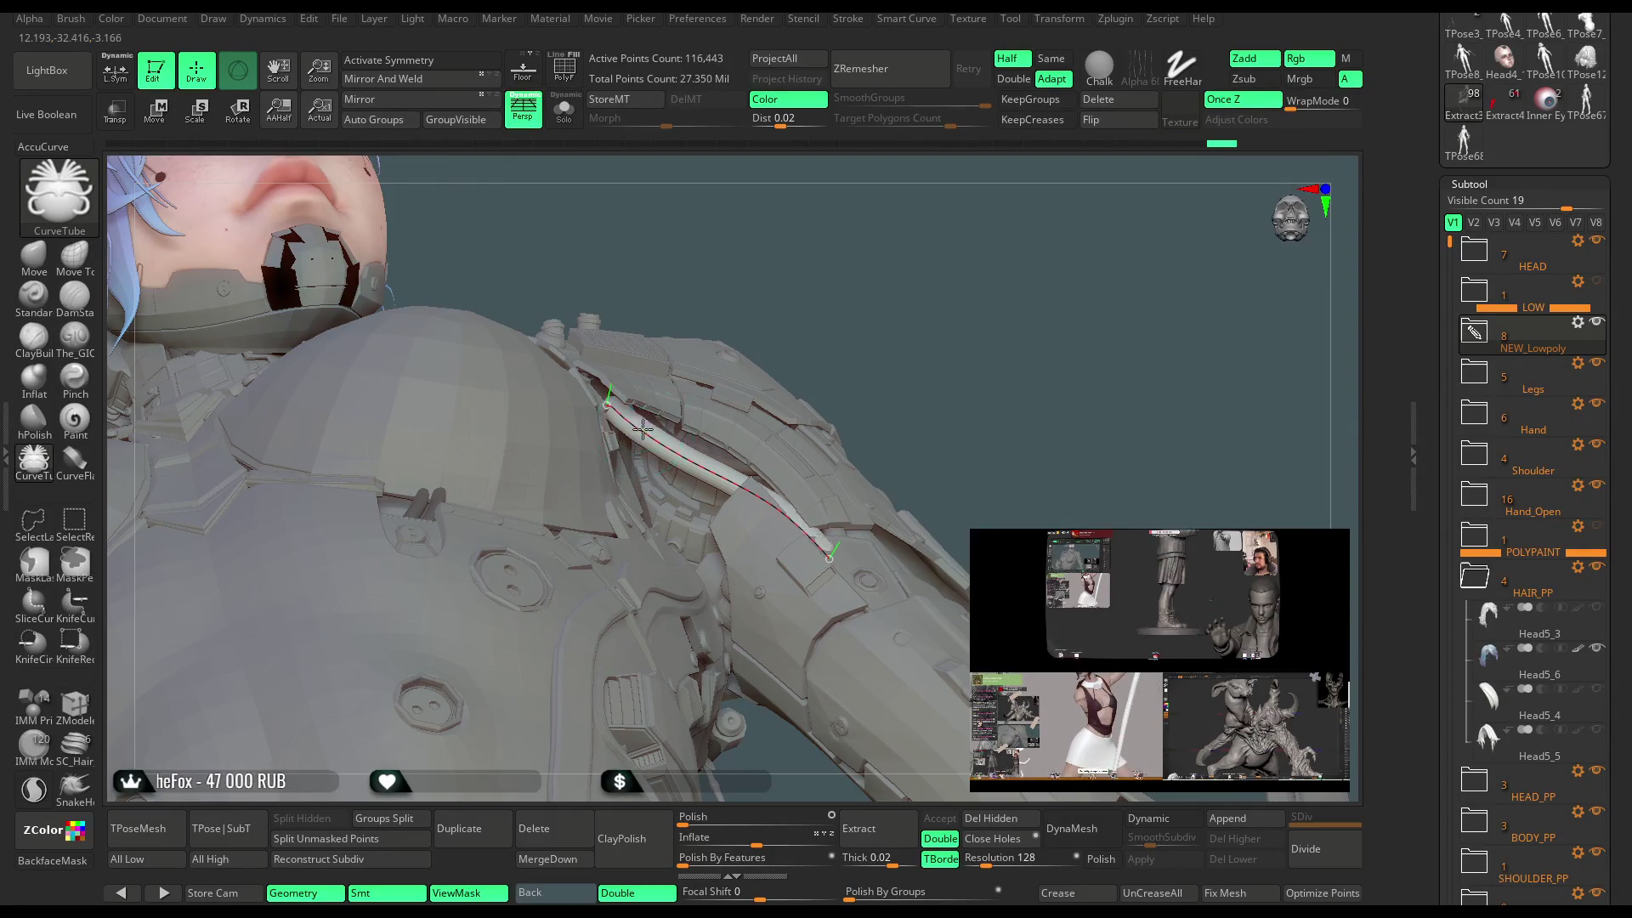
mouse_move(929, 396)
mouse_down()
mouse_move(908, 494)
mouse_move(858, 503)
mouse_up()
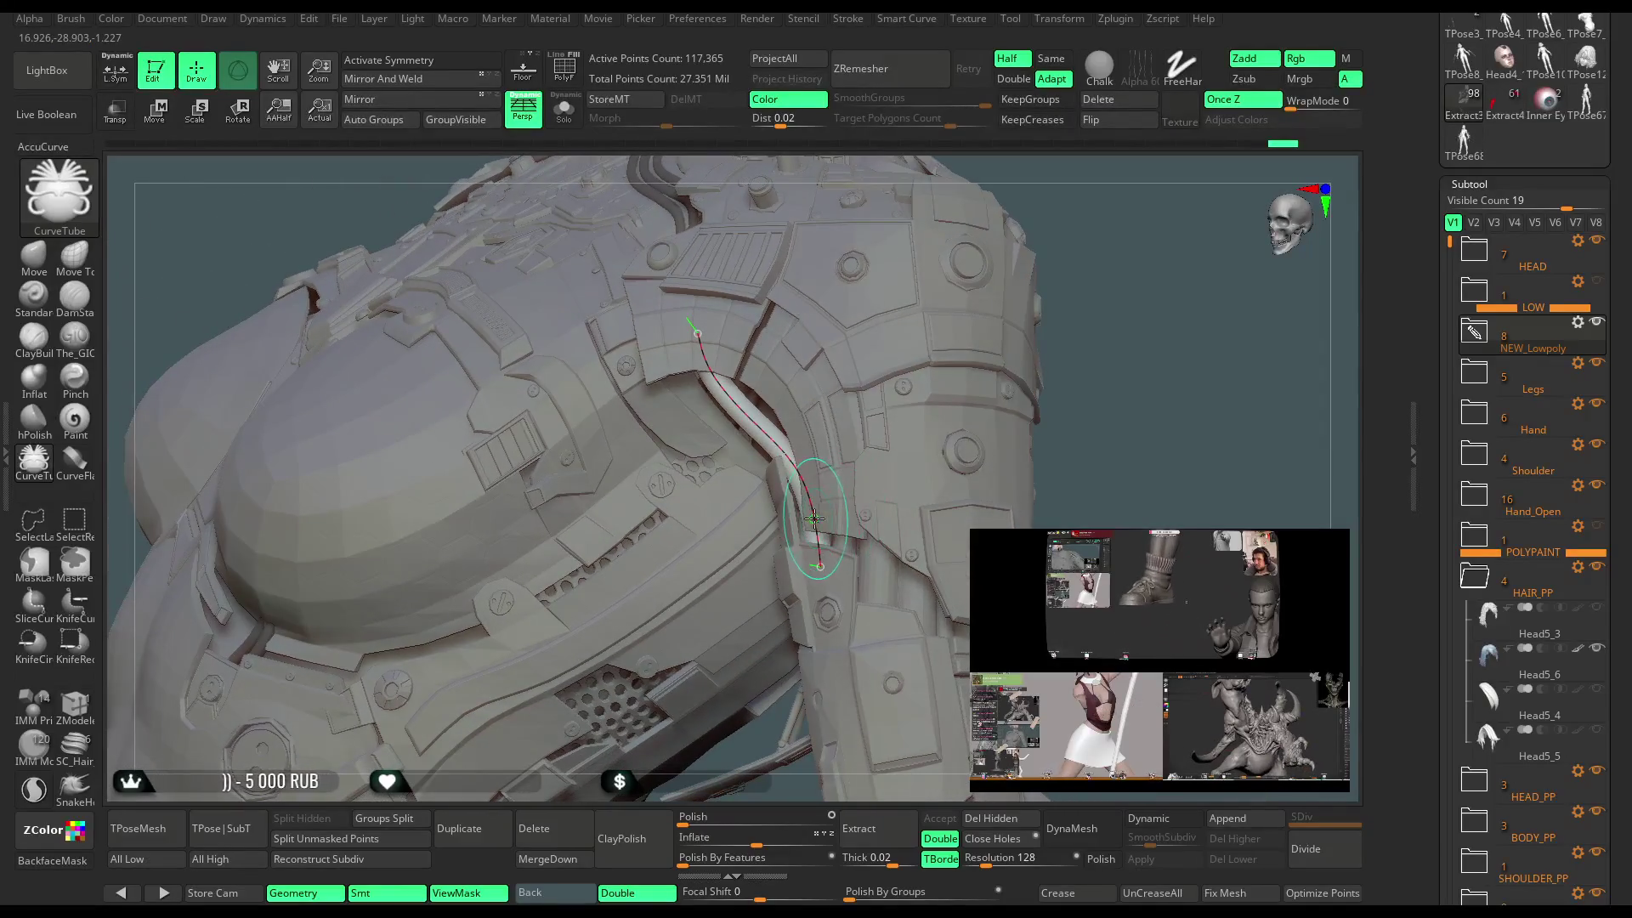
mouse_move(1098, 307)
mouse_down()
mouse_move(973, 396)
mouse_move(995, 317)
mouse_move(955, 358)
mouse_move(1020, 246)
mouse_up()
mouse_move(945, 381)
mouse_down()
mouse_move(968, 359)
mouse_move(921, 354)
mouse_move(957, 352)
mouse_move(1035, 287)
mouse_move(471, 379)
mouse_up()
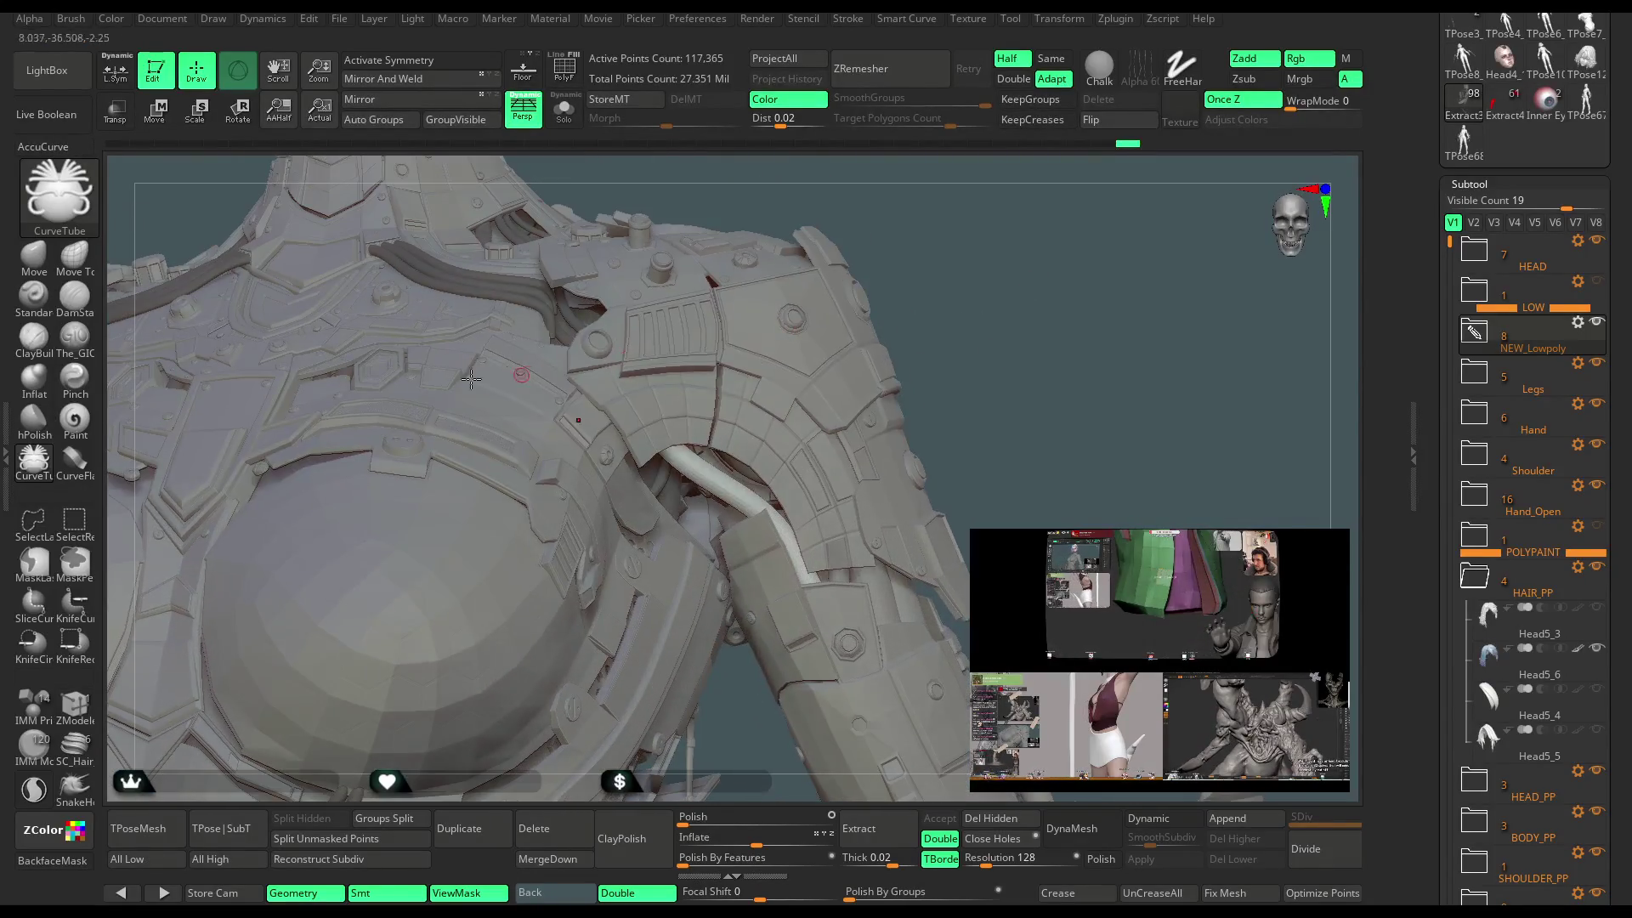
Select the Move brush with a smaller Draw Size and inspect the shoulders front and back.
click(46, 264)
key(space)
drag(746, 439, 726, 439)
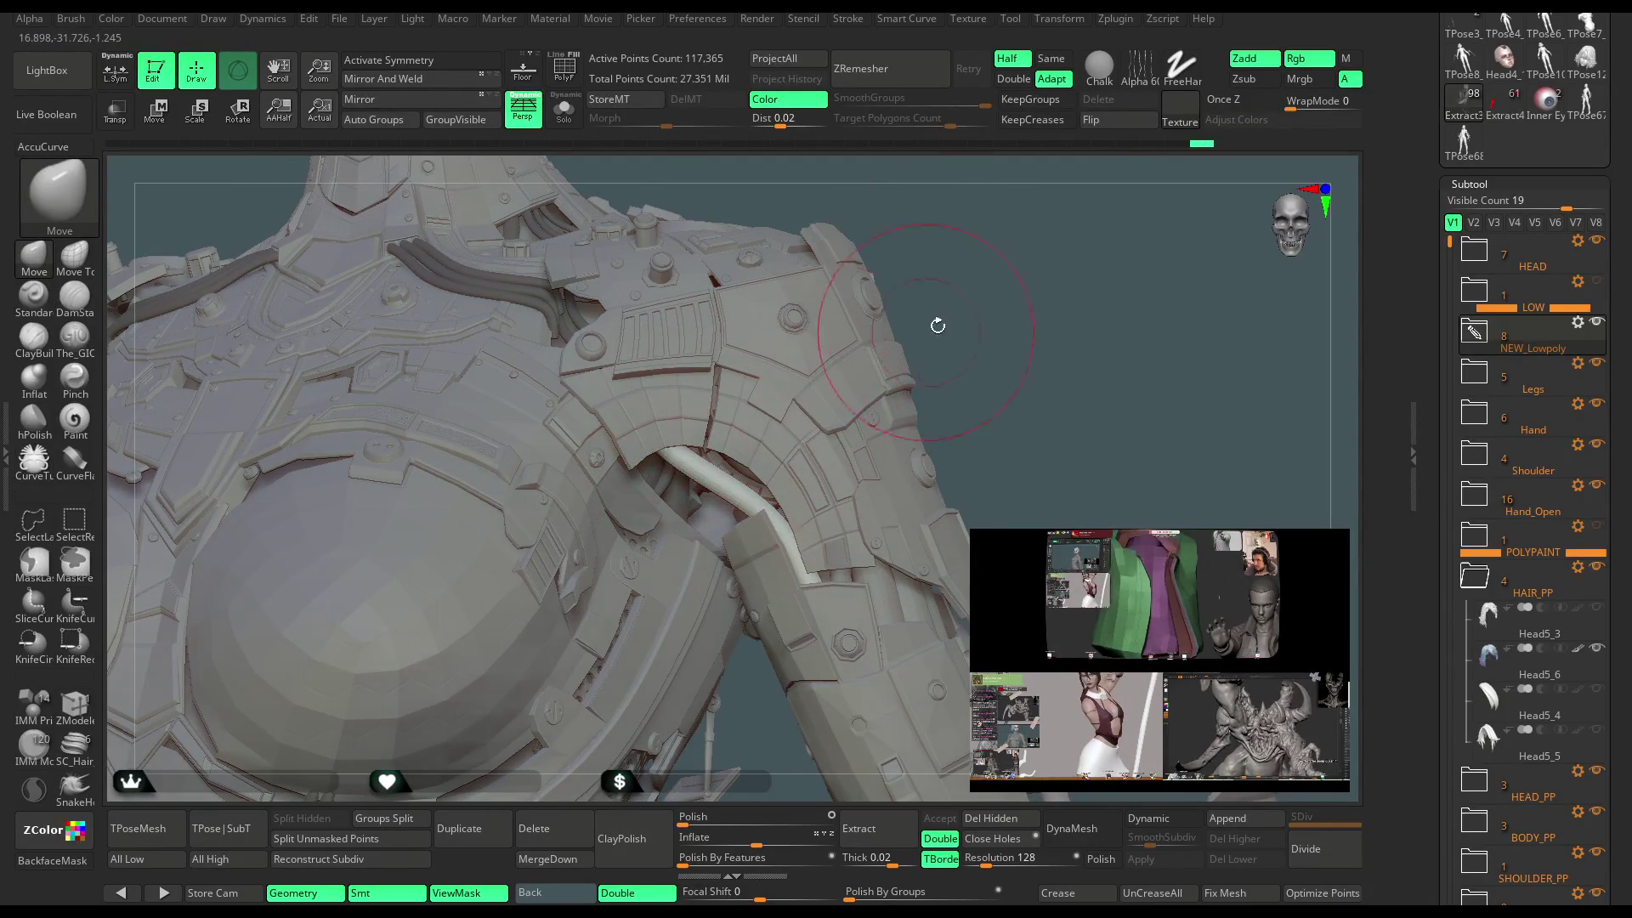
drag(937, 325, 729, 495)
drag(968, 310, 824, 383)
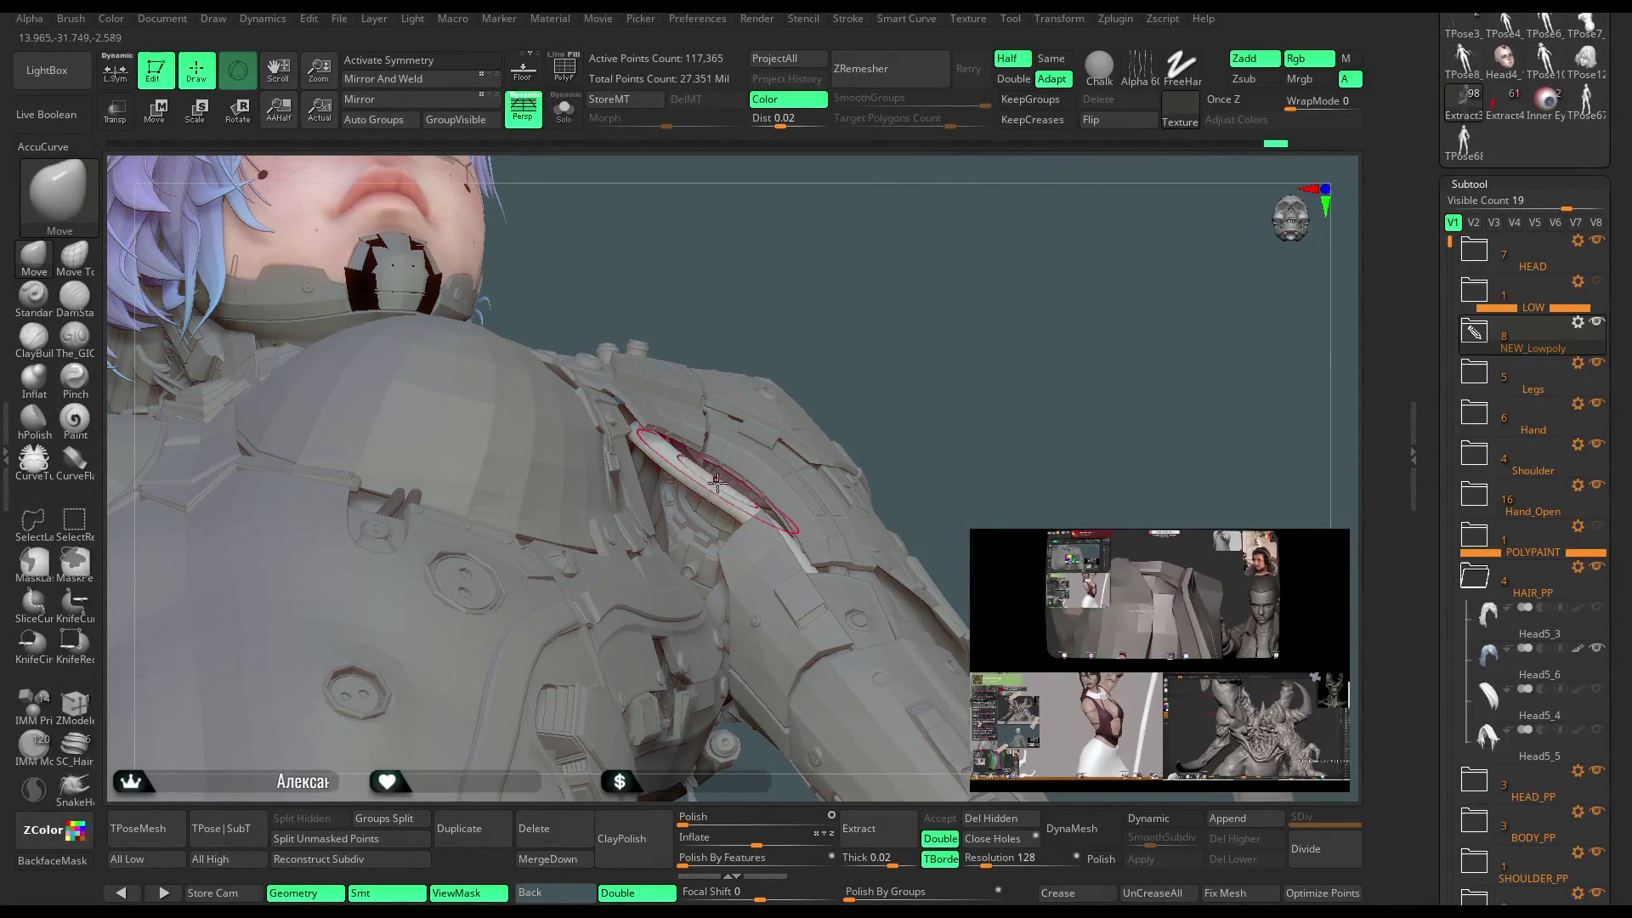
drag(731, 497, 700, 468)
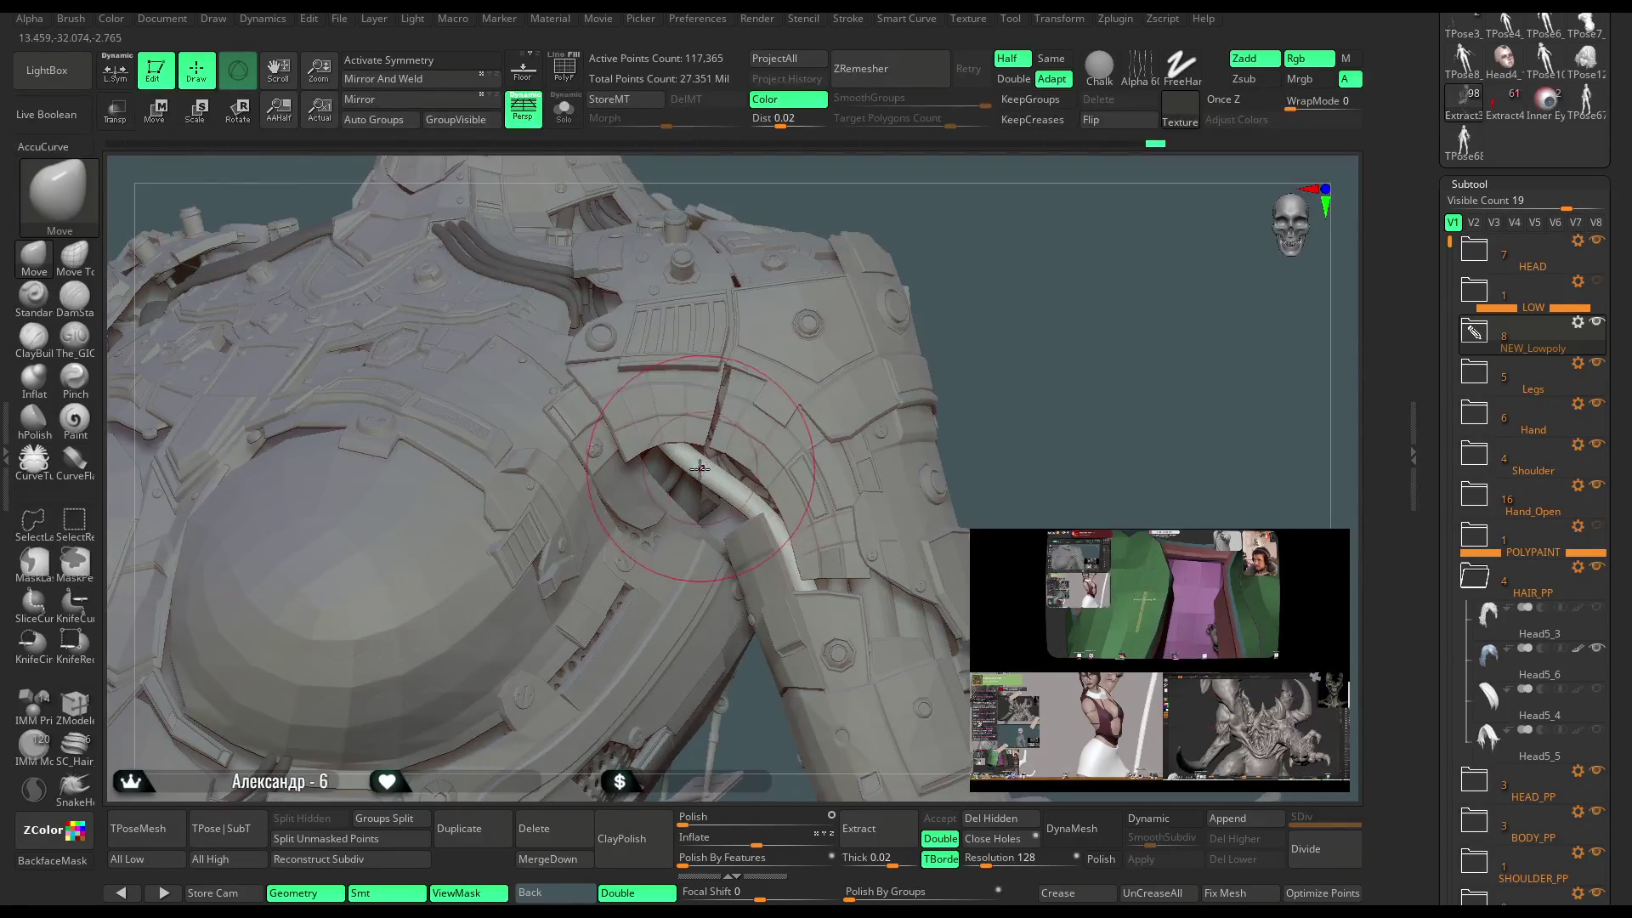
key(f)
mouse_move(943, 342)
mouse_down()
mouse_move(854, 361)
mouse_move(883, 343)
mouse_move(916, 352)
mouse_move(870, 368)
mouse_move(986, 269)
mouse_move(697, 451)
mouse_move(575, 697)
mouse_move(510, 693)
mouse_move(462, 663)
mouse_move(123, 391)
mouse_up()
key(space)
key(space)
click(34, 462)
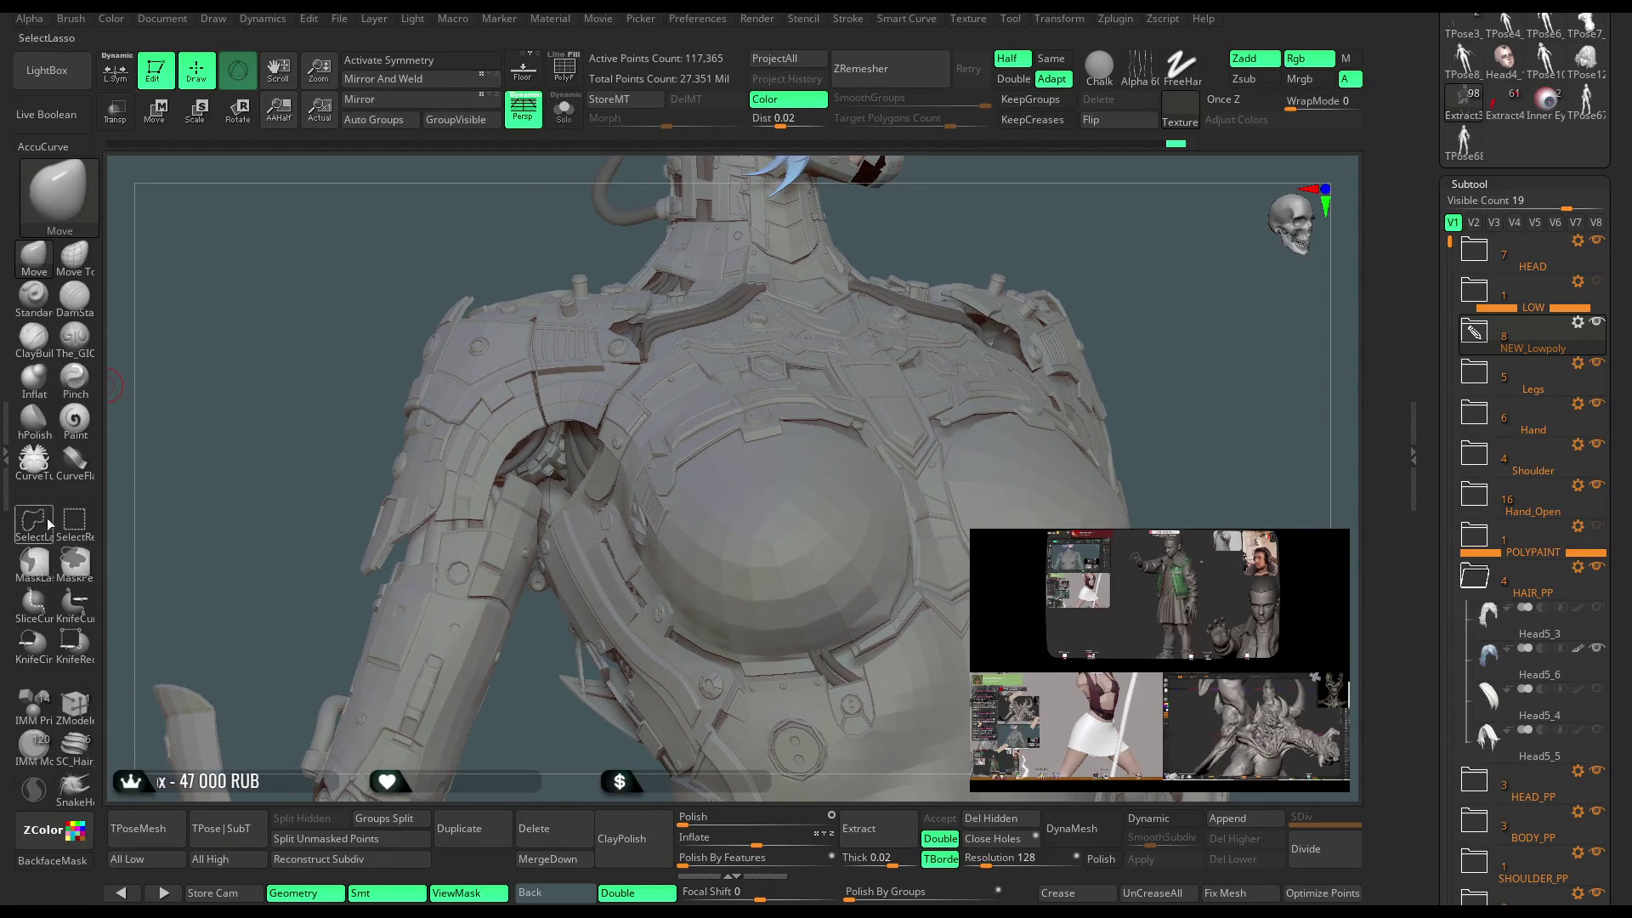
Draw a second cable along the other shoulder opening at Draw Size 9.4 and commit it.
drag(585, 397, 494, 501)
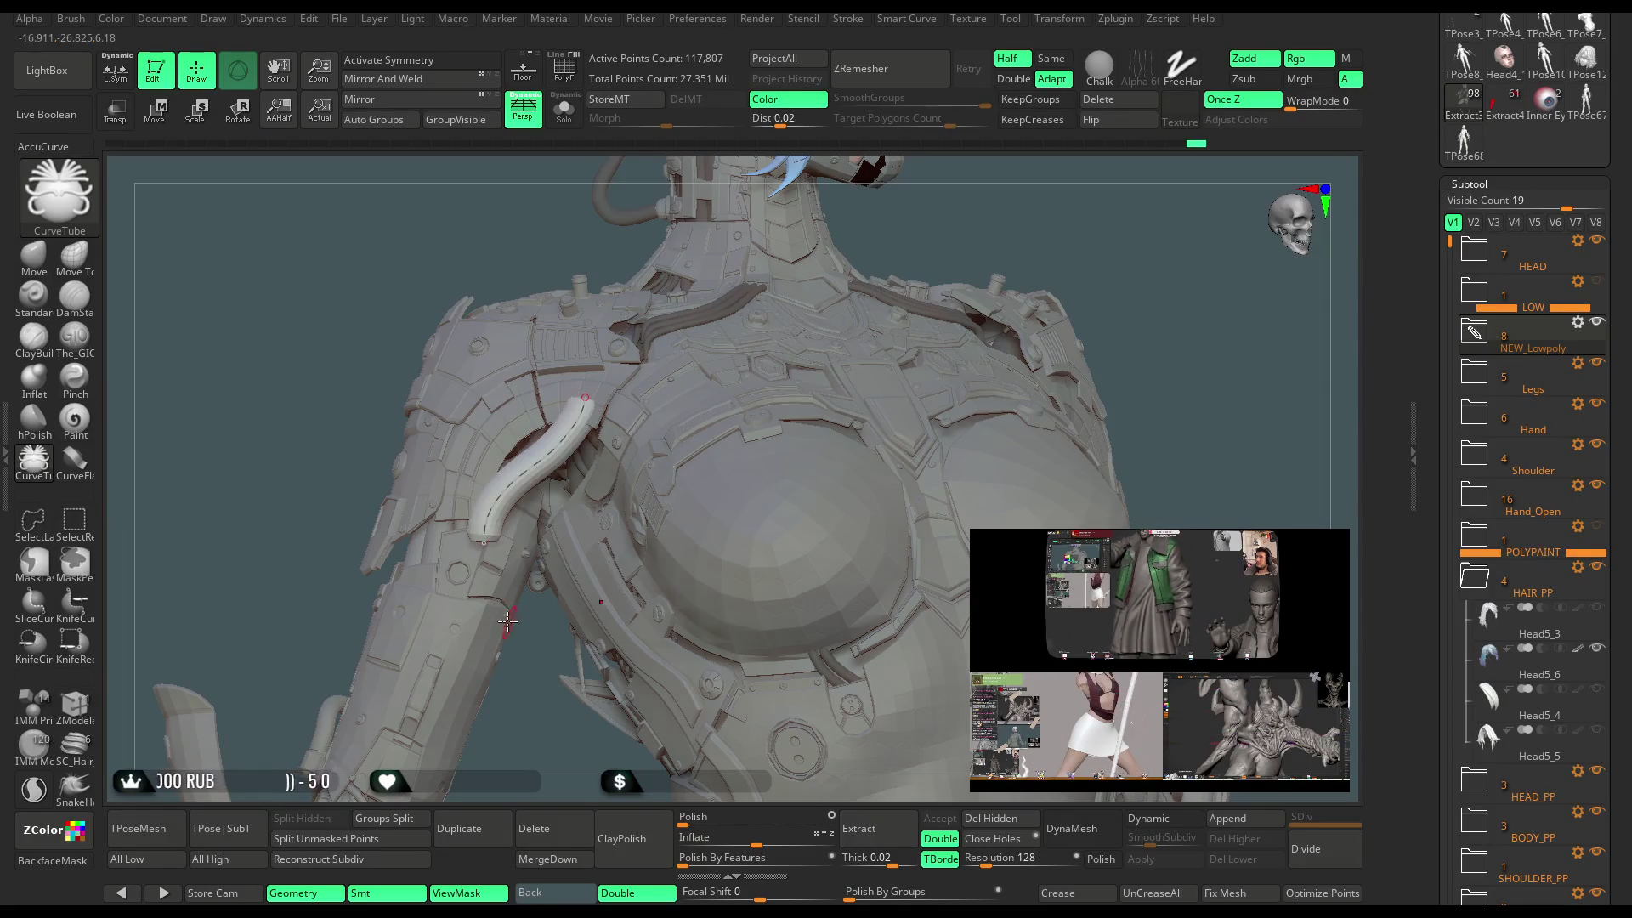
key(space)
drag(569, 581, 569, 582)
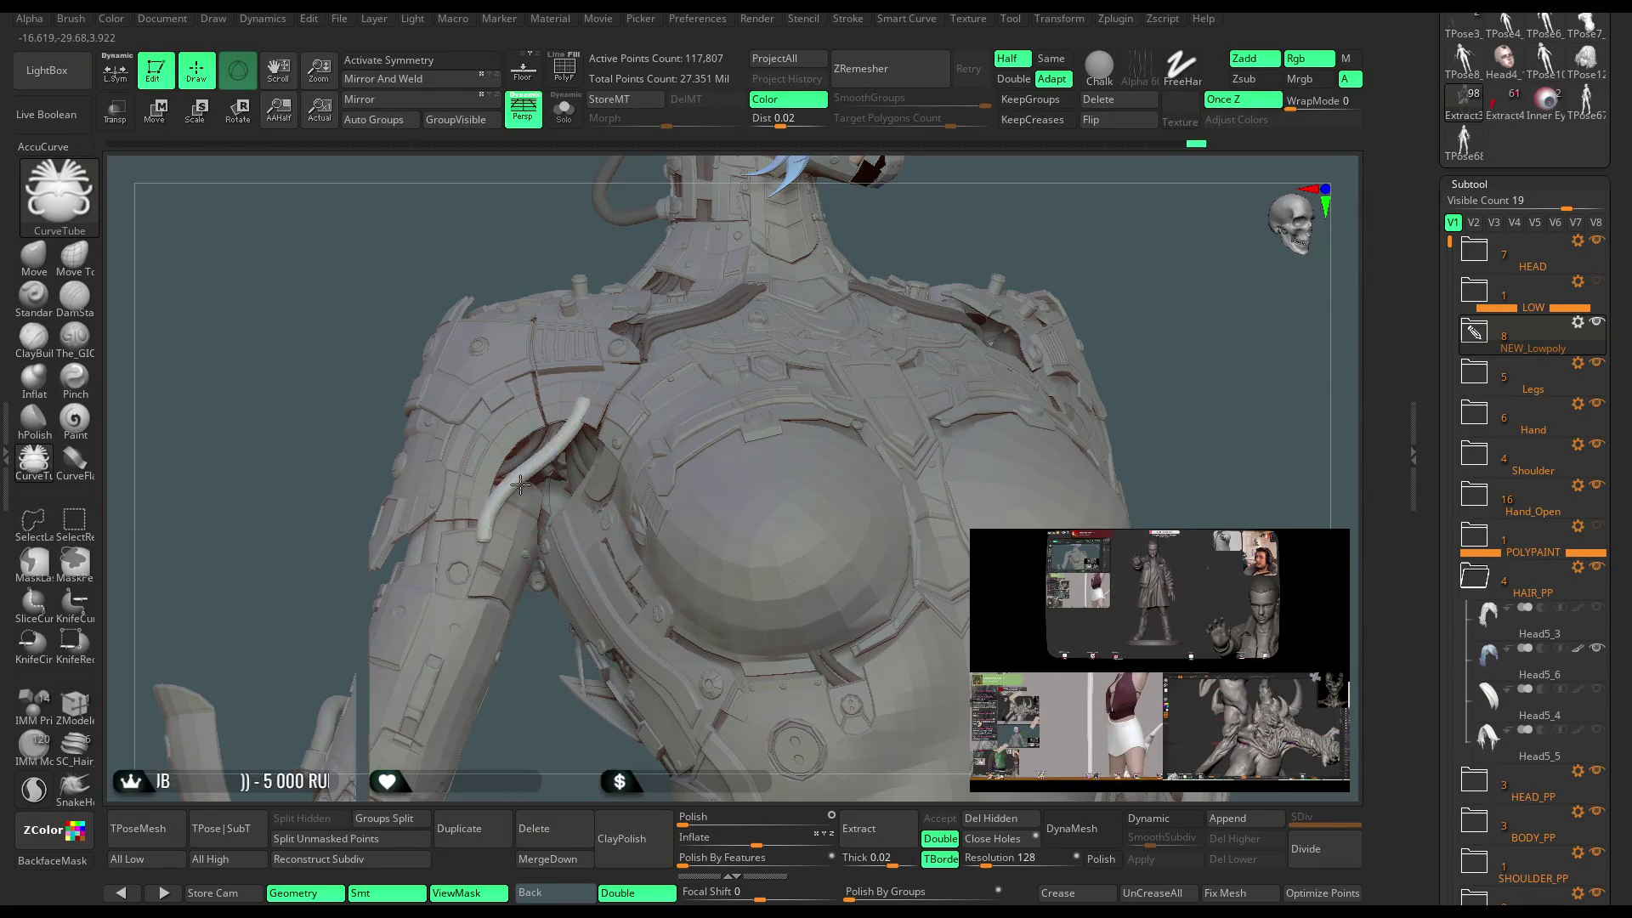
mouse_move(534, 720)
mouse_down()
mouse_move(595, 595)
mouse_move(565, 396)
mouse_move(493, 514)
mouse_up()
mouse_move(531, 747)
mouse_down()
mouse_move(578, 553)
mouse_move(546, 385)
mouse_up()
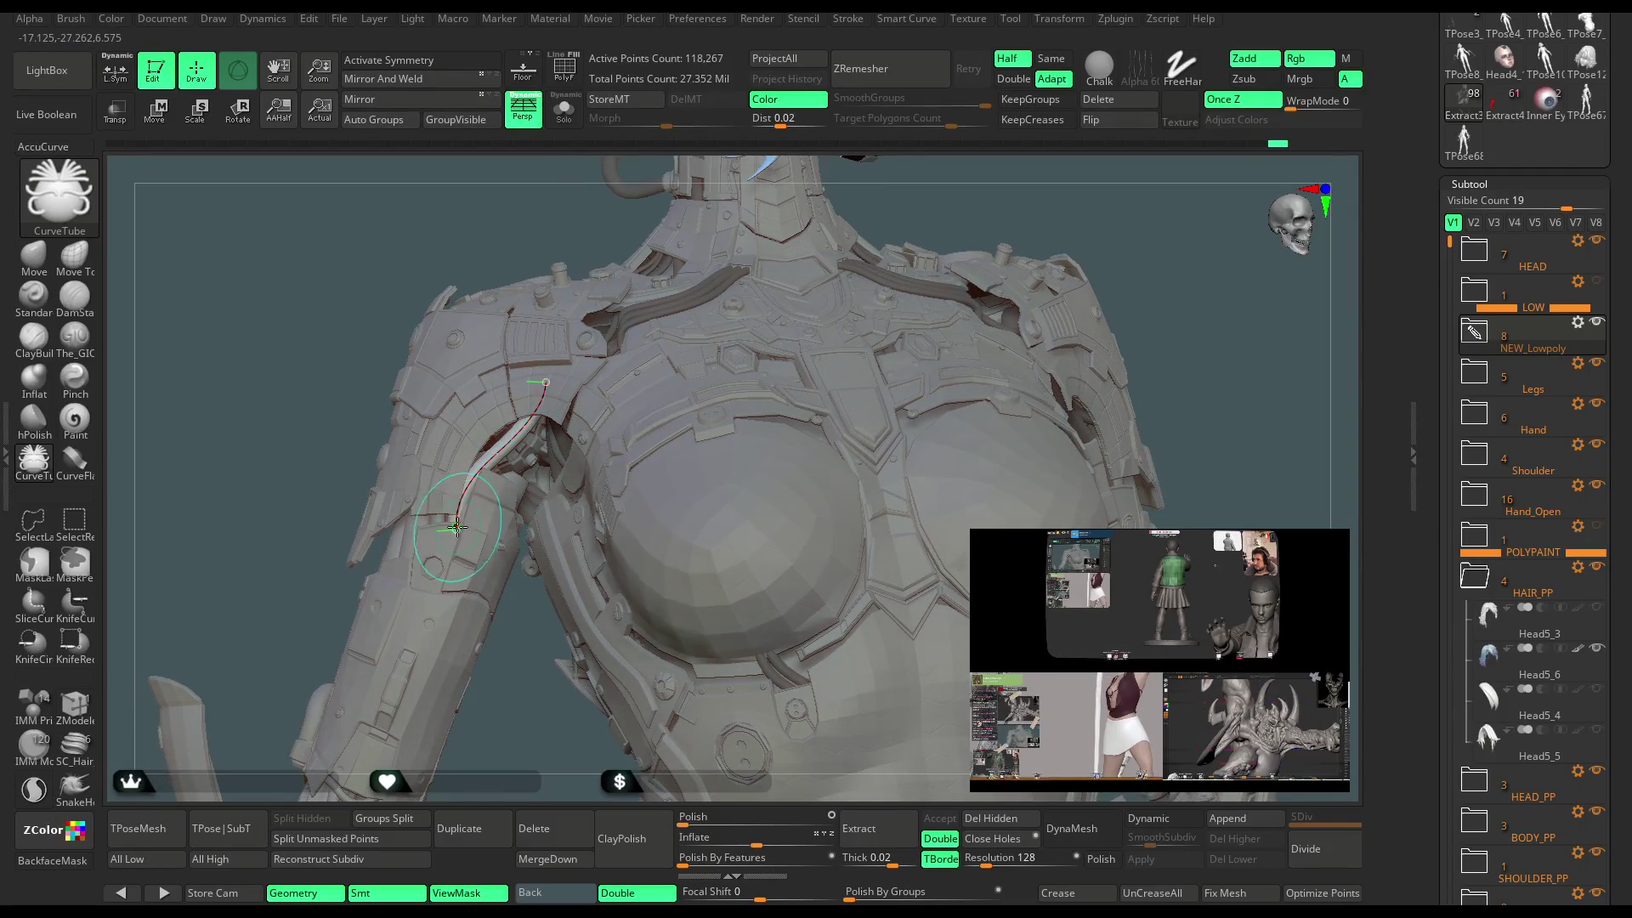
drag(533, 708, 950, 193)
click(1109, 106)
mouse_move(875, 382)
mouse_down()
mouse_move(820, 380)
mouse_move(850, 309)
mouse_up()
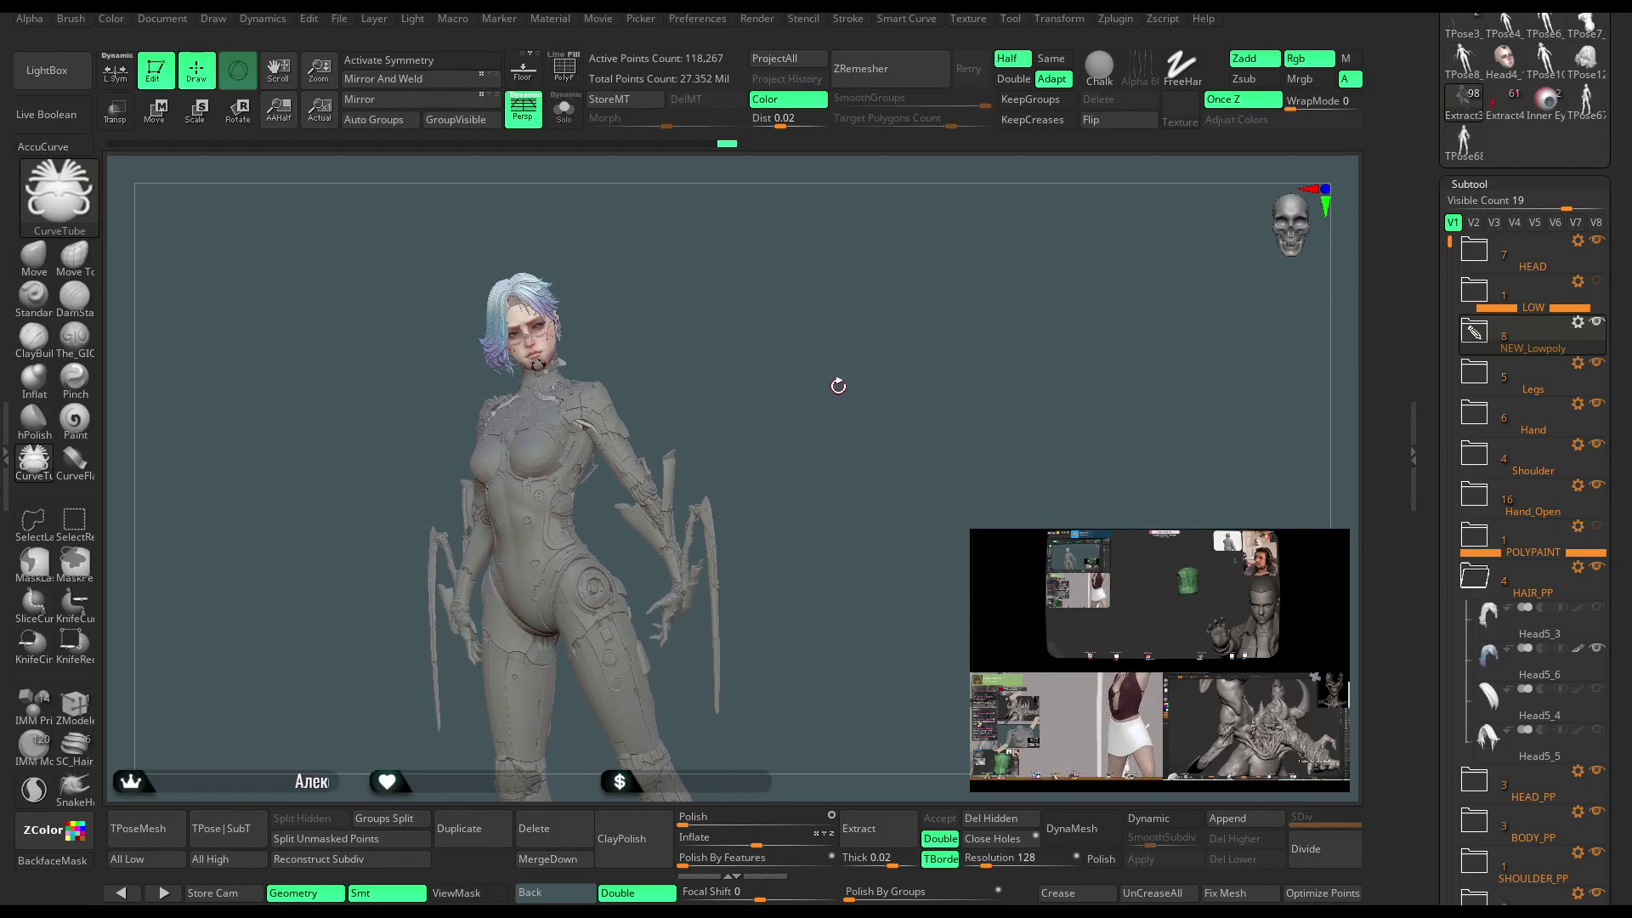
Turn on polypaint display and zoom in on the head and torso.
drag(845, 388, 837, 385)
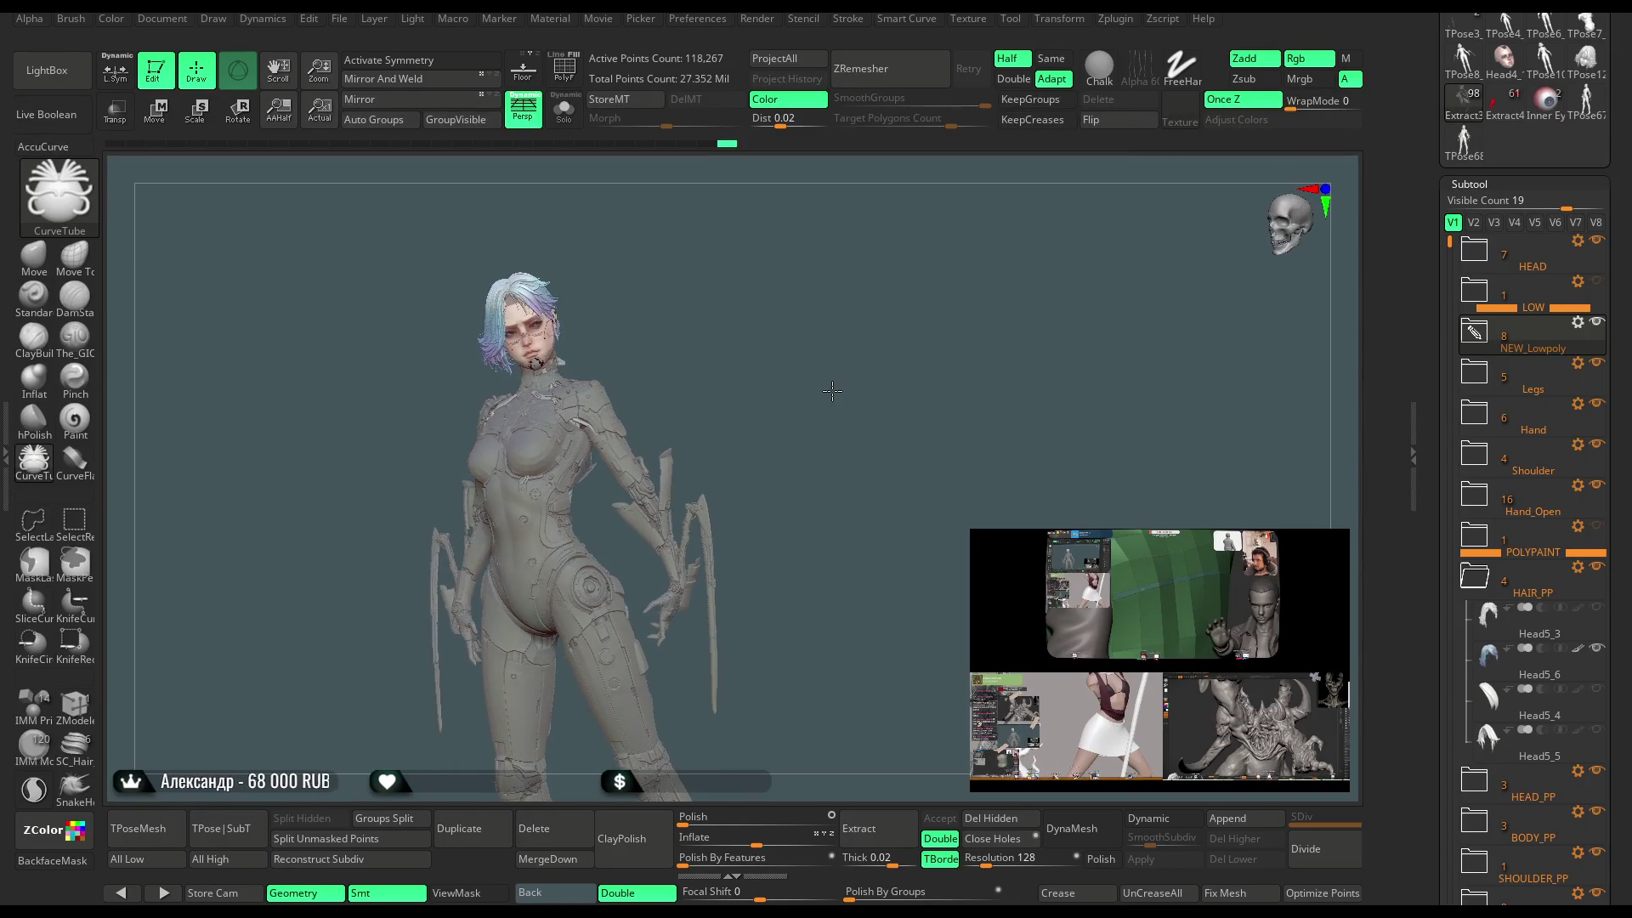
drag(814, 370, 910, 389)
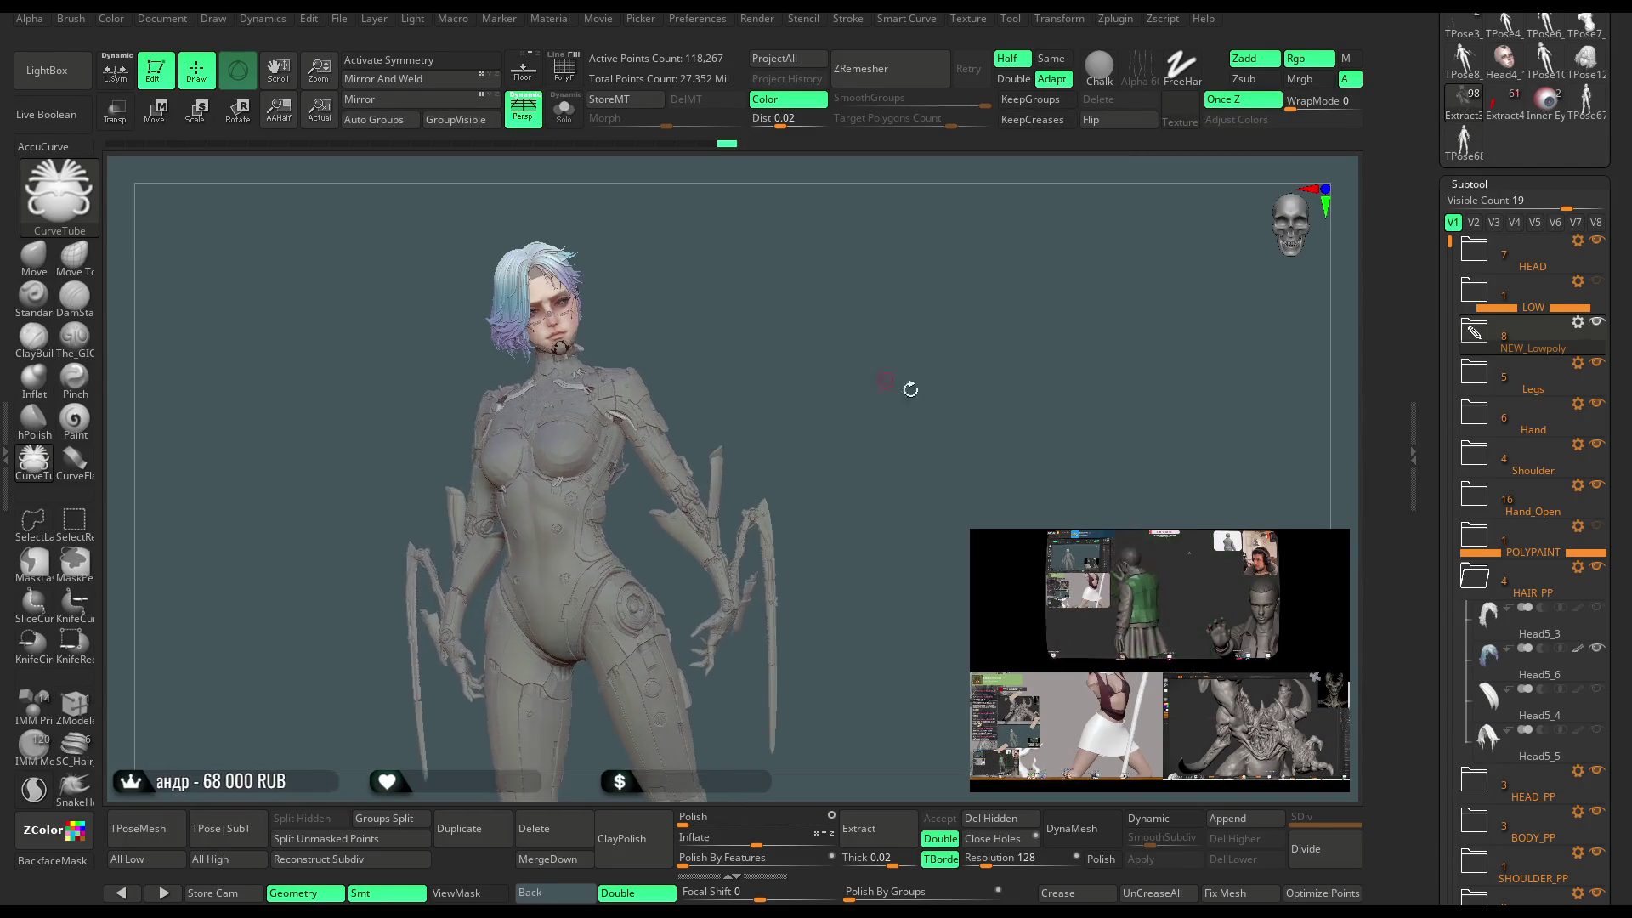
click(1579, 650)
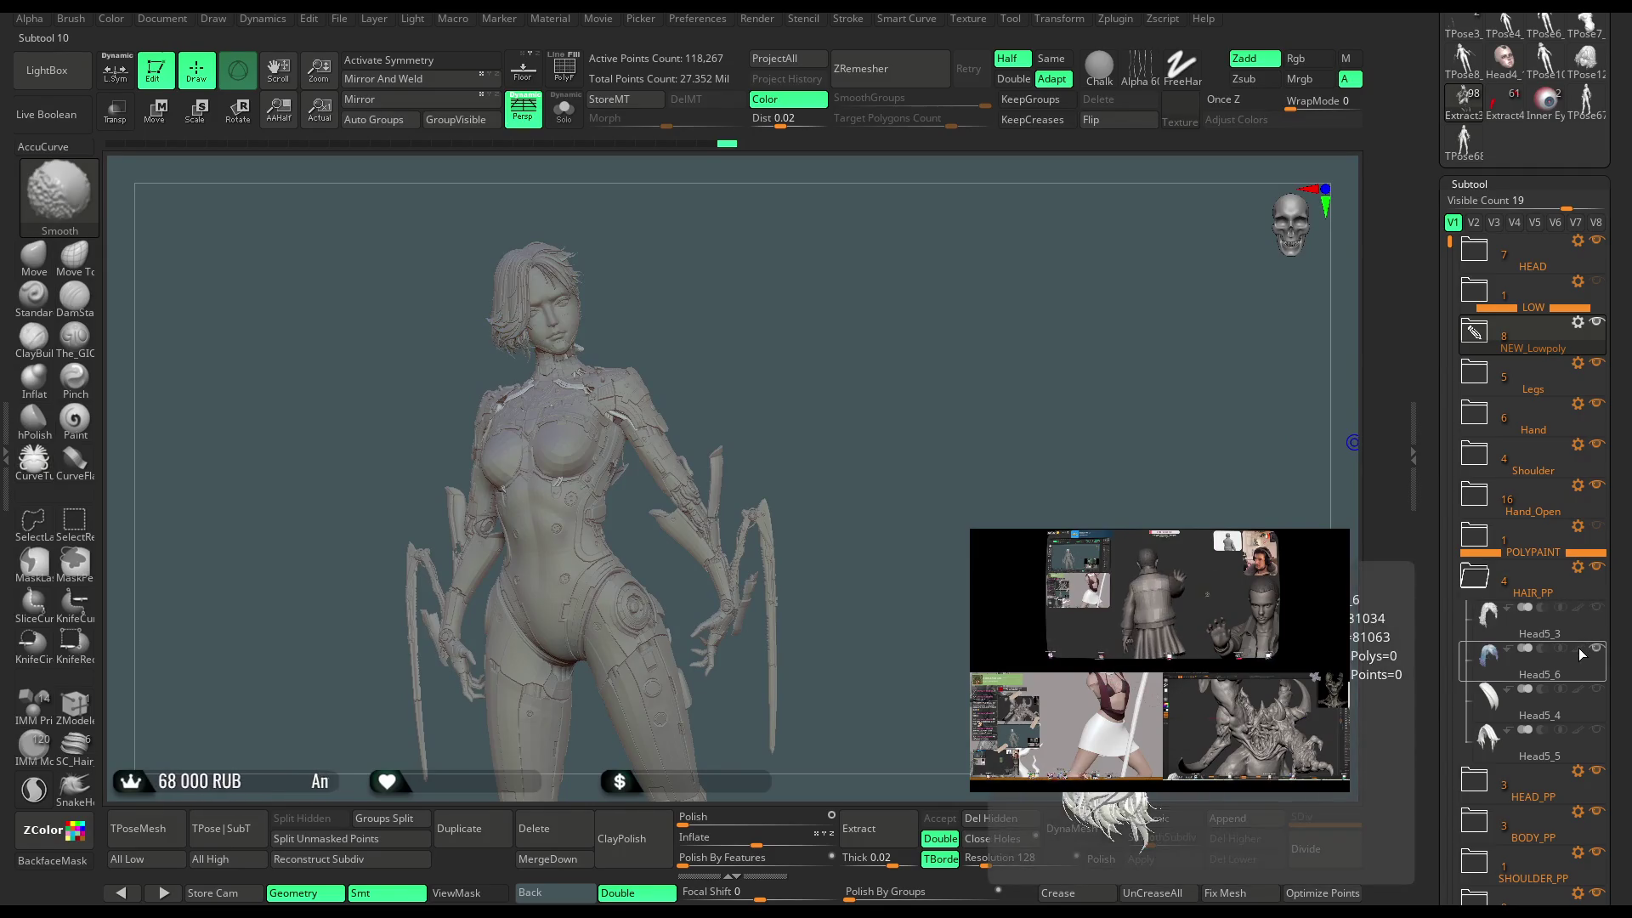
shift+click(1578, 649)
mouse_move(852, 337)
mouse_down()
mouse_move(903, 346)
mouse_move(771, 427)
mouse_up()
Solo and Ctrl+Shift-click strands until only the two new shoulder cables remain visible.
click(563, 109)
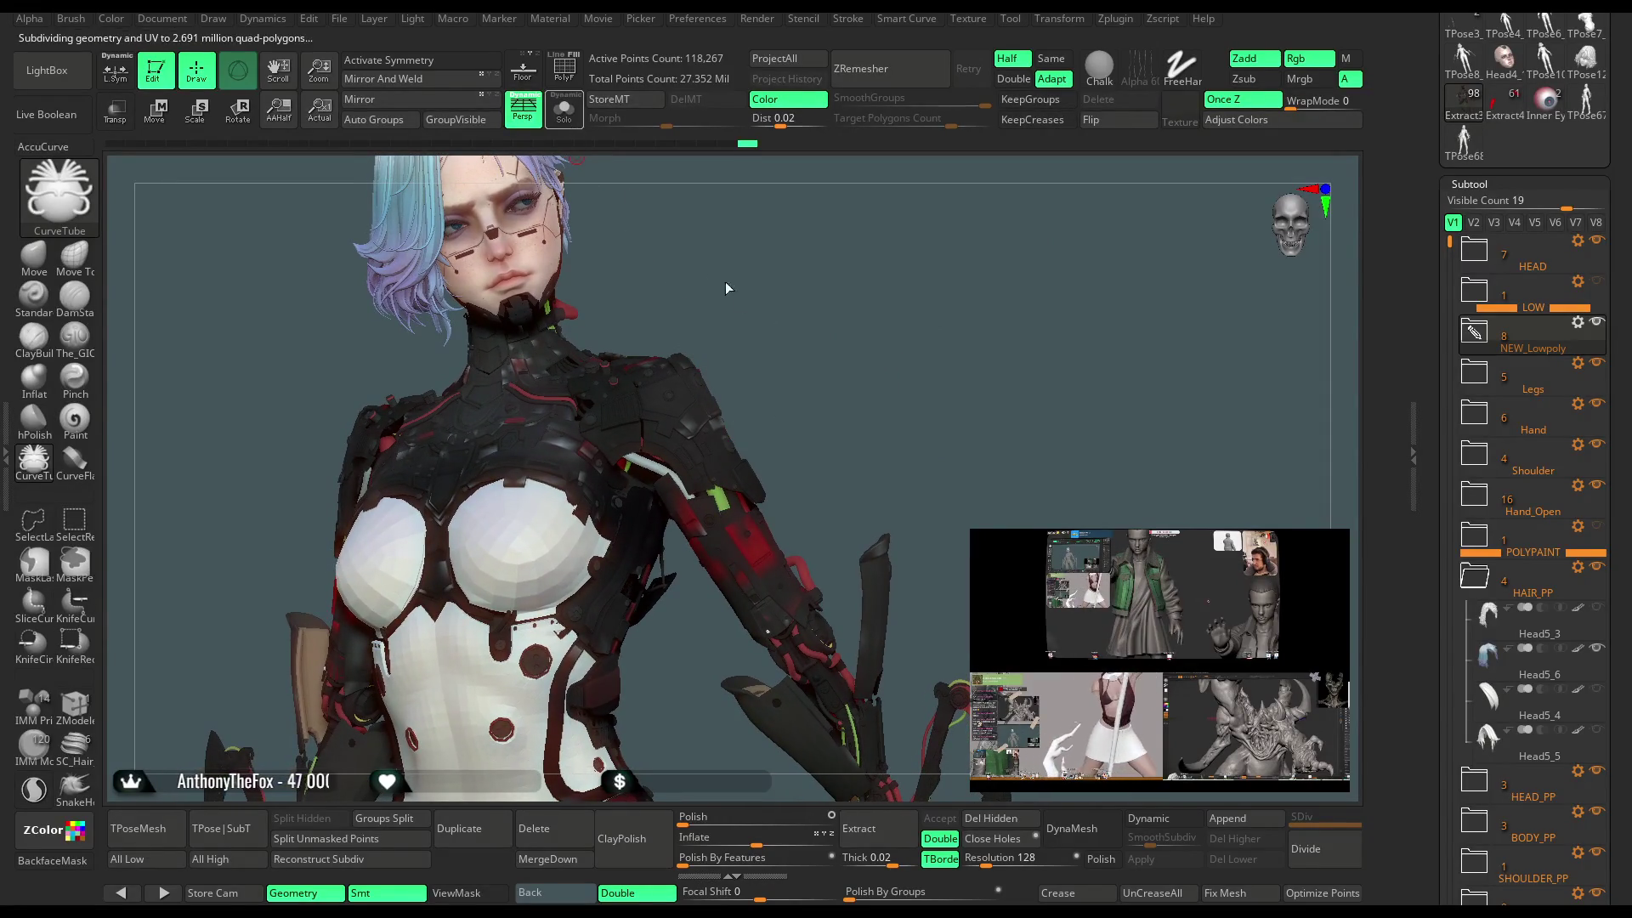
drag(629, 213, 724, 493)
ctrl+shift+click(724, 493)
ctrl+shift+click(829, 449)
ctrl+shift+click(830, 331)
ctrl+shift+click(866, 324)
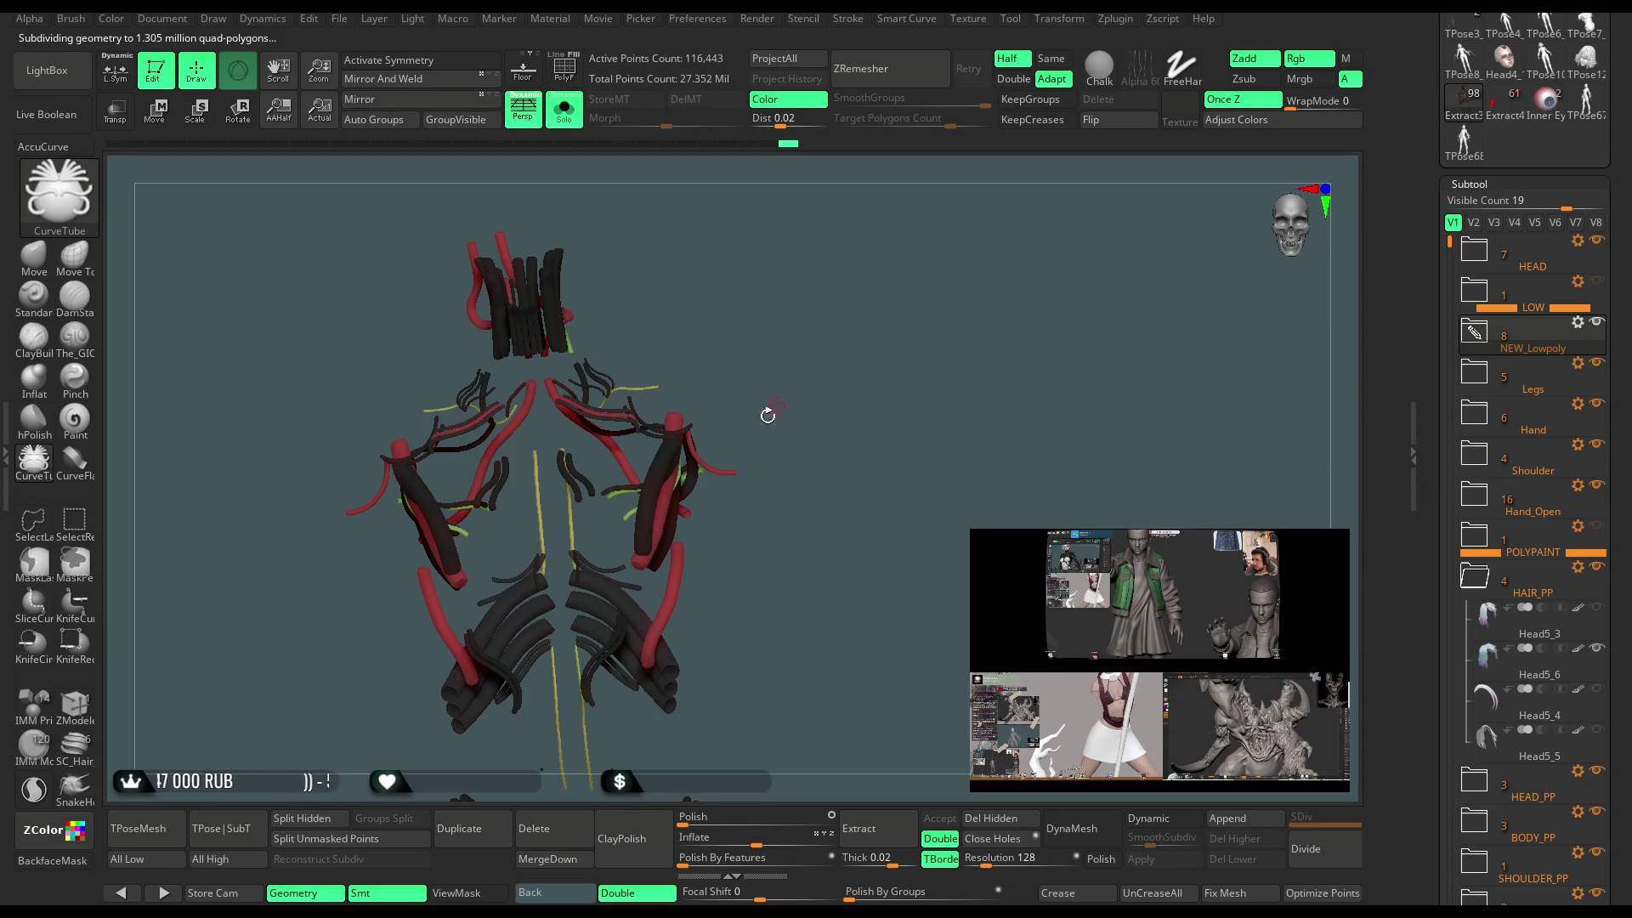
ctrl+shift+click(793, 335)
scroll(1603, 360, up, 5)
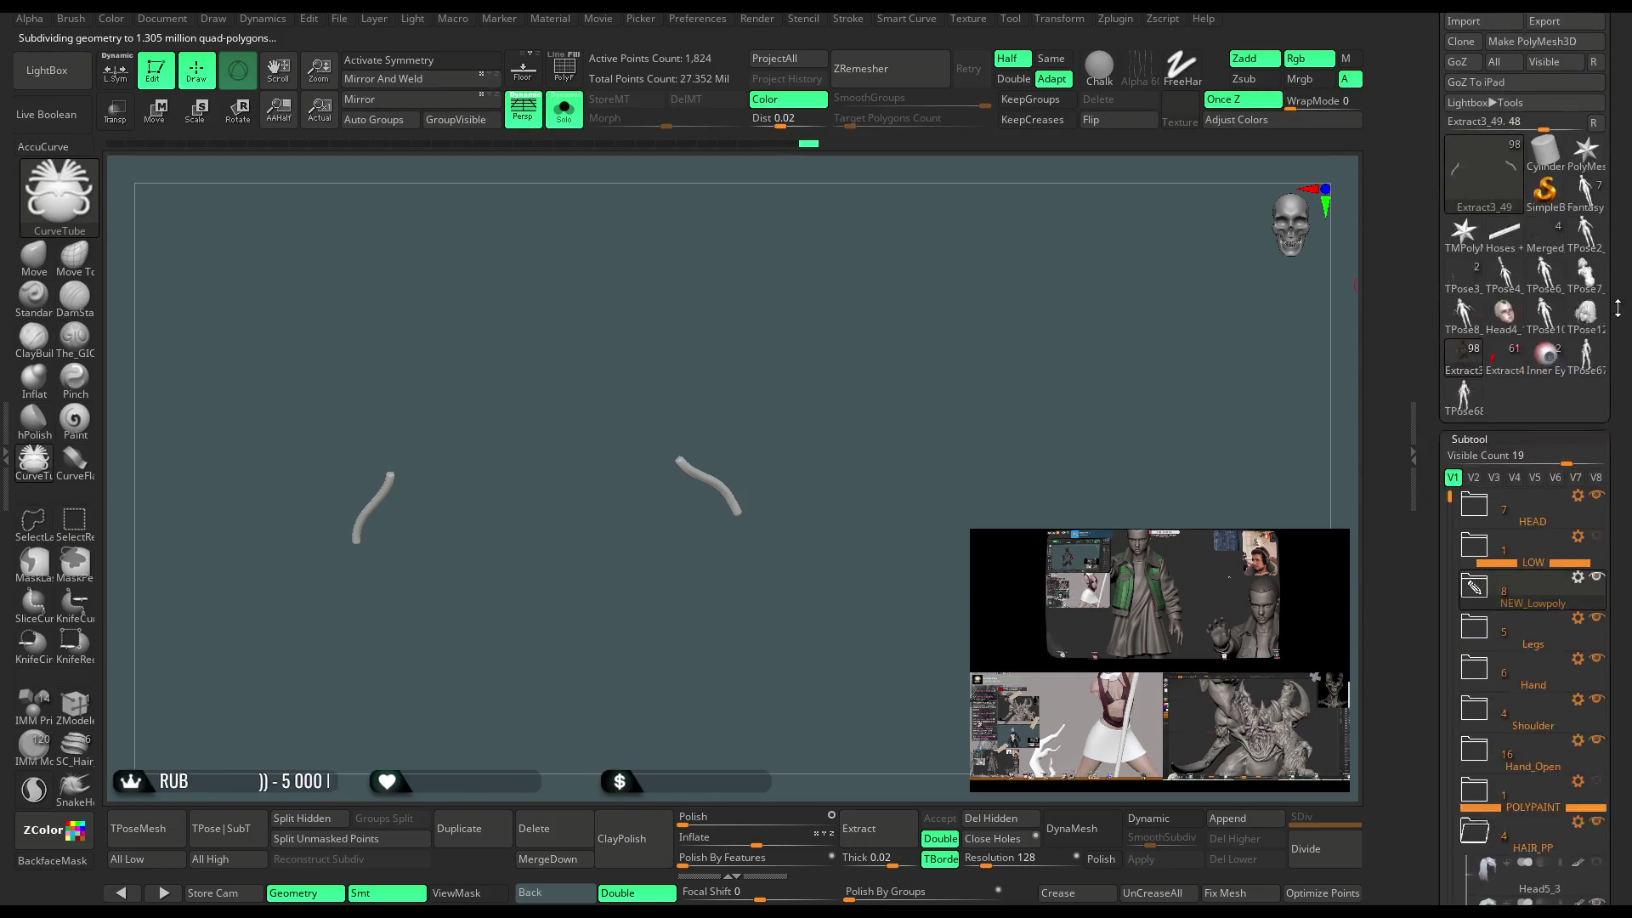
Fill the two cables with red and bring the whole character back into view.
click(1470, 129)
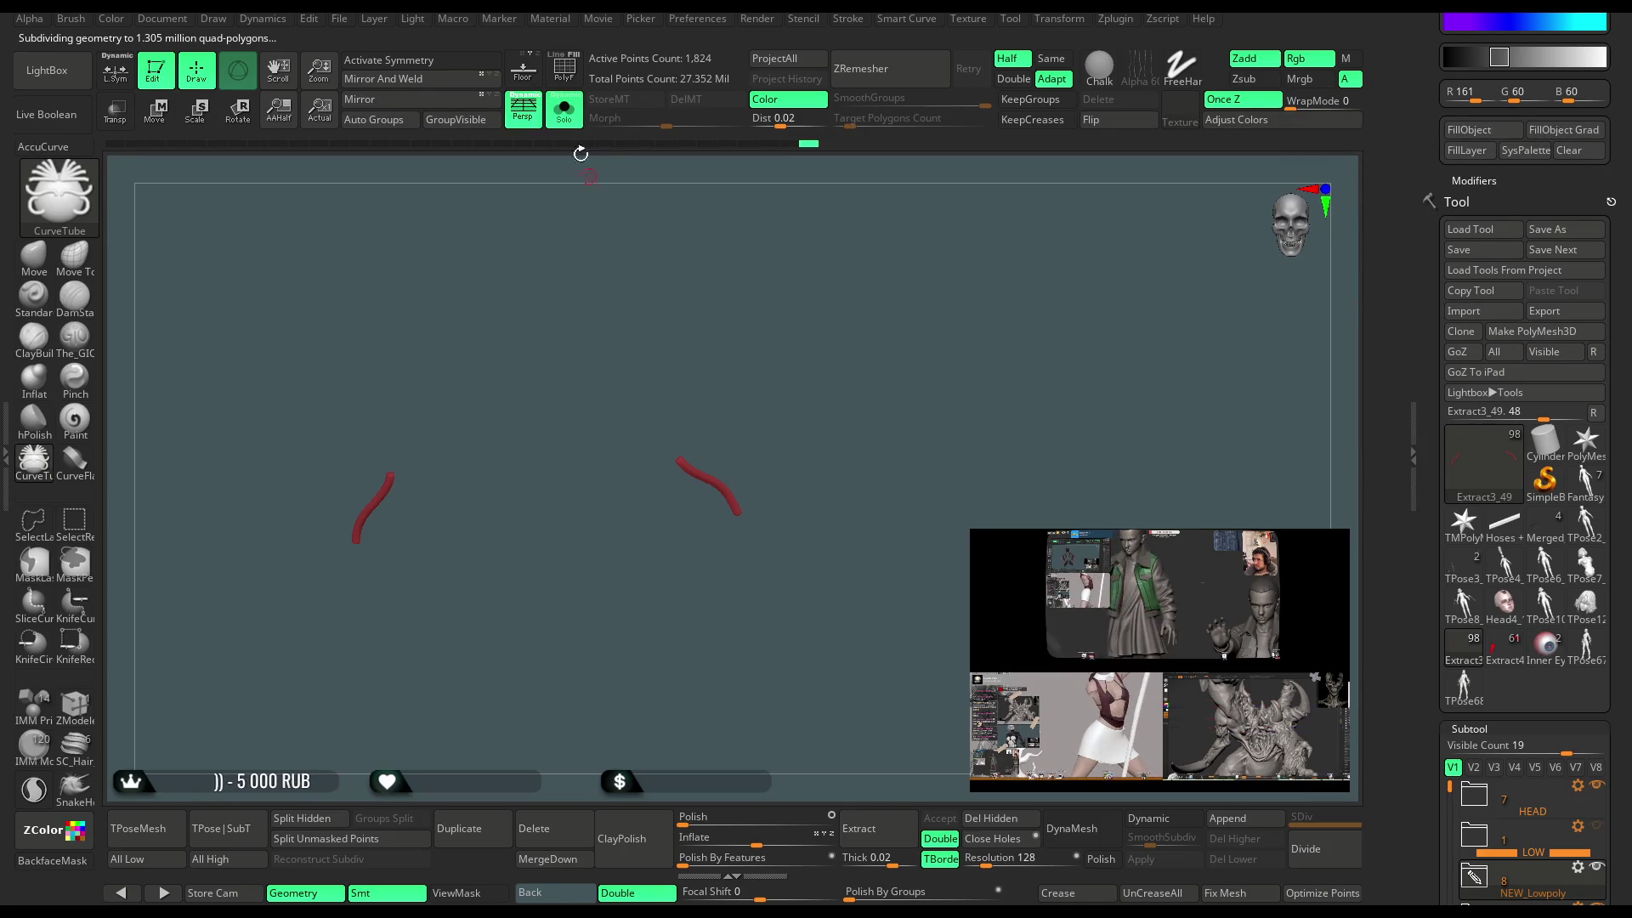
ctrl+shift+click(758, 270)
mouse_move(901, 355)
mouse_down()
mouse_move(837, 411)
mouse_move(896, 349)
mouse_move(887, 374)
mouse_move(815, 400)
mouse_move(842, 468)
mouse_move(940, 380)
mouse_move(447, 325)
mouse_up()
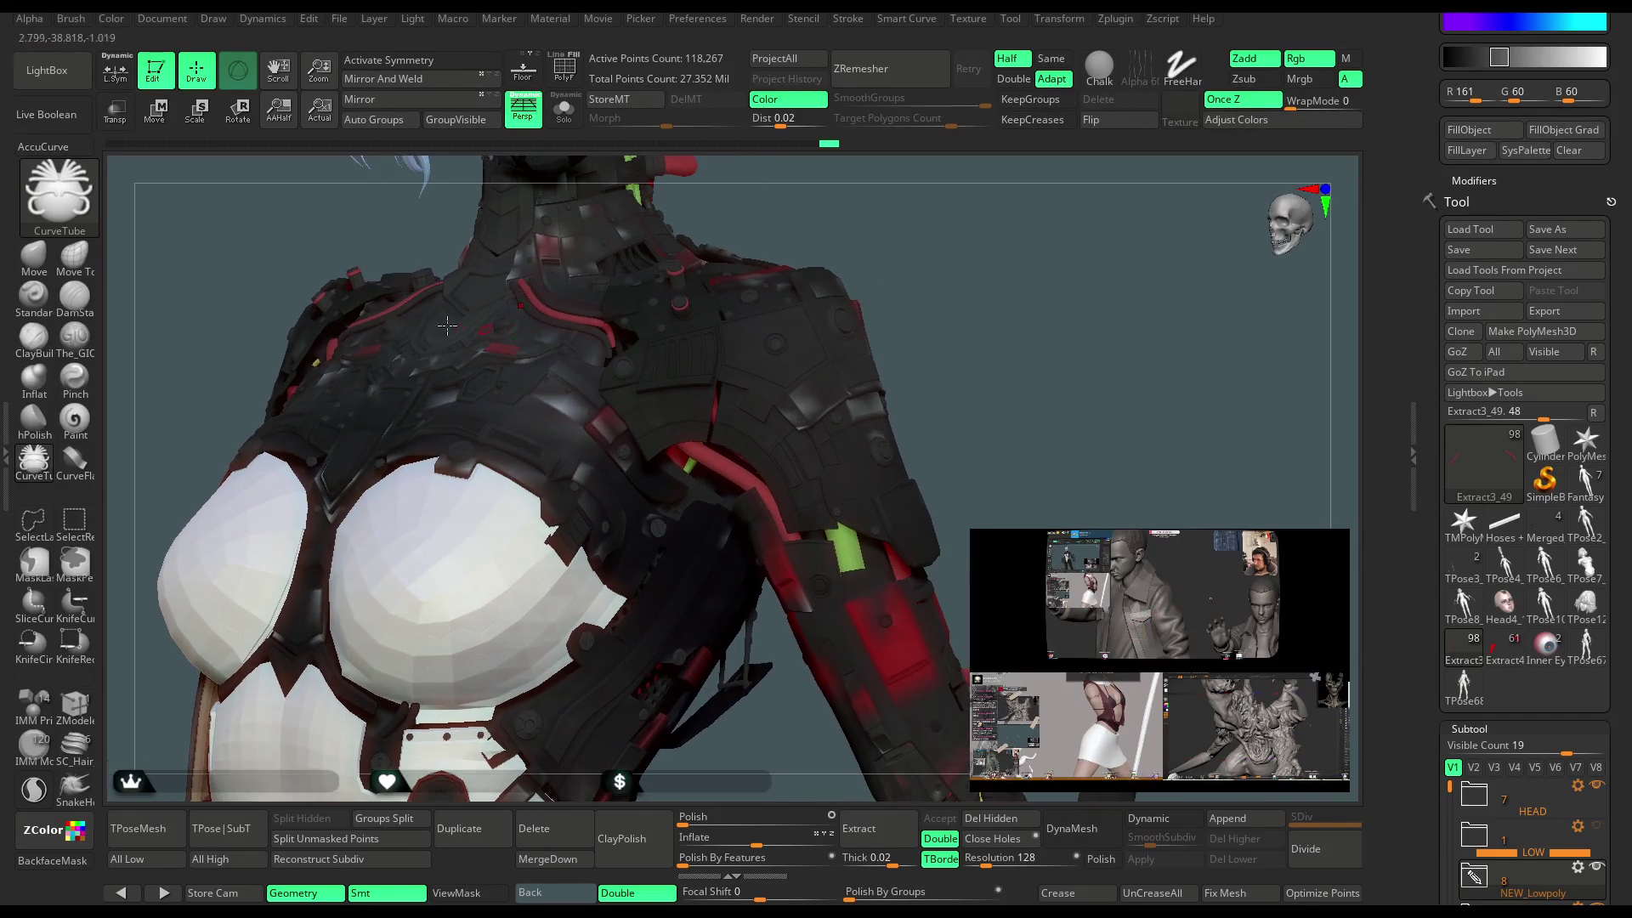
Select the Move brush, orbit to face the torso, and open LightBox's Material browser.
click(40, 265)
key(space)
drag(773, 440, 400, 422)
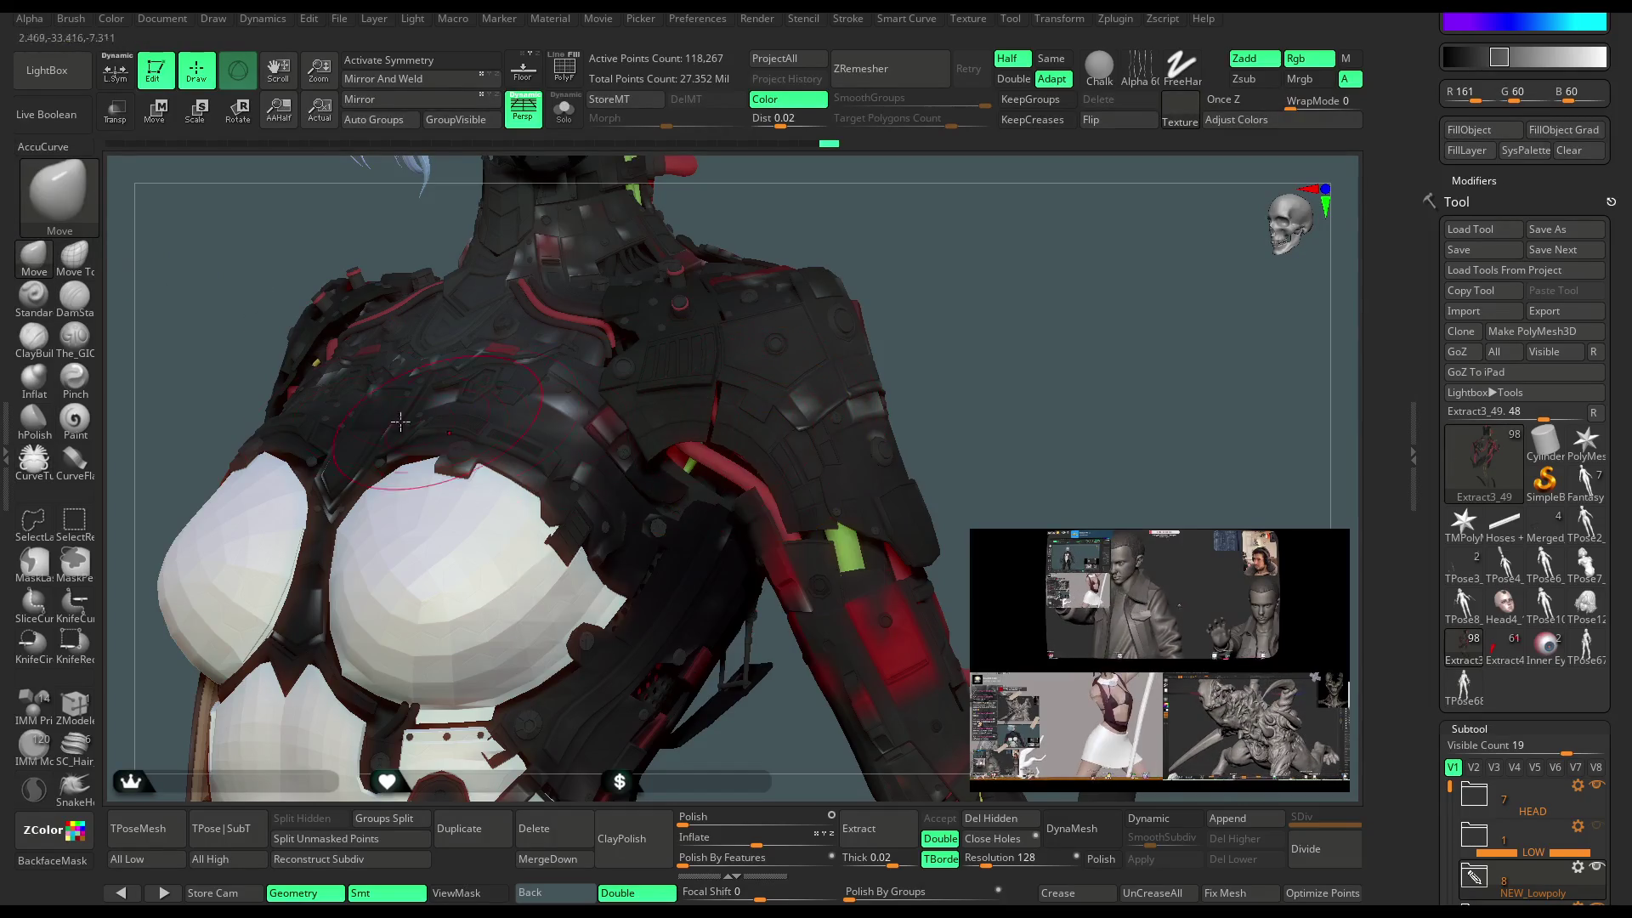
mouse_move(814, 369)
mouse_down()
mouse_move(882, 339)
mouse_move(893, 357)
mouse_move(708, 466)
mouse_move(936, 295)
mouse_move(891, 401)
mouse_move(1207, 391)
mouse_move(891, 380)
mouse_move(867, 370)
mouse_move(890, 351)
mouse_move(335, 241)
mouse_up()
key(space)
click(59, 72)
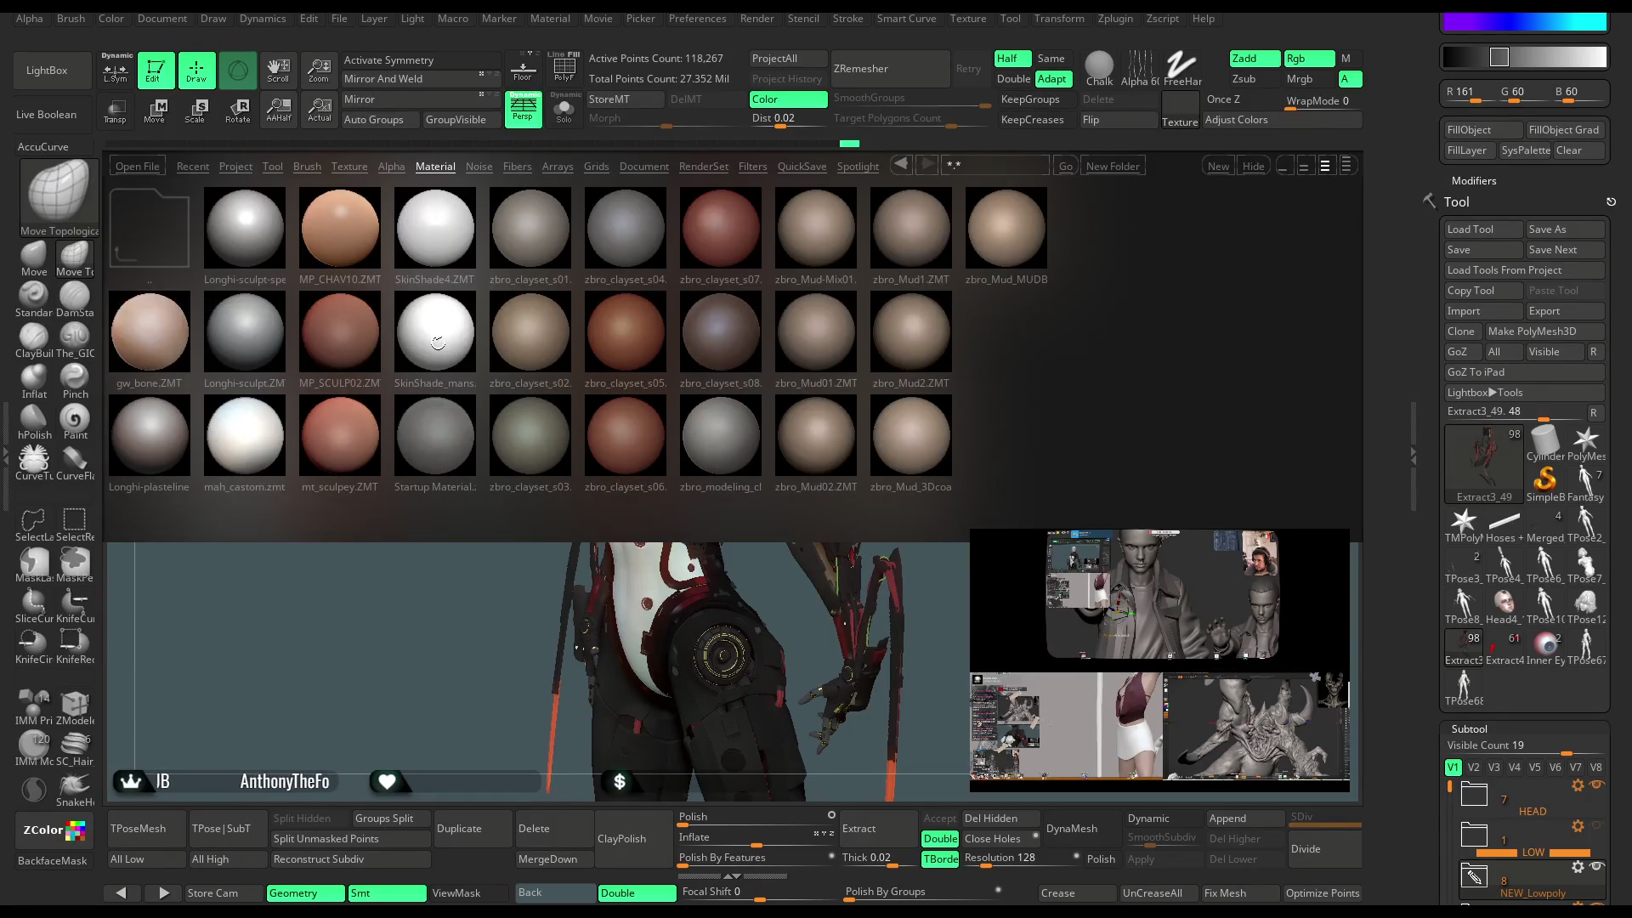
Apply the SkinShade_mans material and reduce the brush draw size.
double_click(438, 342)
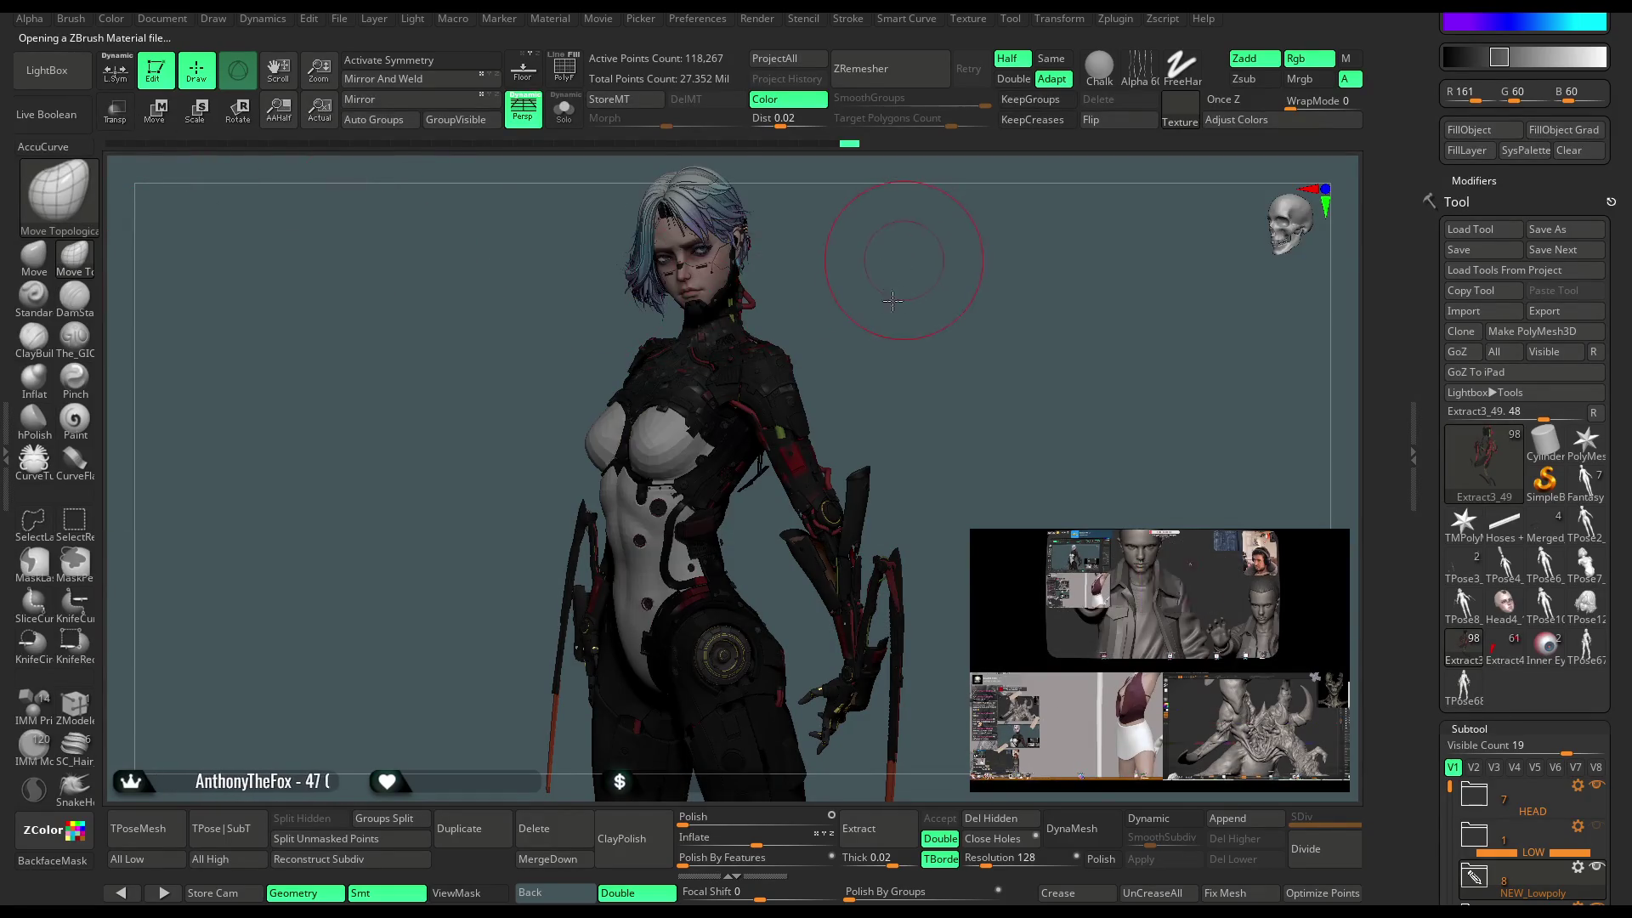
ctrl+right_drag(893, 300, 899, 351)
right_click(899, 351)
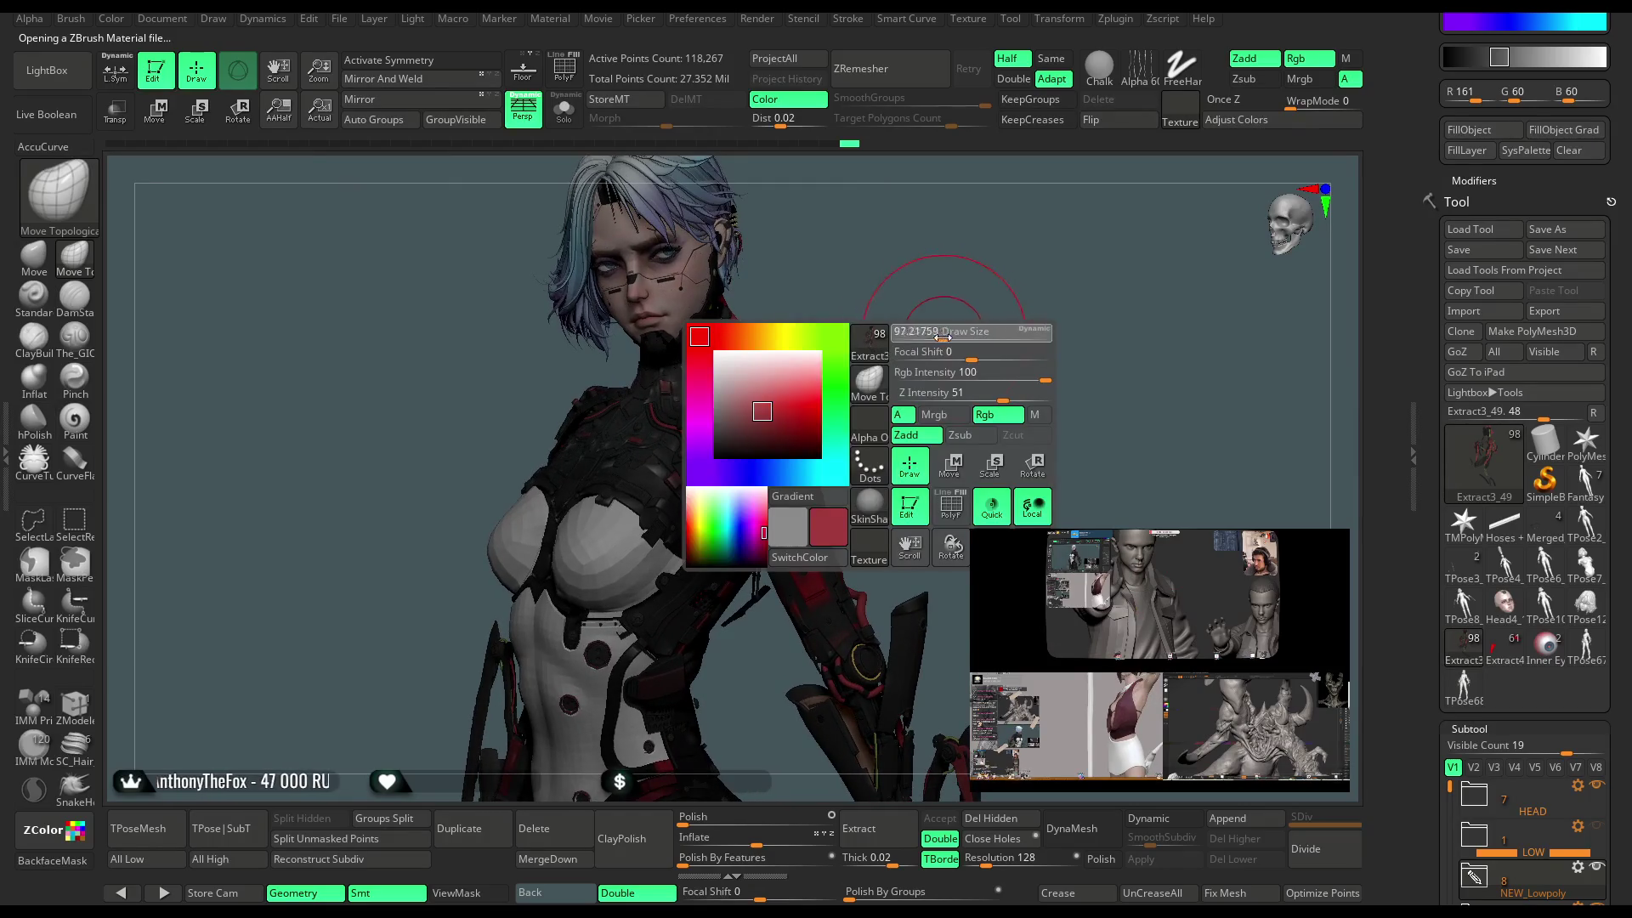
drag(943, 337, 922, 338)
mouse_move(911, 328)
right_down()
mouse_move(905, 386)
mouse_move(871, 341)
right_up()
Raise the material's Wax Modifiers strength to 40.
click(561, 19)
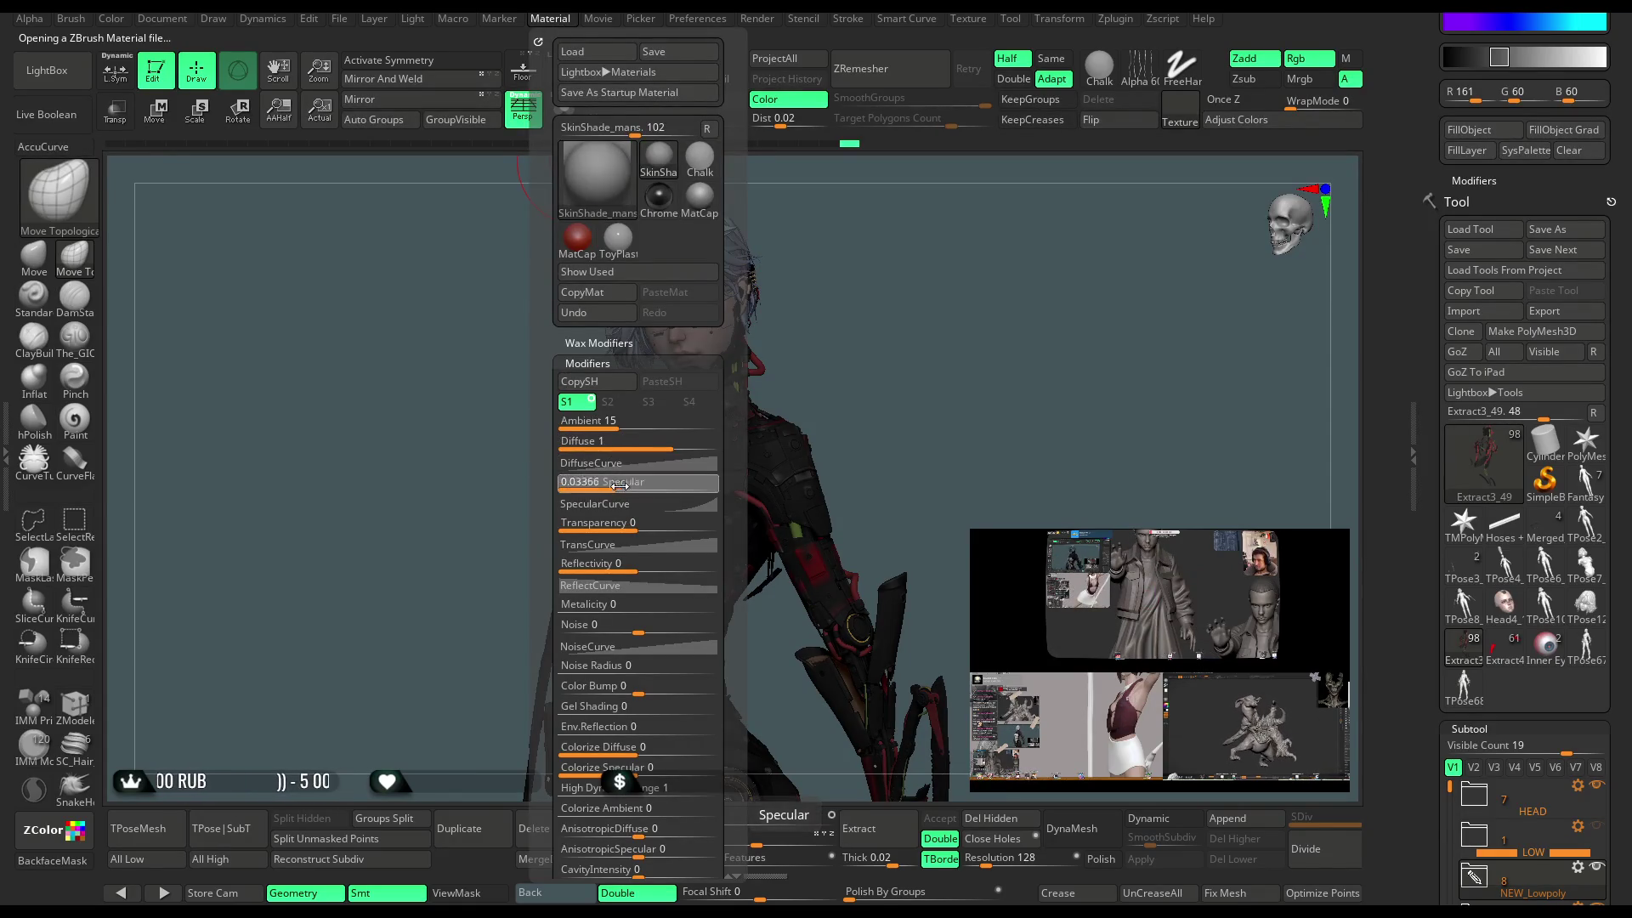
click(622, 343)
drag(565, 360, 607, 363)
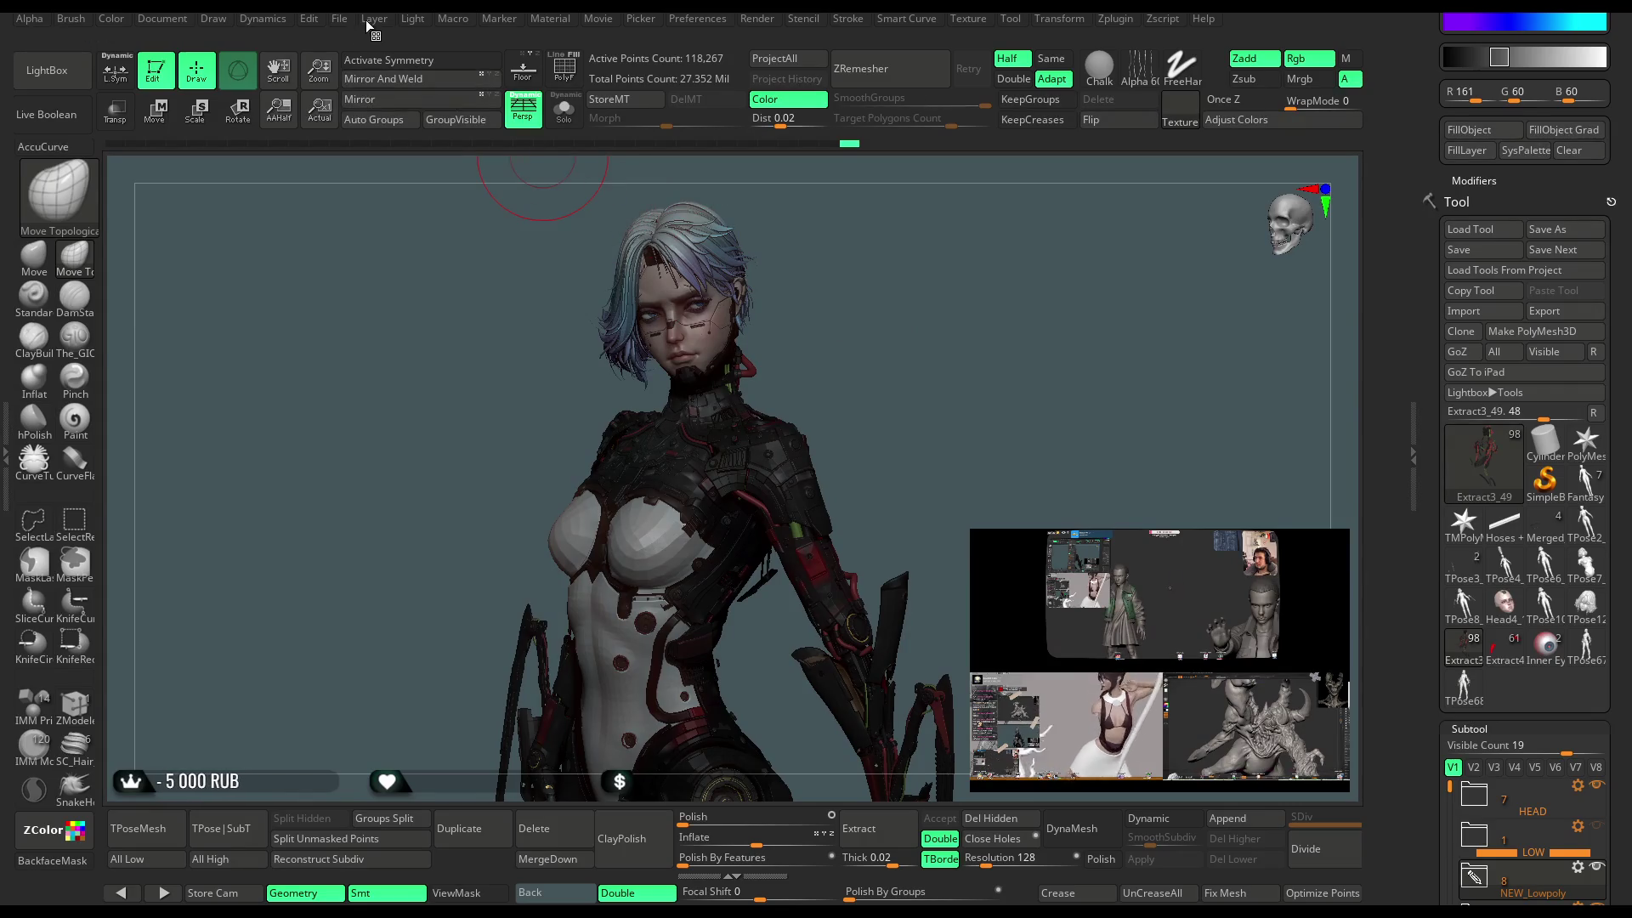
Lower the light intensity to about 0.75 and move the light to brighten the model's front.
click(413, 20)
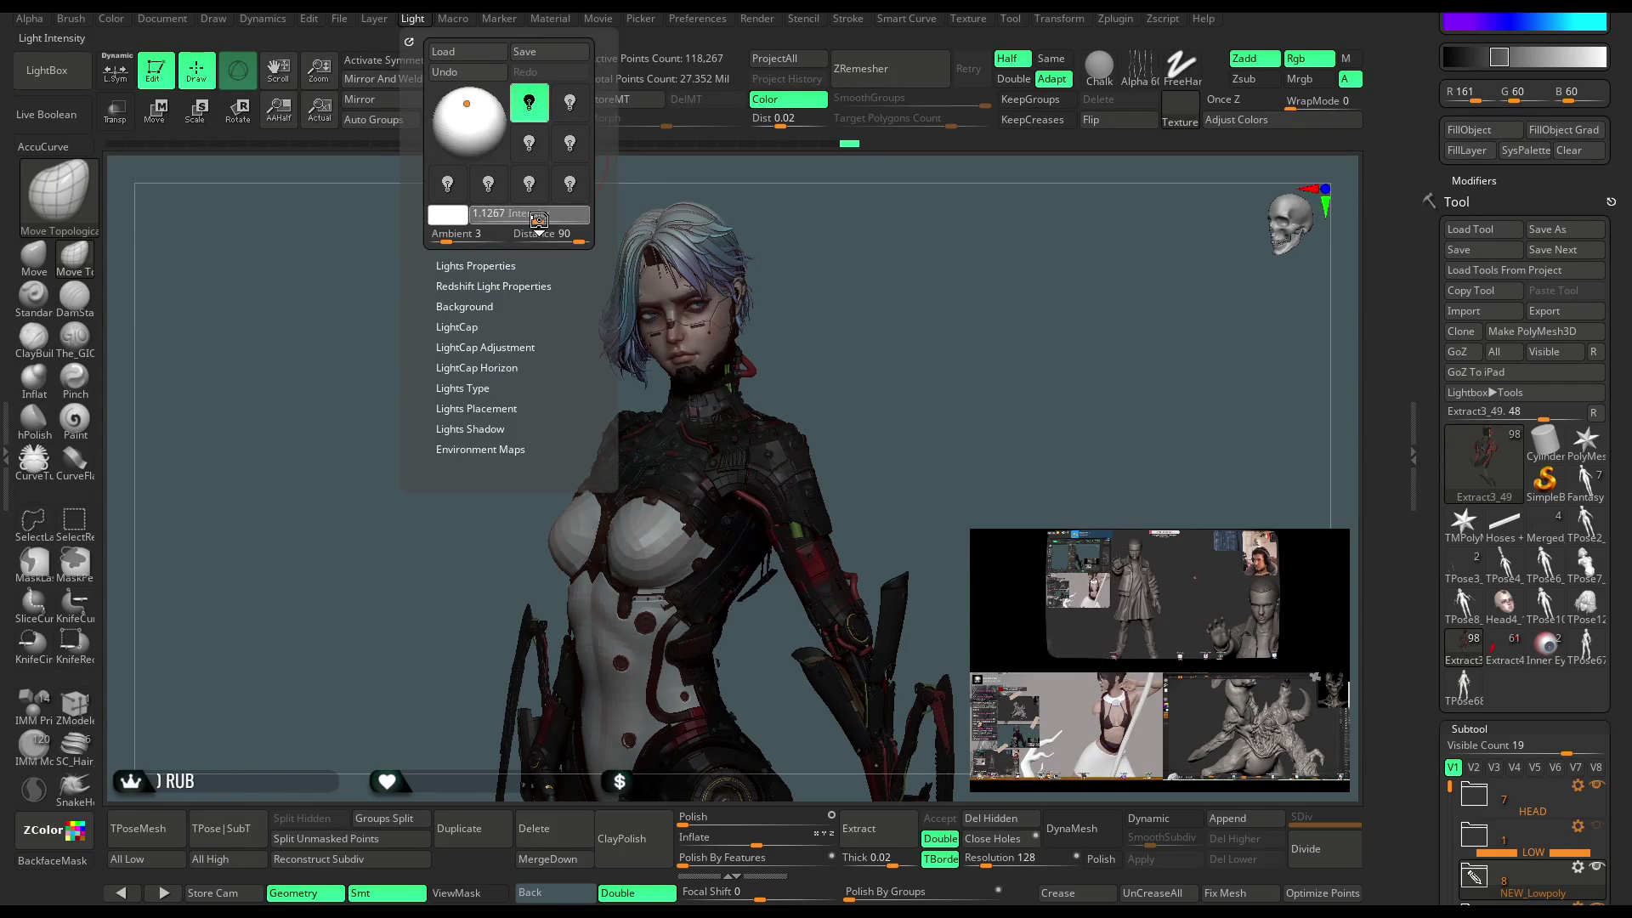
drag(538, 220, 529, 216)
drag(488, 148, 466, 108)
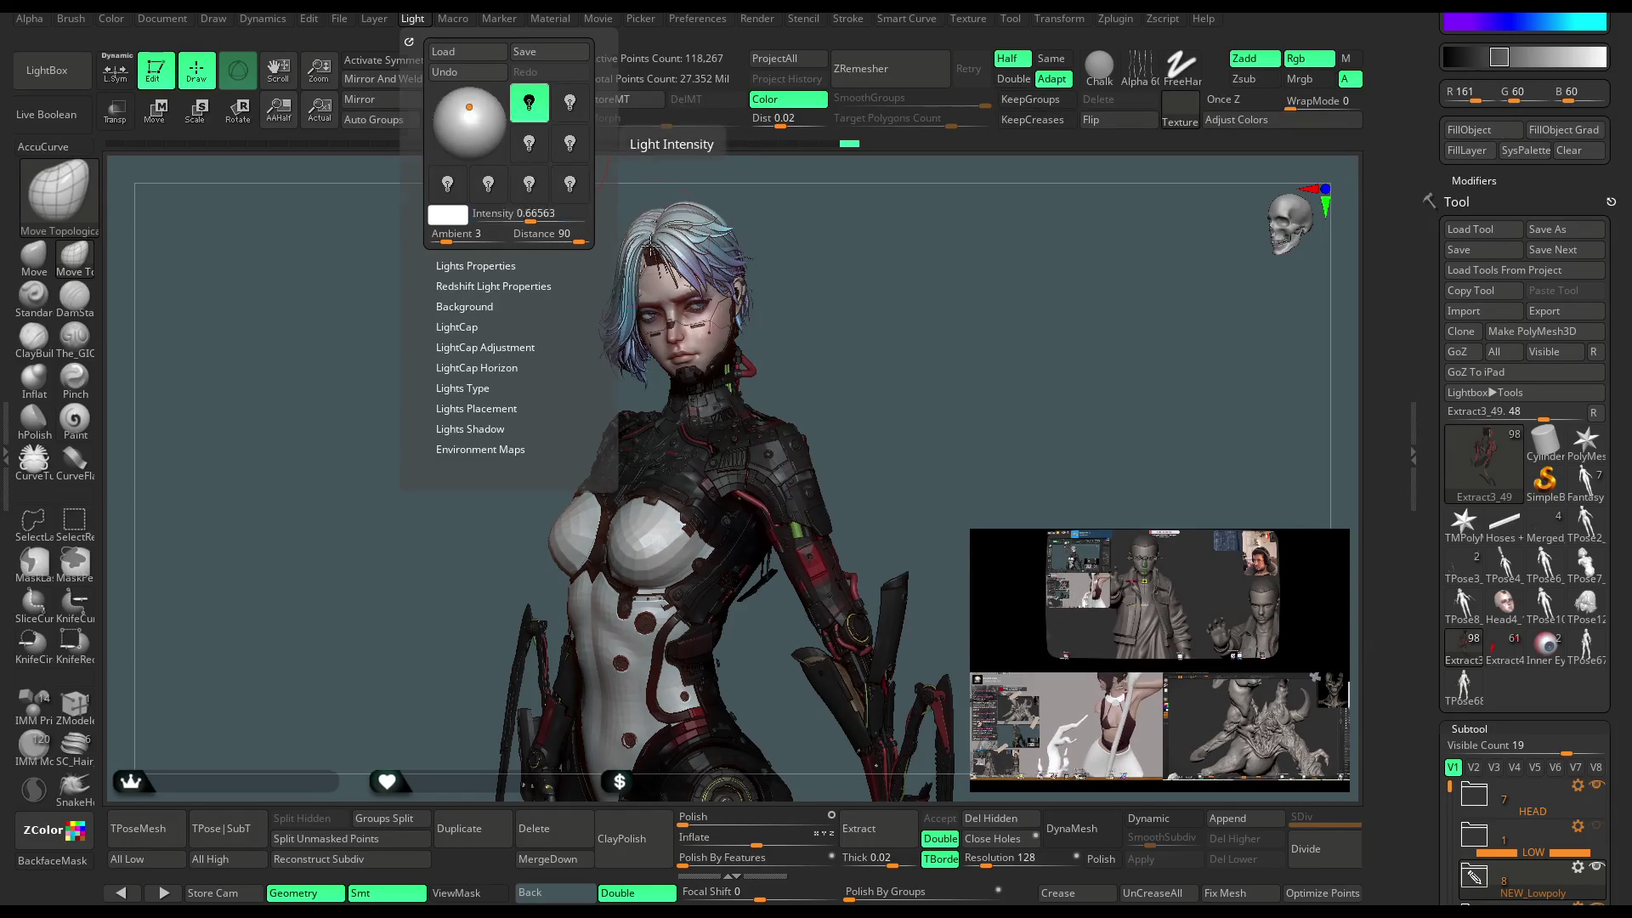
mouse_move(877, 307)
mouse_down()
mouse_move(870, 321)
mouse_move(894, 318)
mouse_move(874, 308)
mouse_move(897, 362)
mouse_move(884, 373)
mouse_up()
scroll(883, 309, up, 5)
scroll(868, 387, down, 3)
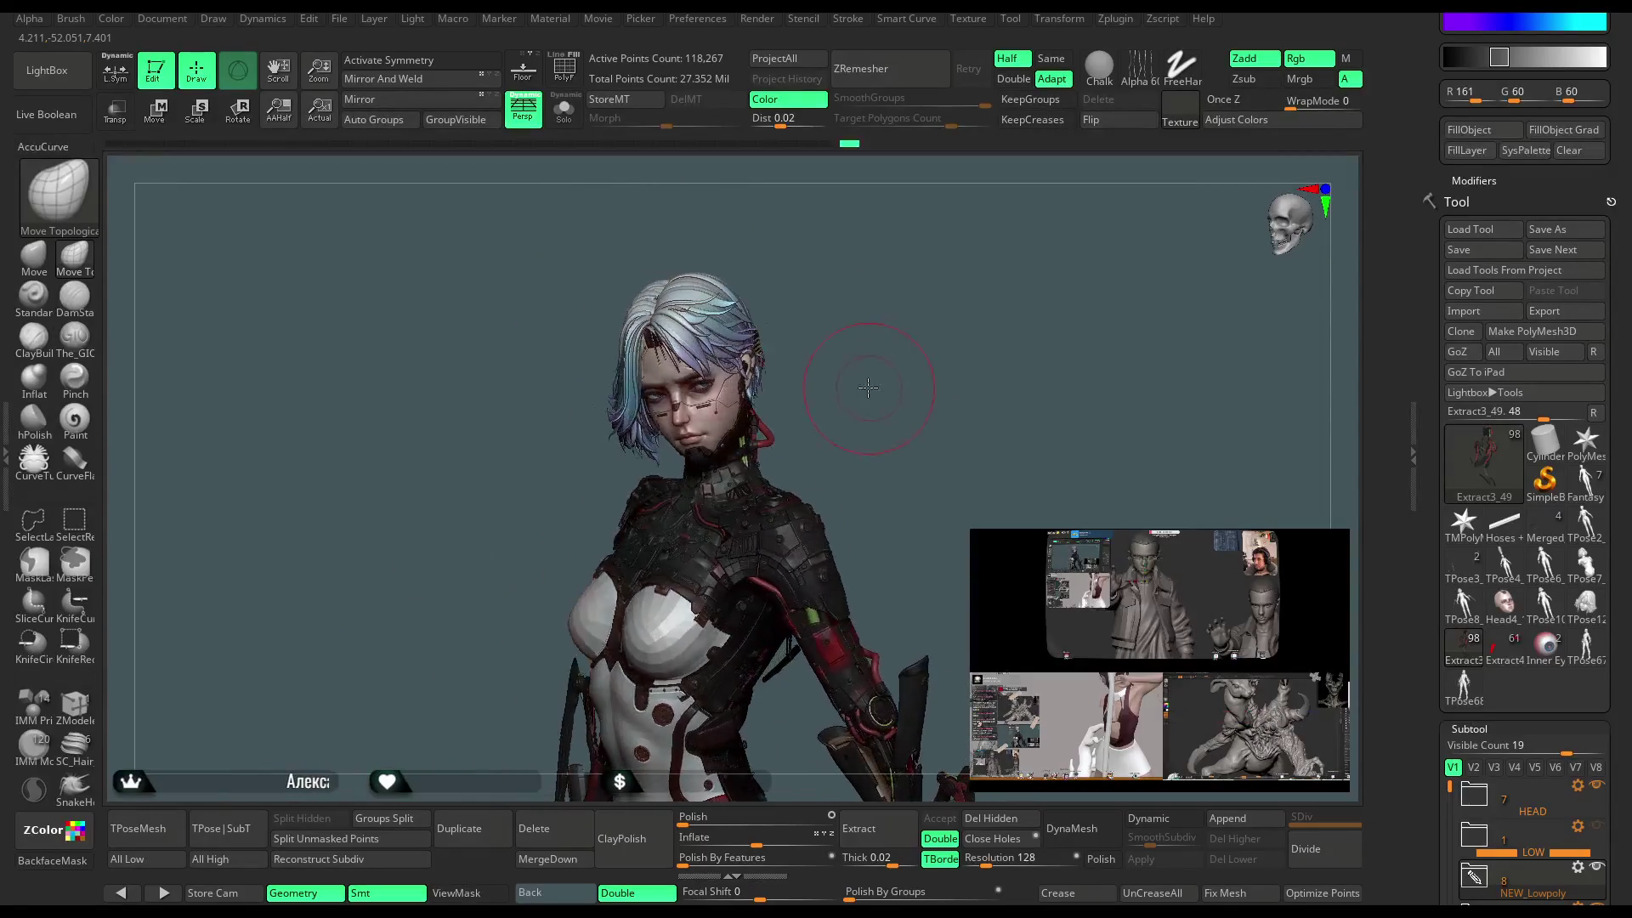
drag(855, 314, 837, 342)
mouse_move(861, 313)
mouse_down()
mouse_move(846, 320)
mouse_move(864, 354)
mouse_move(859, 322)
mouse_up()
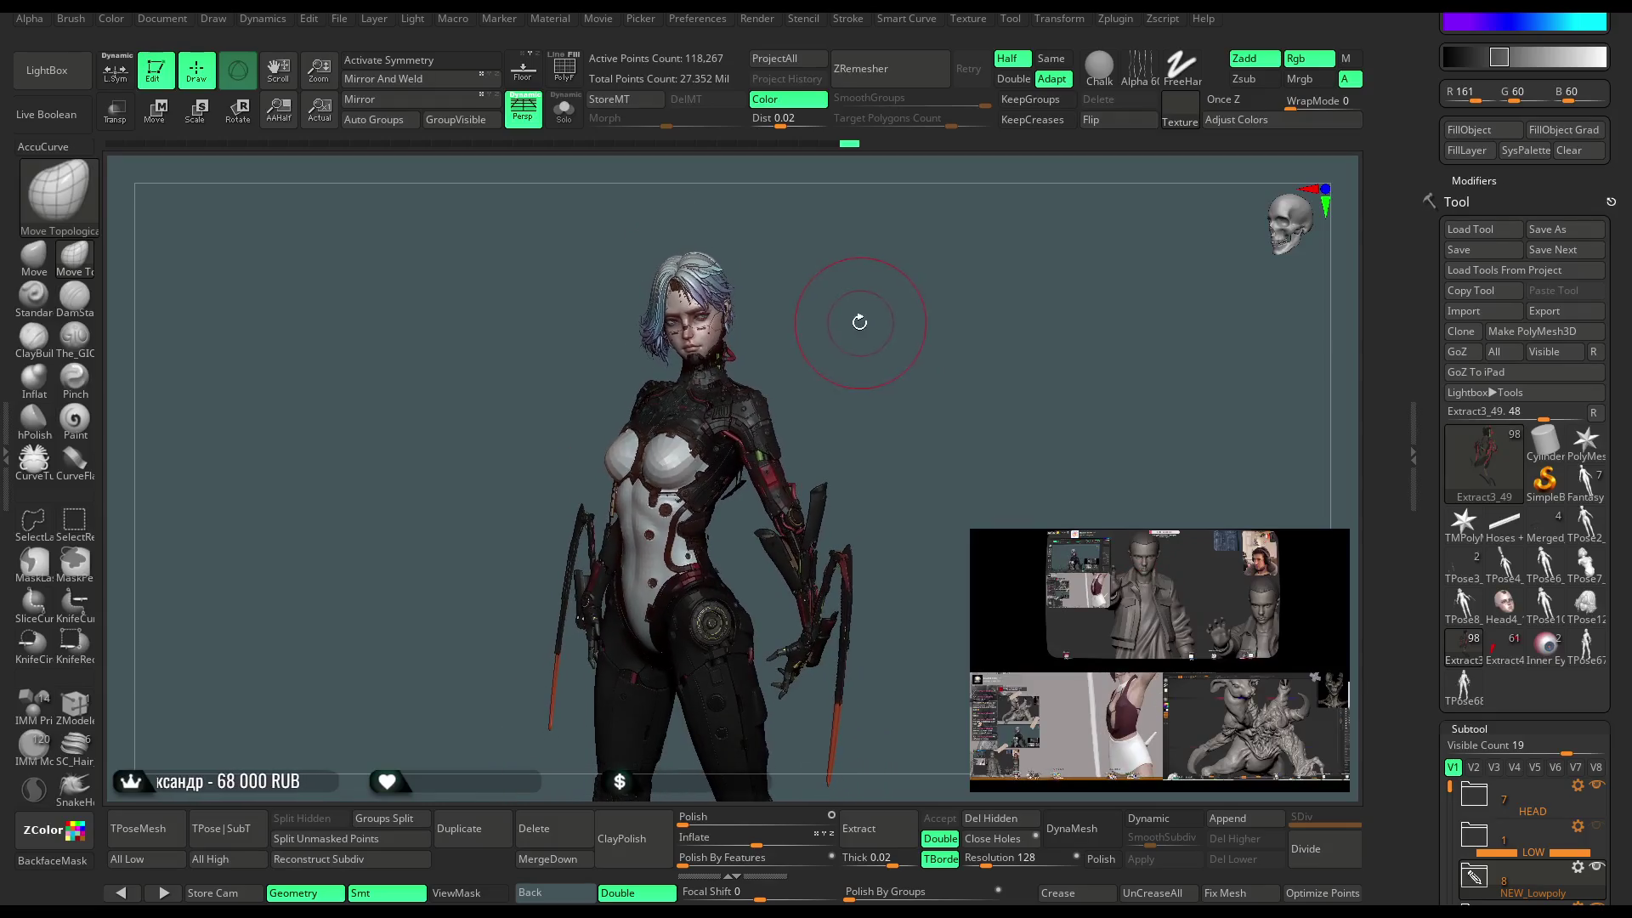
Commit ambient 3 and set the light distance to 55.
click(415, 21)
key(Return)
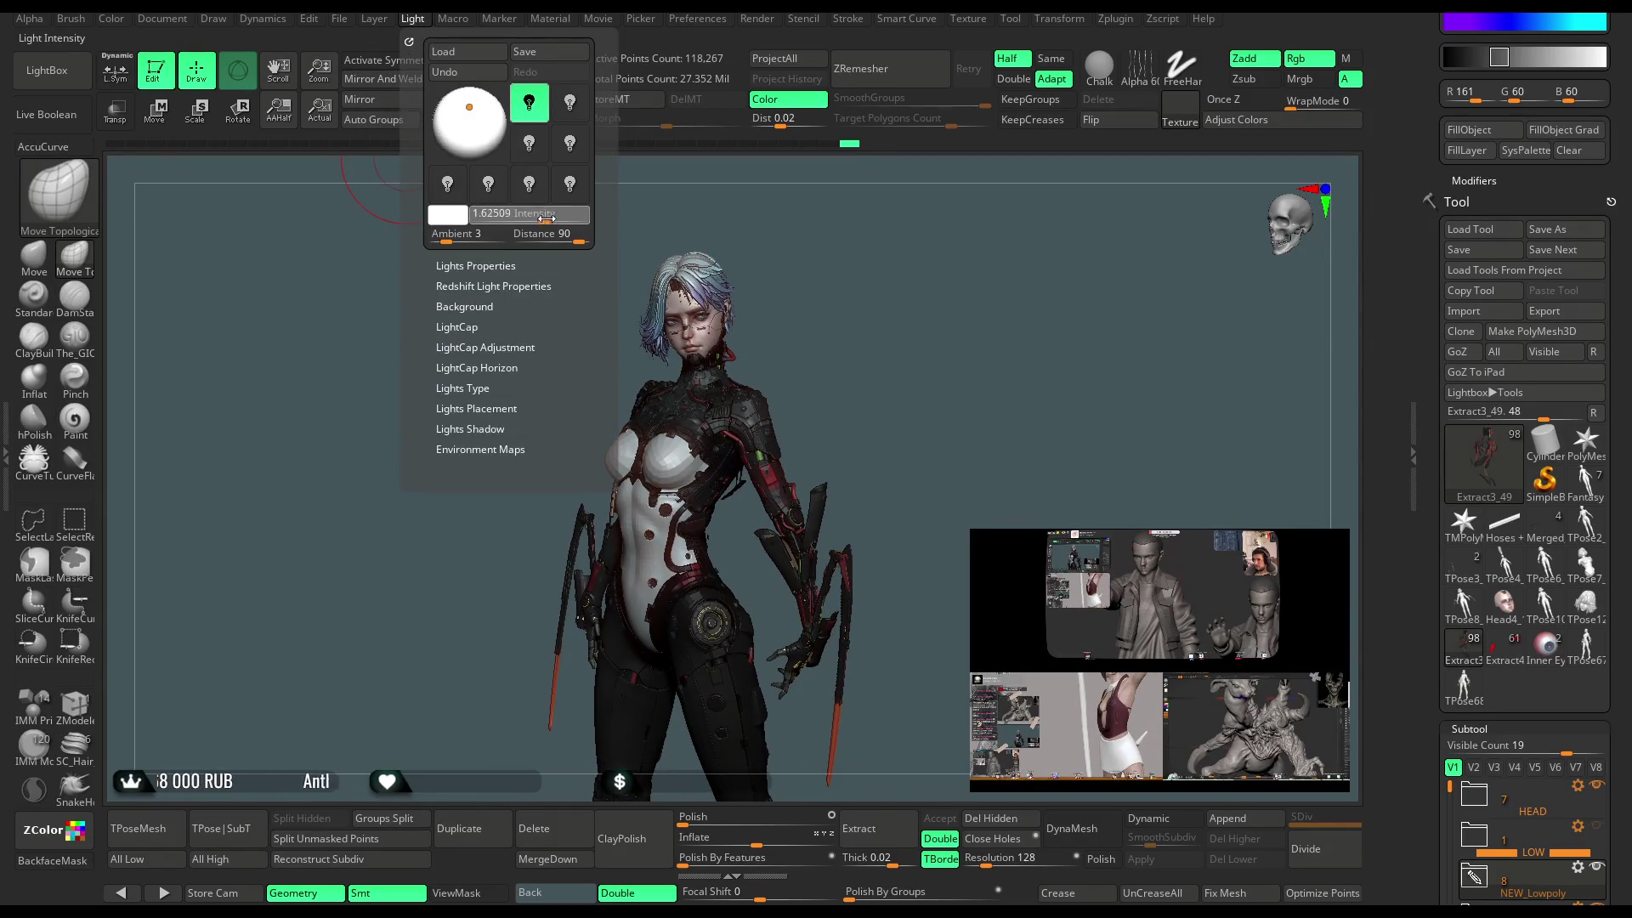
click(548, 233)
text(4441)
key(Return)
mouse_move(557, 242)
mouse_down()
mouse_move(538, 218)
mouse_move(451, 241)
mouse_move(527, 219)
mouse_up()
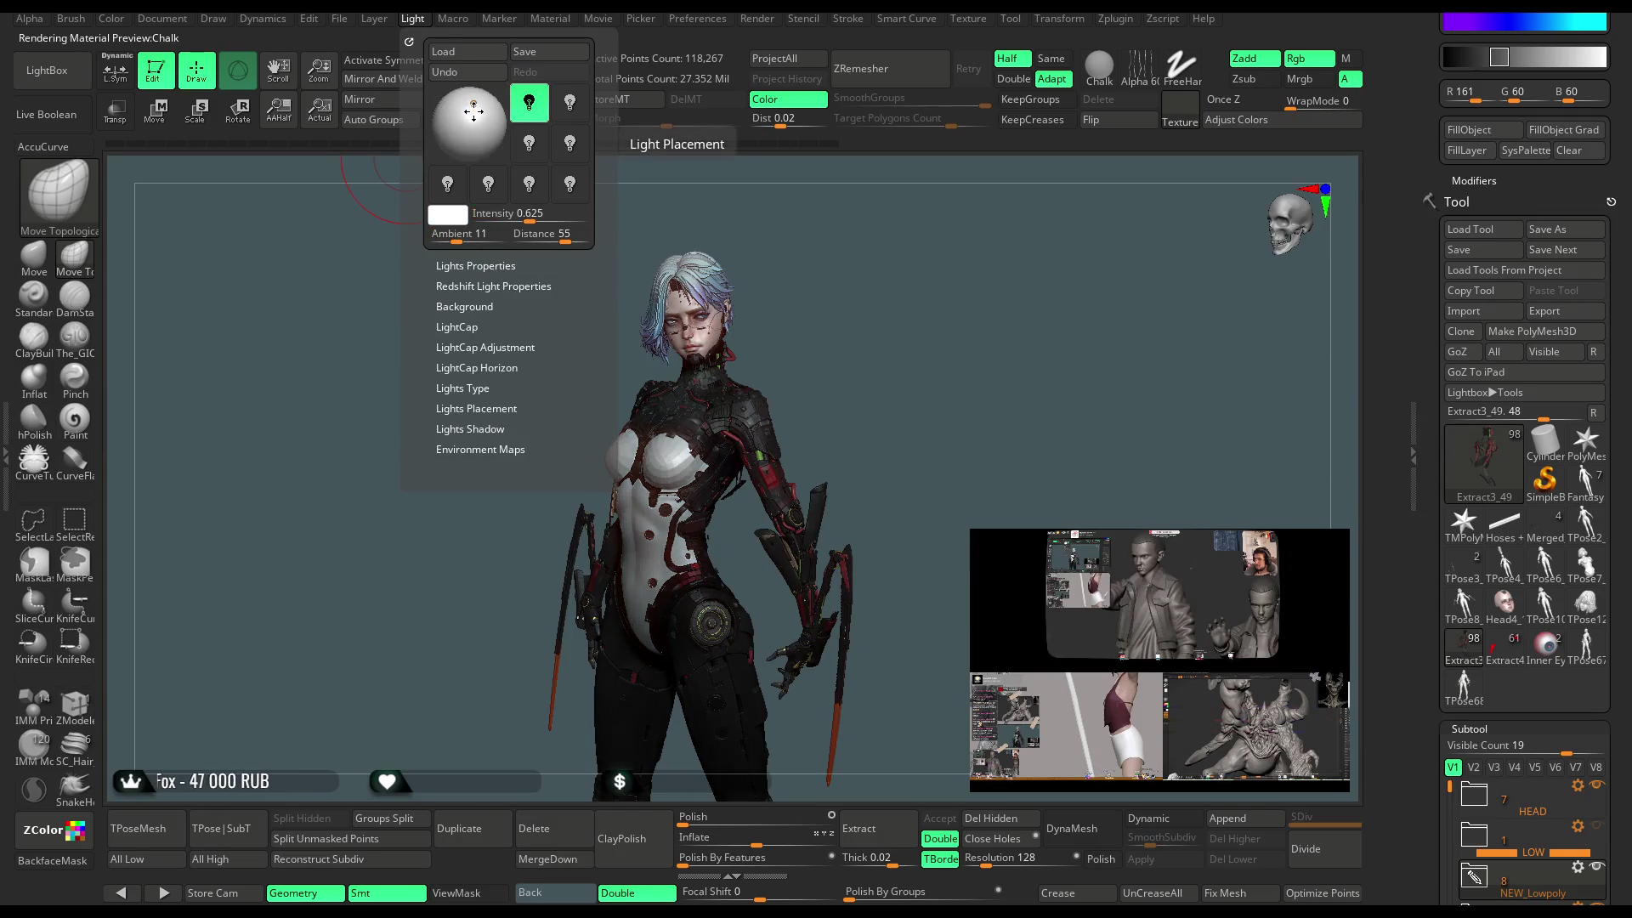
Shift the light up-right, set intensity to about 0.75, and reopen the material browser.
drag(470, 110, 471, 107)
drag(567, 212, 532, 214)
mouse_move(842, 264)
mouse_down()
mouse_move(863, 262)
mouse_move(823, 260)
mouse_move(860, 308)
mouse_move(794, 309)
mouse_up()
click(88, 79)
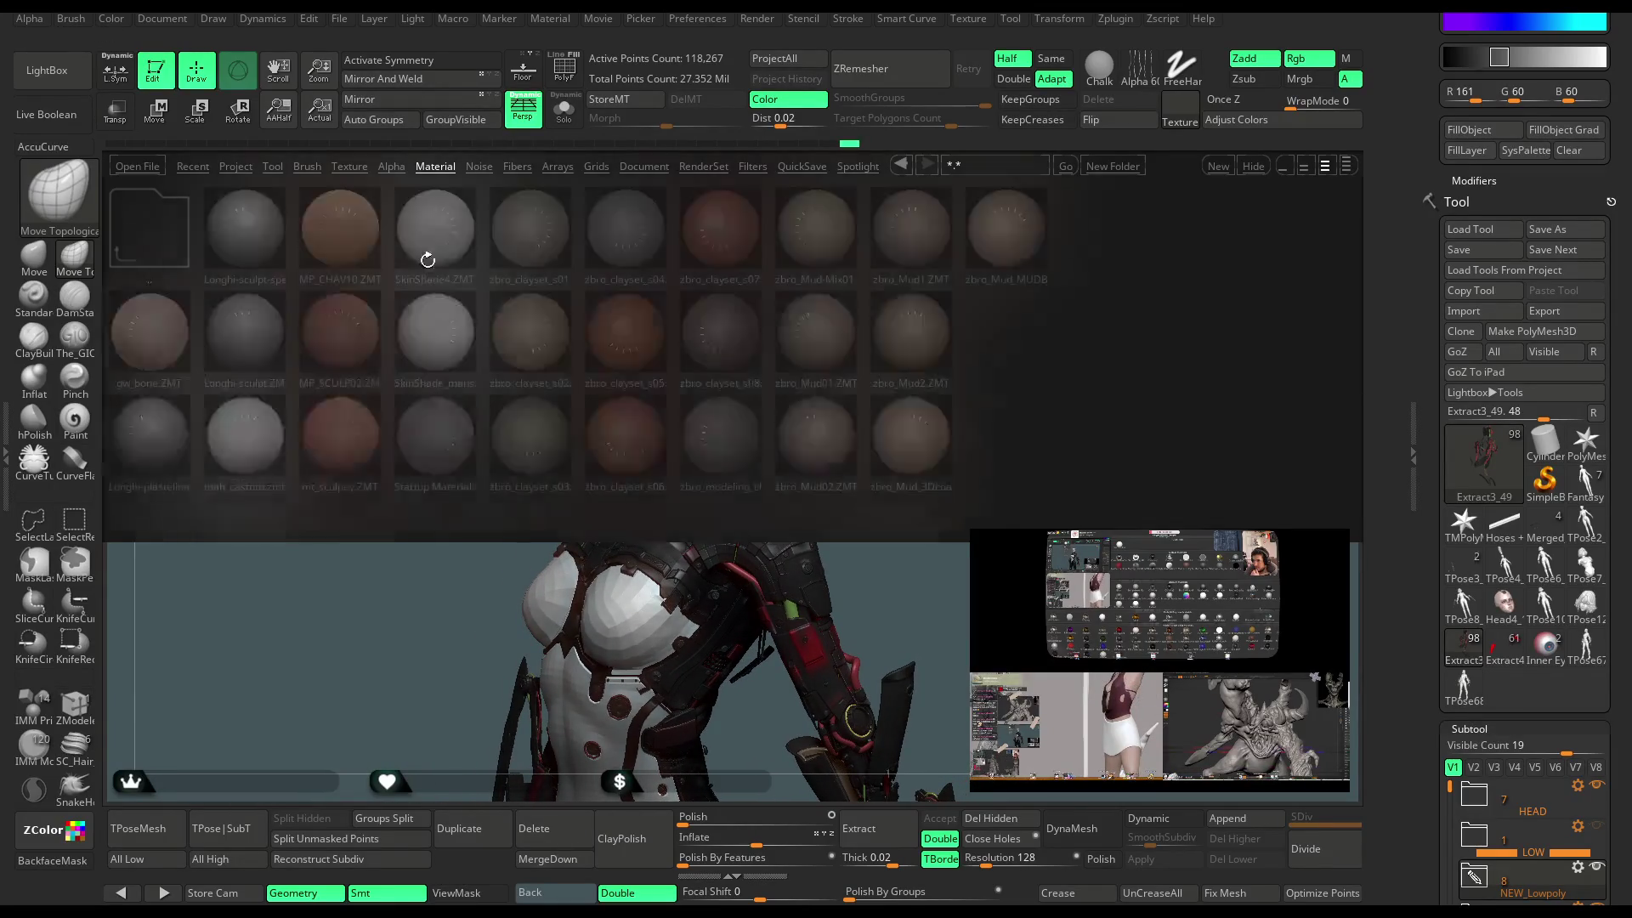
Apply the SkinShade4 material and close the material browser.
double_click(432, 244)
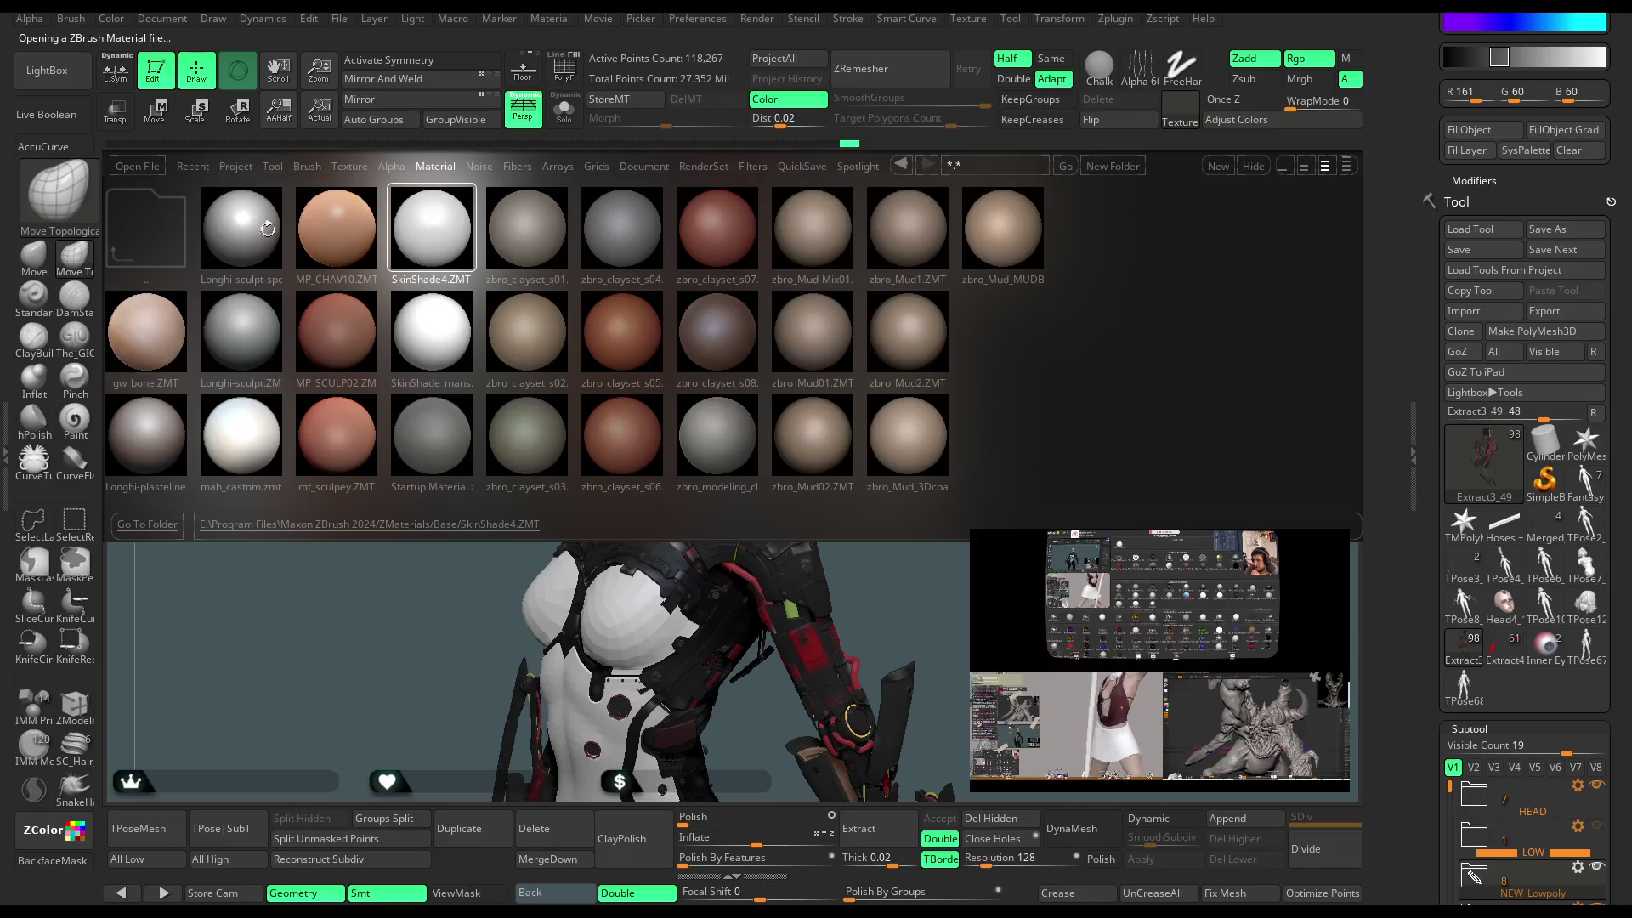
click(59, 81)
drag(875, 394, 866, 396)
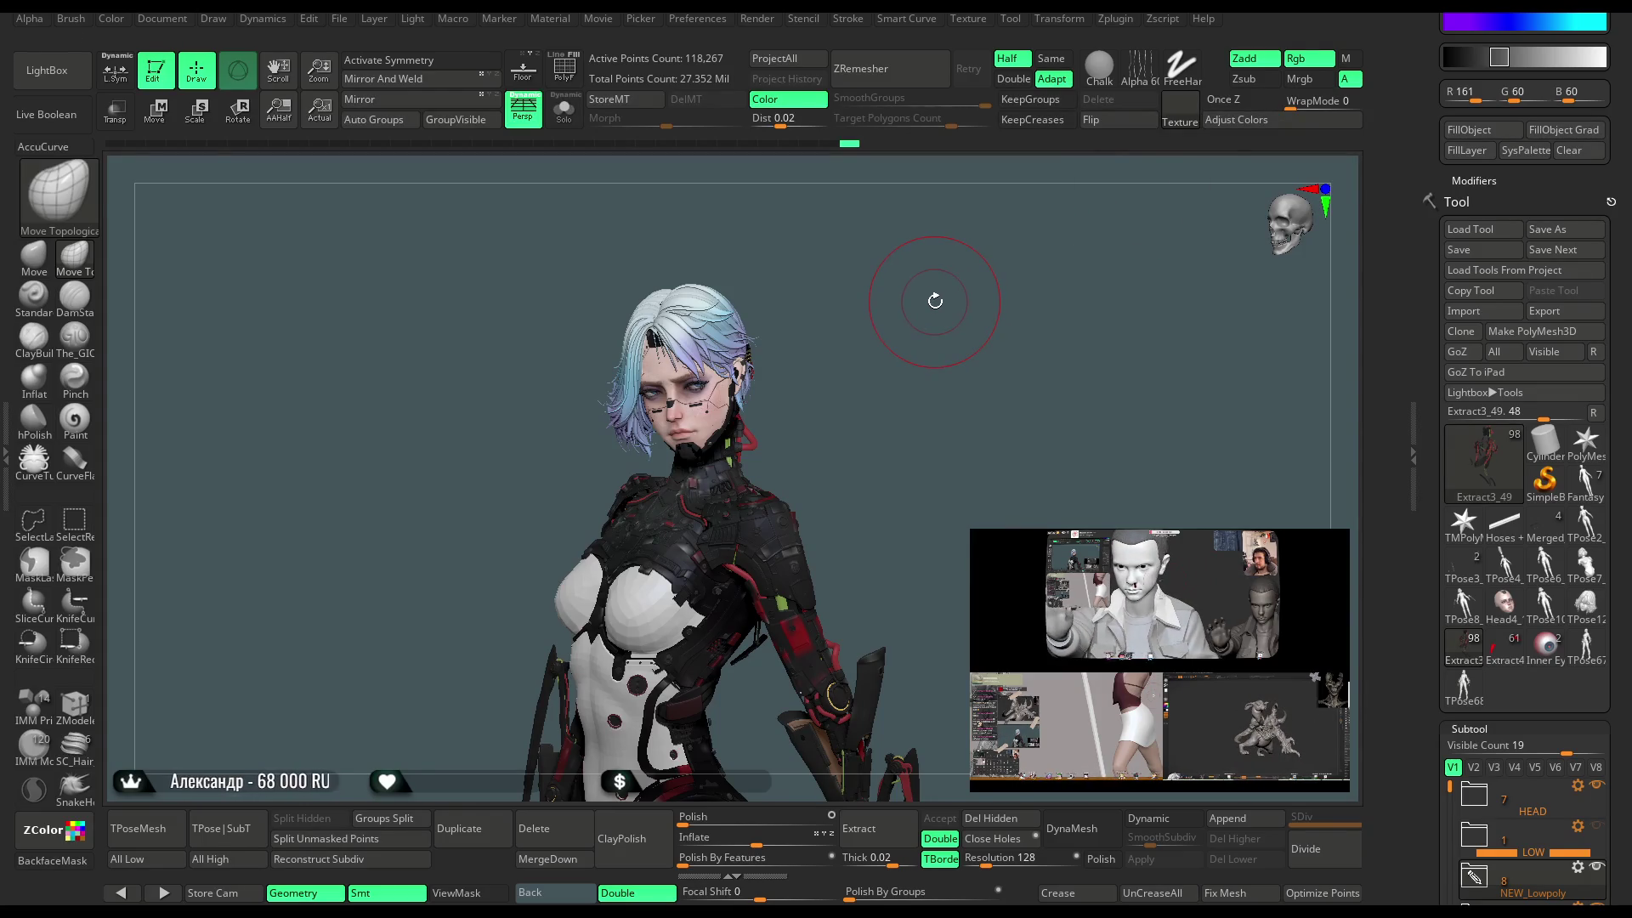
Browse the LightBox material folders, including Base and folder 1.
key(comma)
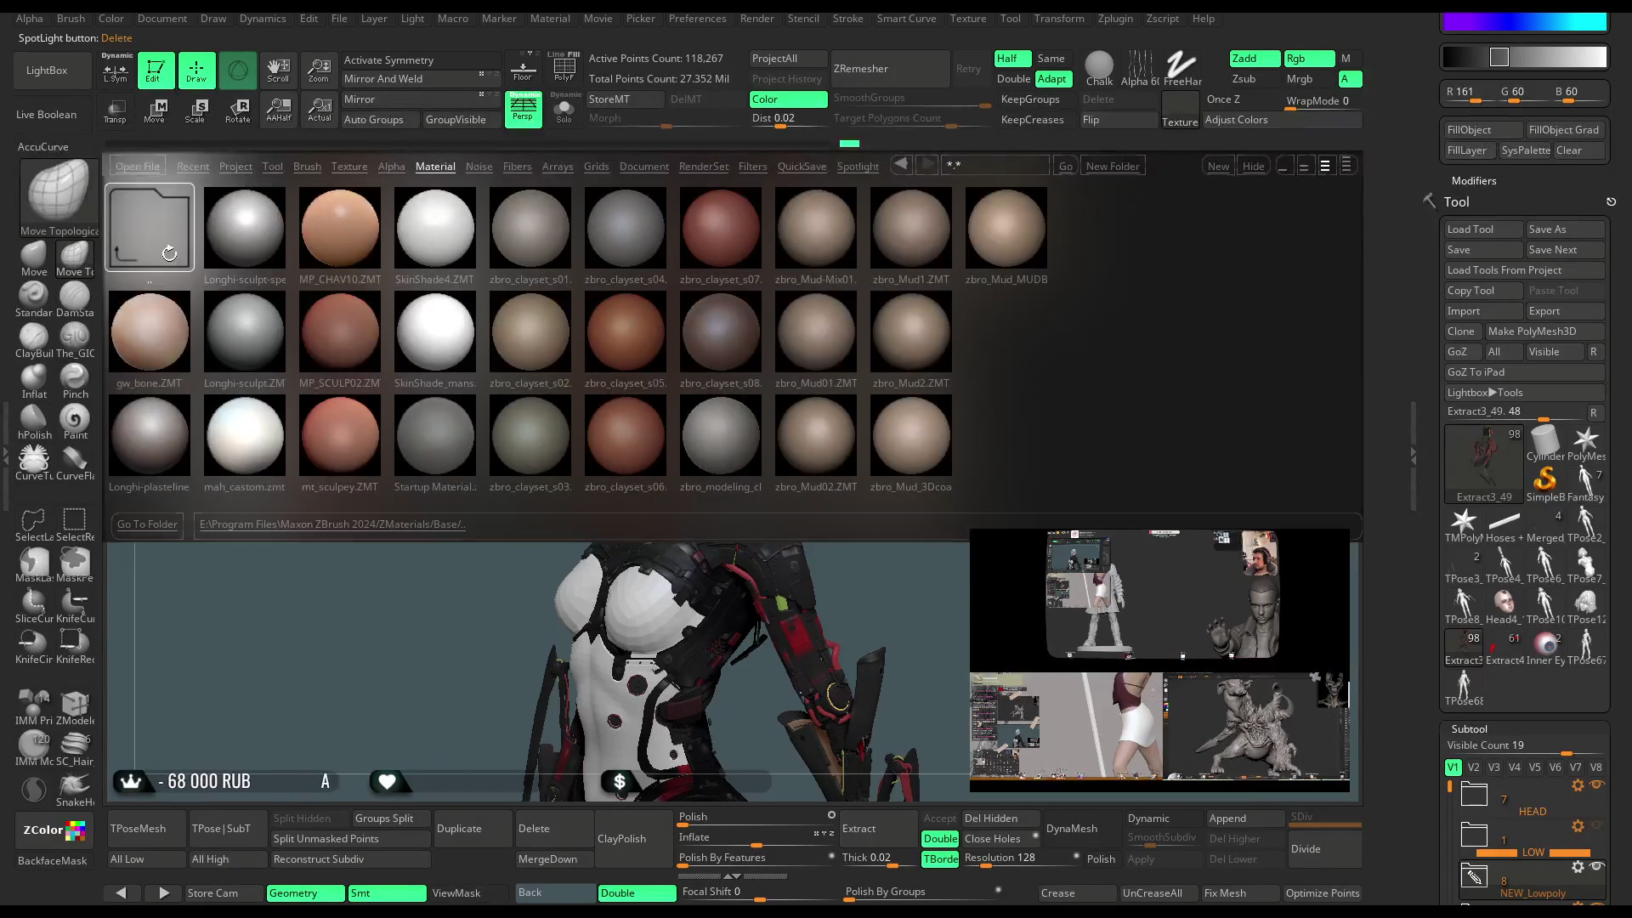
click(149, 228)
click(252, 257)
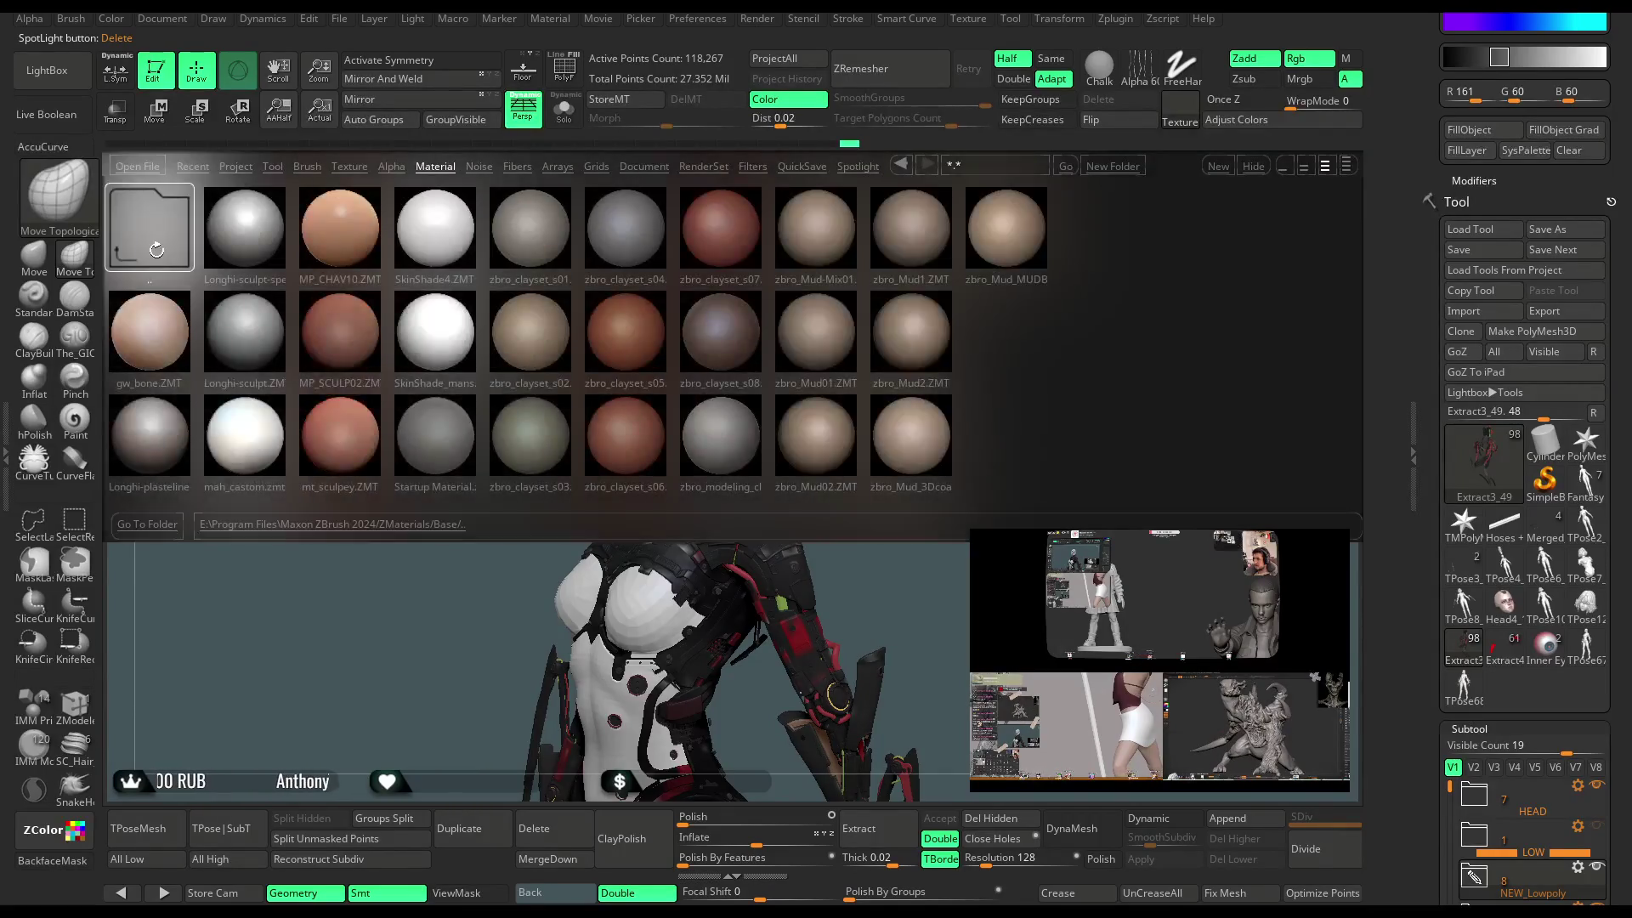
click(162, 249)
click(167, 306)
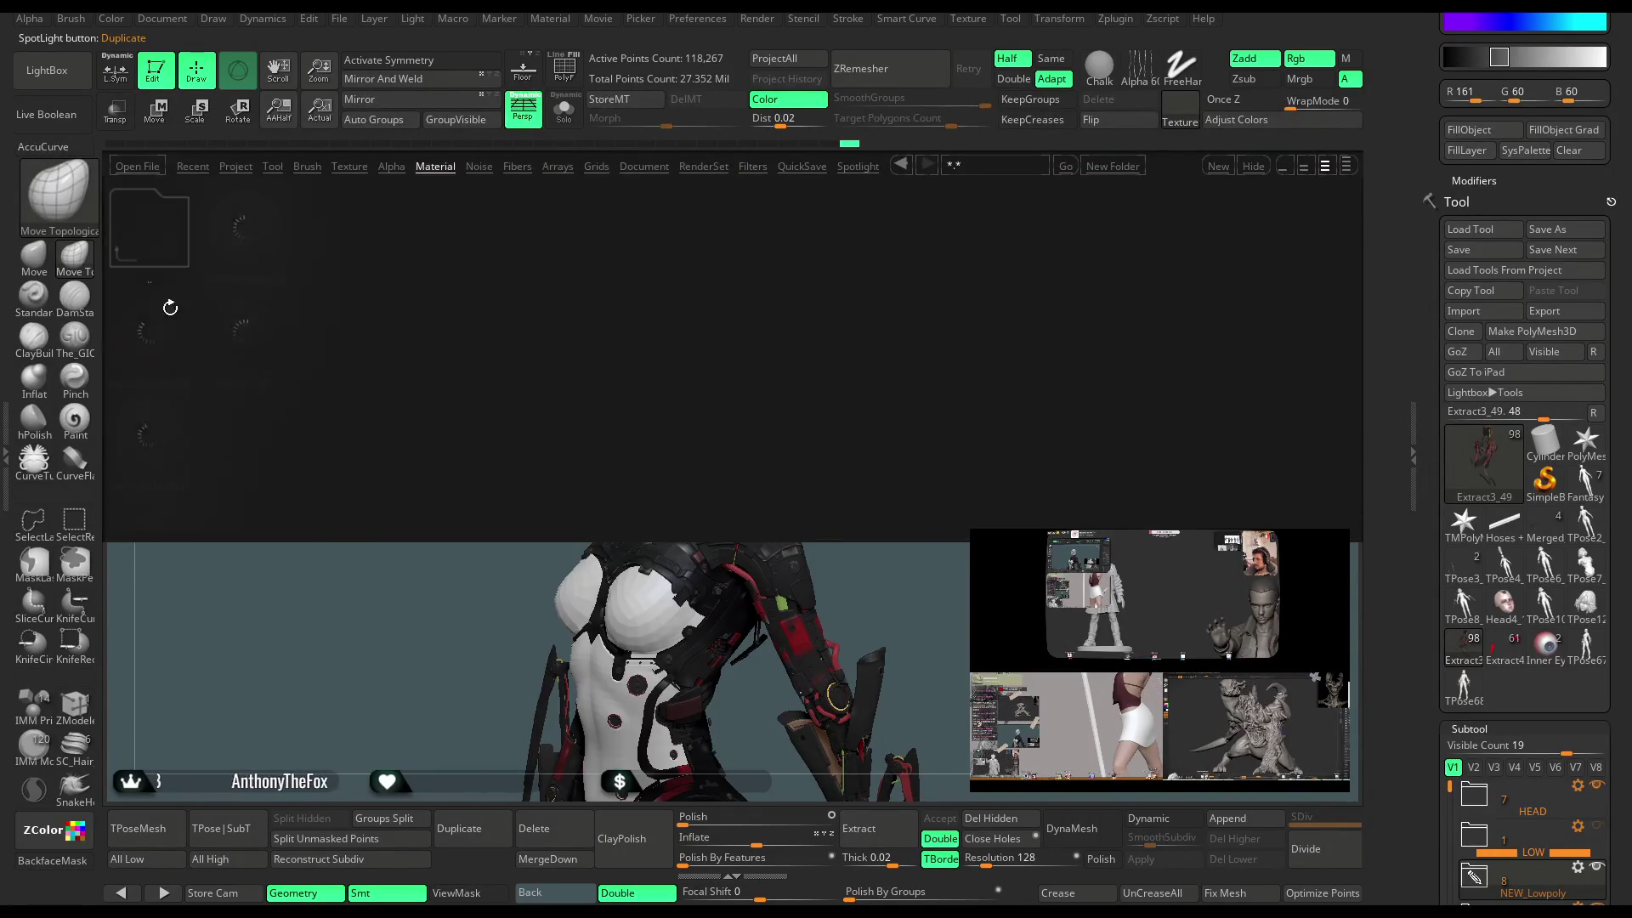
click(168, 234)
click(226, 320)
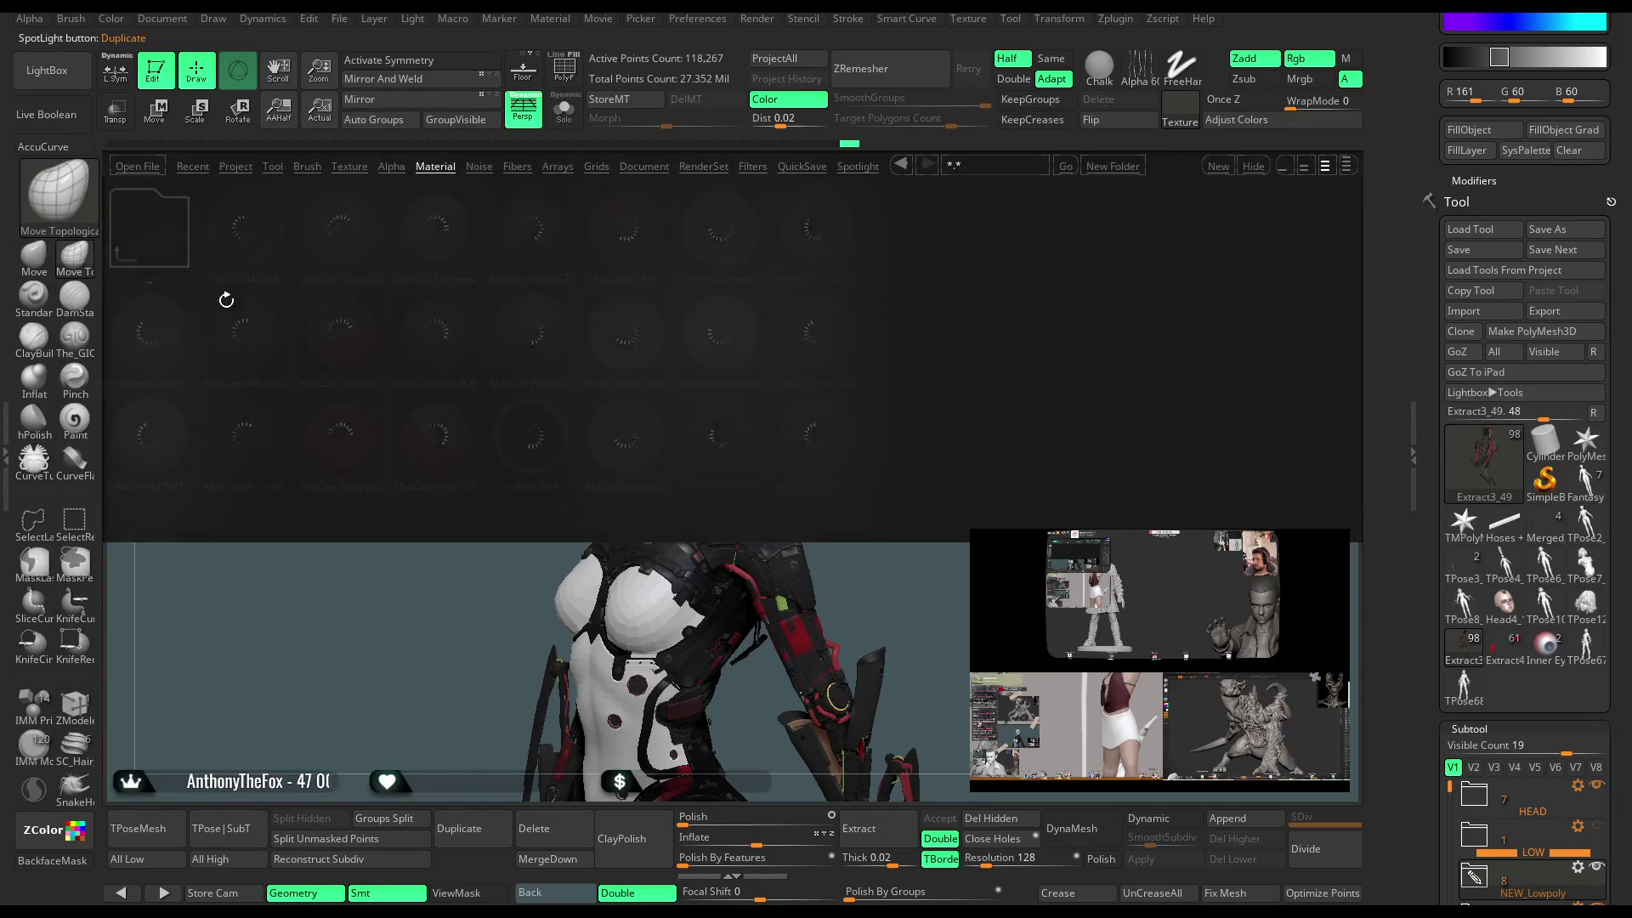
click(149, 228)
Load Rods_Light_Basic_02_SpecularHighlights from the Rods folder onto the model and close the browser.
click(161, 305)
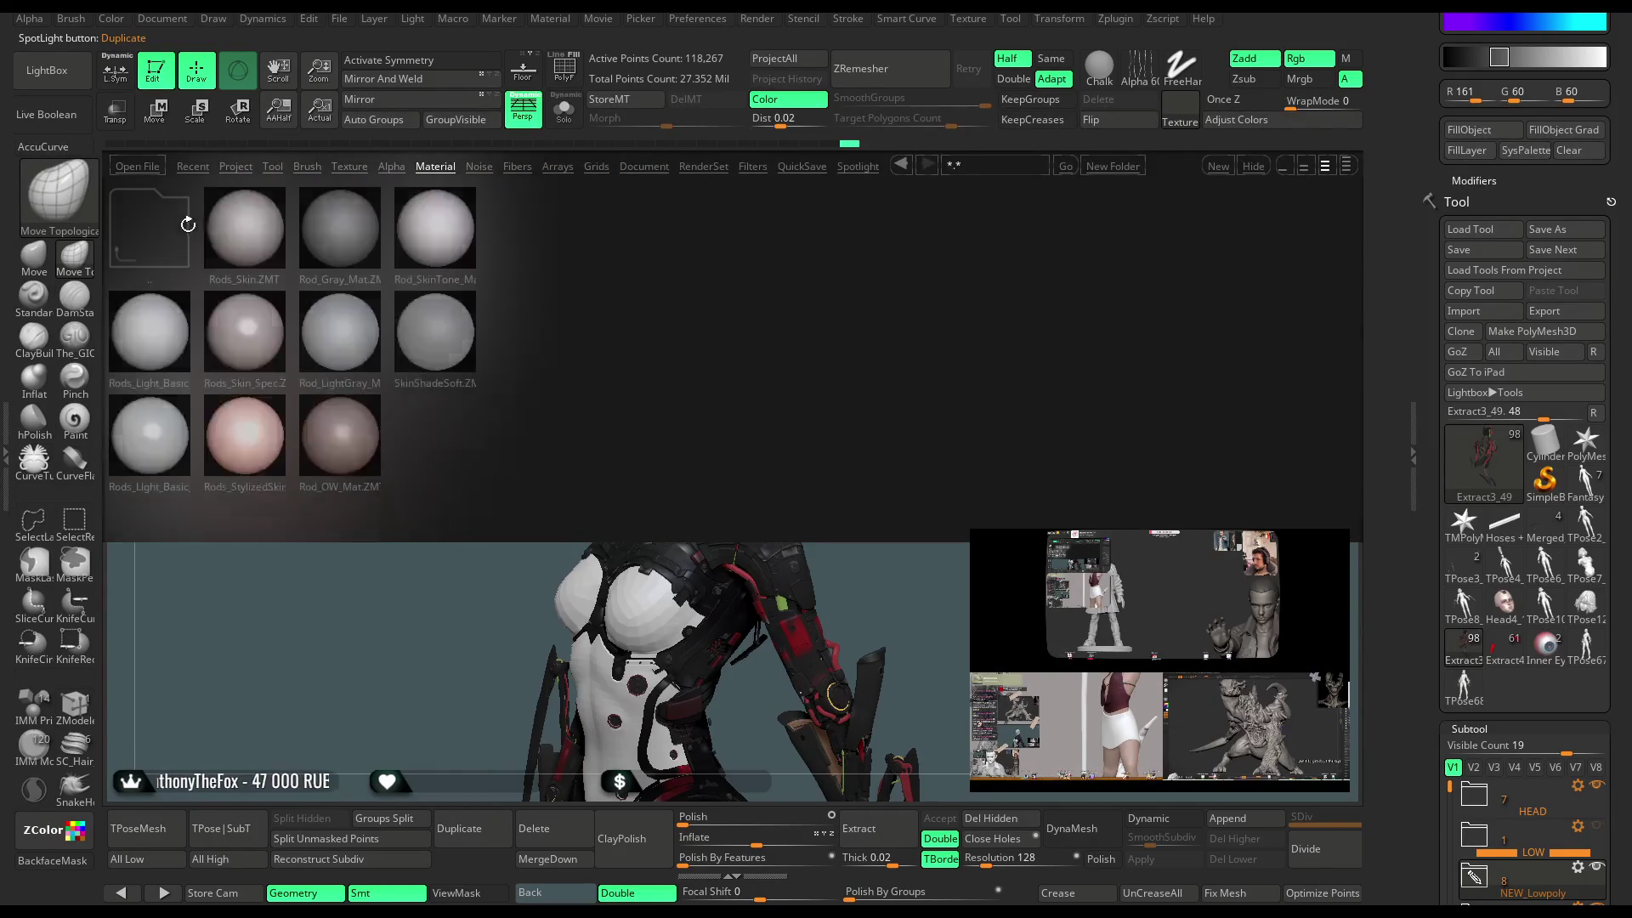
click(158, 429)
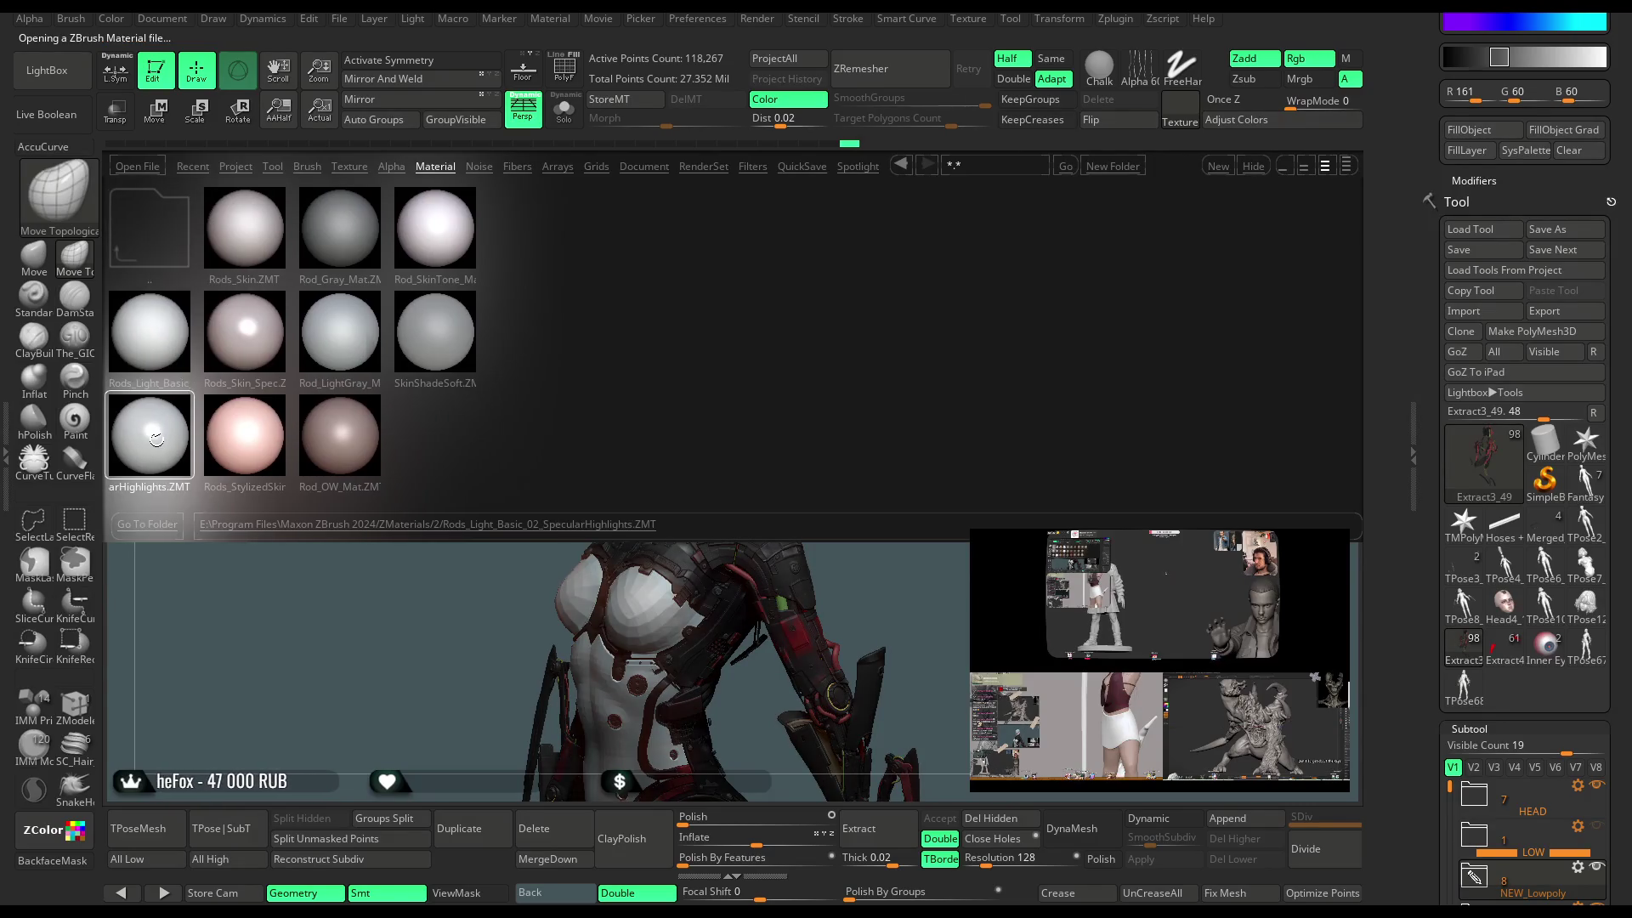
click(47, 70)
click(47, 69)
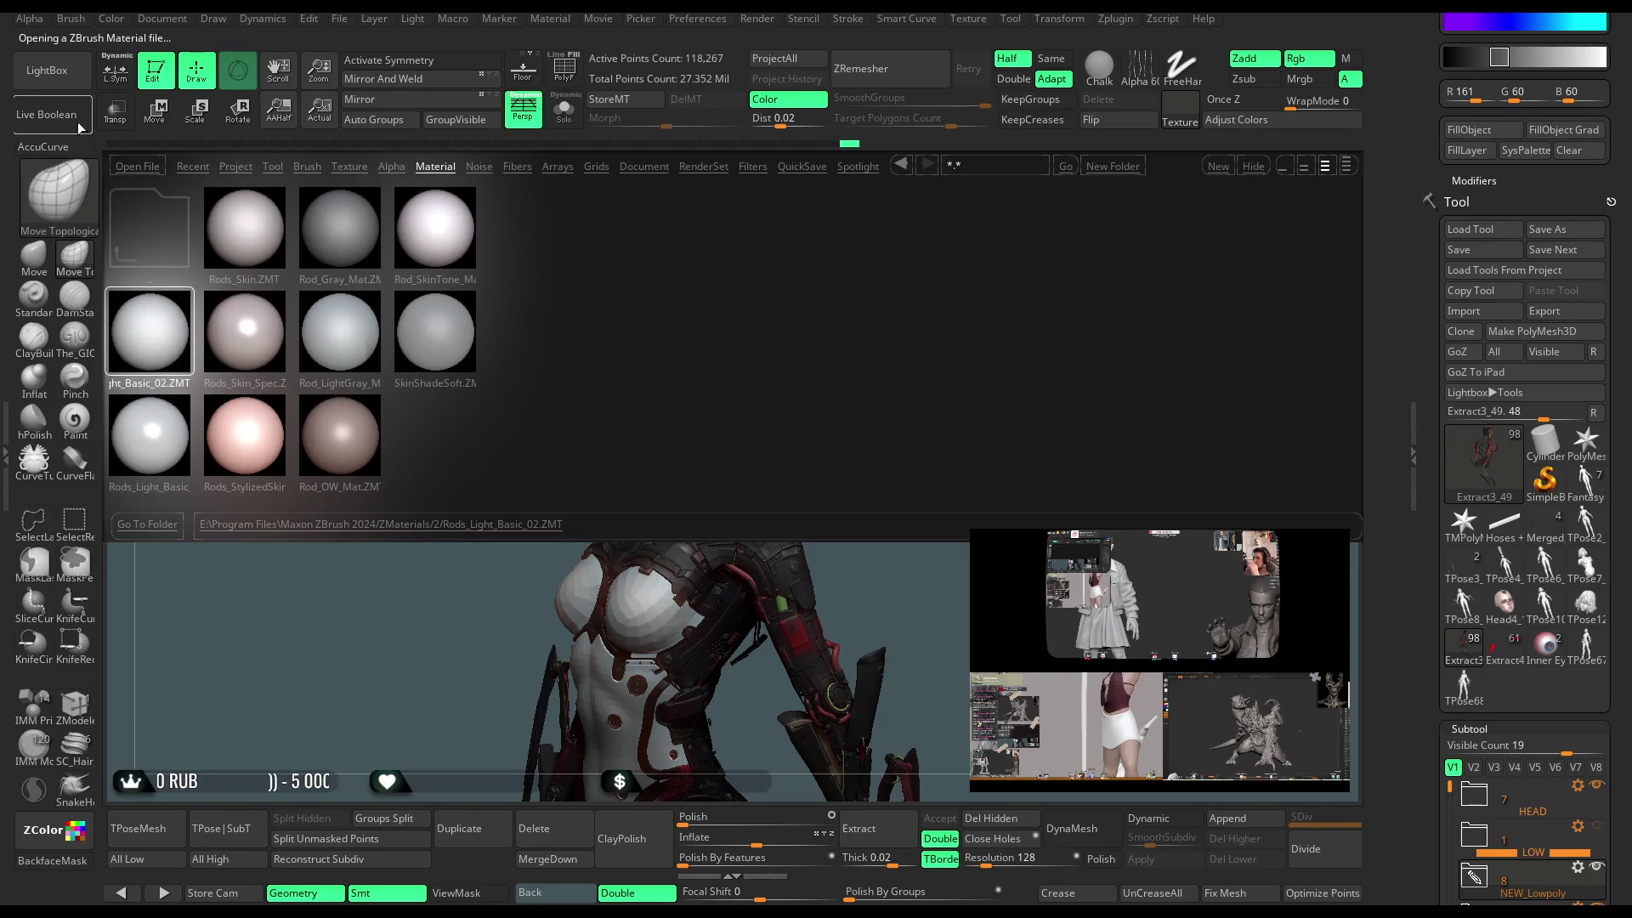
click(70, 81)
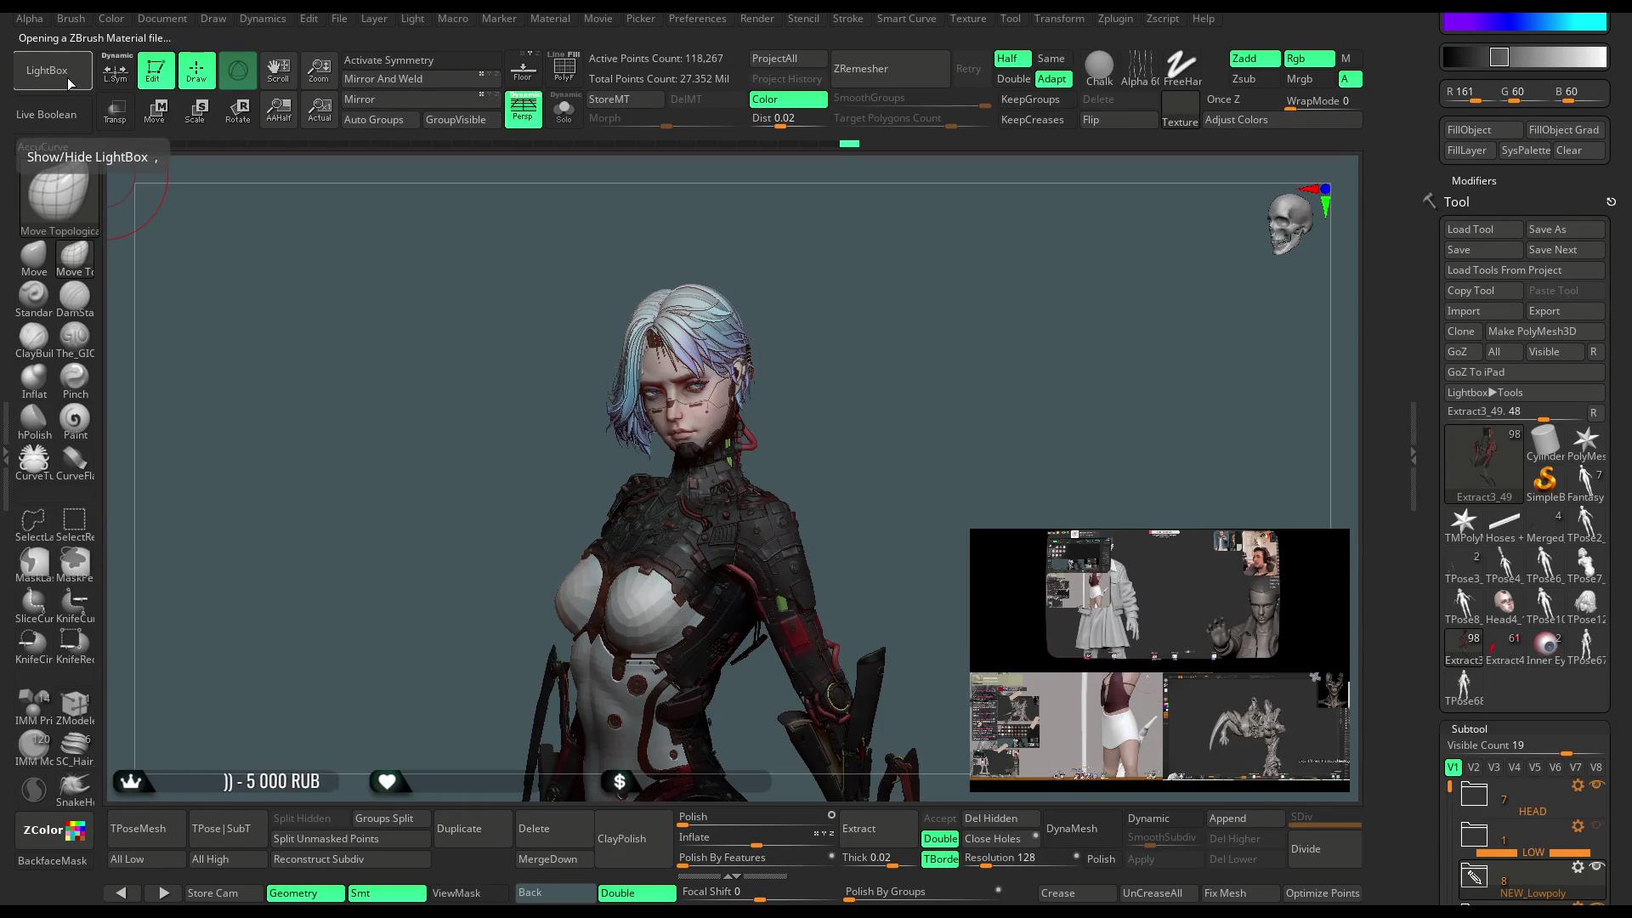
Set Rods_Light_Basic_02 diffuse to 0.78, specular to 0.35 and High Dynamic Range to about 1.05.
mouse_move(799, 306)
mouse_down()
mouse_move(812, 291)
mouse_move(869, 355)
mouse_move(827, 321)
mouse_up()
click(548, 18)
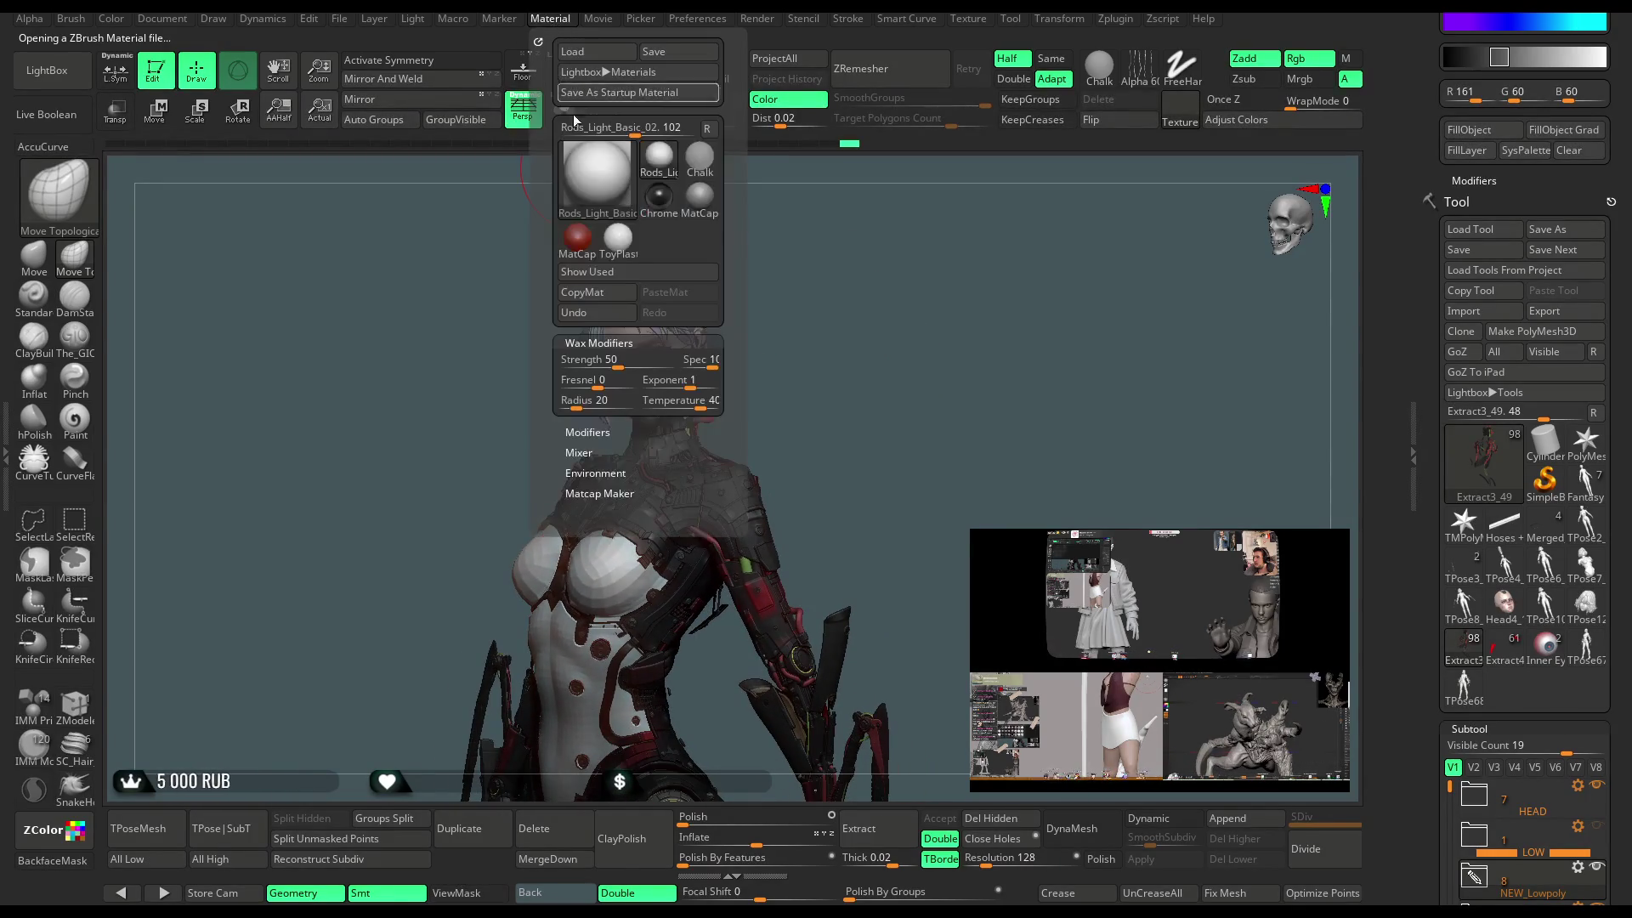
click(596, 432)
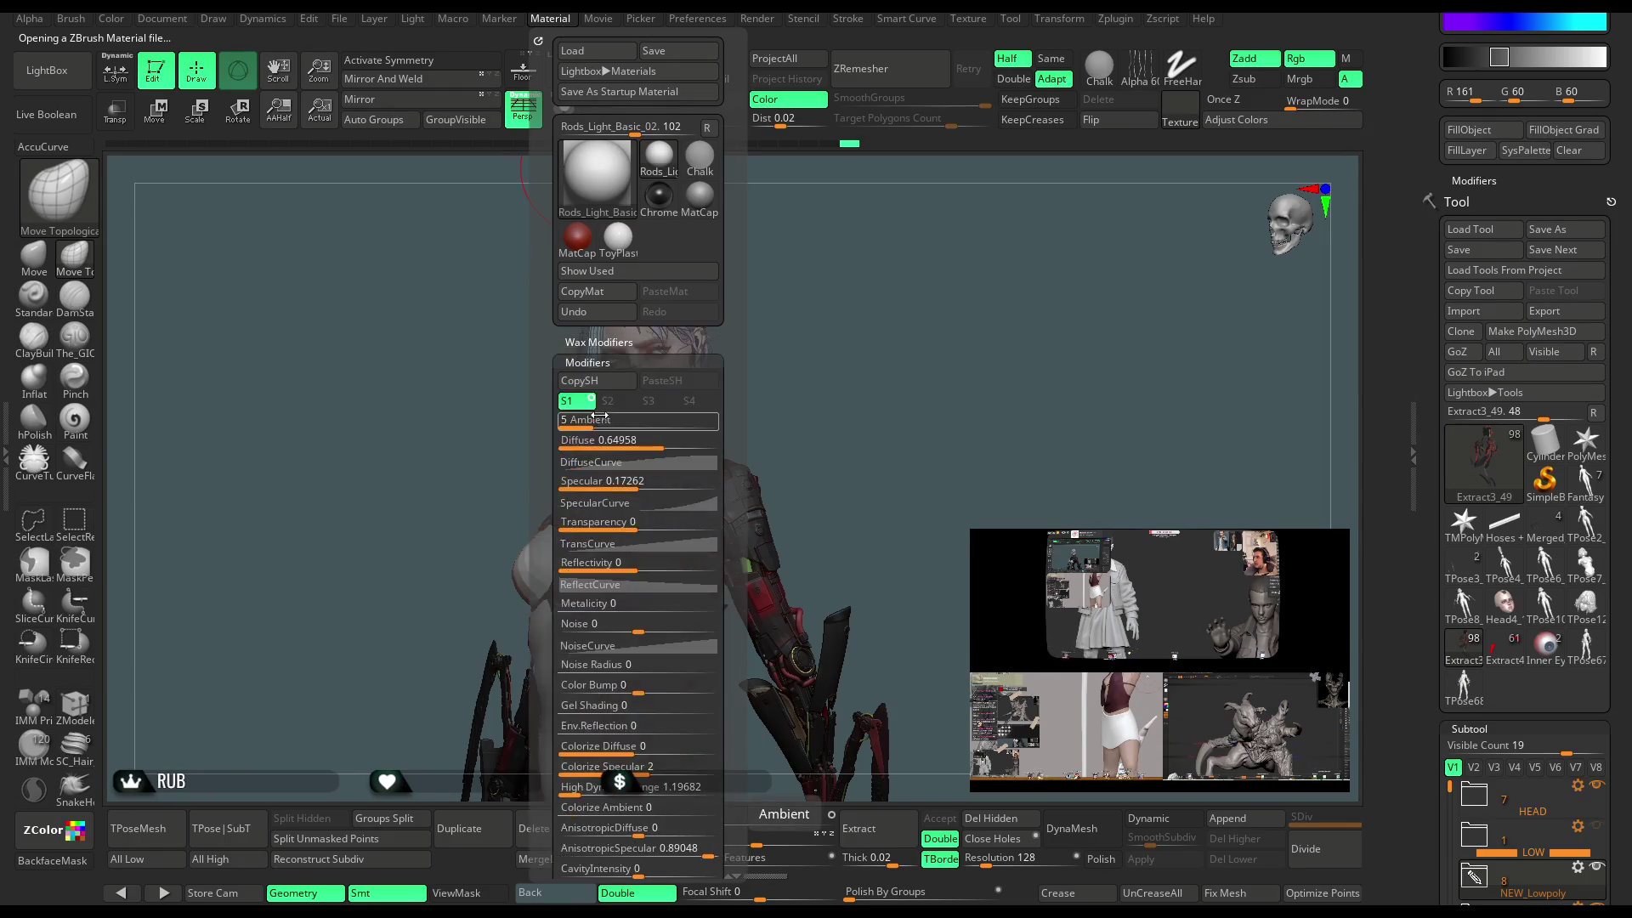
click(596, 423)
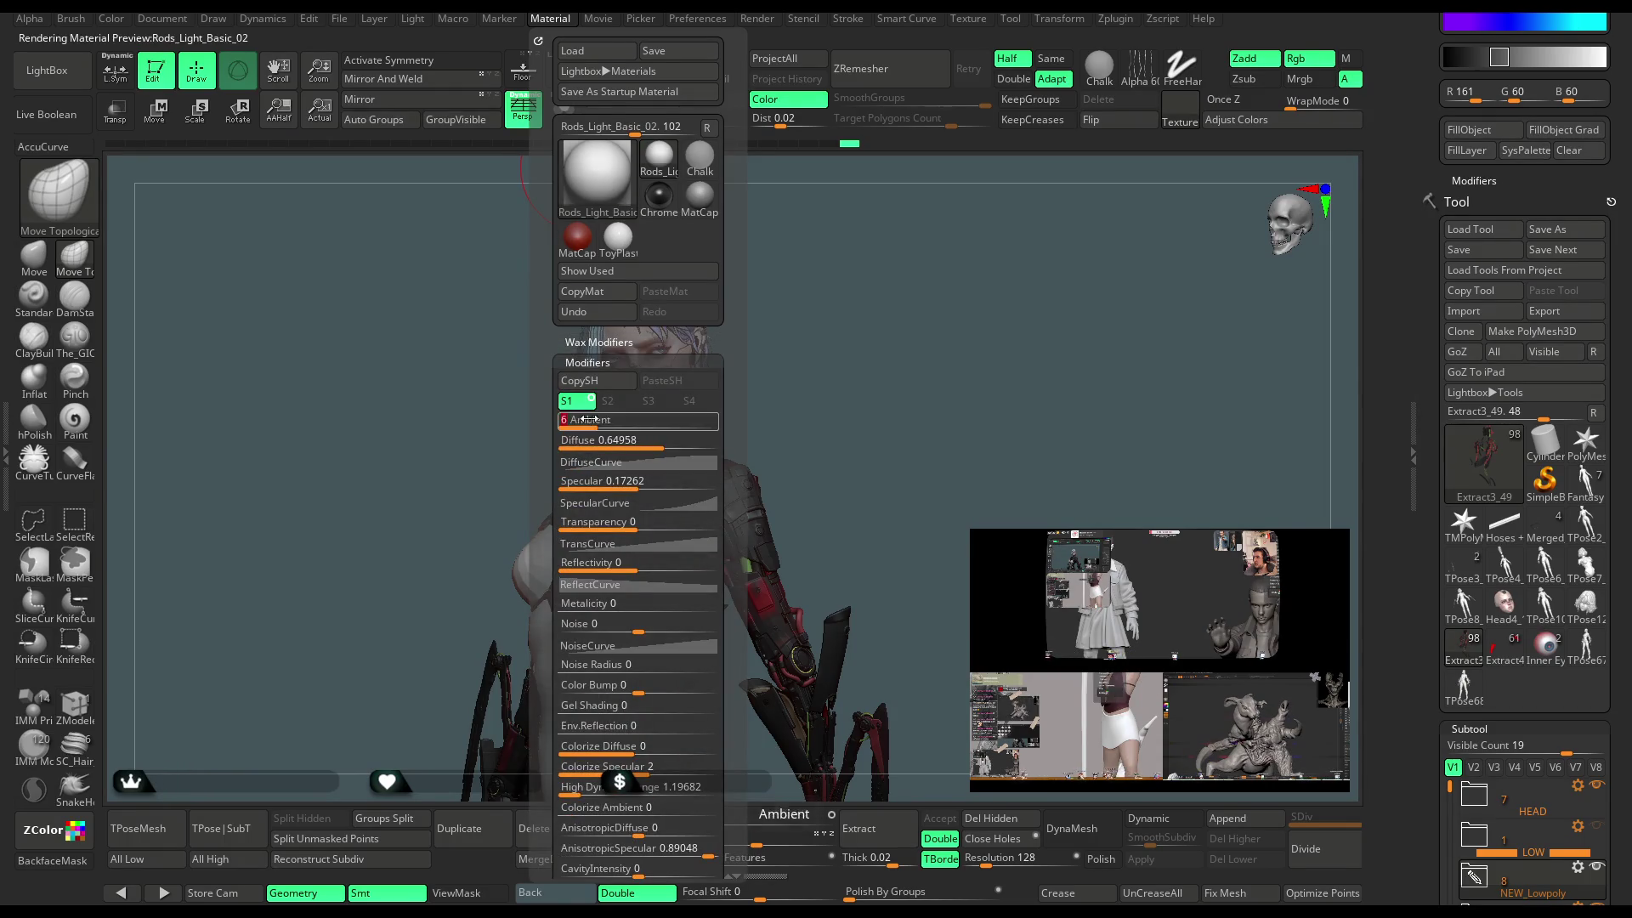
click(9, 447)
drag(126, 319, 135, 318)
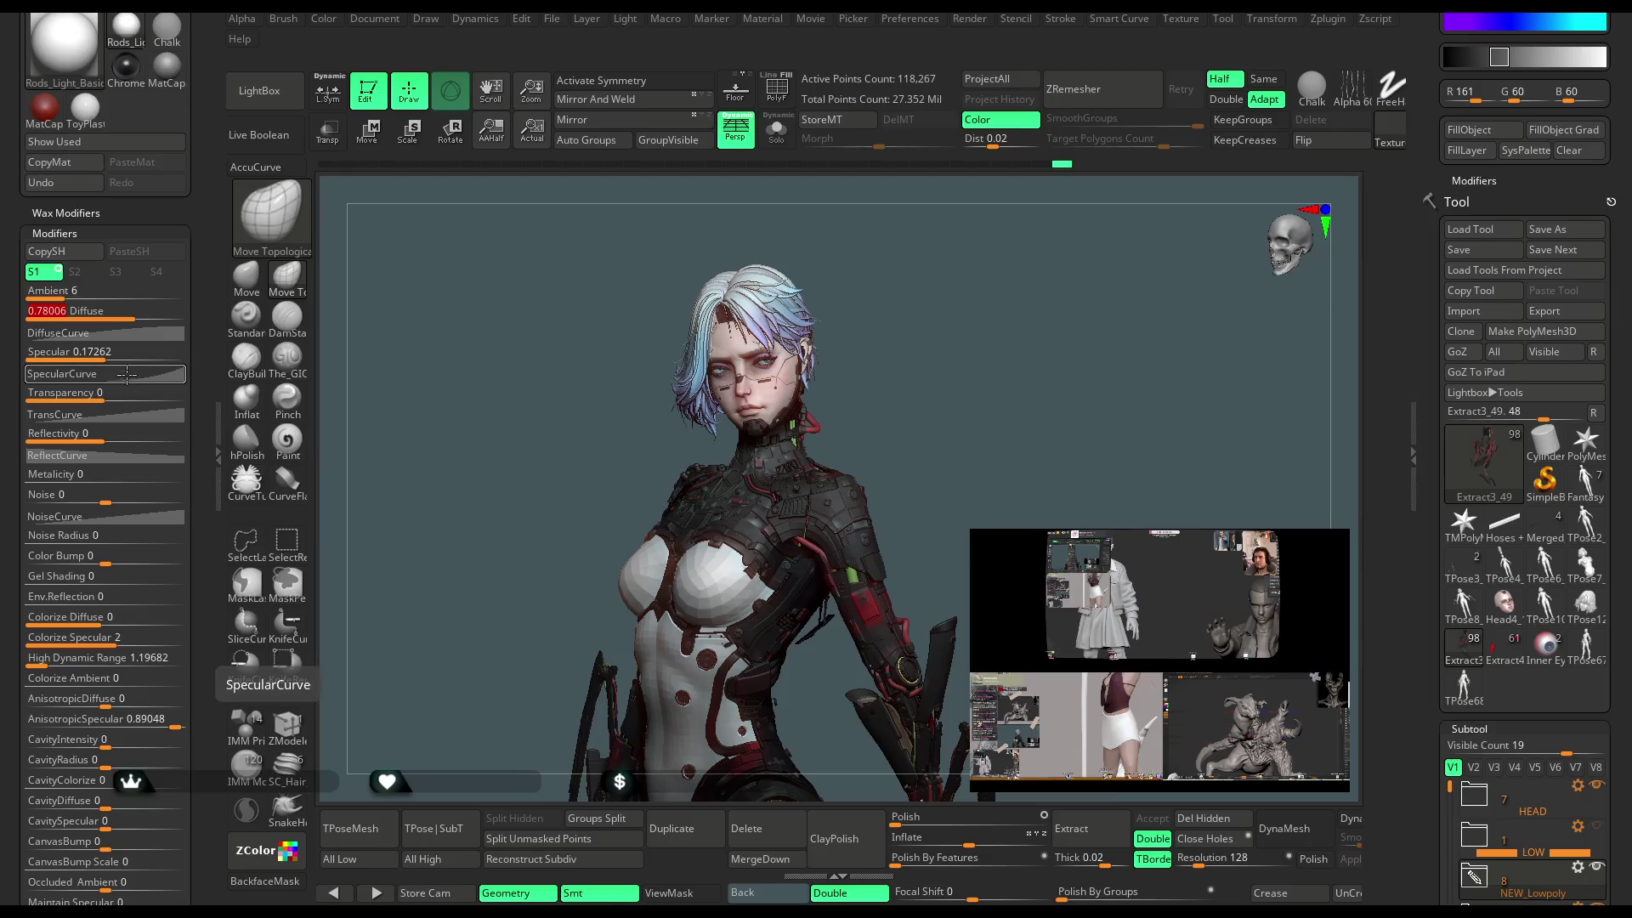
drag(104, 354, 119, 355)
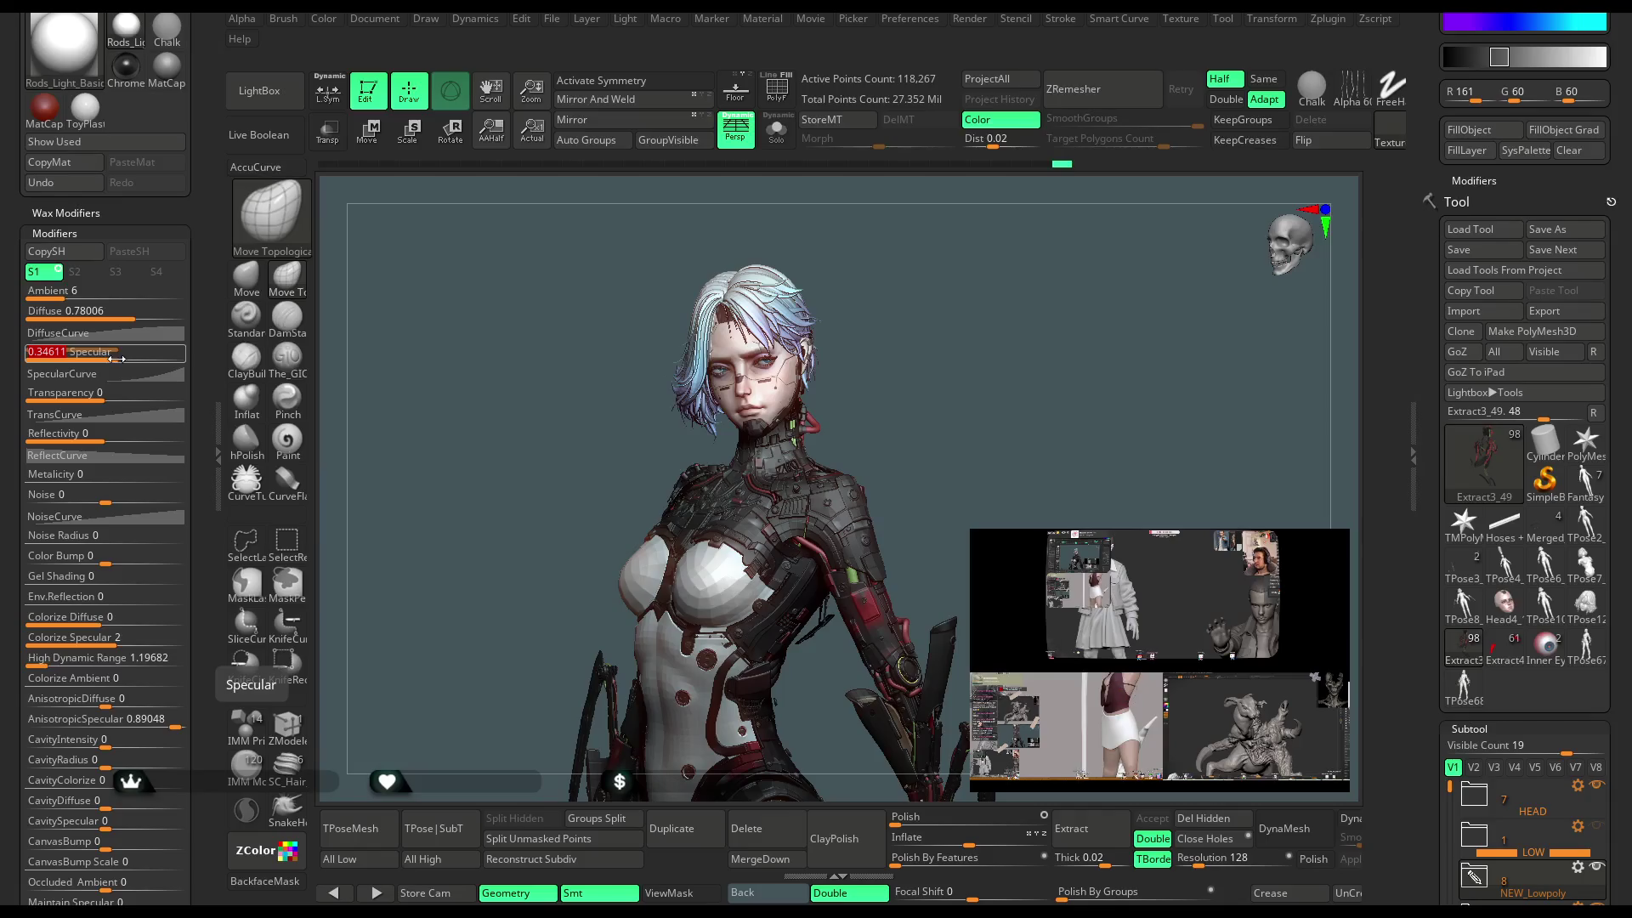
drag(113, 638, 44, 662)
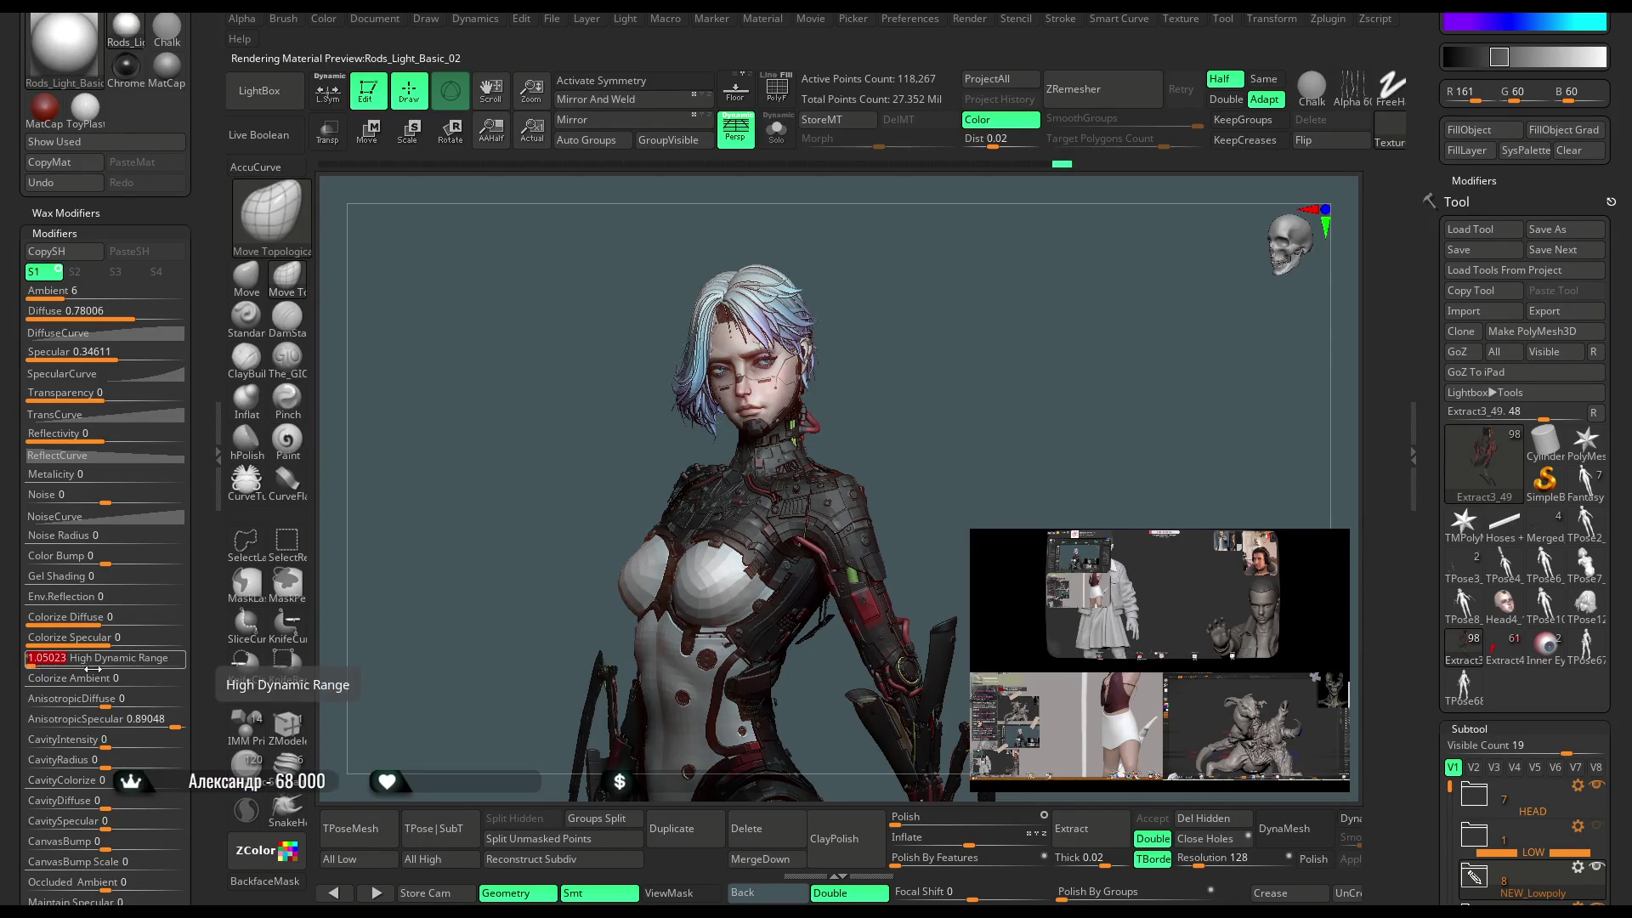
mouse_move(877, 295)
mouse_down()
mouse_move(884, 343)
mouse_move(881, 266)
mouse_move(870, 328)
mouse_move(879, 297)
mouse_move(764, 360)
mouse_up()
click(218, 456)
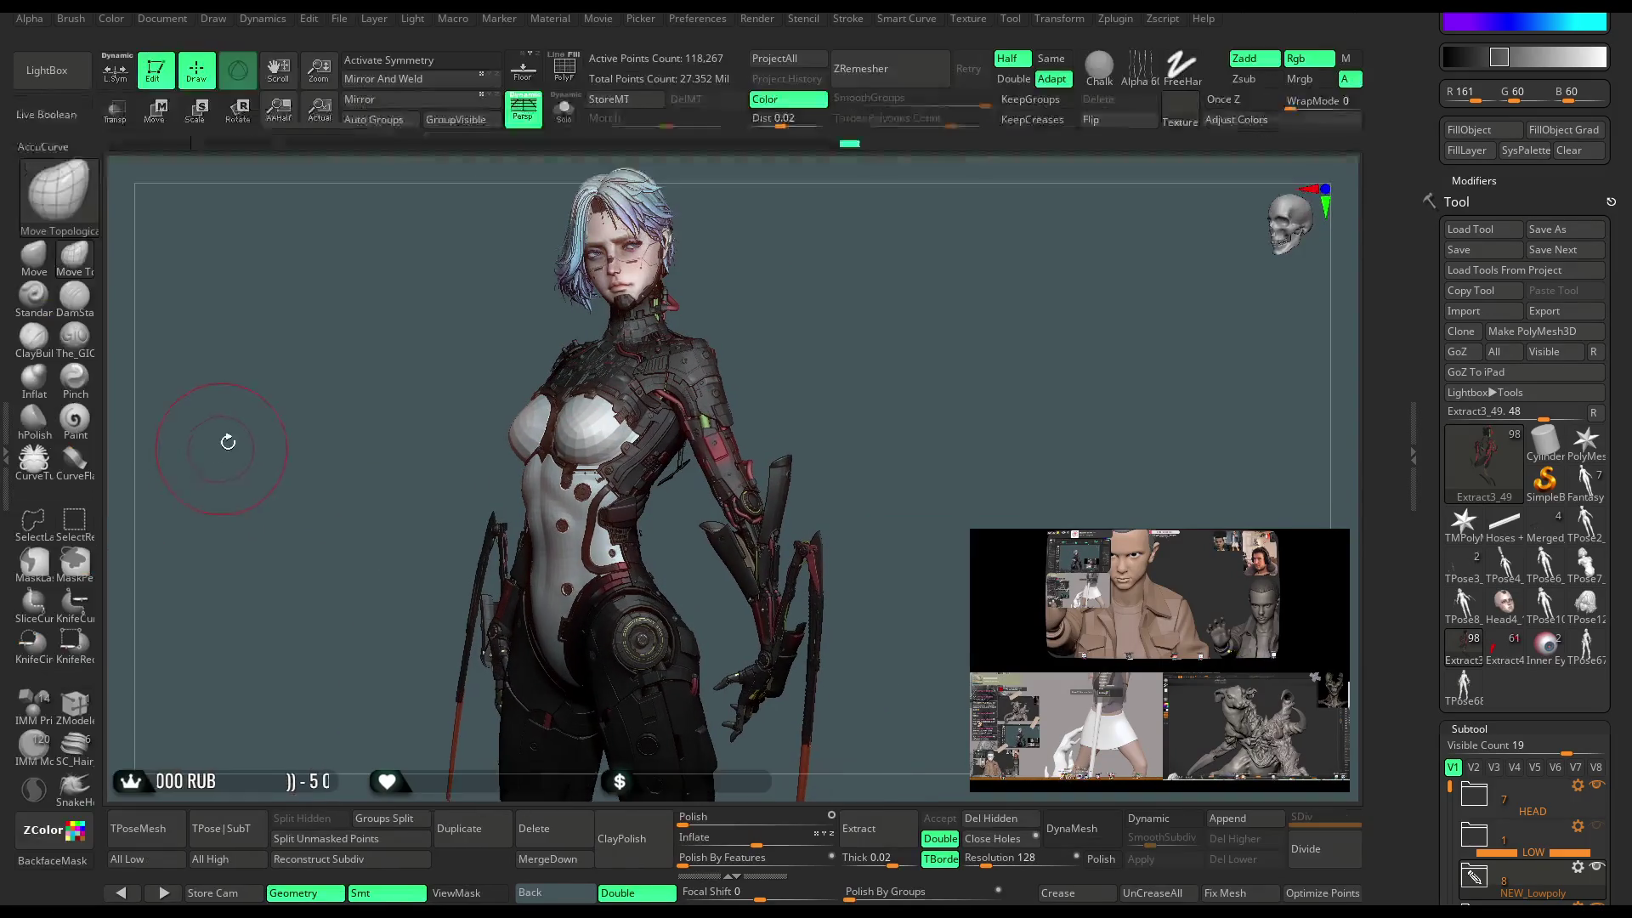
Load Albedo_paint.ZMT from LightBox's Brush folders and close the browser.
click(47, 69)
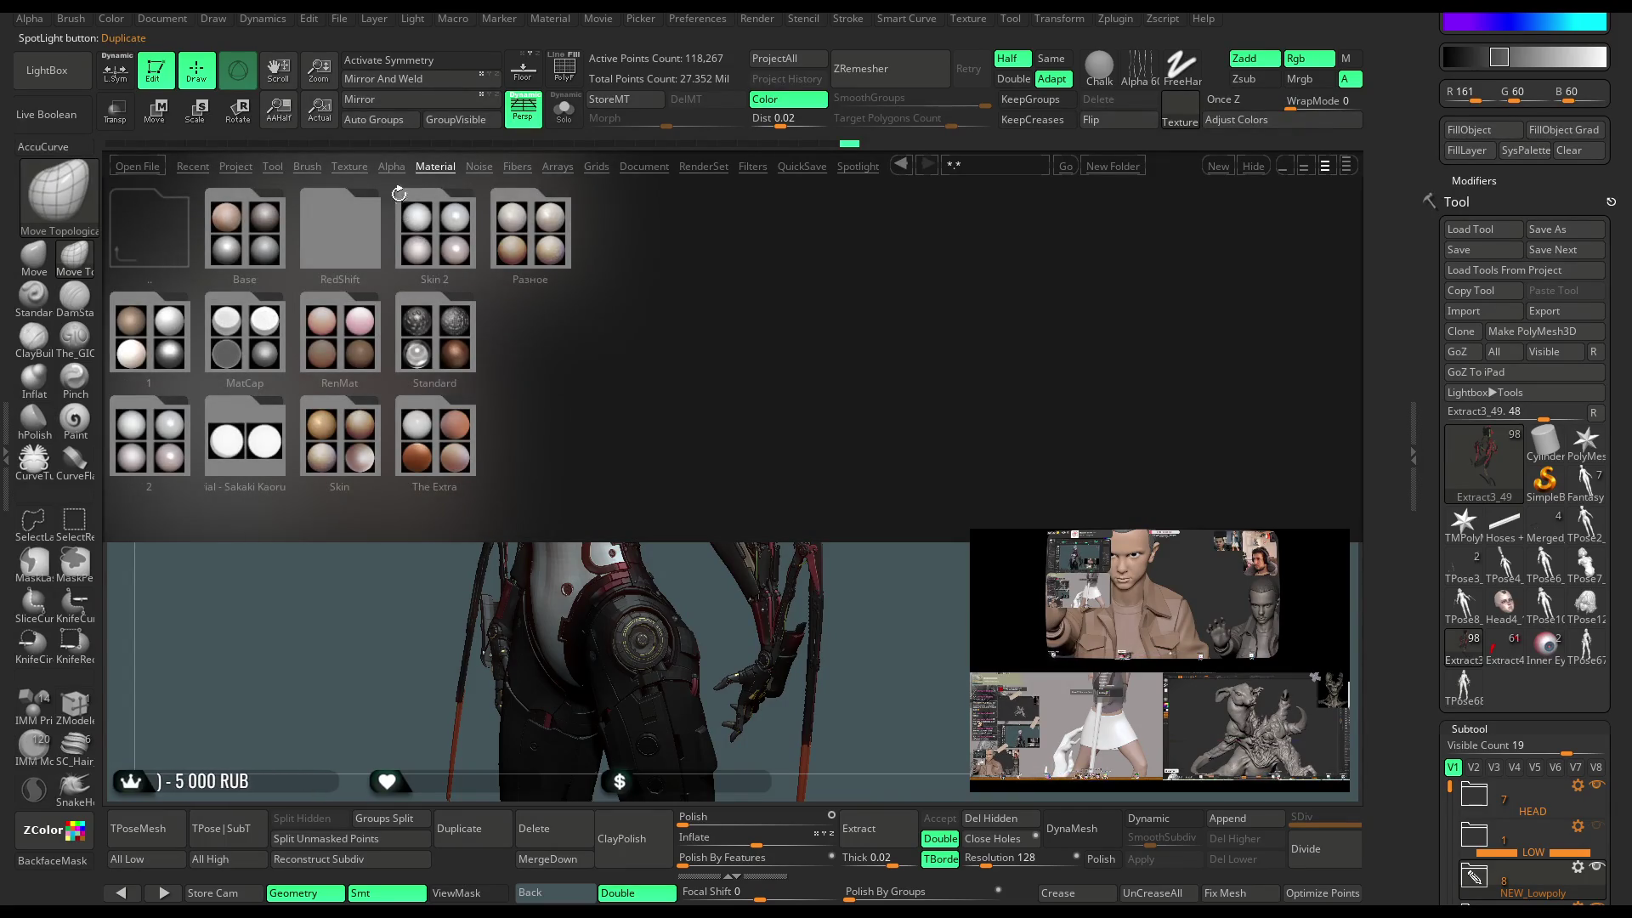
click(309, 167)
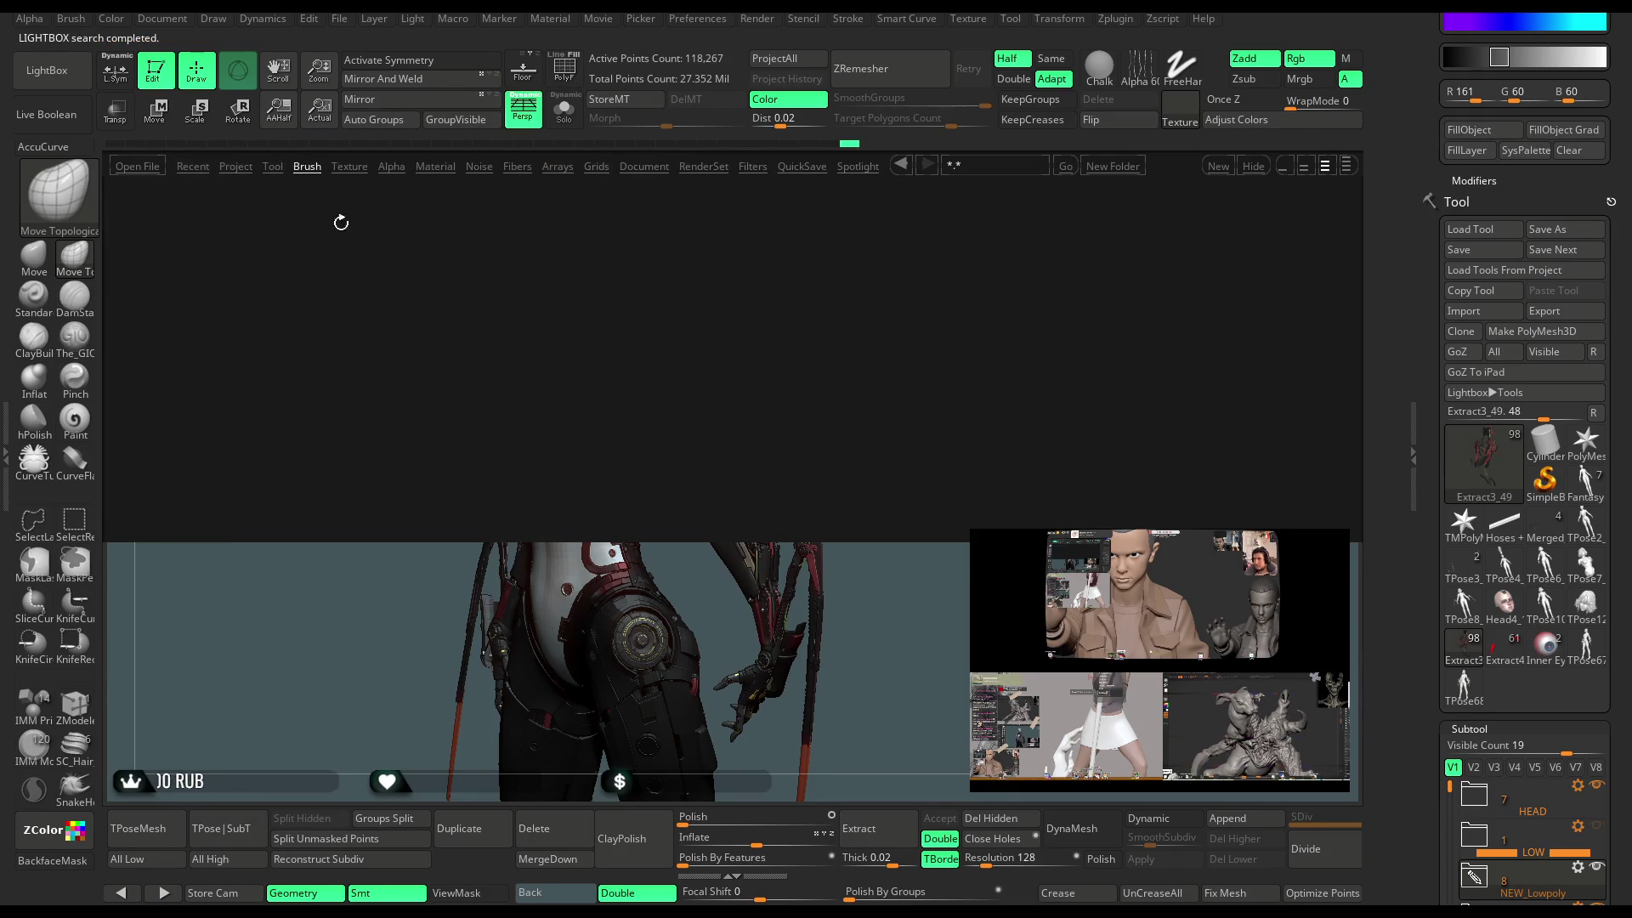
double_click(952, 442)
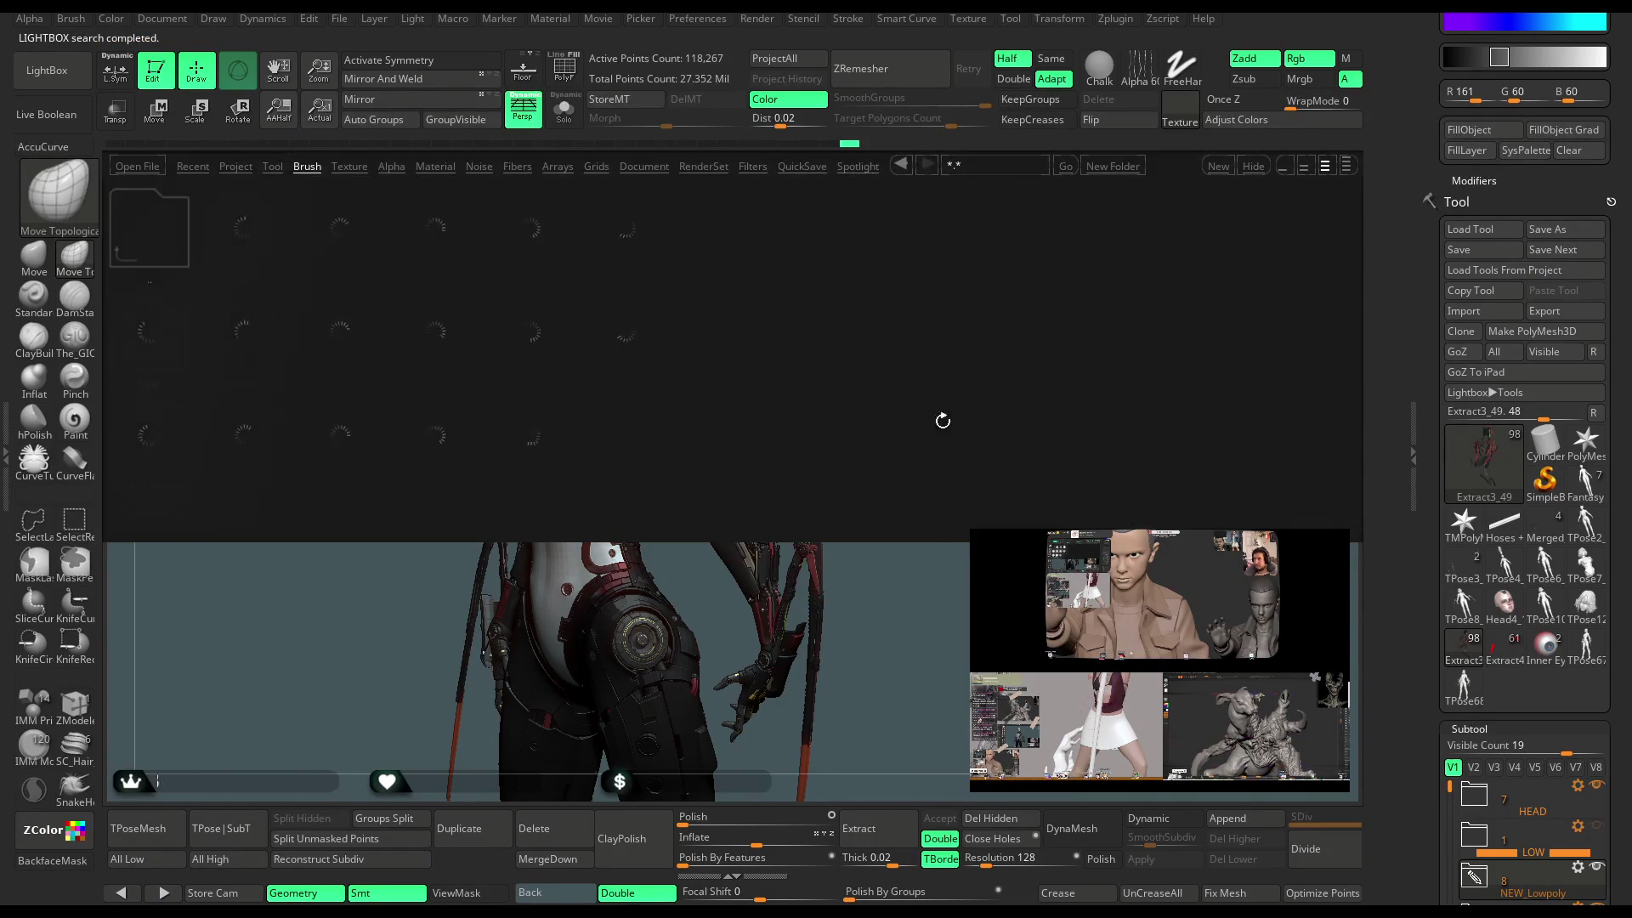
double_click(719, 358)
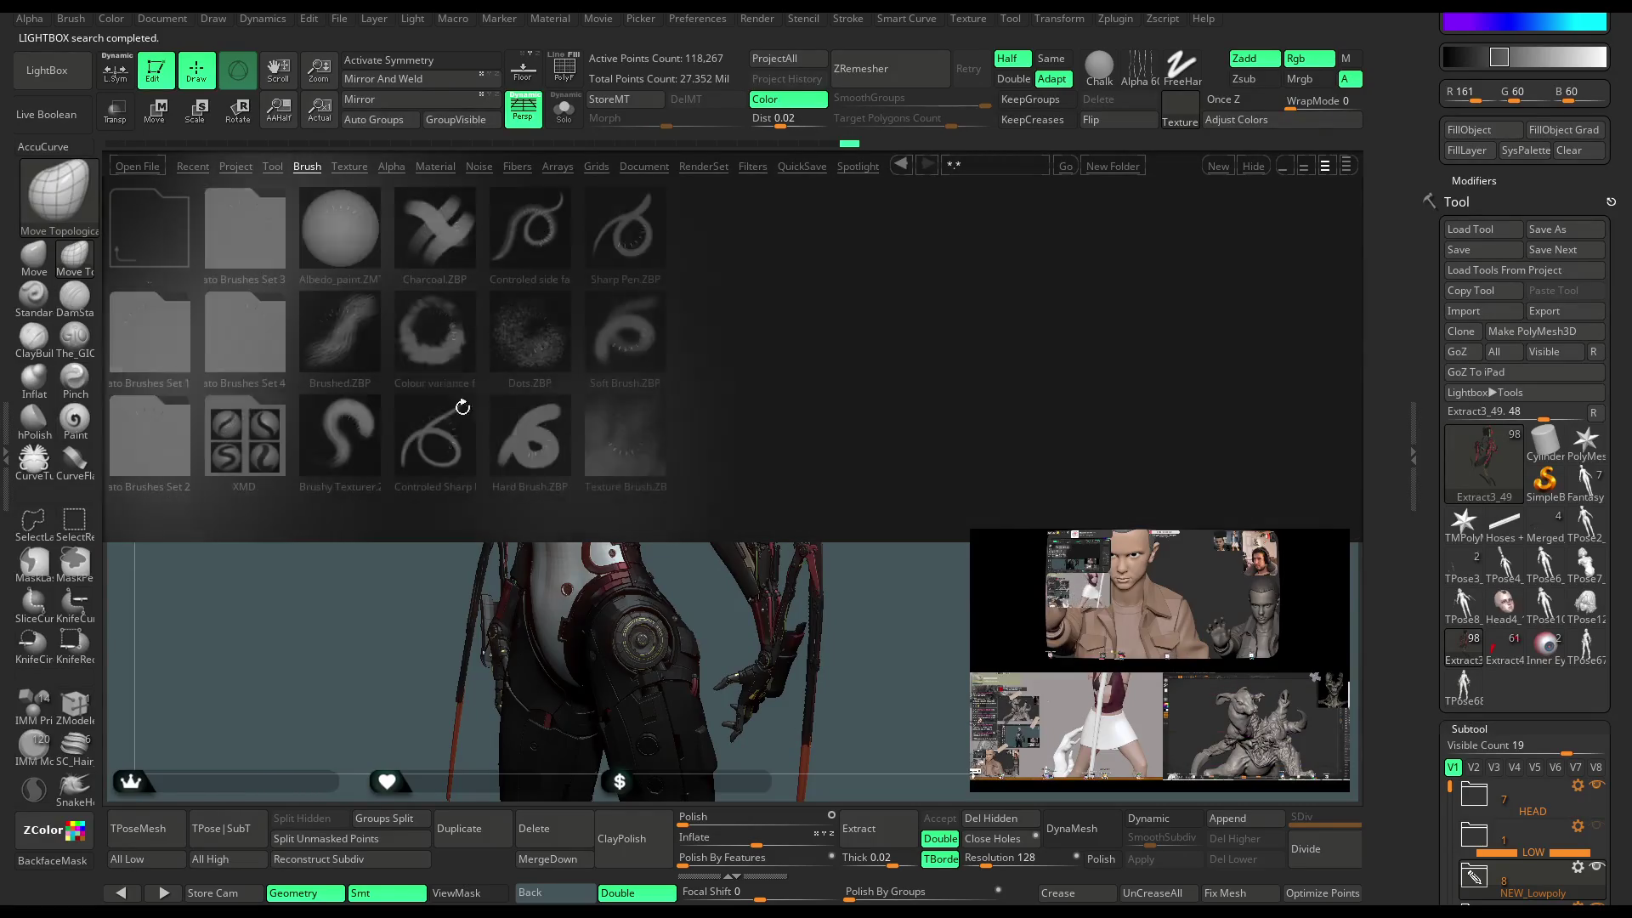
double_click(340, 228)
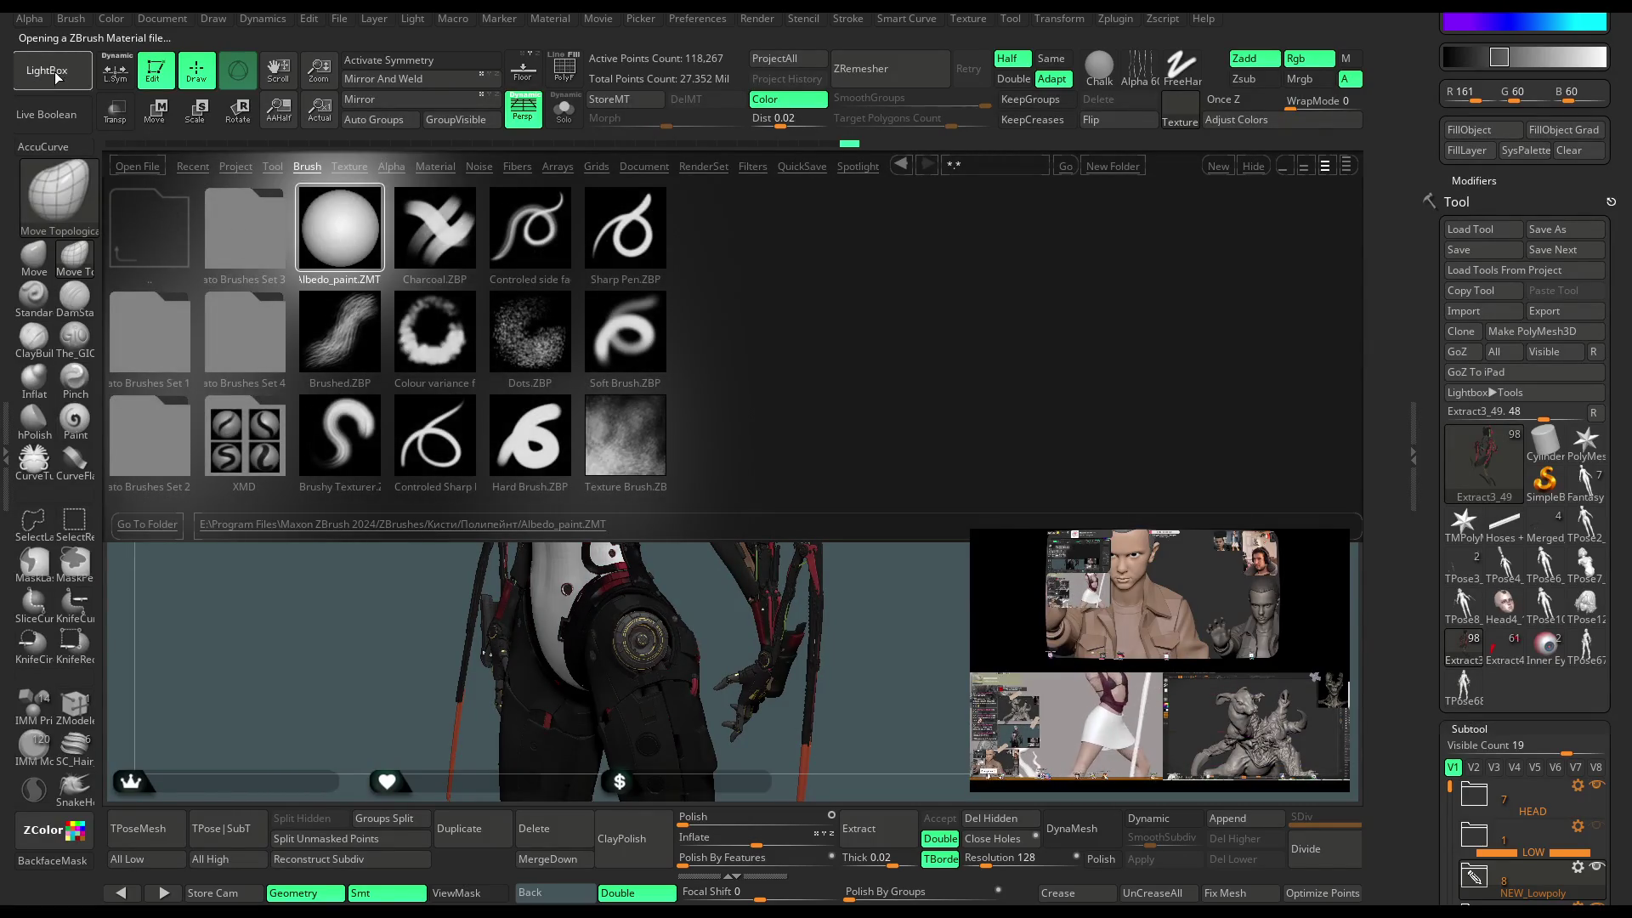
click(60, 82)
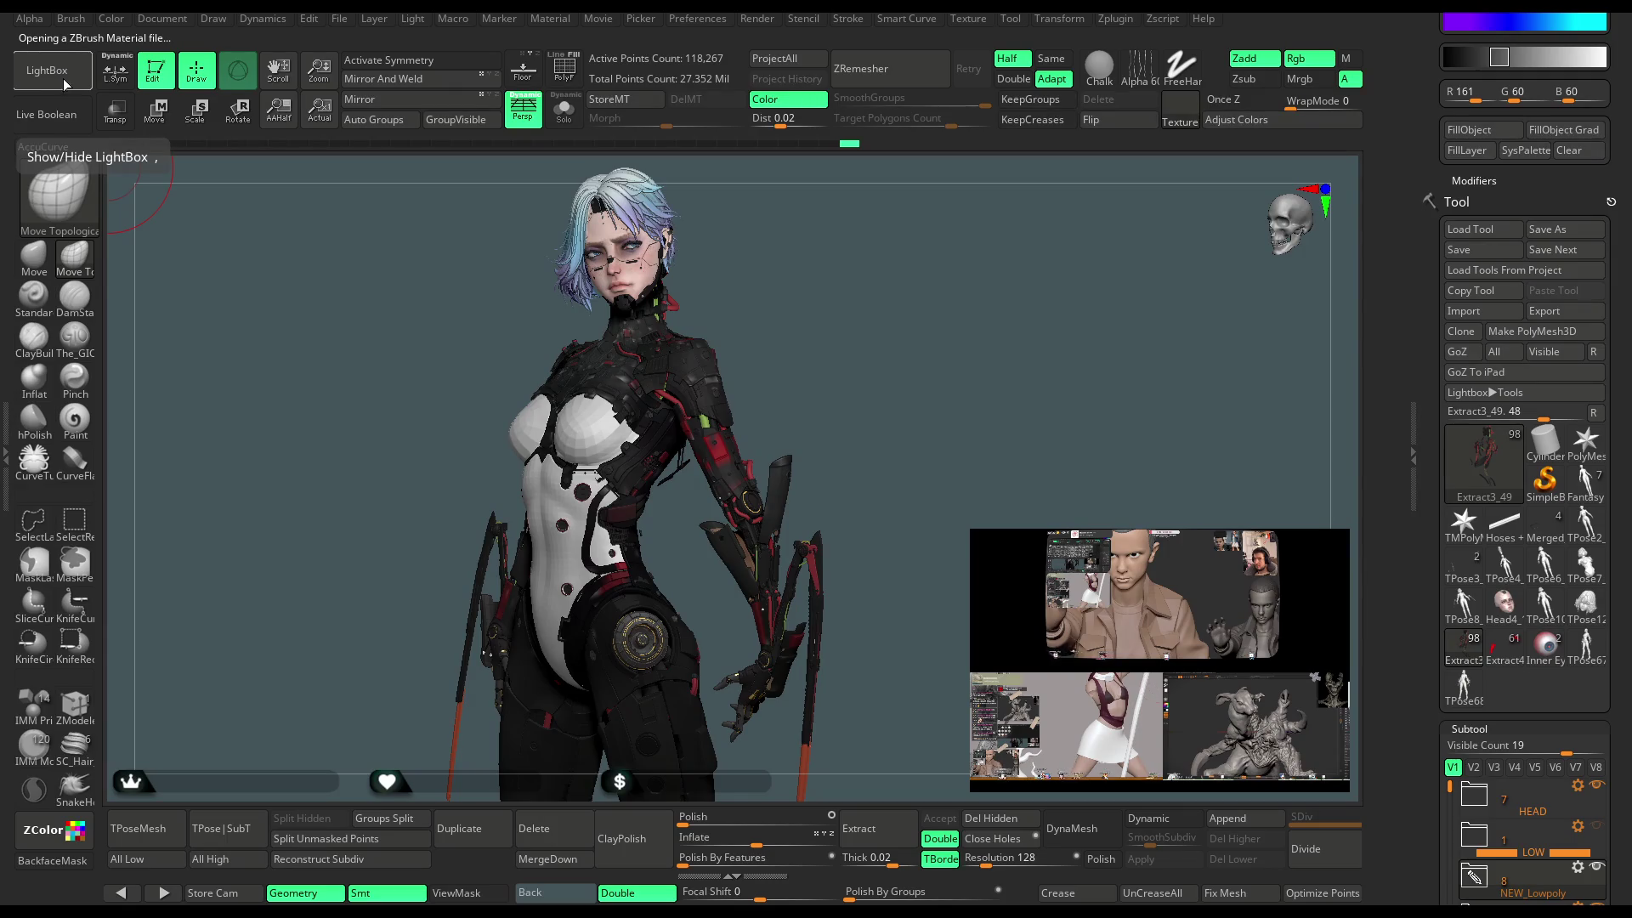
click(7, 442)
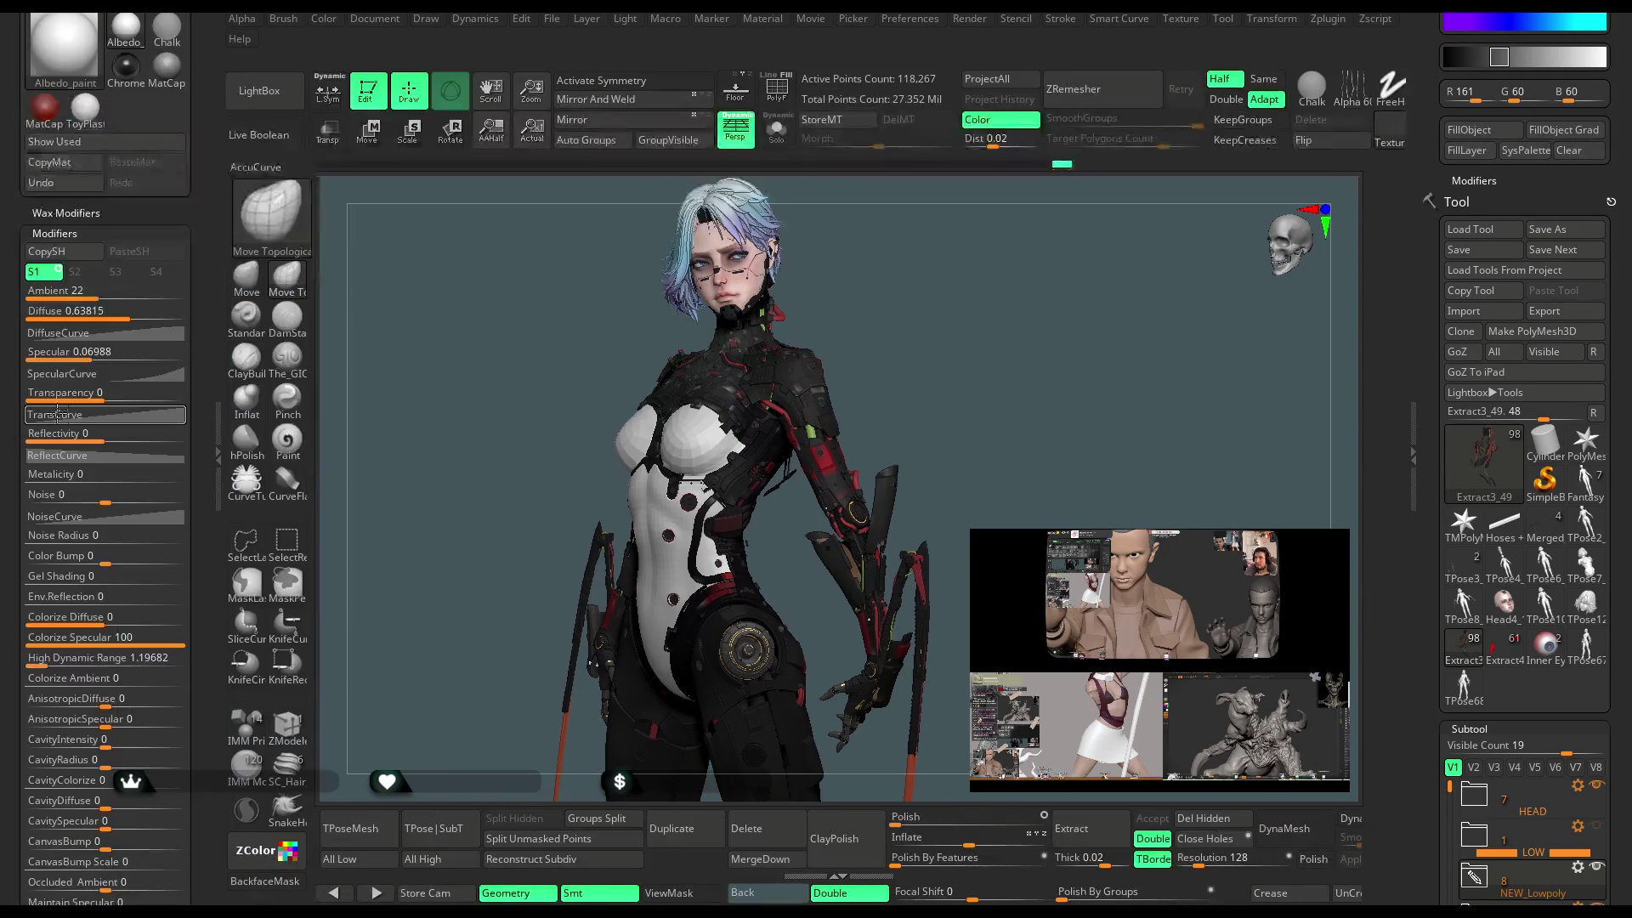
Raise the Albedo_paint wax strength to 40.
click(93, 215)
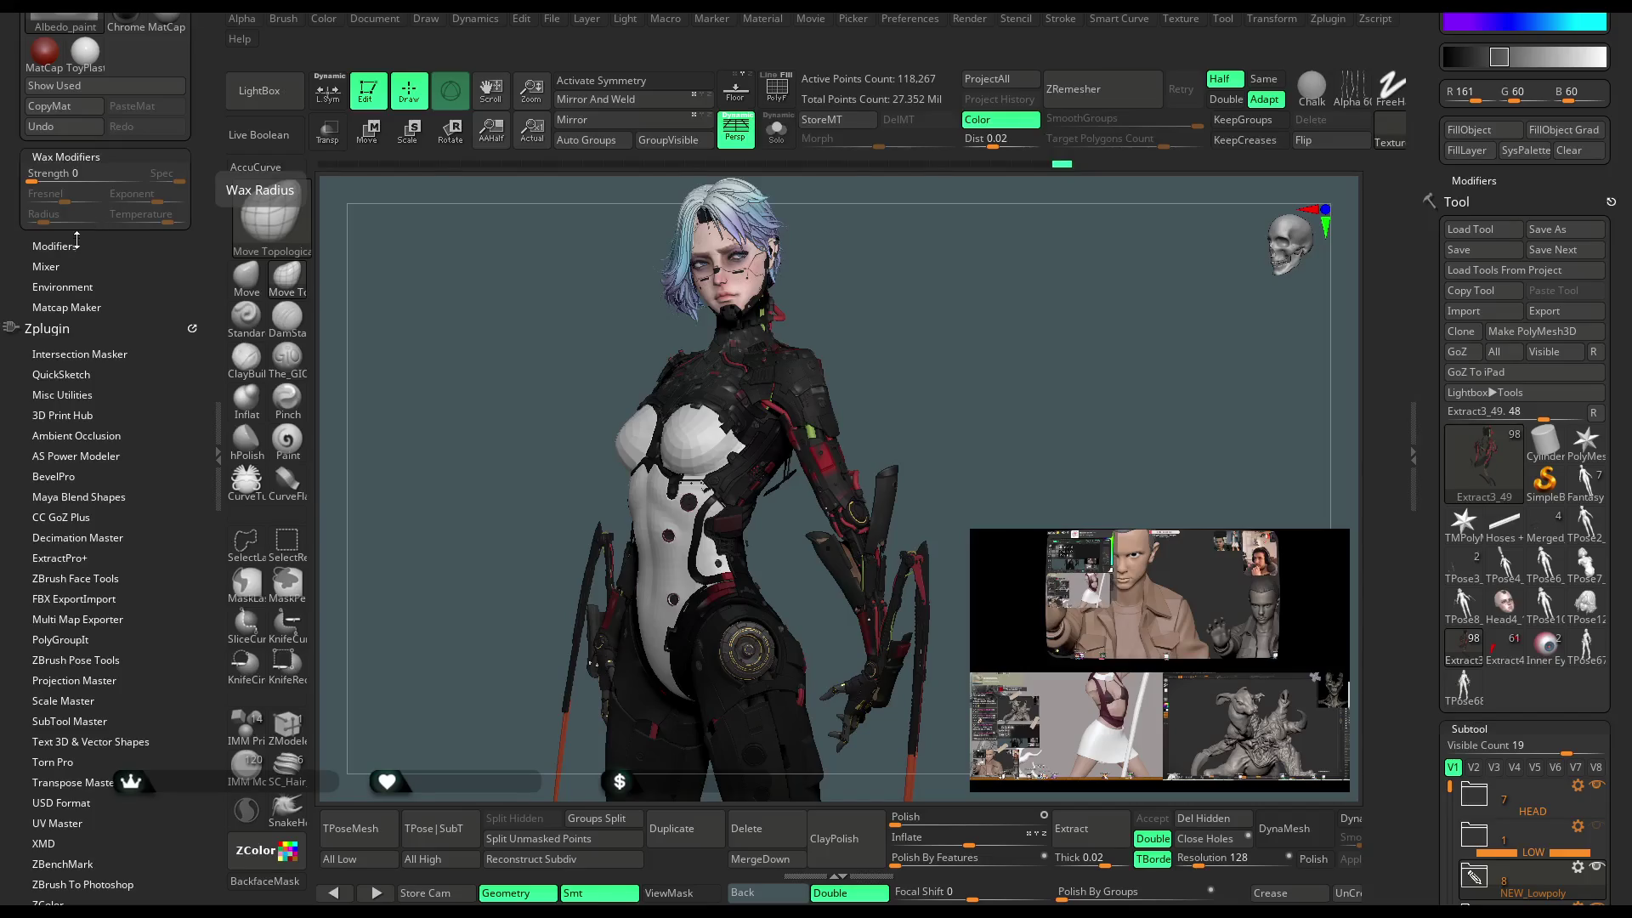
click(77, 245)
scroll(149, 212, up, 10)
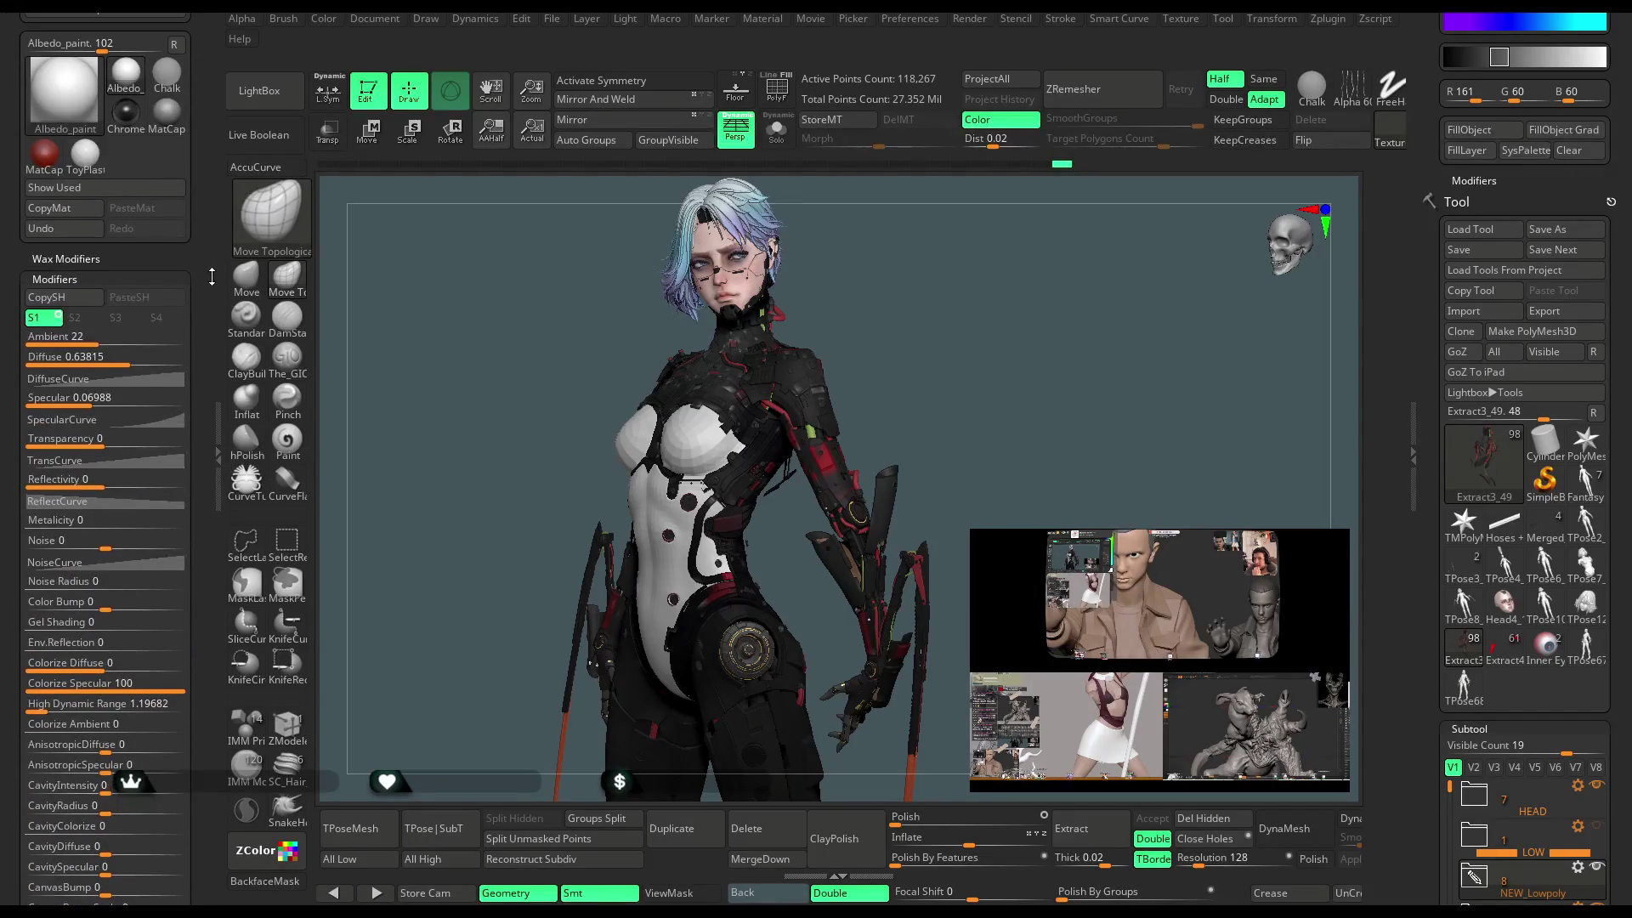
click(103, 249)
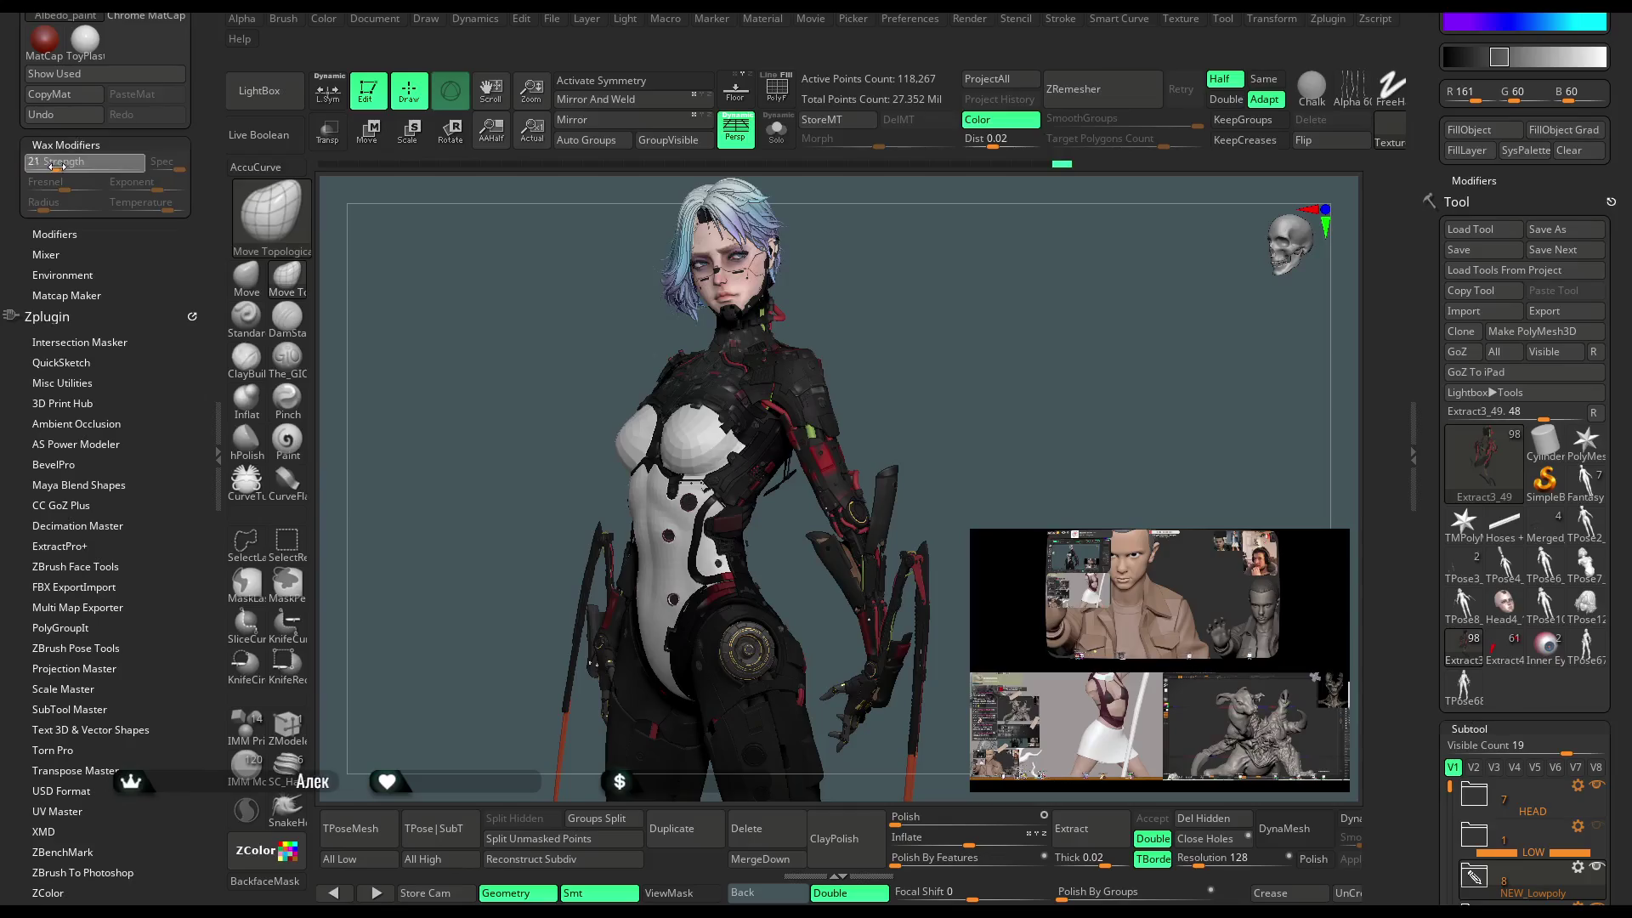
drag(66, 168, 73, 168)
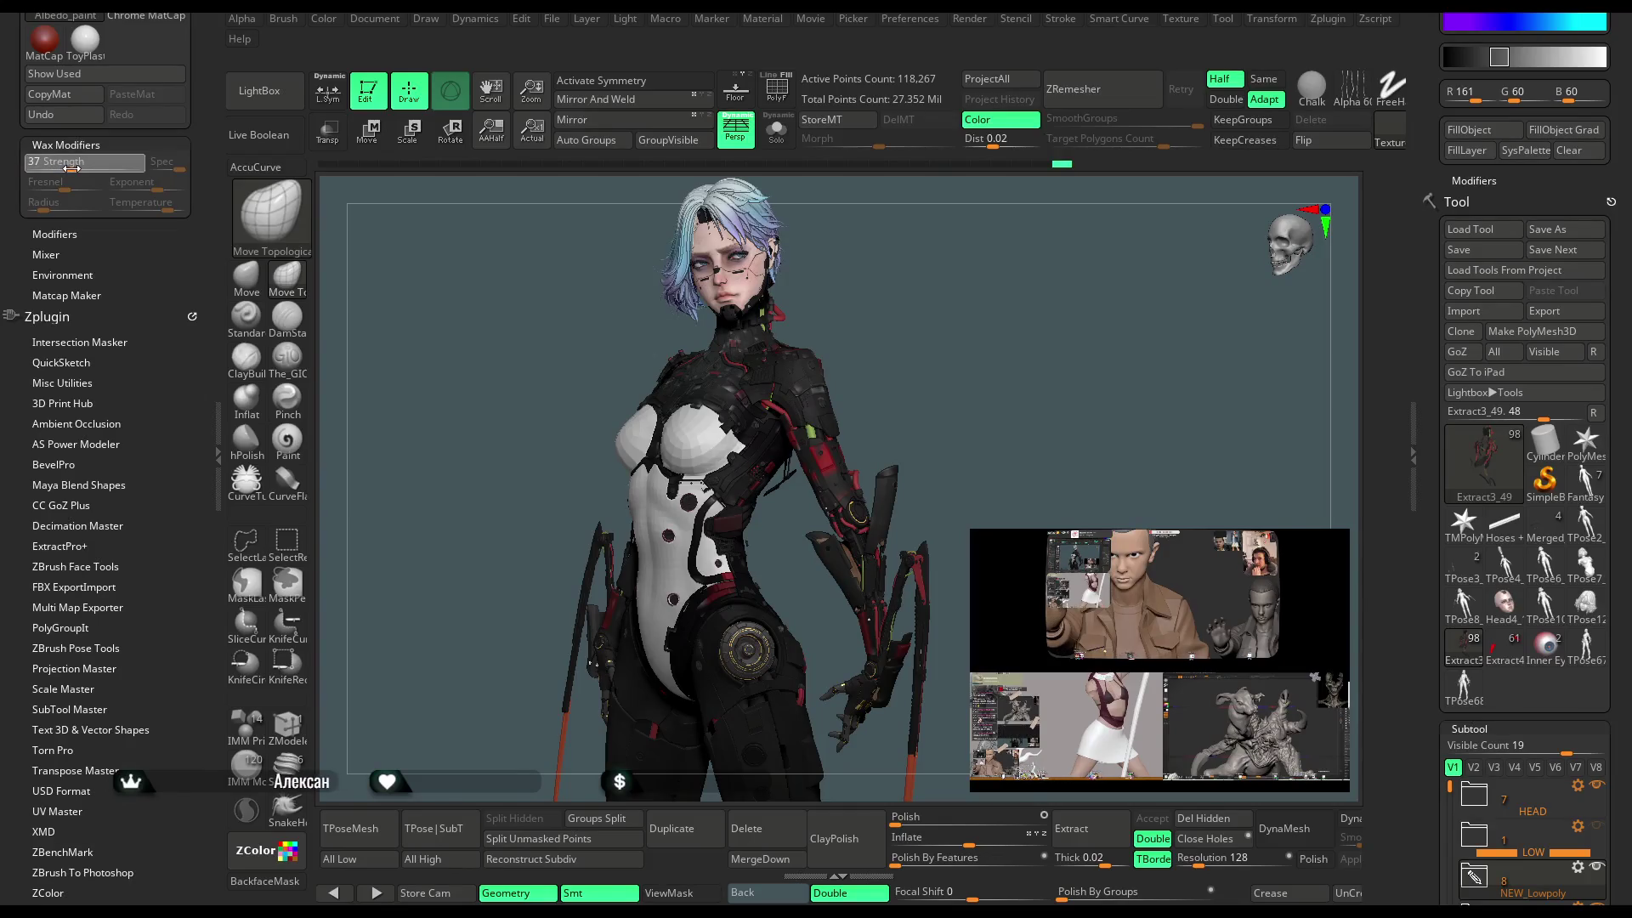
Set specular to about 0.23, transparency to 0 and High Dynamic Range to about 1.29.
click(54, 233)
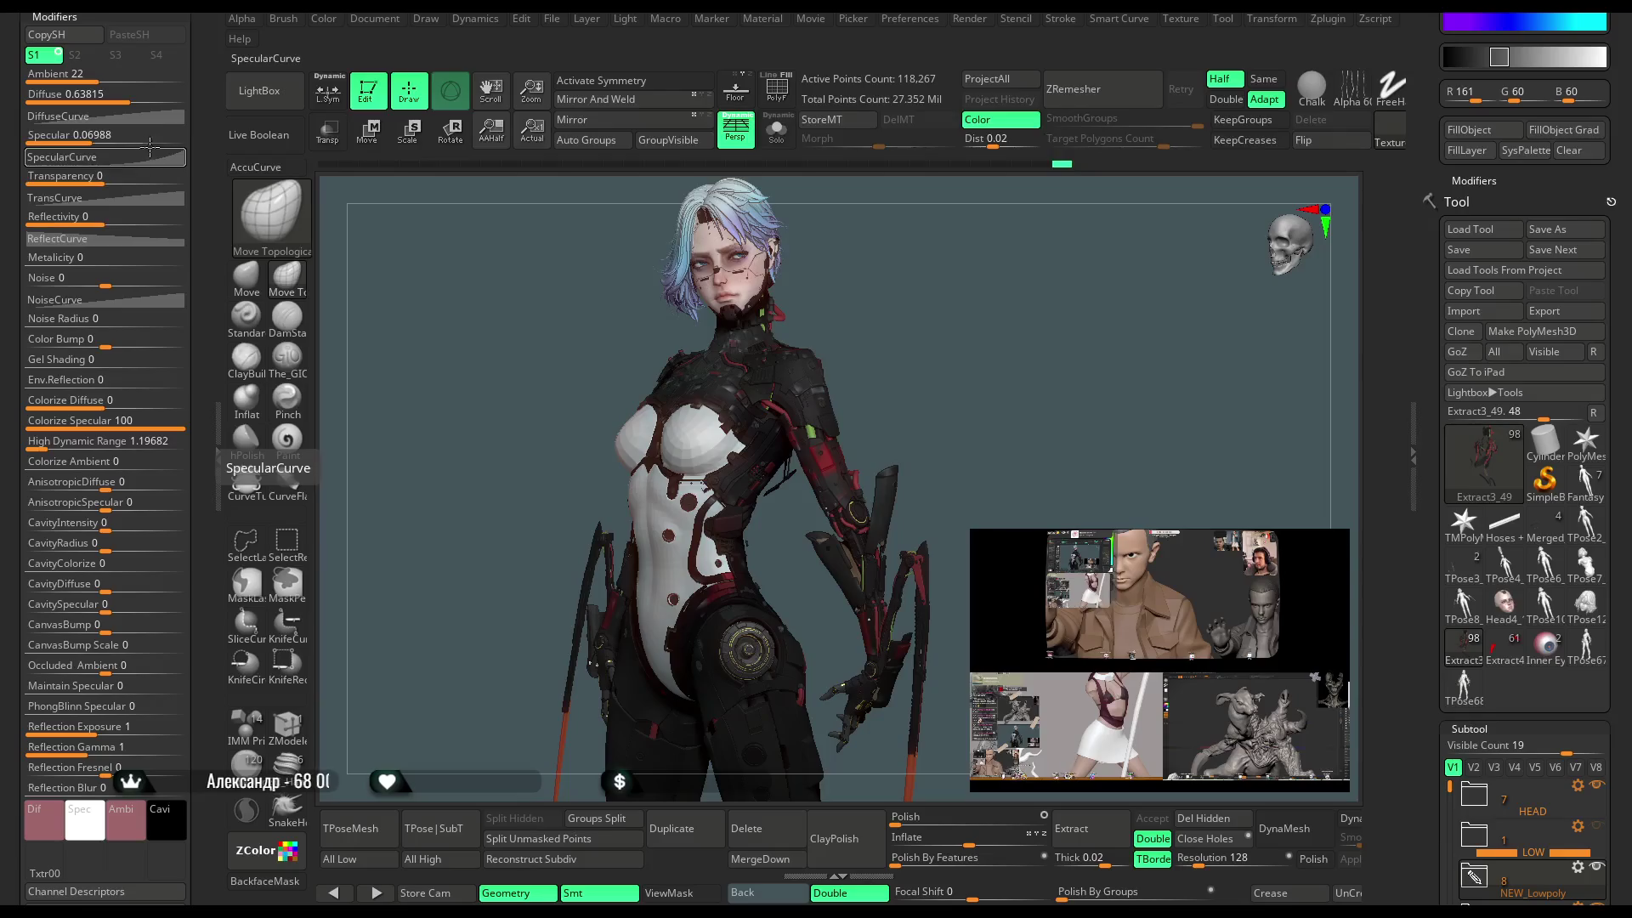
scroll(130, 148, up, 1)
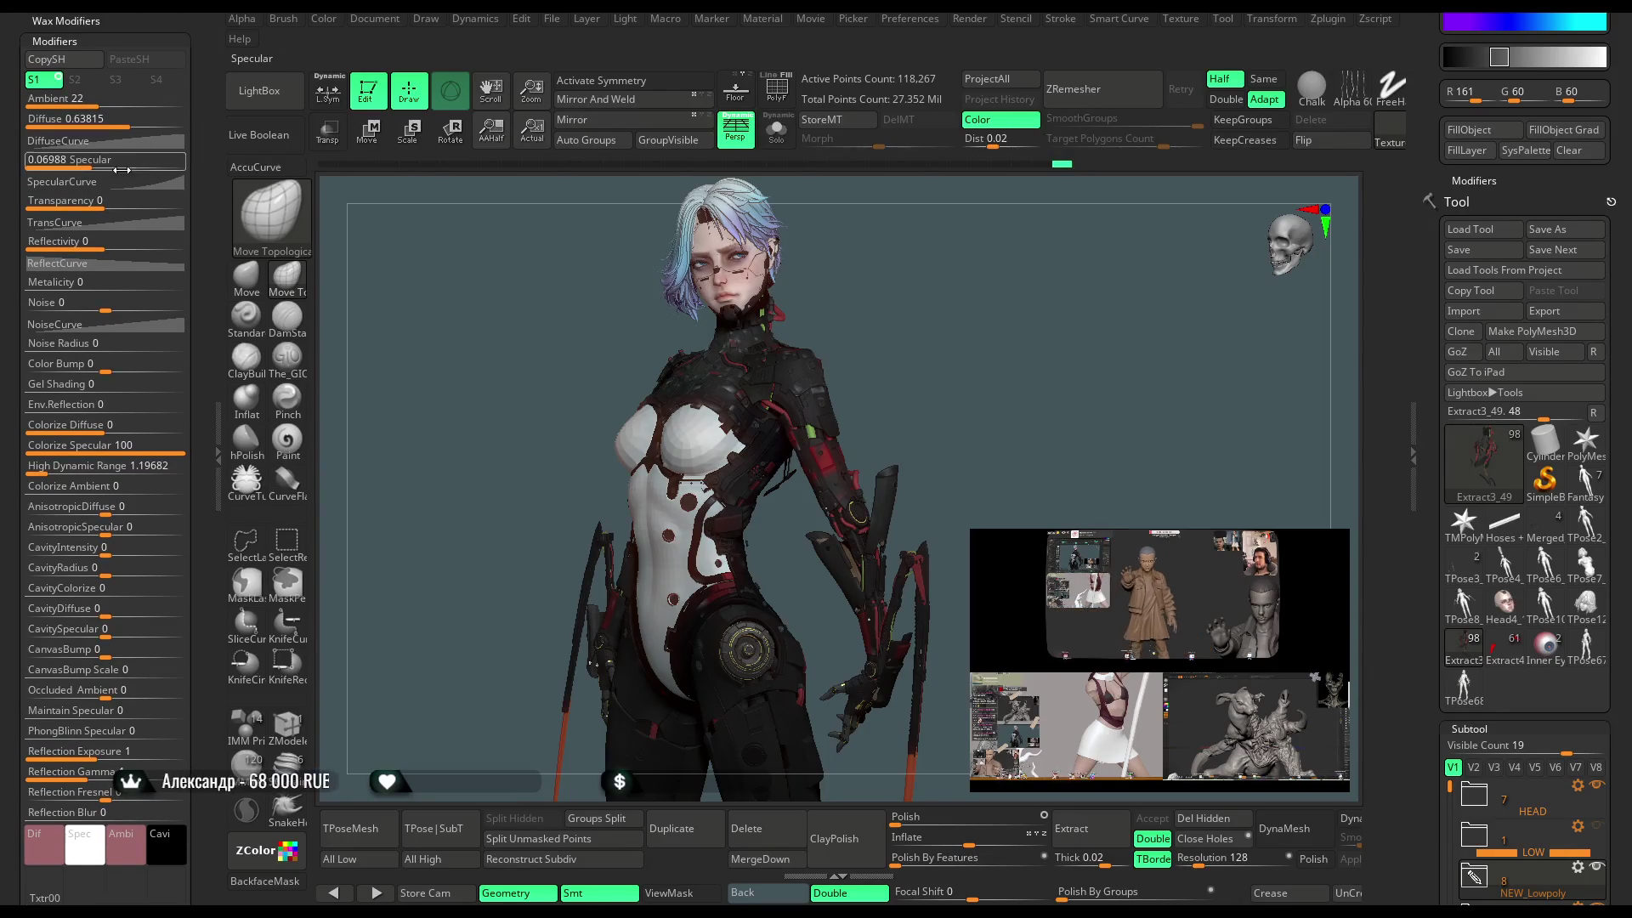
mouse_move(79, 161)
mouse_down()
mouse_move(116, 163)
mouse_move(109, 206)
mouse_up()
click(106, 245)
drag(81, 467, 58, 470)
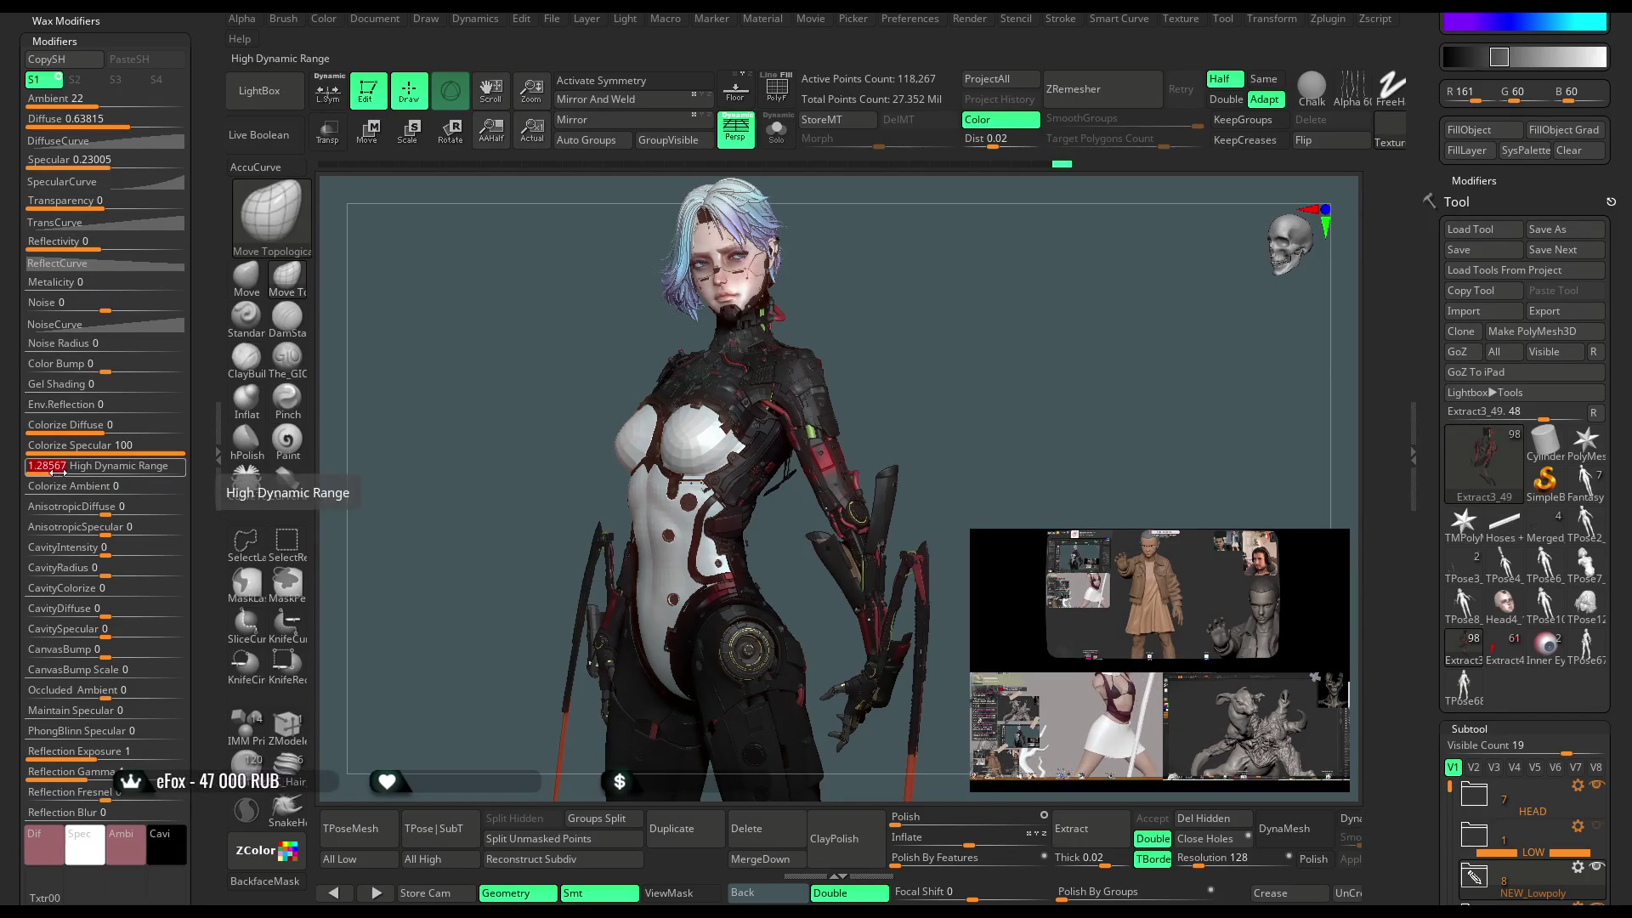
drag(923, 303, 814, 364)
click(219, 432)
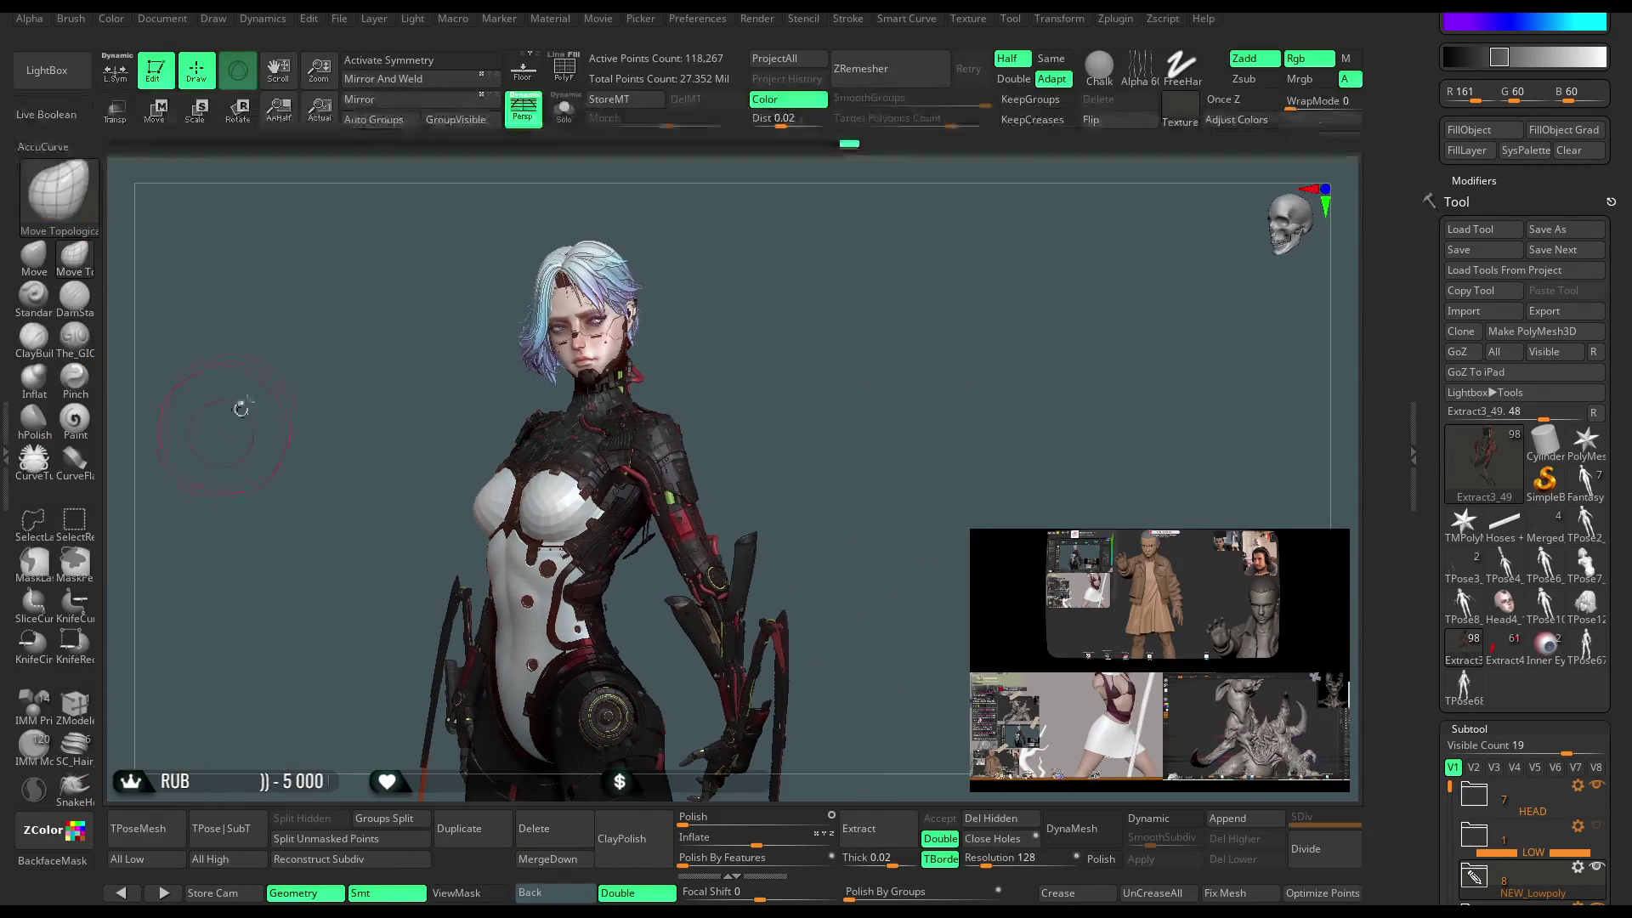
Nudge the main light on the preview sphere slightly down and right of front centre.
click(412, 18)
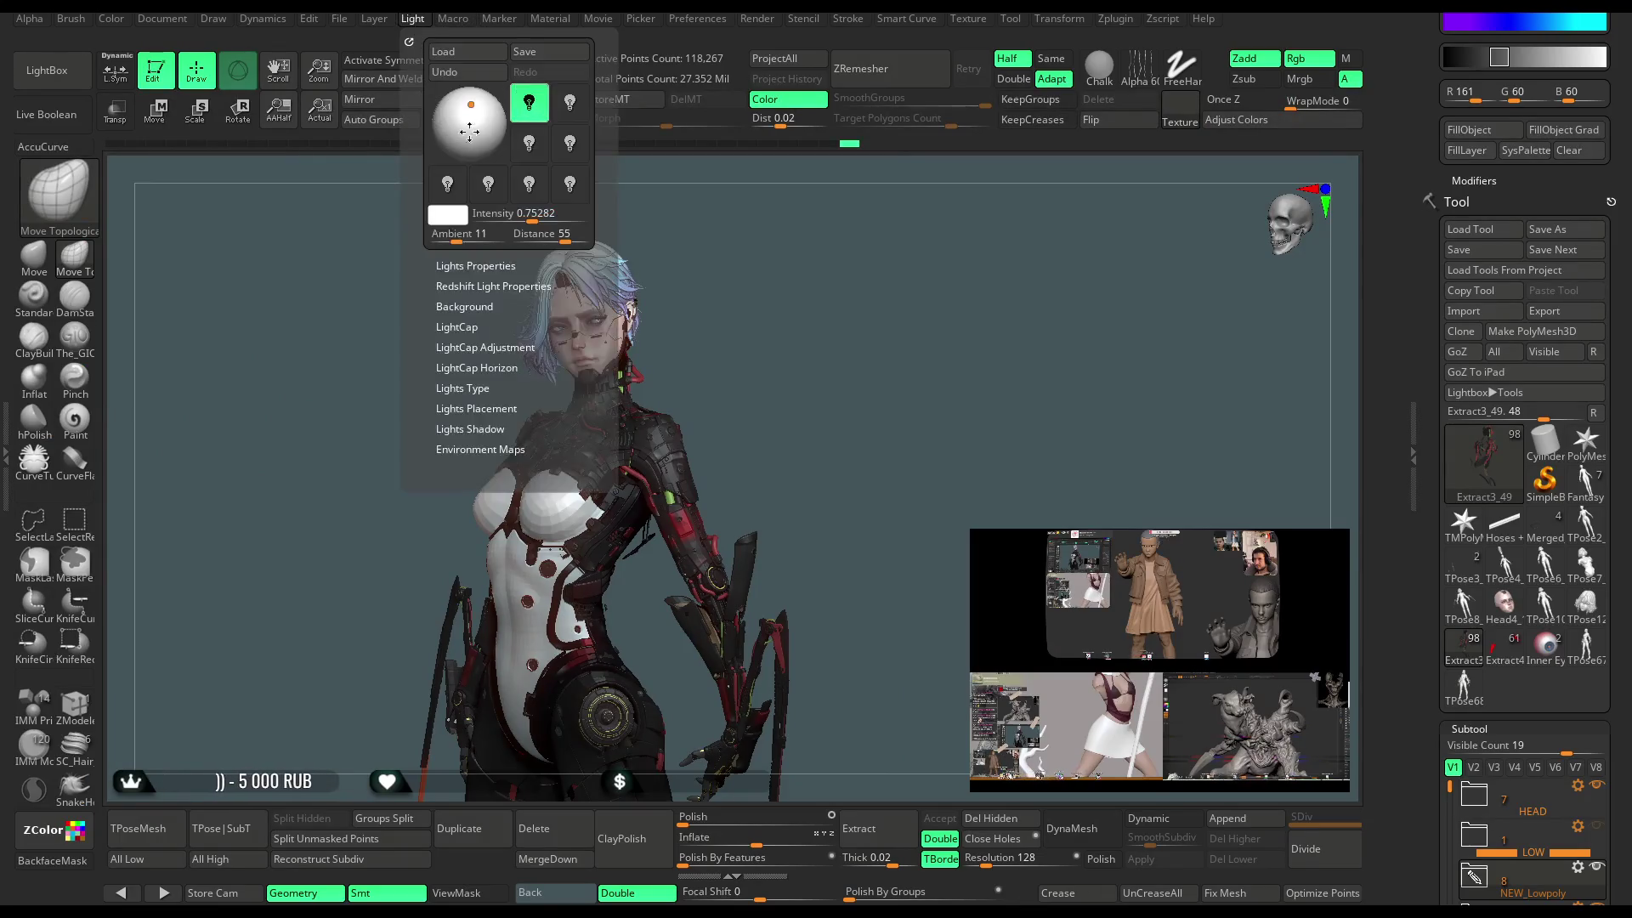
click(472, 108)
drag(472, 108, 472, 105)
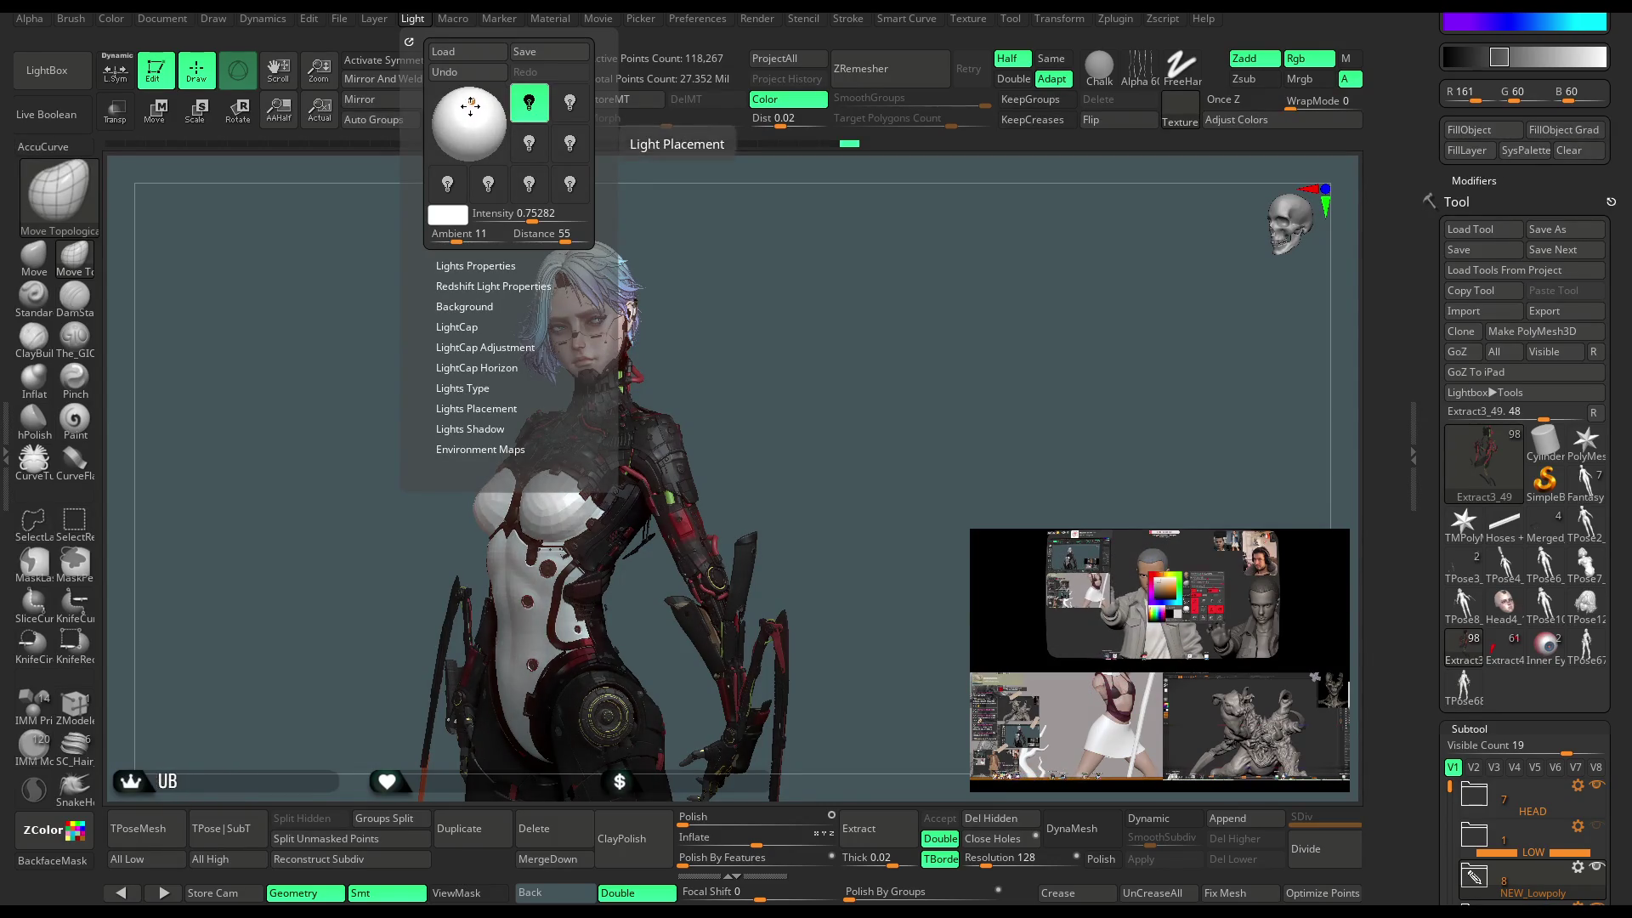
mouse_move(676, 321)
mouse_down()
mouse_move(791, 345)
mouse_move(789, 316)
mouse_move(792, 497)
mouse_up()
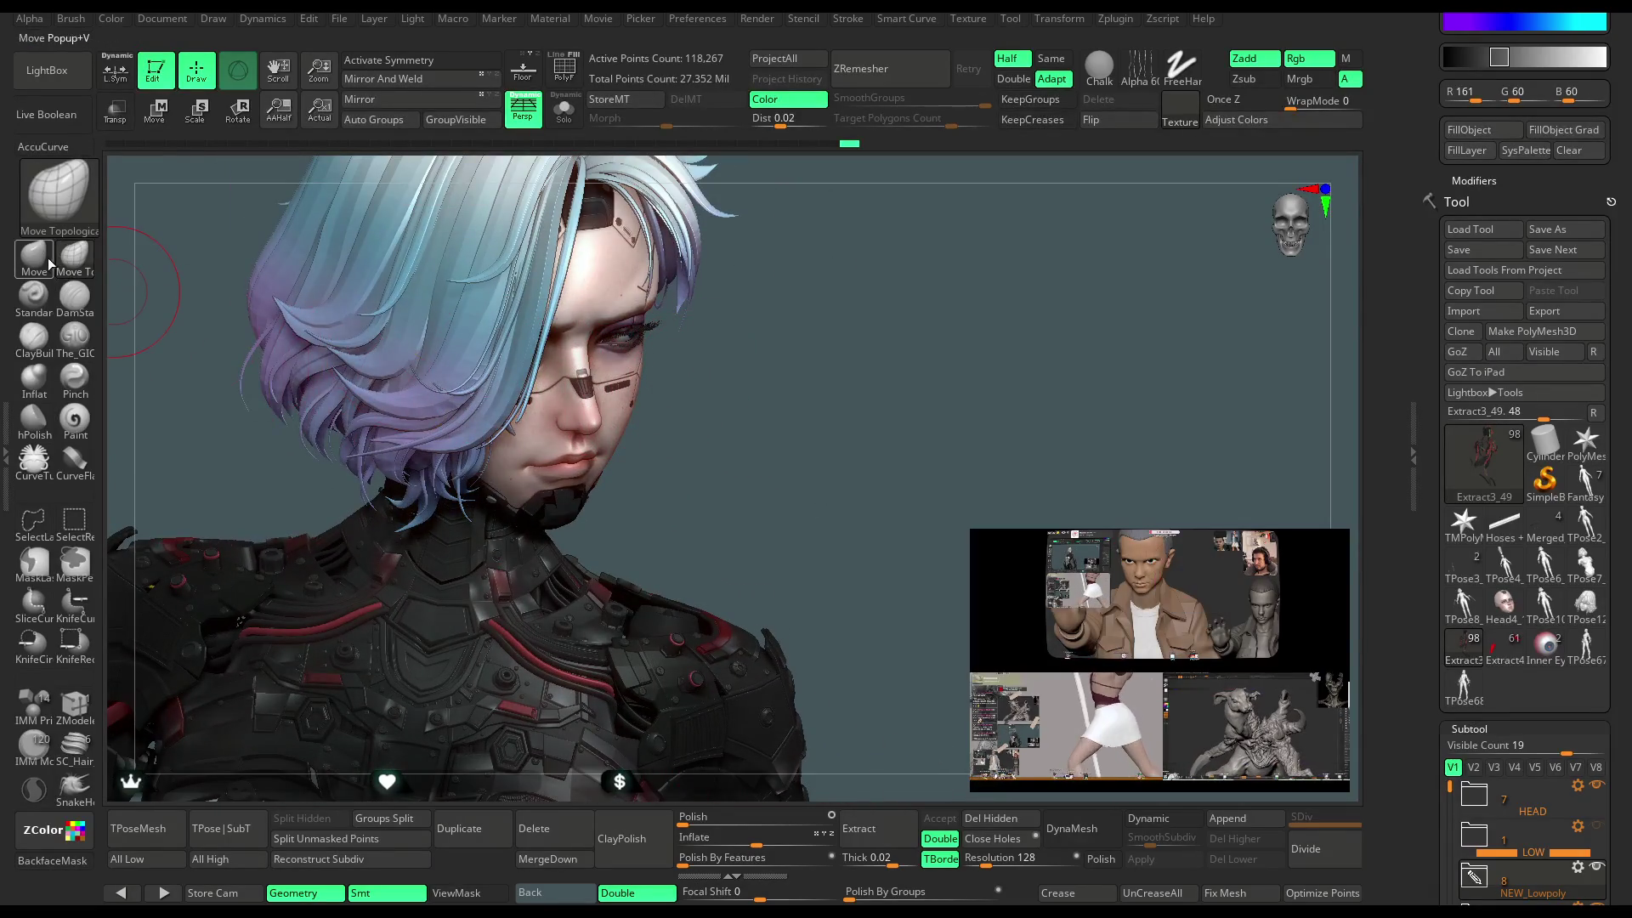
Switch to the Move brush and select the Head4_14 head subtool.
key(b)
key(m)
key(v)
drag(671, 384, 598, 439)
alt+click(598, 439)
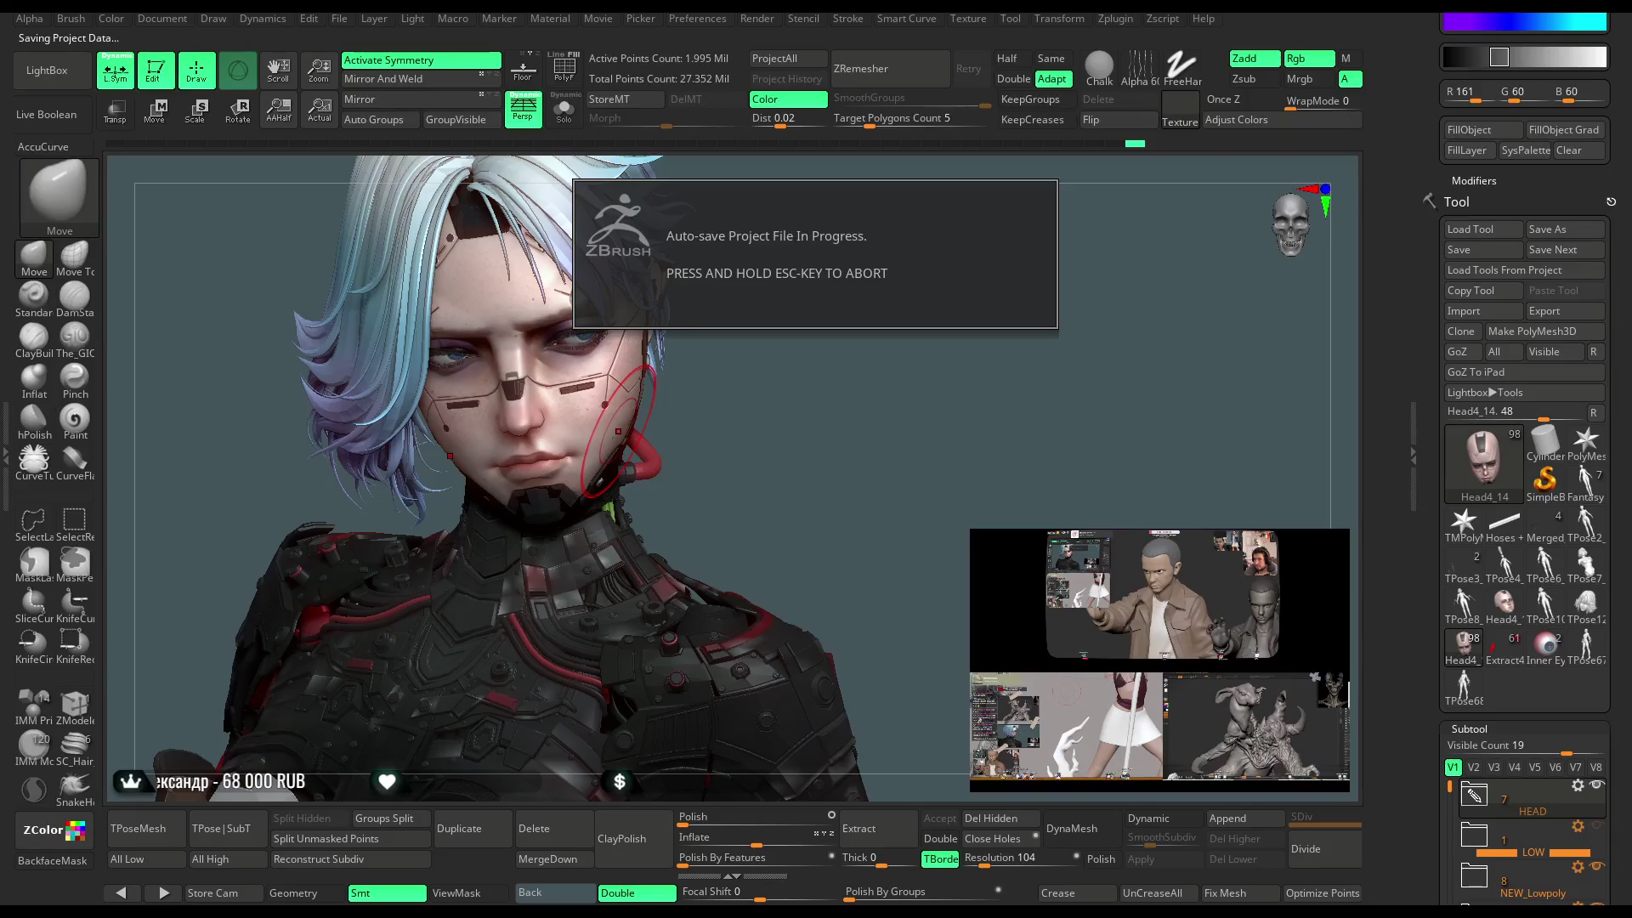
Zoom in close on the head's eye and nose area.
drag(618, 430, 713, 395)
mouse_move(757, 345)
mouse_down()
mouse_move(762, 320)
mouse_move(827, 334)
mouse_move(499, 371)
mouse_up()
key(space)
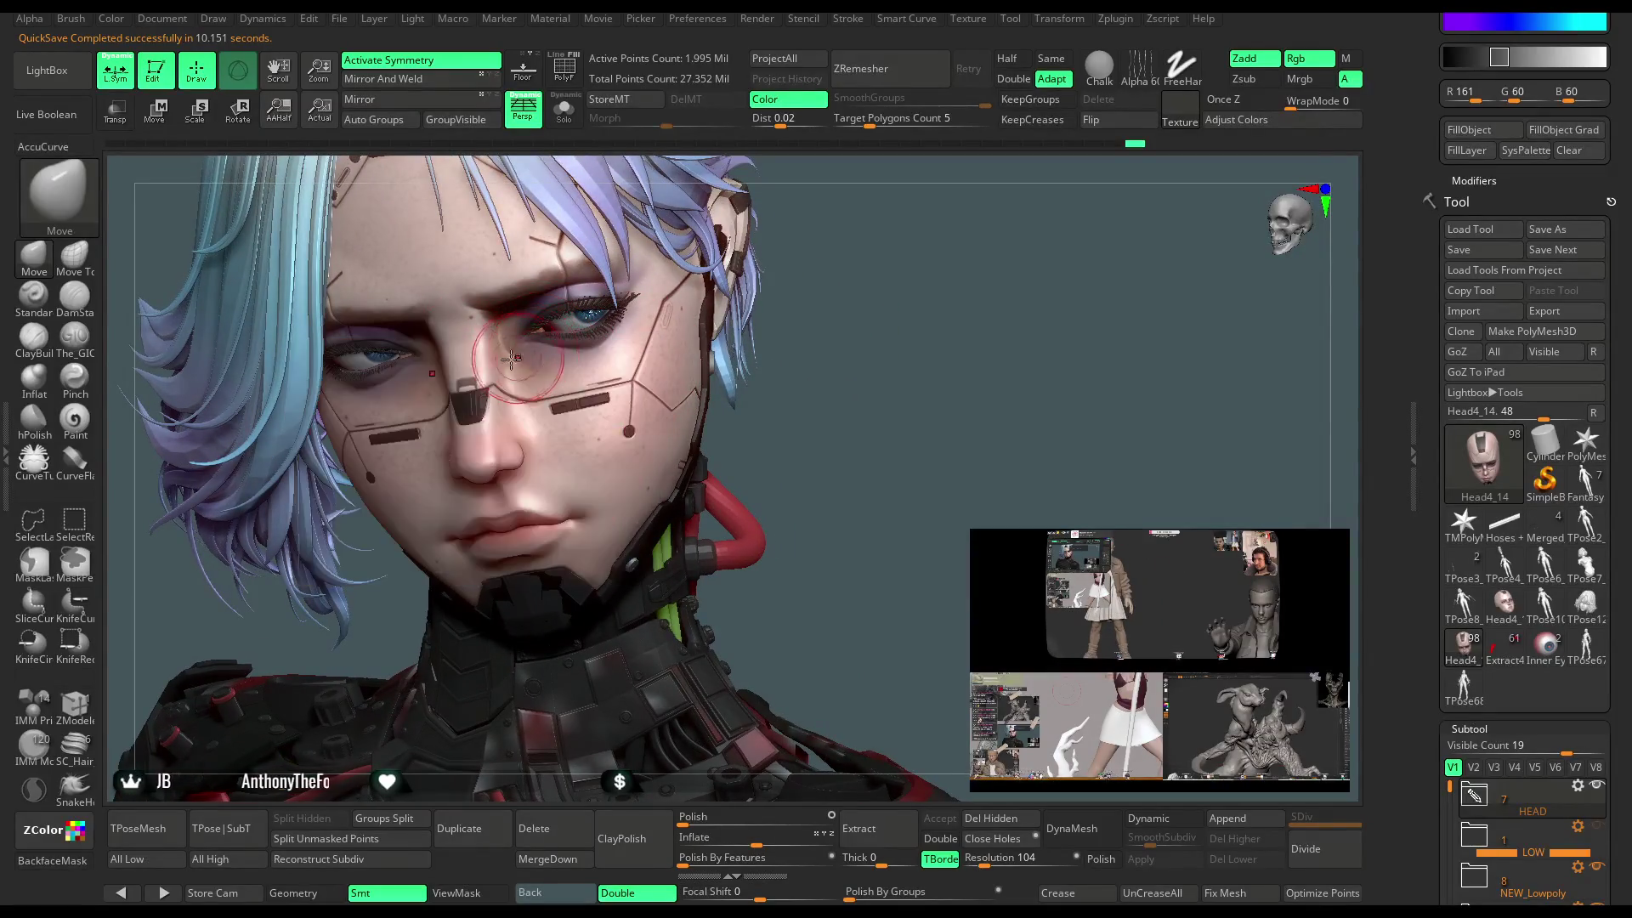
drag(872, 316, 558, 89)
mouse_move(659, 218)
ctrl+right_down()
mouse_move(797, 273)
mouse_move(802, 361)
mouse_move(588, 375)
ctrl+right_up()
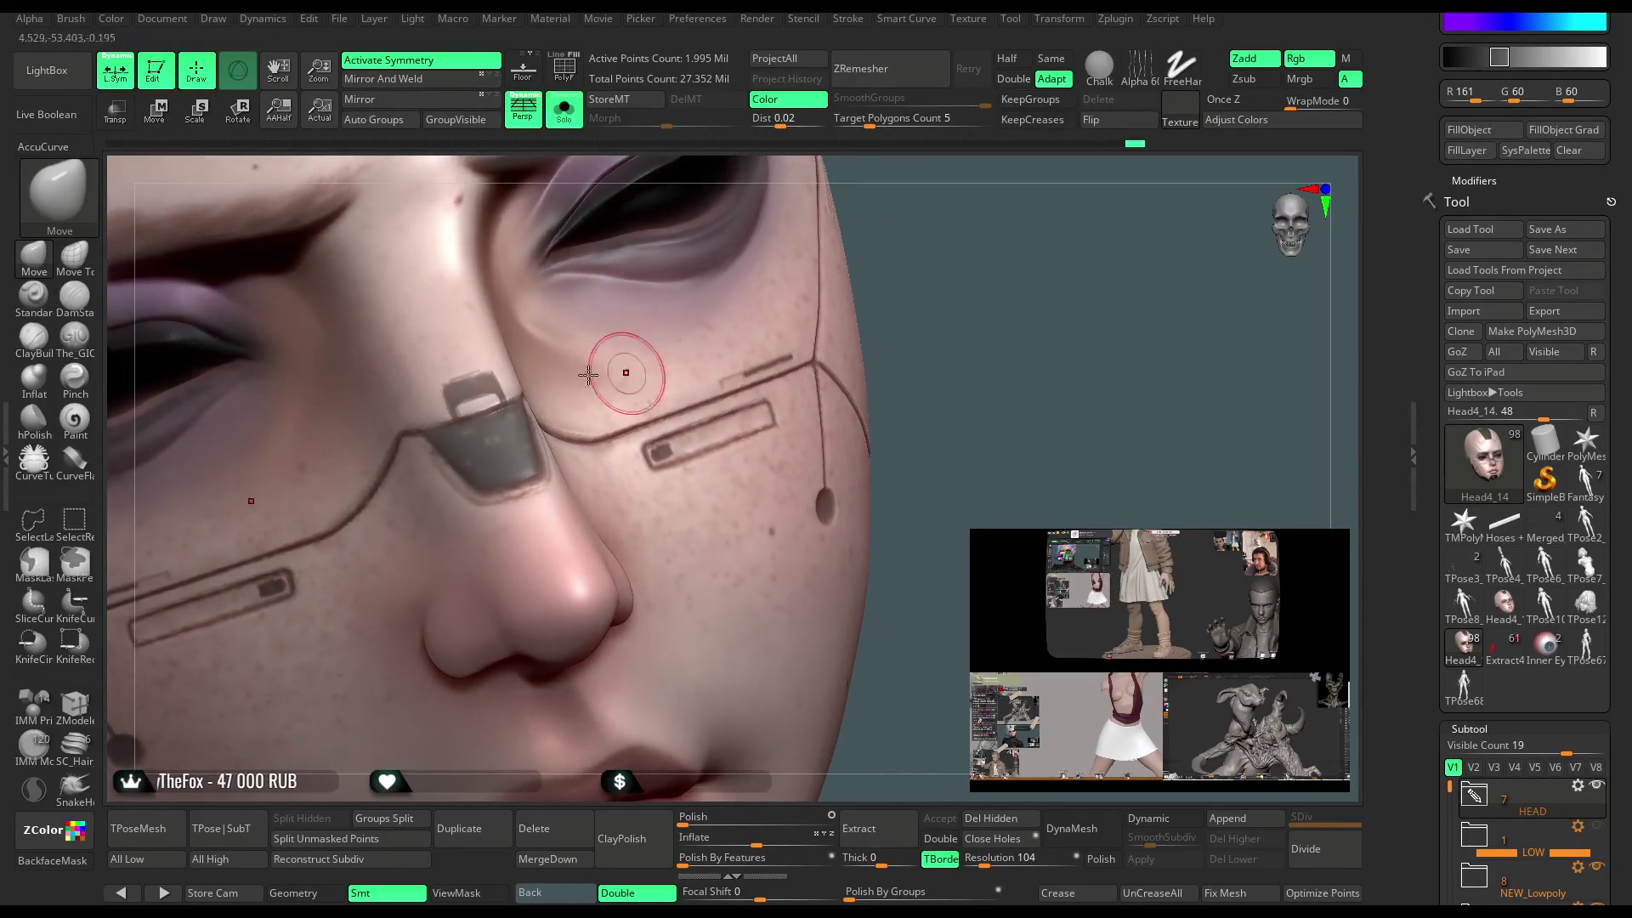
Pick ClayBuildup with draw size about 124, orbit the face, then turn Solo off.
click(40, 351)
key(space)
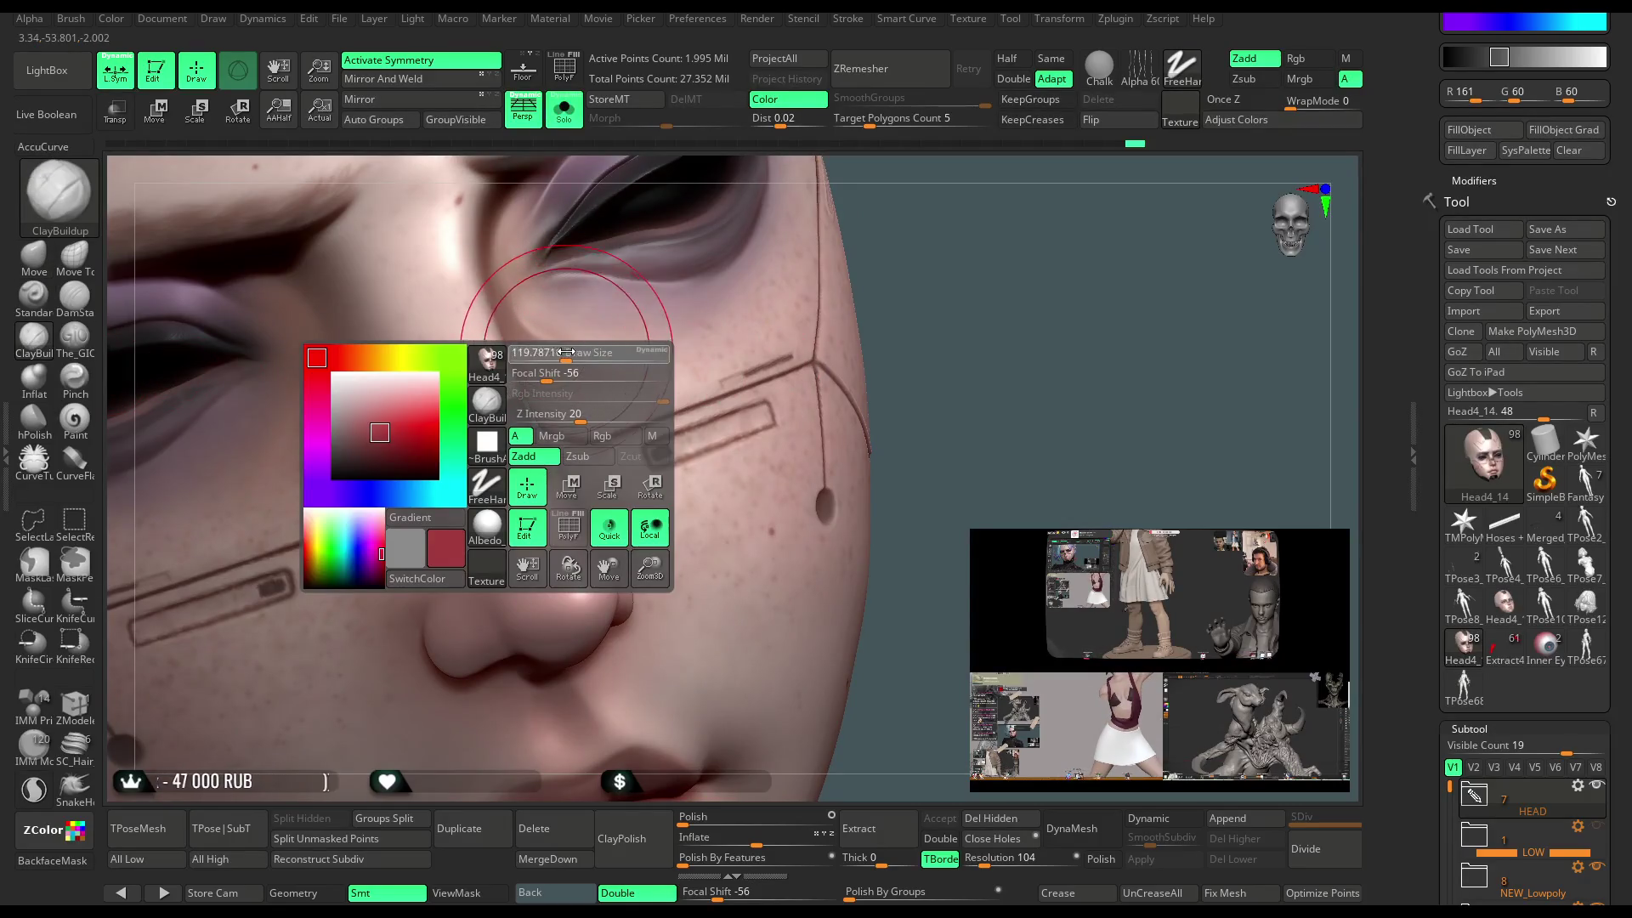
click(563, 373)
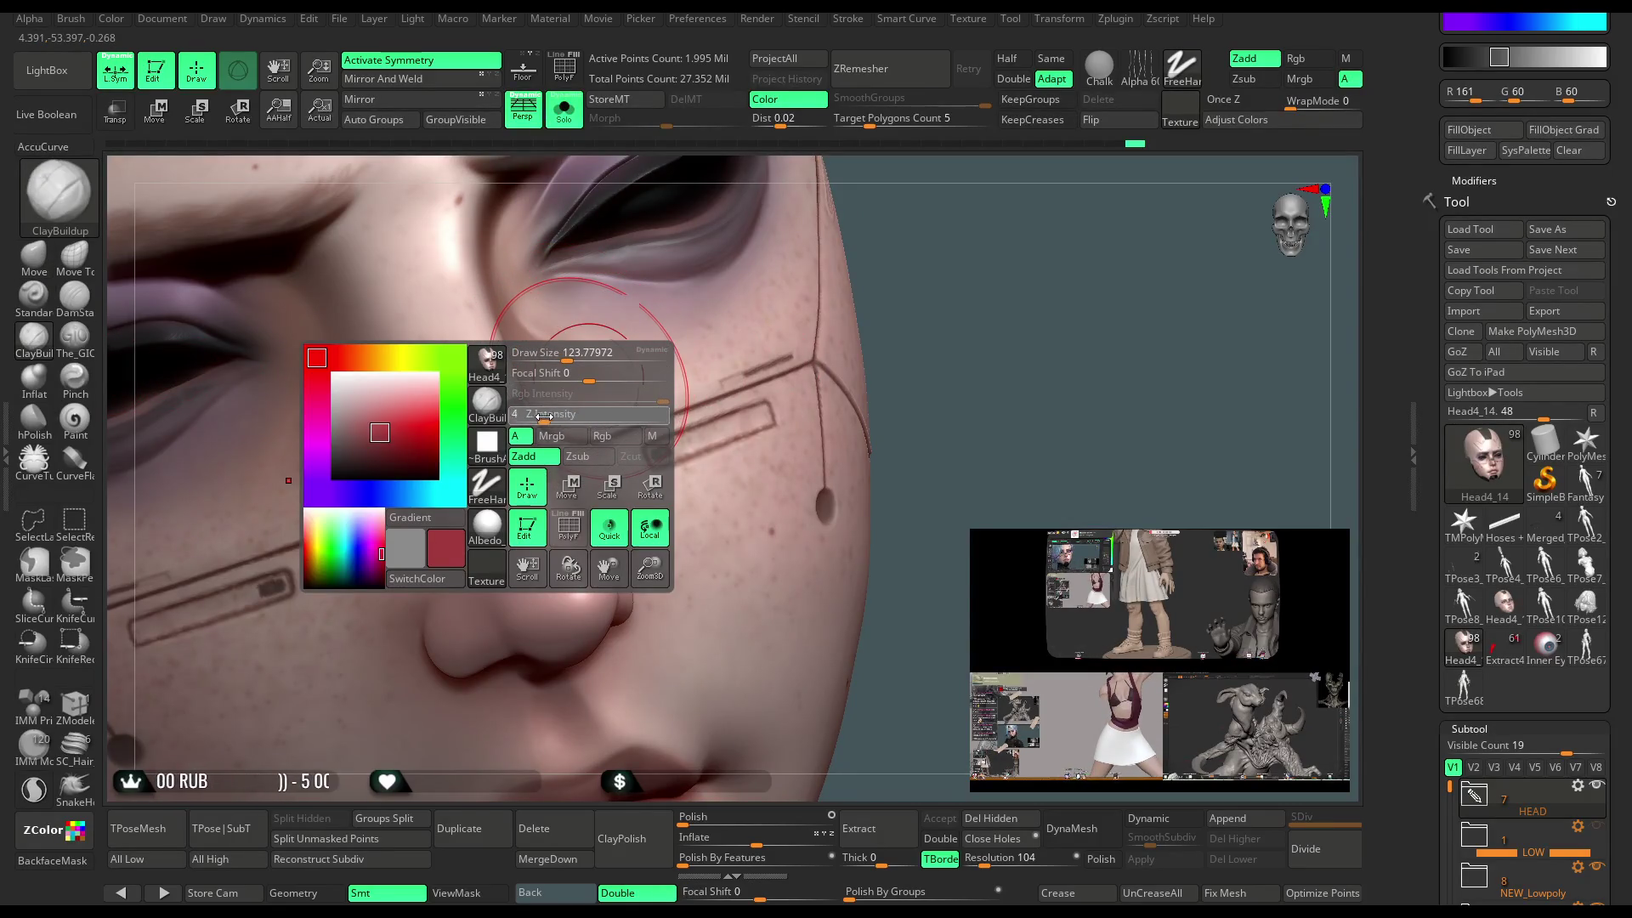
right_drag(512, 350, 820, 328)
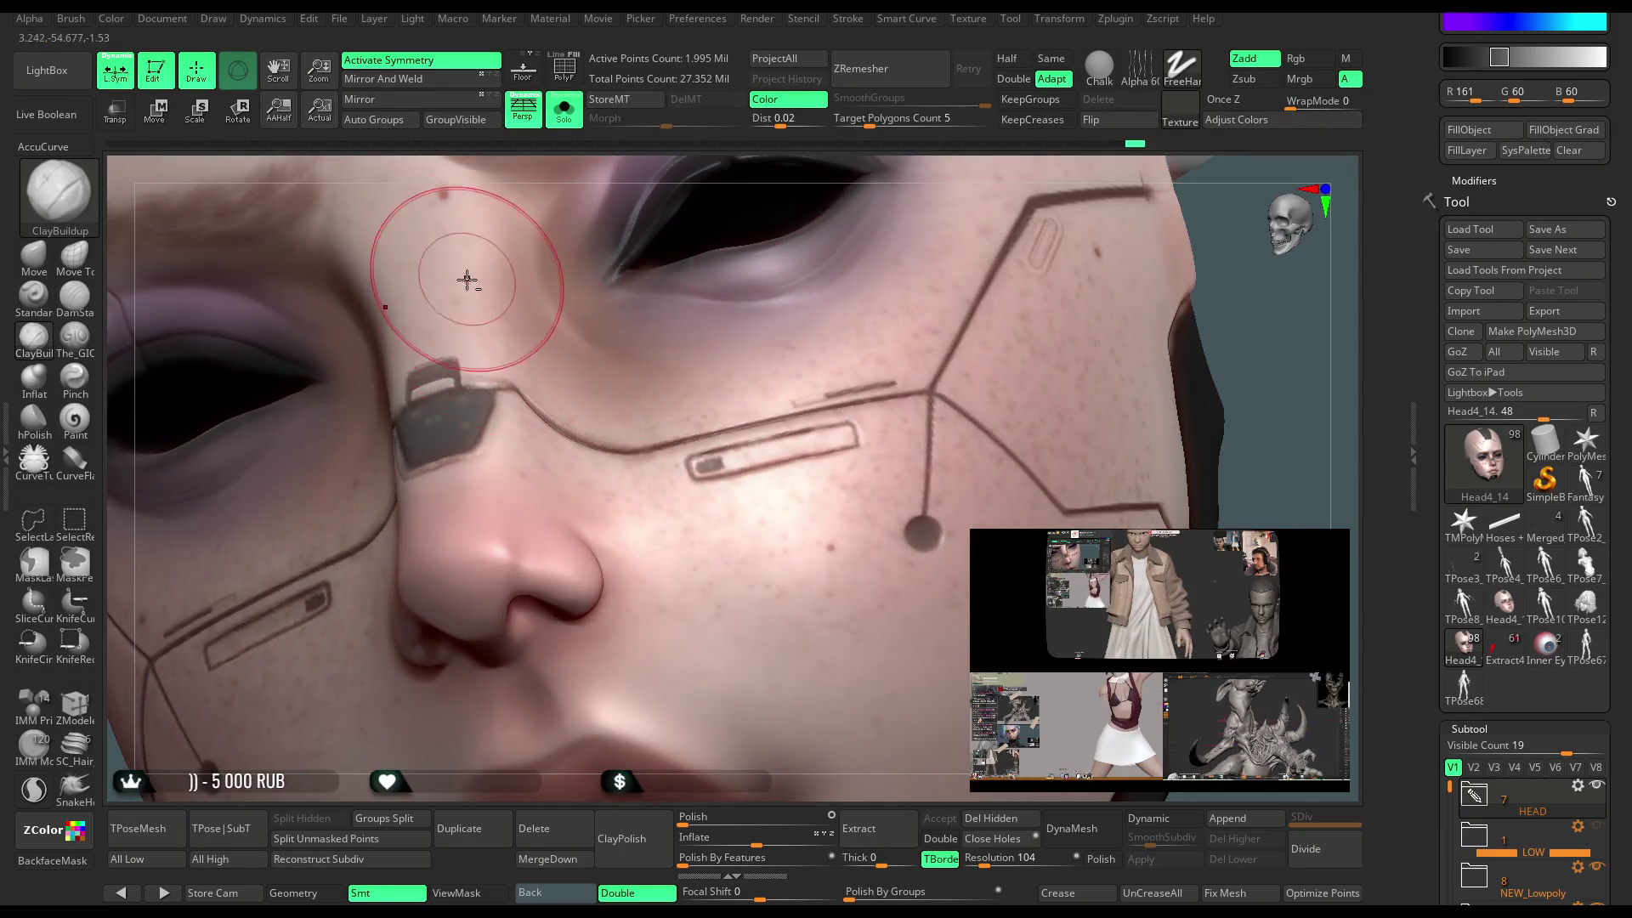
right_drag(544, 297, 481, 300)
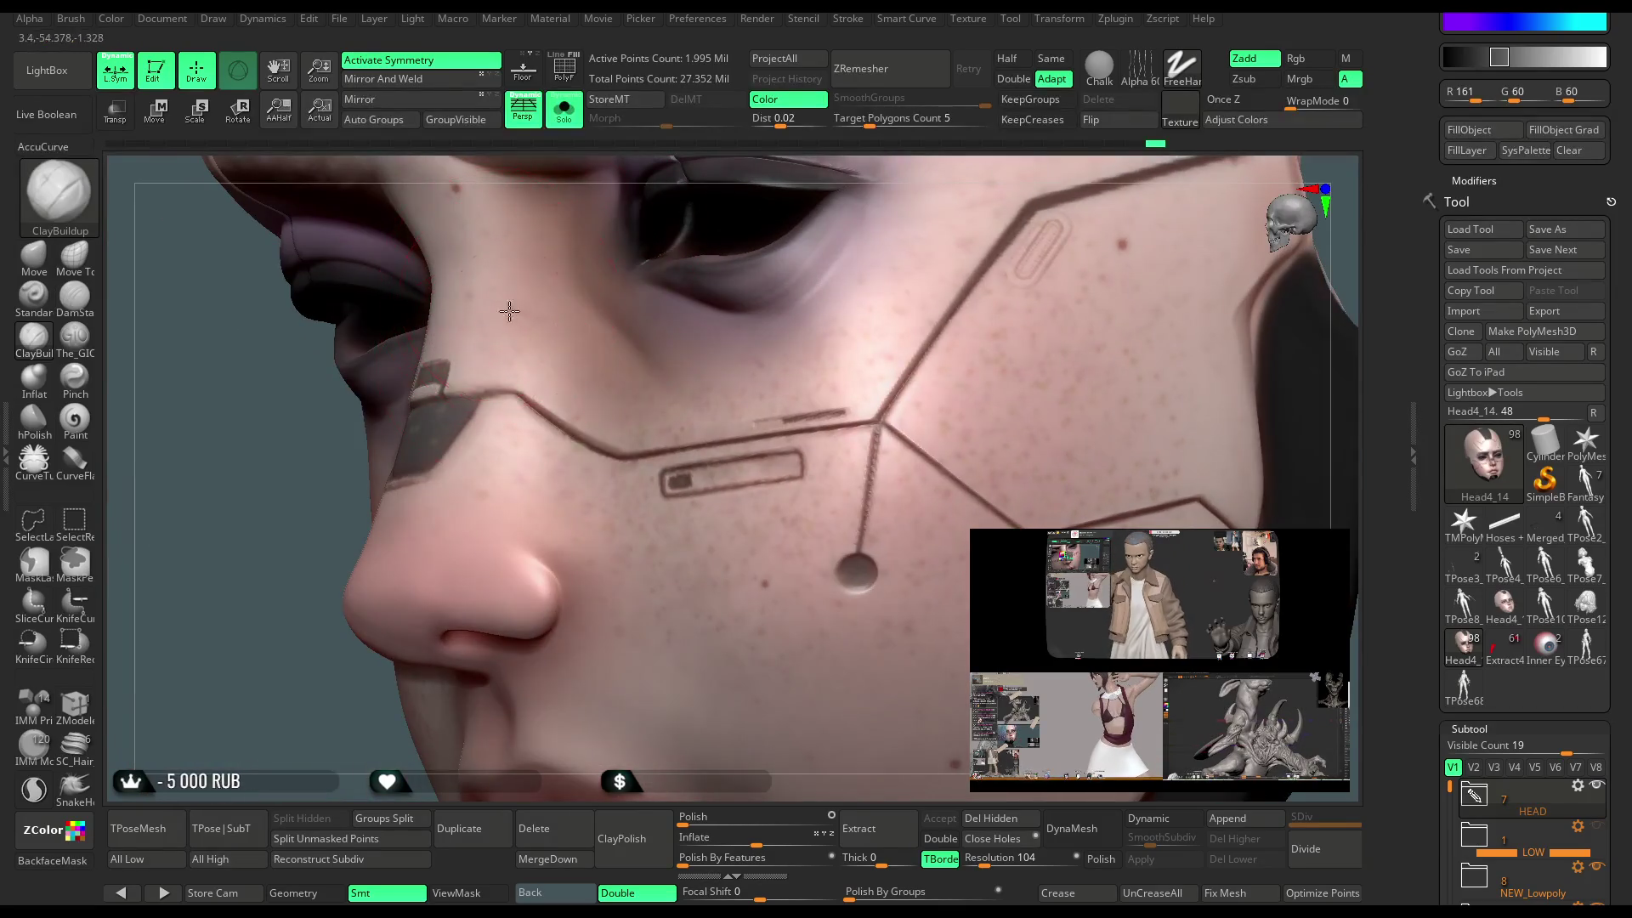
right_drag(258, 692, 426, 290)
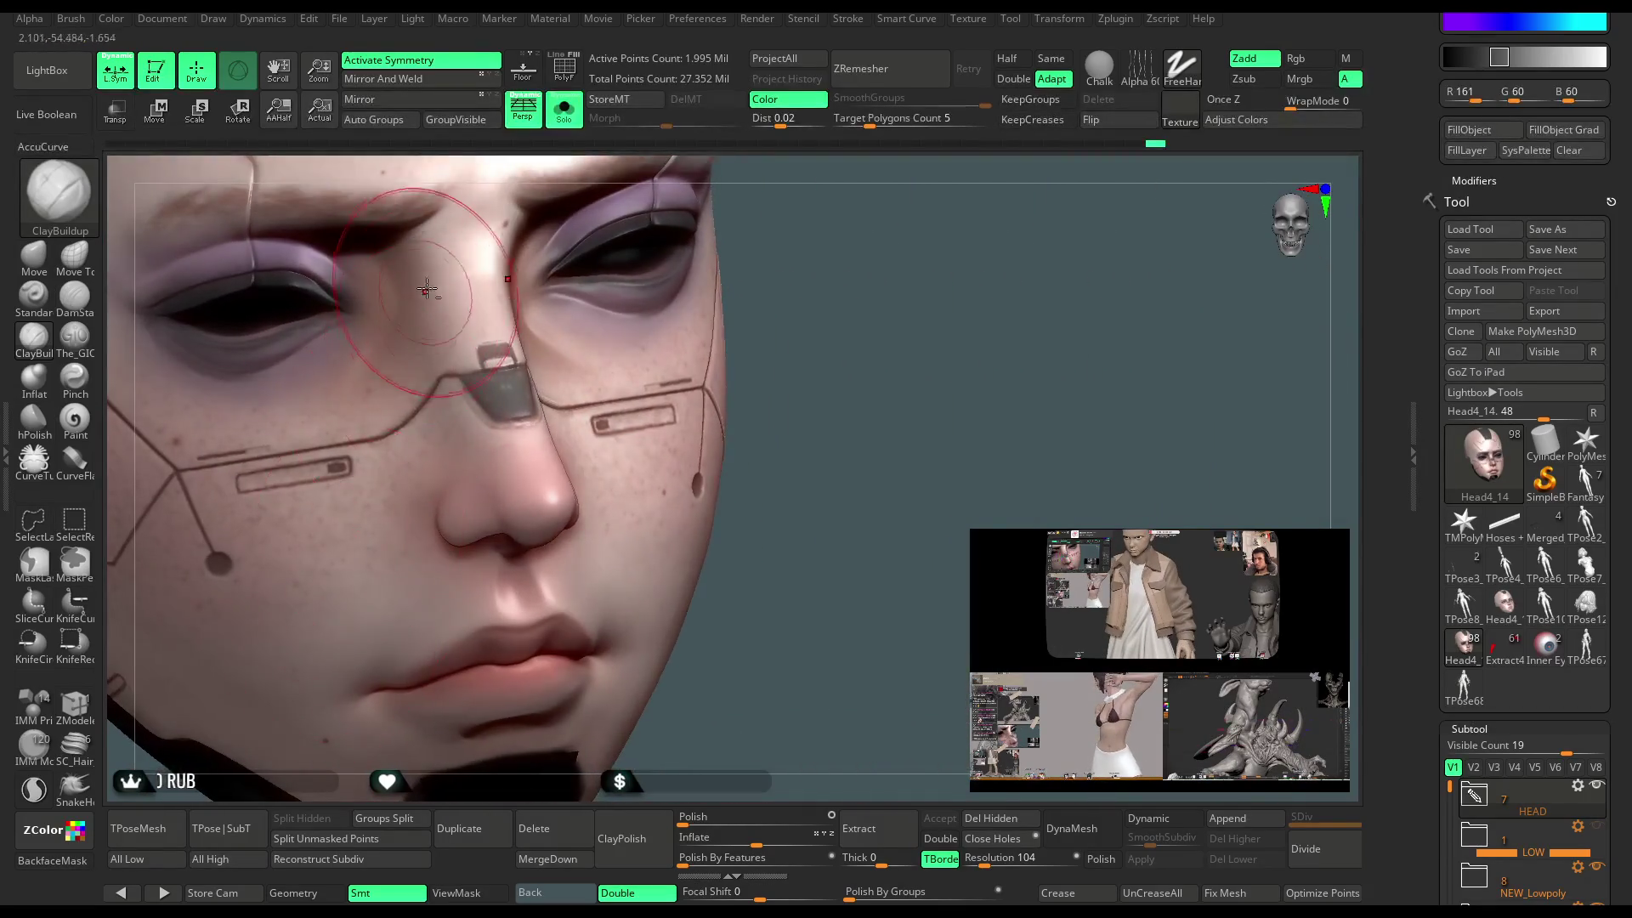
mouse_move(892, 346)
right_down()
mouse_move(808, 281)
mouse_move(839, 299)
mouse_move(533, 369)
mouse_move(921, 200)
mouse_move(892, 247)
mouse_move(881, 336)
mouse_move(612, 336)
mouse_move(480, 310)
mouse_move(782, 321)
mouse_move(703, 324)
mouse_move(630, 225)
right_up()
click(566, 117)
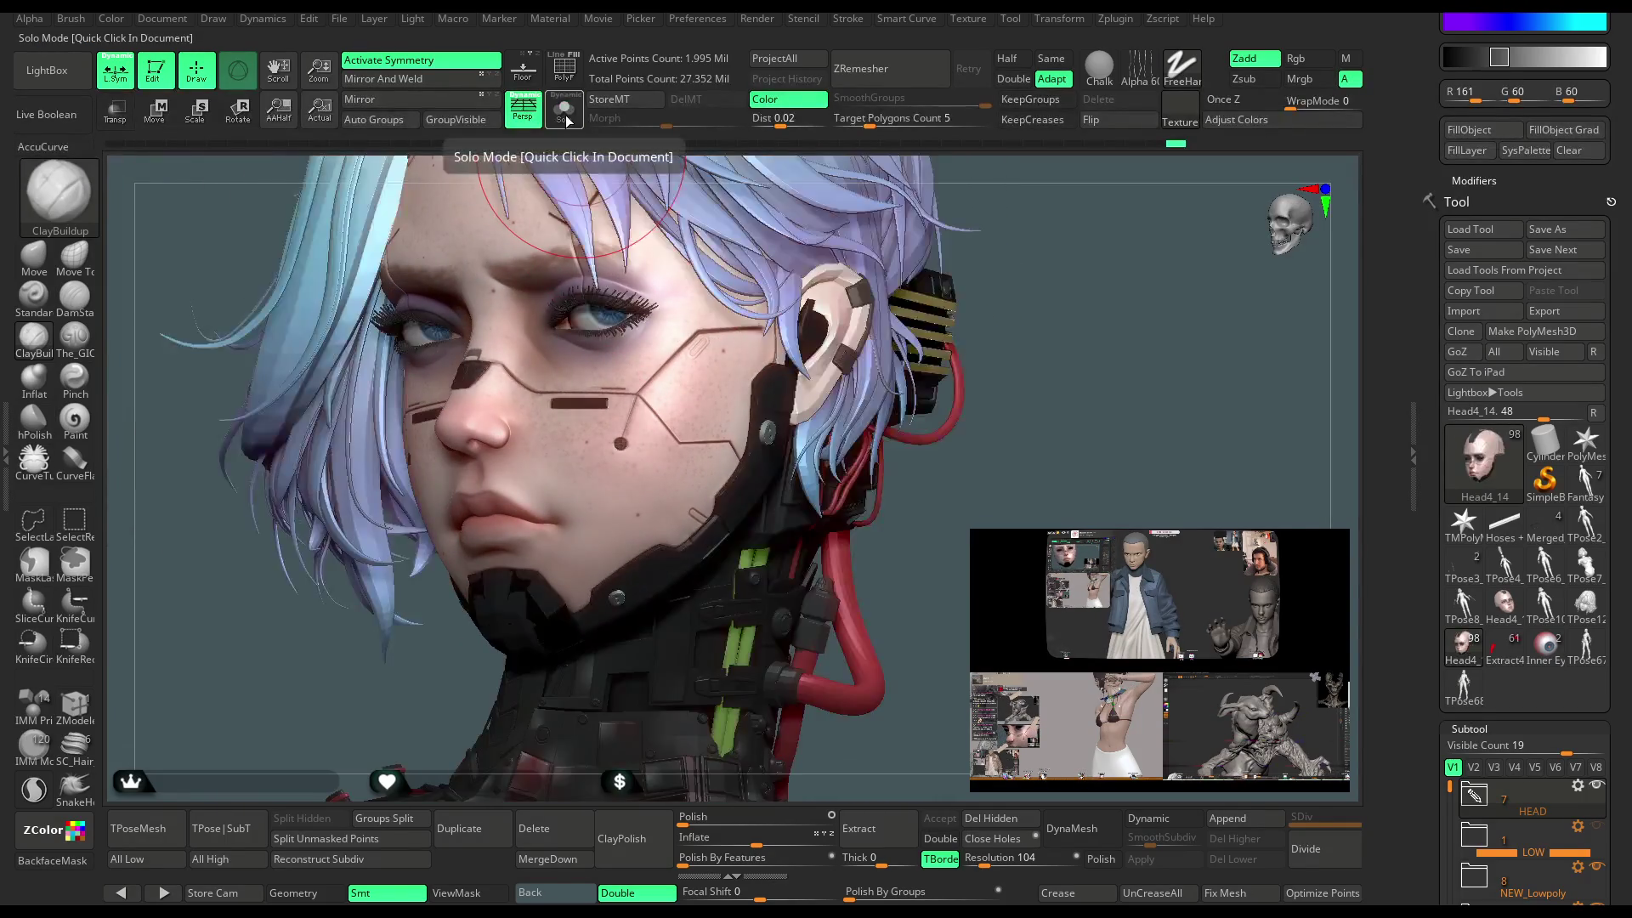
Activate the Move brush at draw size about 94 and turn the character to face front.
mouse_move(833, 285)
right_down()
mouse_move(1033, 317)
mouse_move(852, 441)
mouse_move(863, 309)
mouse_move(853, 438)
mouse_move(833, 401)
mouse_move(841, 510)
mouse_move(850, 476)
mouse_move(922, 448)
mouse_move(619, 452)
right_up()
key(space)
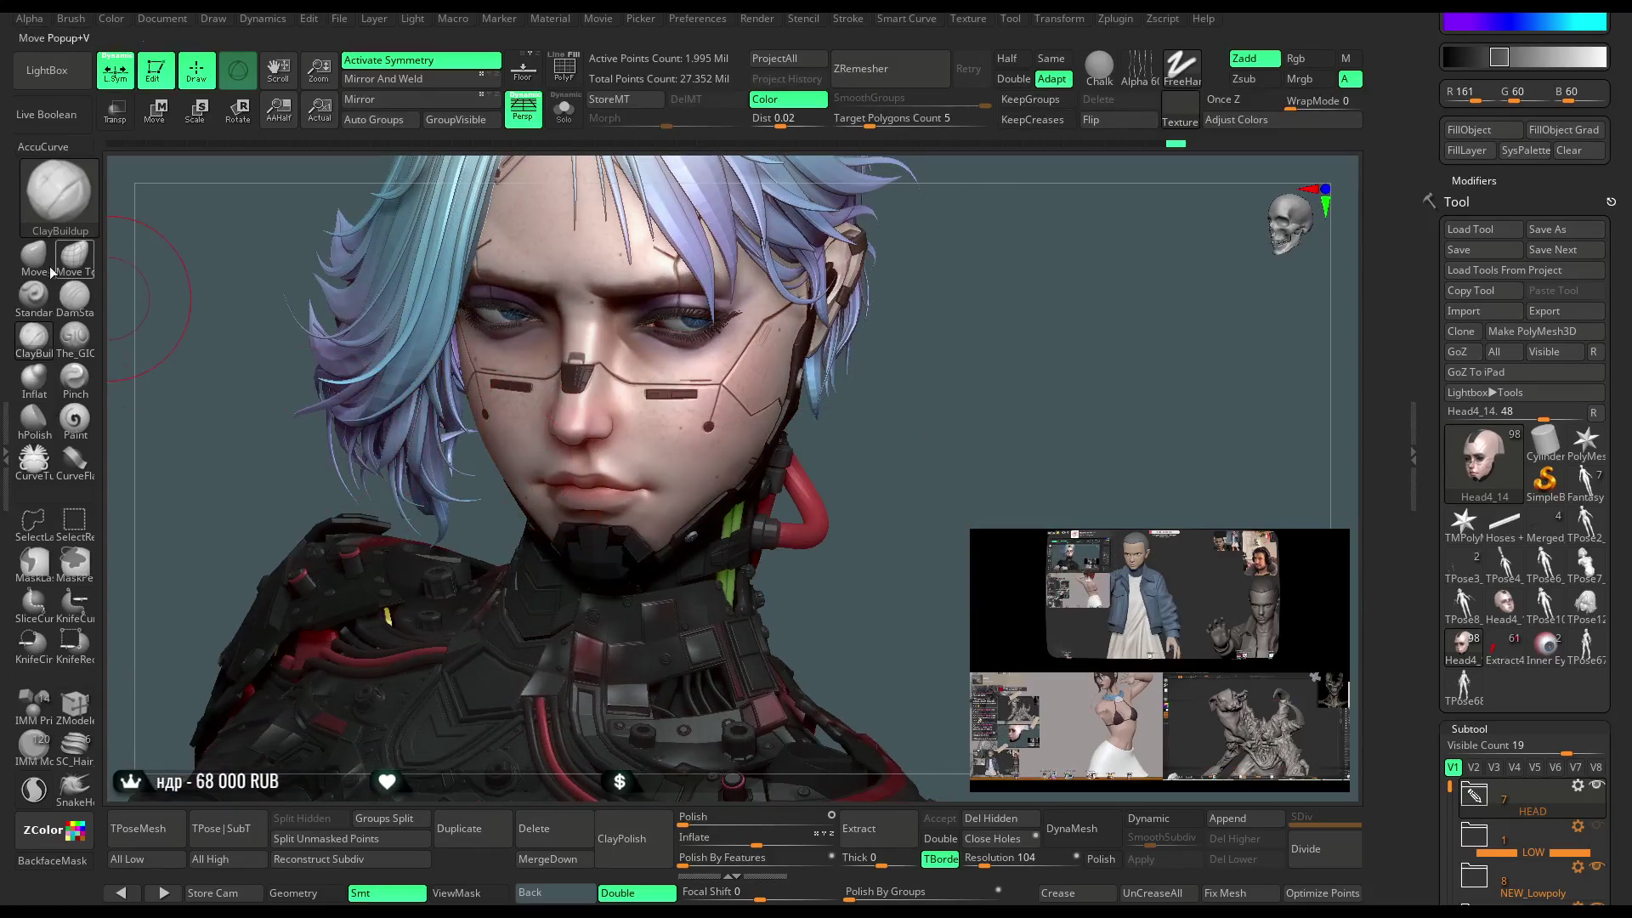
click(52, 272)
key(space)
right_drag(903, 386, 792, 450)
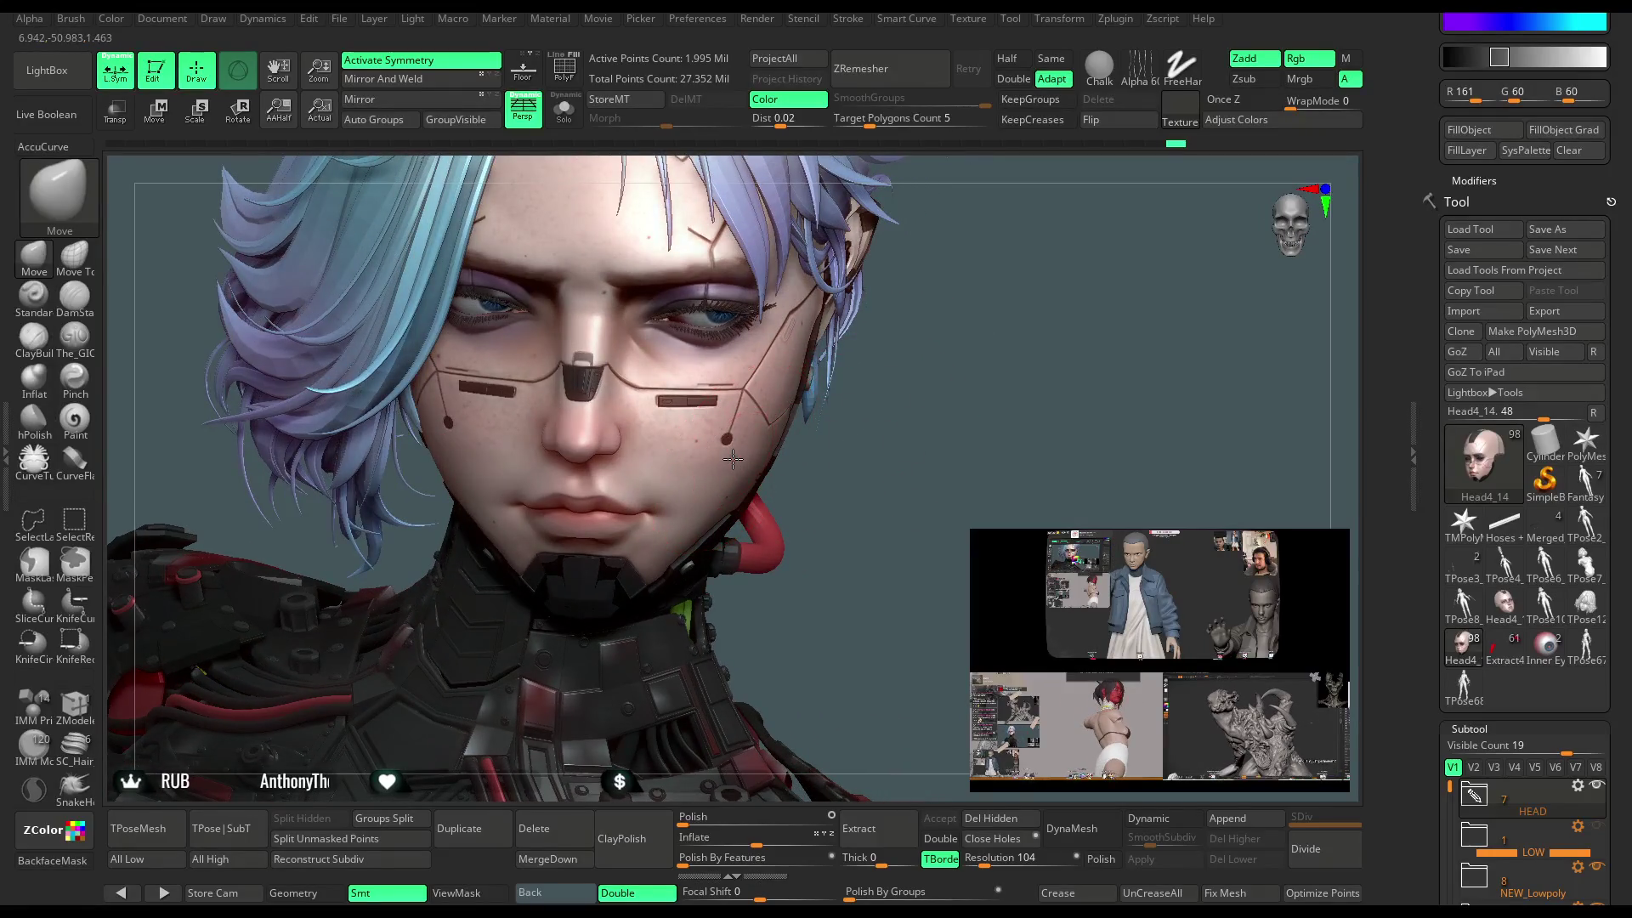
mouse_move(936, 408)
right_down()
mouse_move(937, 317)
mouse_move(918, 319)
mouse_move(915, 363)
mouse_move(890, 387)
mouse_move(911, 337)
mouse_move(881, 335)
mouse_move(927, 351)
right_up()
key(space)
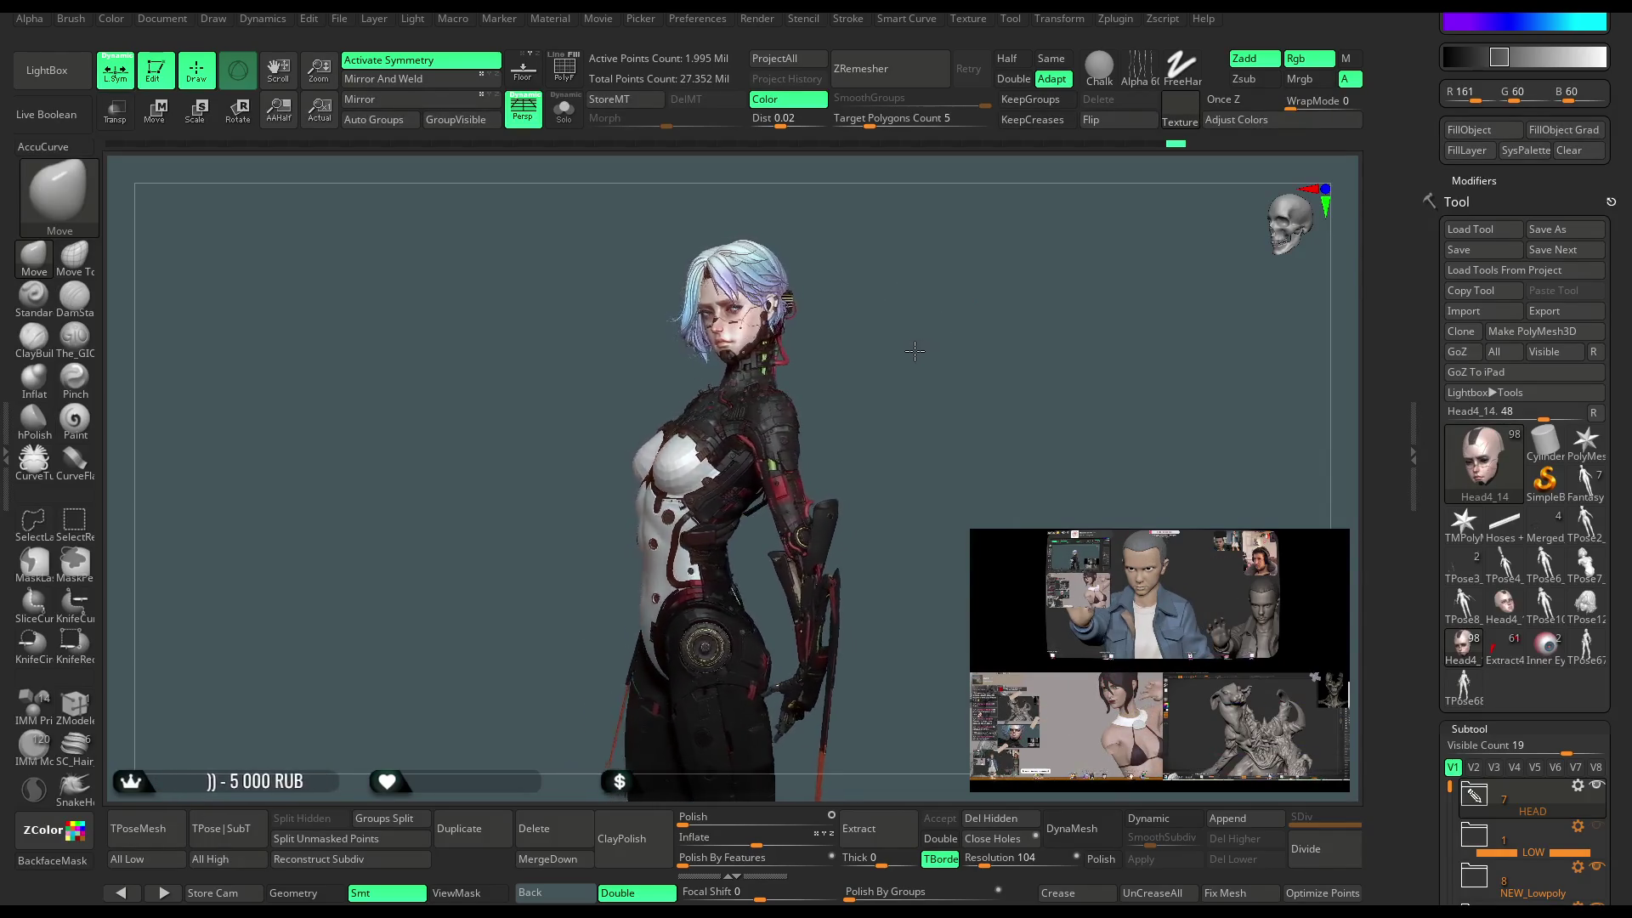
mouse_move(886, 371)
right_down()
mouse_move(916, 365)
mouse_move(949, 515)
mouse_move(719, 512)
right_up()
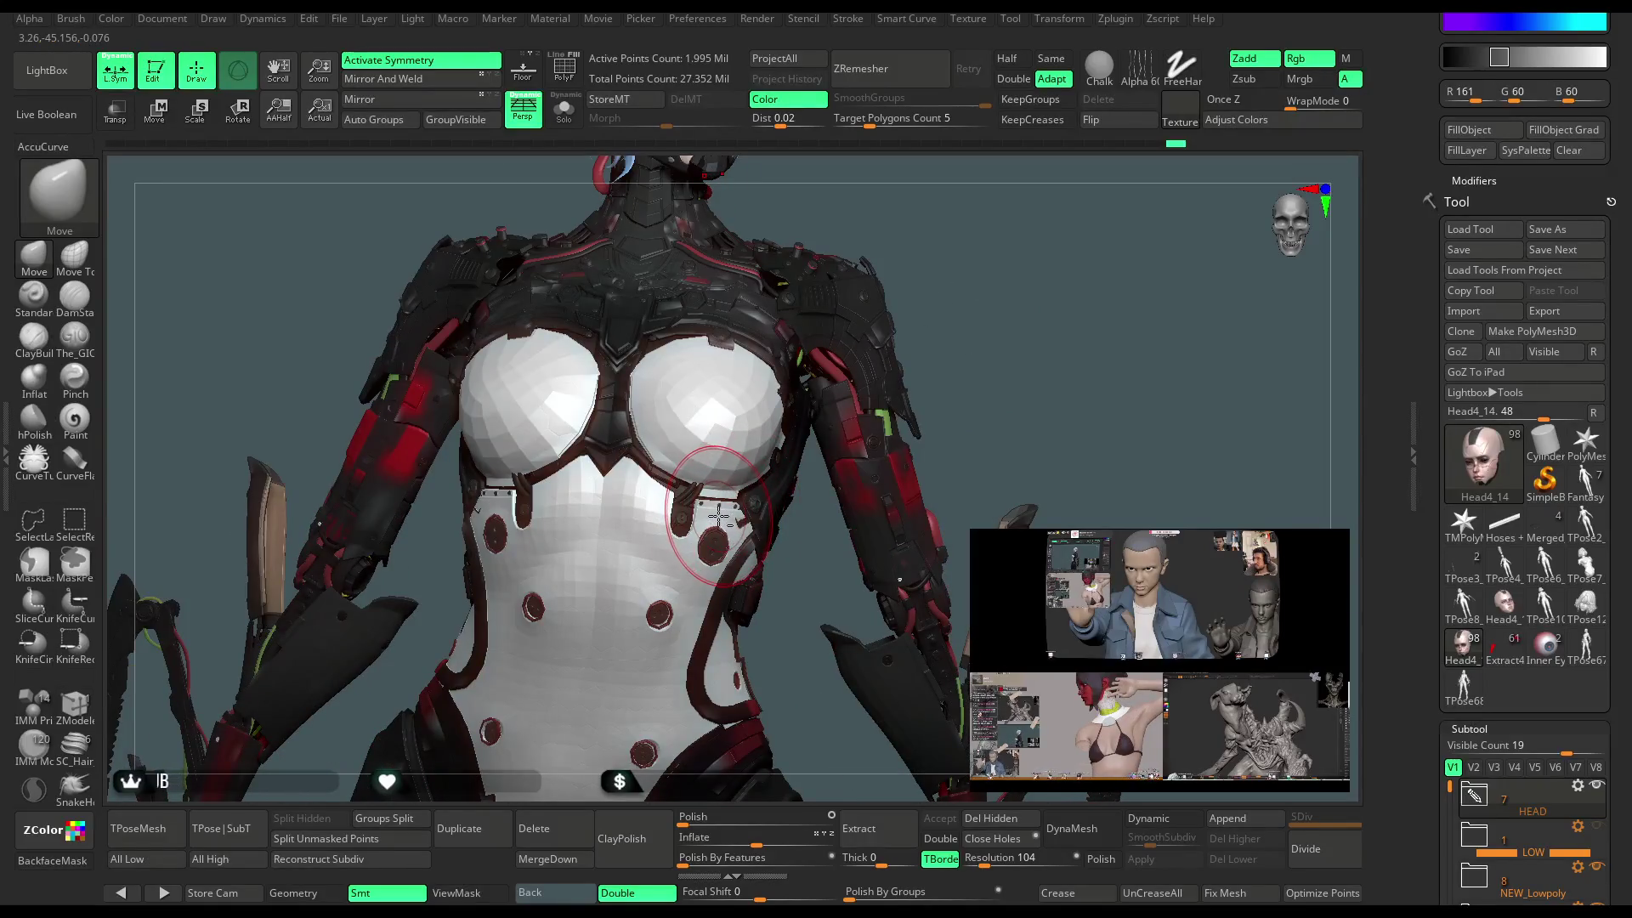
Select the Extract3_49 strap clip subtool and pull its curled tip back into the strap with Move.
mouse_move(826, 570)
alt+right_down()
mouse_move(831, 714)
mouse_move(848, 728)
mouse_move(855, 427)
mouse_move(841, 460)
mouse_move(723, 366)
mouse_move(762, 431)
mouse_move(844, 491)
mouse_move(847, 463)
mouse_move(654, 414)
alt+right_up()
alt+click(721, 402)
alt+click(693, 405)
right_click(654, 414)
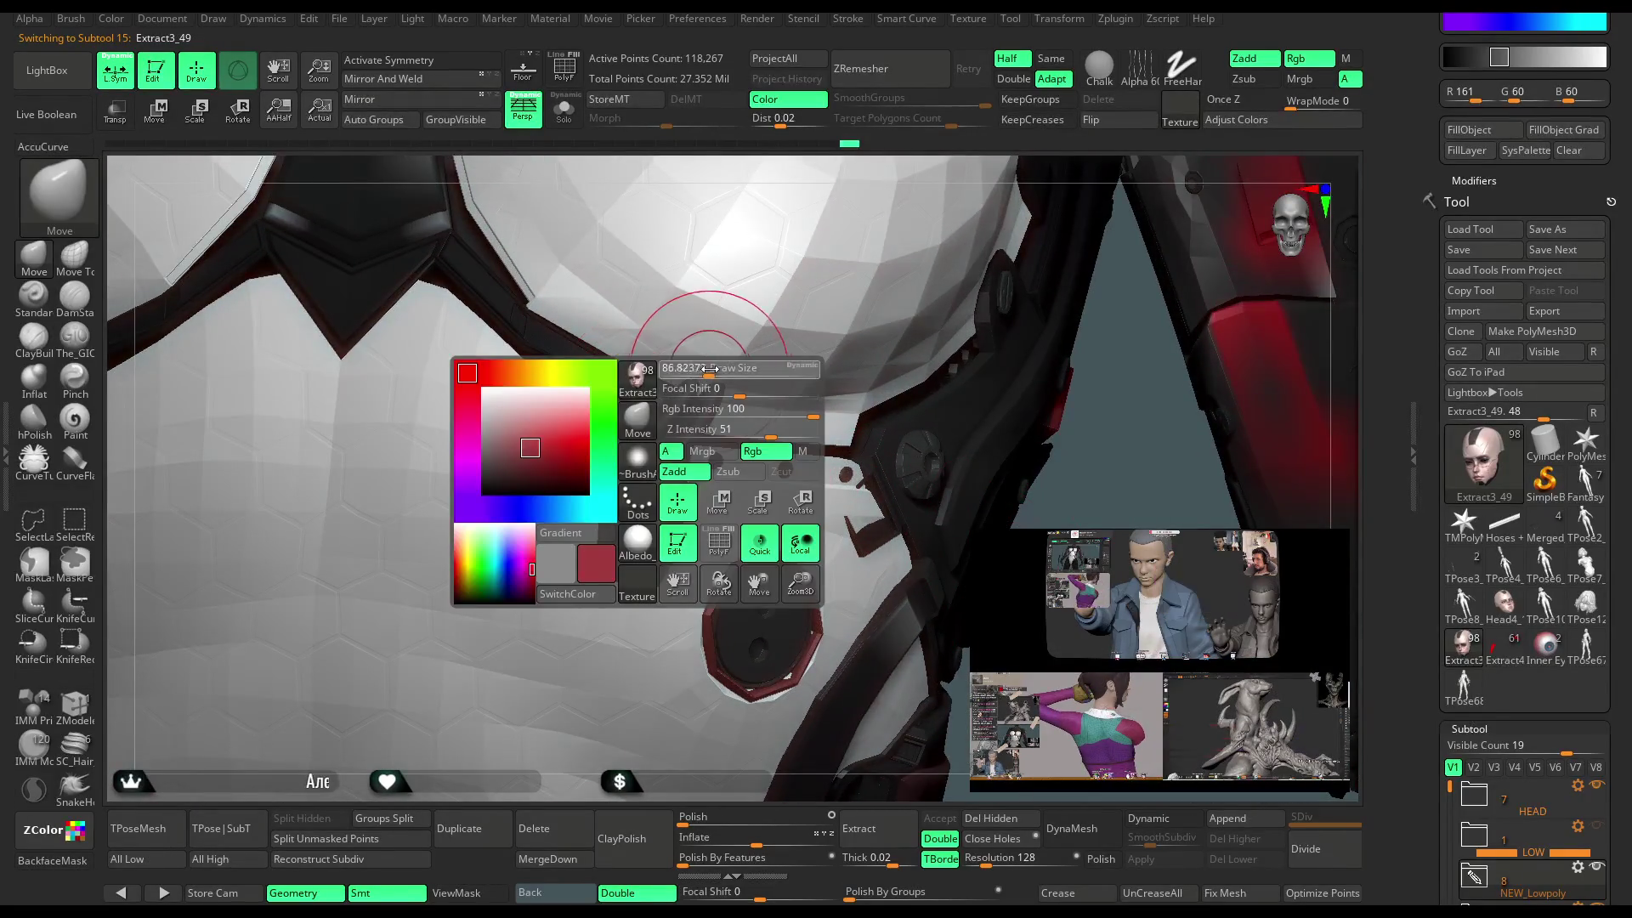
drag(714, 399, 694, 395)
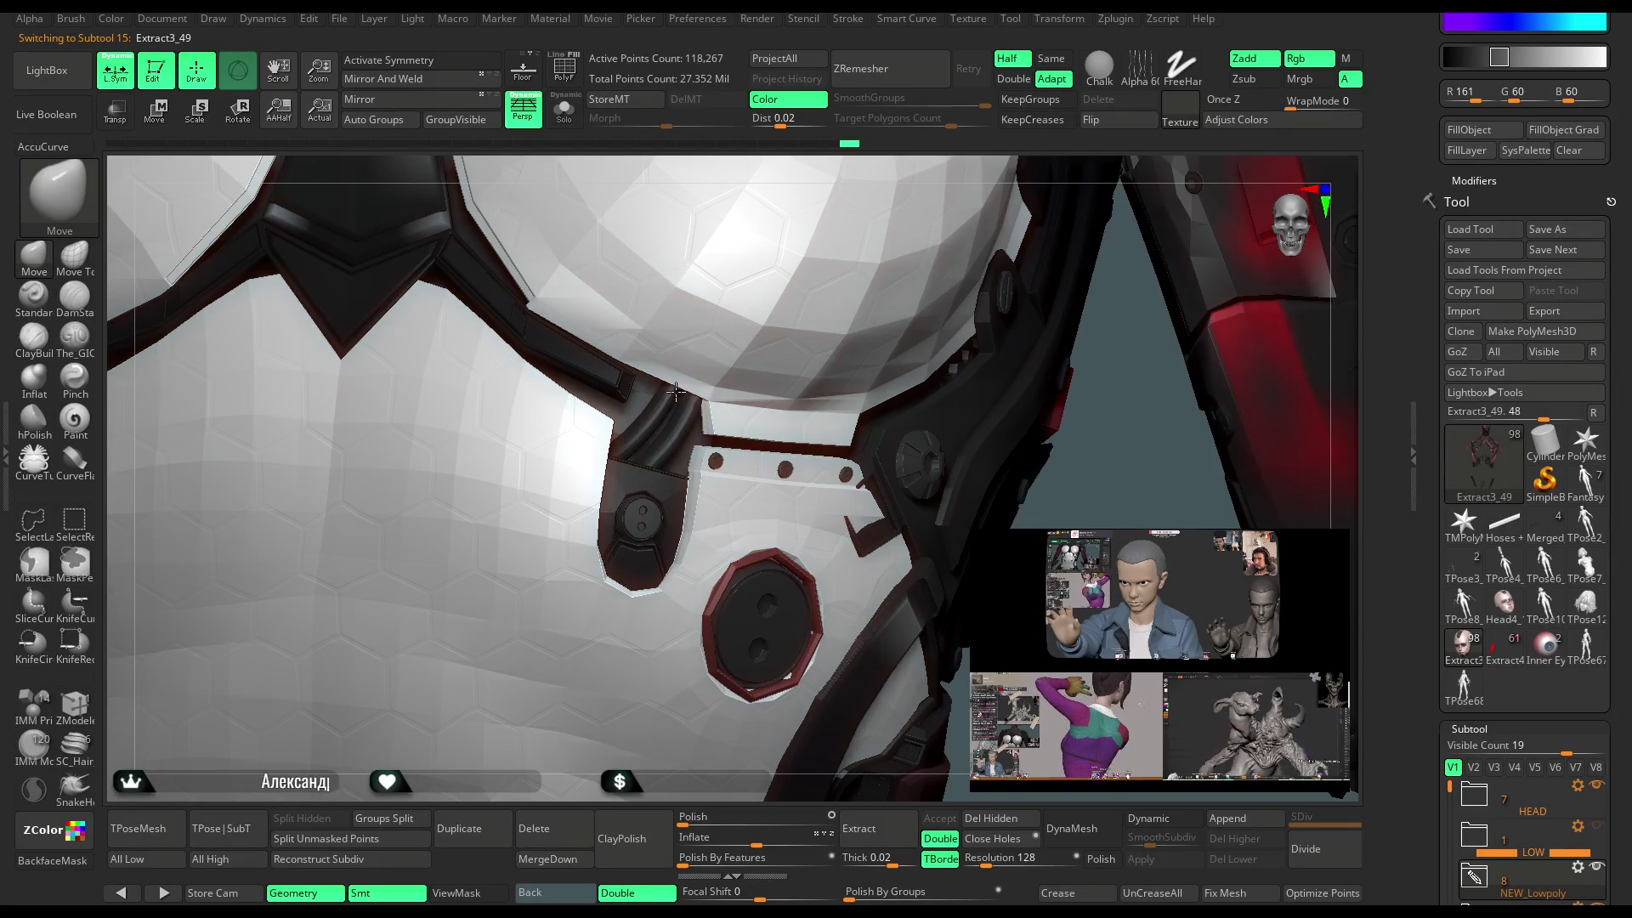
ctrl+right_drag(595, 425, 595, 339)
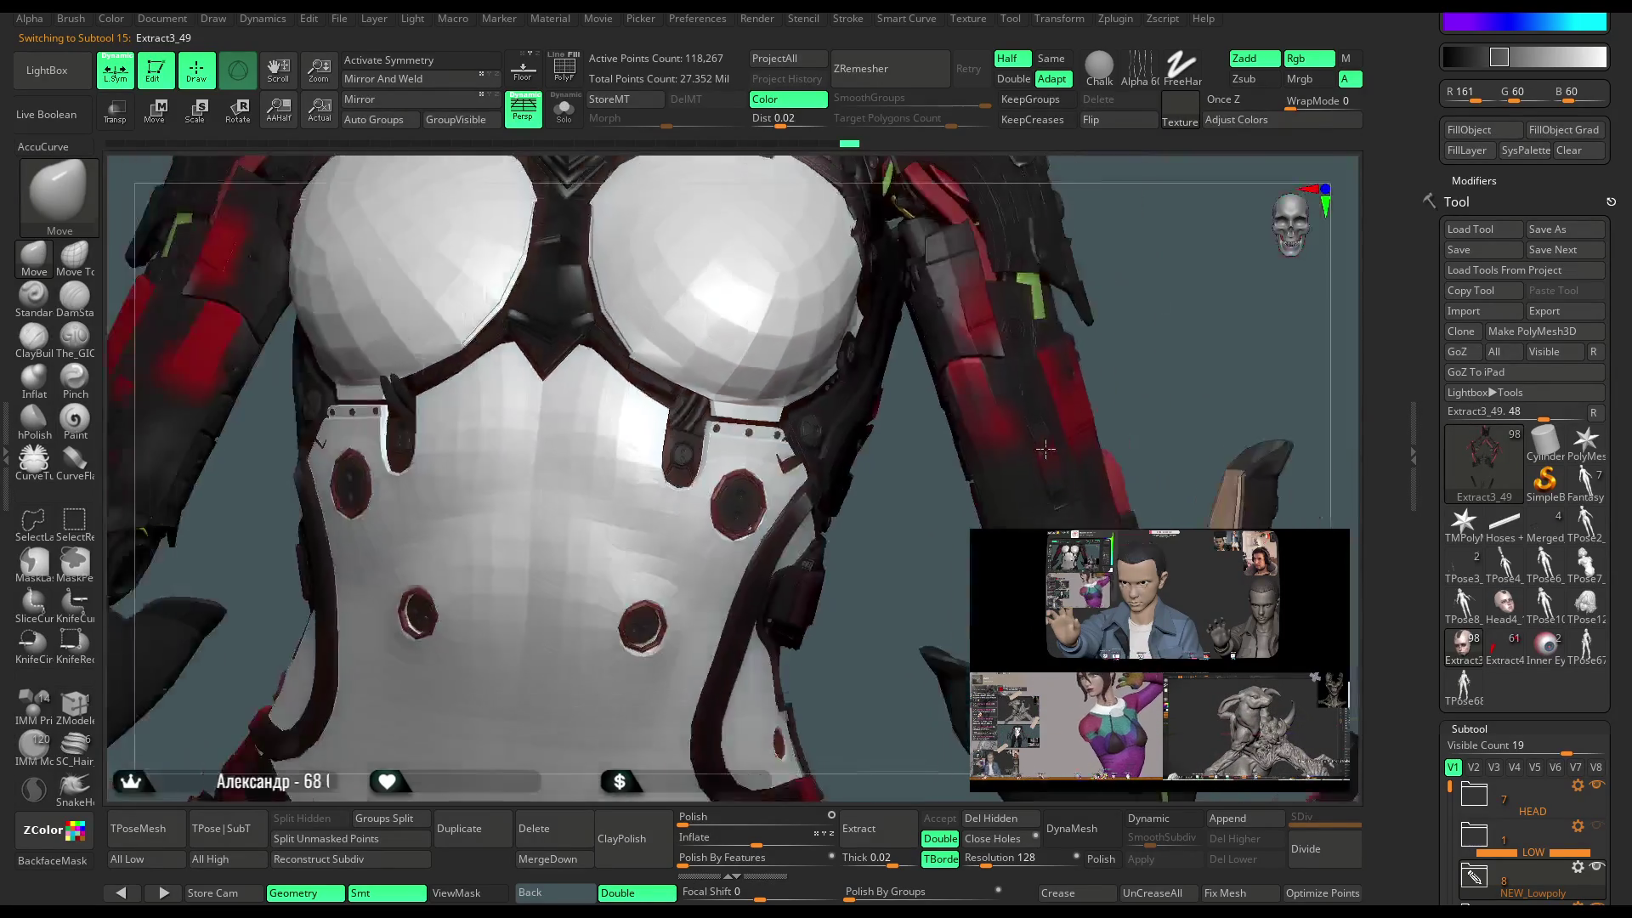
right_drag(983, 521, 409, 374)
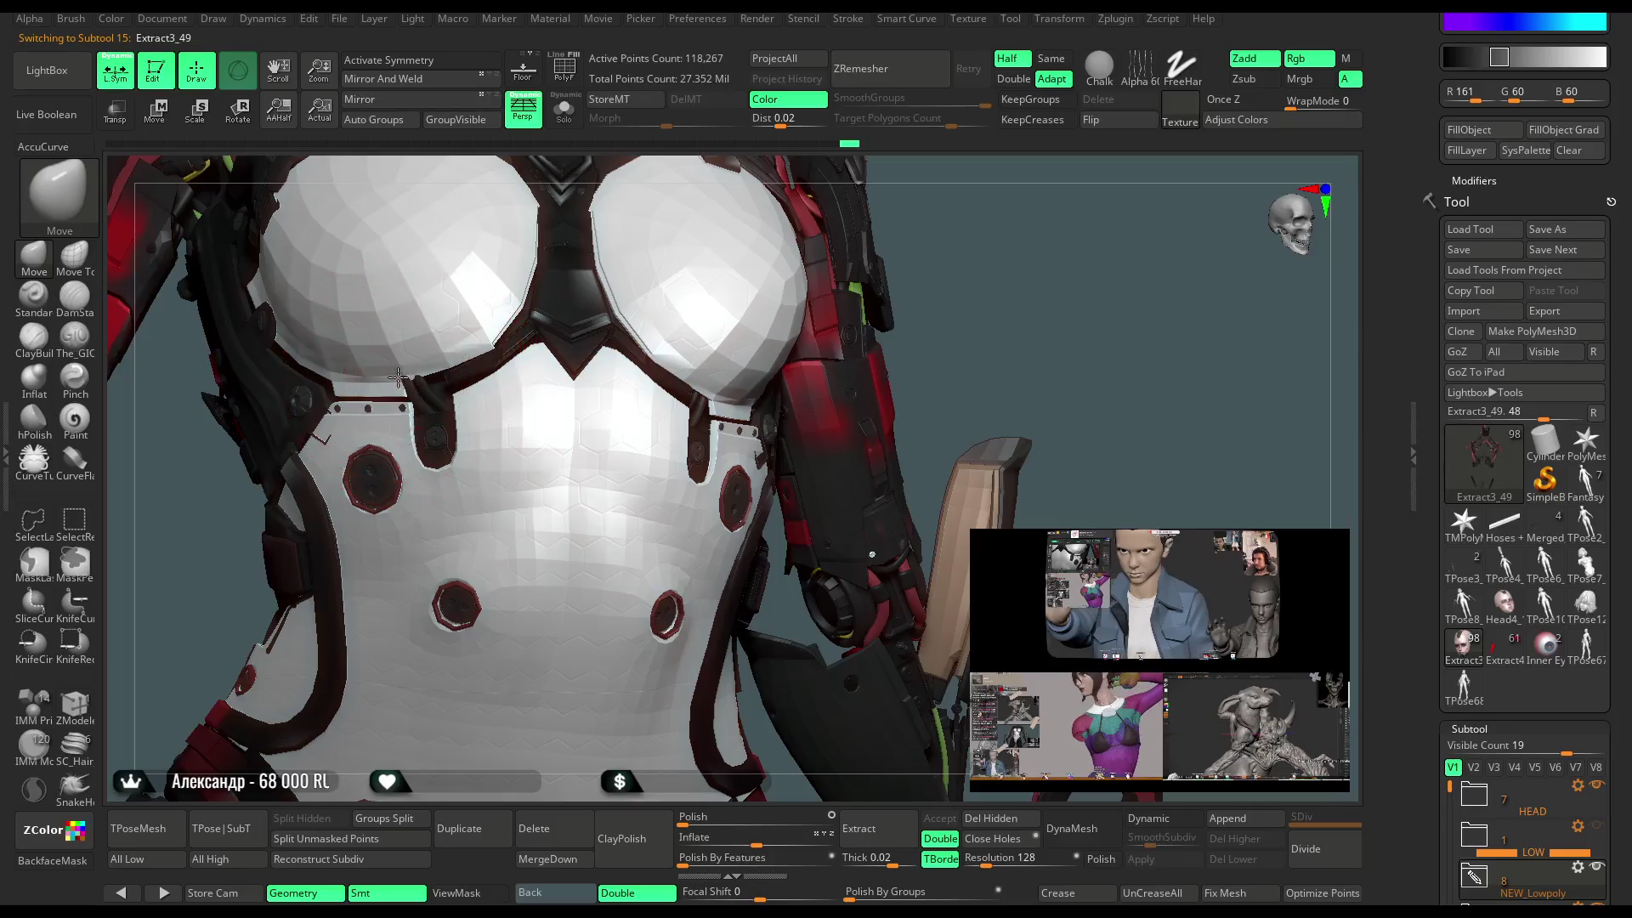
mouse_move(984, 264)
ctrl+right_down()
mouse_move(969, 248)
mouse_move(903, 351)
mouse_move(911, 339)
mouse_move(834, 408)
mouse_move(864, 353)
mouse_move(834, 364)
mouse_move(871, 354)
mouse_move(725, 400)
ctrl+right_up()
key(space)
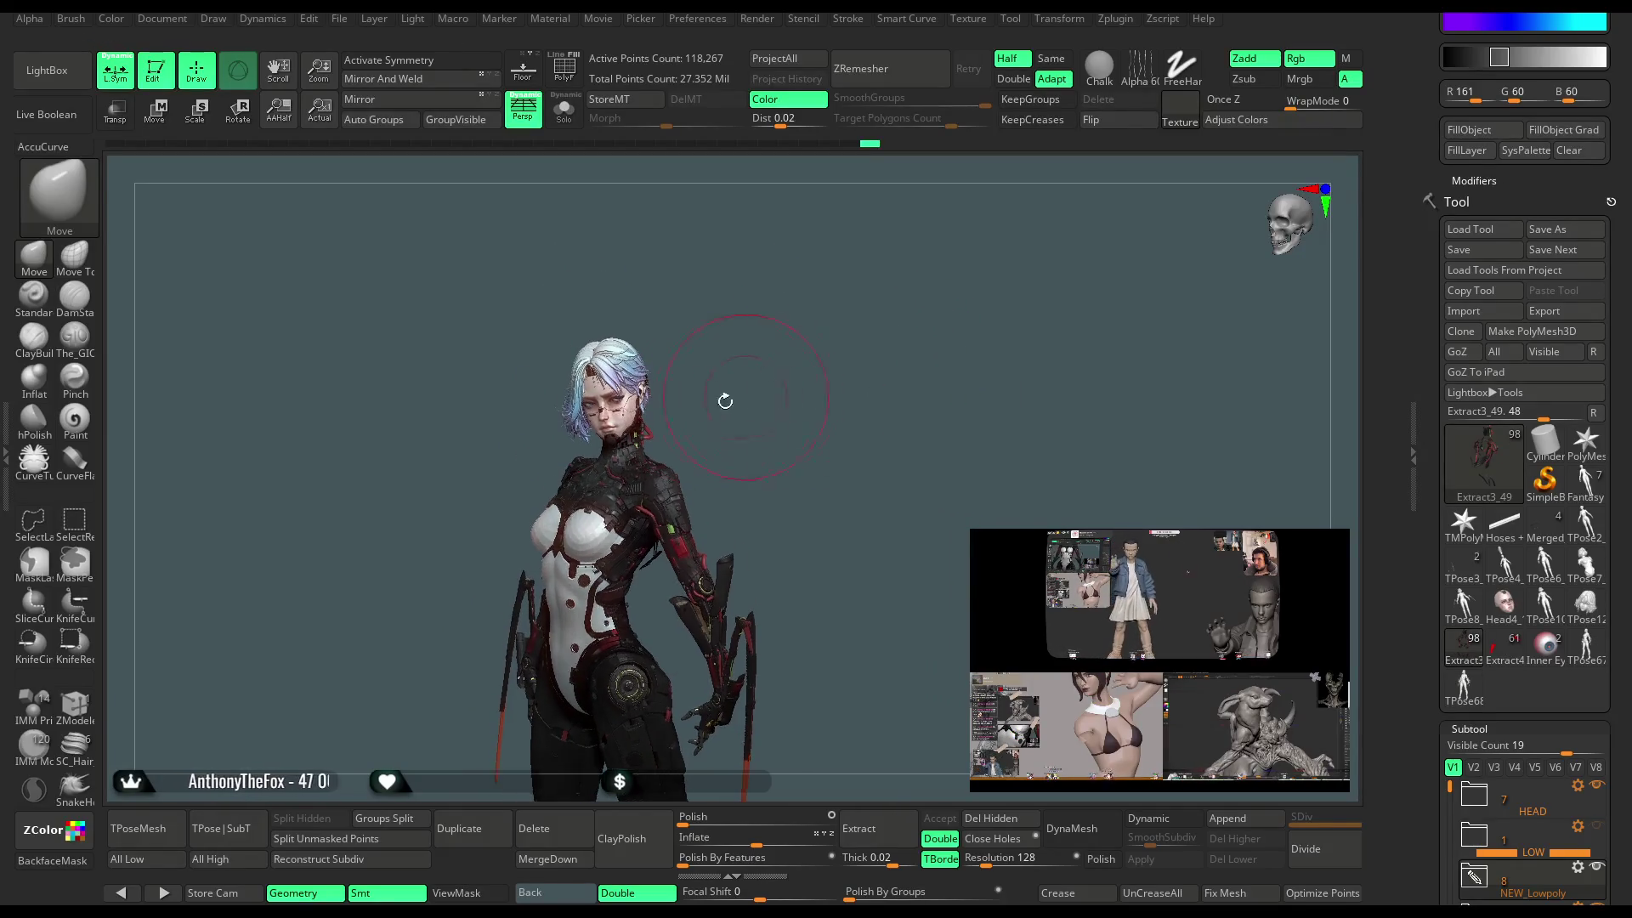
alt+click(619, 349)
ctrl+right_drag(620, 349, 695, 314)
key(space)
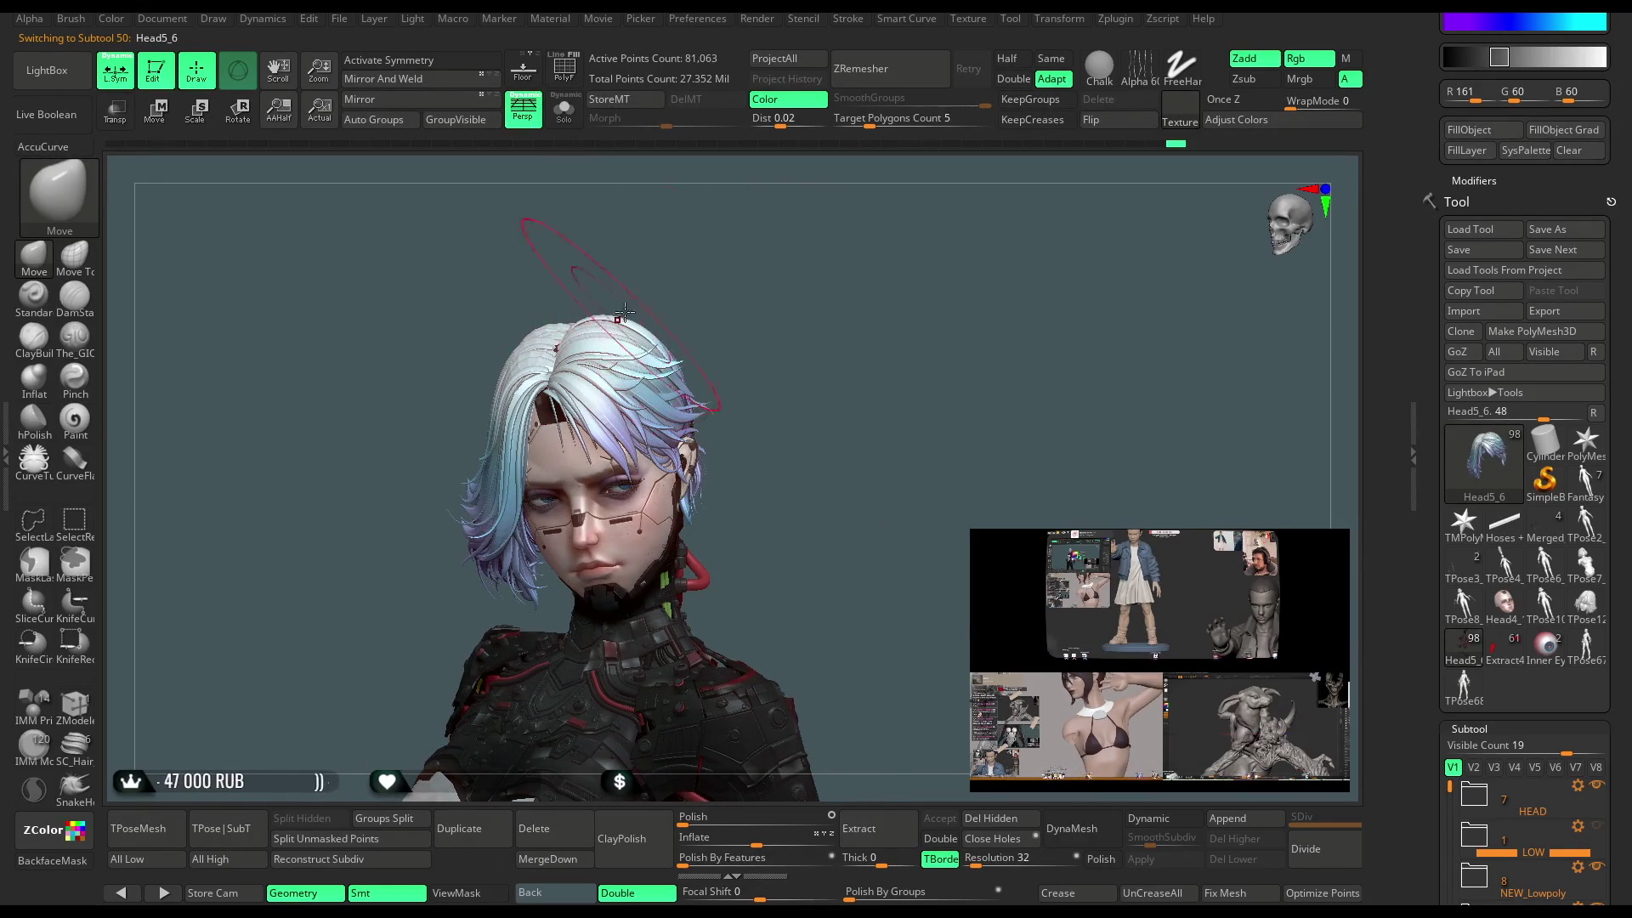
key(space)
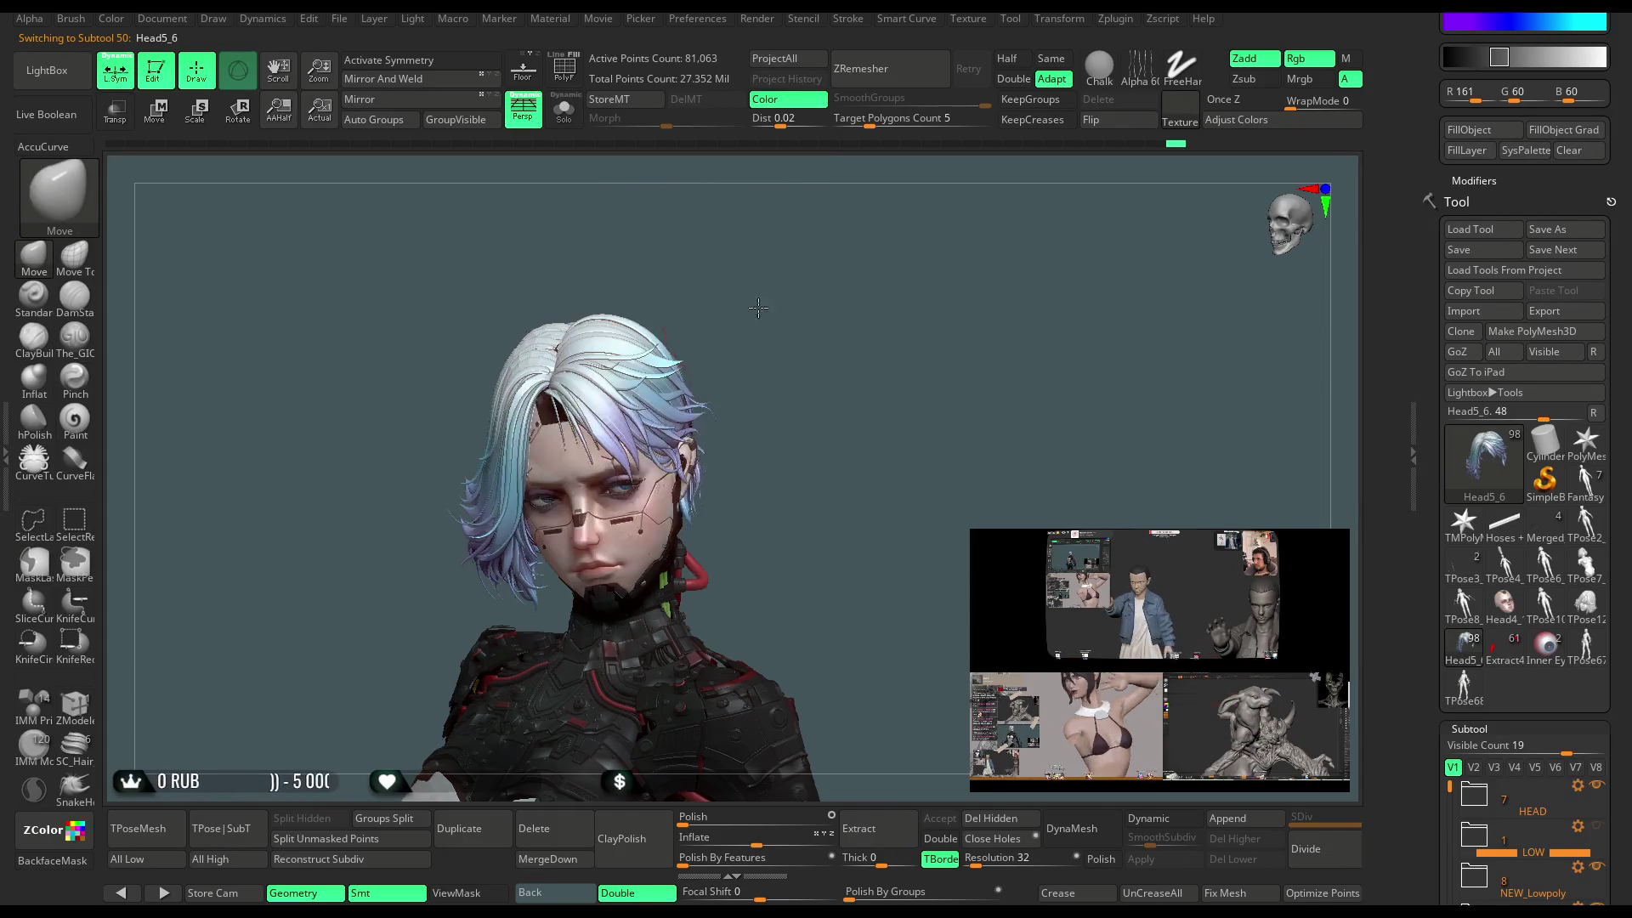
mouse_move(600, 284)
mouse_down()
mouse_move(630, 319)
mouse_move(712, 322)
mouse_move(765, 255)
mouse_up()
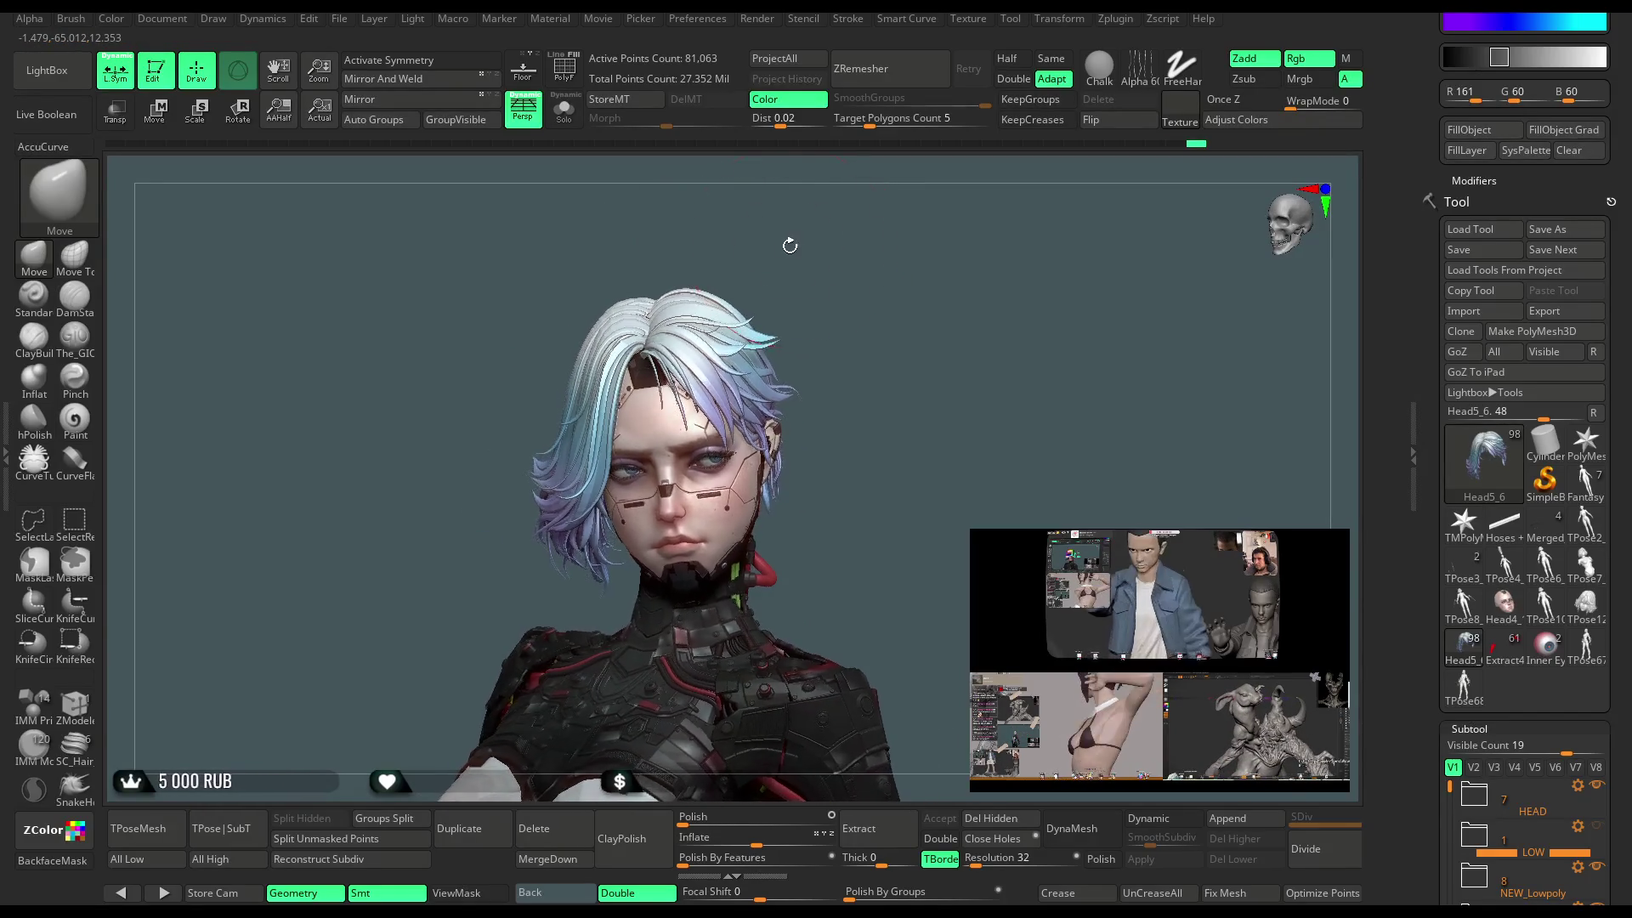
mouse_move(640, 299)
mouse_down()
mouse_move(651, 318)
mouse_move(793, 231)
mouse_move(709, 289)
mouse_move(800, 256)
mouse_move(796, 308)
mouse_up()
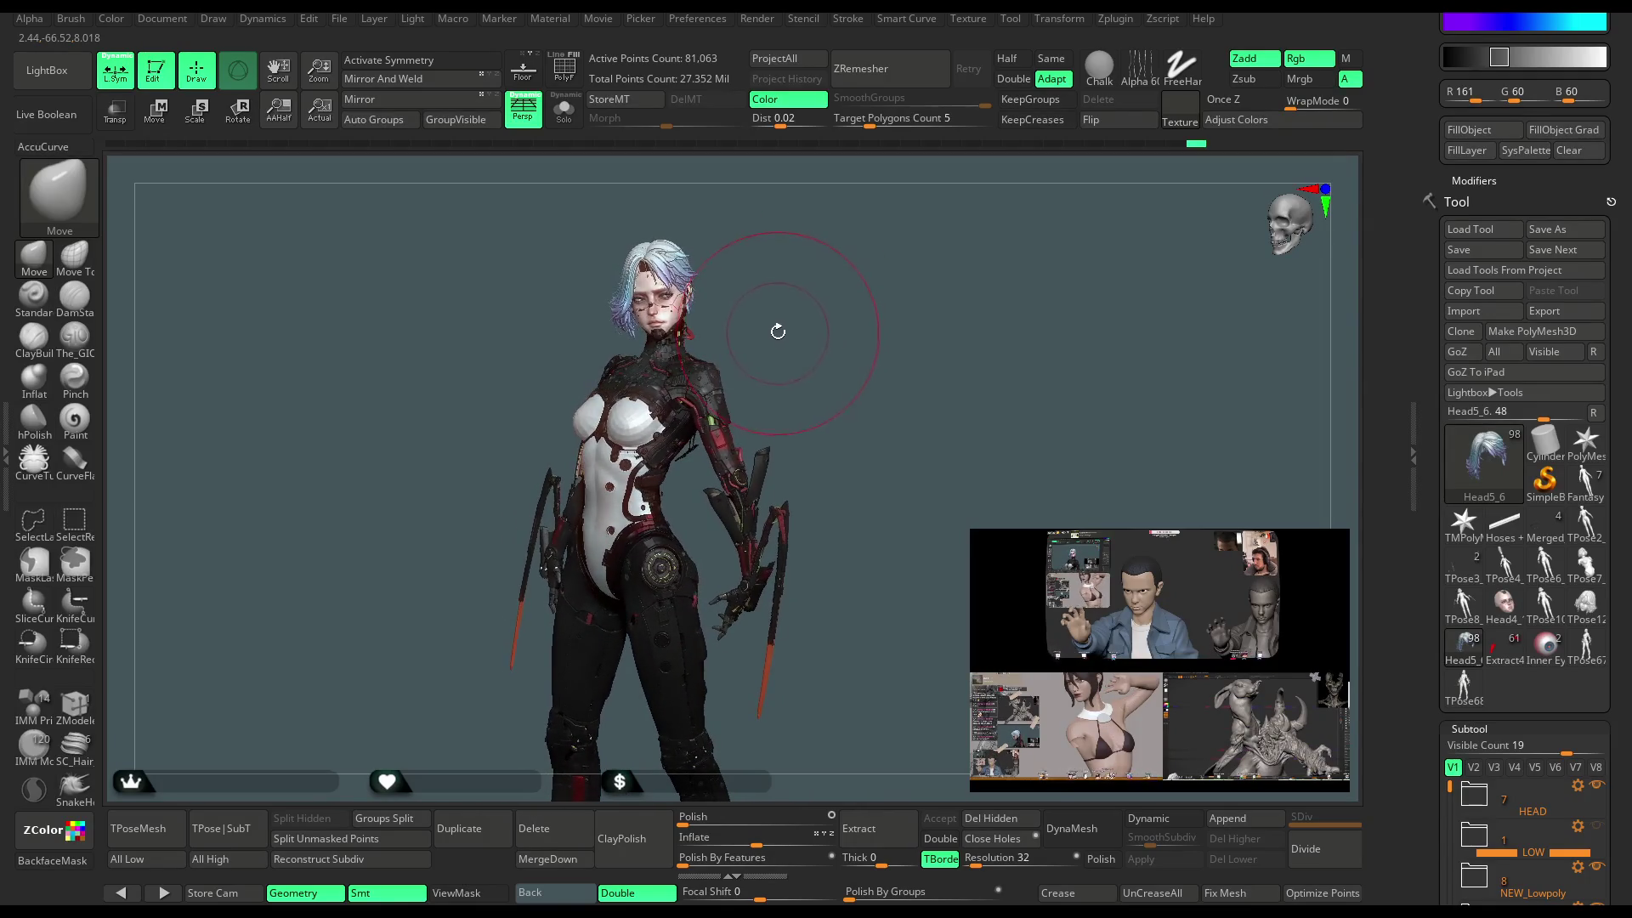
mouse_move(801, 331)
mouse_down()
mouse_move(831, 374)
mouse_move(830, 327)
mouse_move(858, 329)
mouse_move(789, 337)
mouse_up()
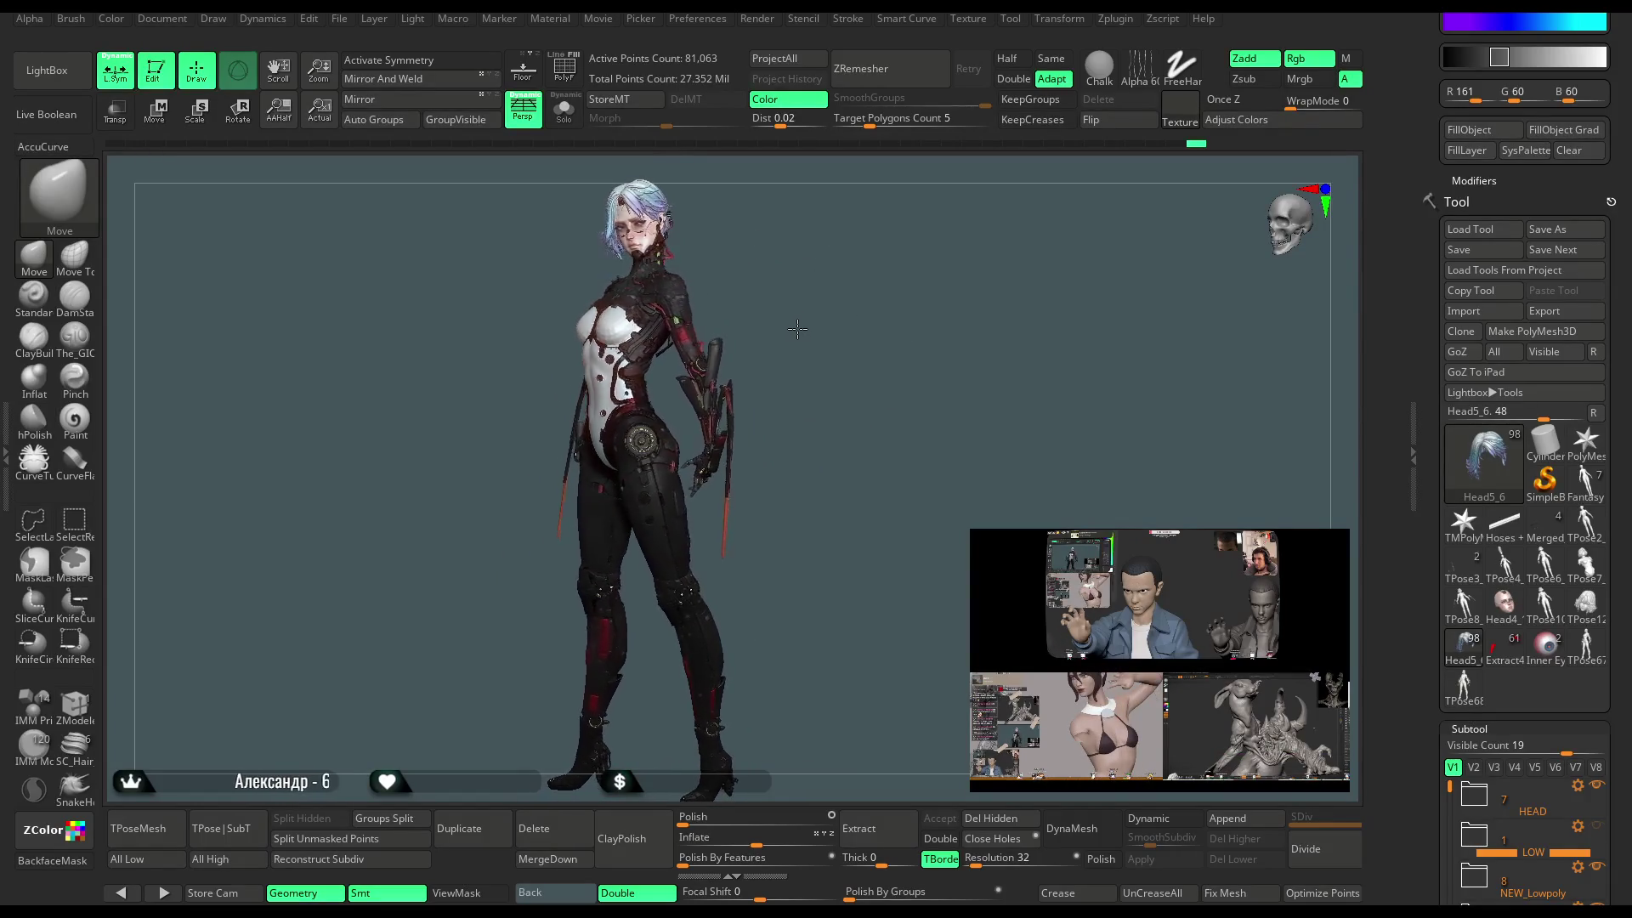
mouse_move(799, 330)
mouse_down()
mouse_move(741, 340)
mouse_move(782, 302)
mouse_move(794, 319)
mouse_up()
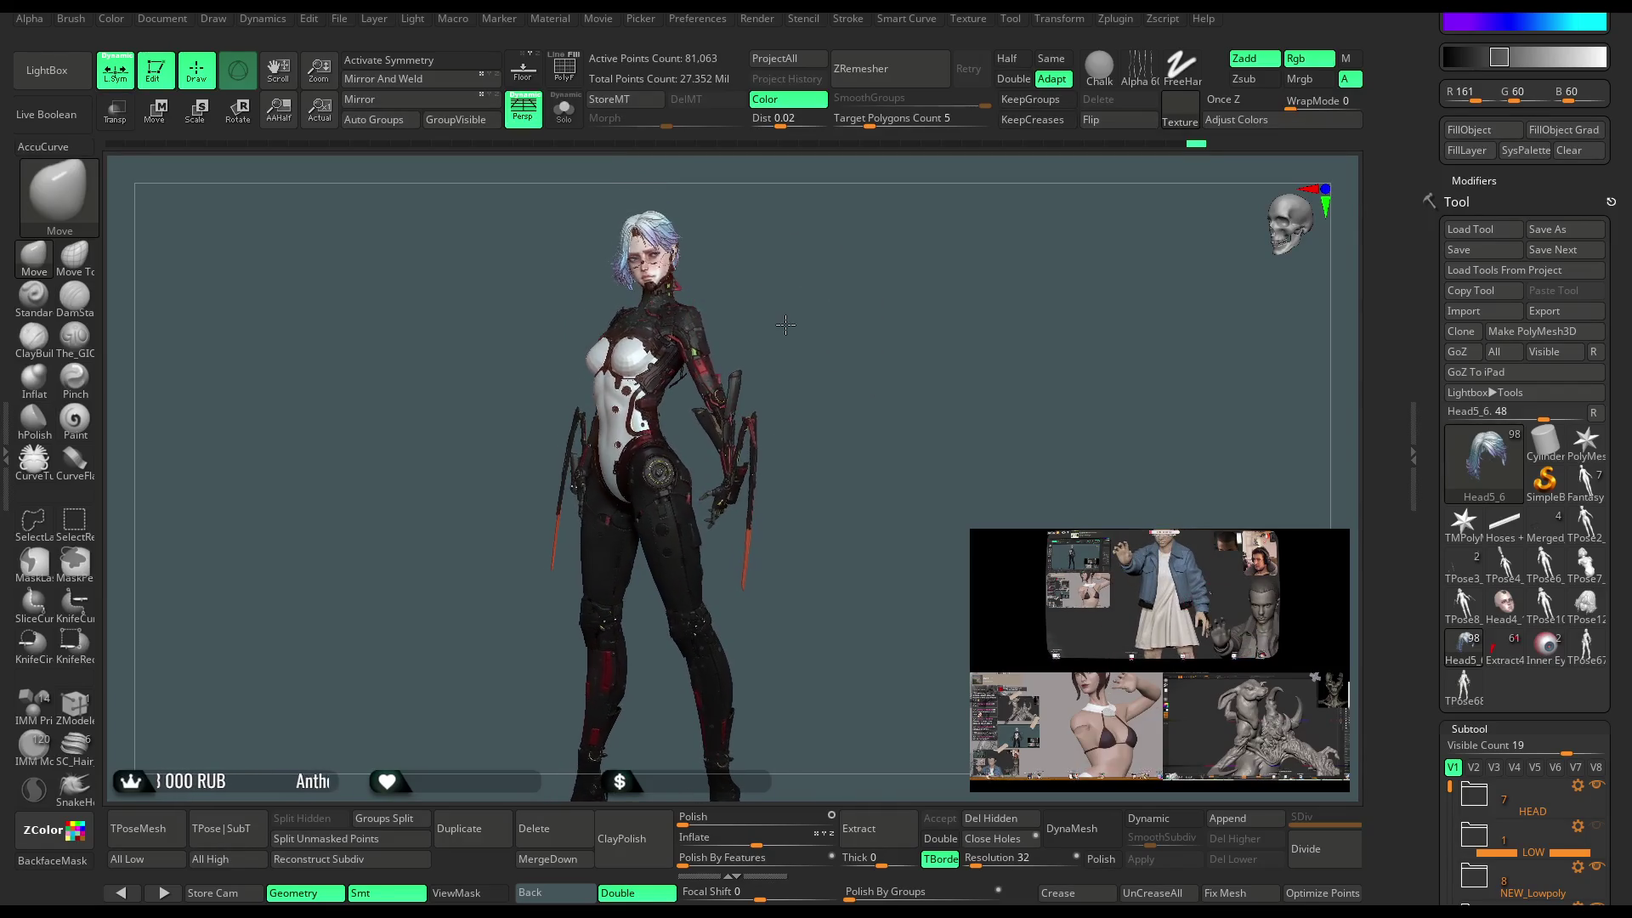
key(space)
drag(785, 324, 814, 310)
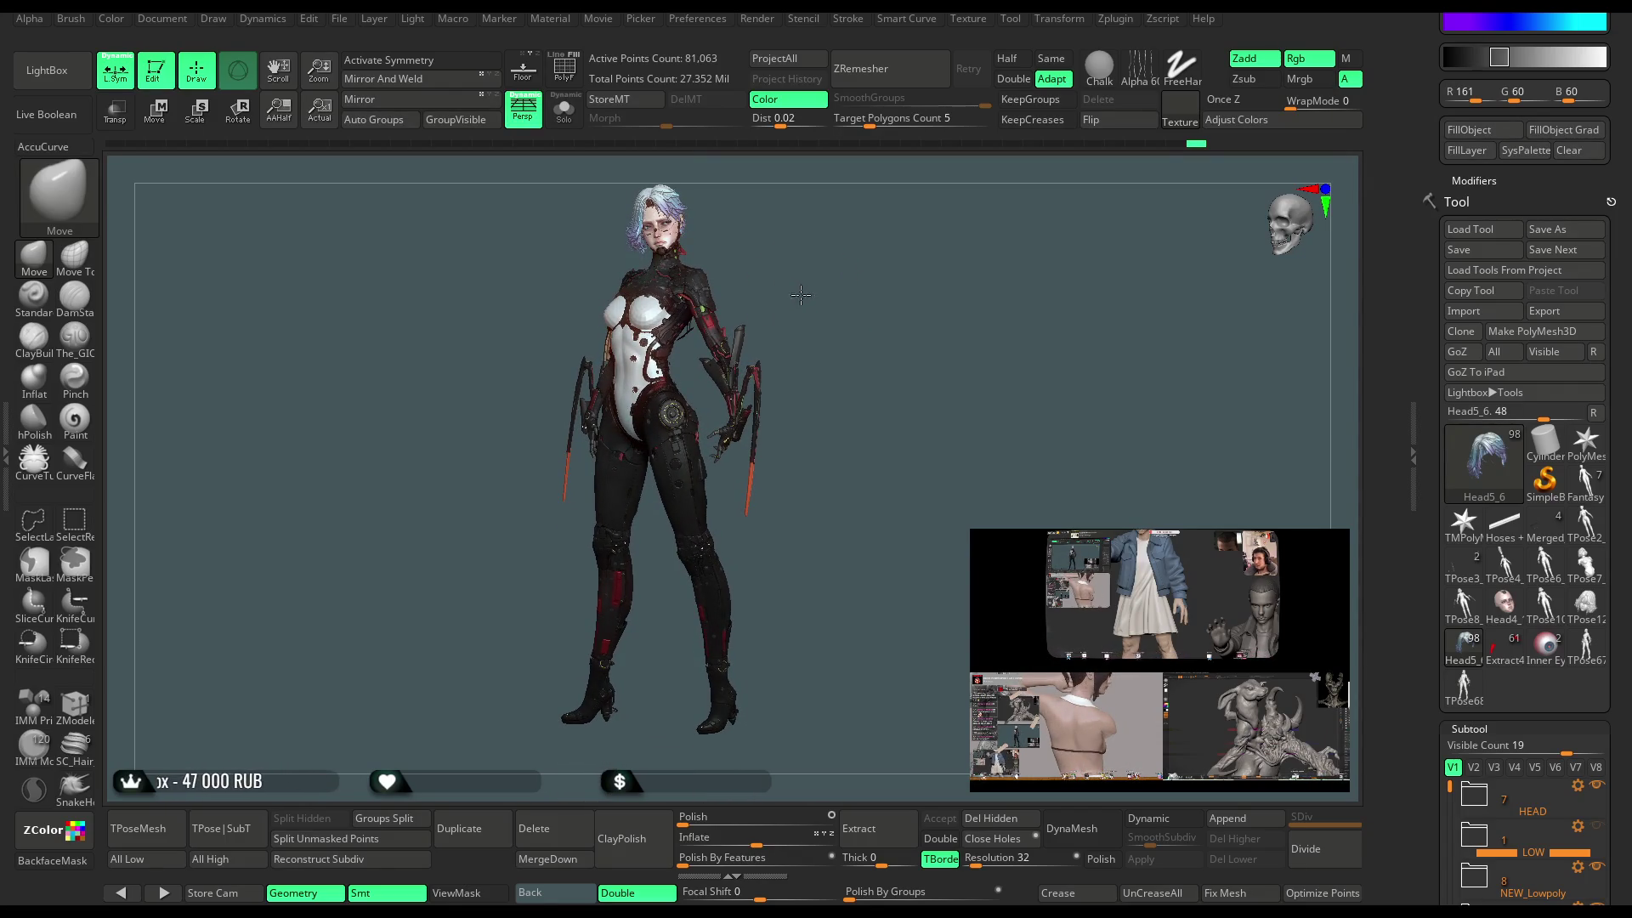
mouse_move(804, 294)
mouse_down()
mouse_move(802, 273)
mouse_move(789, 285)
mouse_move(823, 266)
mouse_move(794, 273)
mouse_move(821, 285)
mouse_move(799, 311)
mouse_up()
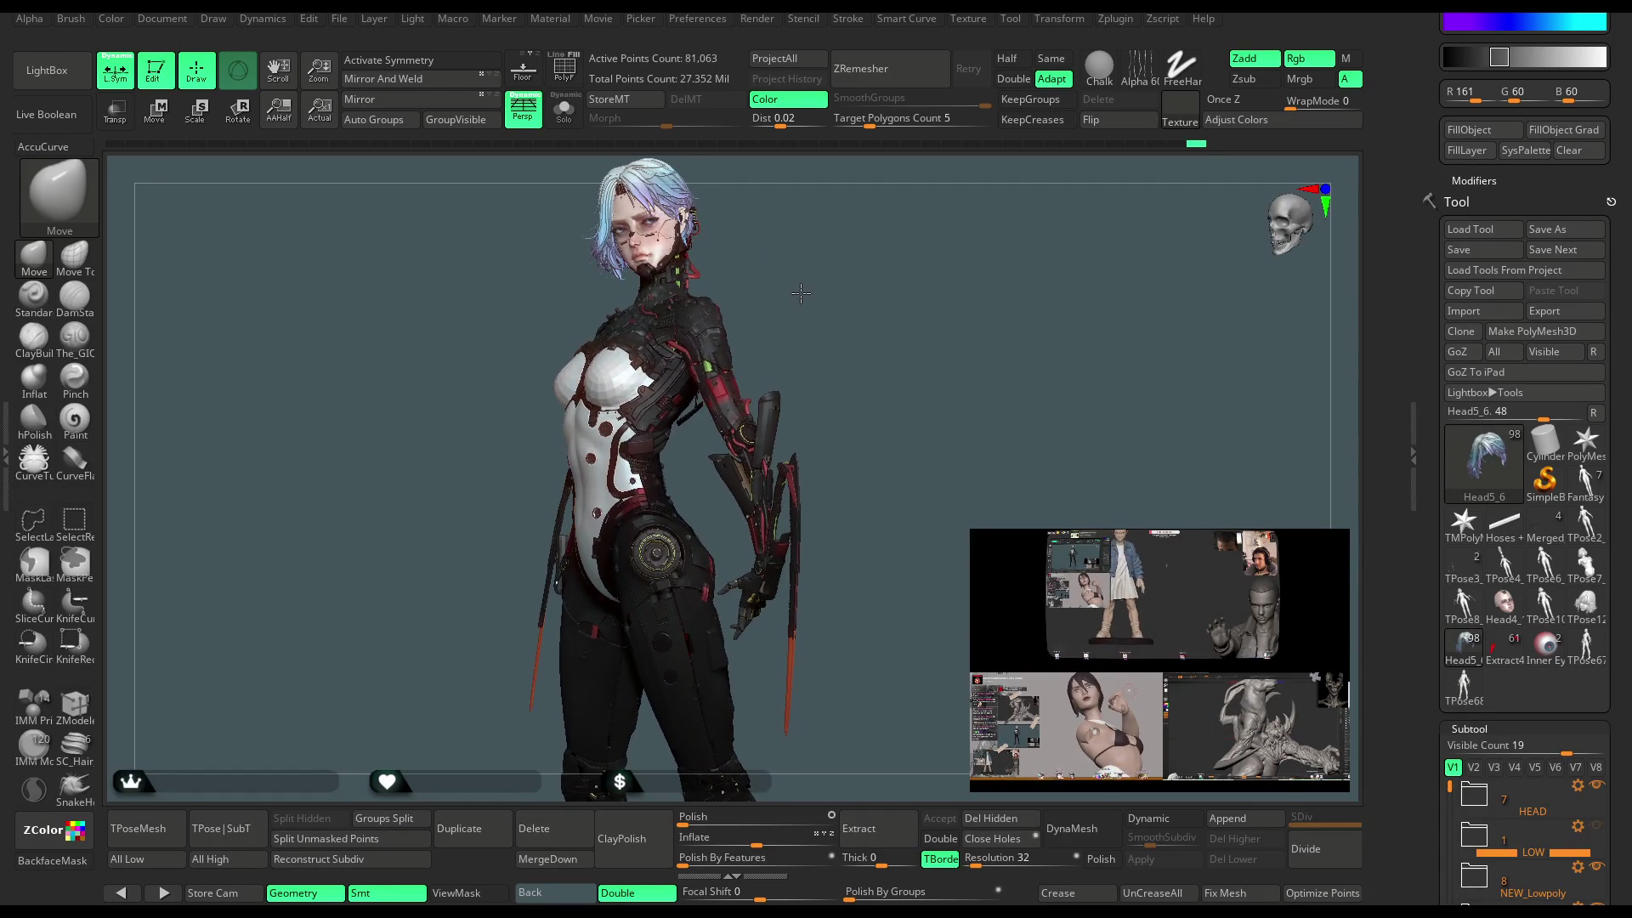
drag(809, 298, 789, 304)
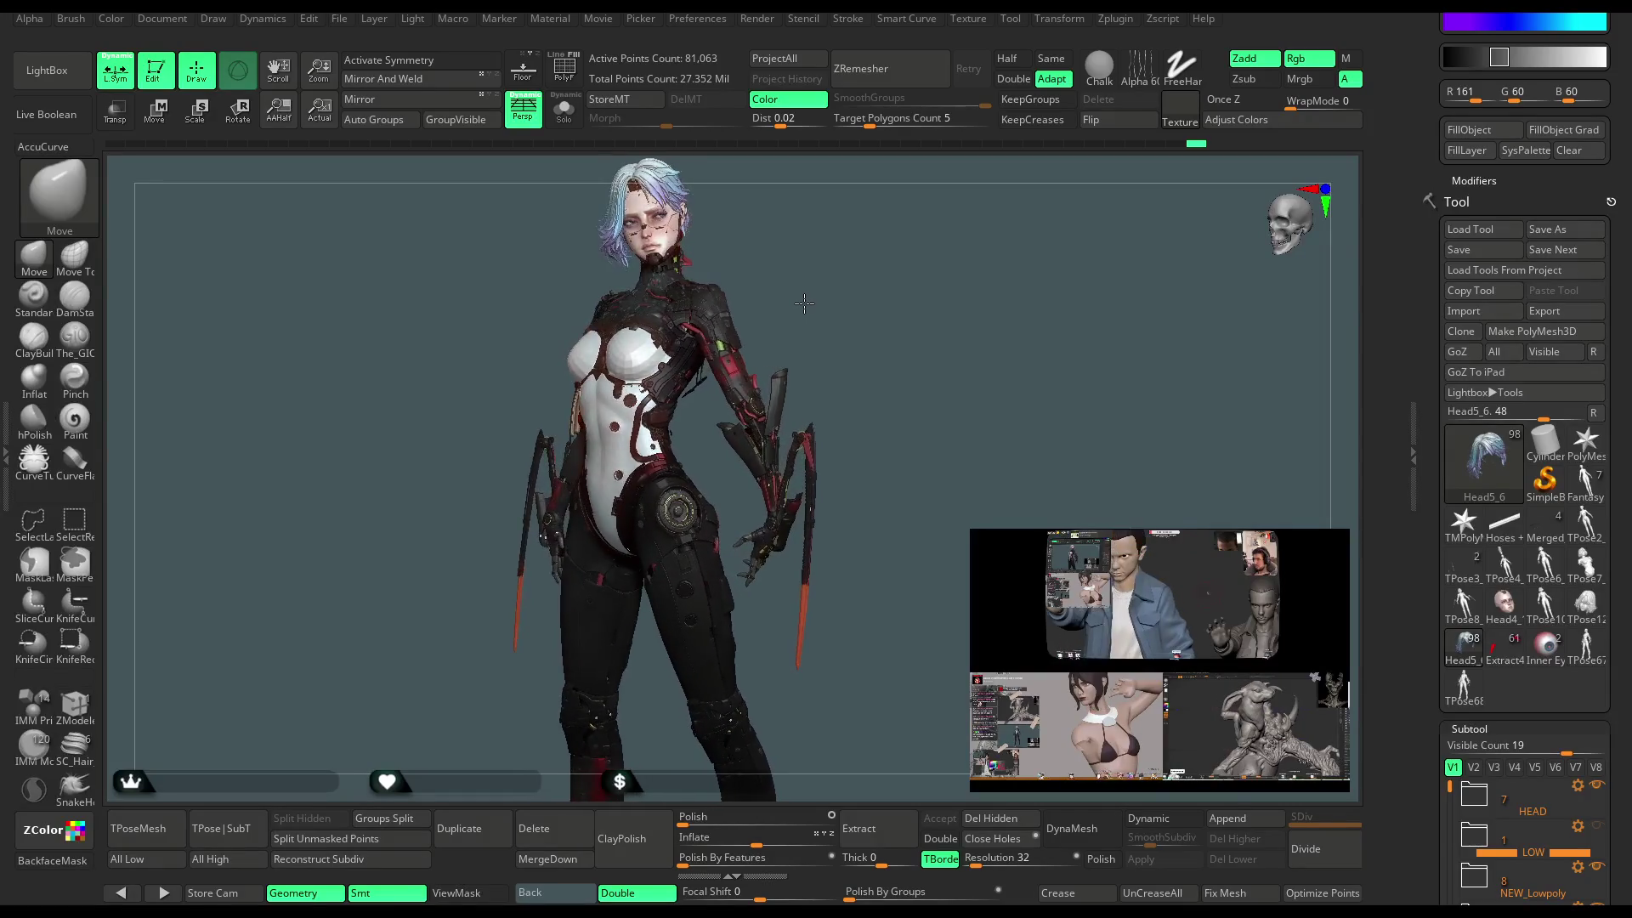
drag(816, 301, 776, 284)
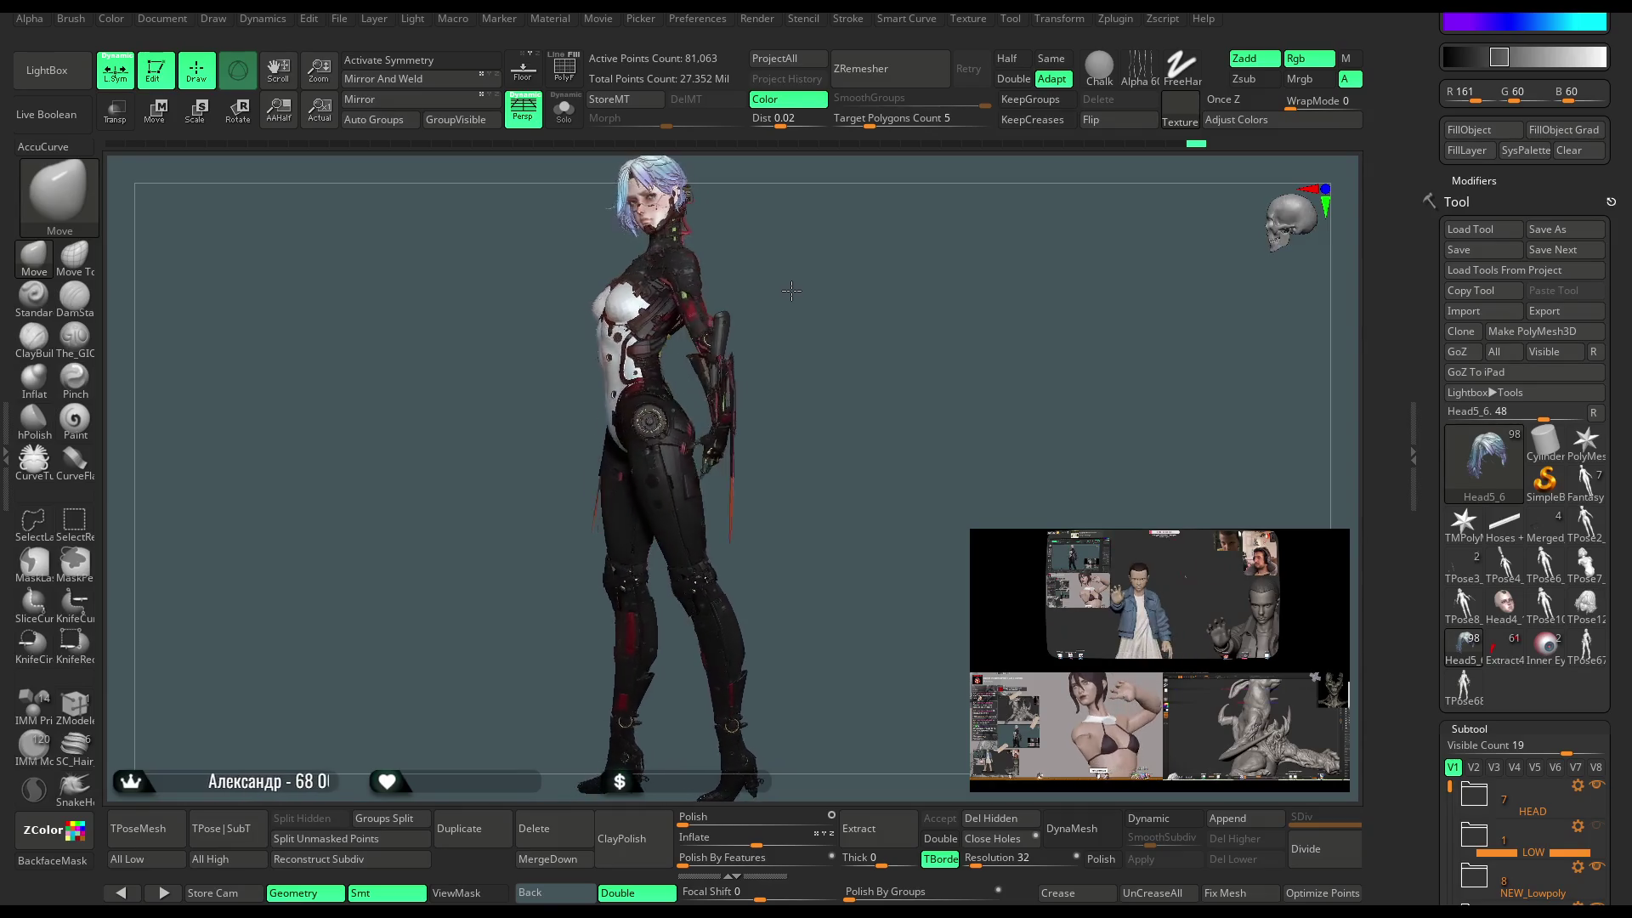
drag(799, 291, 793, 291)
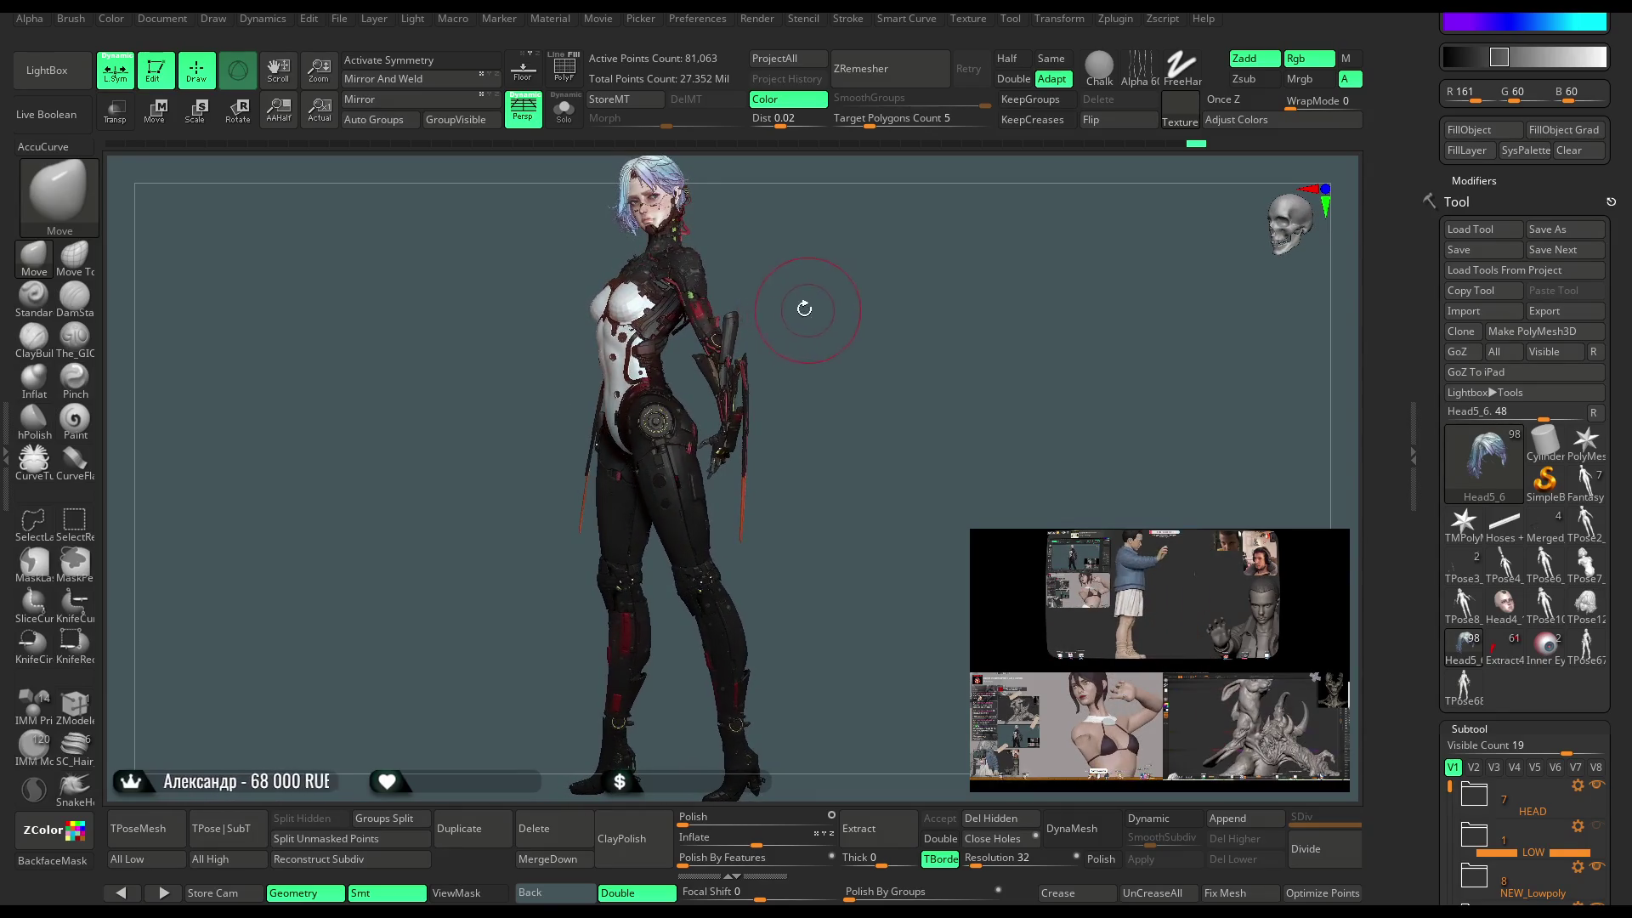
mouse_move(808, 303)
mouse_down()
mouse_move(790, 266)
mouse_move(790, 281)
mouse_up()
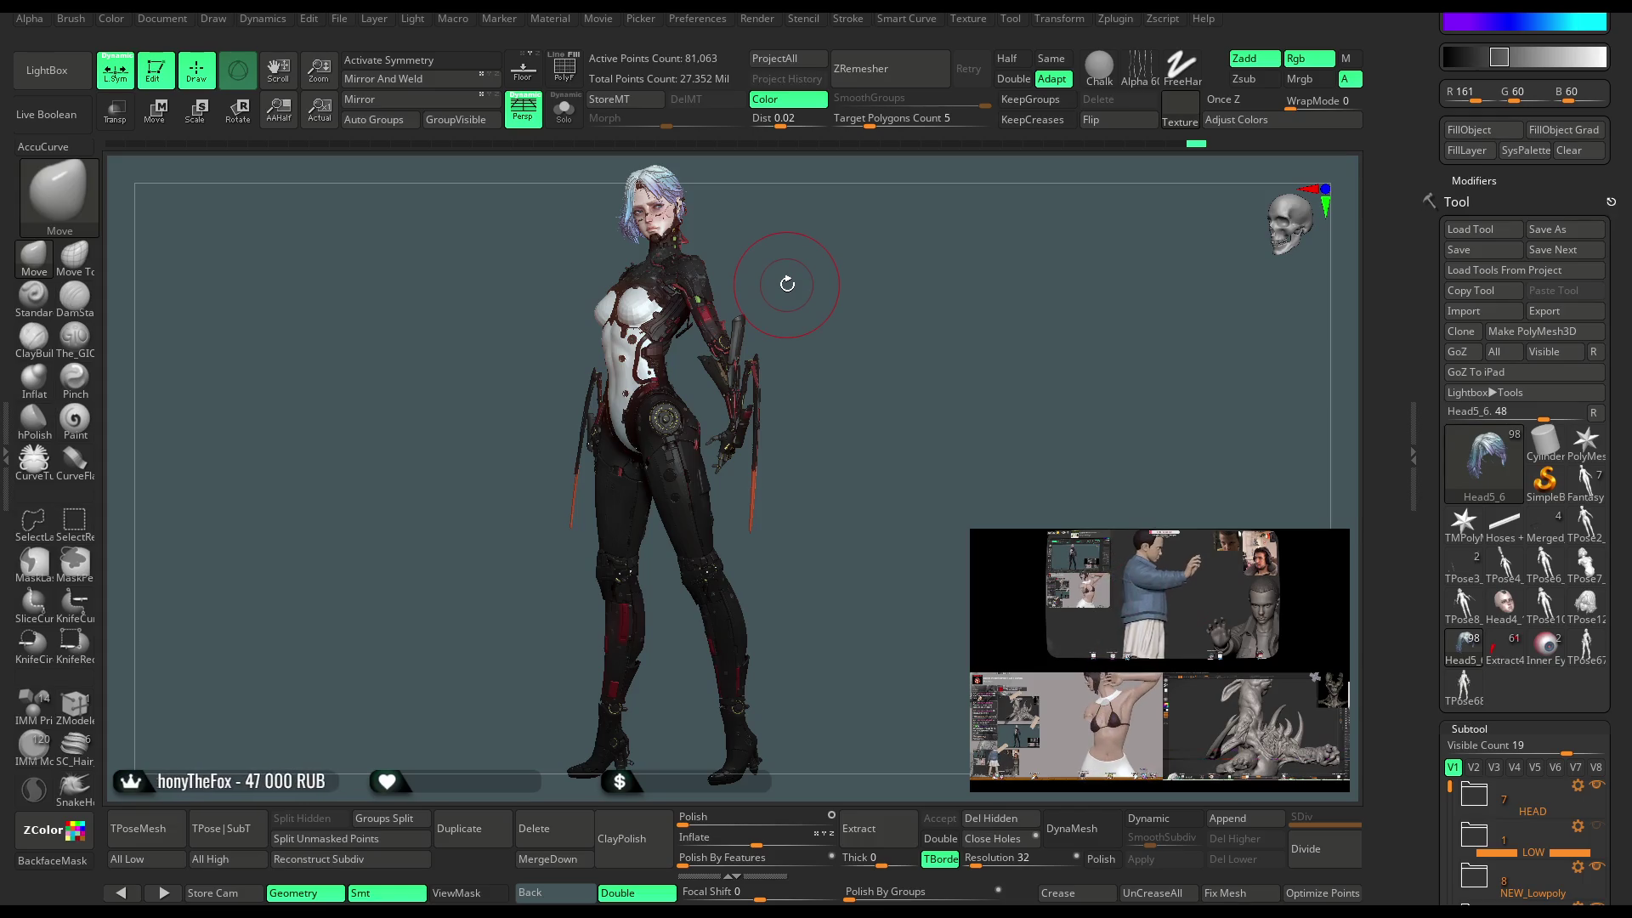
Merge all subtools into the low-res TPose69 posing mesh with TPoseMesh.
click(156, 824)
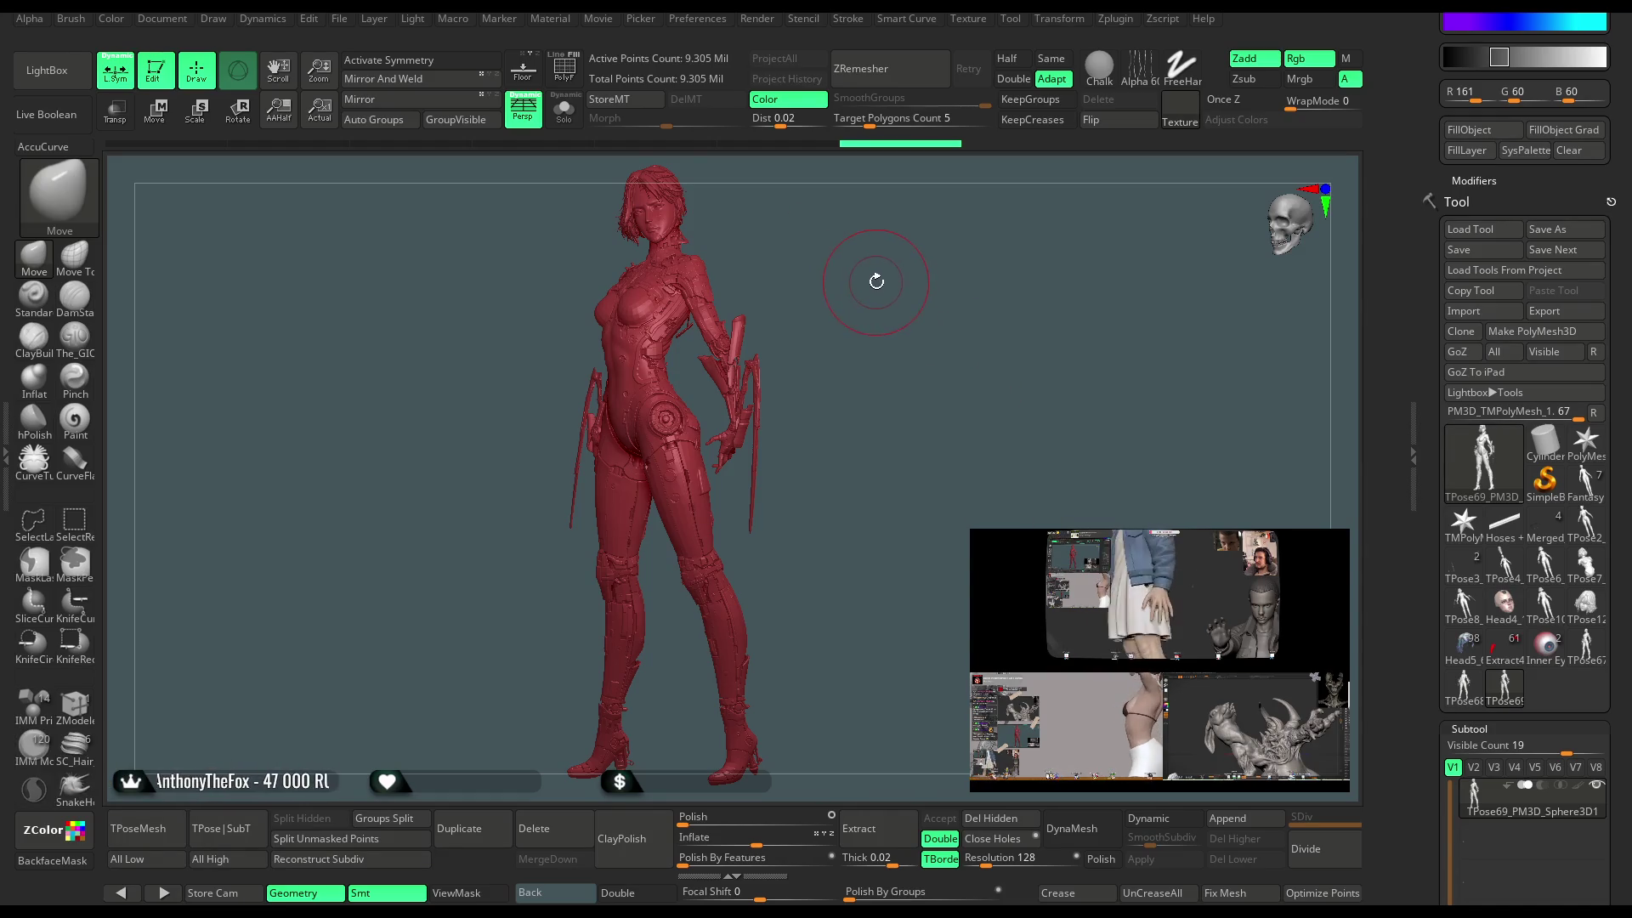
drag(868, 279, 878, 291)
Set the merged figure's colour to light grey (169, 169, 169).
scroll(1521, 255, up, 5)
mouse_move(1516, 196)
mouse_down()
mouse_move(1458, 158)
mouse_move(1474, 176)
mouse_up()
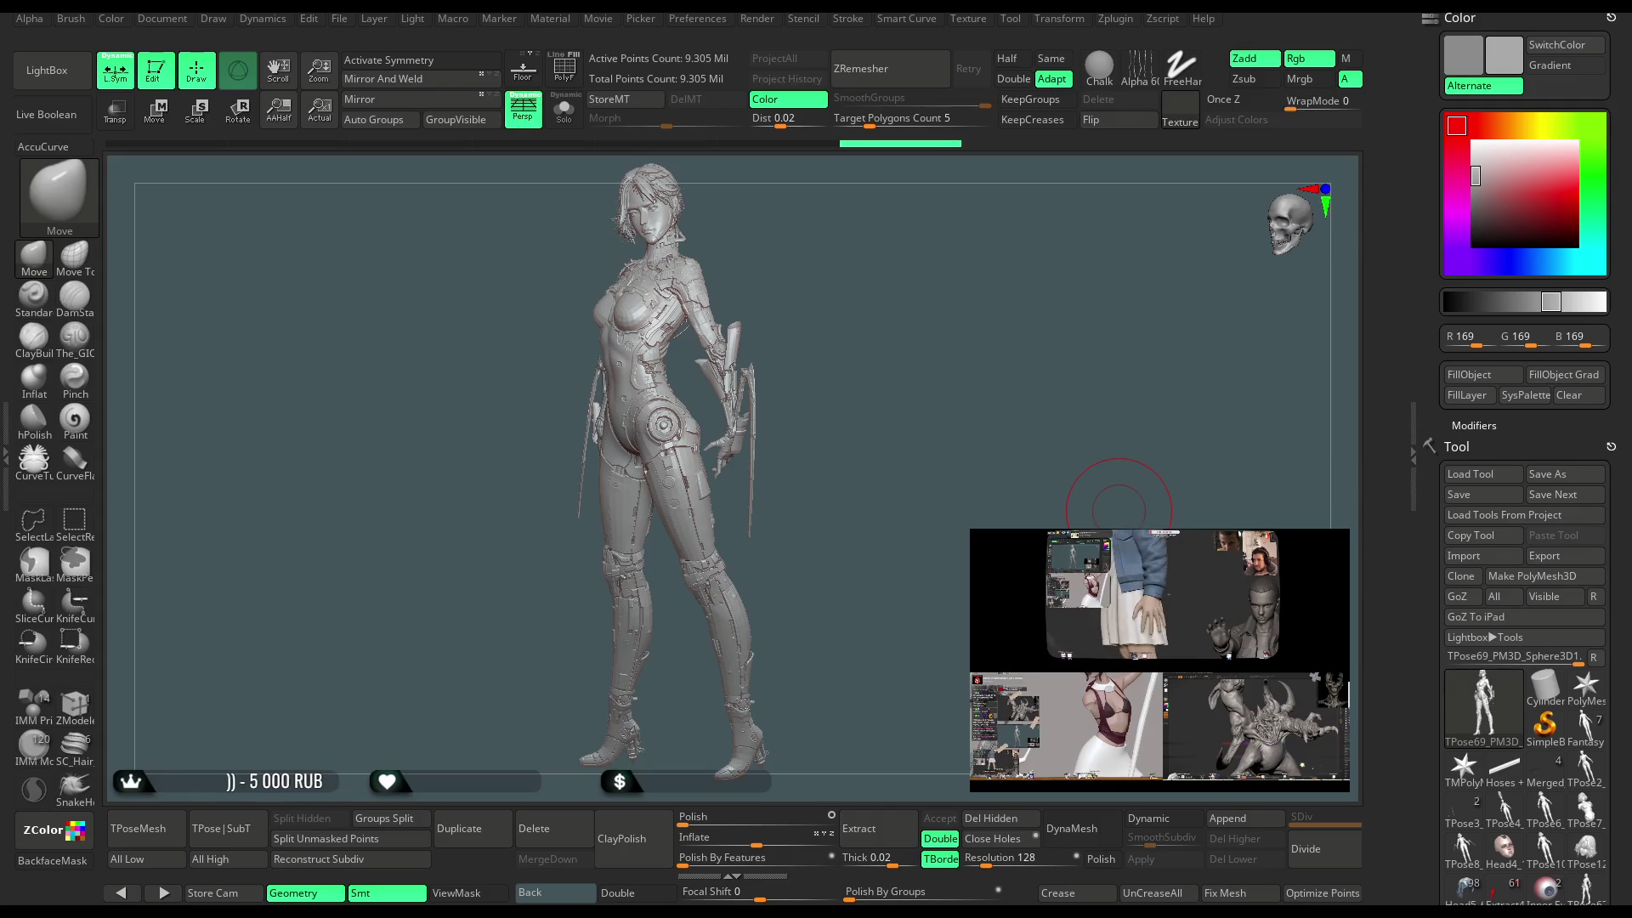
Show polygroups close up on the hip armour, with local symmetry off and Move Topological active.
drag(875, 565, 893, 569)
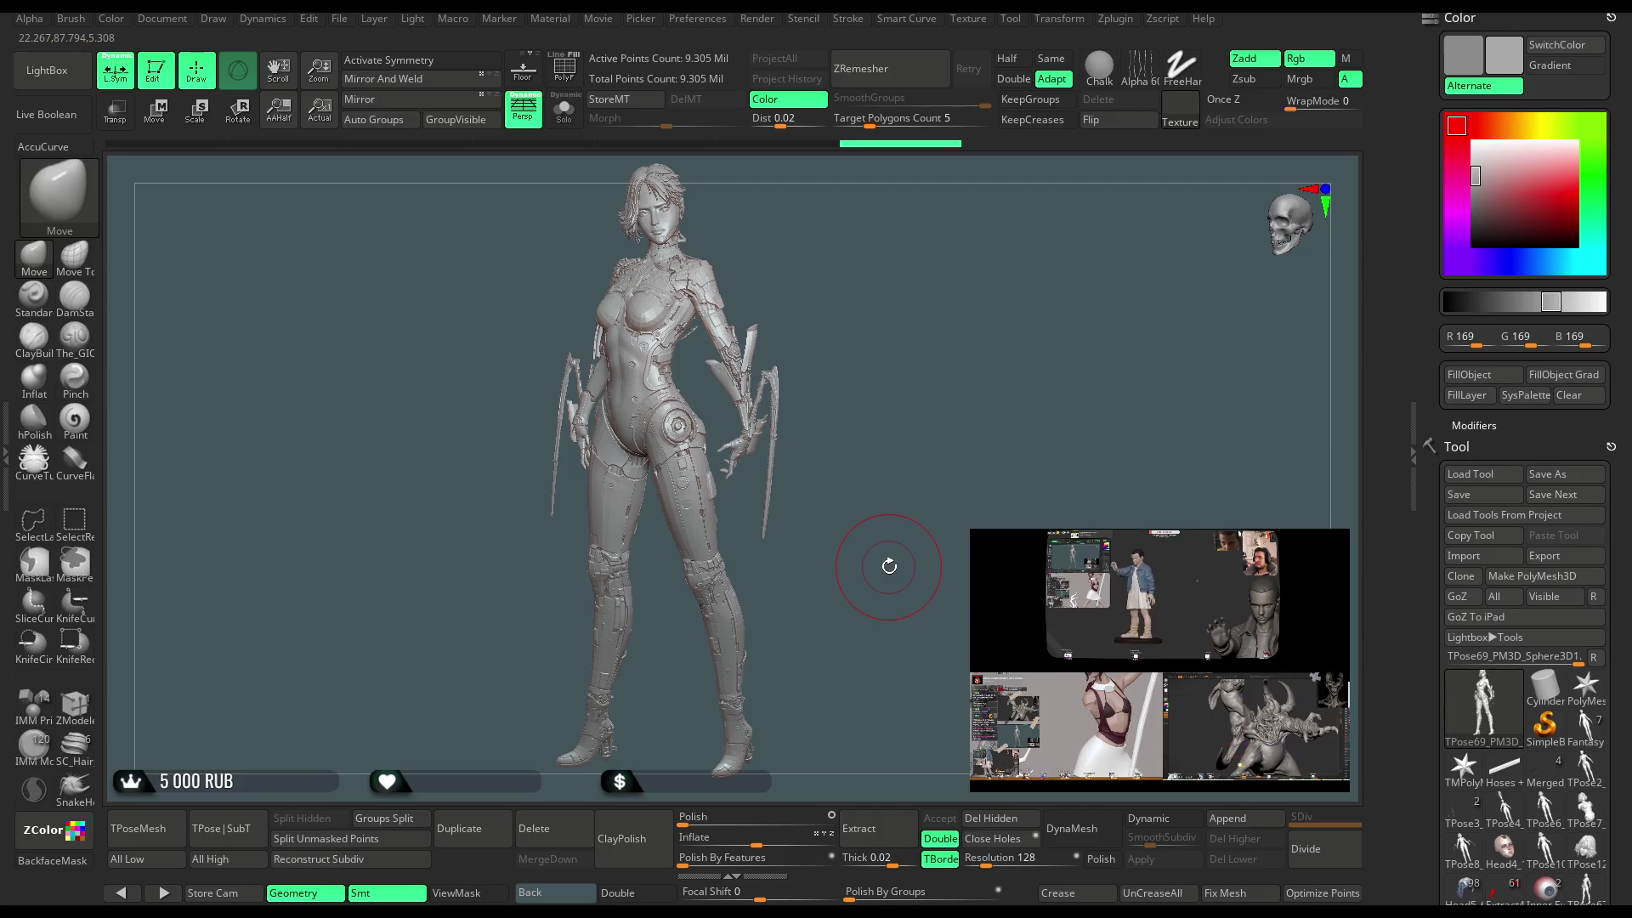
alt+drag(879, 312, 629, 224)
key(shift+f)
mouse_move(757, 434)
right_down()
mouse_move(773, 422)
mouse_move(787, 500)
mouse_move(804, 413)
mouse_move(862, 473)
mouse_move(835, 424)
mouse_move(840, 456)
mouse_move(823, 444)
mouse_move(839, 474)
mouse_move(808, 437)
right_up()
click(116, 70)
click(74, 253)
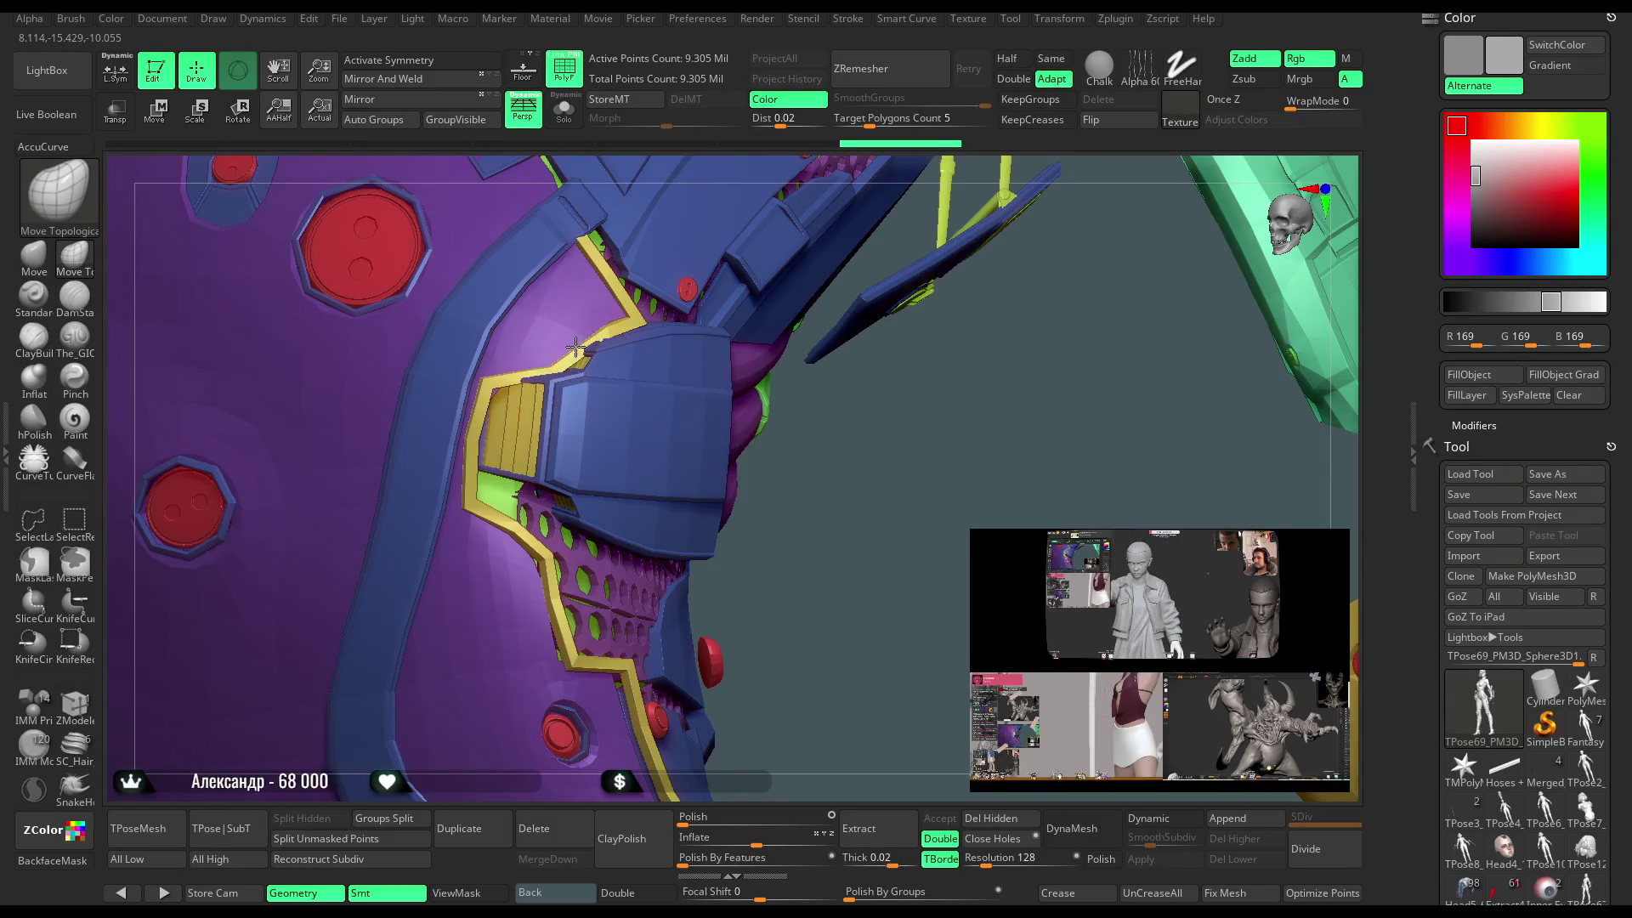
Polygroup Fill both blue hip clip panels with ZModeler, then isolate them with Ctrl+Shift-click.
mouse_move(578, 336)
mouse_down()
mouse_move(548, 340)
mouse_move(627, 314)
mouse_up()
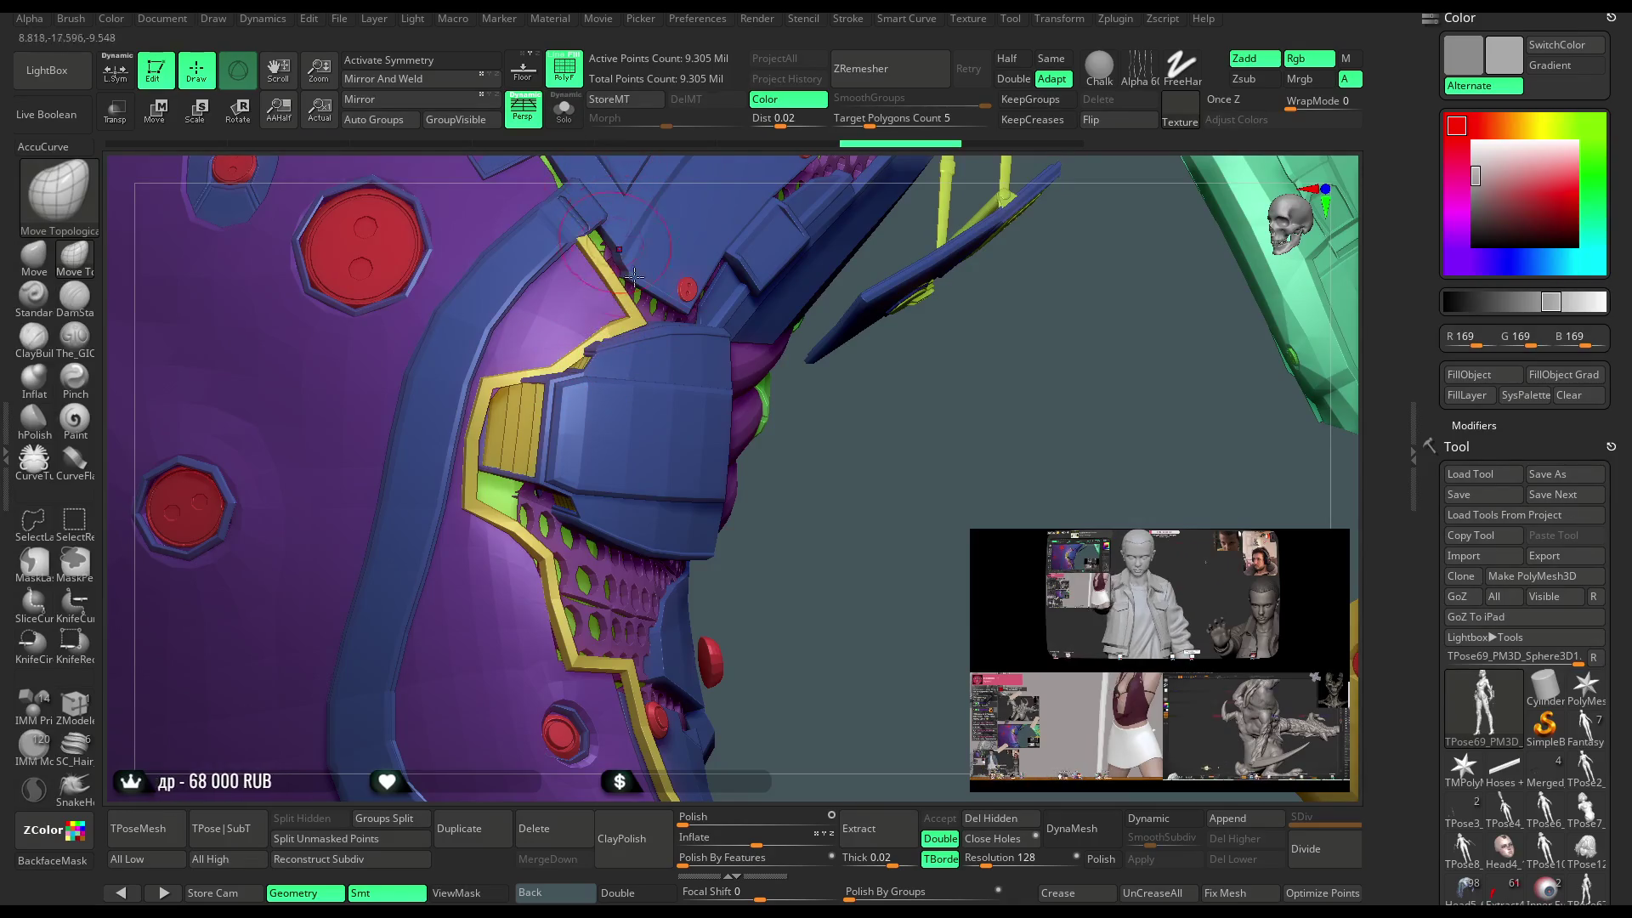
click(75, 705)
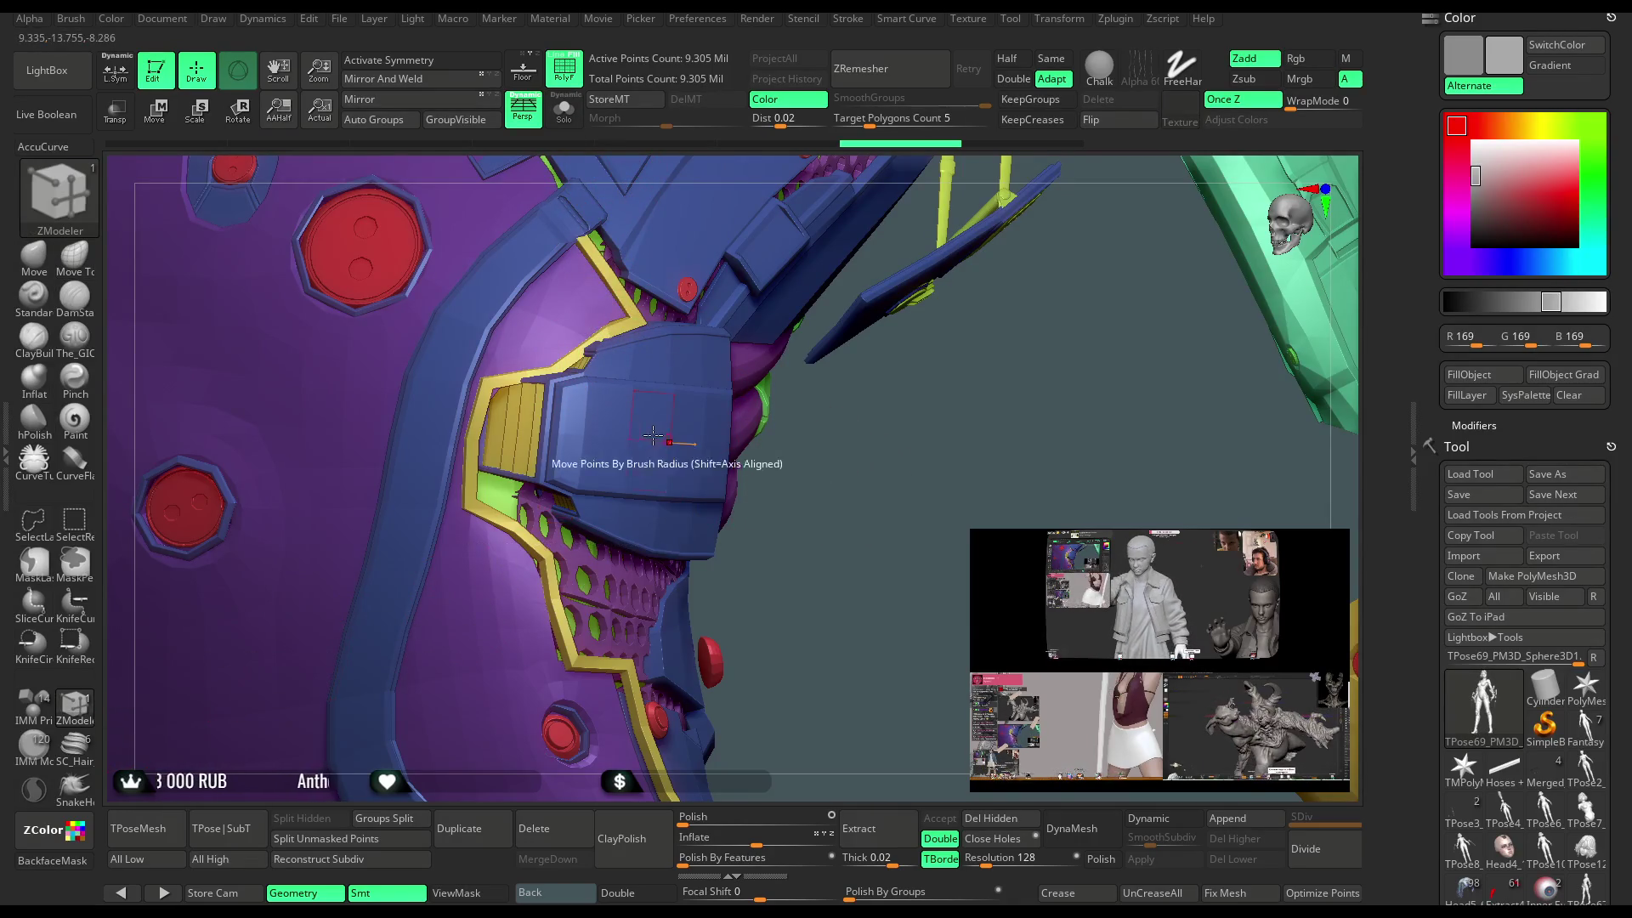
key(space)
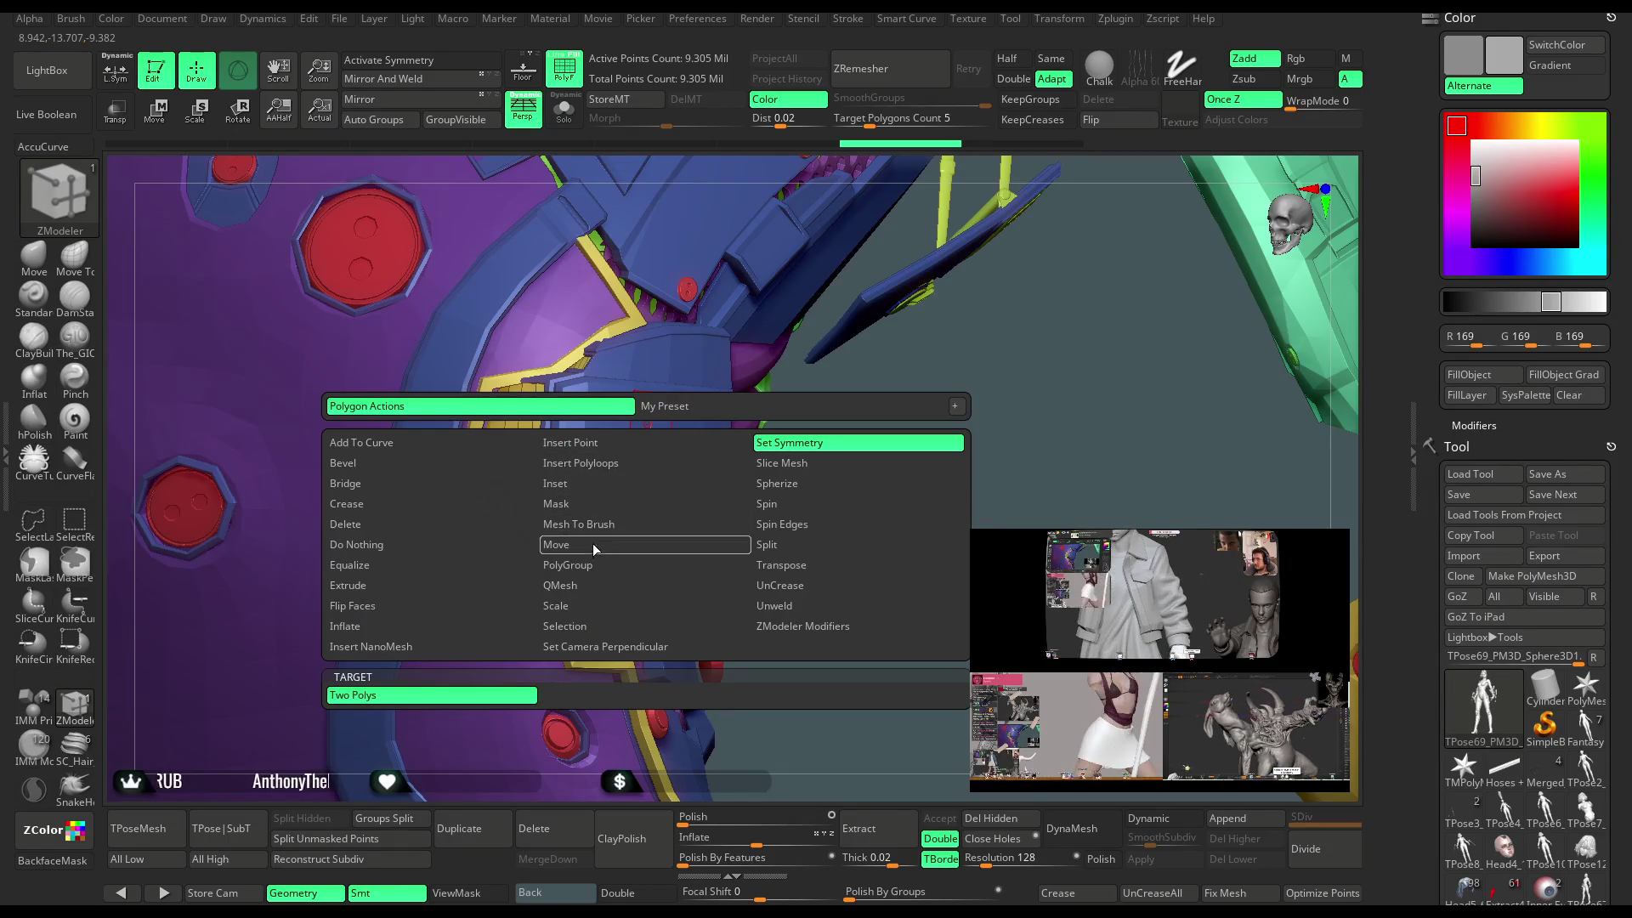
click(557, 716)
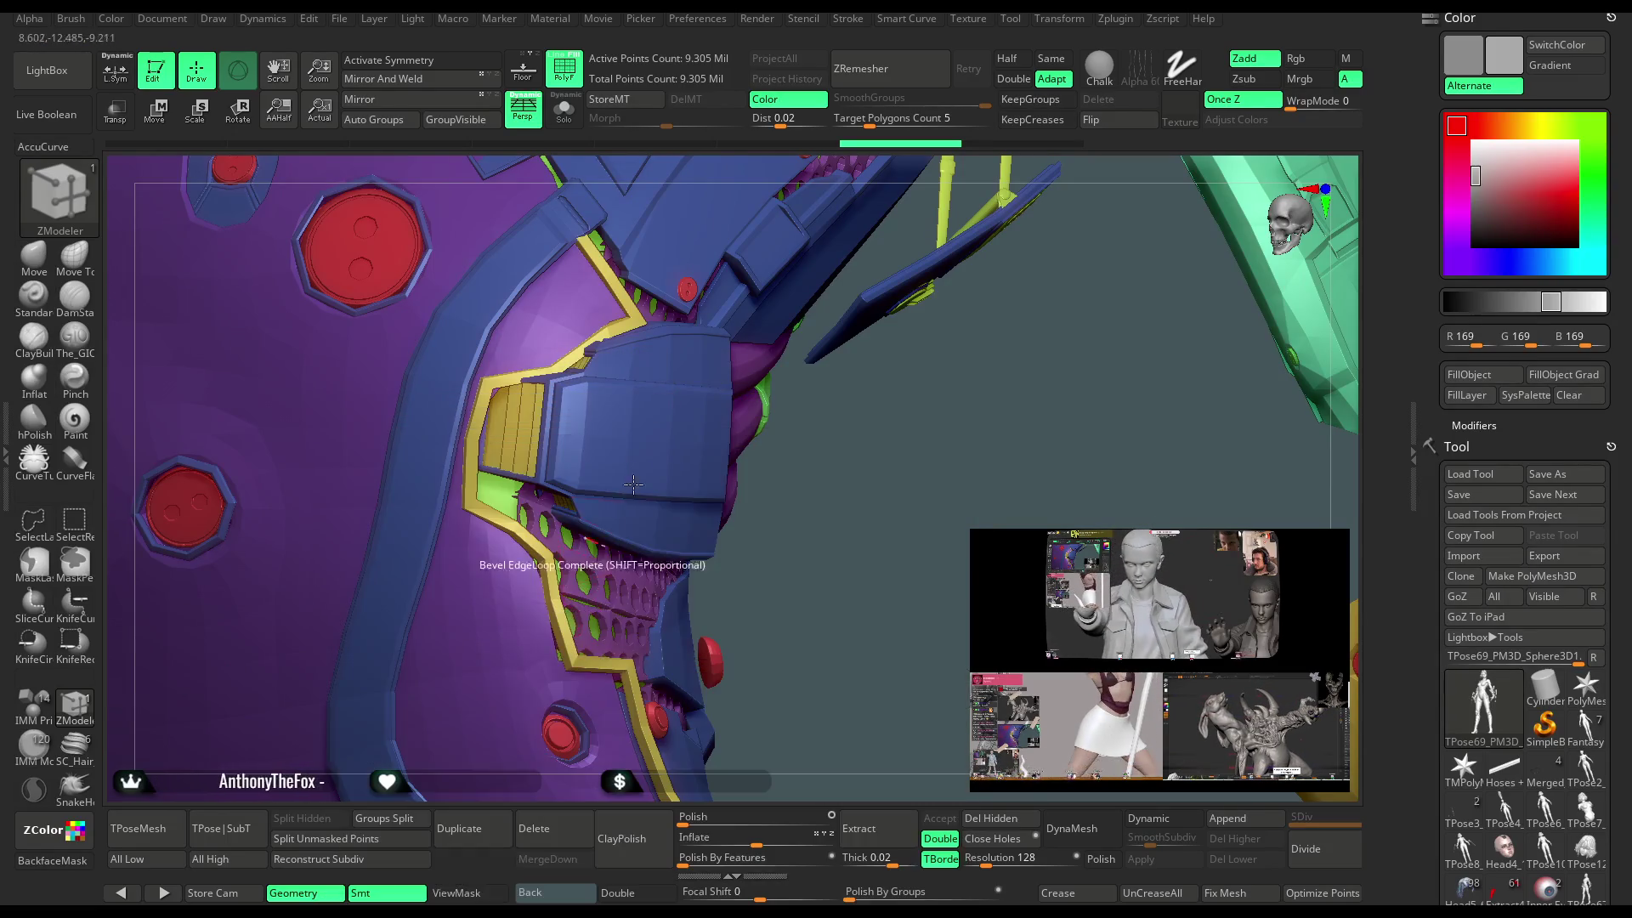
click(647, 415)
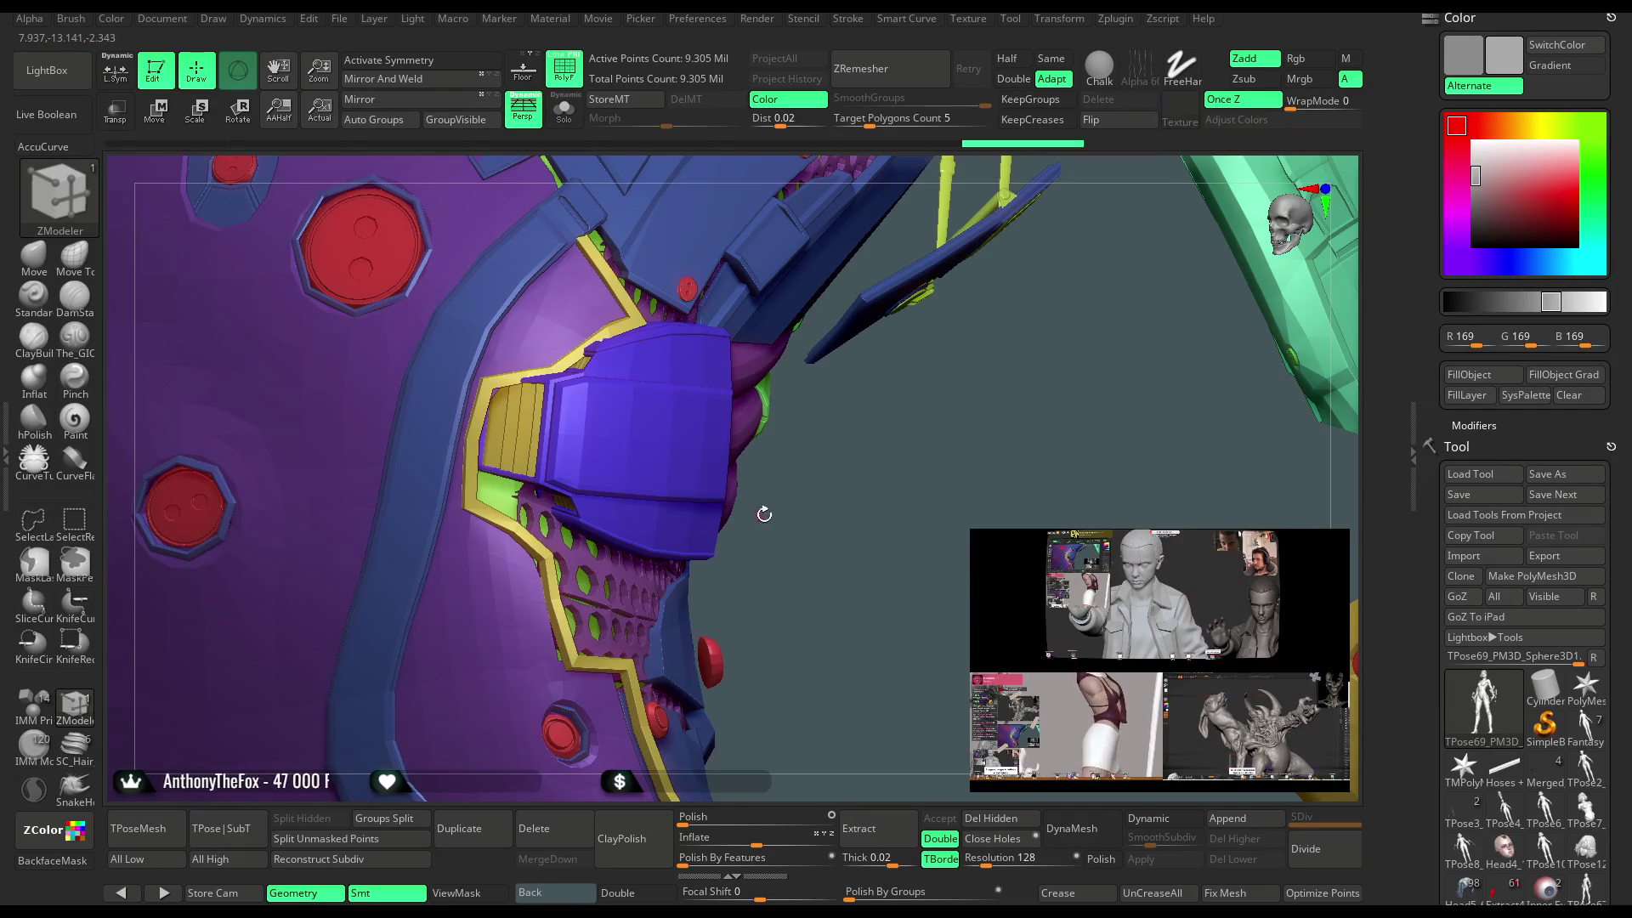
mouse_move(832, 505)
mouse_down()
mouse_move(833, 527)
mouse_move(817, 368)
mouse_move(764, 387)
mouse_move(725, 443)
mouse_up()
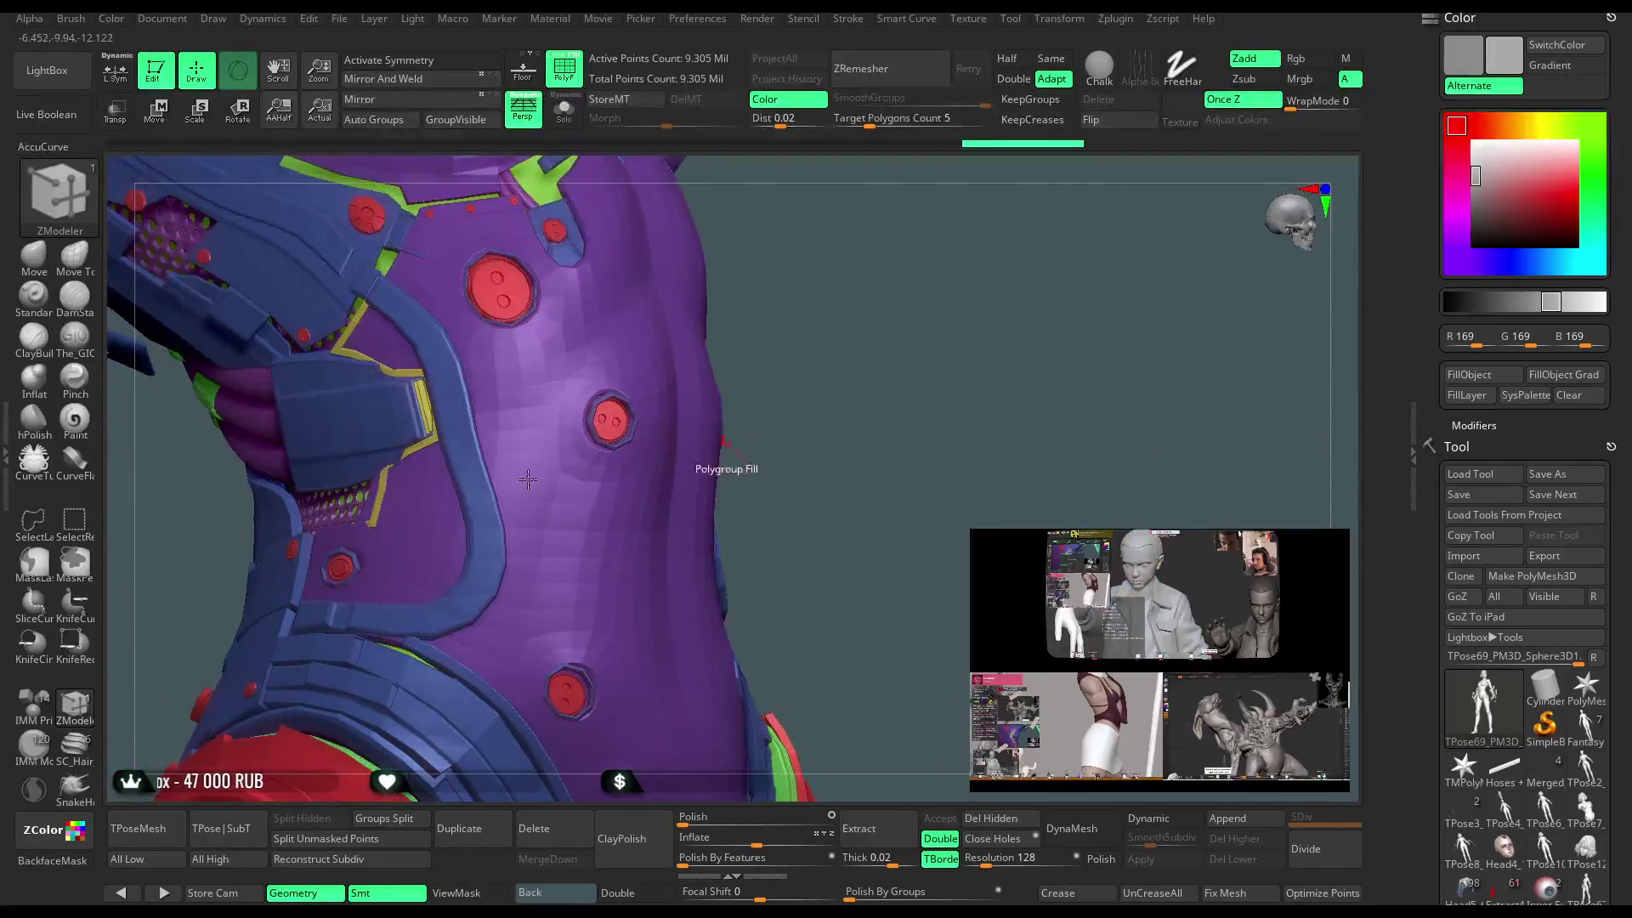
click(374, 404)
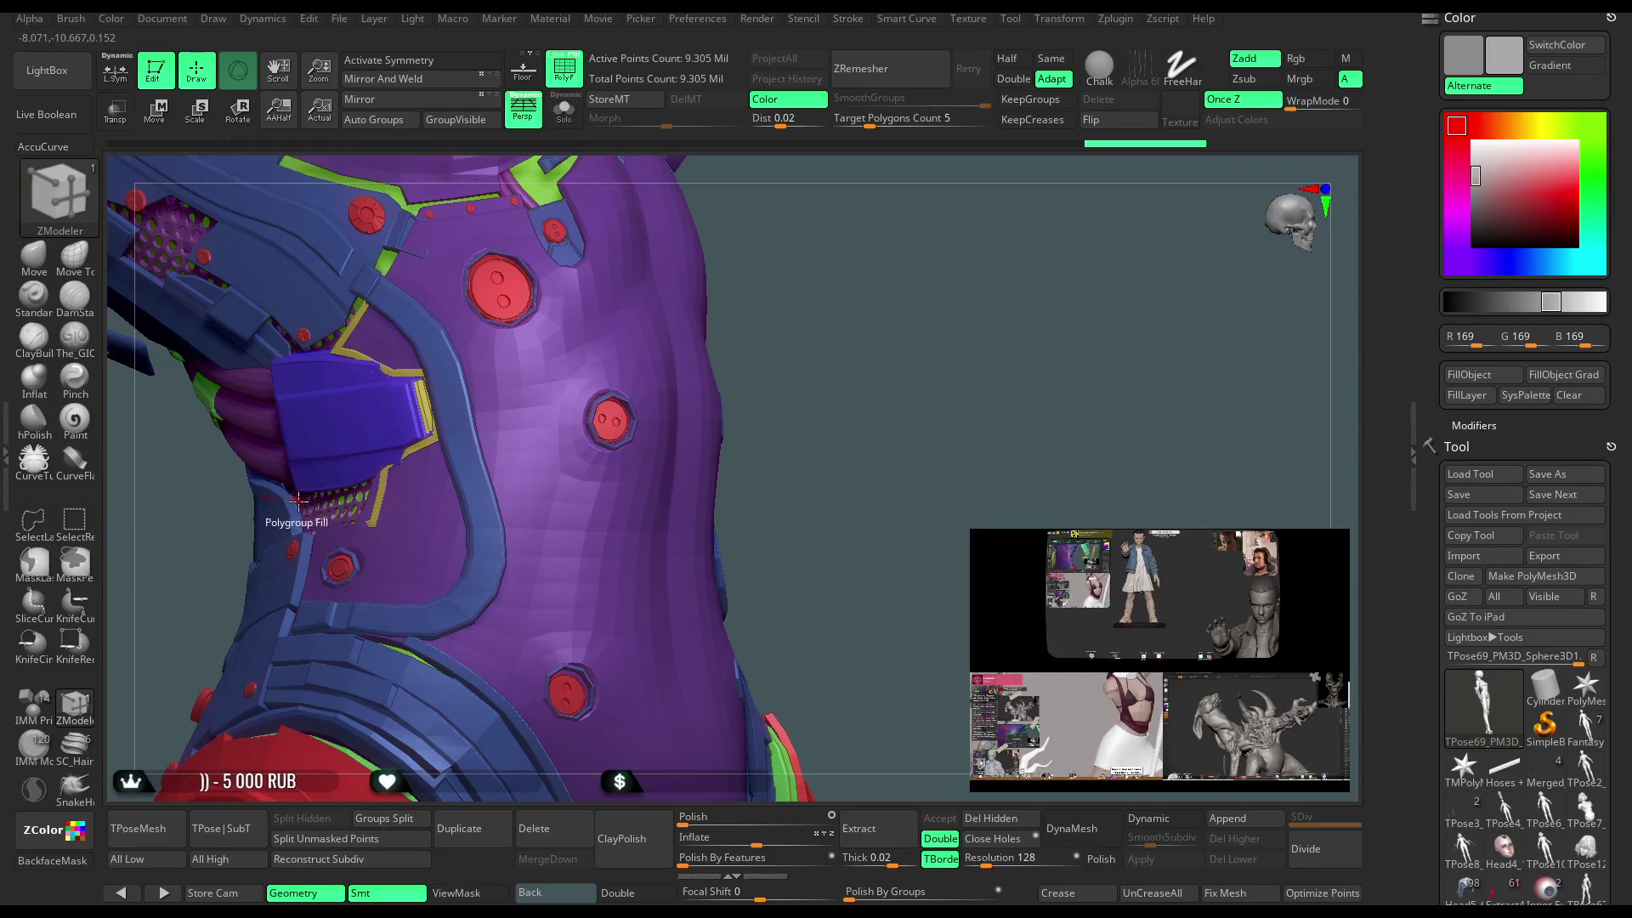
click(74, 255)
ctrl+shift+click(336, 412)
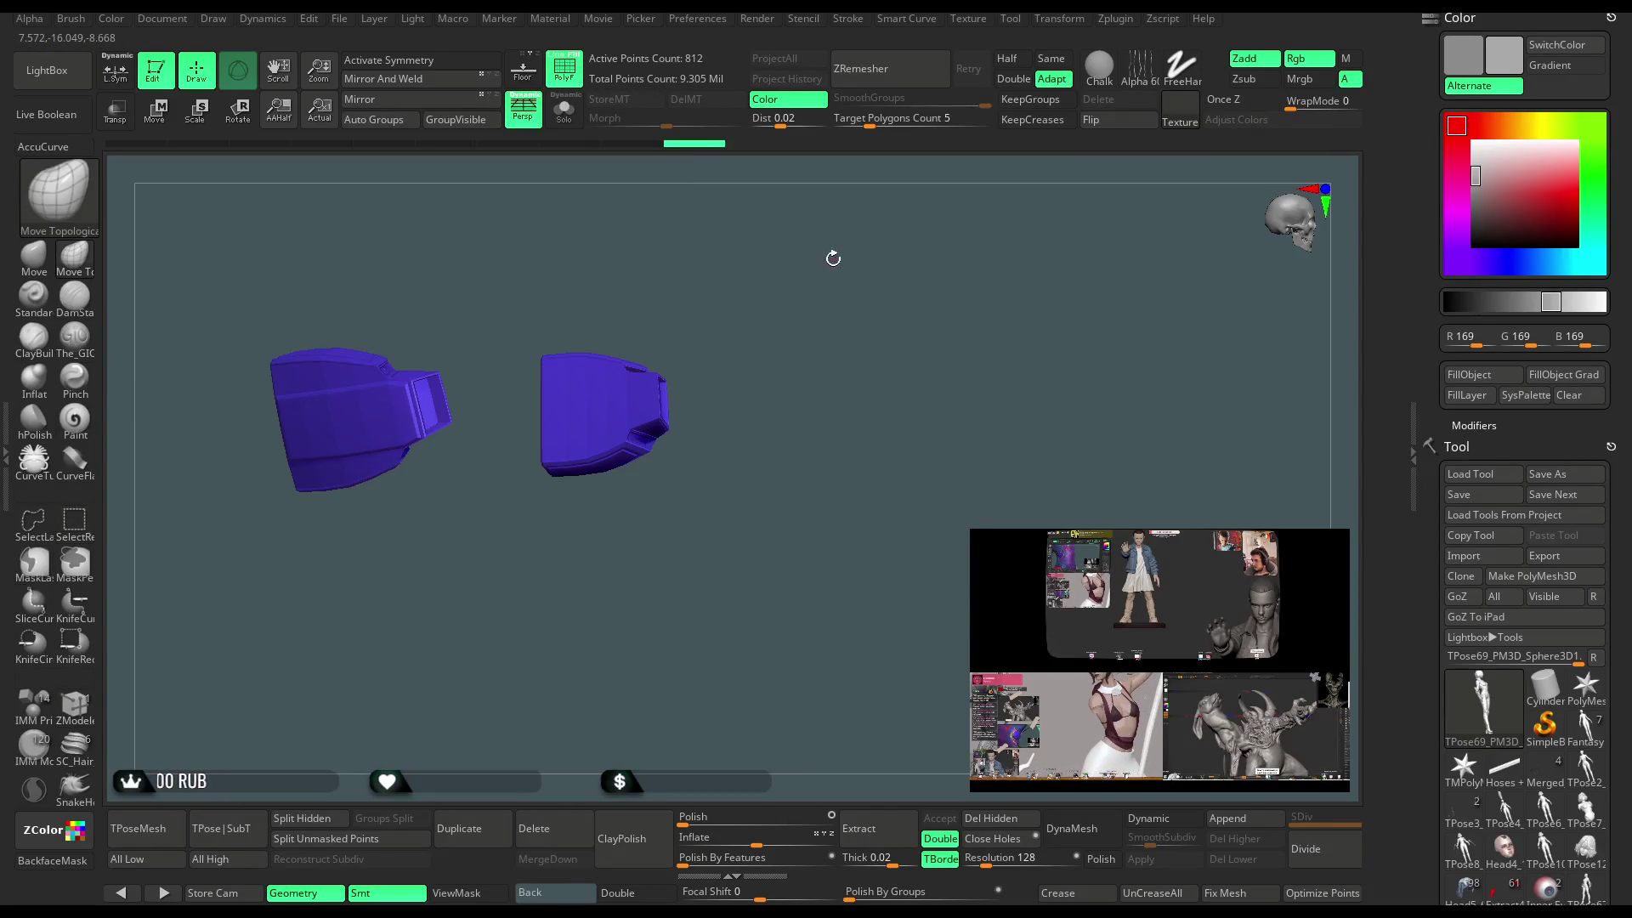
Unhide the model and toggle visibility of the yellow and purple waist pieces.
drag(830, 255, 843, 231)
ctrl+shift+click(1033, 209)
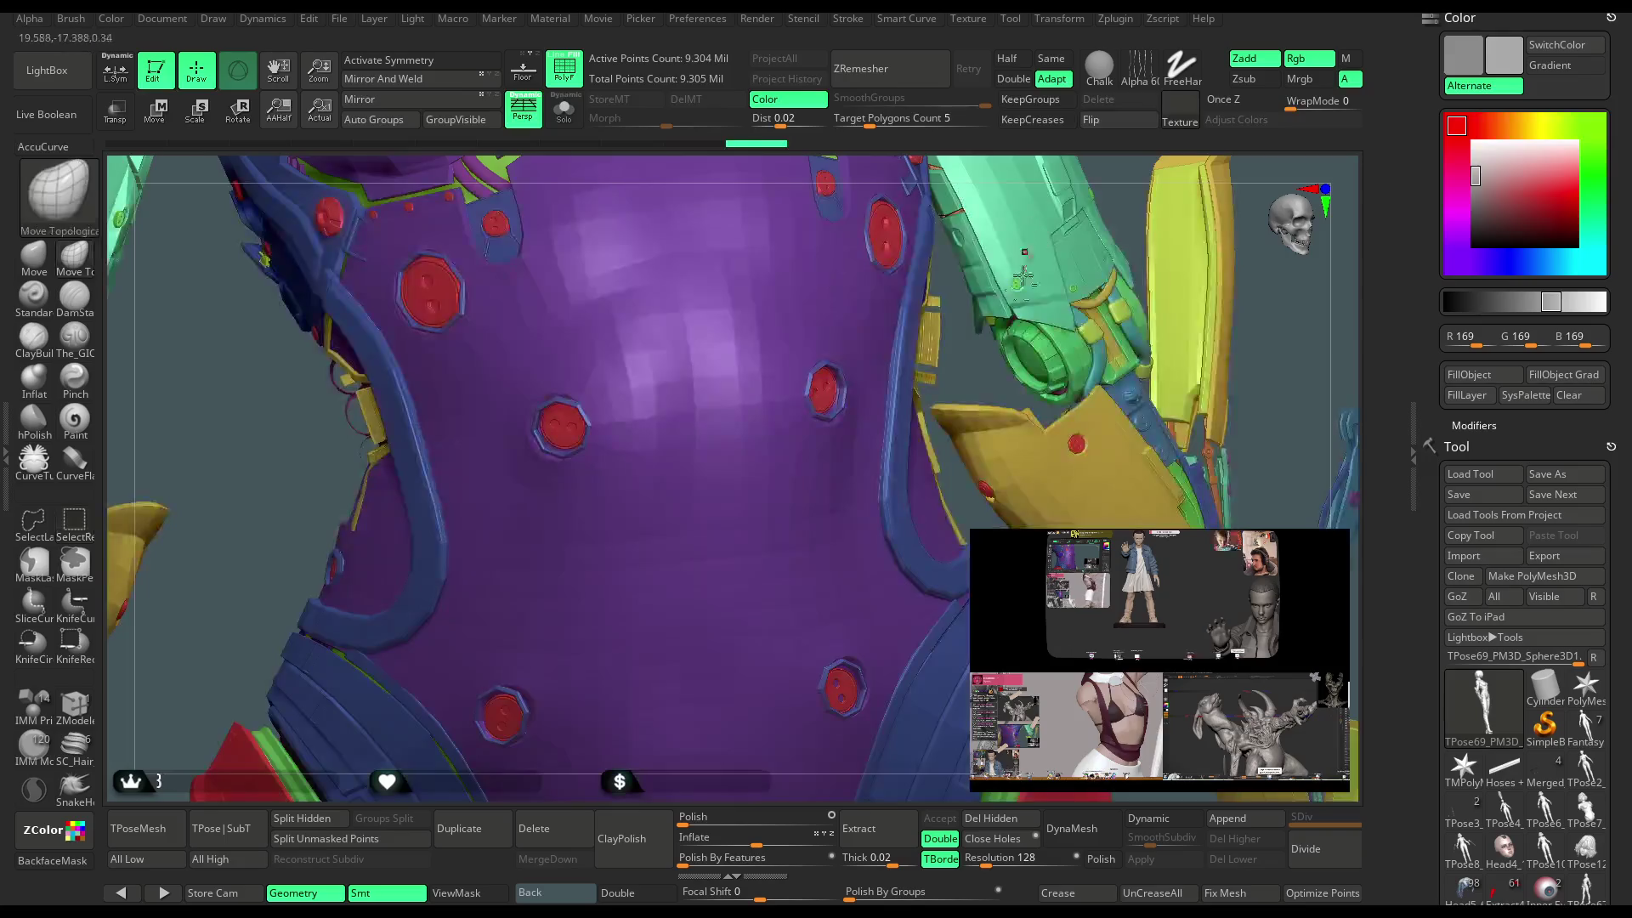
mouse_move(1024, 276)
mouse_down()
mouse_move(947, 321)
mouse_move(1029, 200)
mouse_move(816, 317)
mouse_up()
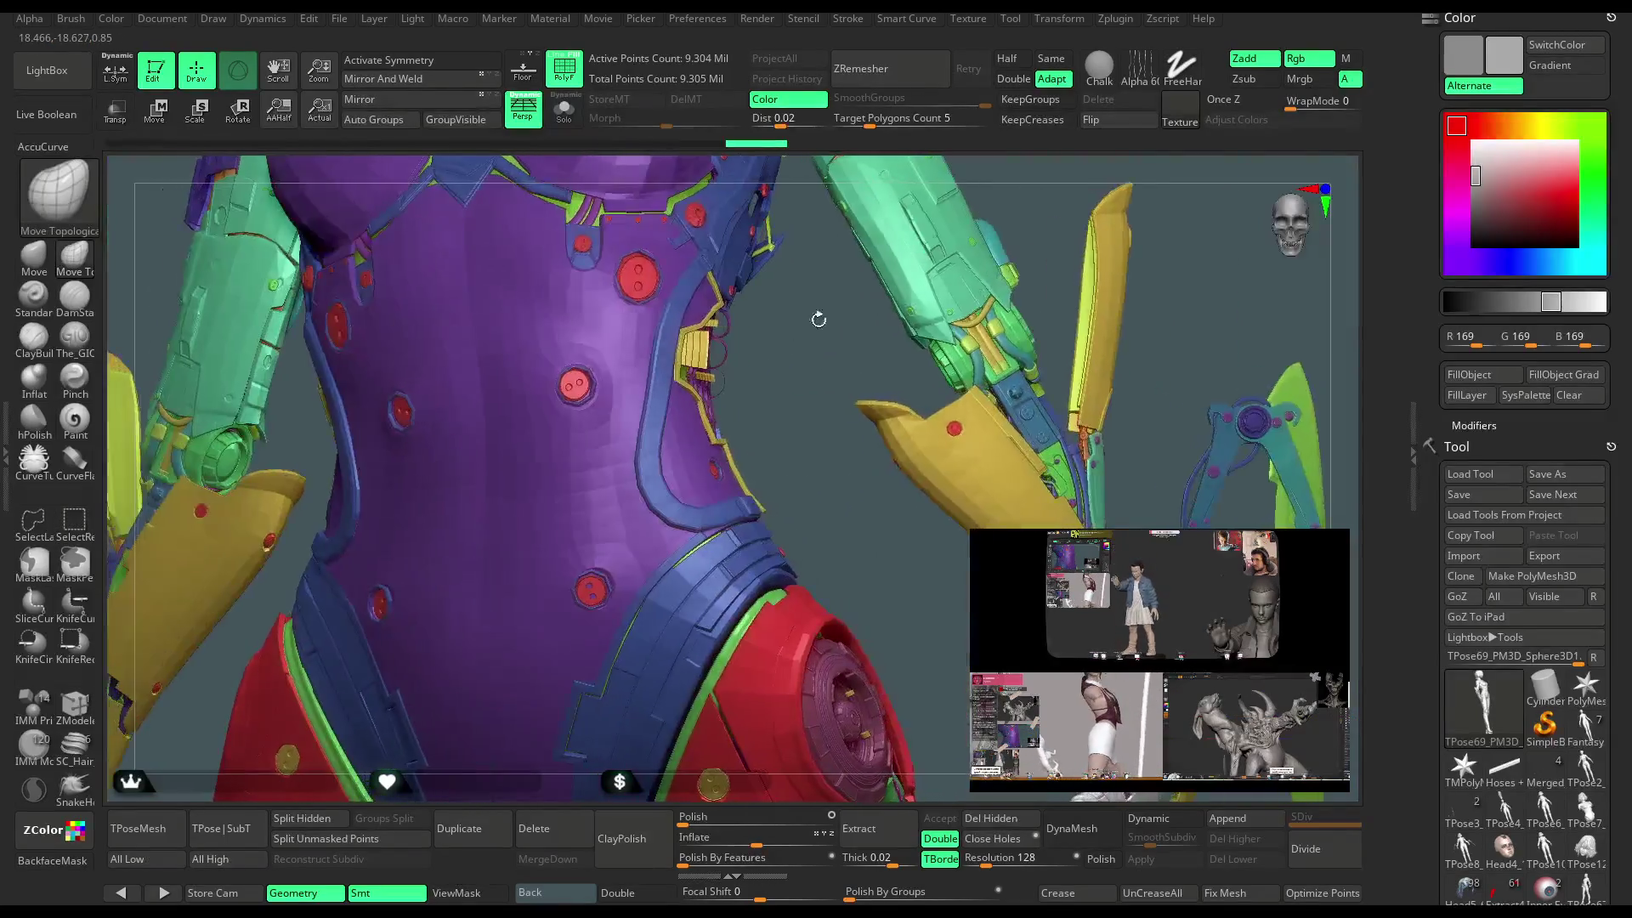
ctrl+alt+shift+click(703, 339)
drag(739, 349, 829, 365)
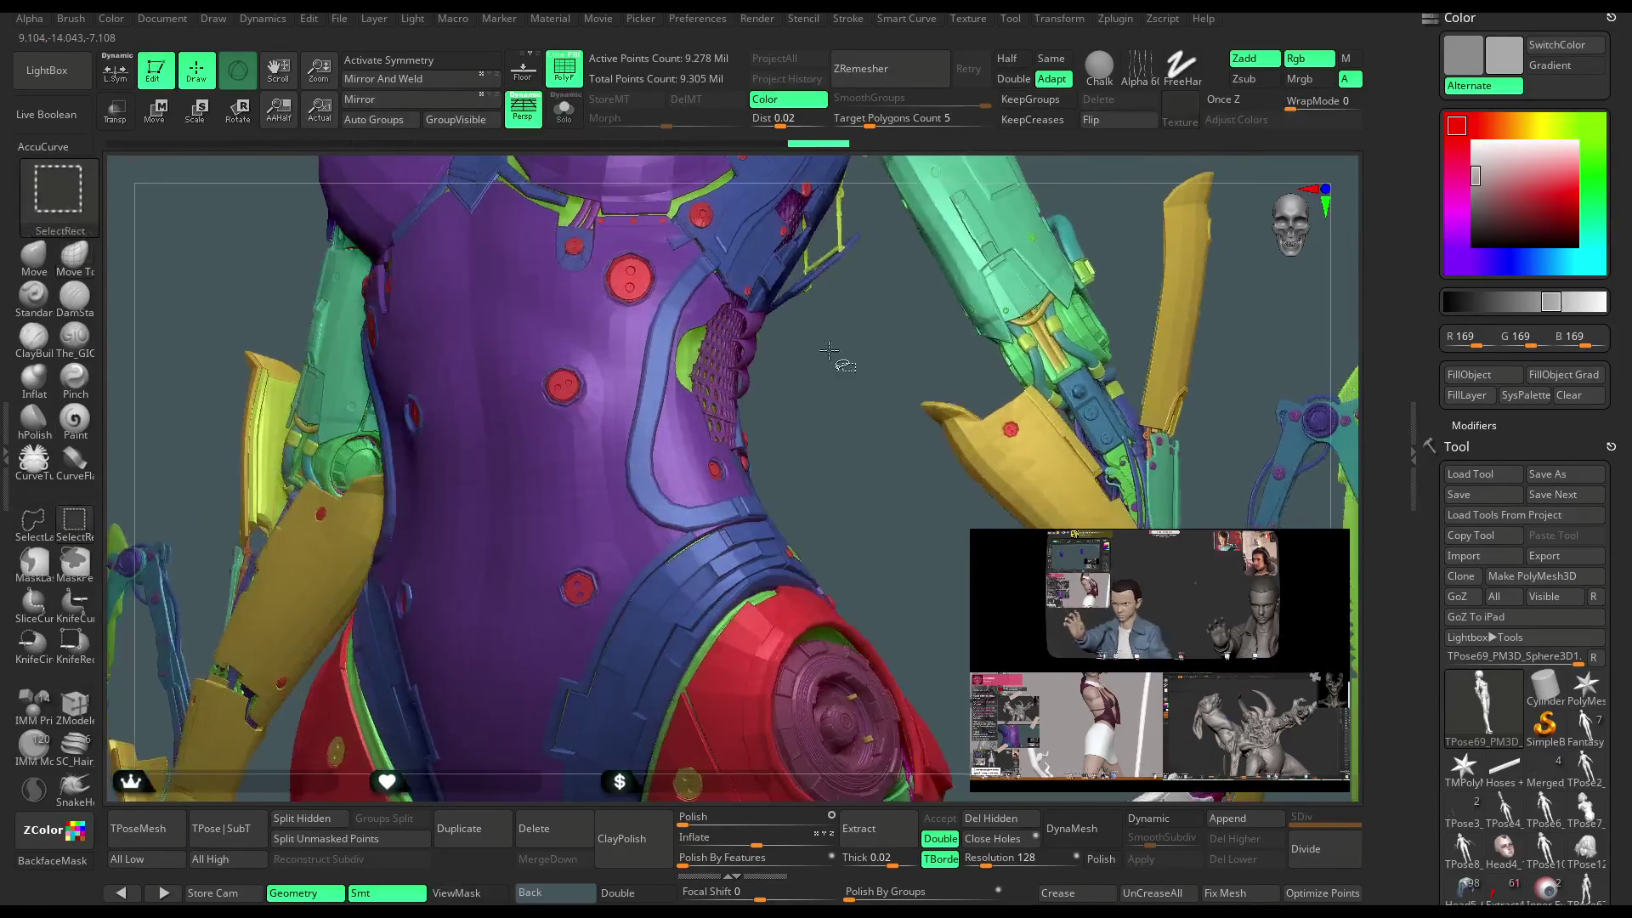
ctrl+shift+click(837, 369)
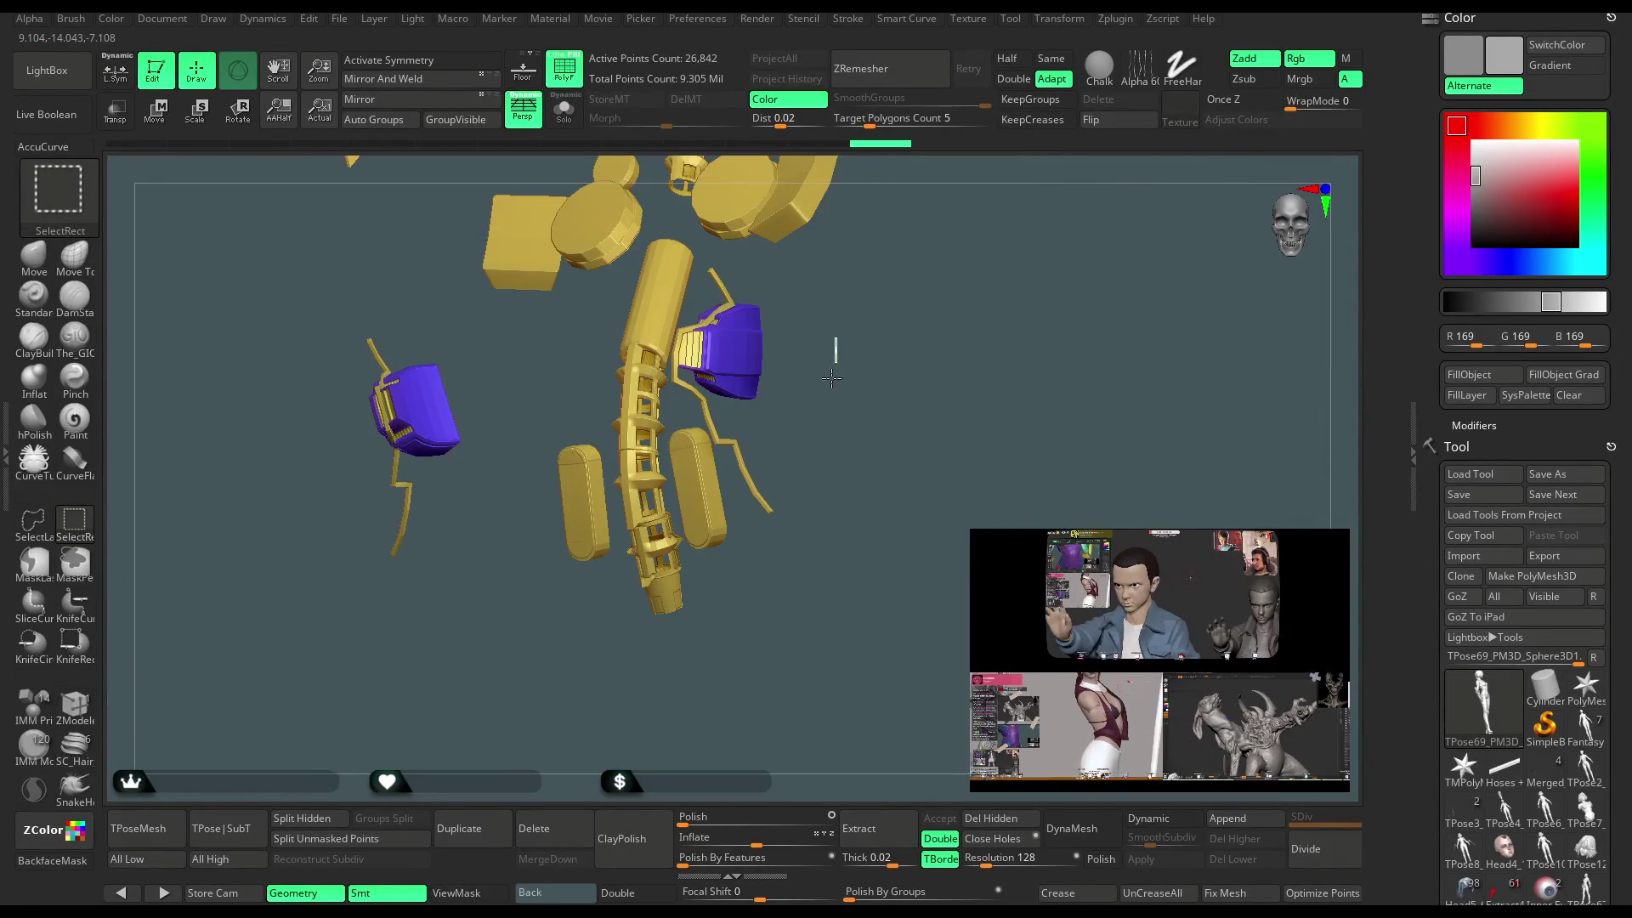
ctrl+shift+click(831, 398)
mouse_move(824, 306)
alt+mouse_down()
mouse_move(859, 340)
mouse_move(899, 306)
mouse_move(894, 266)
alt+mouse_up()
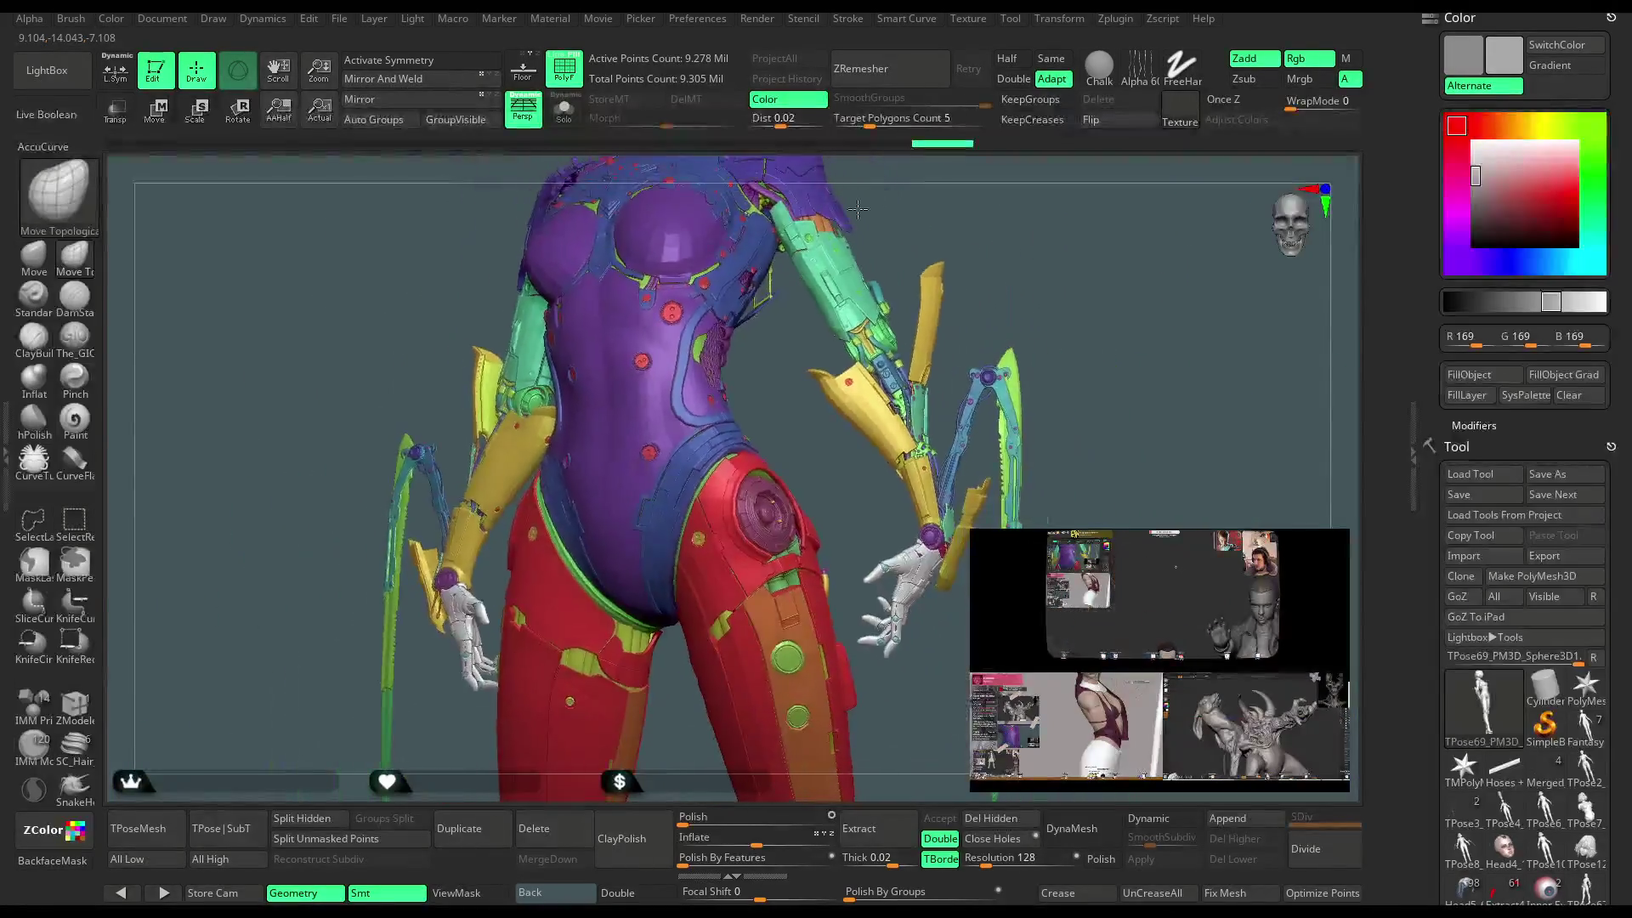
ctrl+shift+click(874, 293)
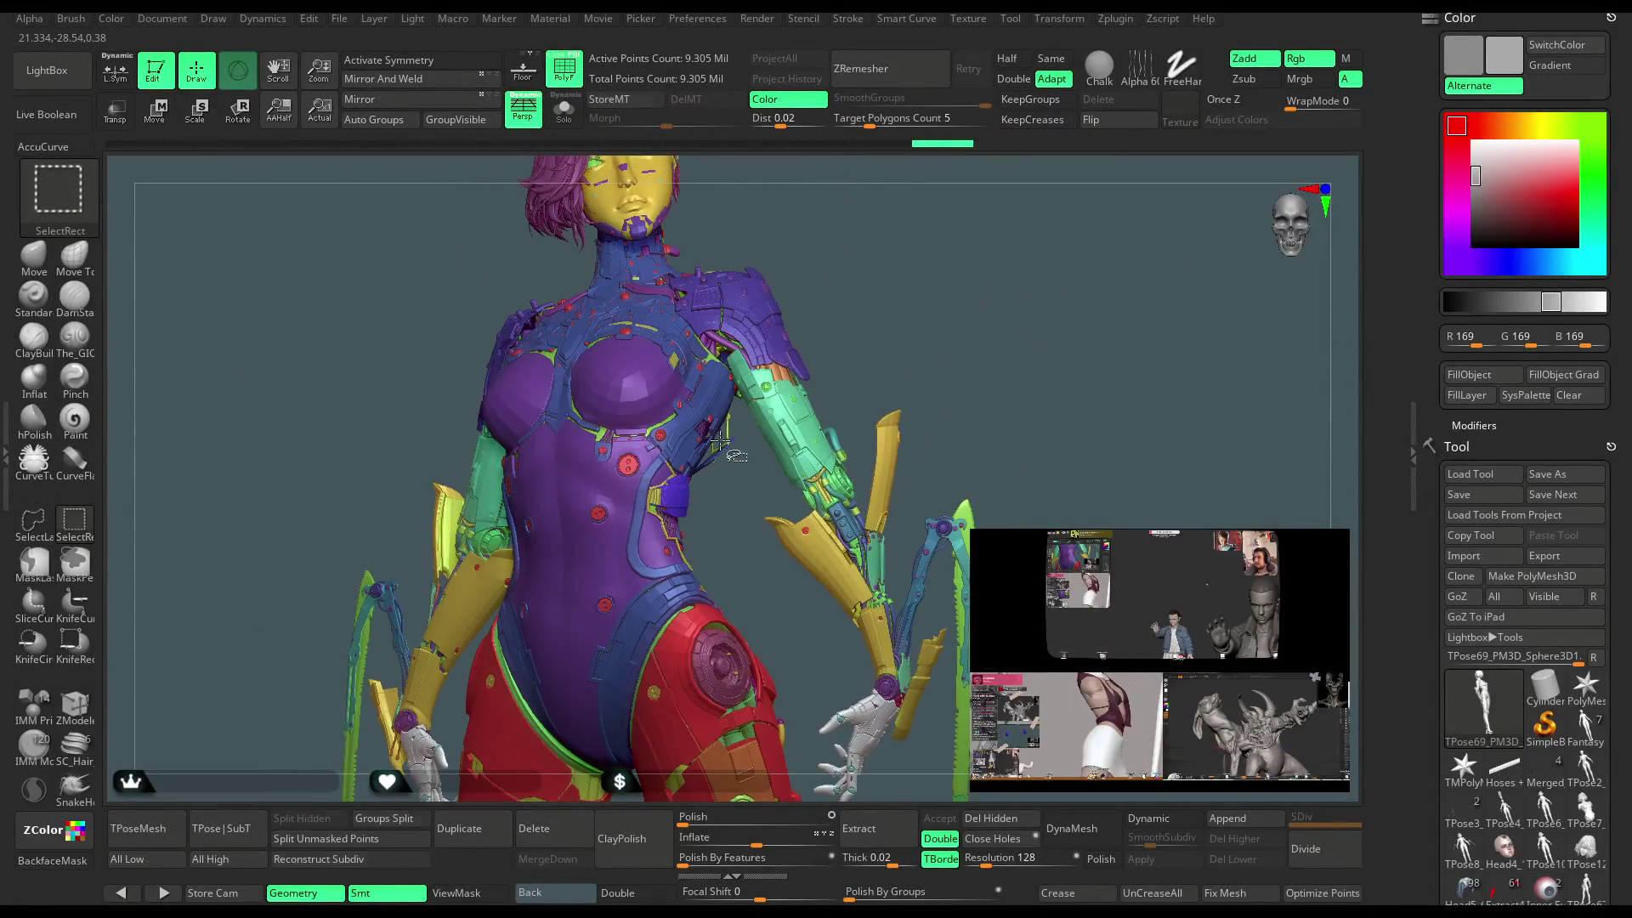
Isolate the blue pieces, restore the full model, then isolate the yellow pieces.
ctrl+shift+click(679, 490)
mouse_move(740, 498)
ctrl+shift+mouse_down()
mouse_move(747, 612)
mouse_move(680, 544)
ctrl+shift+mouse_up()
ctrl+shift+click(735, 520)
ctrl+shift+click(650, 506)
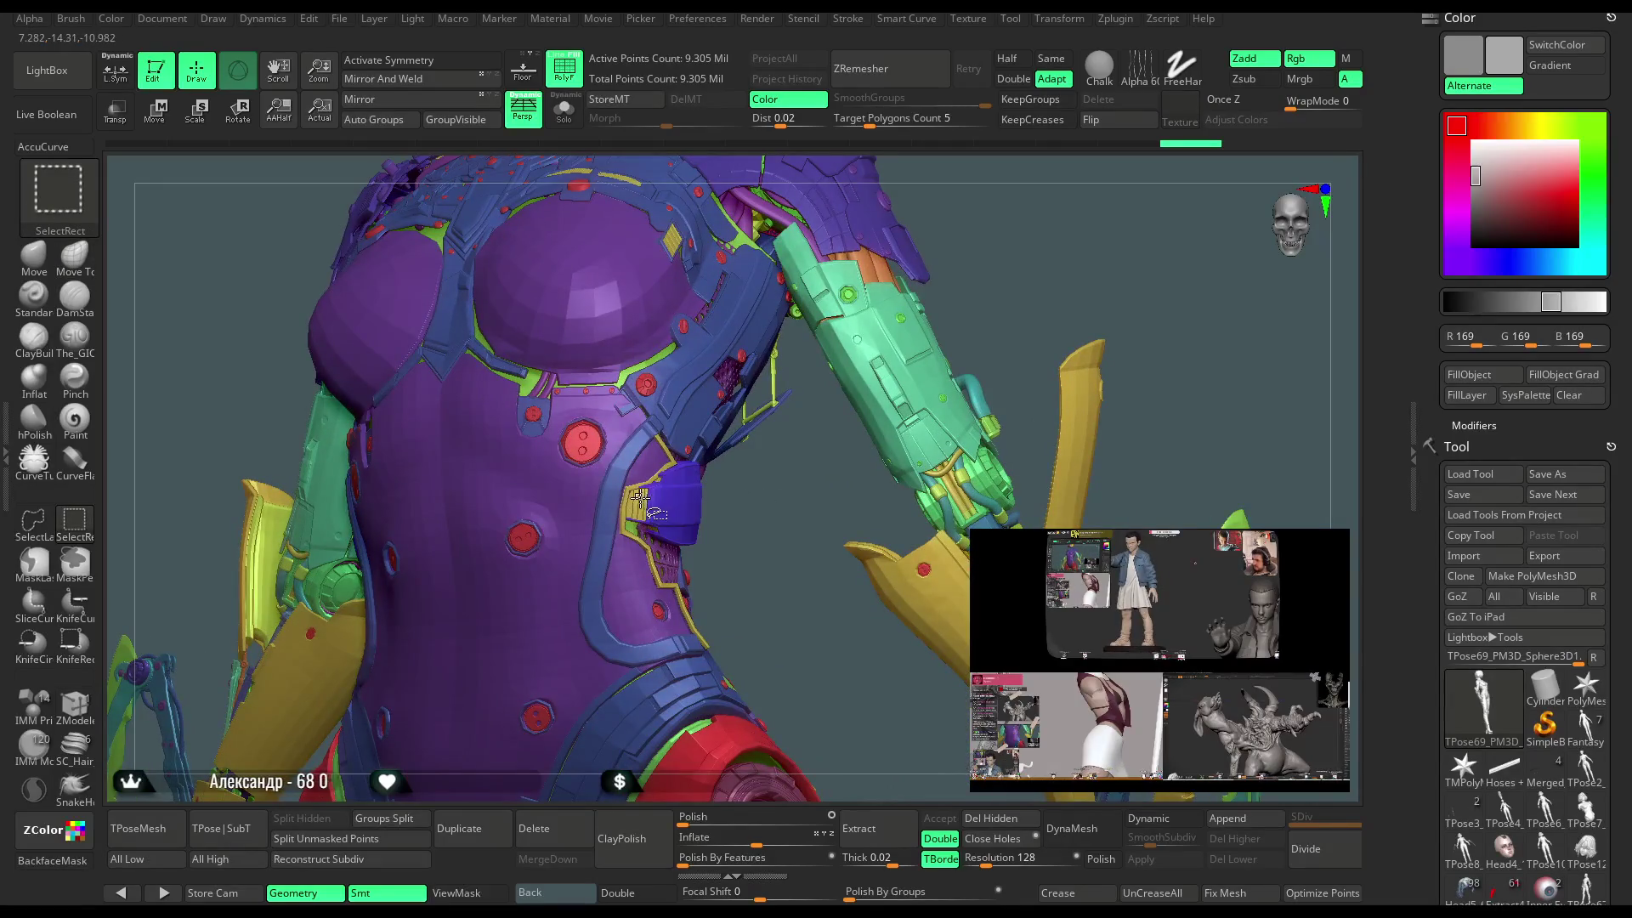
ctrl+shift+click(637, 496)
mouse_move(654, 514)
mouse_down()
mouse_move(715, 418)
mouse_move(601, 685)
mouse_up()
Hide areas of yellow geometry with SelectRect, undoing back to the isolated yellow pieces.
key(ctrl+shift)
mouse_move(719, 448)
mouse_down()
mouse_move(696, 416)
mouse_move(564, 502)
mouse_up()
mouse_move(562, 443)
ctrl+alt+shift+mouse_down()
mouse_move(527, 617)
mouse_move(427, 684)
mouse_move(477, 646)
ctrl+alt+shift+mouse_up()
mouse_move(850, 391)
mouse_down()
mouse_move(845, 437)
mouse_move(791, 415)
mouse_up()
drag(754, 473, 730, 463)
key(ctrl+z)
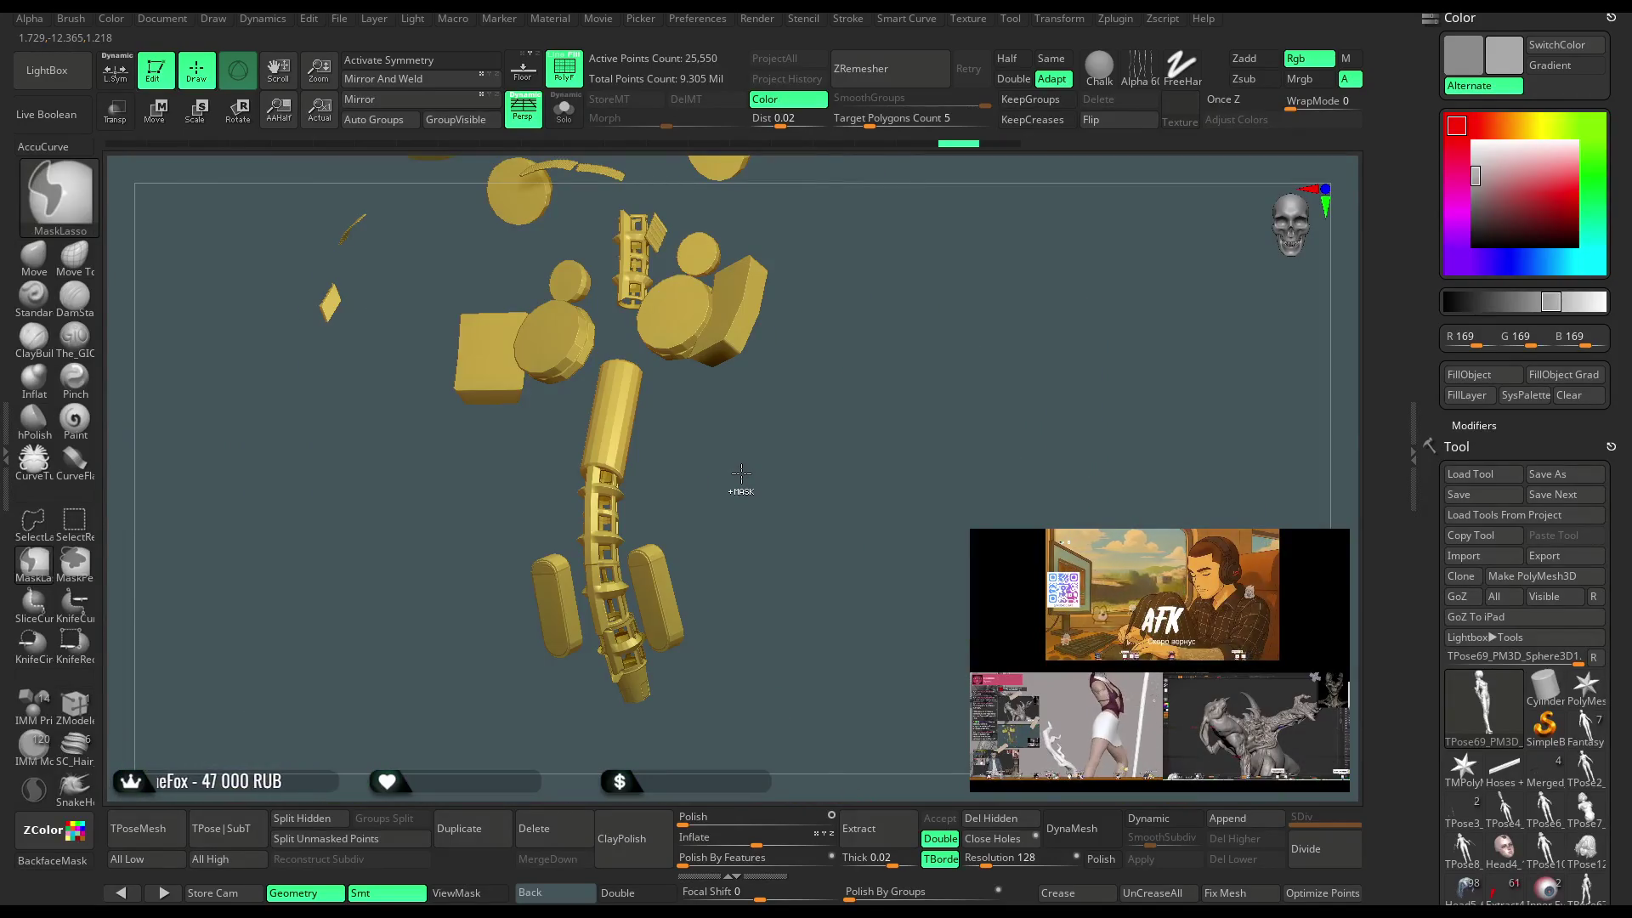
key(ctrl+z)
key(ctrl+z)
drag(739, 488, 815, 428)
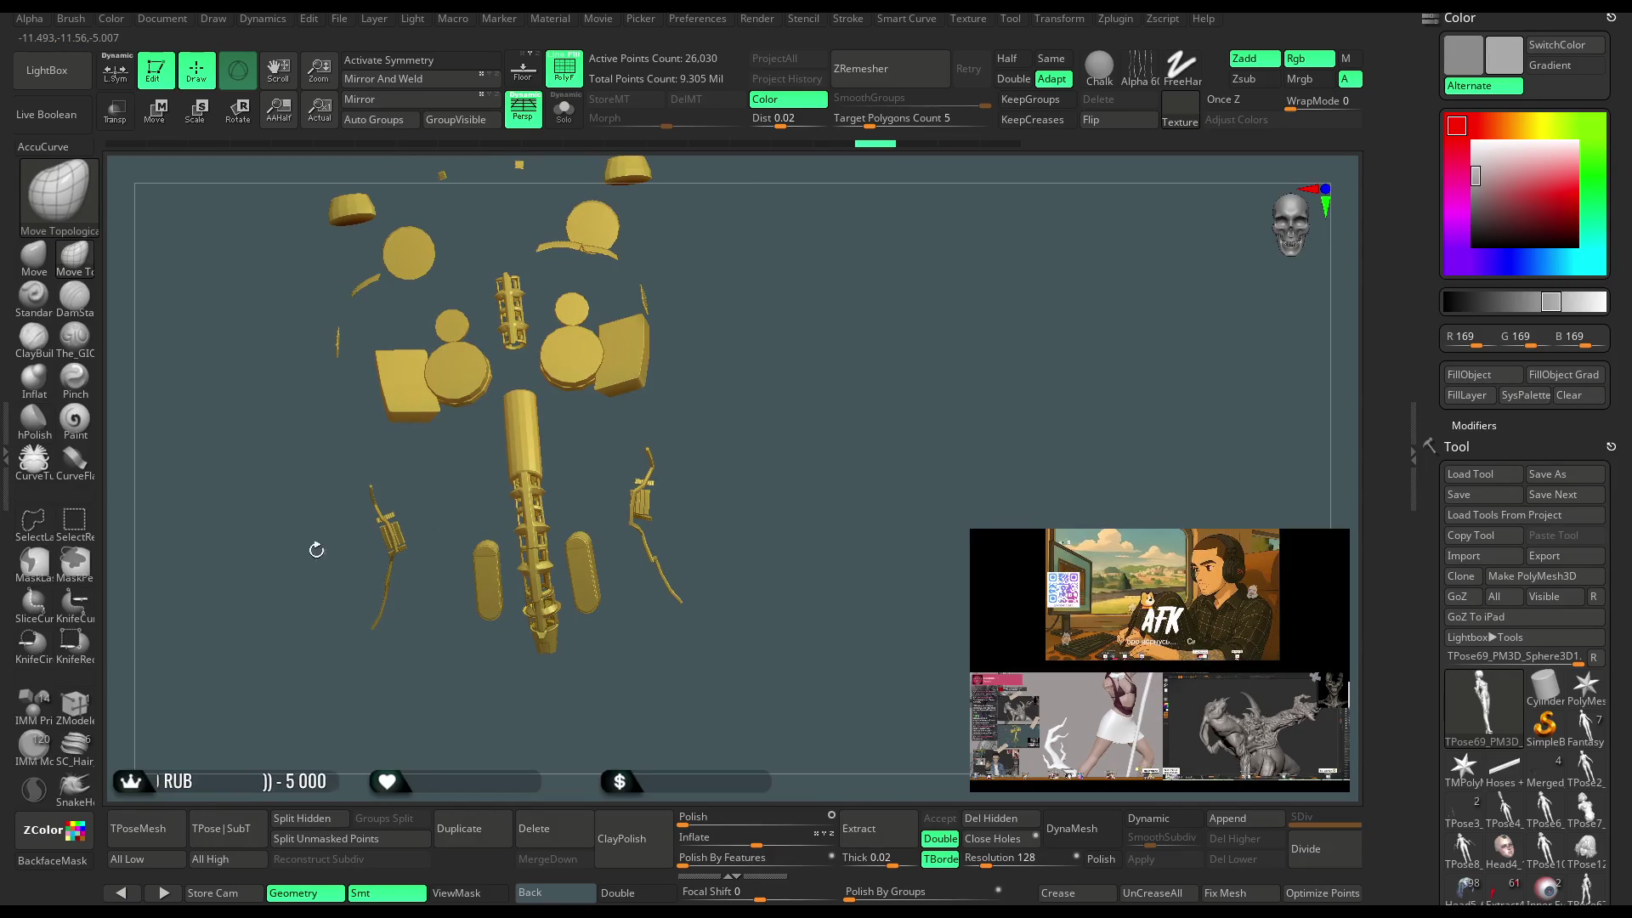
Lasso-hide the upper yellow pieces to inspect the strands, then unhide the full model.
click(33, 520)
mouse_move(602, 533)
mouse_down()
mouse_move(731, 161)
mouse_move(361, 182)
mouse_move(246, 323)
mouse_move(382, 455)
mouse_move(473, 583)
mouse_move(517, 728)
mouse_move(581, 575)
mouse_up()
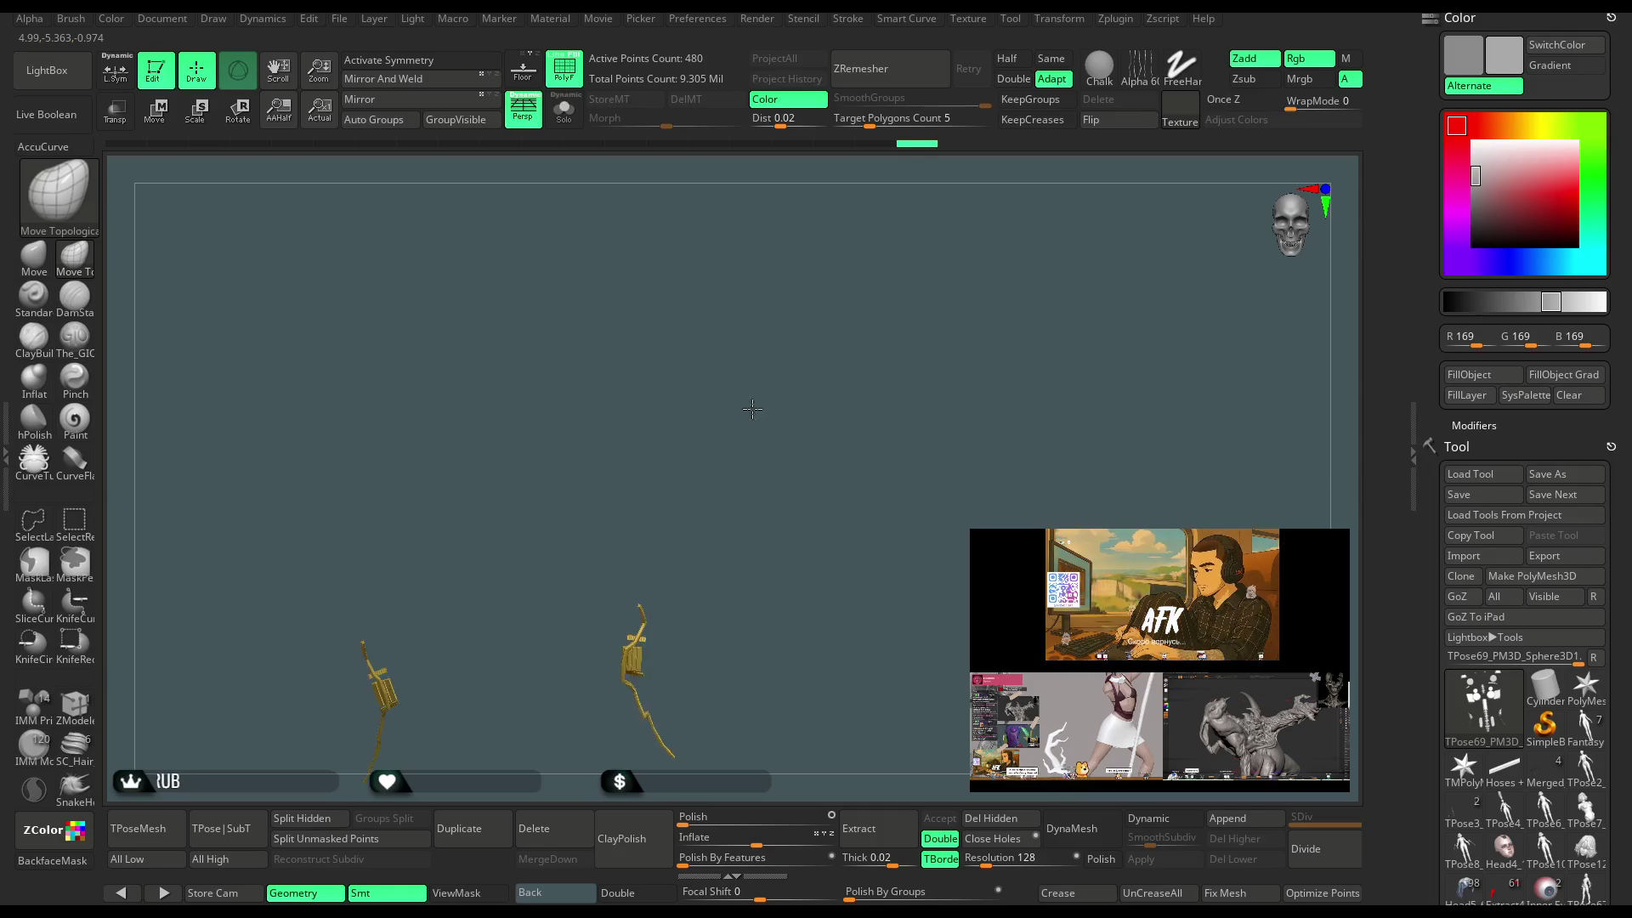
key(f)
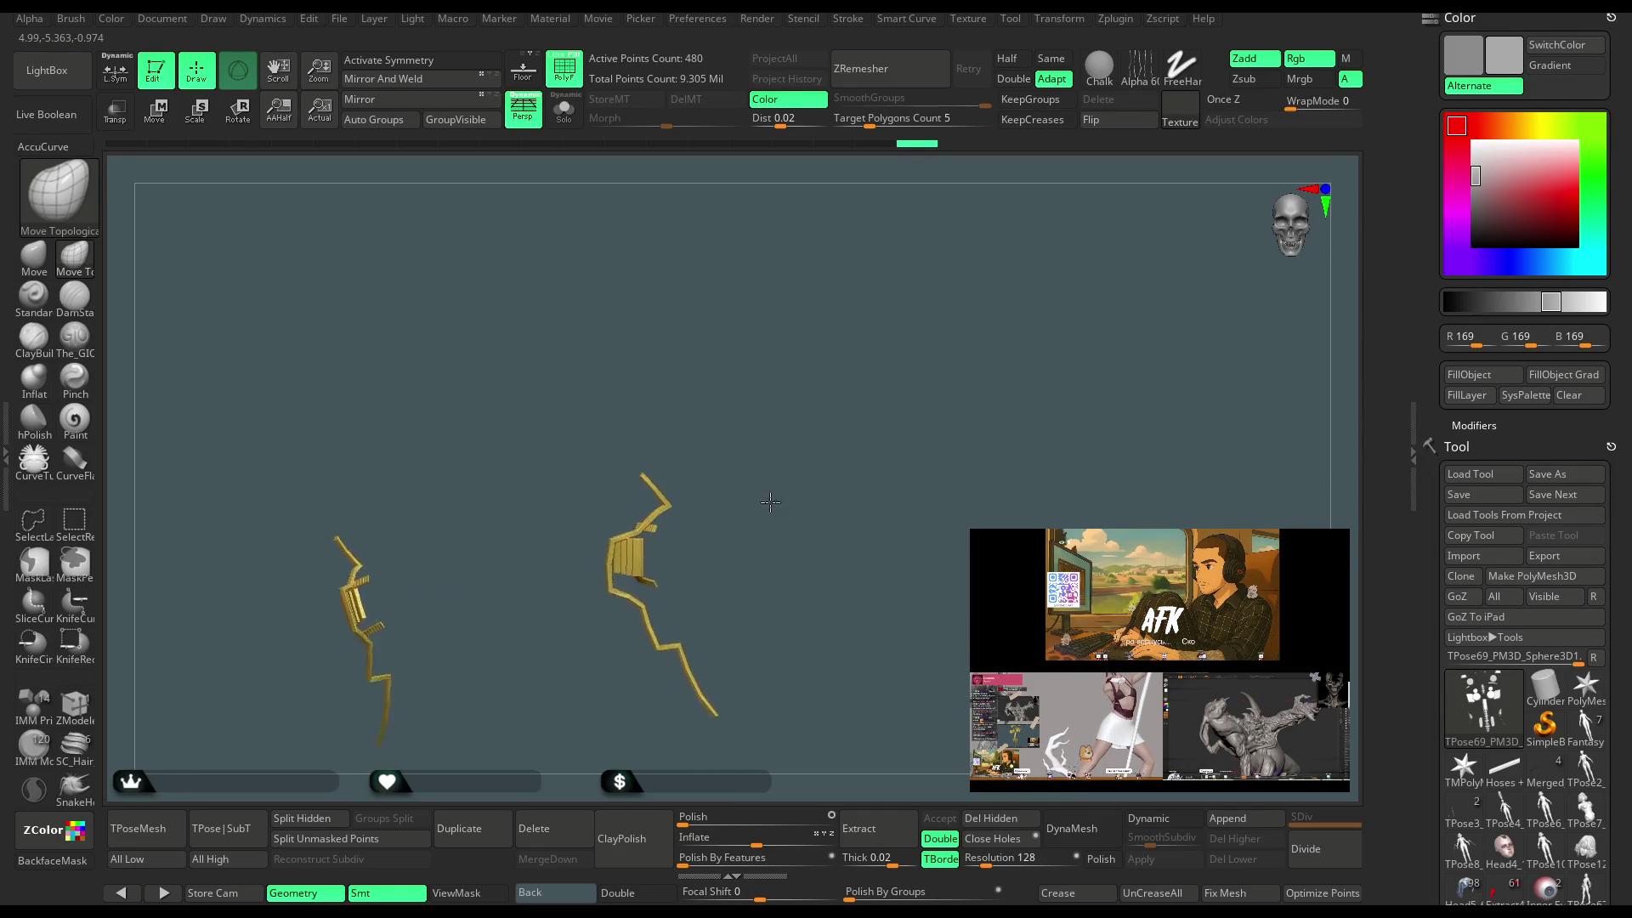
key(ctrl+shift)
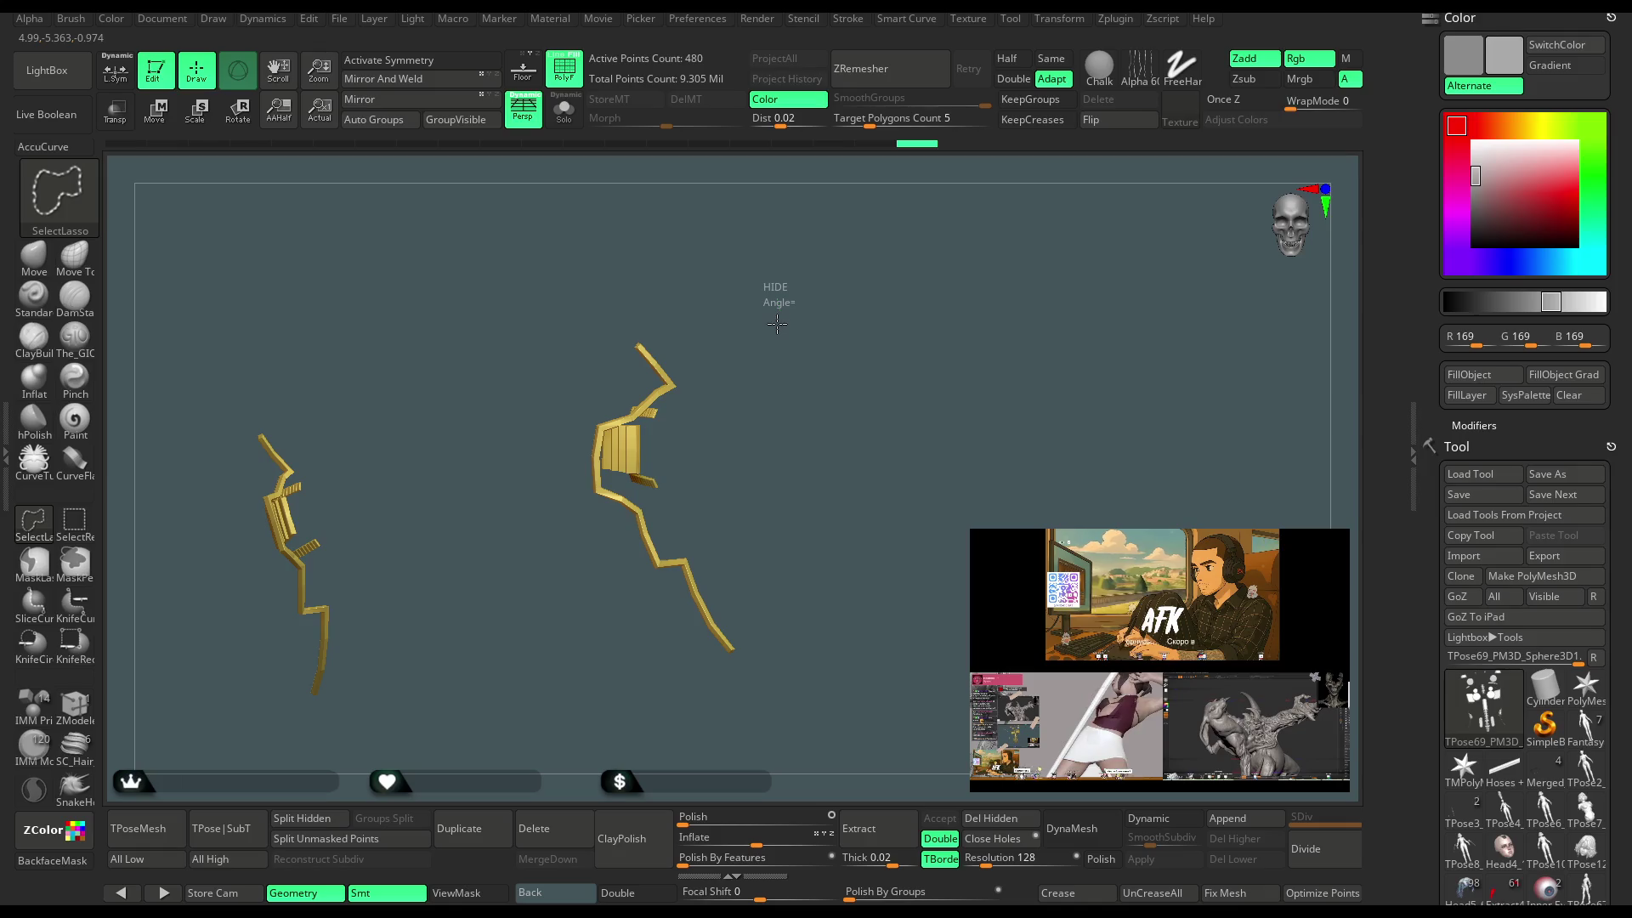
ctrl+shift+click(777, 324)
click(75, 520)
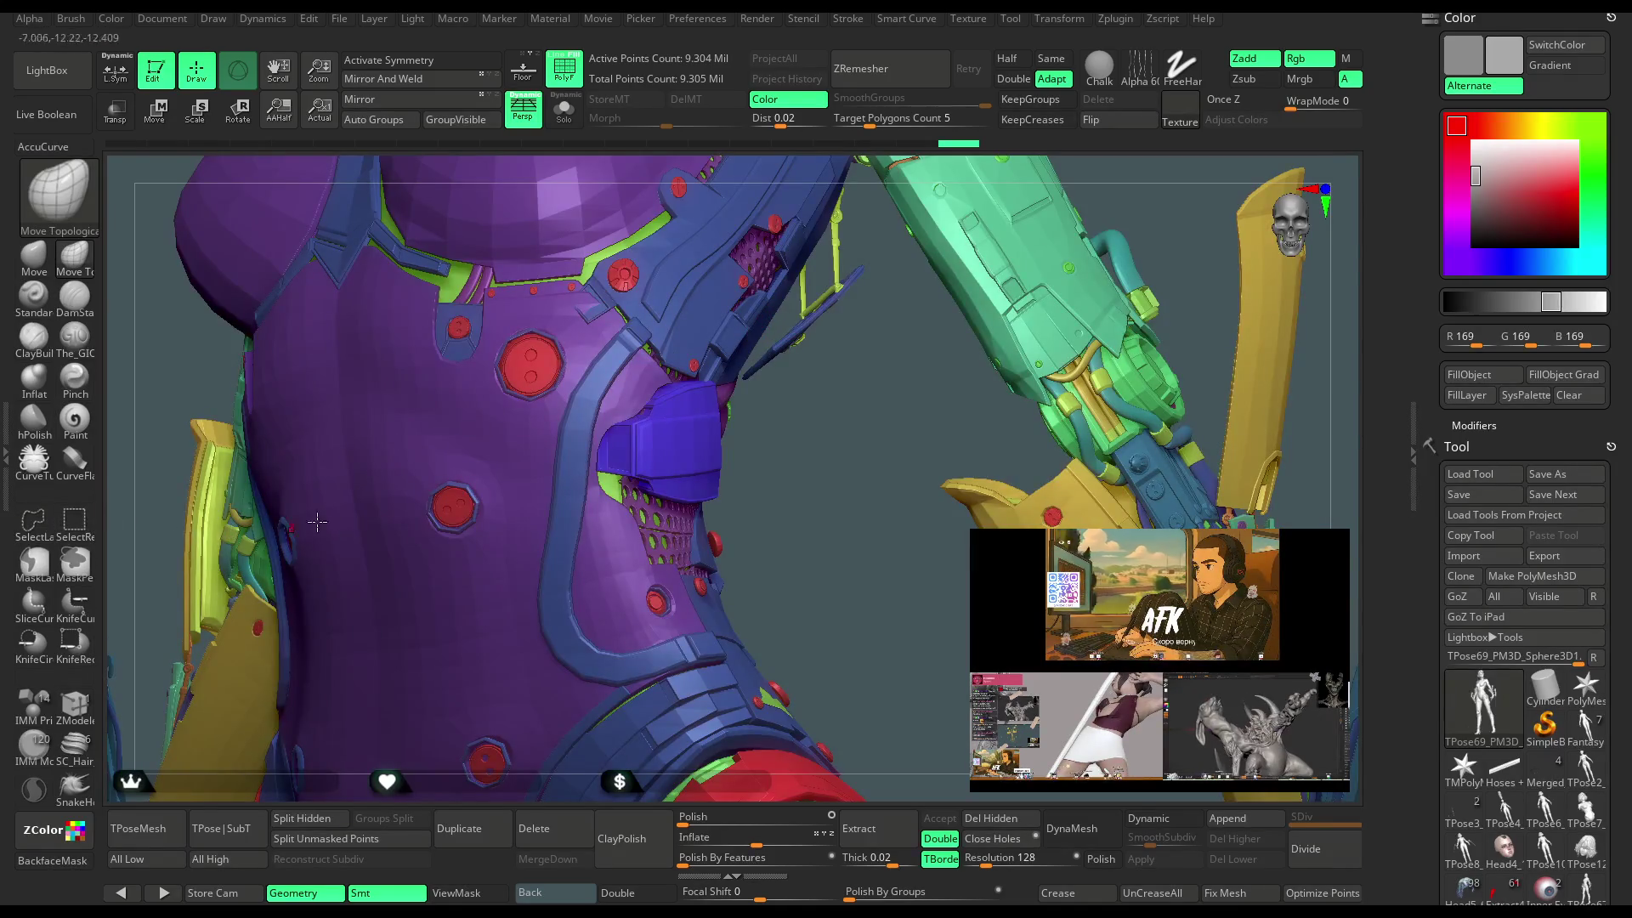
key(ctrl+shift)
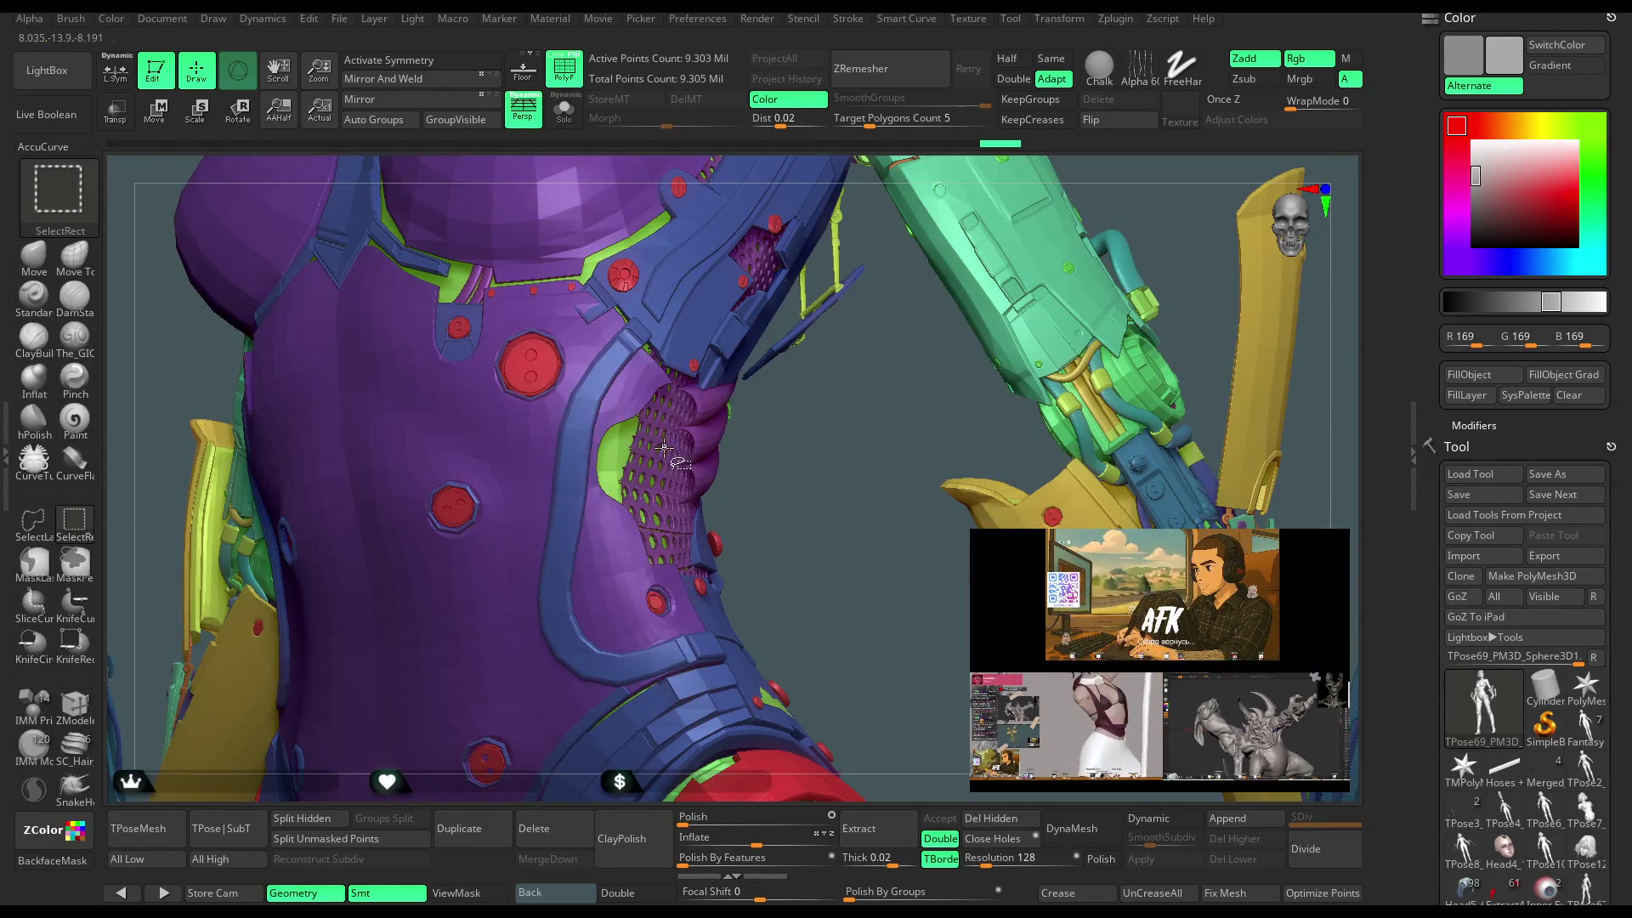
mouse_move(777, 496)
mouse_down()
mouse_move(773, 460)
mouse_move(797, 459)
mouse_move(795, 412)
mouse_move(841, 281)
mouse_move(863, 263)
mouse_move(927, 272)
mouse_move(858, 339)
mouse_up()
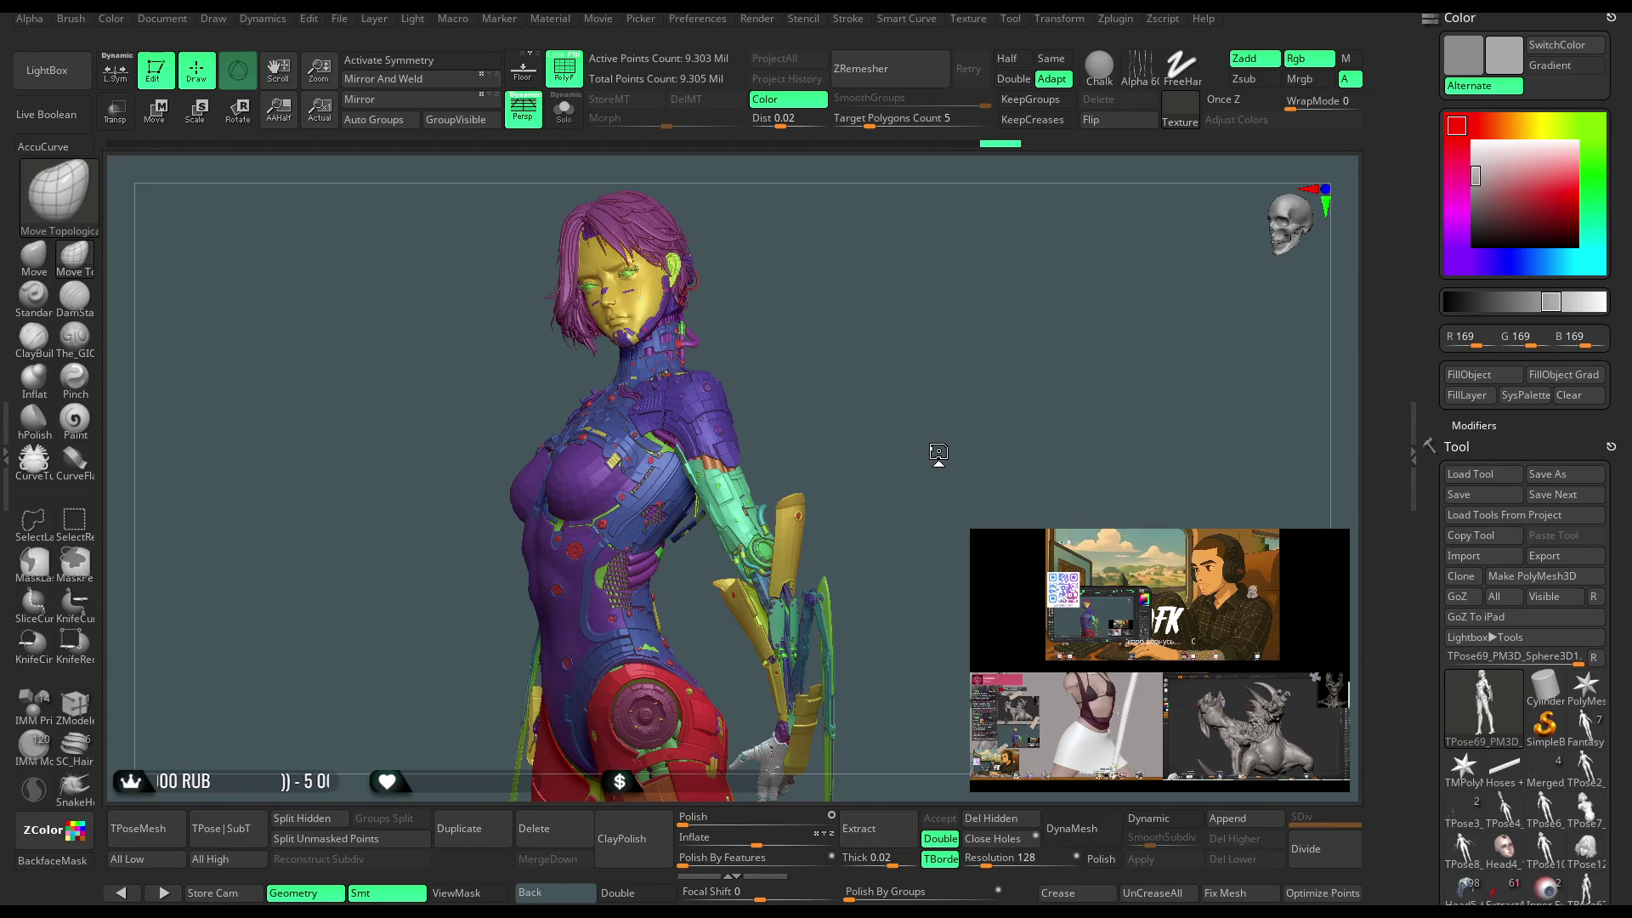
mouse_move(939, 452)
mouse_down()
mouse_move(995, 394)
mouse_move(994, 288)
mouse_move(832, 348)
mouse_up()
Lasso-mask the figure's left arm from several angles.
ctrl+drag(422, 414, 395, 531)
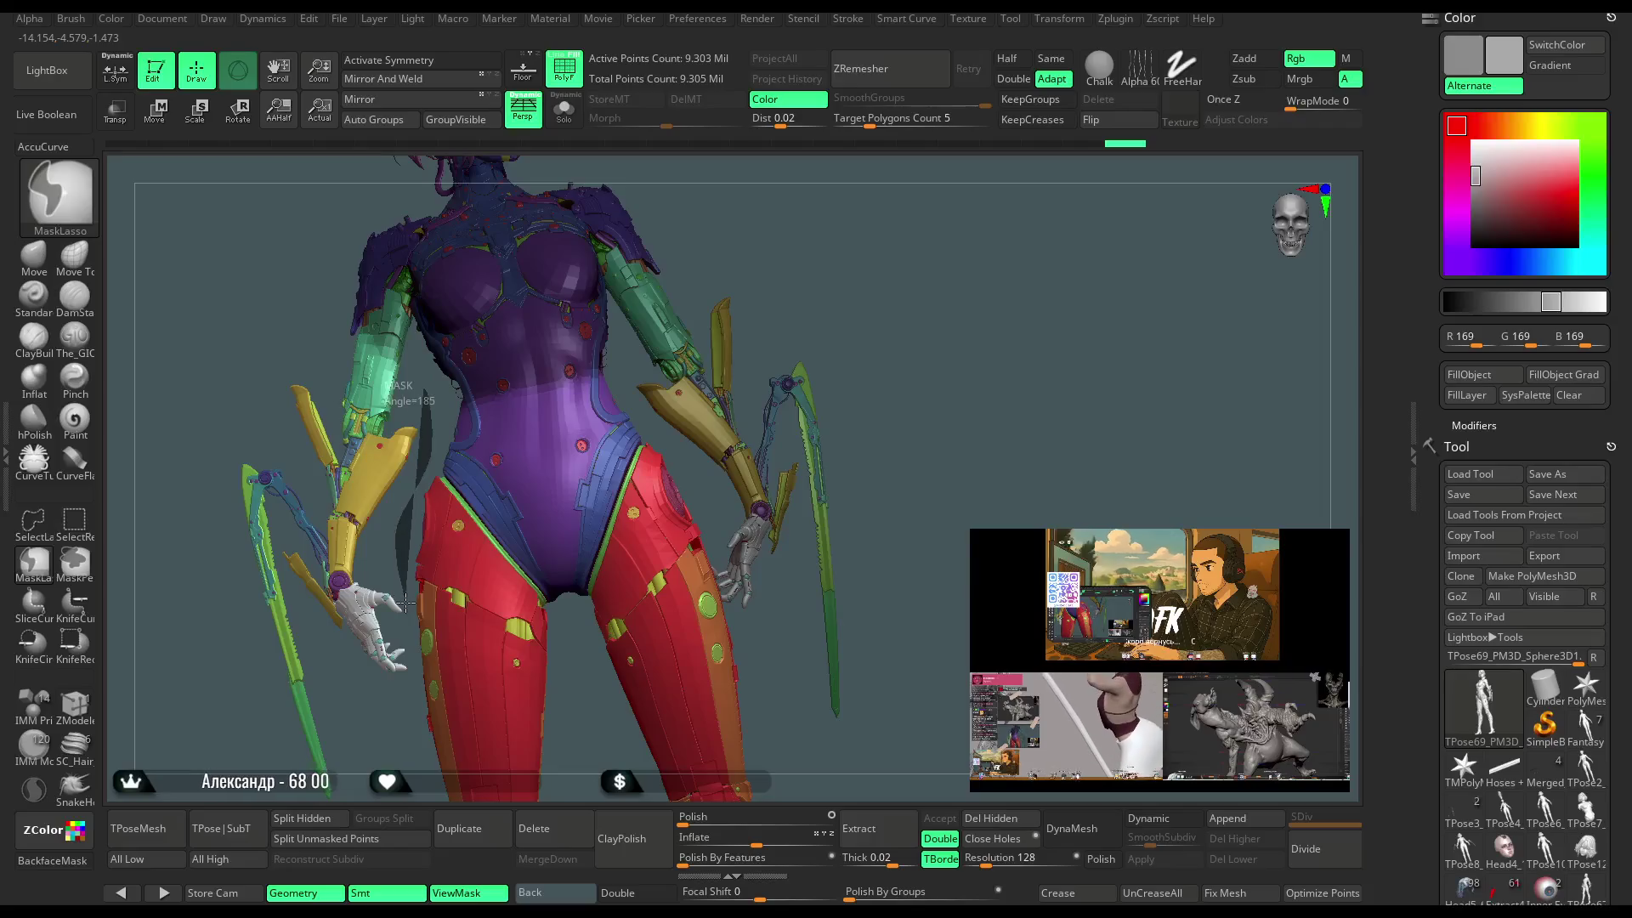
mouse_move(410, 685)
ctrl+mouse_down()
mouse_move(332, 731)
mouse_move(170, 255)
mouse_move(395, 200)
mouse_move(399, 212)
ctrl+mouse_up()
drag(874, 243, 476, 537)
mouse_move(445, 640)
ctrl+mouse_down()
mouse_move(336, 399)
mouse_move(344, 323)
ctrl+mouse_up()
mouse_move(842, 229)
mouse_down()
mouse_move(870, 219)
mouse_move(826, 266)
mouse_move(838, 333)
mouse_move(725, 446)
mouse_move(749, 465)
mouse_up()
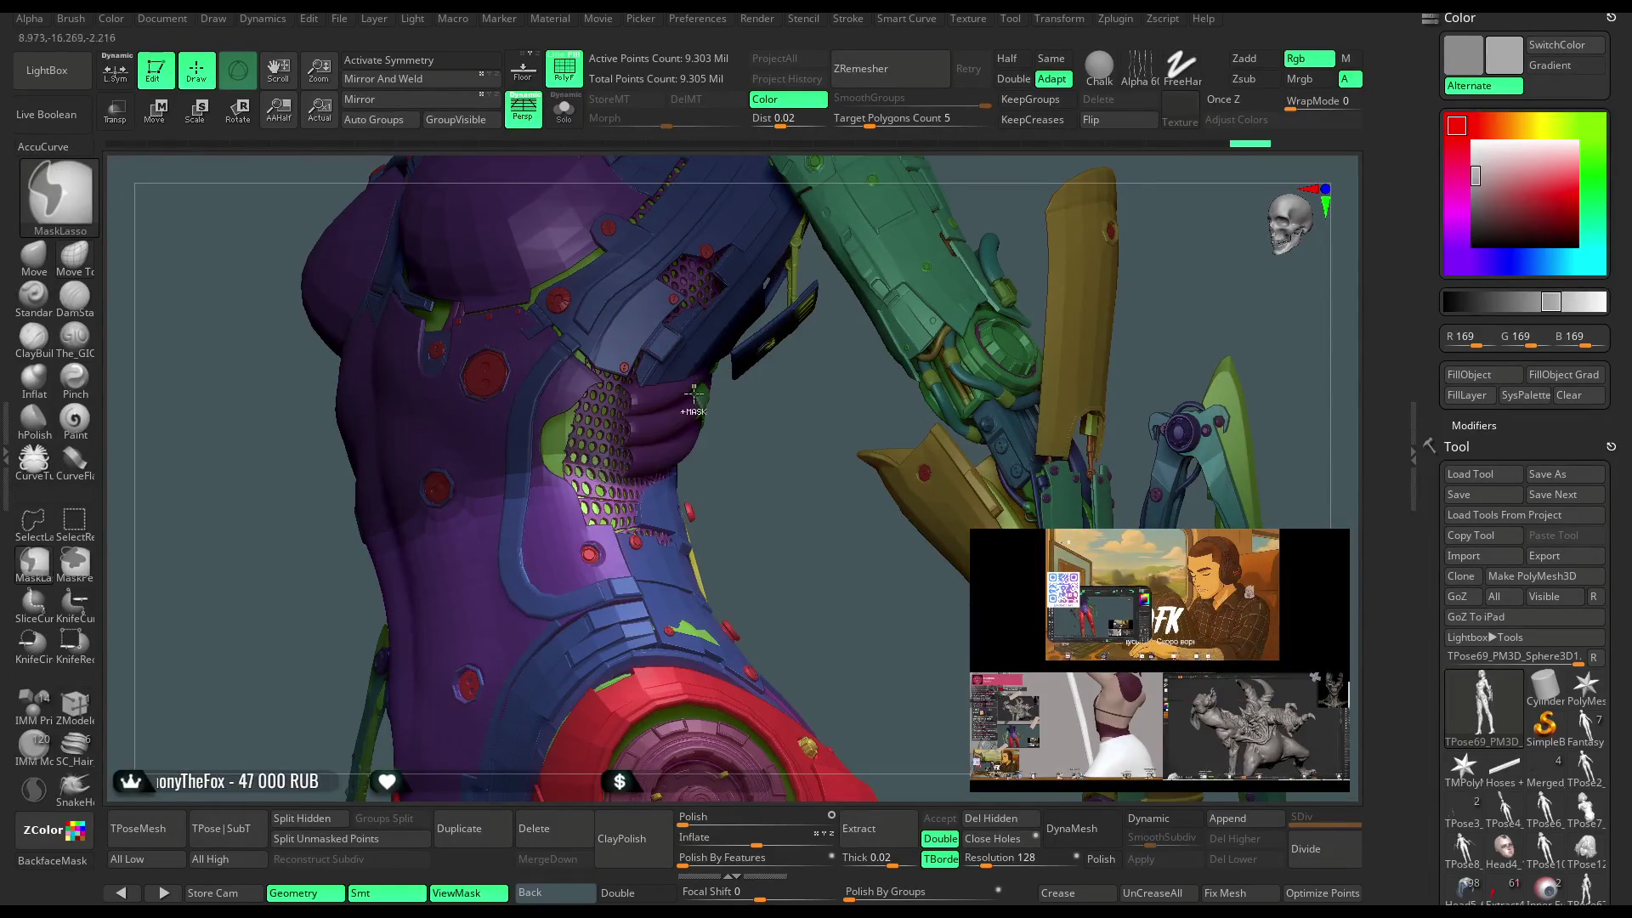
mouse_move(693, 392)
mouse_down()
mouse_move(746, 466)
mouse_move(621, 488)
mouse_move(810, 460)
mouse_move(781, 304)
mouse_move(564, 433)
mouse_move(593, 386)
mouse_move(770, 289)
mouse_up()
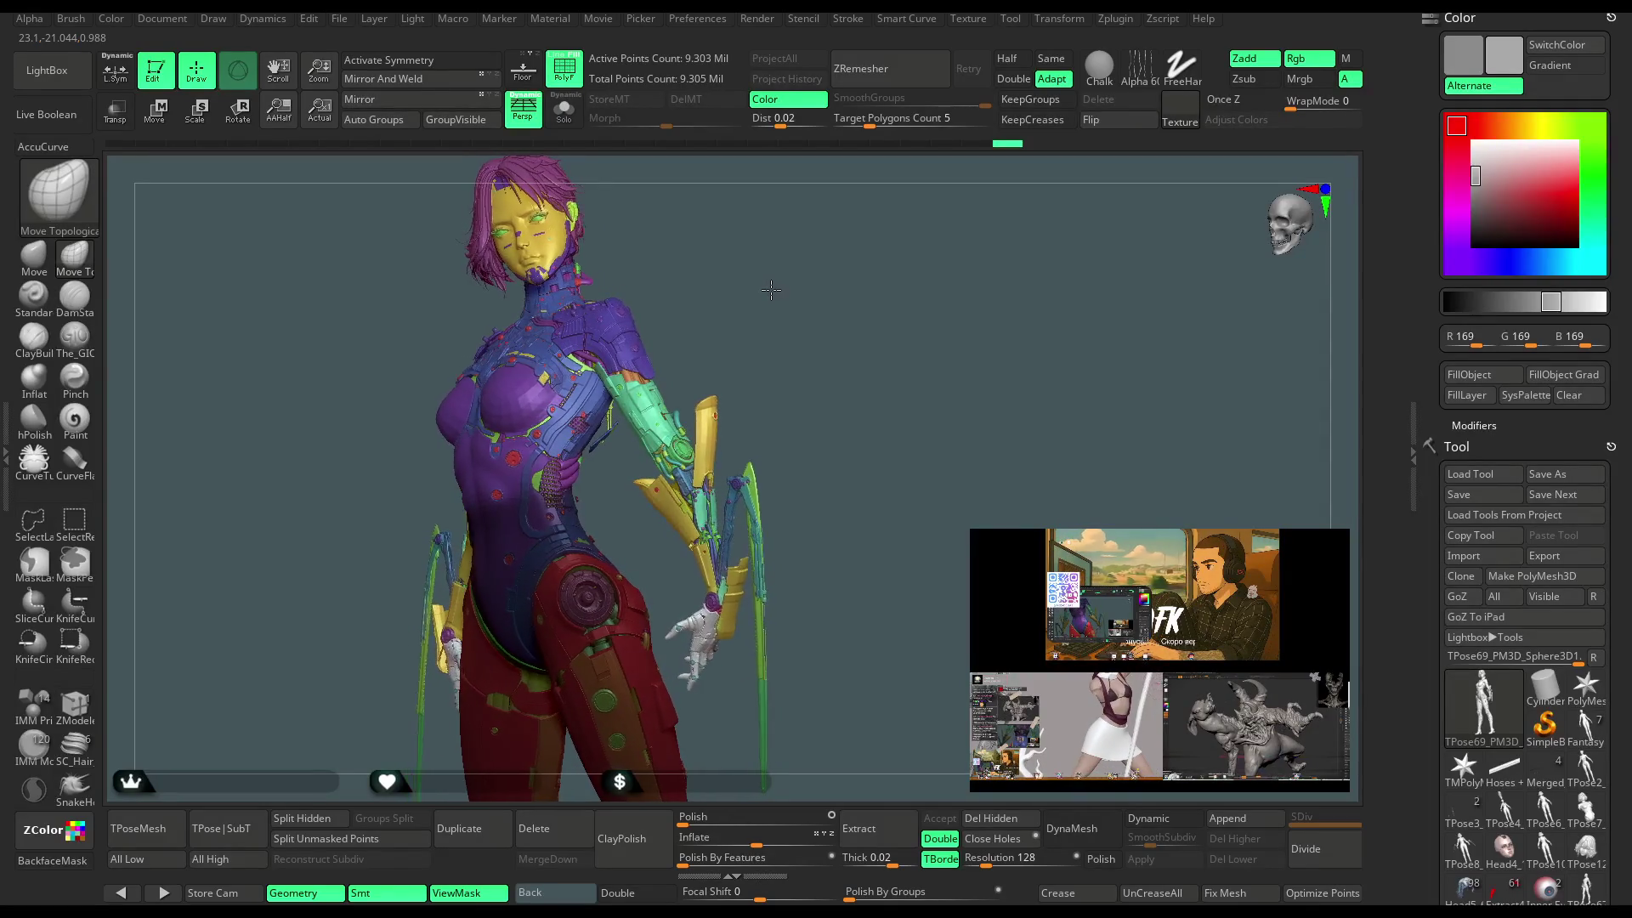
Invert the mask, mask the chest panel and side block, and enable Transpose Move.
key(ctrl)
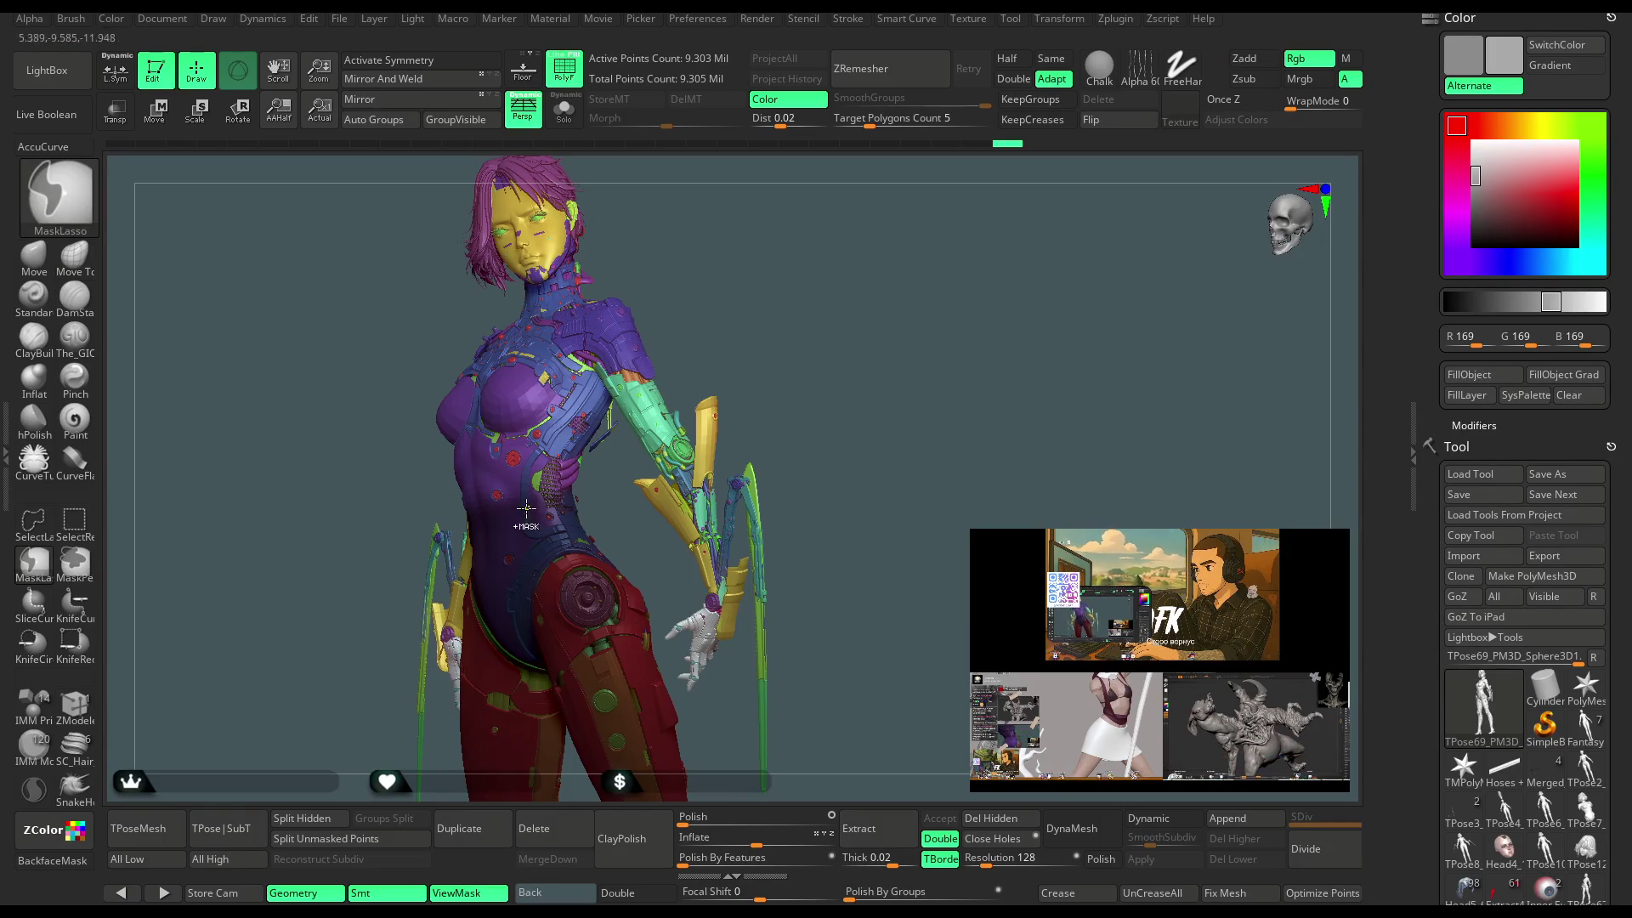
ctrl+click(747, 353)
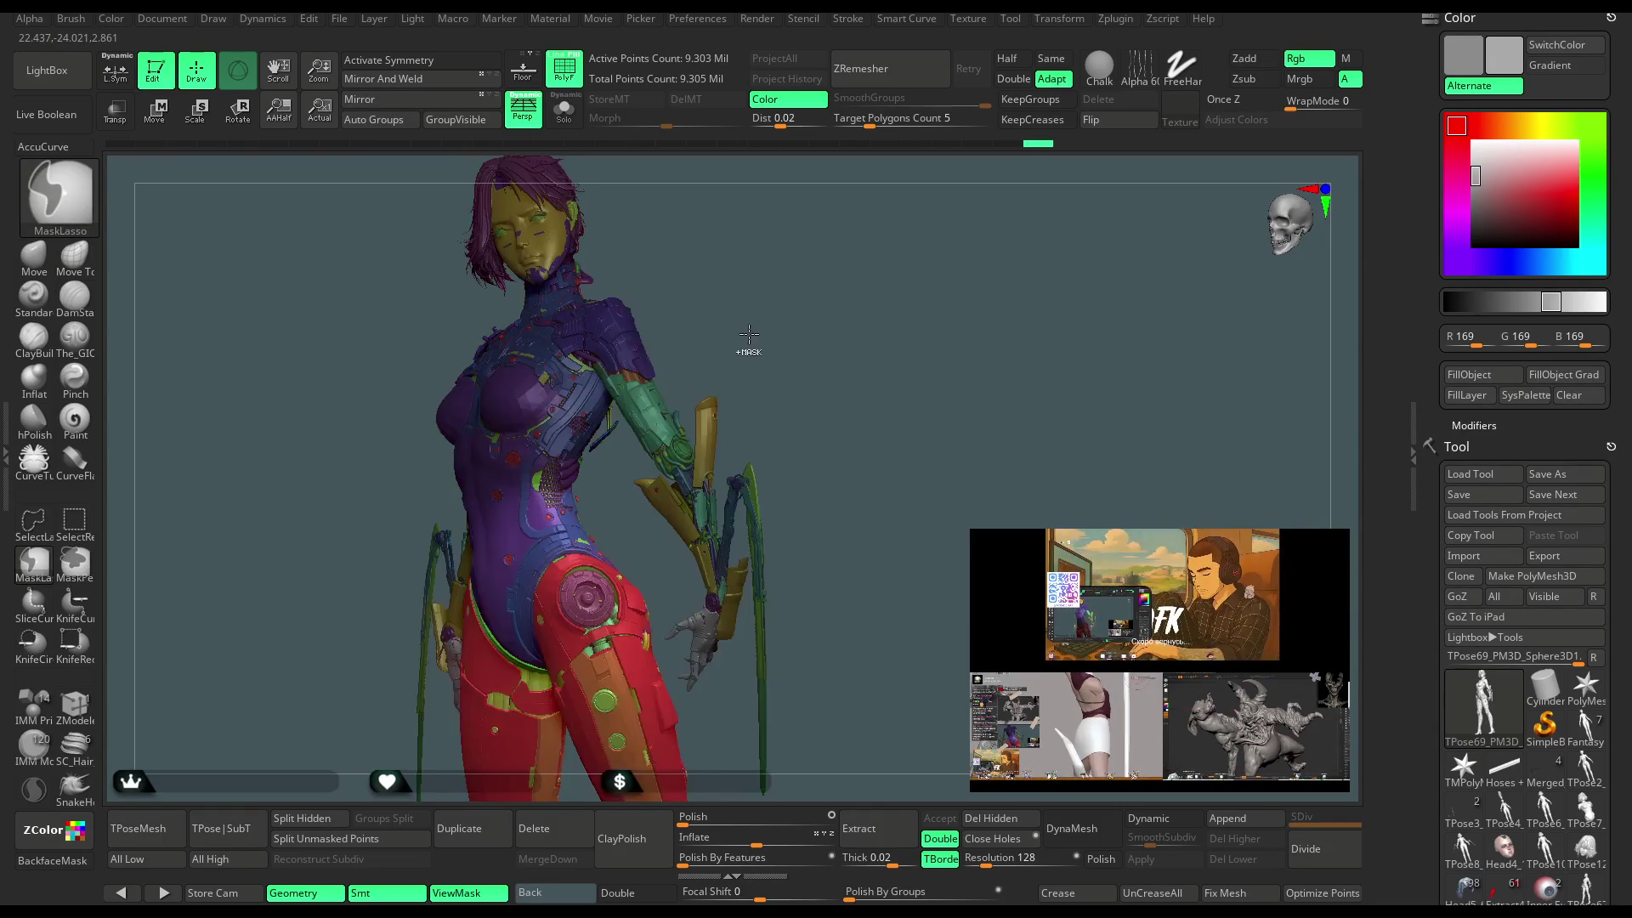
mouse_move(765, 349)
mouse_down()
mouse_move(757, 310)
mouse_move(746, 438)
mouse_move(725, 460)
mouse_up()
ctrl+shift+click(754, 317)
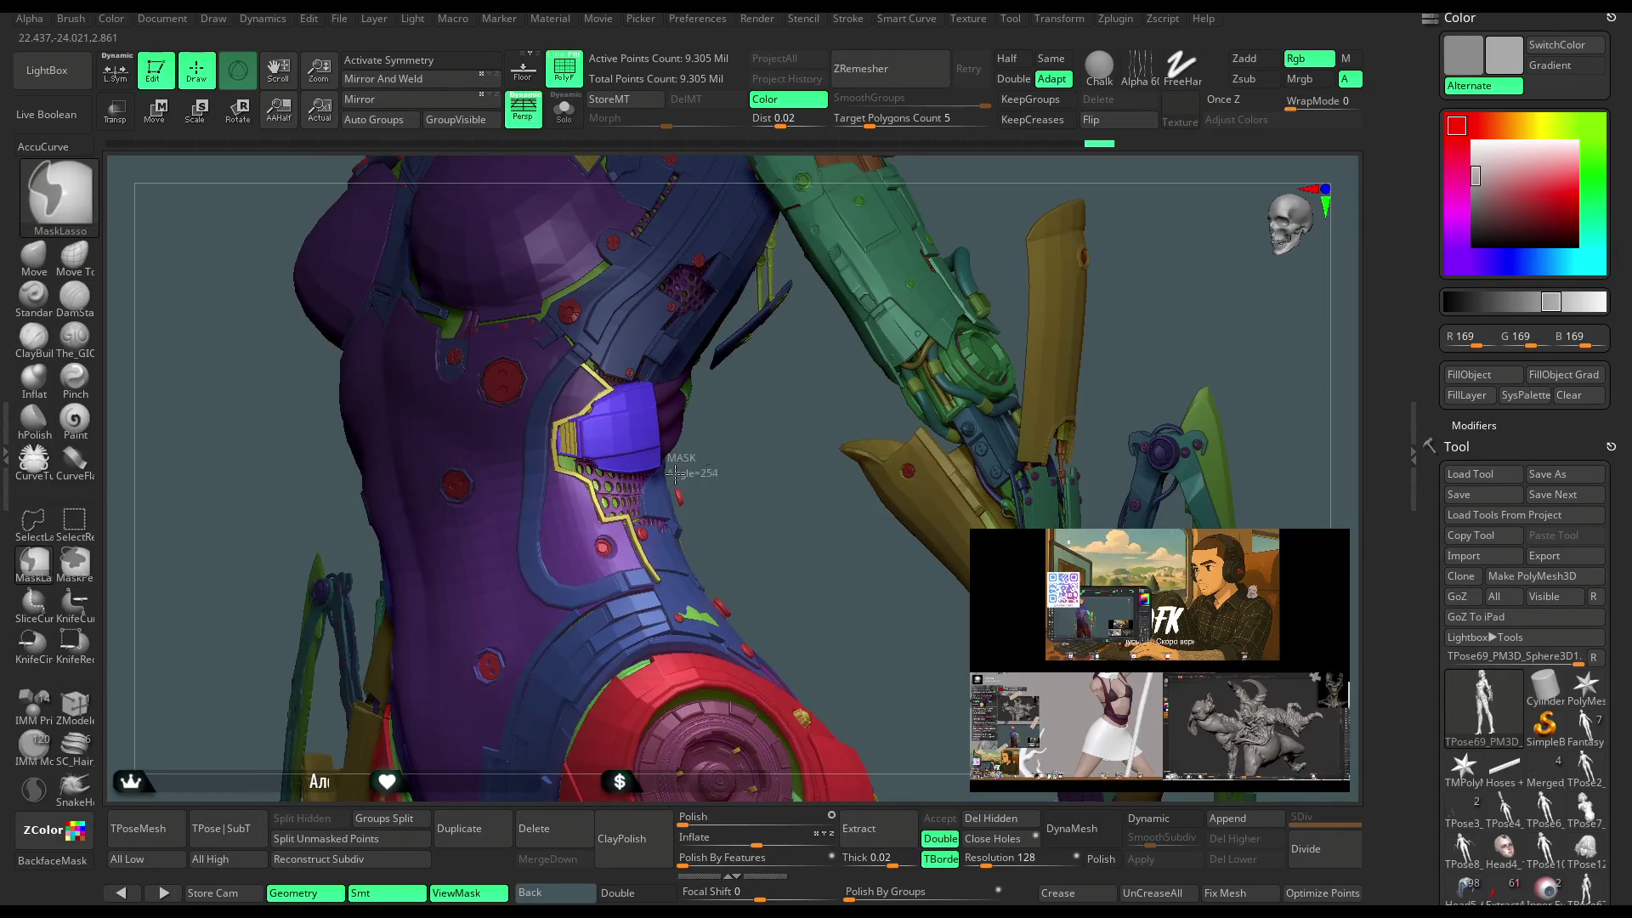
mouse_move(625, 484)
ctrl+mouse_down()
mouse_move(506, 464)
mouse_move(714, 229)
mouse_move(674, 409)
ctrl+mouse_up()
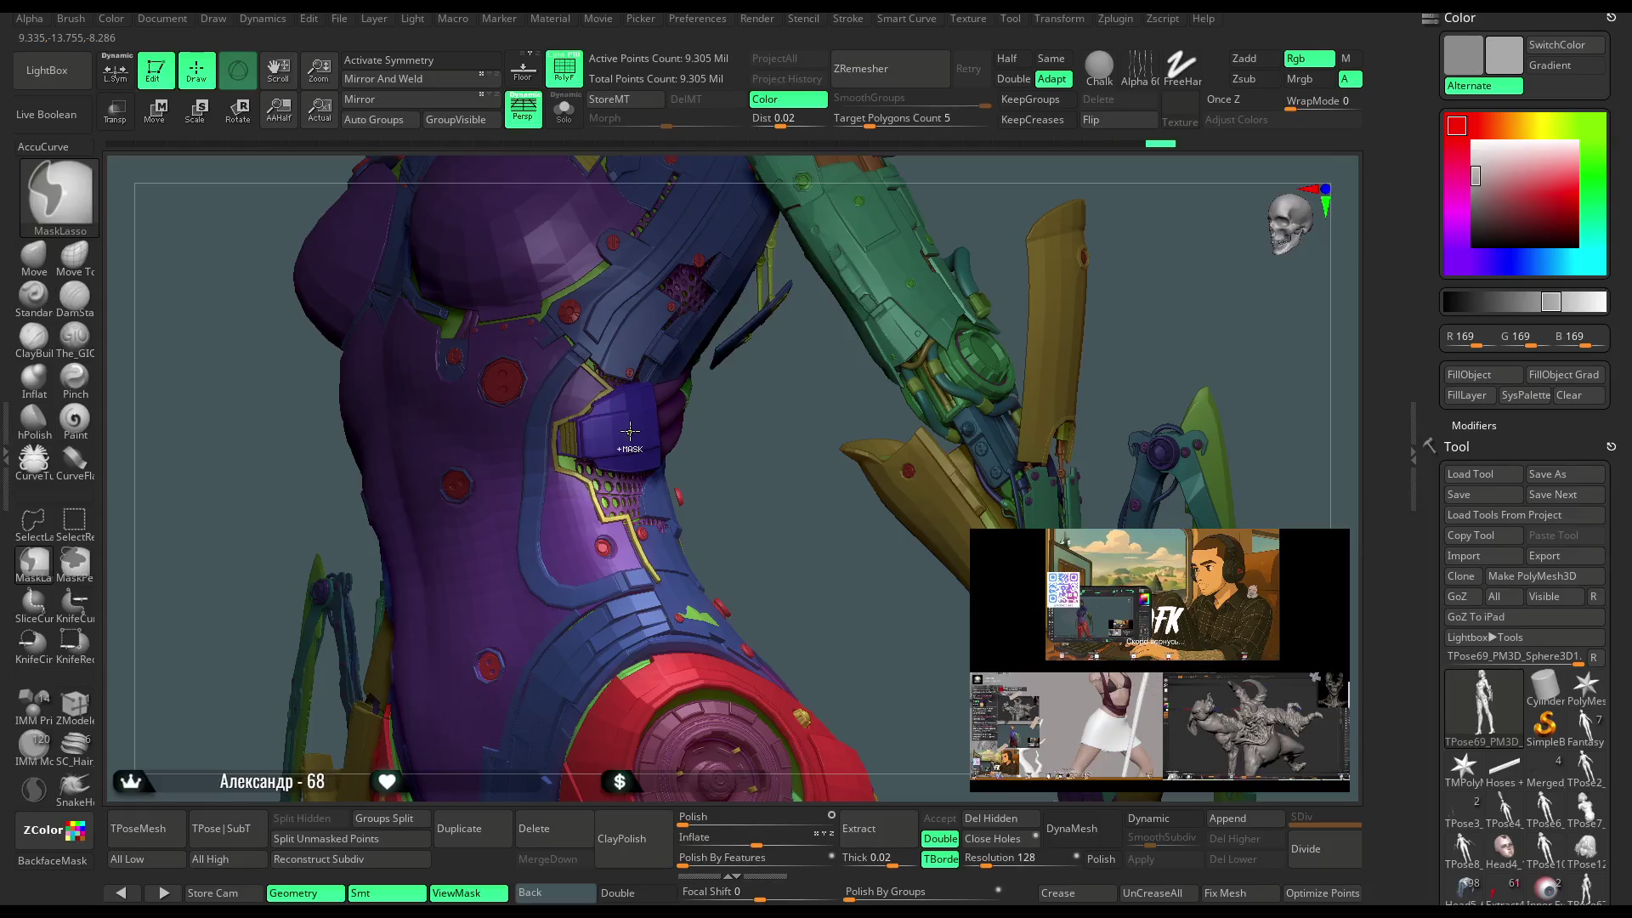
mouse_move(728, 466)
mouse_down()
mouse_move(821, 446)
mouse_move(374, 544)
mouse_up()
mouse_move(464, 518)
ctrl+mouse_down()
mouse_move(335, 360)
mouse_move(328, 491)
ctrl+mouse_up()
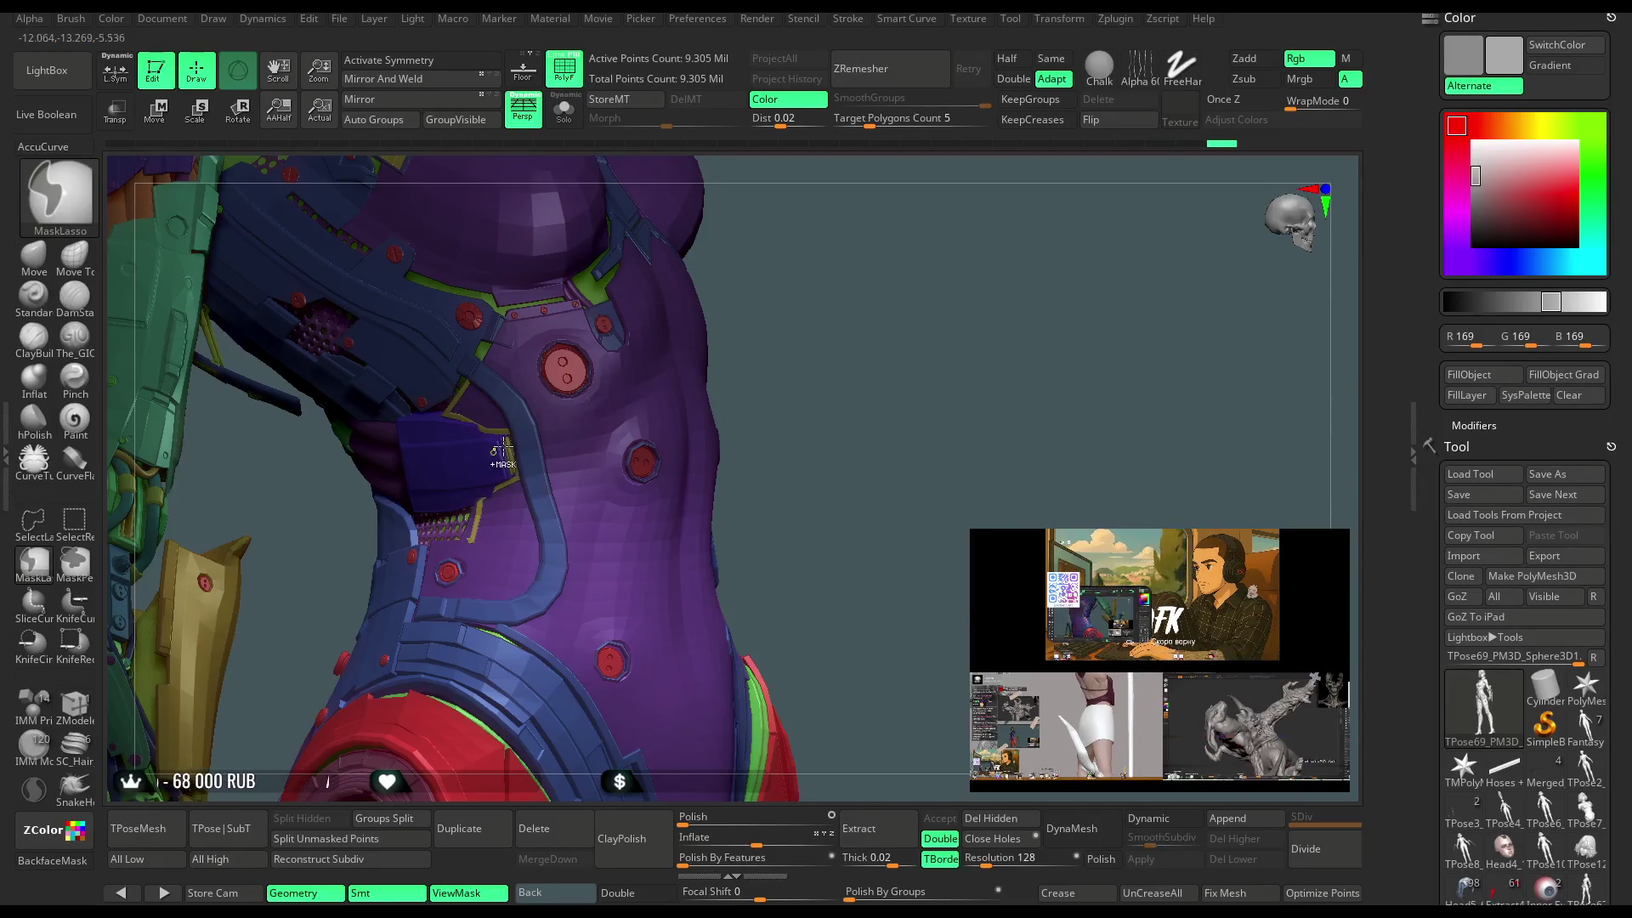
mouse_move(459, 473)
mouse_down()
mouse_move(894, 217)
mouse_move(854, 258)
mouse_up()
click(164, 126)
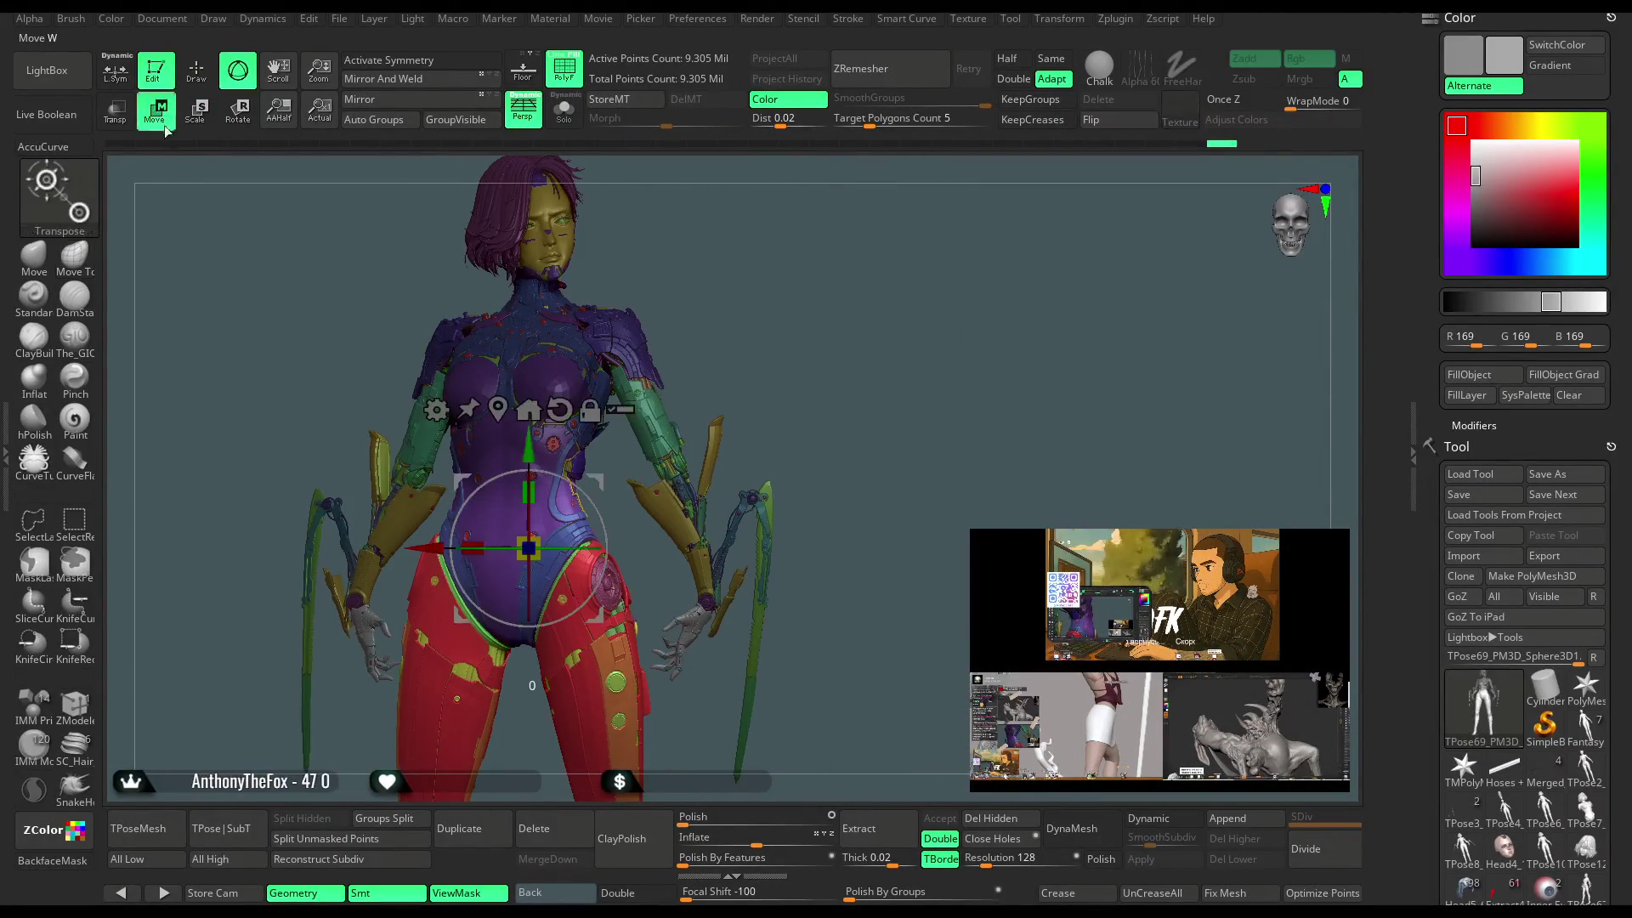
Rotate the unmasked hips slightly with the Transpose ring and check the pose from the front.
drag(595, 557, 571, 575)
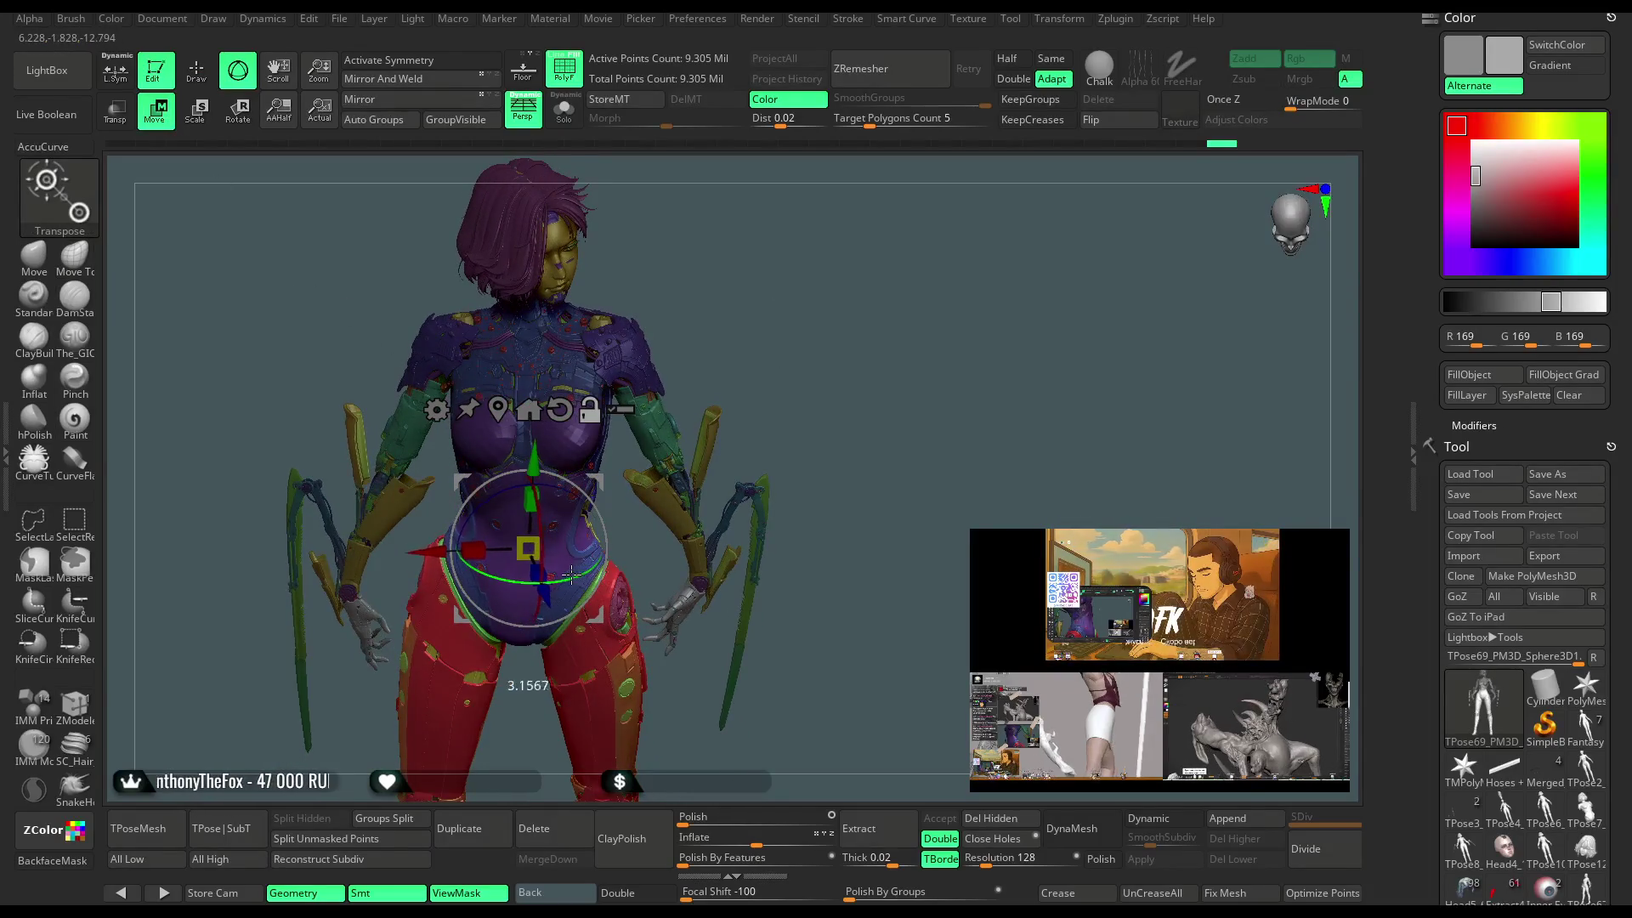
mouse_move(744, 510)
mouse_down()
mouse_move(773, 262)
mouse_move(756, 323)
mouse_up()
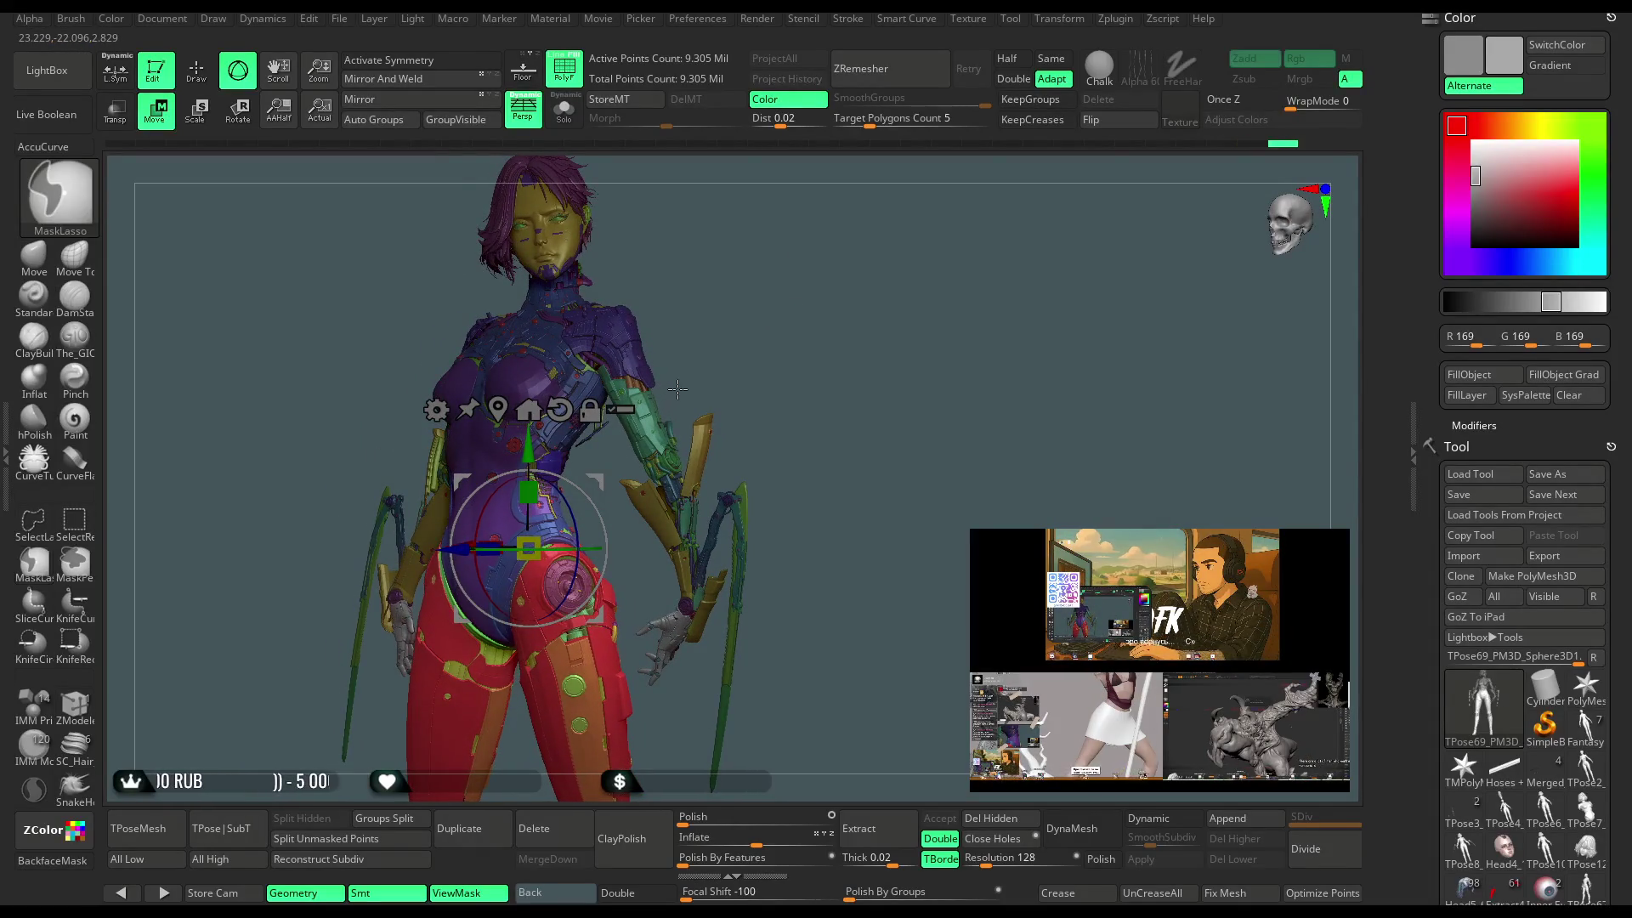
drag(793, 306, 554, 561)
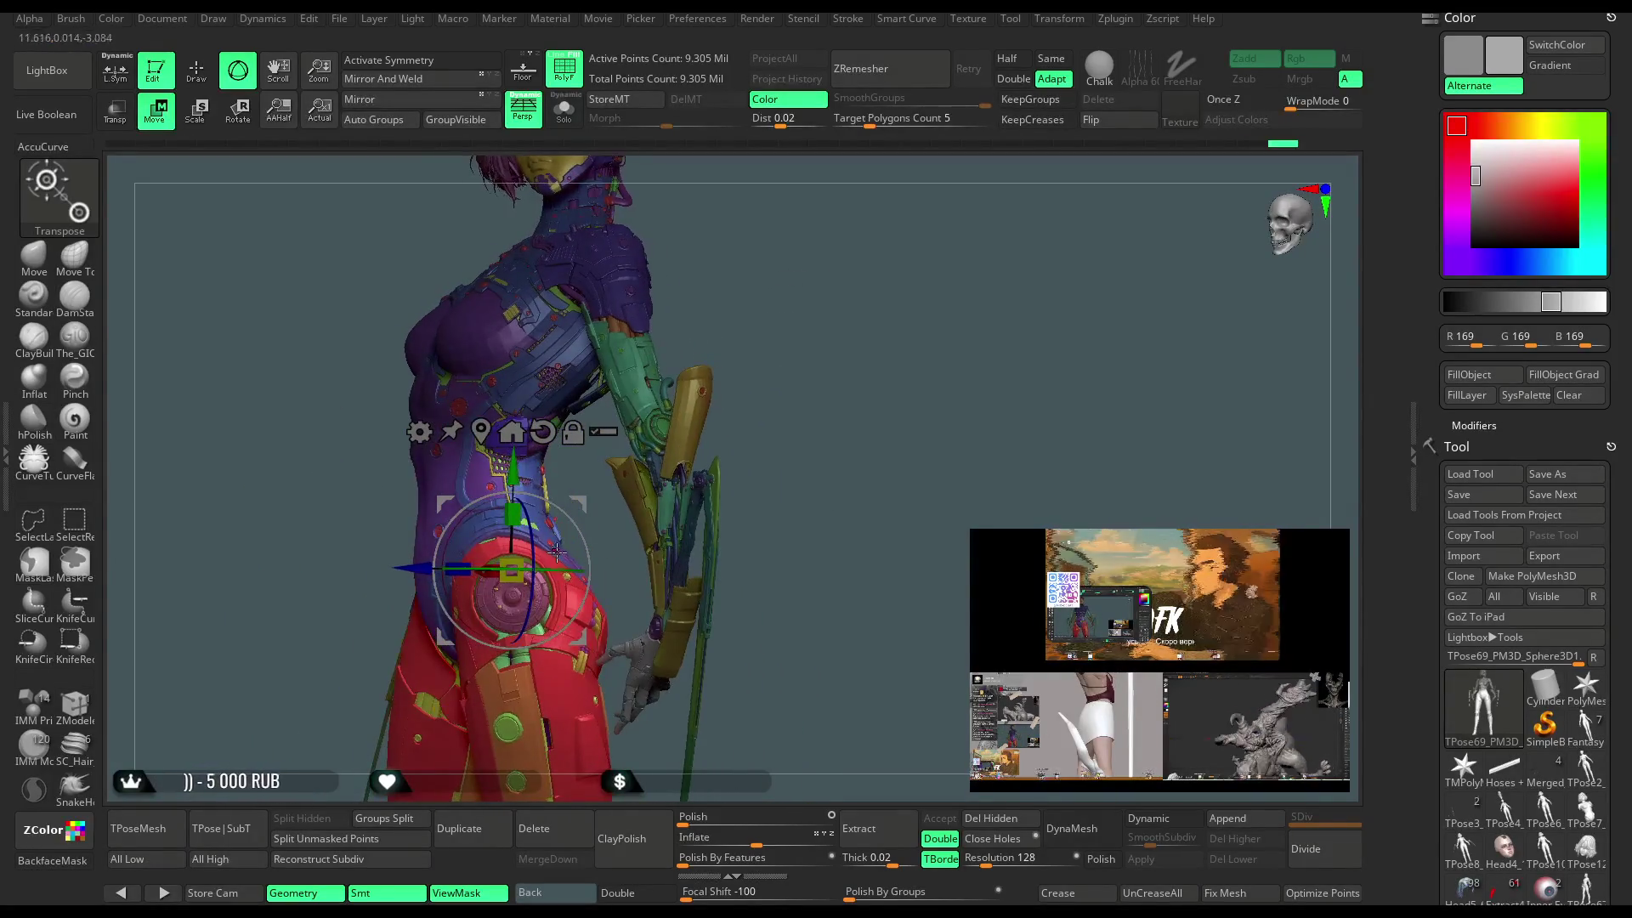
mouse_move(646, 459)
mouse_down()
mouse_move(779, 313)
mouse_move(738, 319)
mouse_move(748, 340)
mouse_move(602, 468)
mouse_up()
key(ctrl)
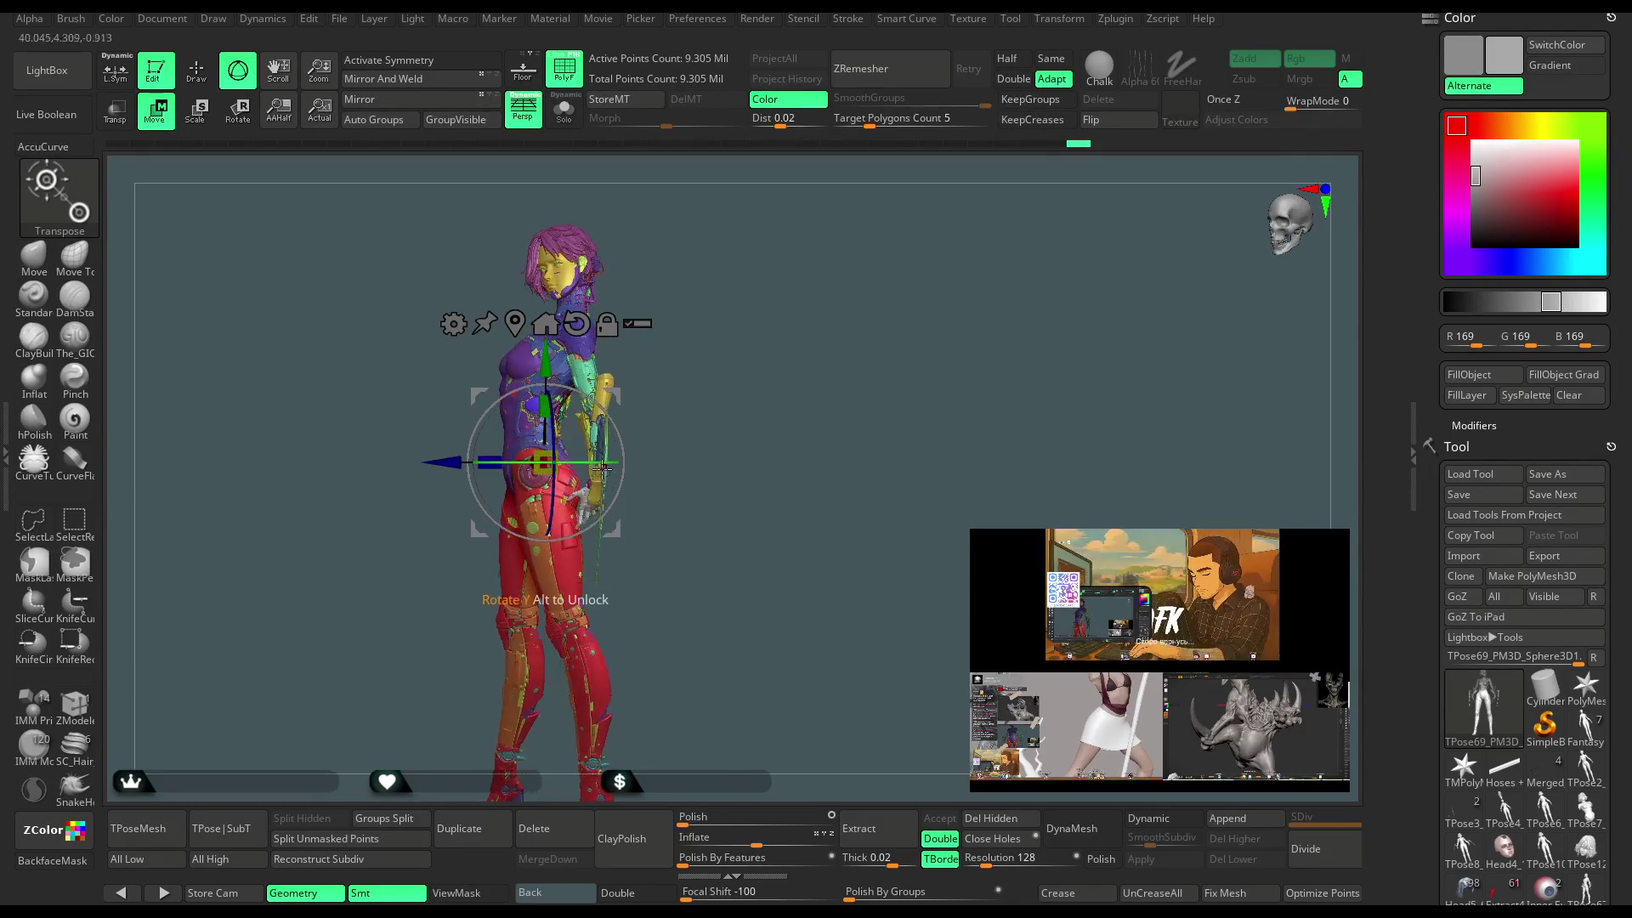
mouse_move(744, 353)
mouse_down()
mouse_move(736, 310)
mouse_move(654, 362)
mouse_move(921, 462)
mouse_up()
click(197, 72)
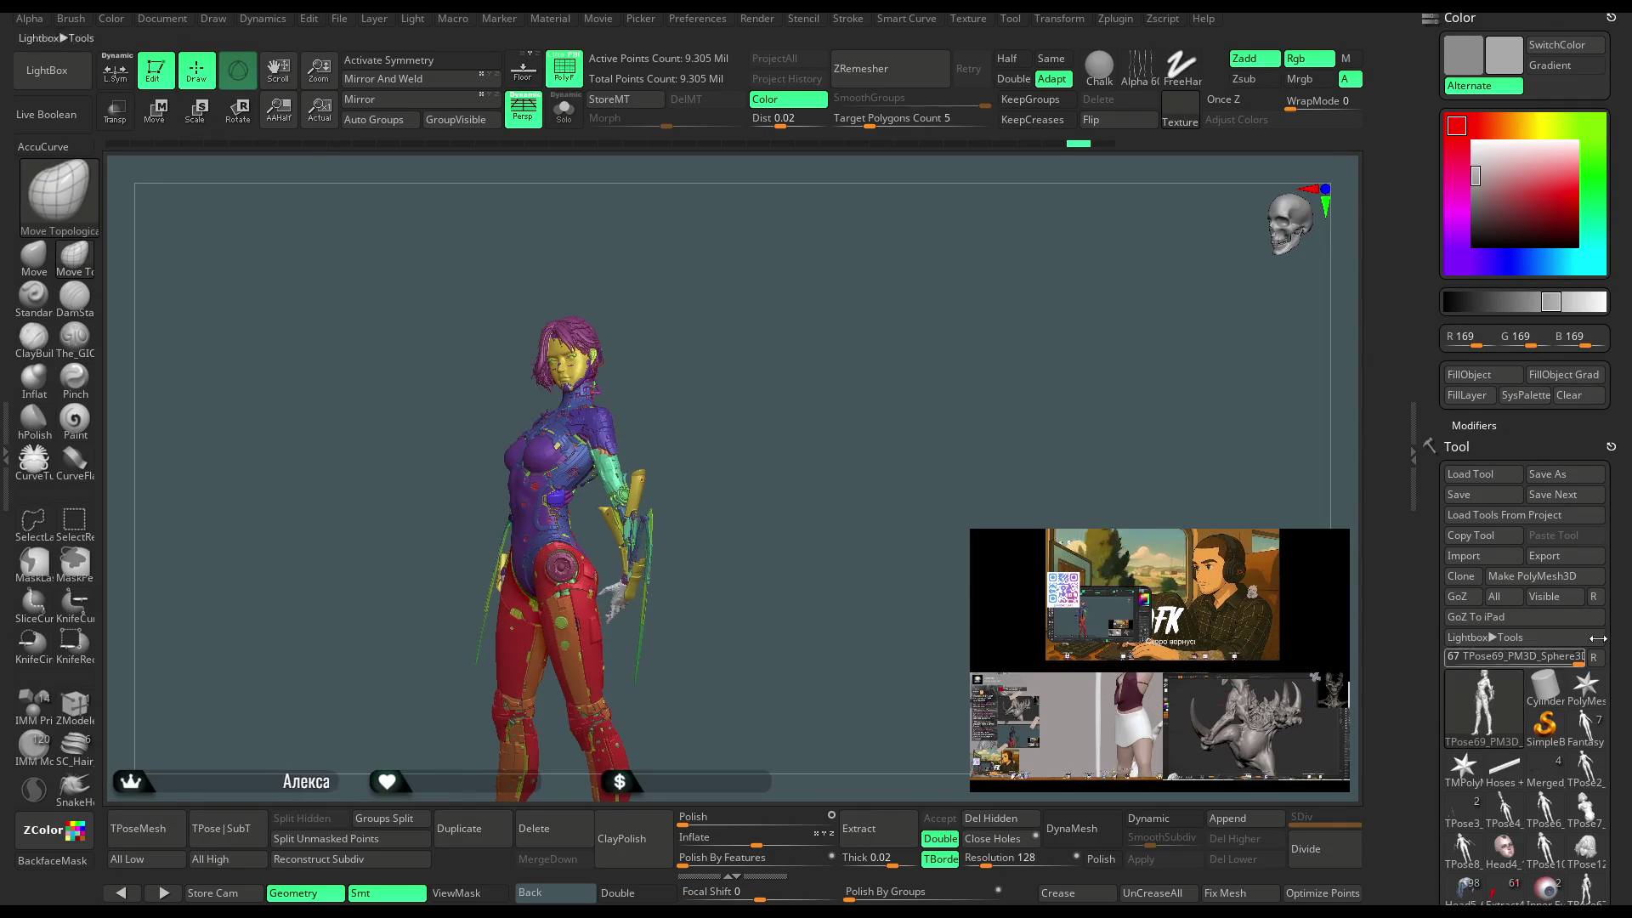
scroll(1628, 495, down, 5)
click(1464, 600)
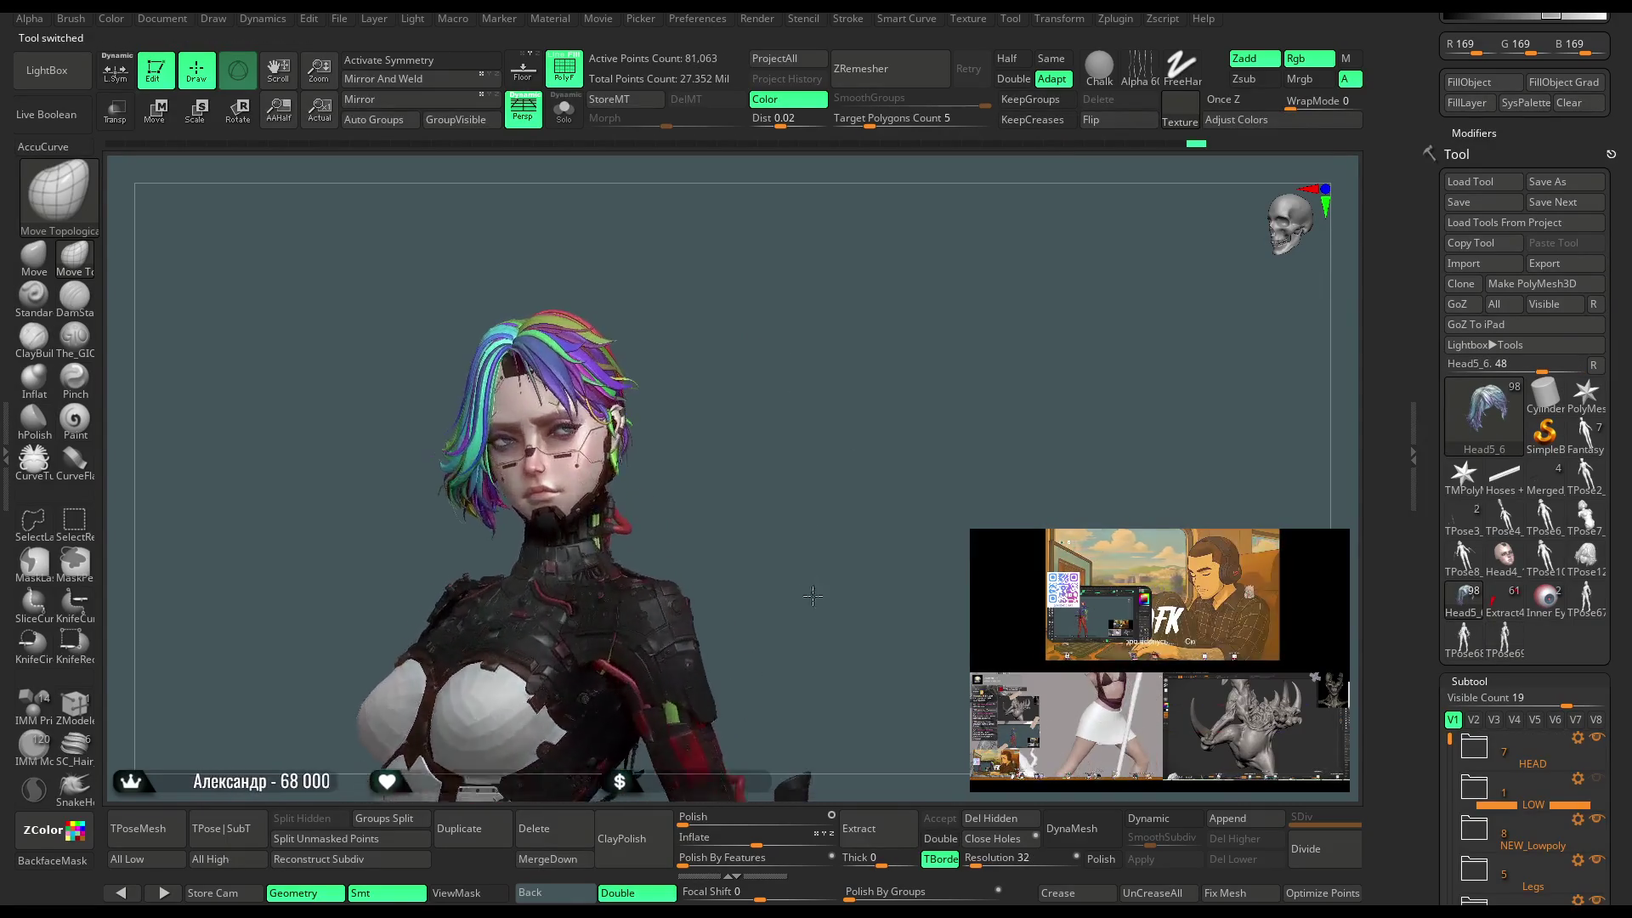
click(564, 78)
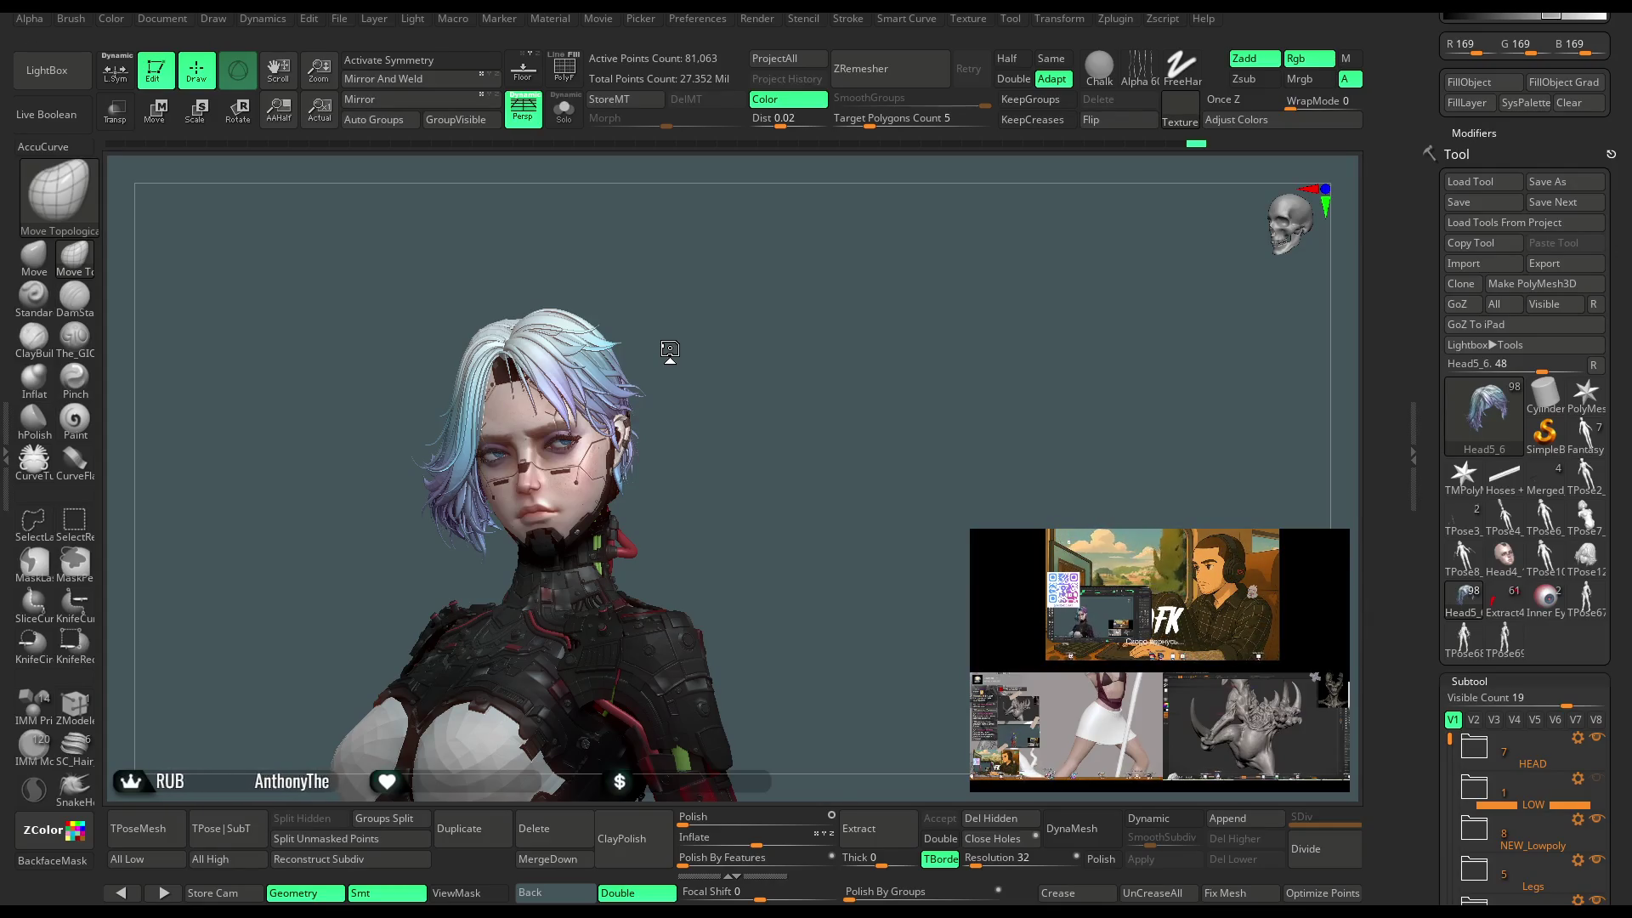
mouse_move(865, 422)
mouse_down()
mouse_move(810, 423)
mouse_move(838, 389)
mouse_move(842, 405)
mouse_up()
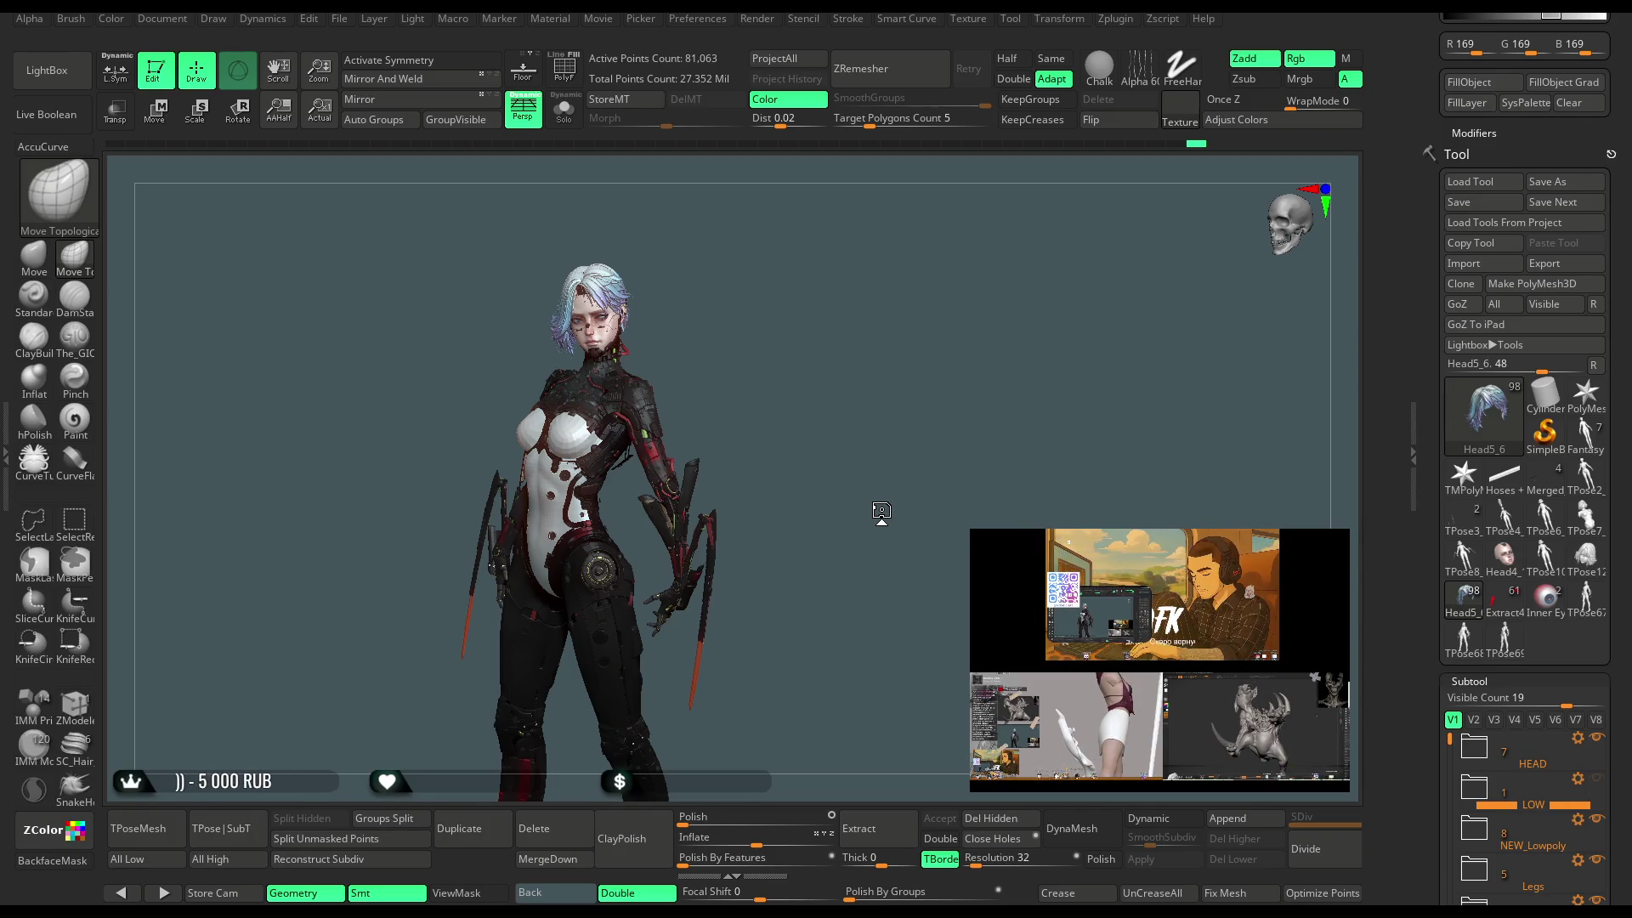
drag(839, 389, 816, 376)
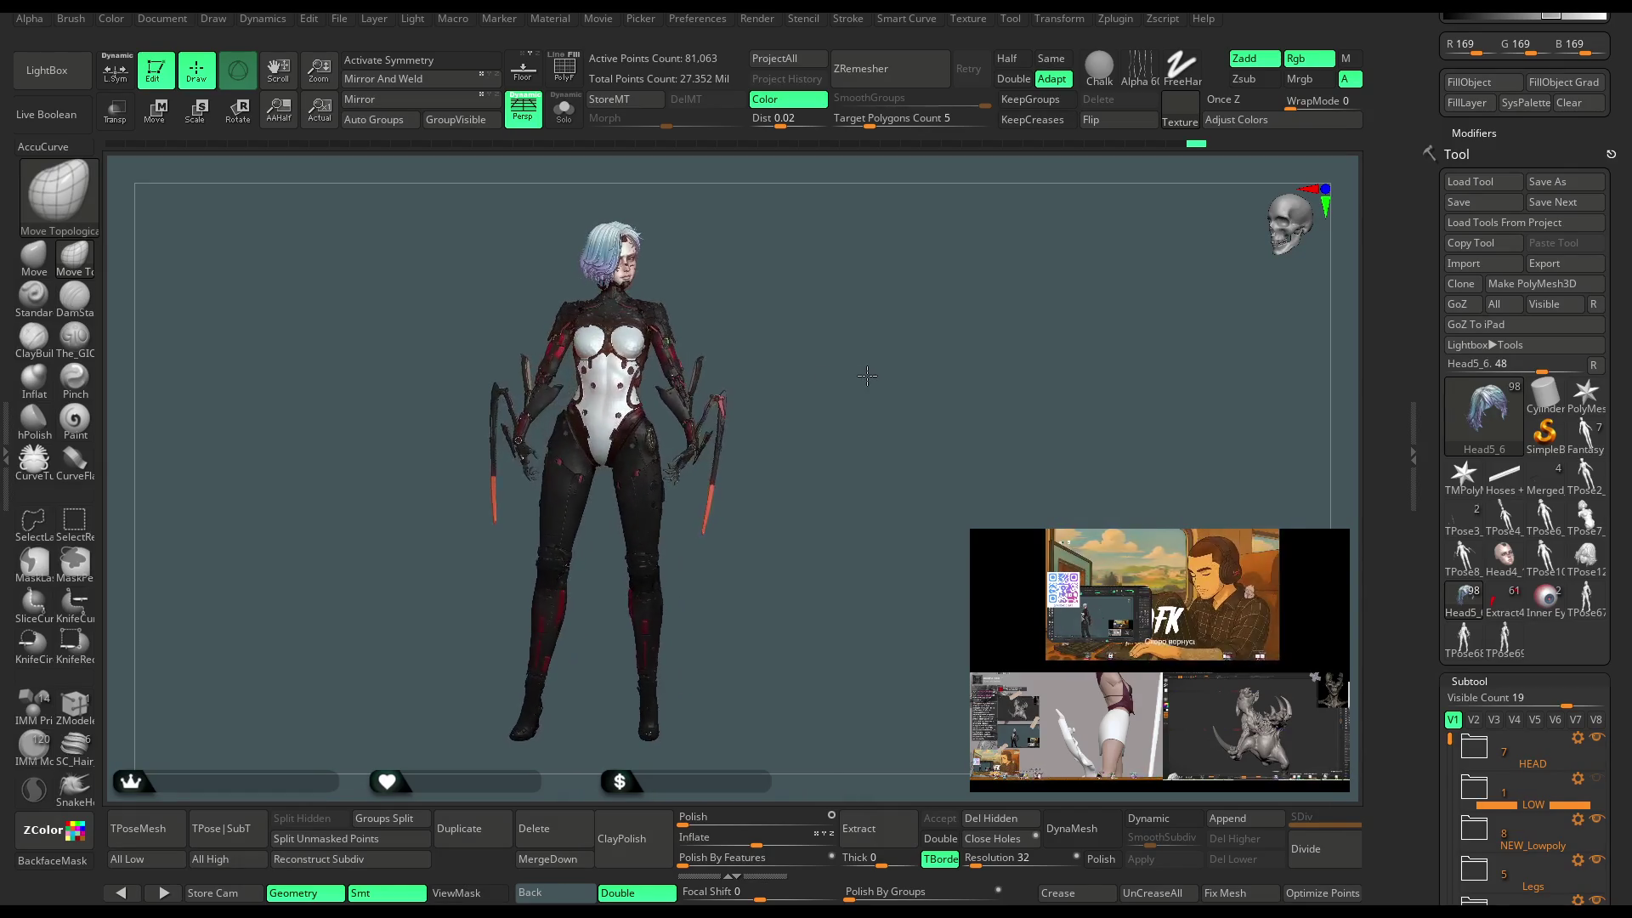
Zoom in on the girl's head and turn it to a close three-quarter view.
drag(867, 376, 849, 382)
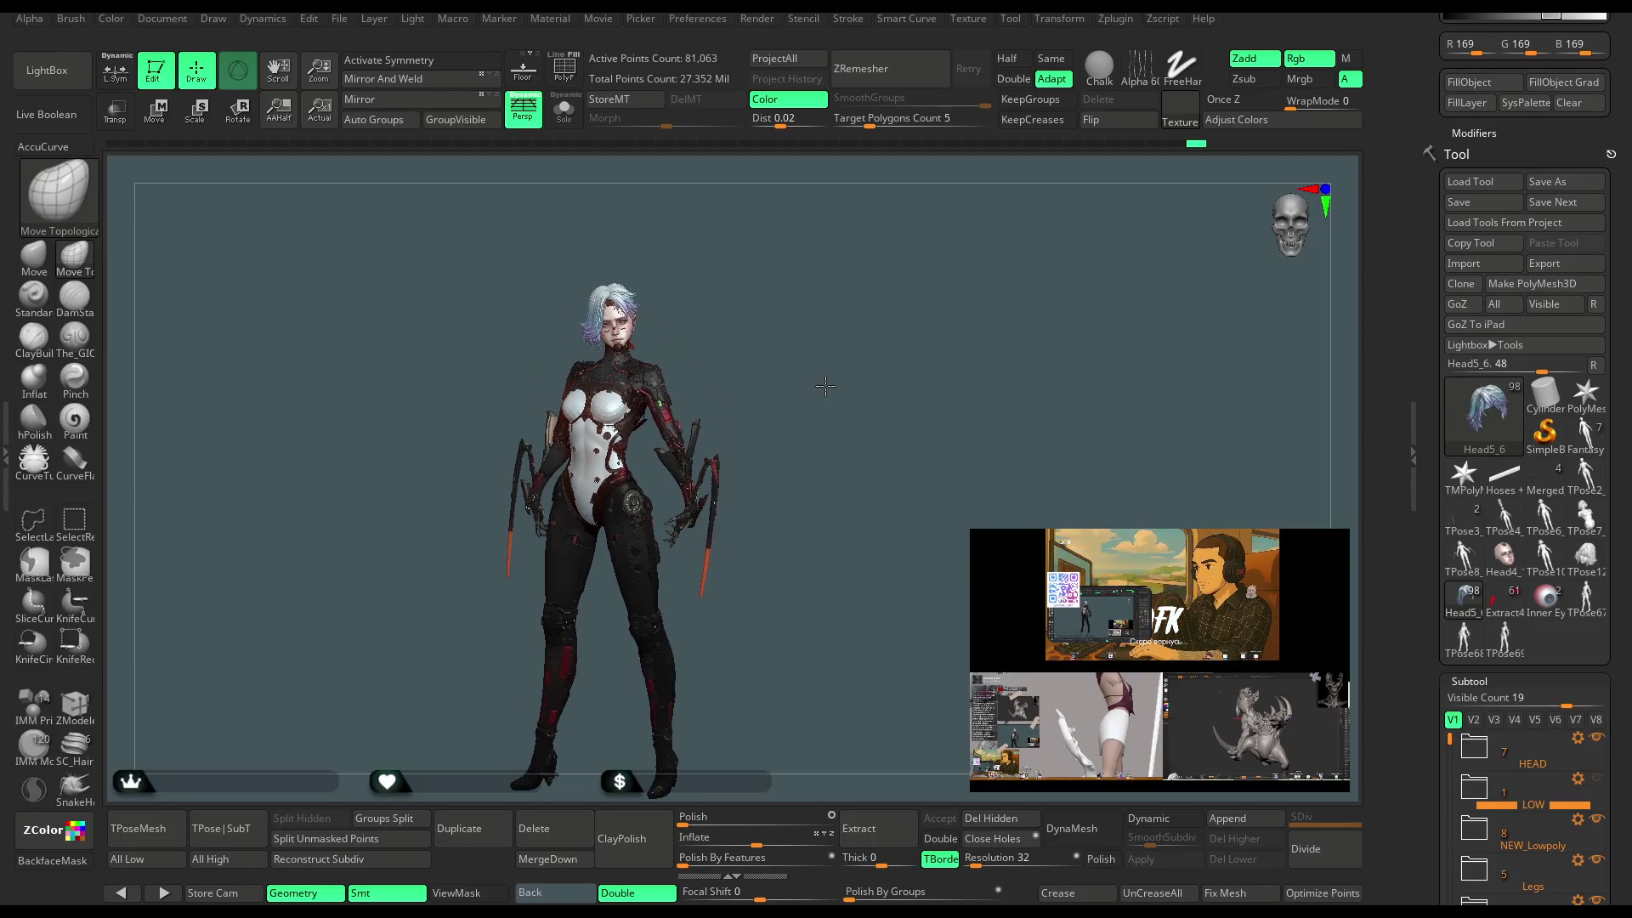
scroll(829, 387, up, 10)
mouse_move(851, 394)
mouse_down()
mouse_move(836, 383)
mouse_move(848, 445)
mouse_move(867, 422)
mouse_move(856, 408)
mouse_move(825, 421)
mouse_move(870, 375)
mouse_move(1273, 496)
mouse_up()
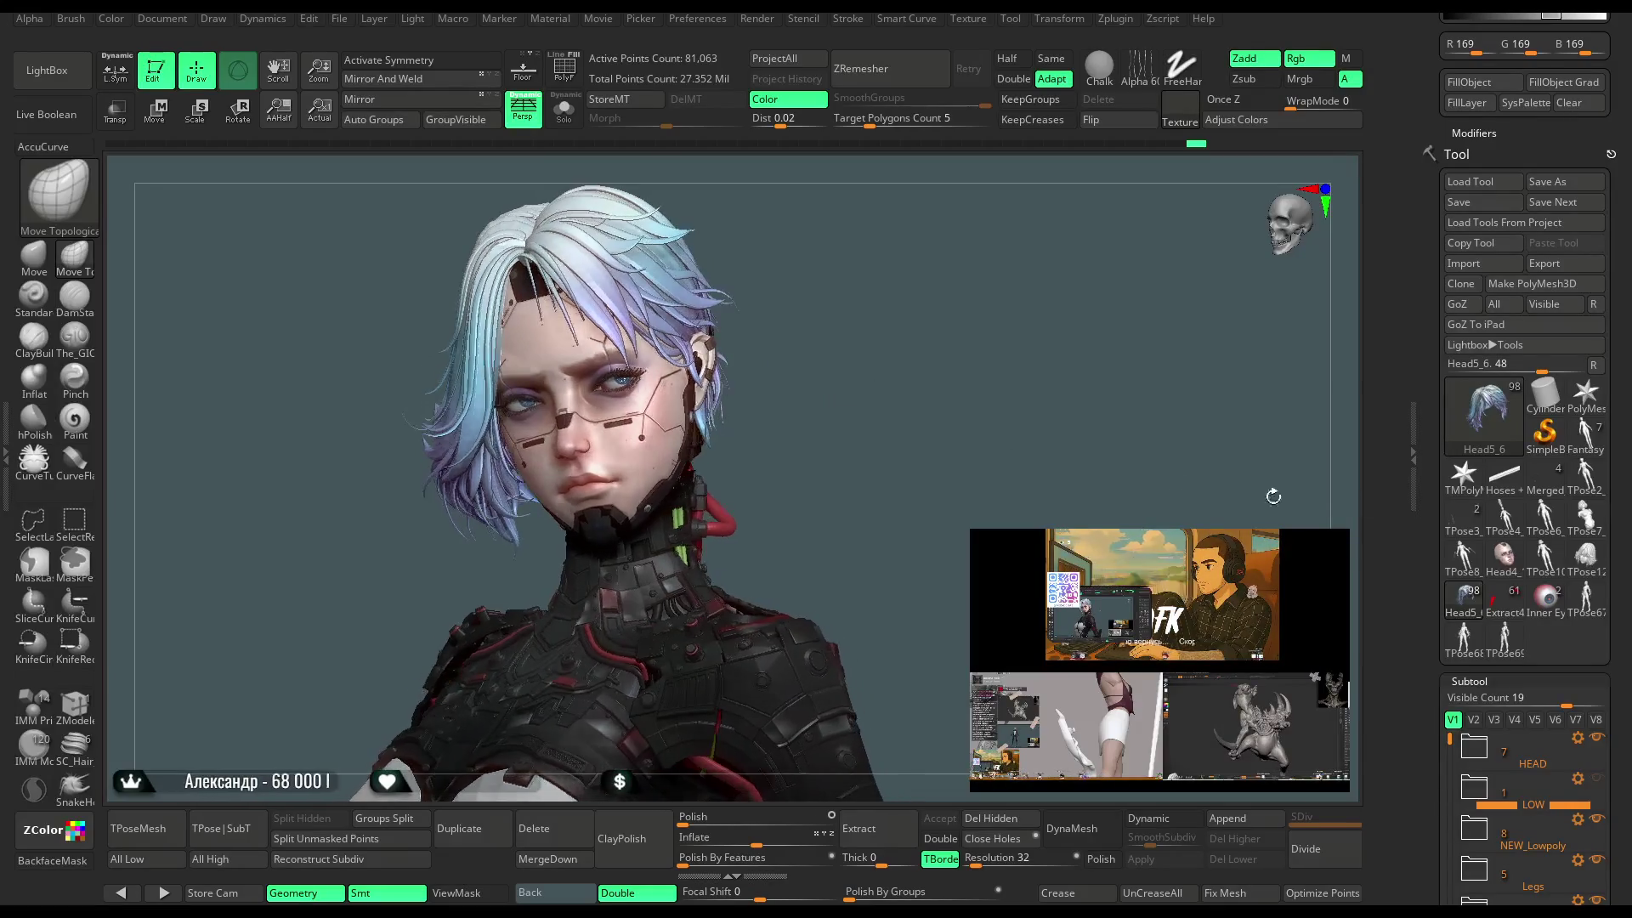
click(1504, 639)
Delete the grey bust subtool from the first TPose tool.
scroll(1530, 510, down, 10)
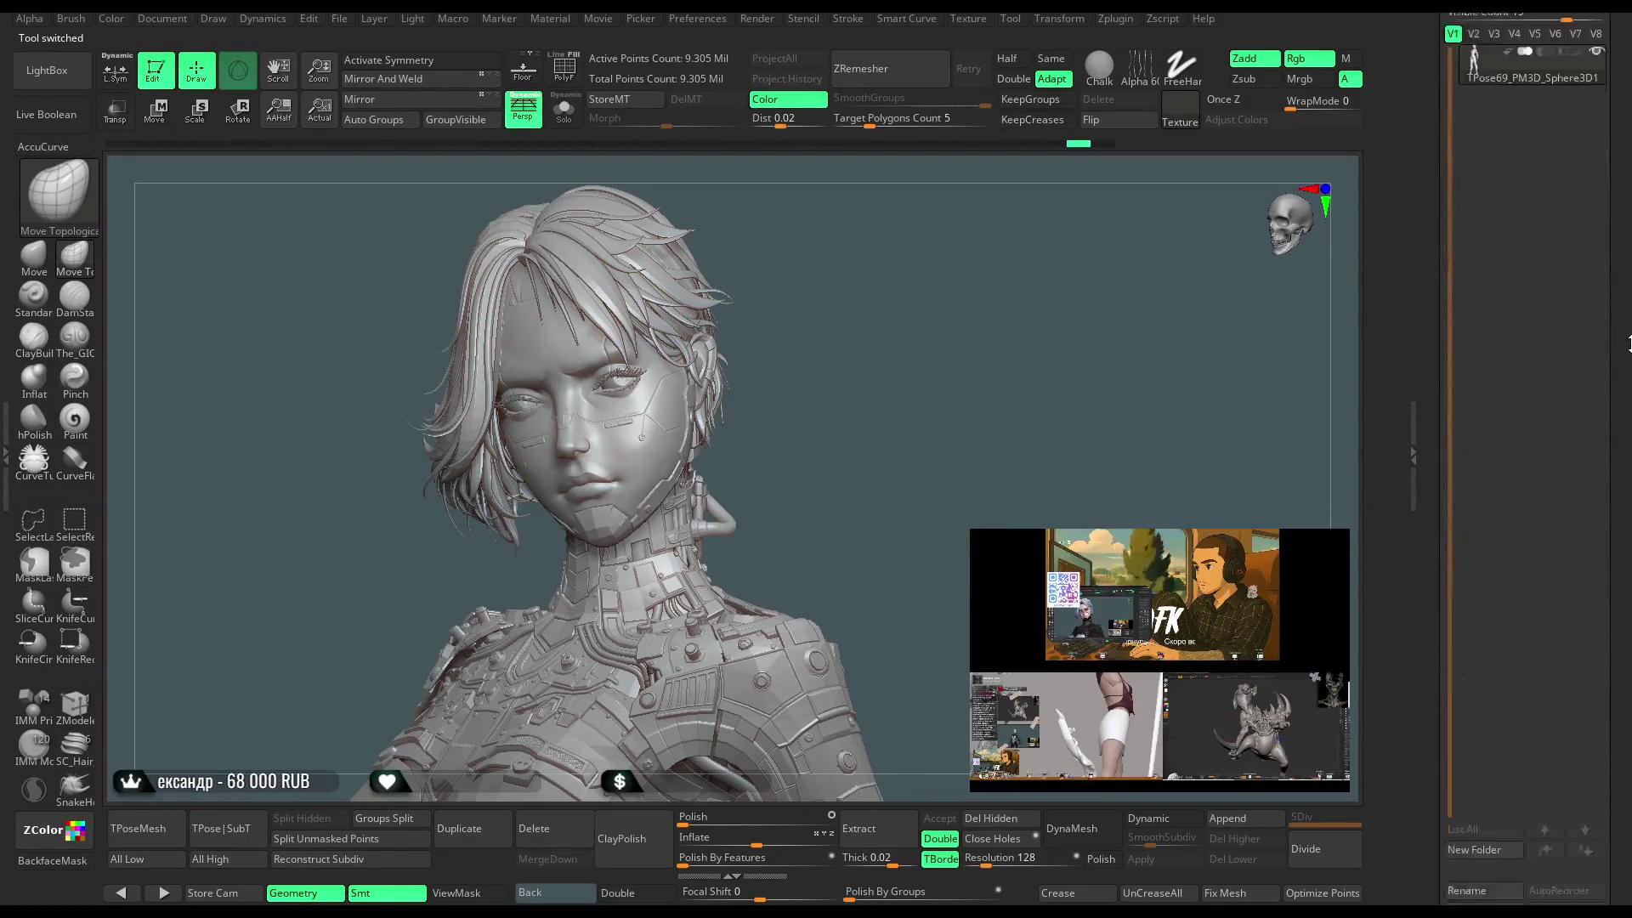
scroll(1587, 405, down, 5)
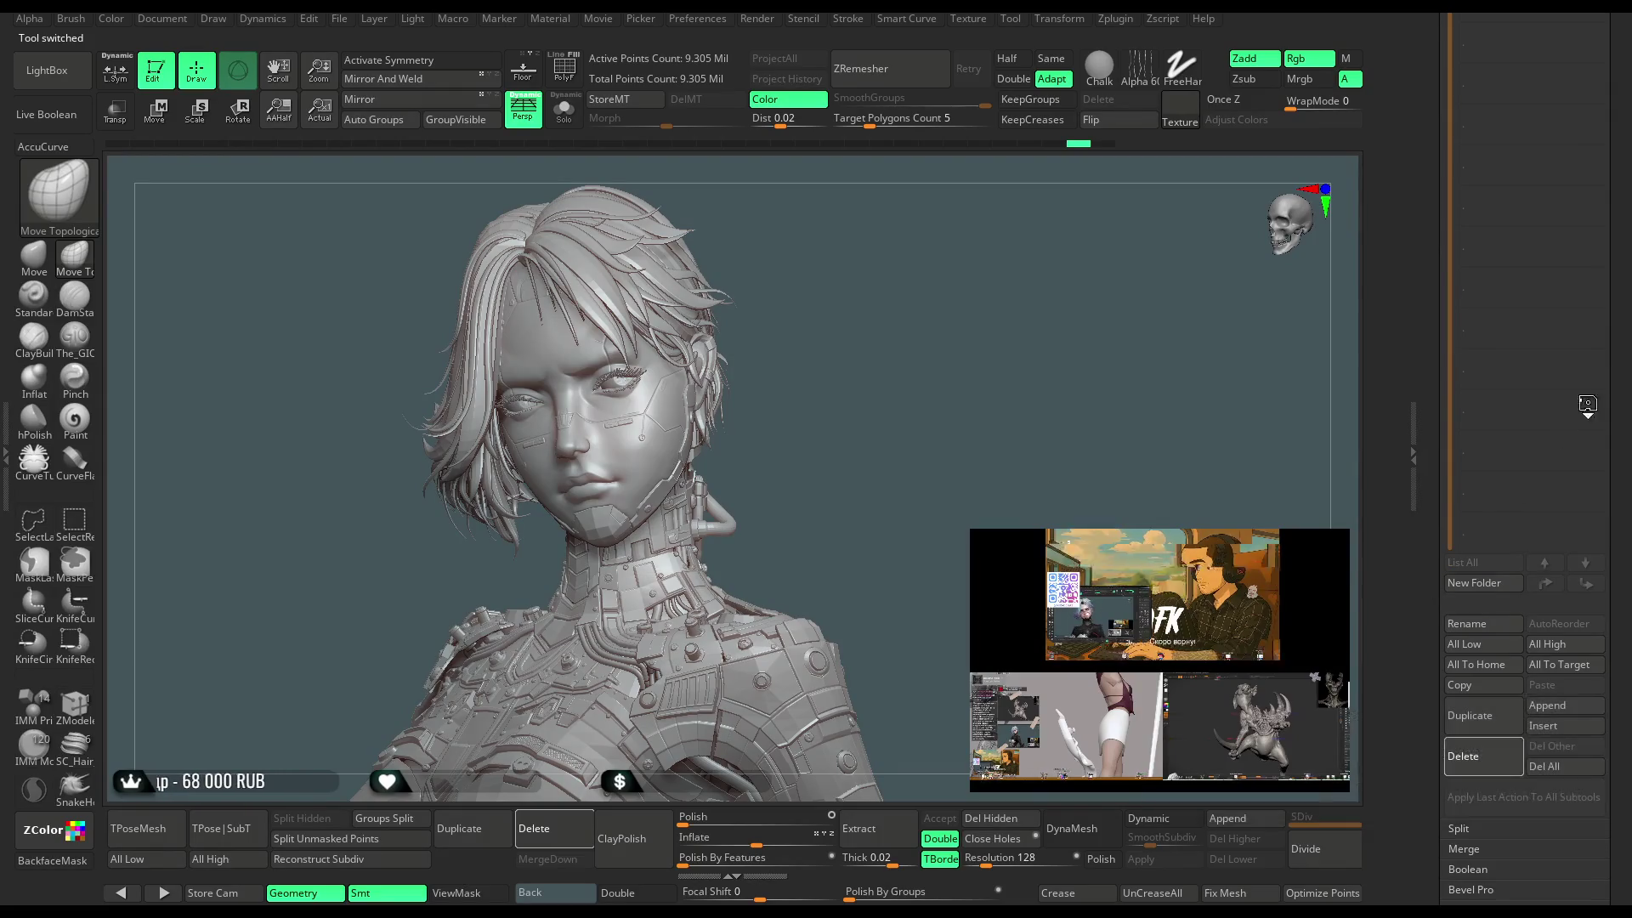
scroll(1495, 383, up, 10)
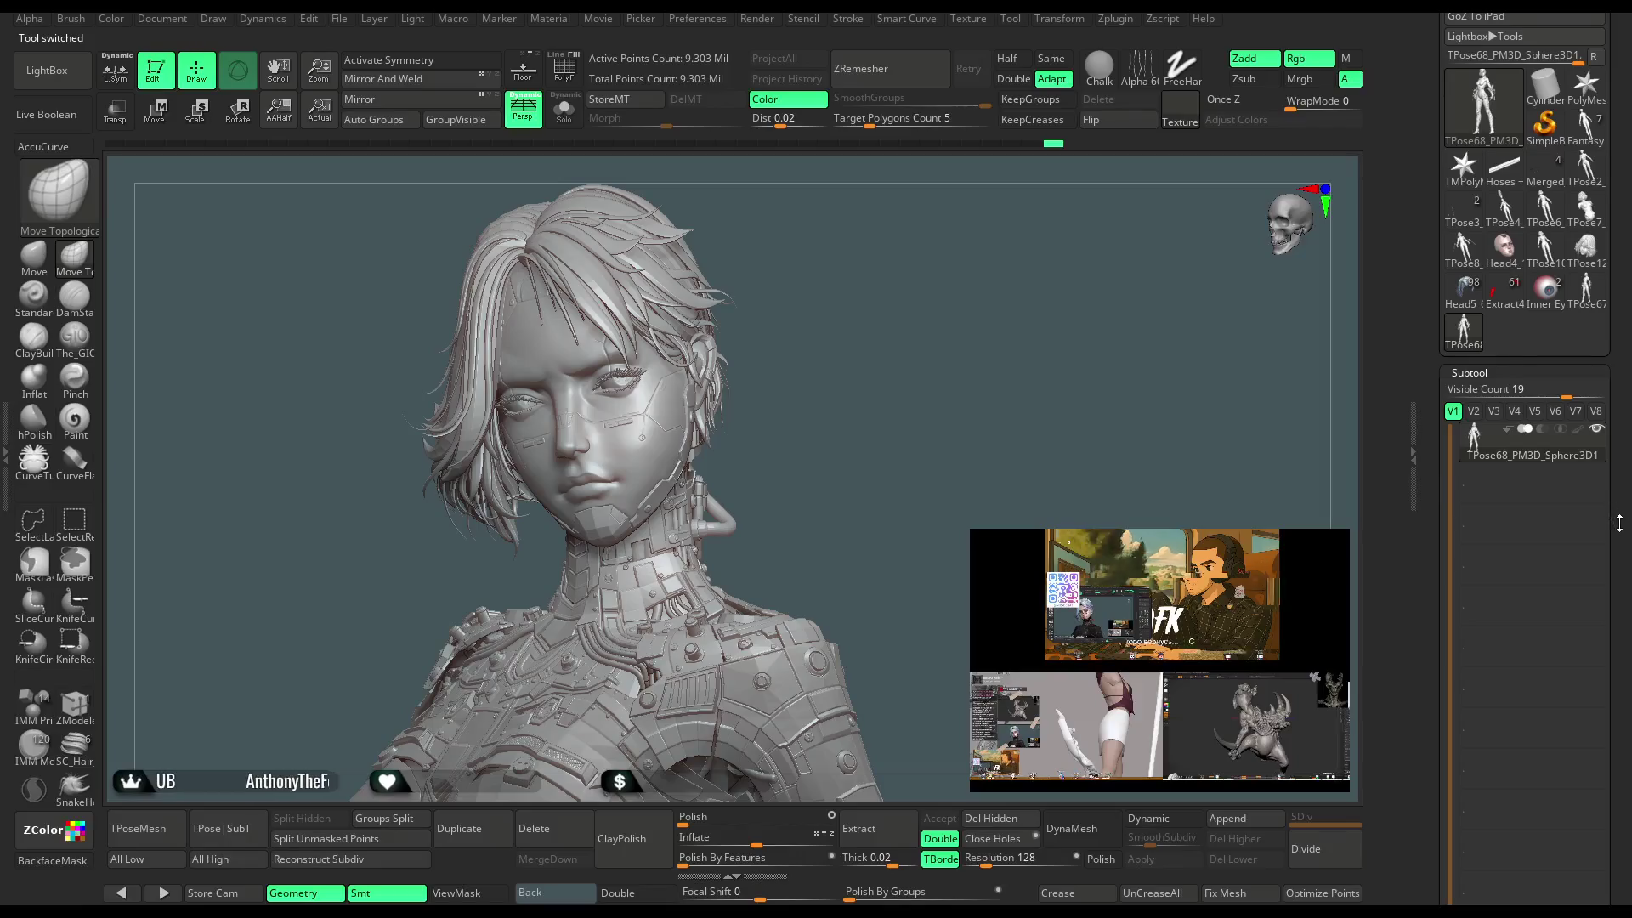
scroll(1619, 523, down, 5)
click(1478, 566)
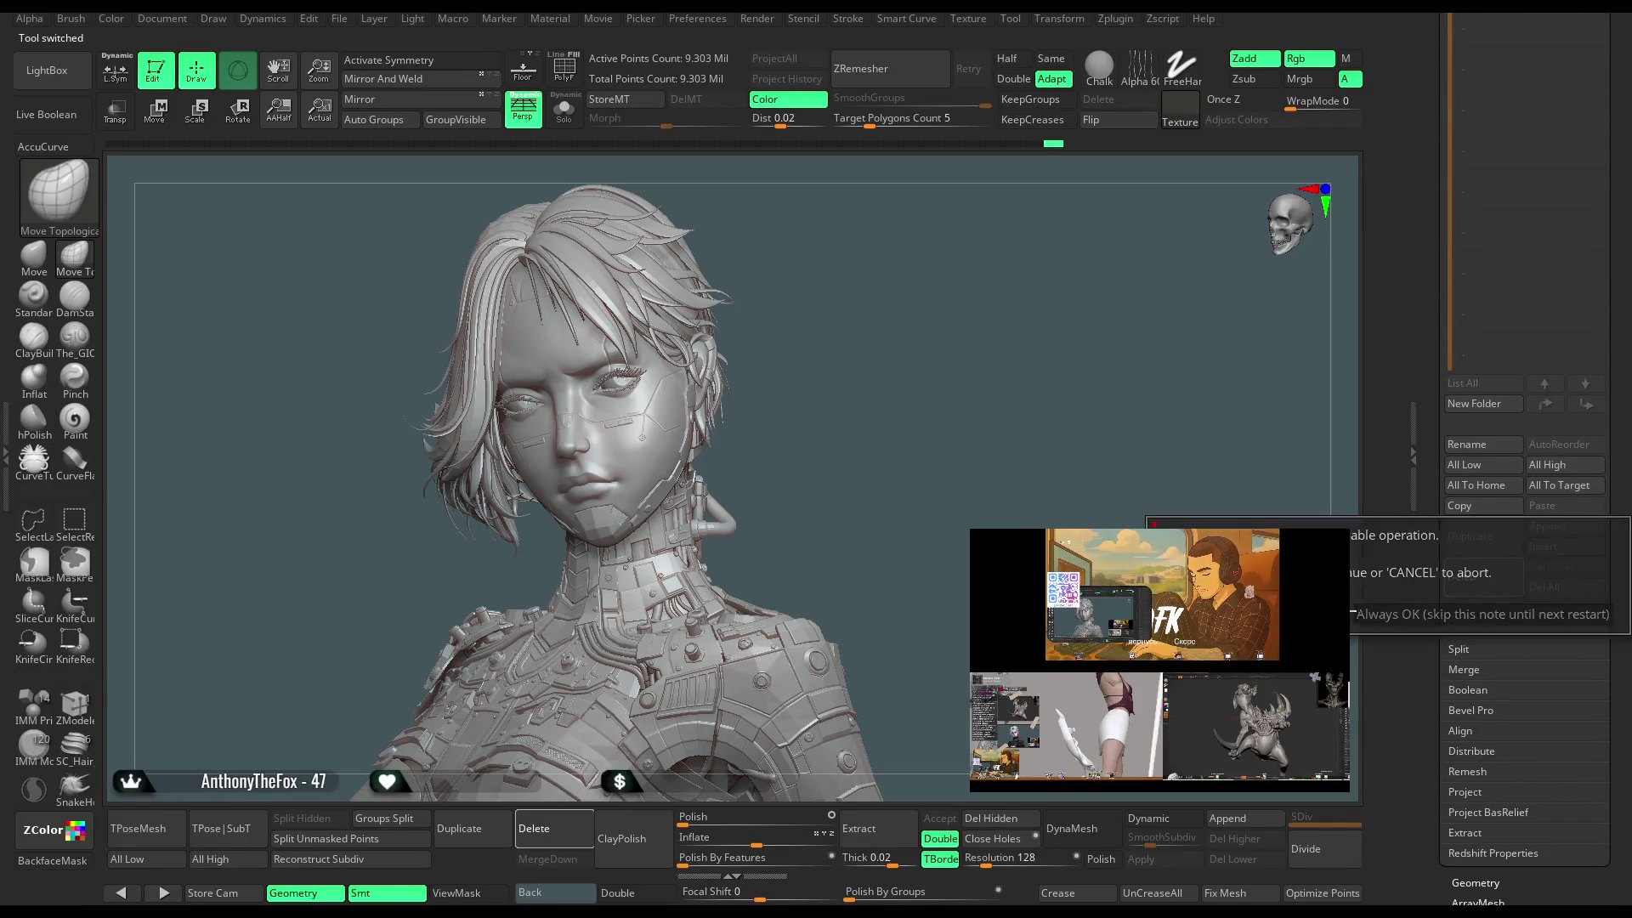
key(Escape)
Delete the bust from the second TPose tool and reload the painted Head5_6 sculpt.
scroll(1607, 331, up, 10)
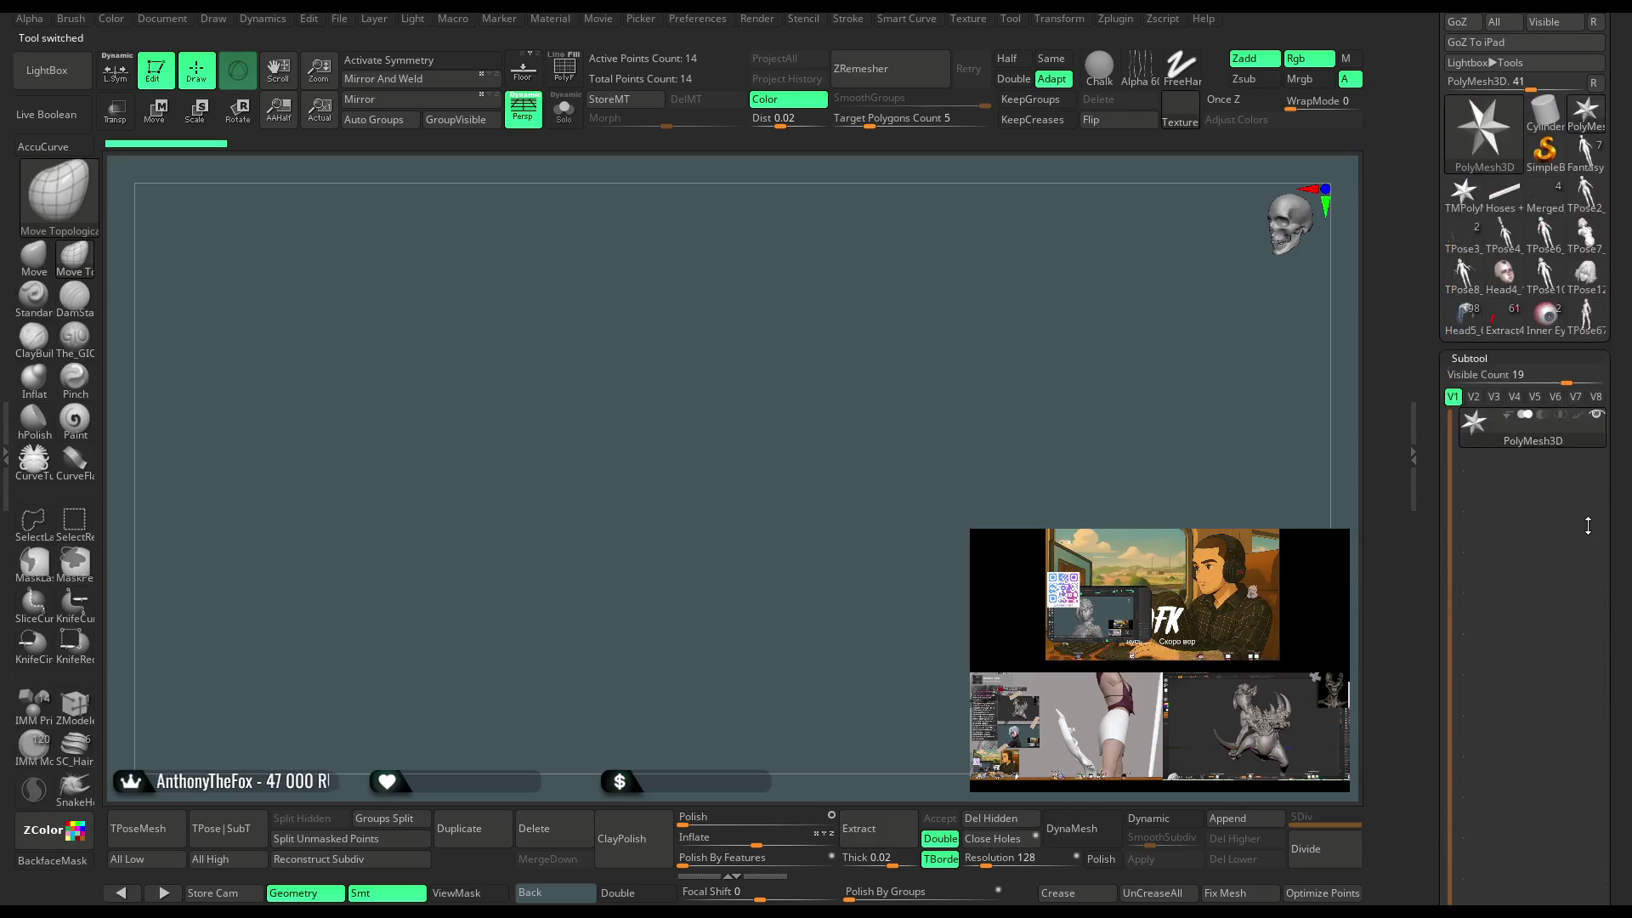
key(ctrl+z)
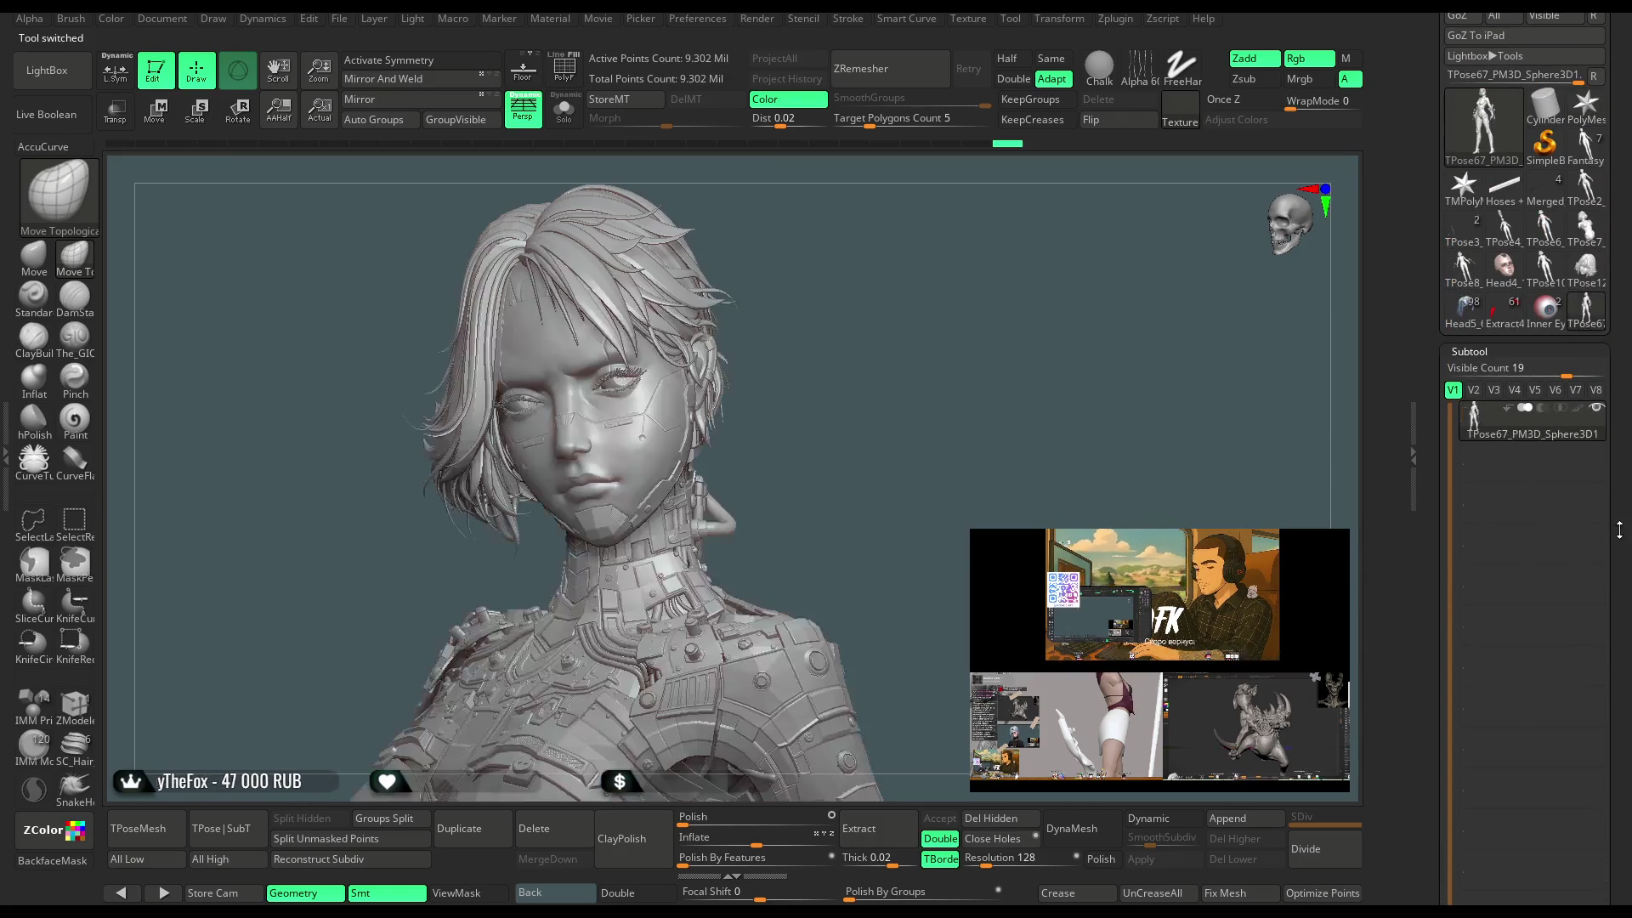
scroll(1477, 646, down, 10)
click(1478, 645)
key(Return)
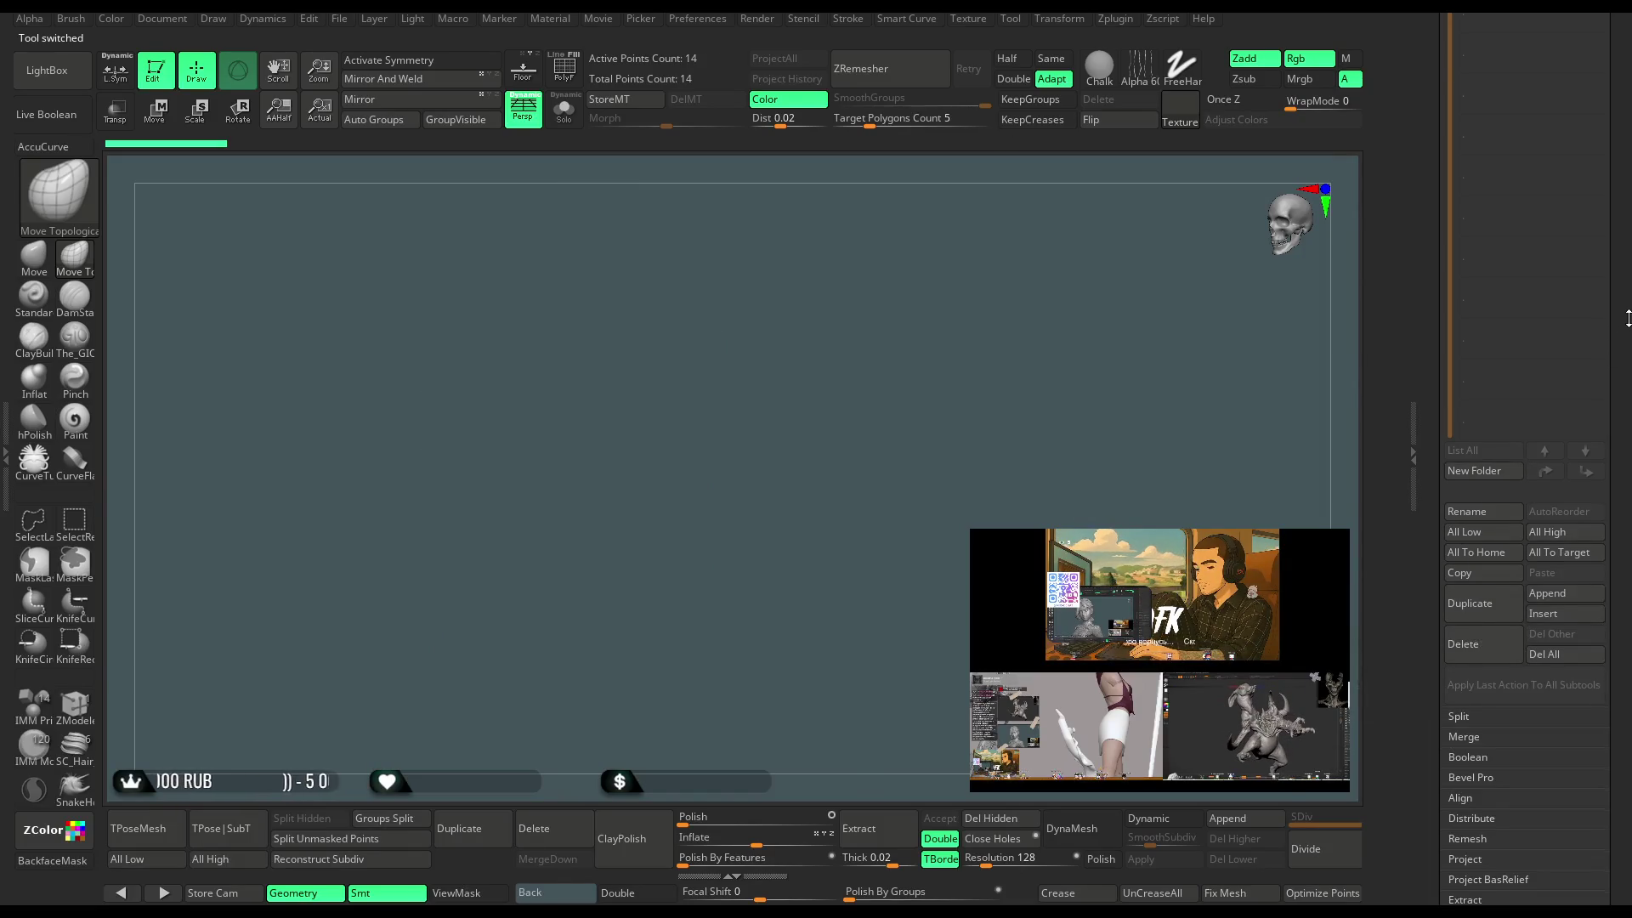
scroll(1526, 446, up, 10)
click(1462, 415)
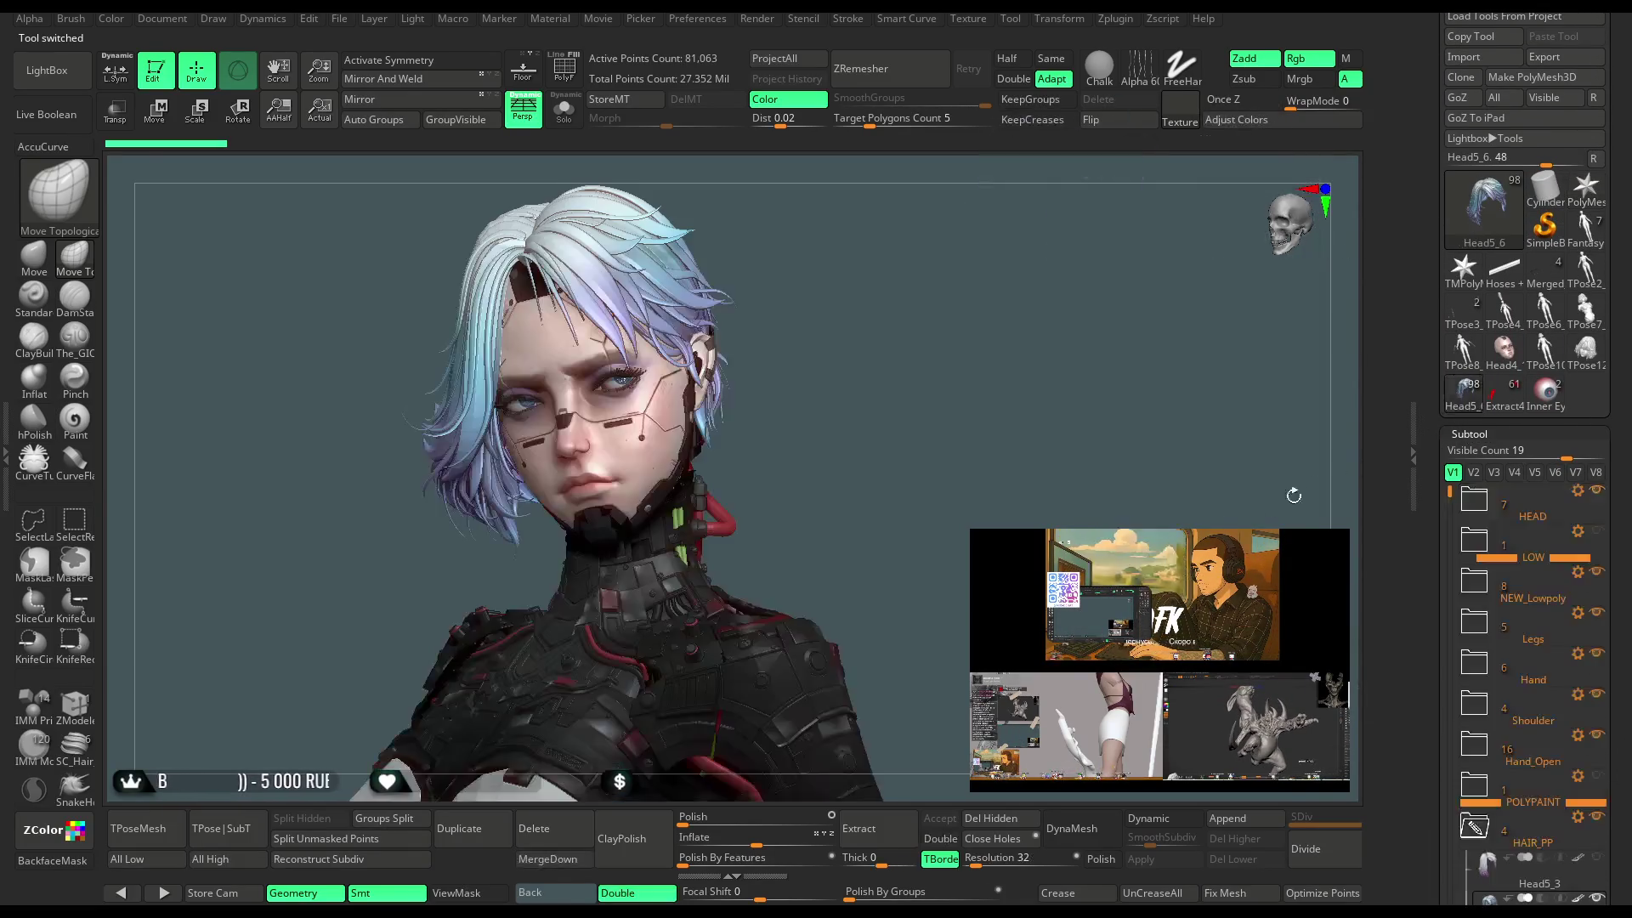
Select the Merged_Eyelashes_Upper_Bold2 subtool, isolate it with Solo, and switch to the Move brush.
mouse_move(918, 442)
mouse_down()
mouse_move(895, 450)
mouse_move(1056, 375)
mouse_move(1068, 333)
mouse_move(1064, 346)
mouse_move(1090, 334)
mouse_move(1130, 451)
mouse_move(961, 491)
mouse_up()
alt+click(662, 427)
click(34, 253)
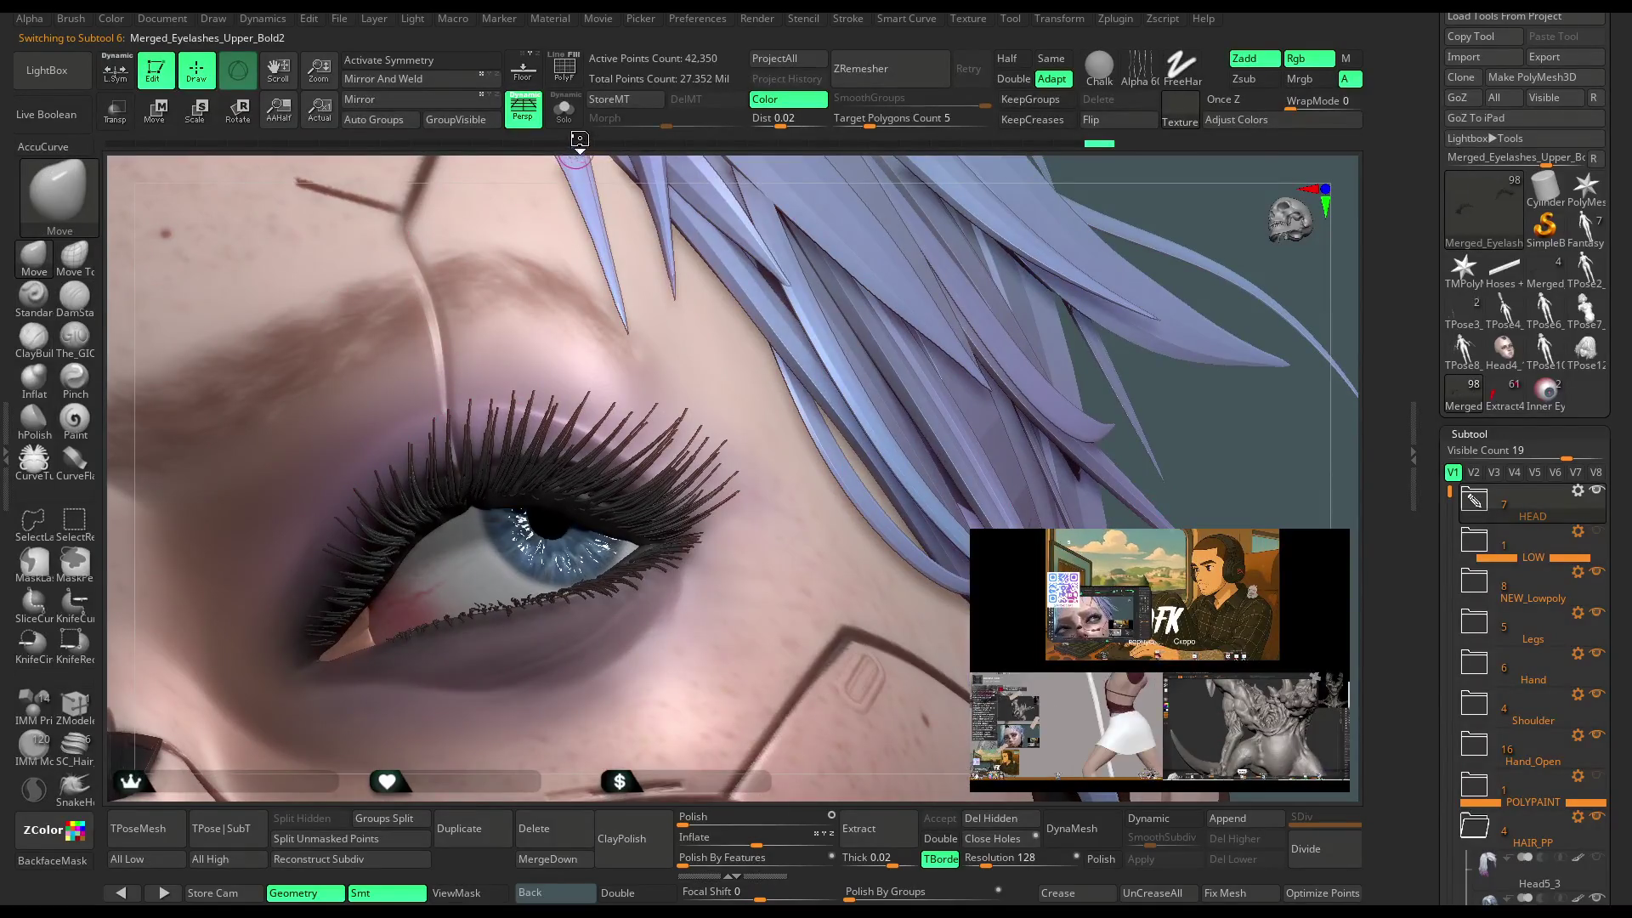
click(563, 109)
drag(694, 274, 738, 323)
key(space)
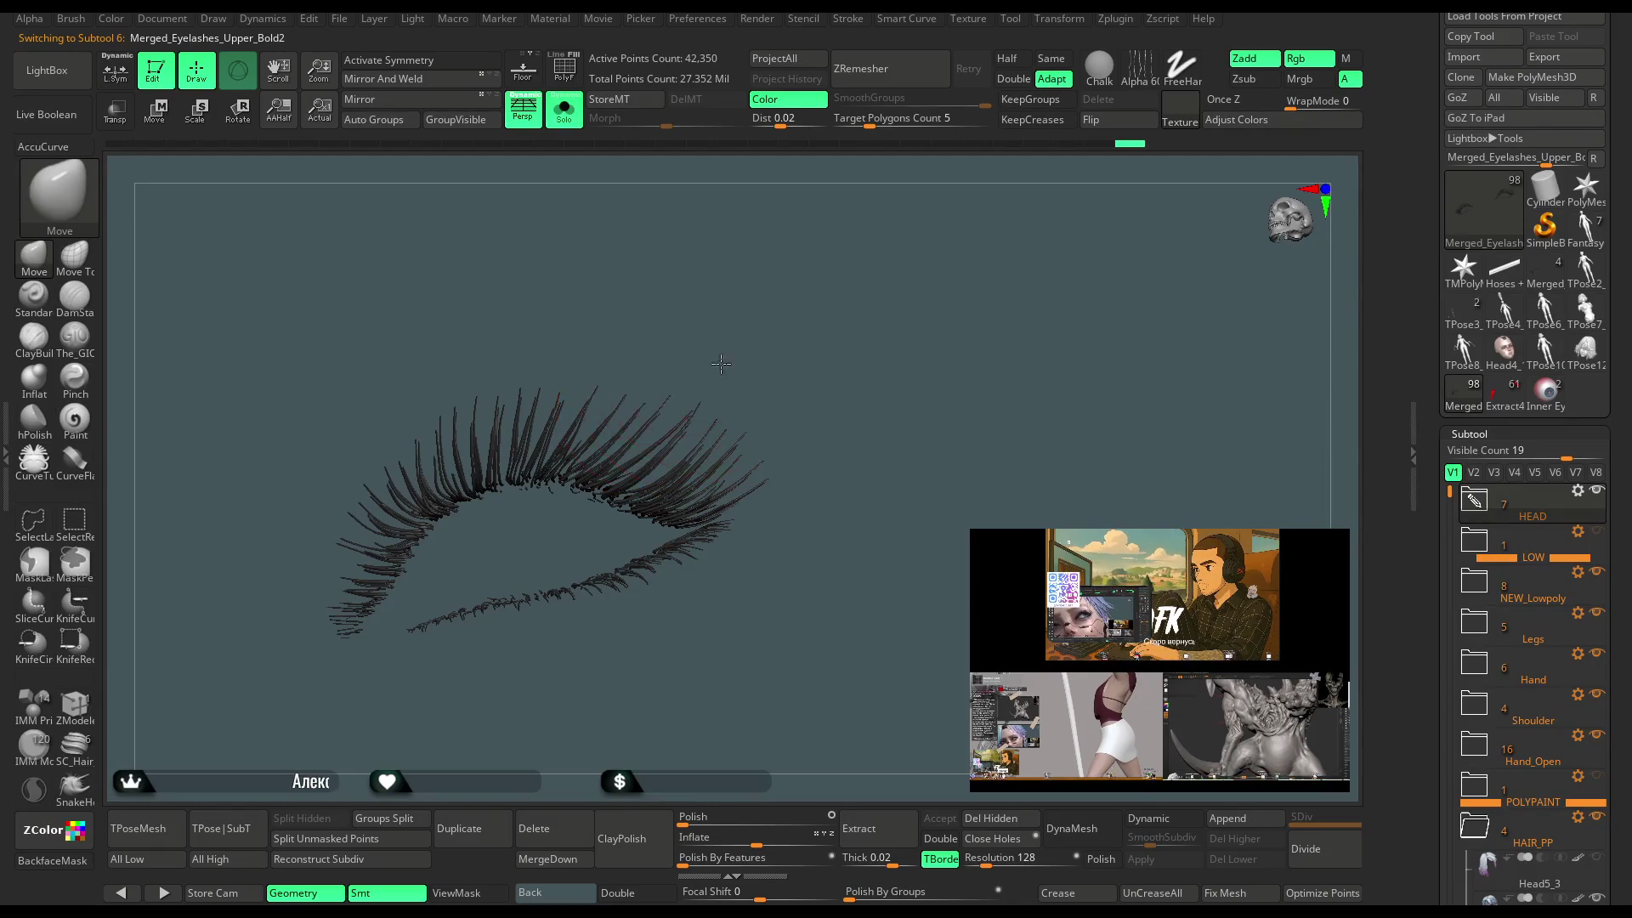
Pull the upper lashes upward and bend their outer ends outward, checking from several angles.
drag(721, 364, 775, 466)
drag(762, 396, 834, 303)
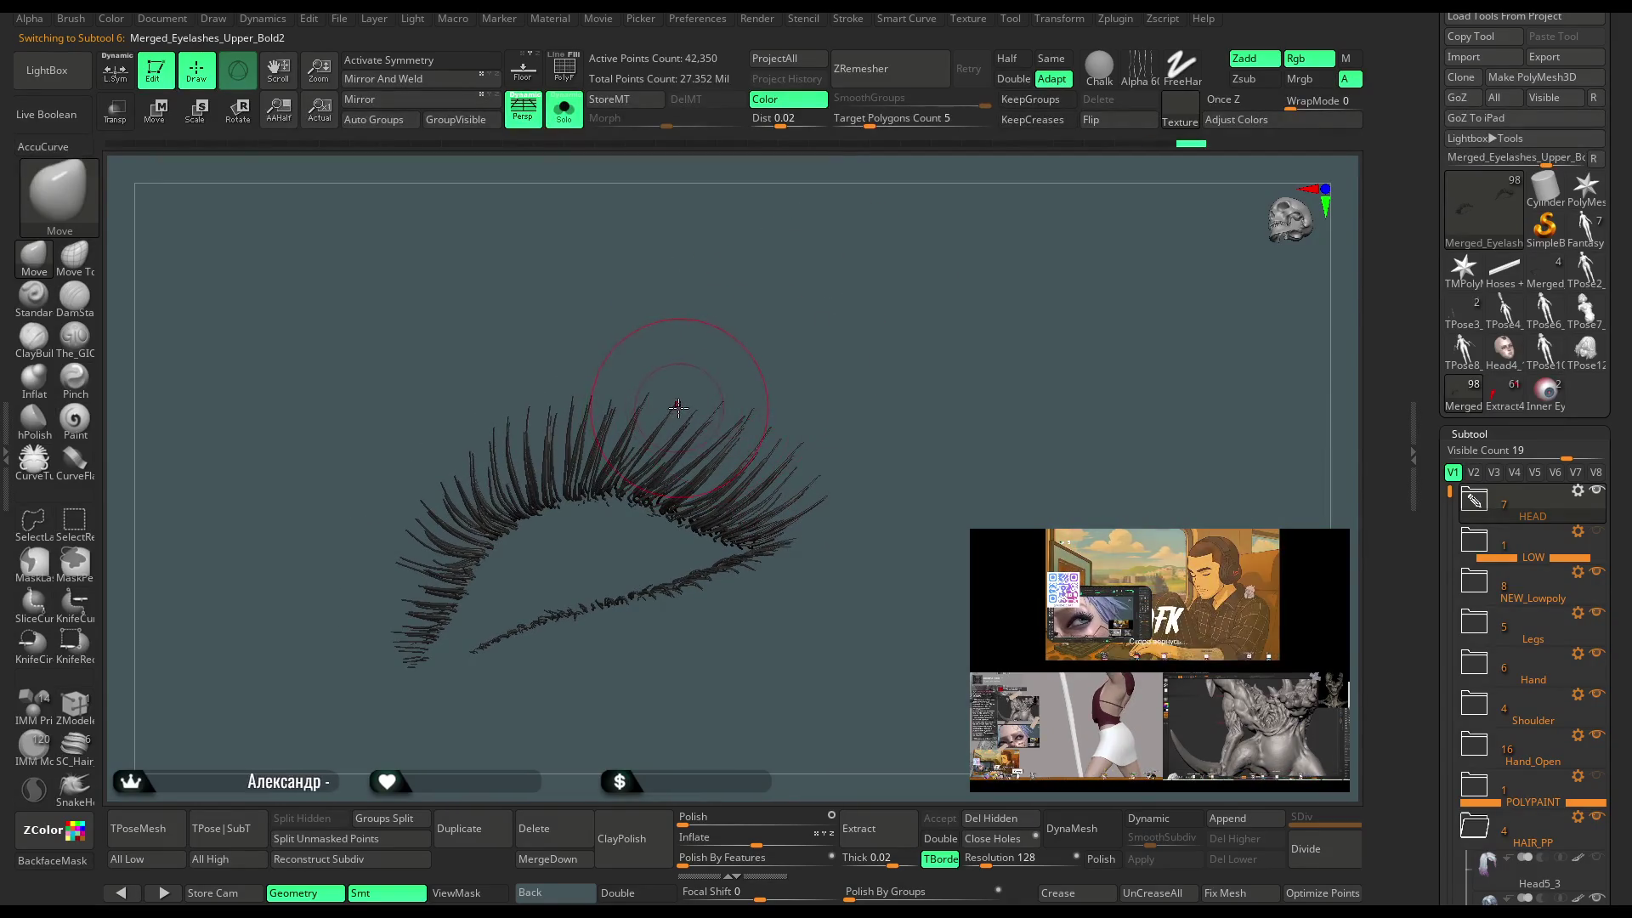
drag(685, 379, 789, 278)
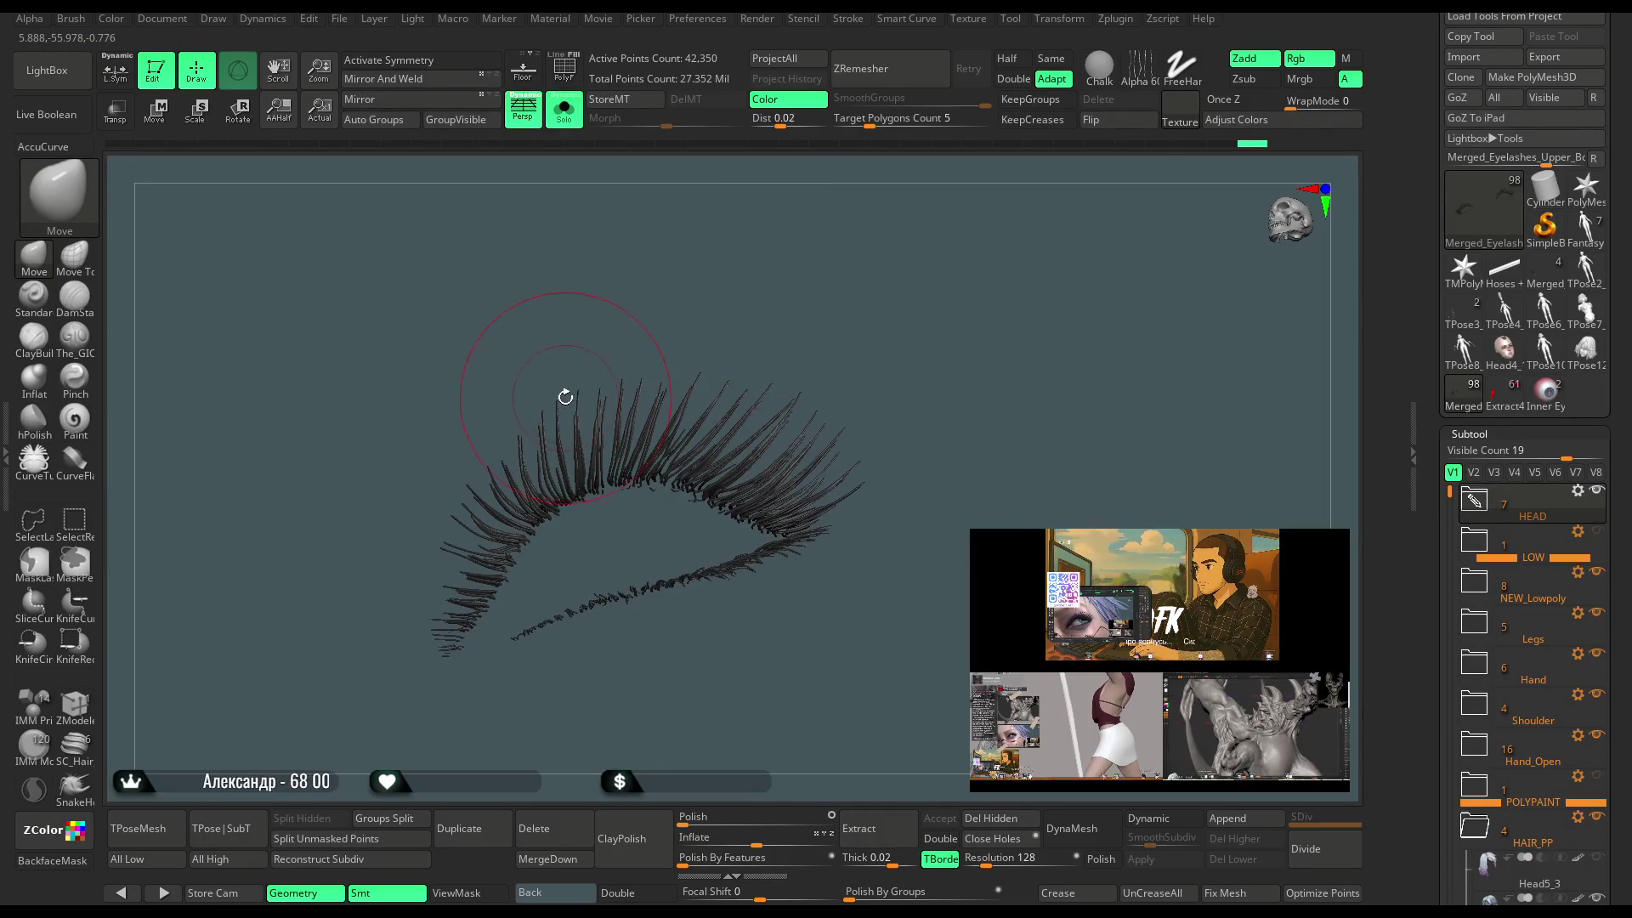
mouse_move(544, 425)
mouse_down()
mouse_move(452, 532)
mouse_move(516, 429)
mouse_up()
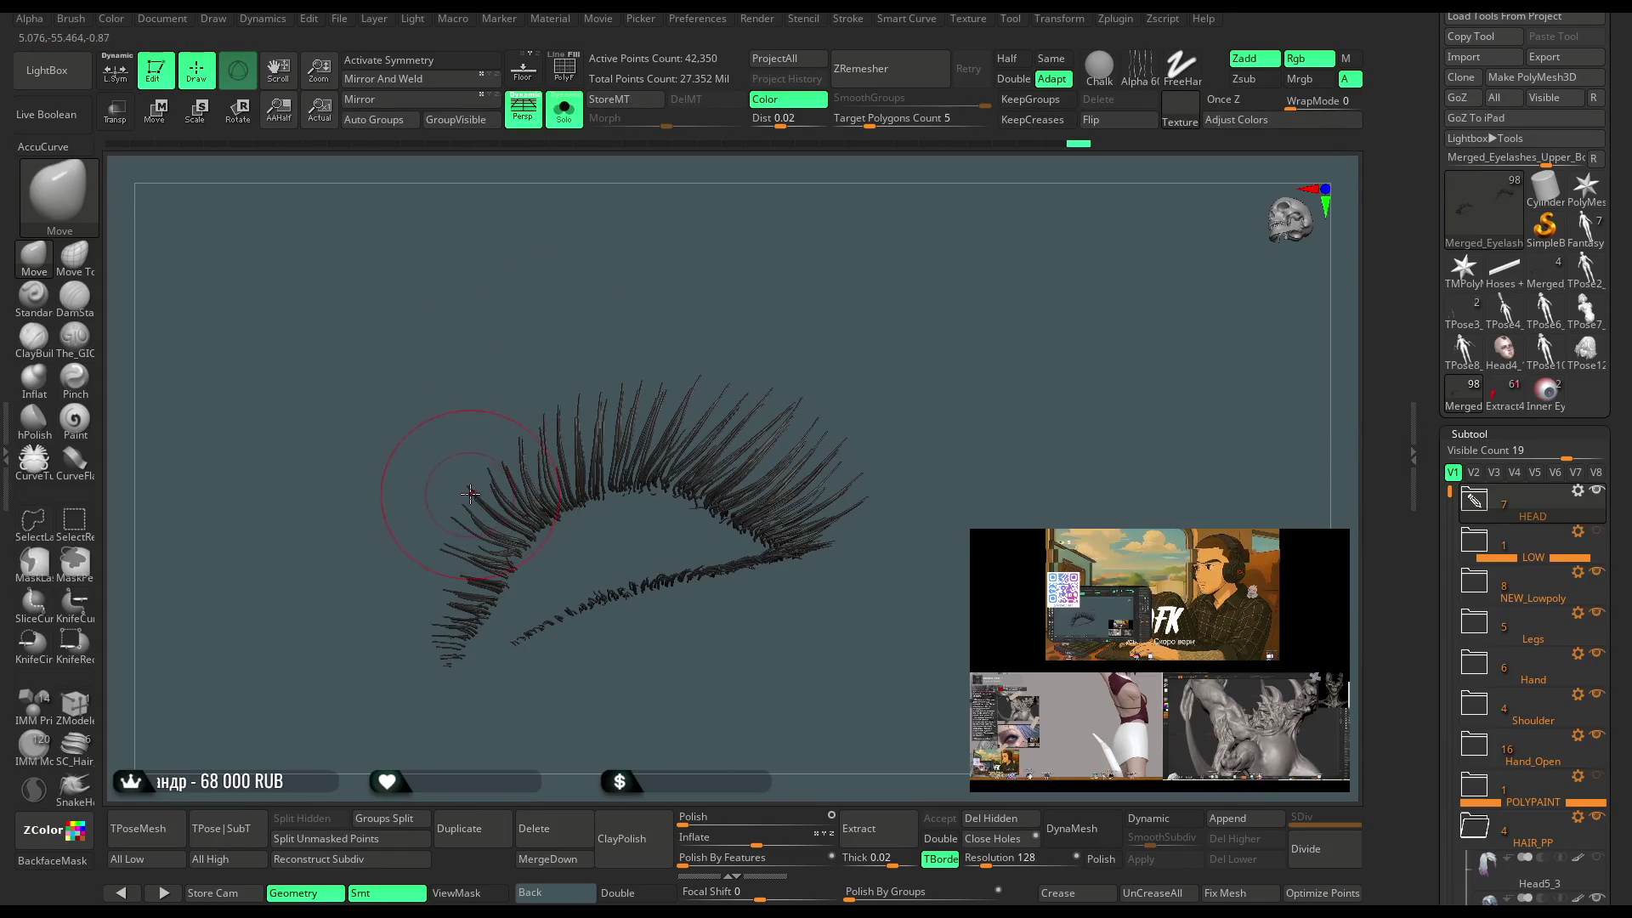
drag(475, 493, 466, 494)
mouse_move(801, 336)
mouse_down()
mouse_move(782, 262)
mouse_move(757, 255)
mouse_move(725, 400)
mouse_move(429, 583)
mouse_up()
drag(633, 354, 652, 389)
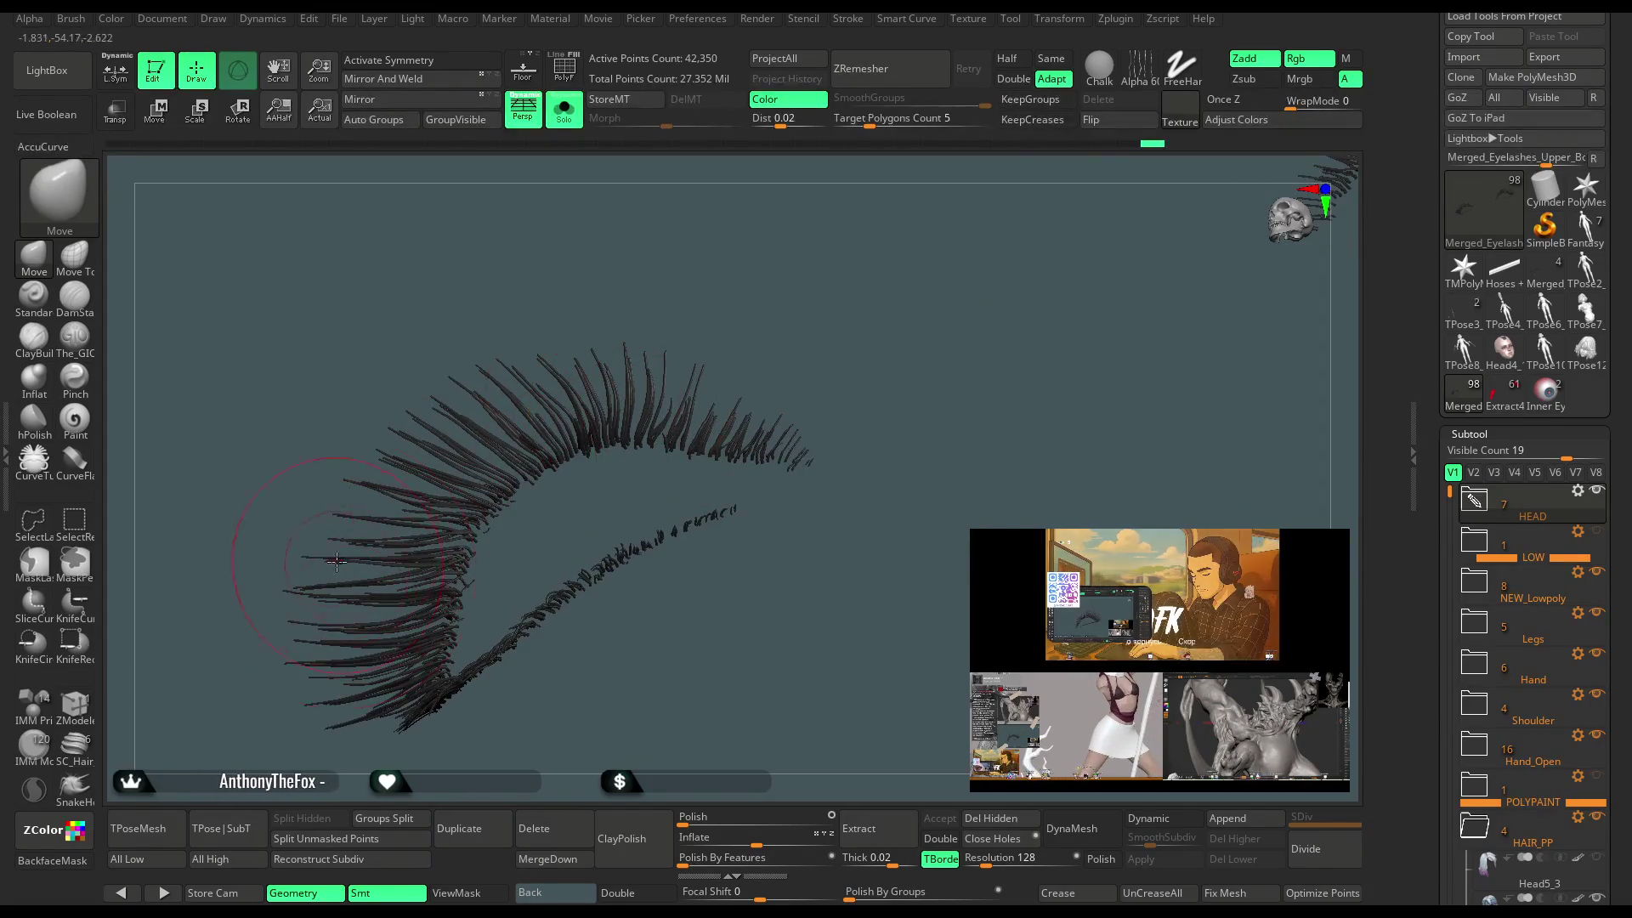
drag(272, 646, 243, 684)
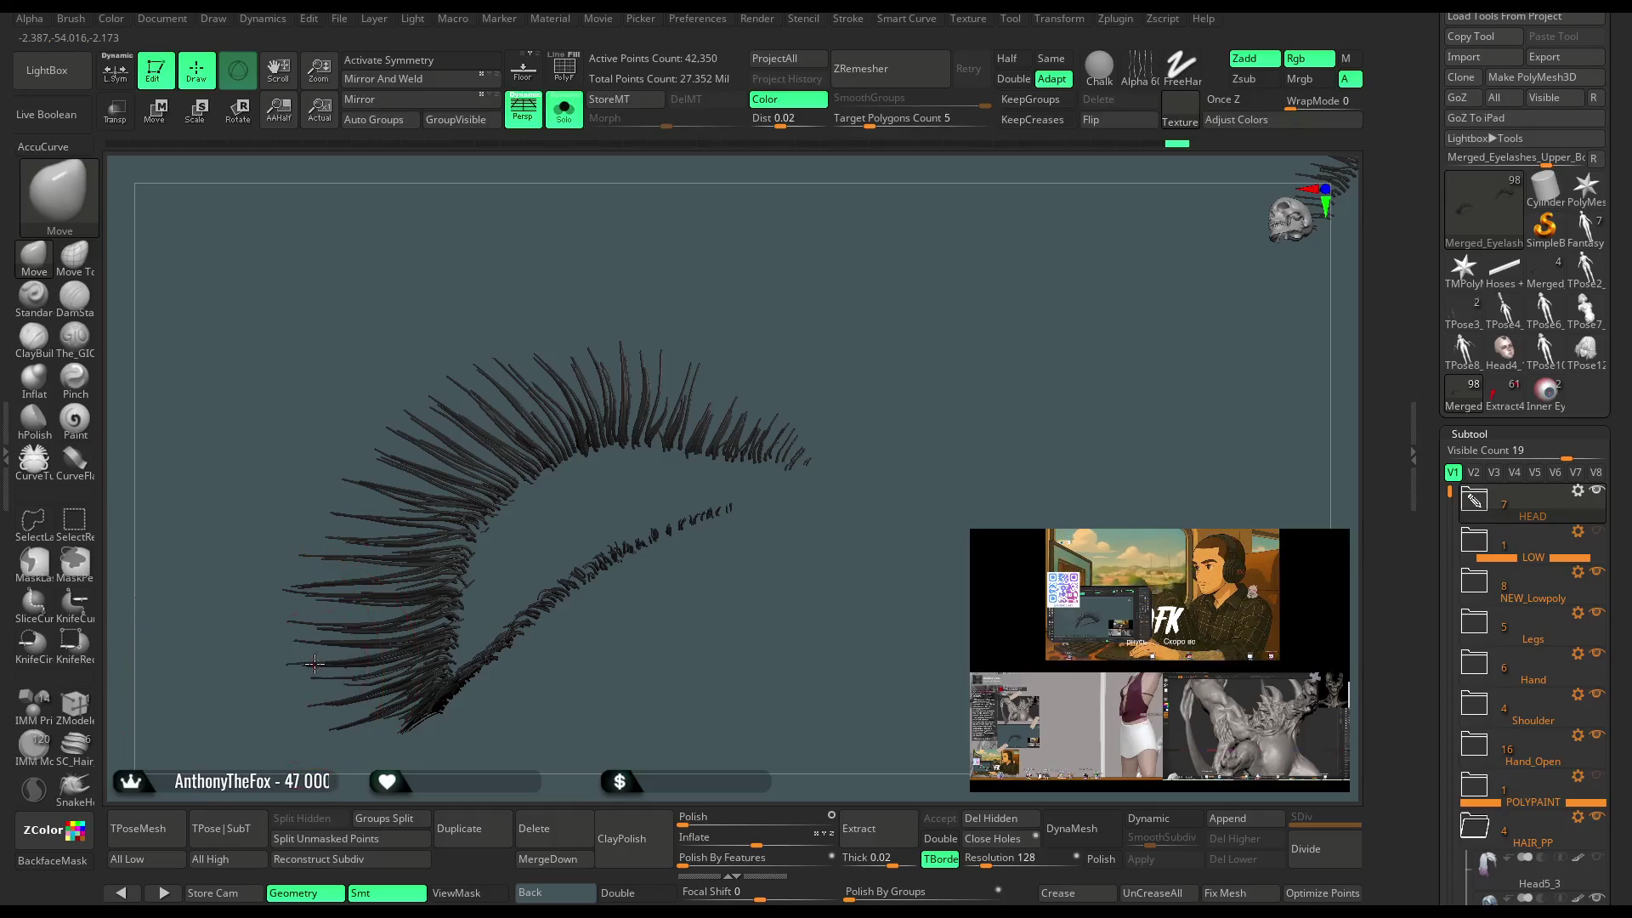
mouse_move(427, 402)
right_down()
mouse_move(536, 319)
mouse_move(468, 384)
mouse_move(491, 377)
mouse_move(455, 386)
mouse_move(690, 359)
mouse_move(742, 466)
mouse_move(738, 548)
mouse_move(689, 491)
mouse_move(709, 608)
right_up()
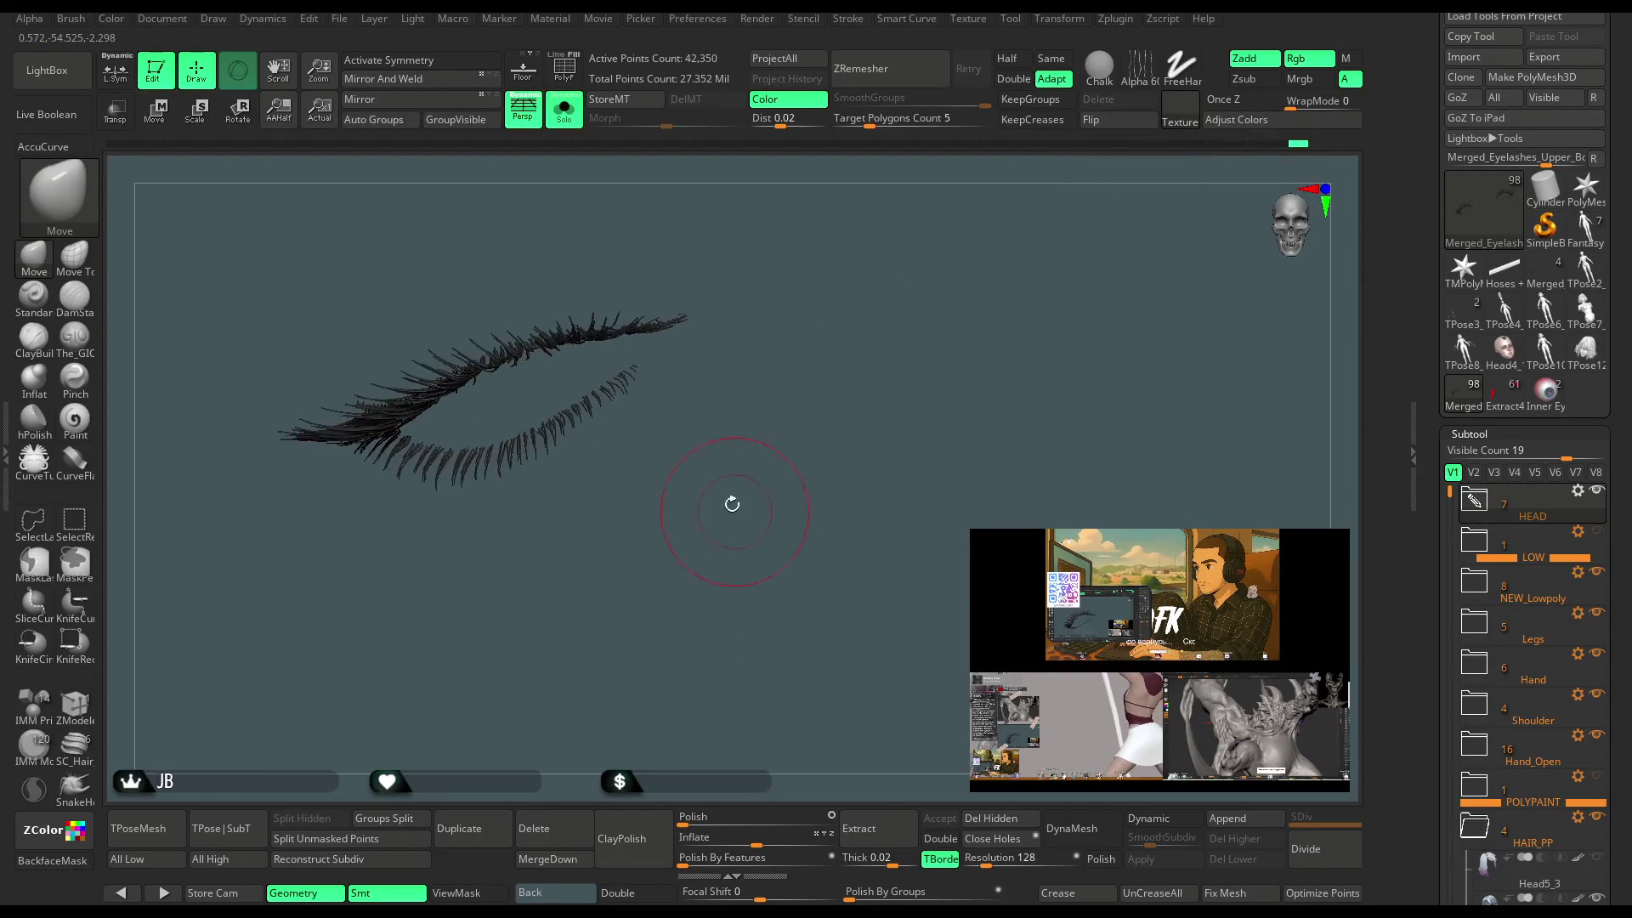
Turn Solo off and make the Head4_14 head subtool active.
click(564, 109)
right_drag(656, 171, 617, 168)
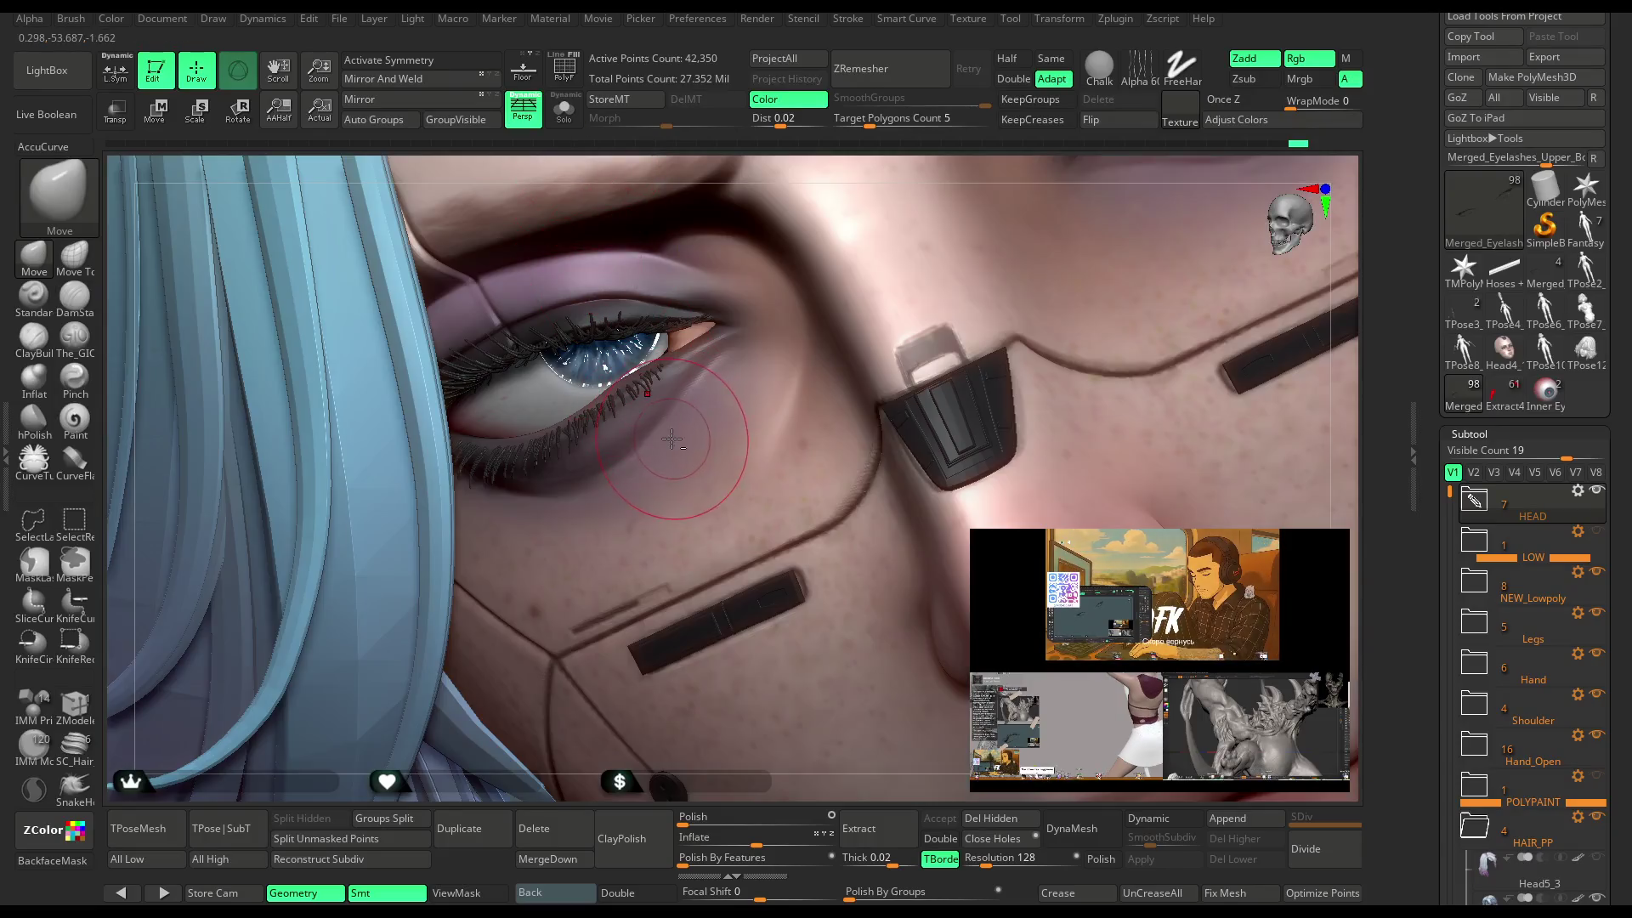
alt+click(672, 438)
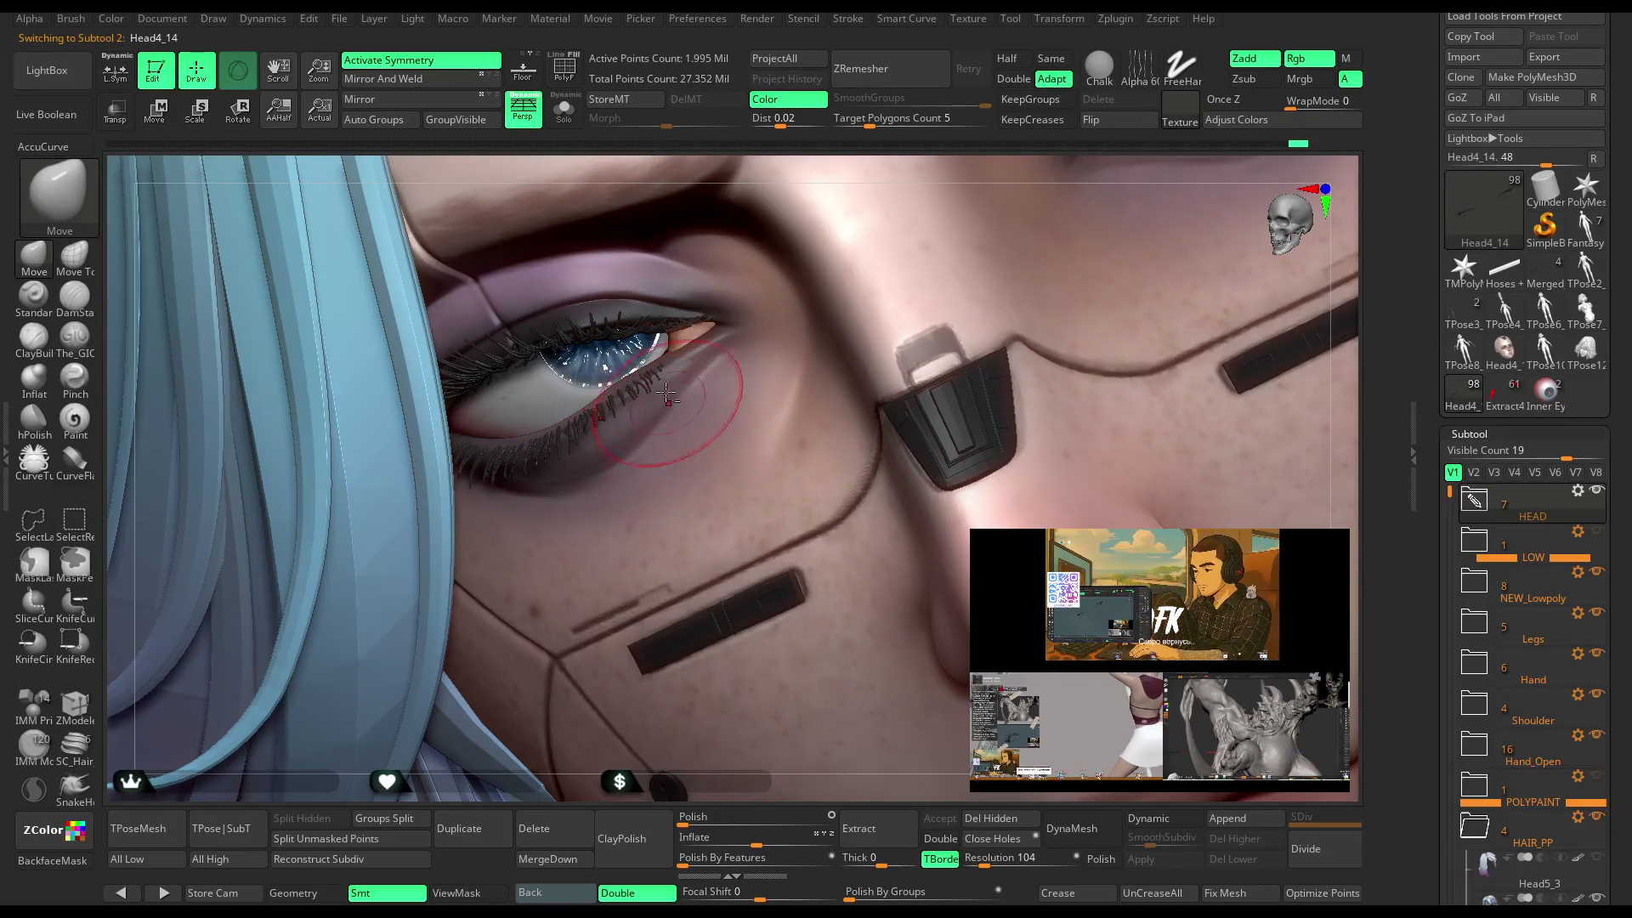
Isolate the head, zoom onto the eye, enable local symmetry and adjust brush size.
key(ctrl+shift+s)
mouse_move(804, 178)
right_down()
mouse_move(748, 162)
mouse_move(792, 204)
mouse_move(863, 187)
mouse_move(765, 254)
mouse_move(728, 332)
right_up()
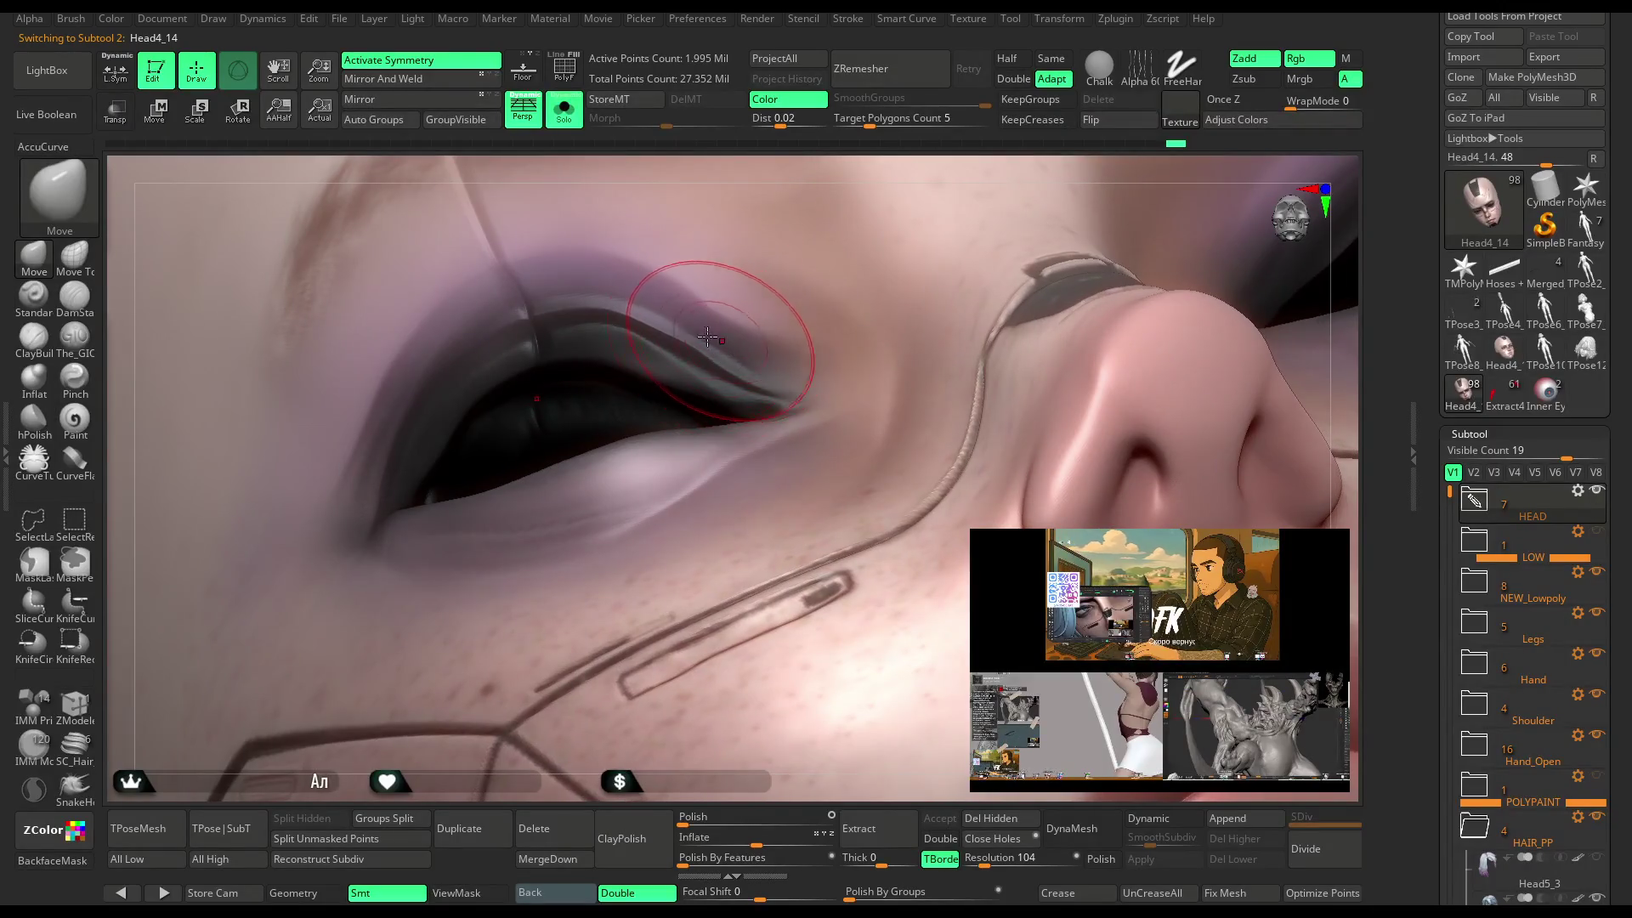
click(117, 71)
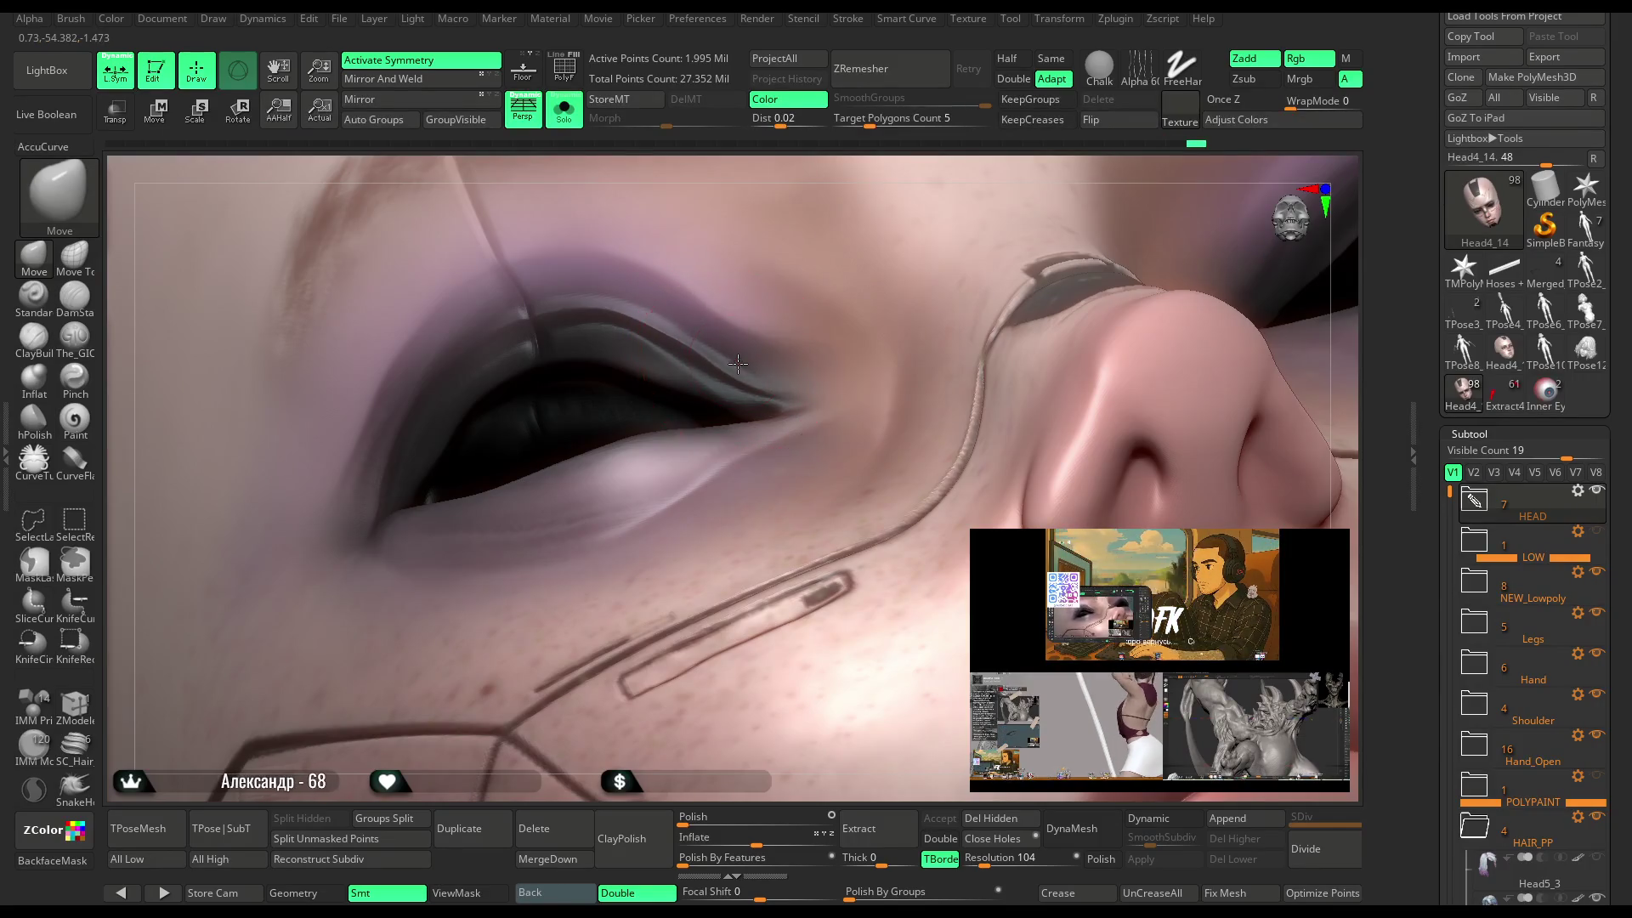
mouse_move(850, 162)
right_down()
mouse_move(864, 297)
mouse_move(863, 183)
mouse_move(854, 204)
right_up()
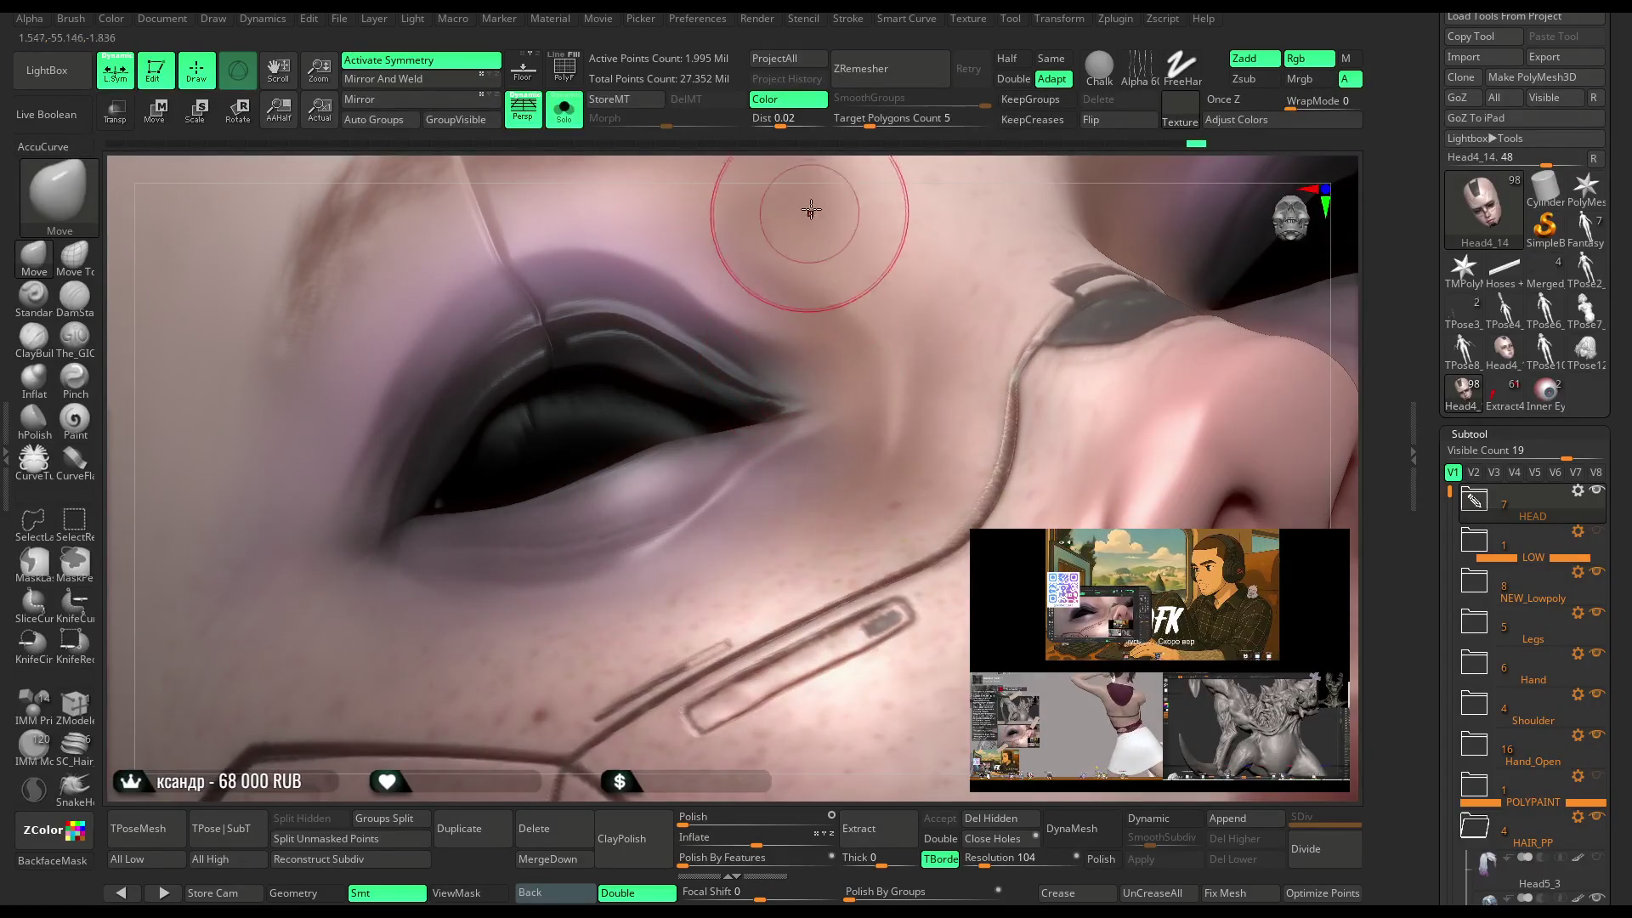
mouse_move(833, 174)
right_down()
mouse_move(838, 204)
mouse_move(826, 167)
right_up()
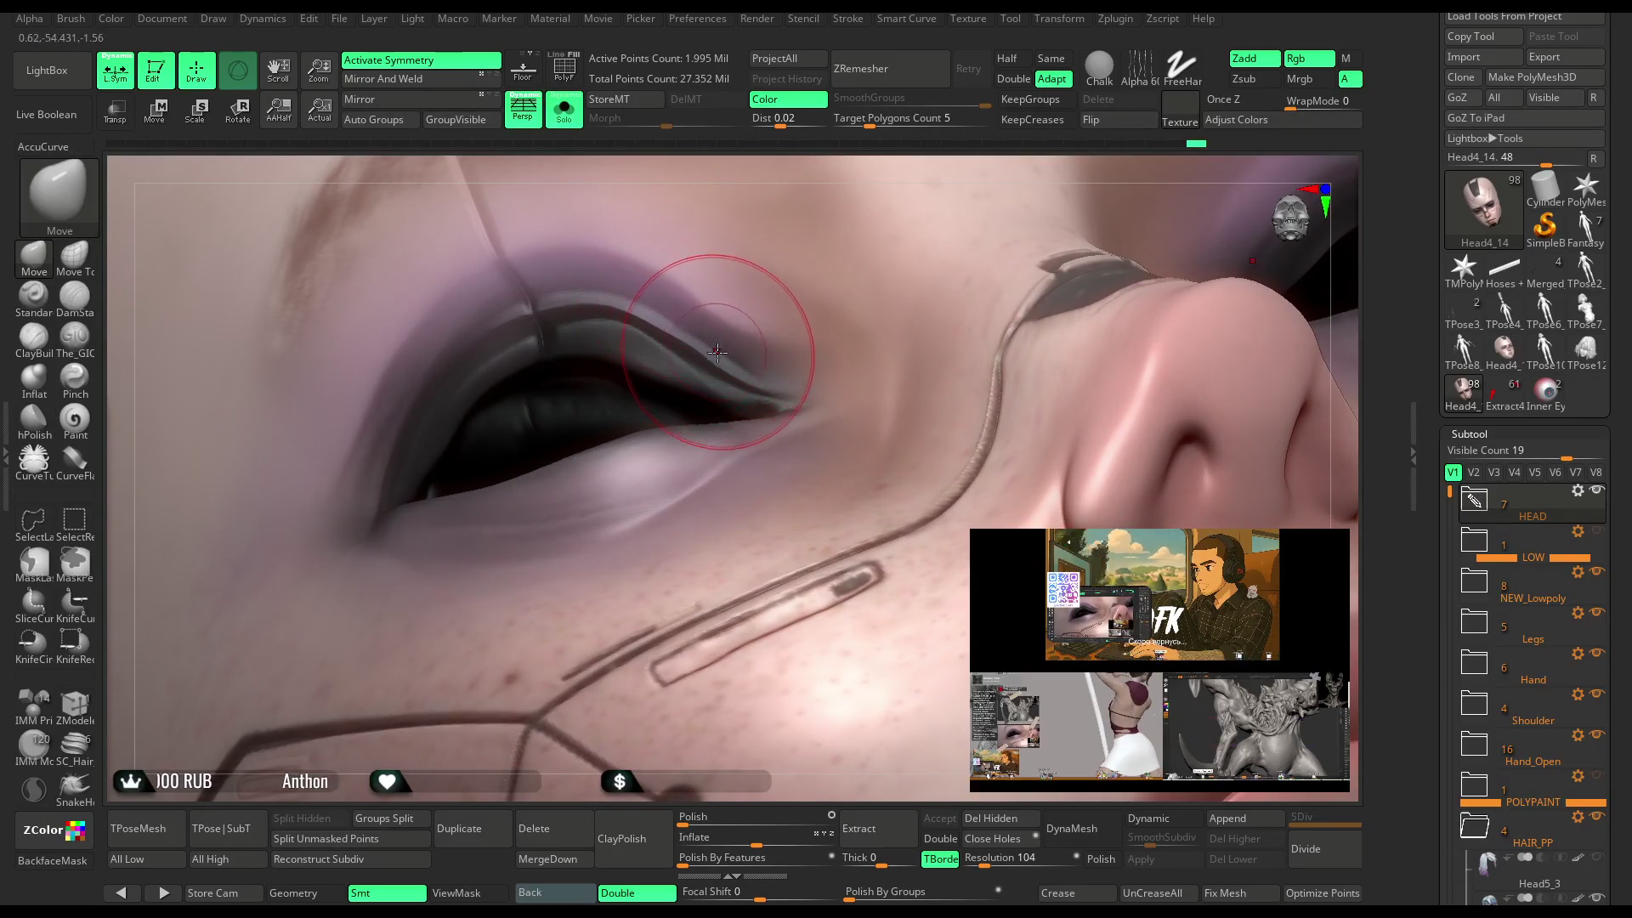
key(space)
drag(863, 328, 839, 333)
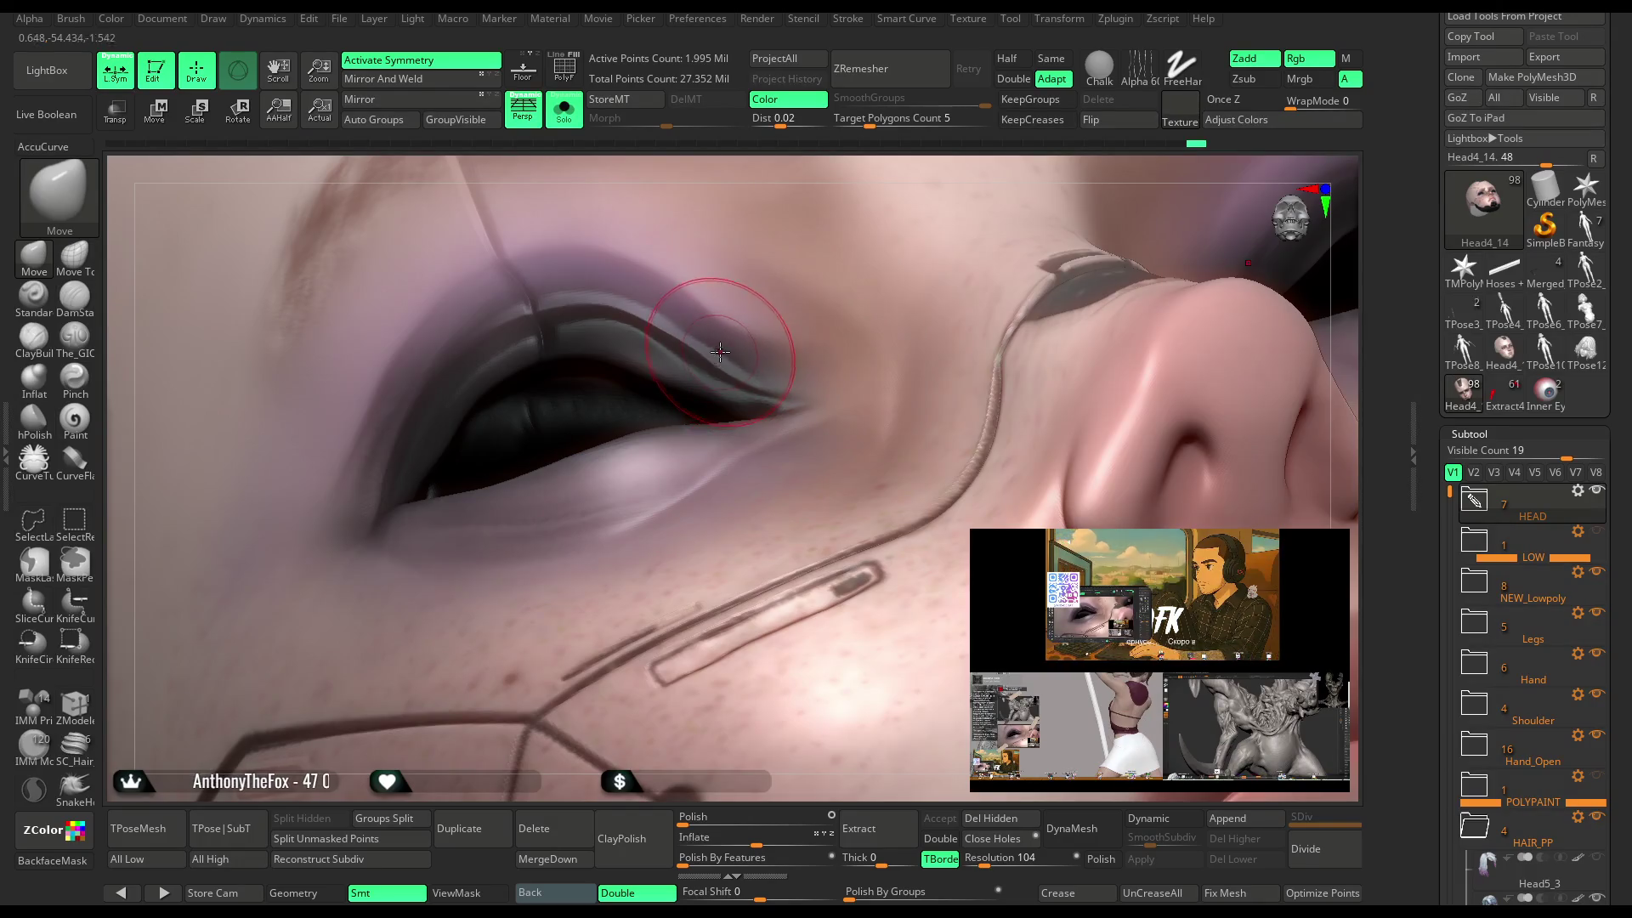
Shape the upper eyelid fold and push the lower eyelid up to narrow the eye.
right_drag(822, 175, 757, 357)
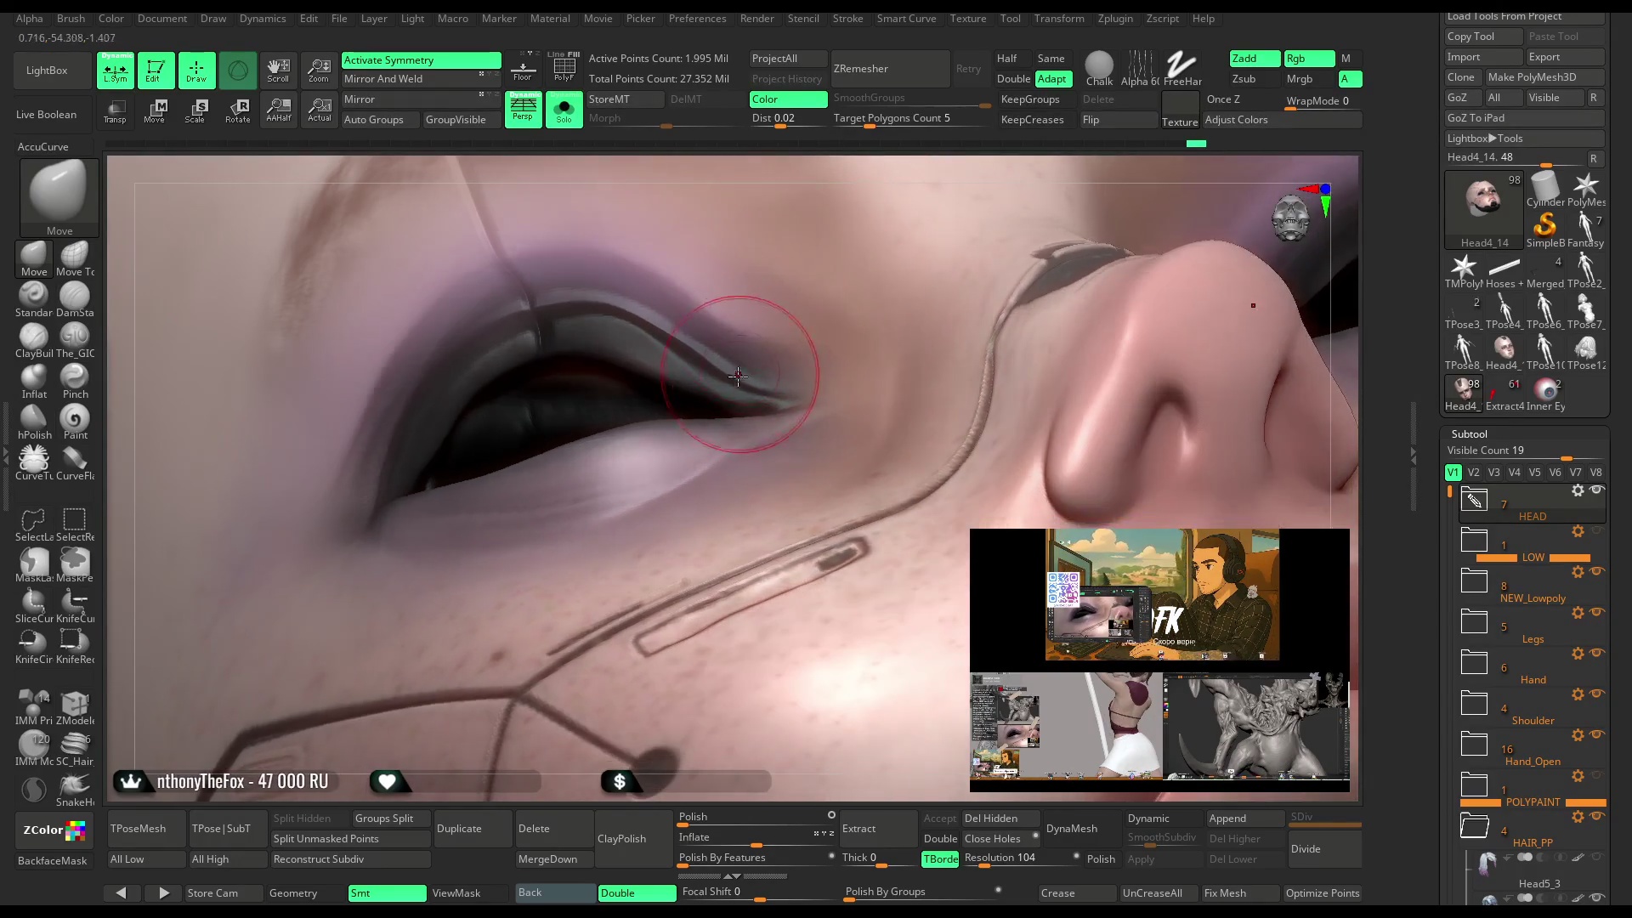
right_drag(783, 152, 706, 314)
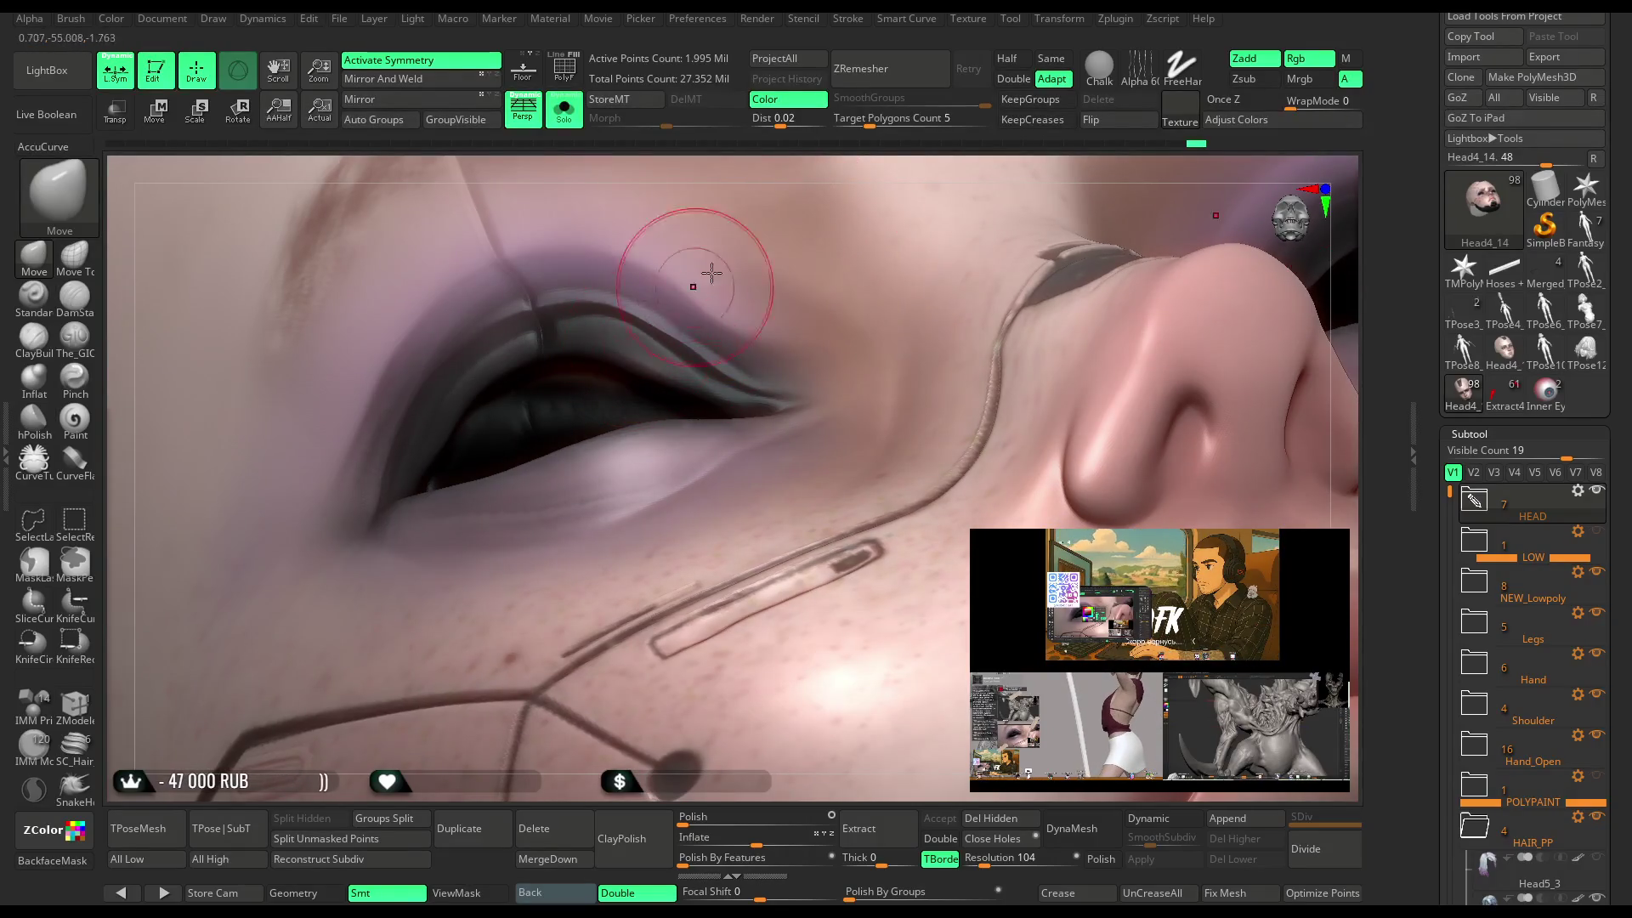
right_drag(820, 167, 551, 347)
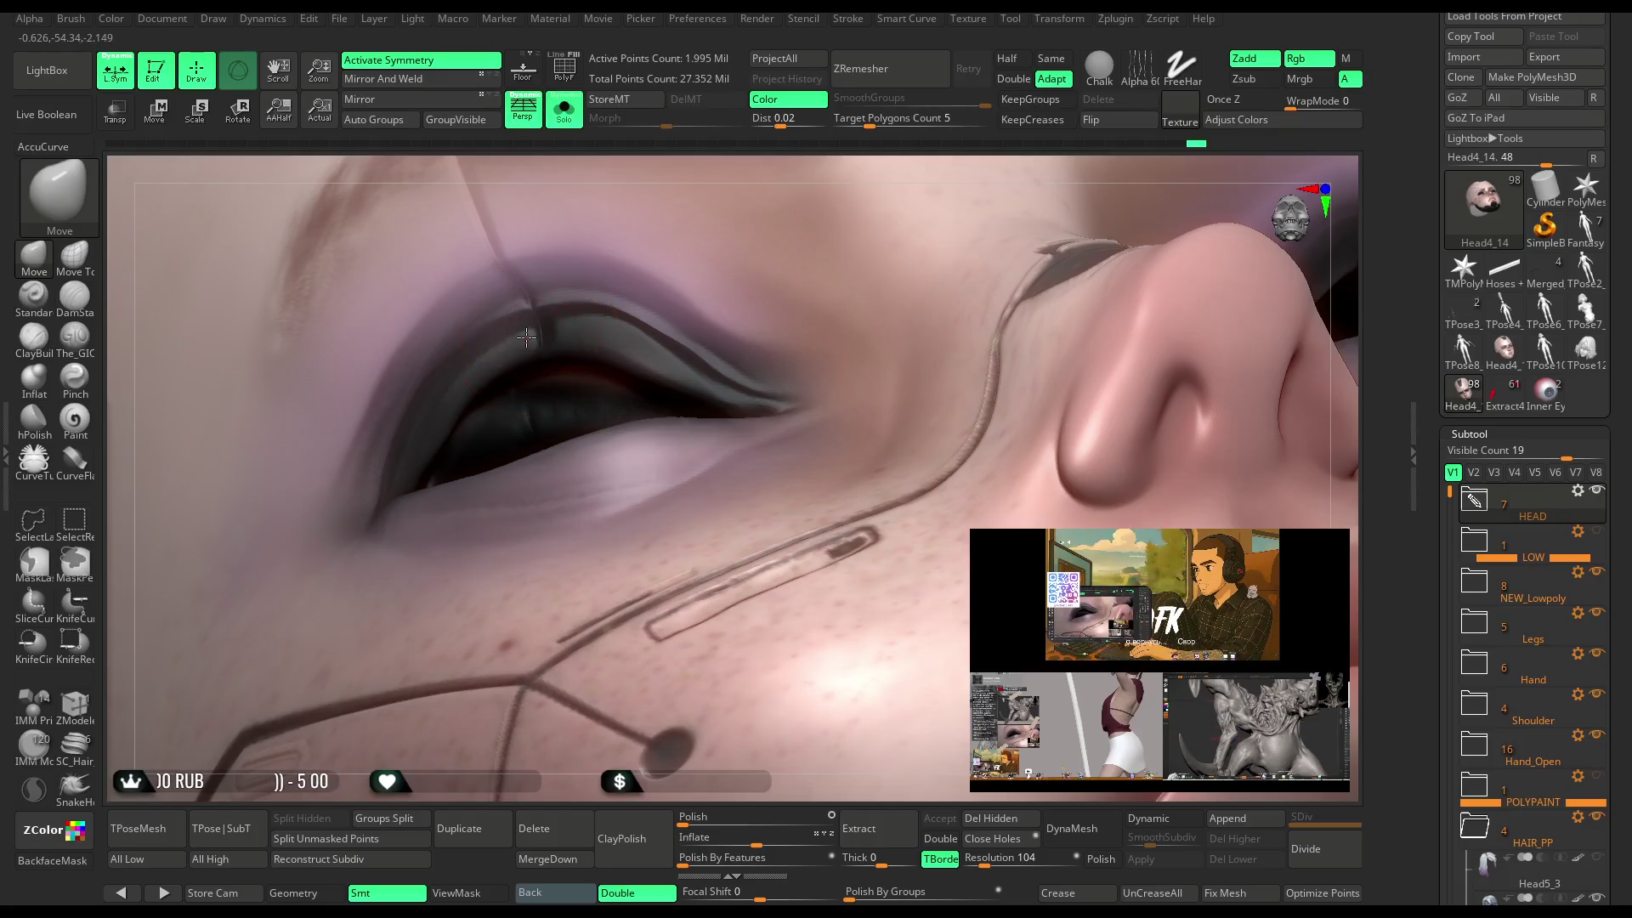
right_drag(703, 146, 510, 323)
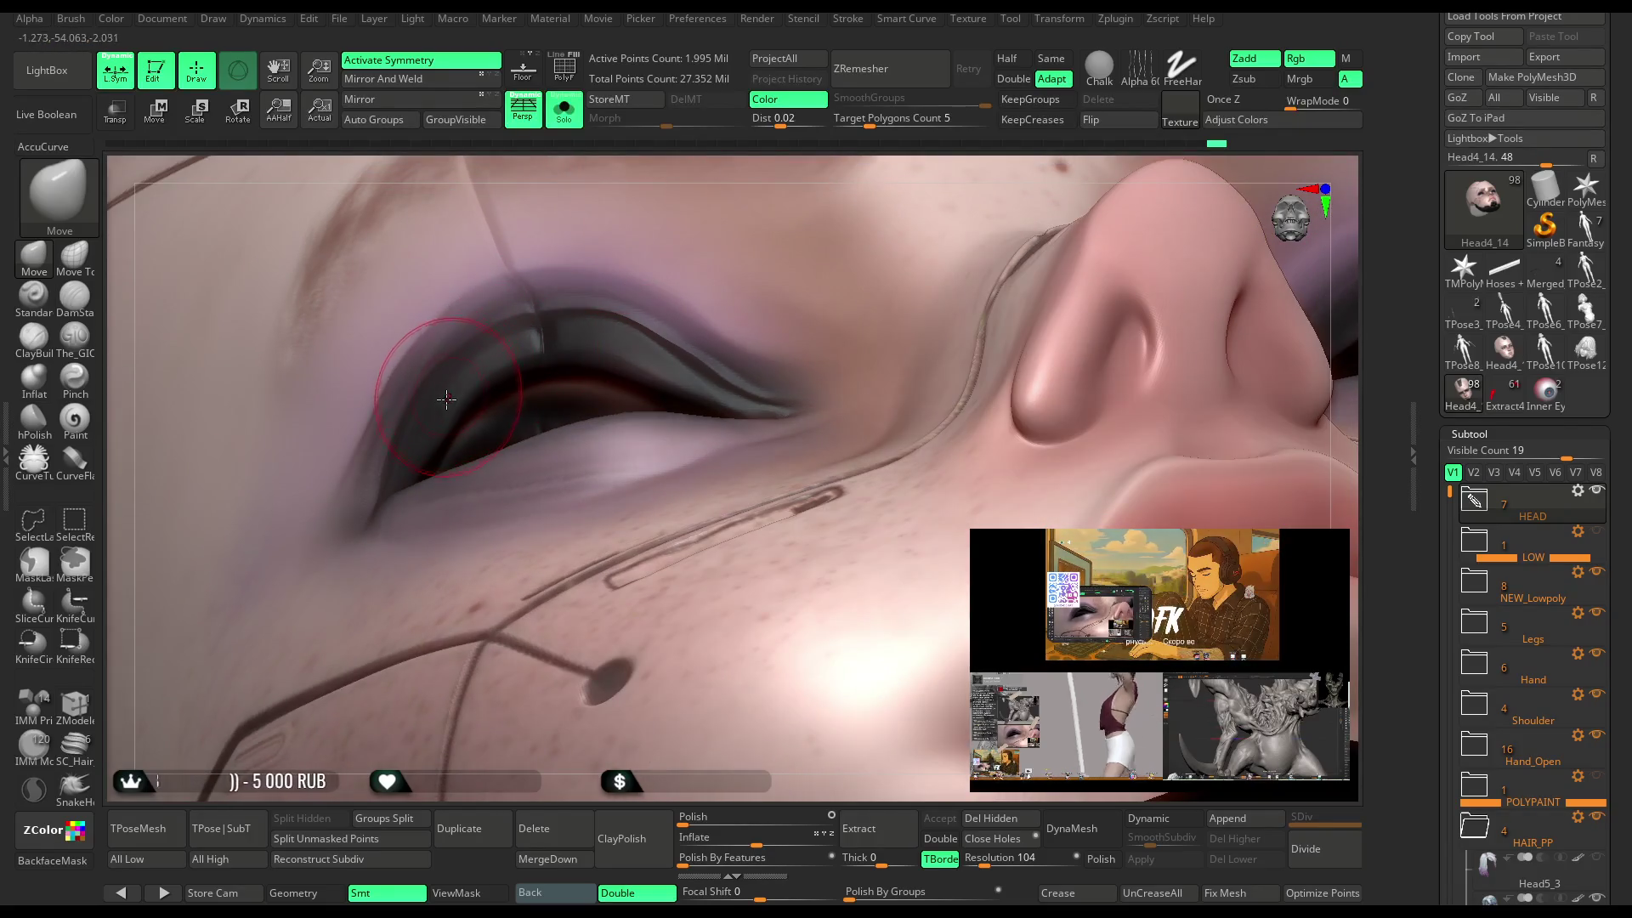
mouse_move(747, 200)
right_down()
mouse_move(781, 183)
mouse_move(494, 459)
right_up()
key(space)
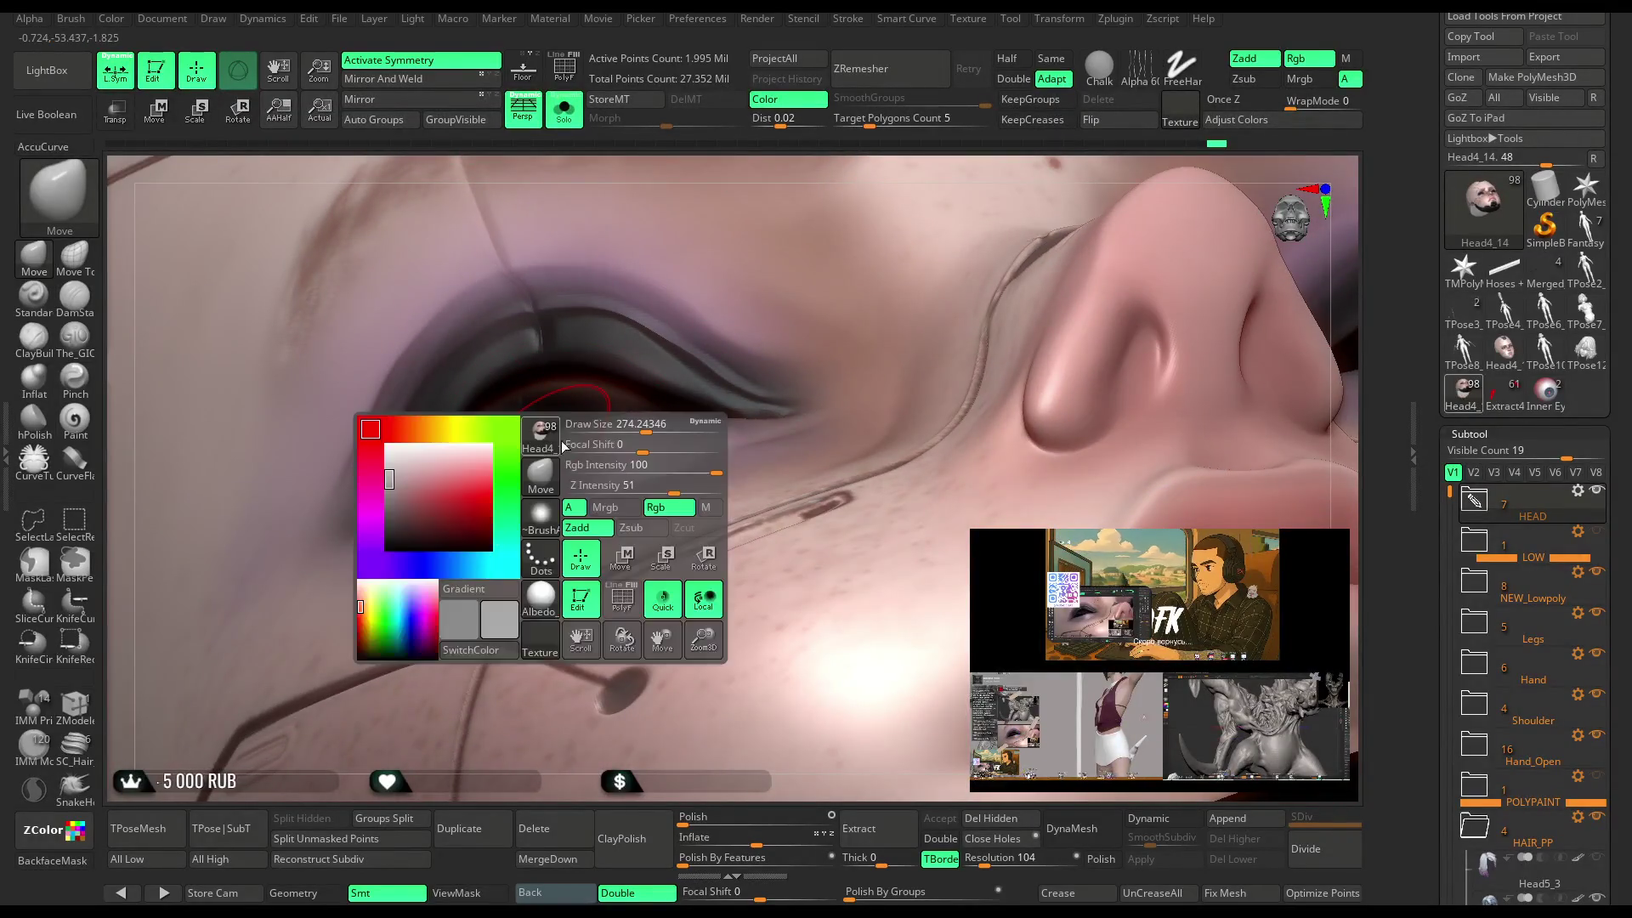
drag(498, 461, 495, 455)
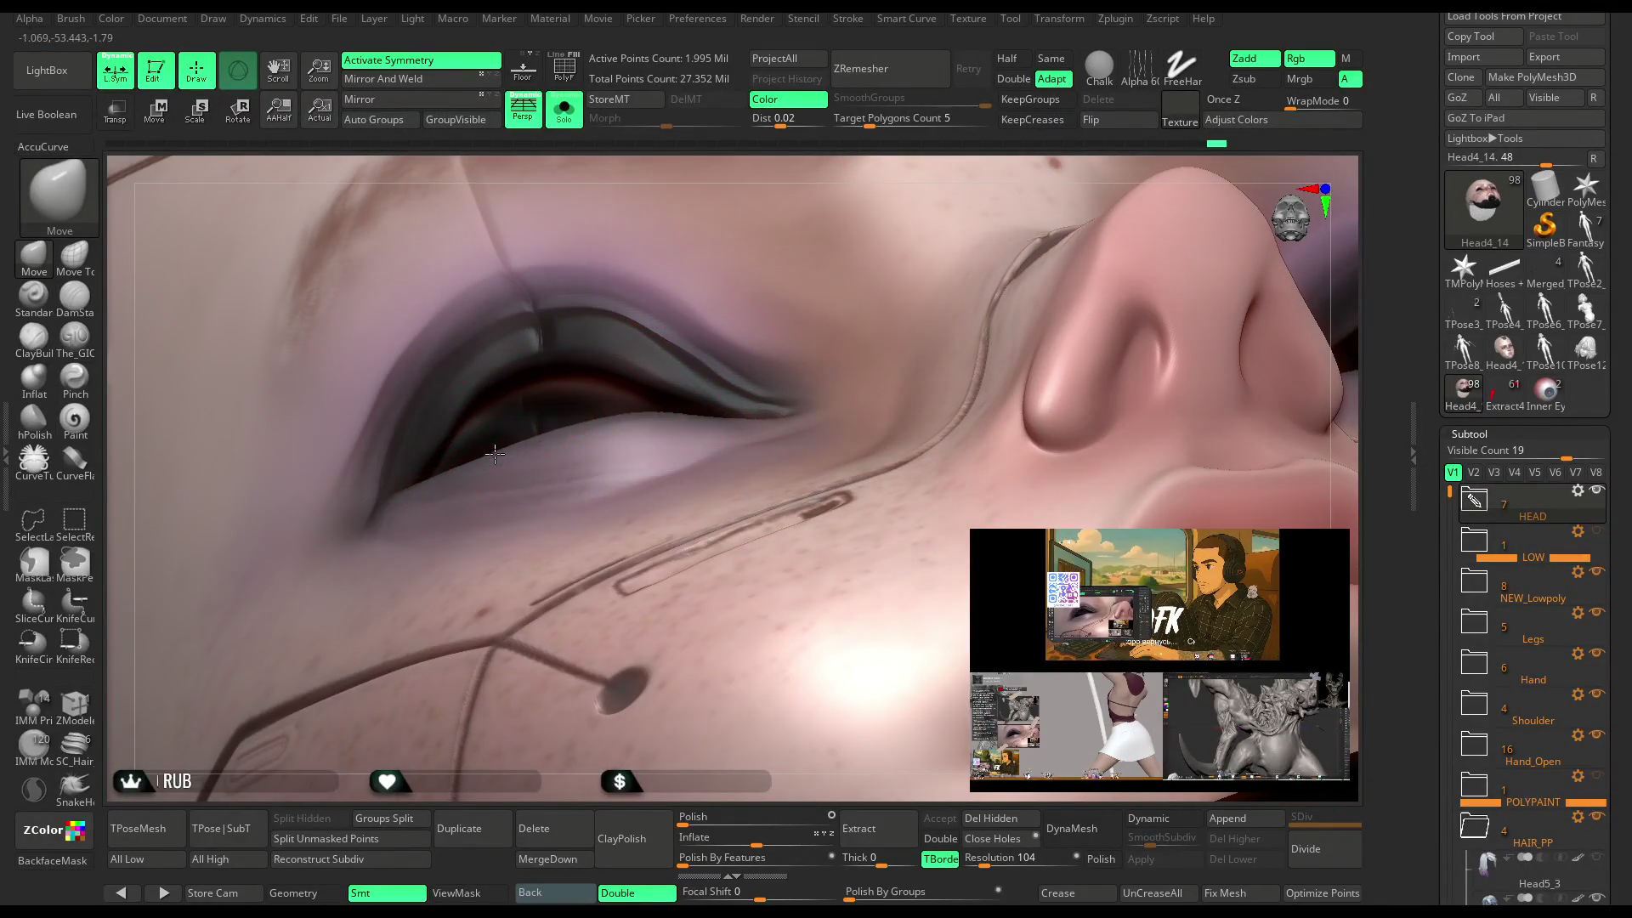
mouse_move(837, 212)
right_down()
mouse_move(748, 340)
mouse_move(612, 408)
right_up()
mouse_move(808, 190)
right_down()
mouse_move(833, 222)
mouse_move(848, 302)
mouse_move(846, 289)
mouse_move(602, 453)
right_up()
Open the LightBox brush library to browse painting brushes.
right_click(602, 453)
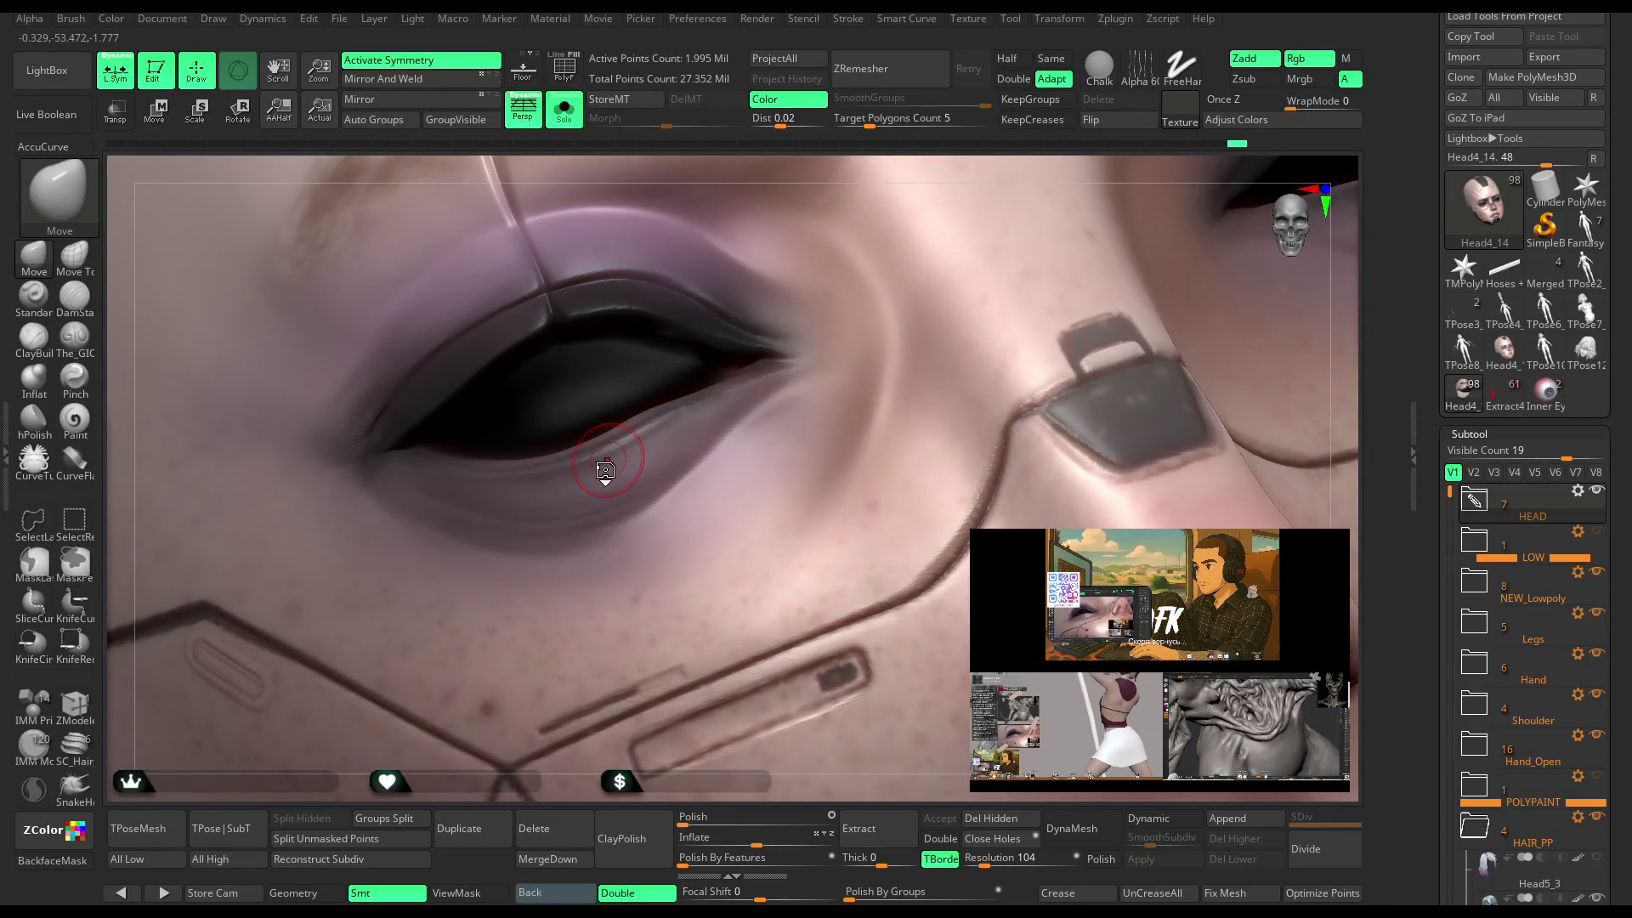
key(b)
key(Escape)
key(comma)
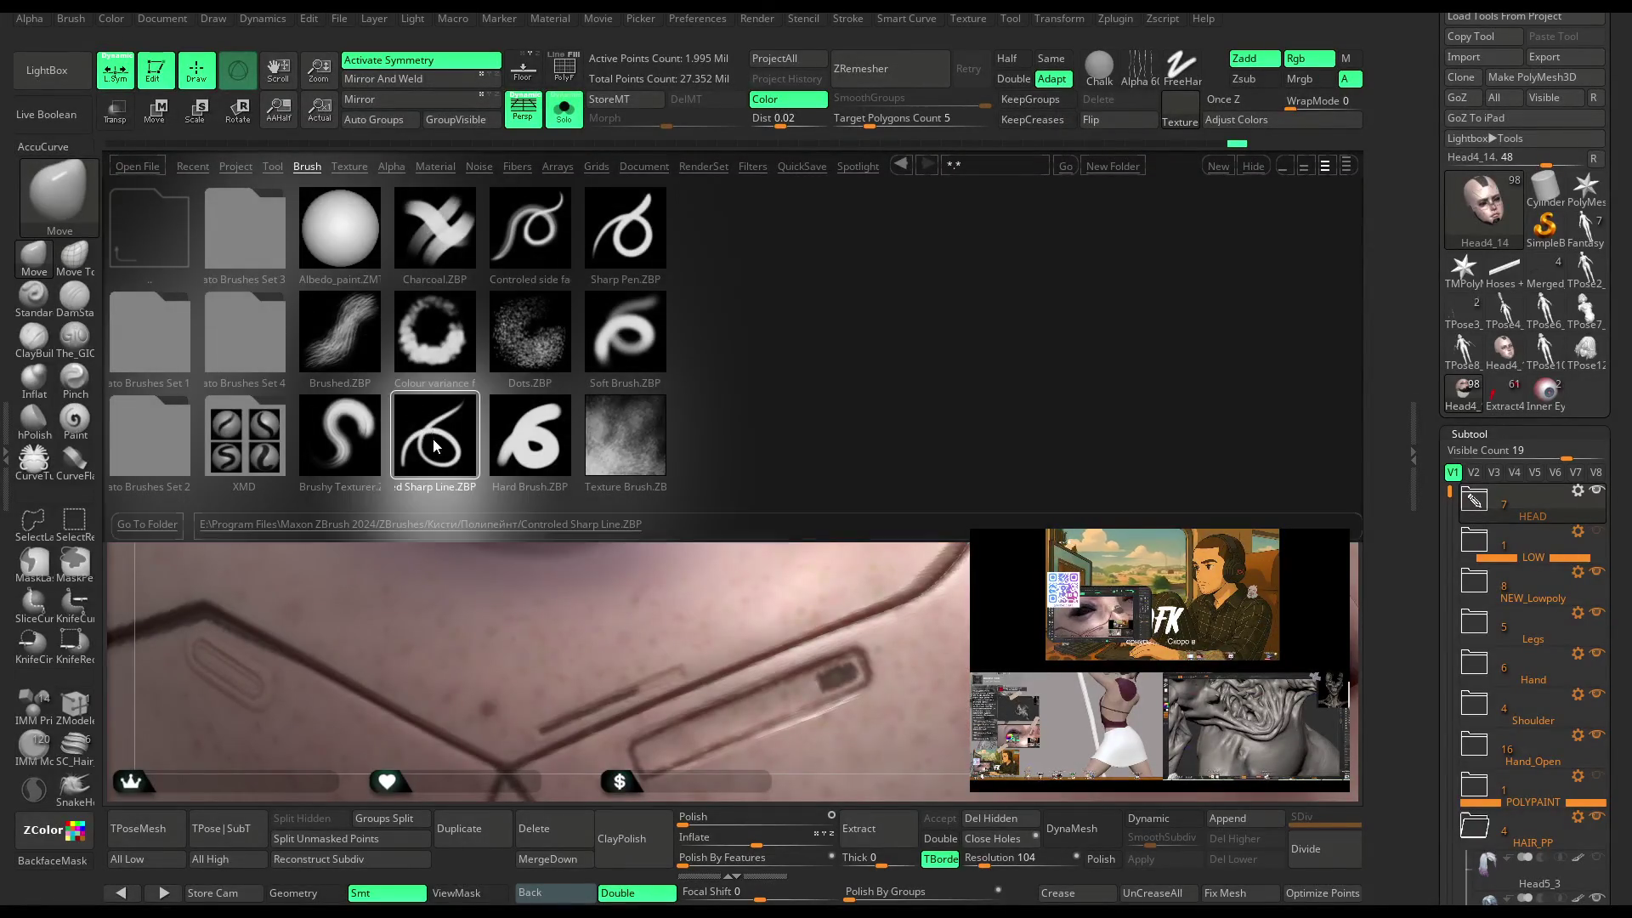
Load the Controled Sharp Line brush and set the paint colour to near-black RGB 30.
double_click(430, 444)
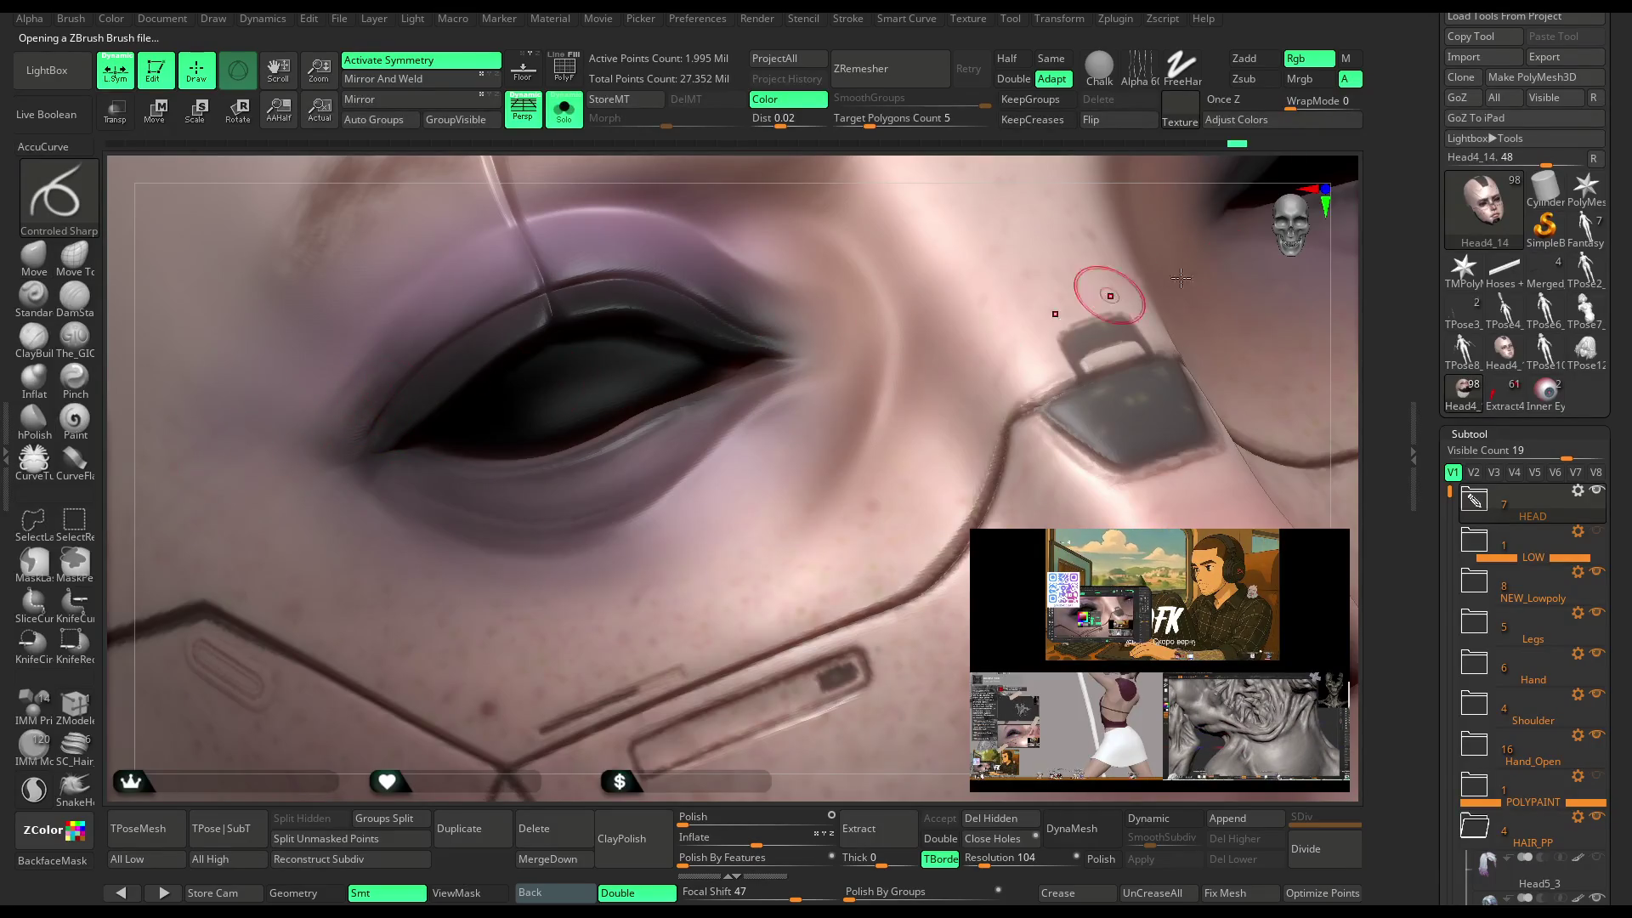
scroll(1462, 219, up, 5)
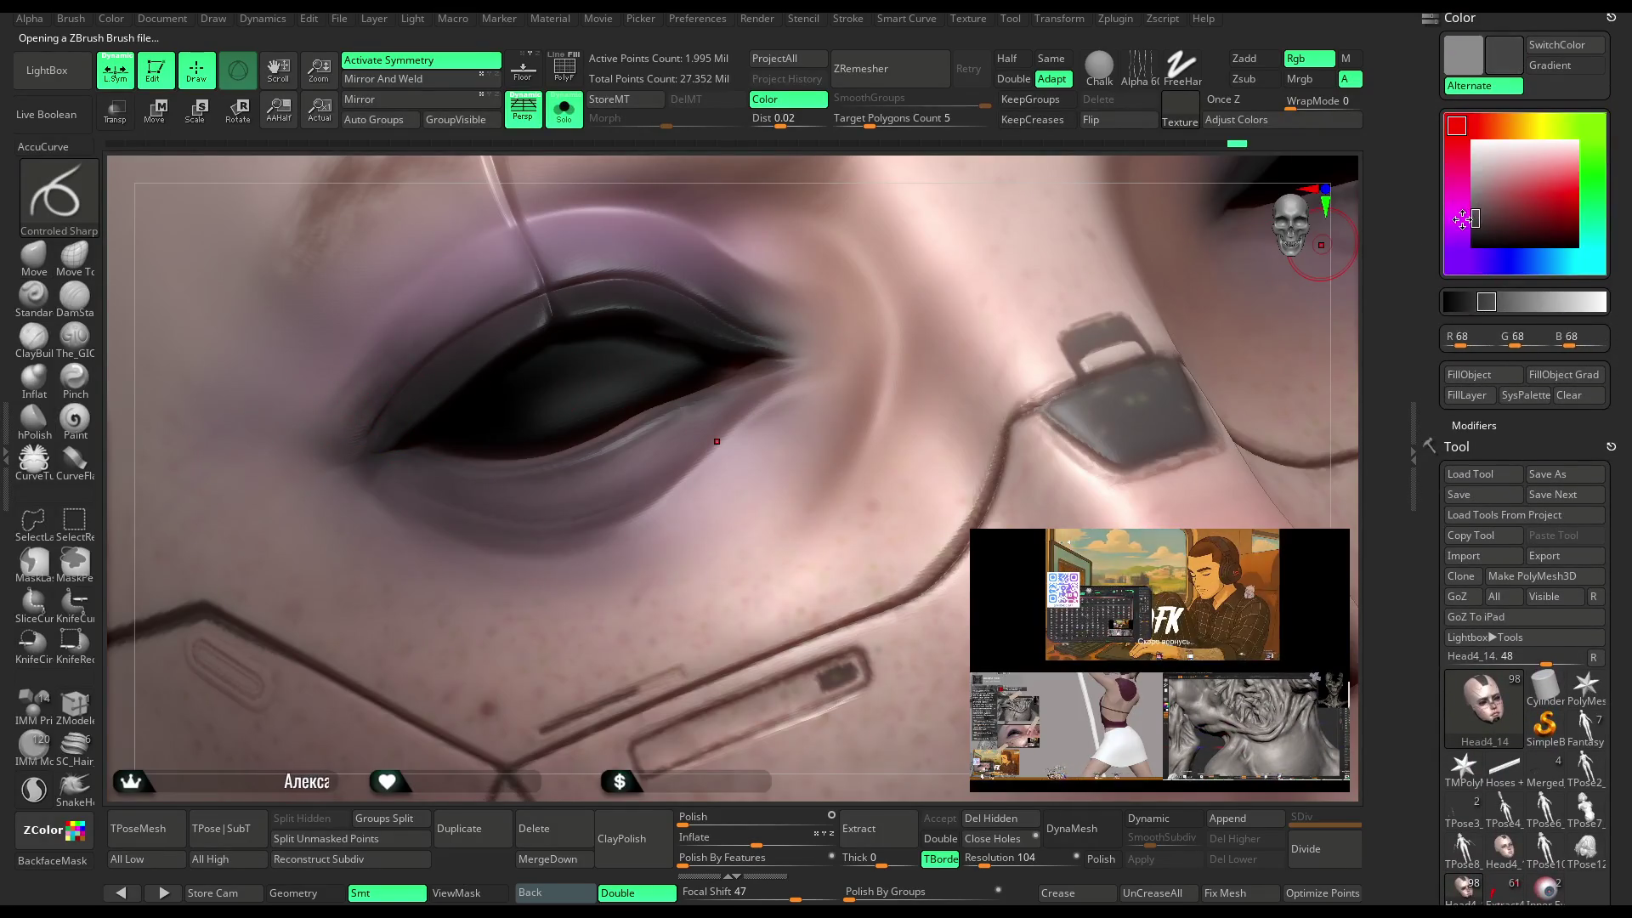
click(1462, 231)
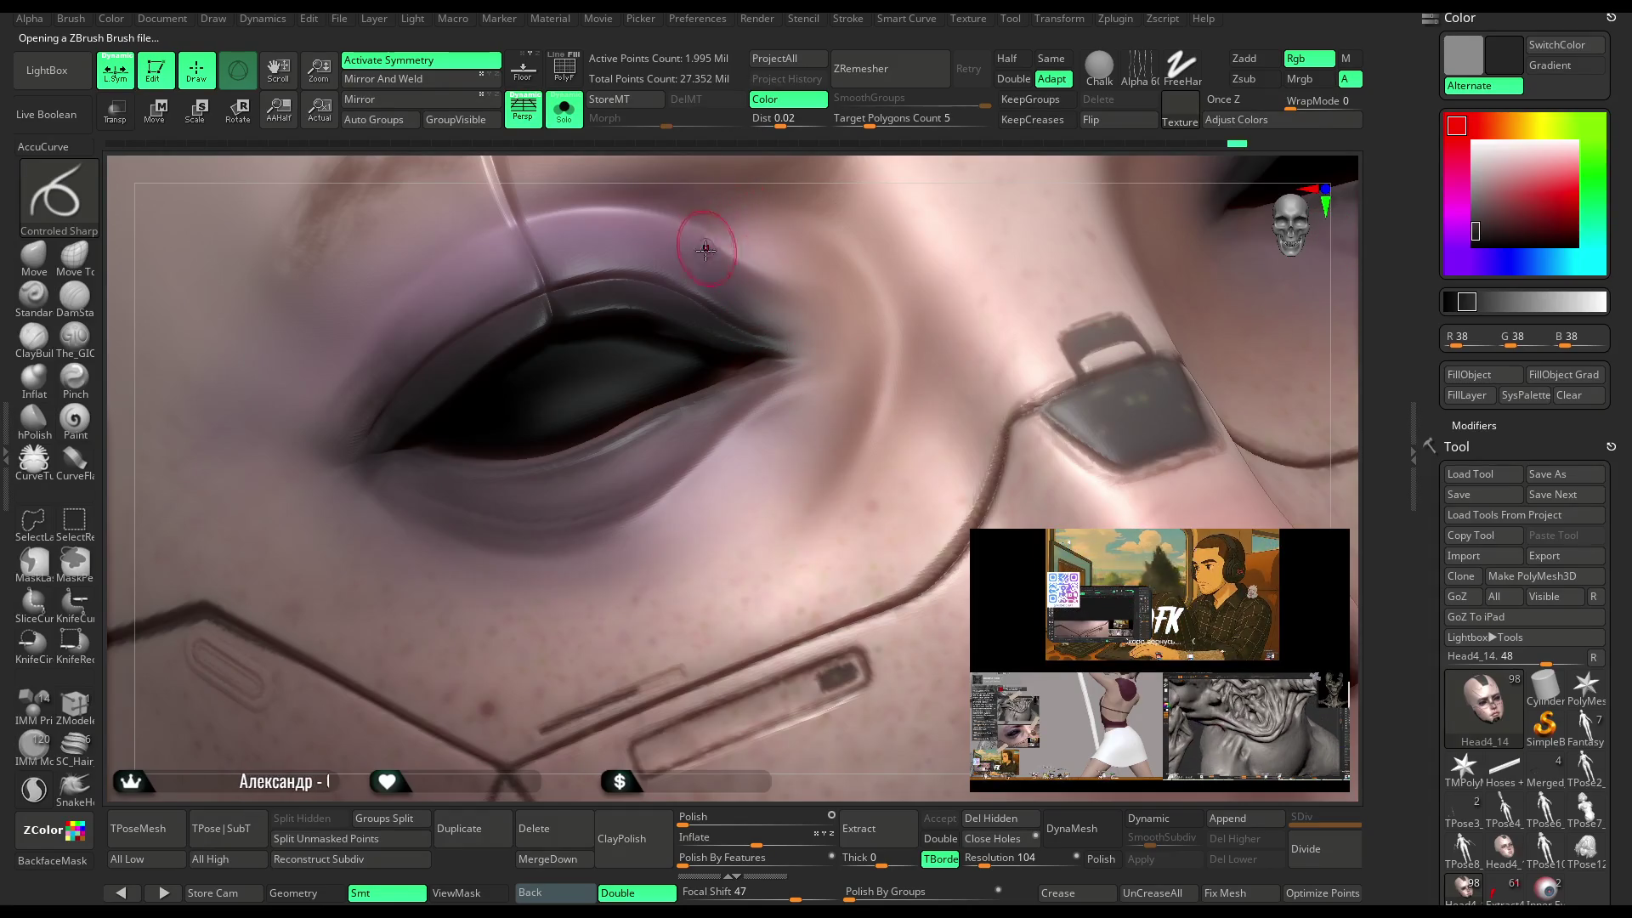
key(space)
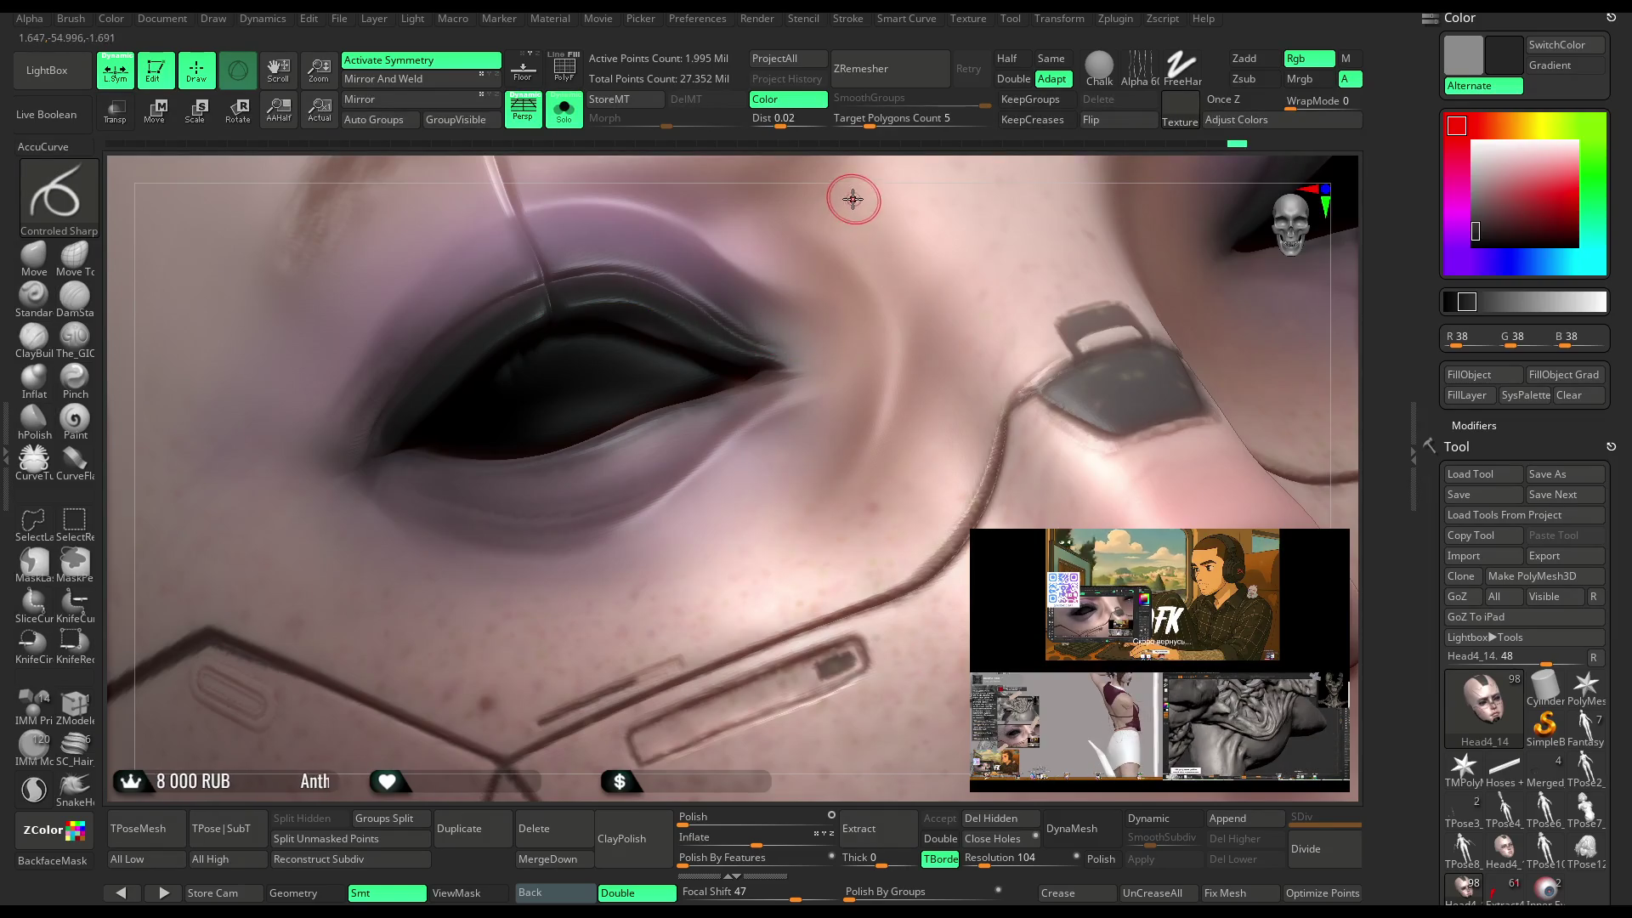
drag(1478, 228, 1476, 236)
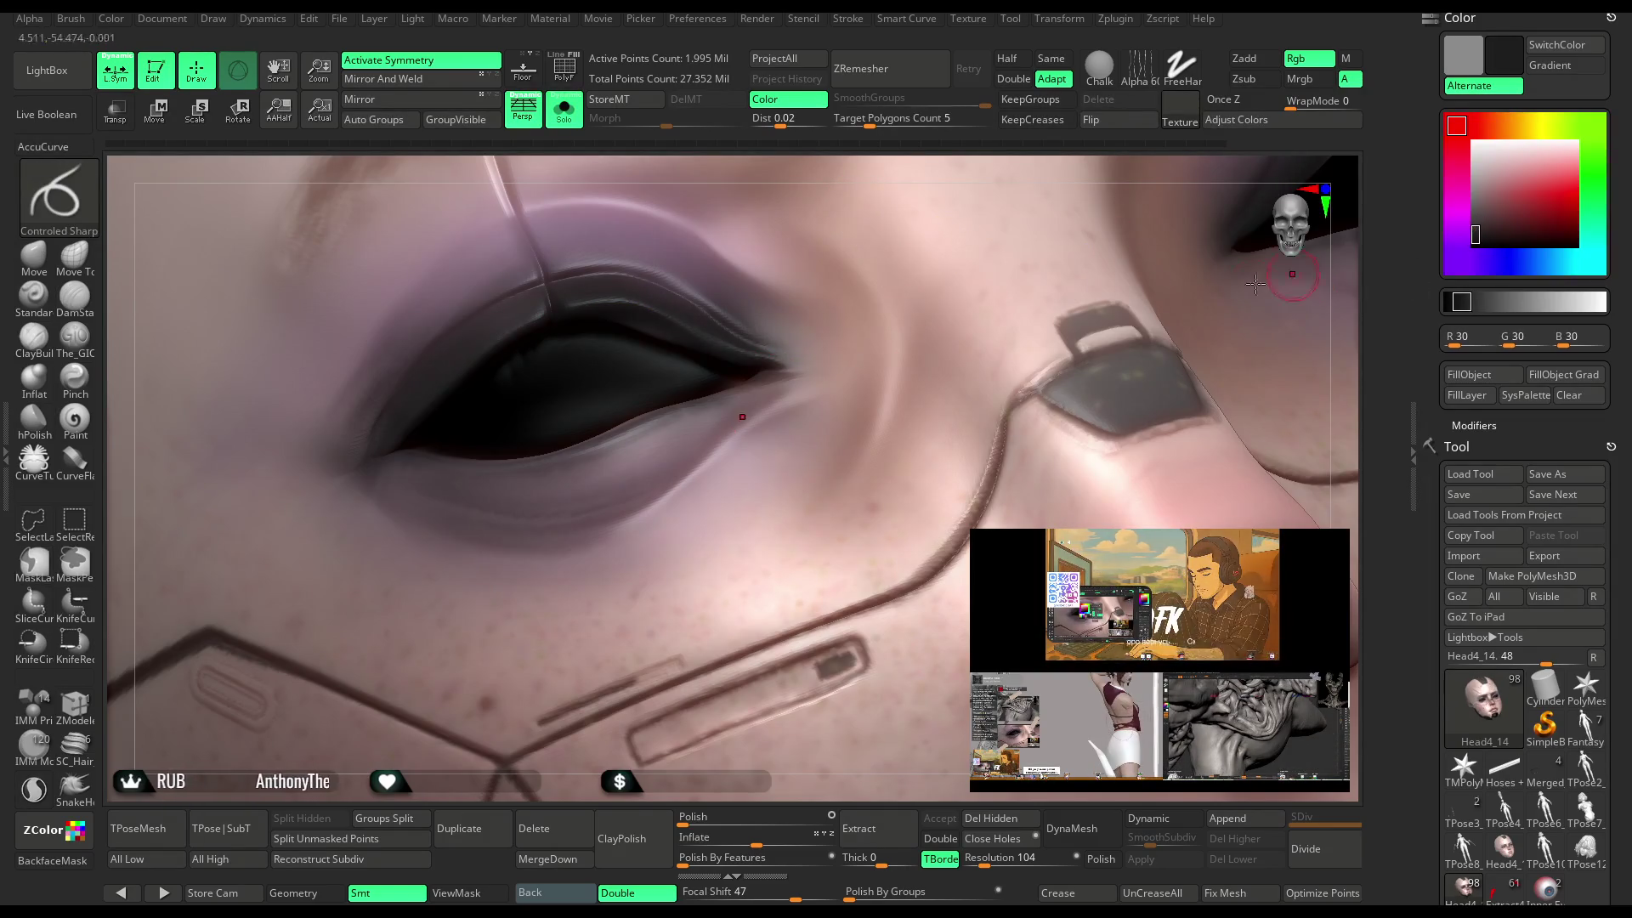
Paint dark eyeliner along the upper eyelid, sweeping into a wing at the outer corner.
drag(374, 455, 449, 378)
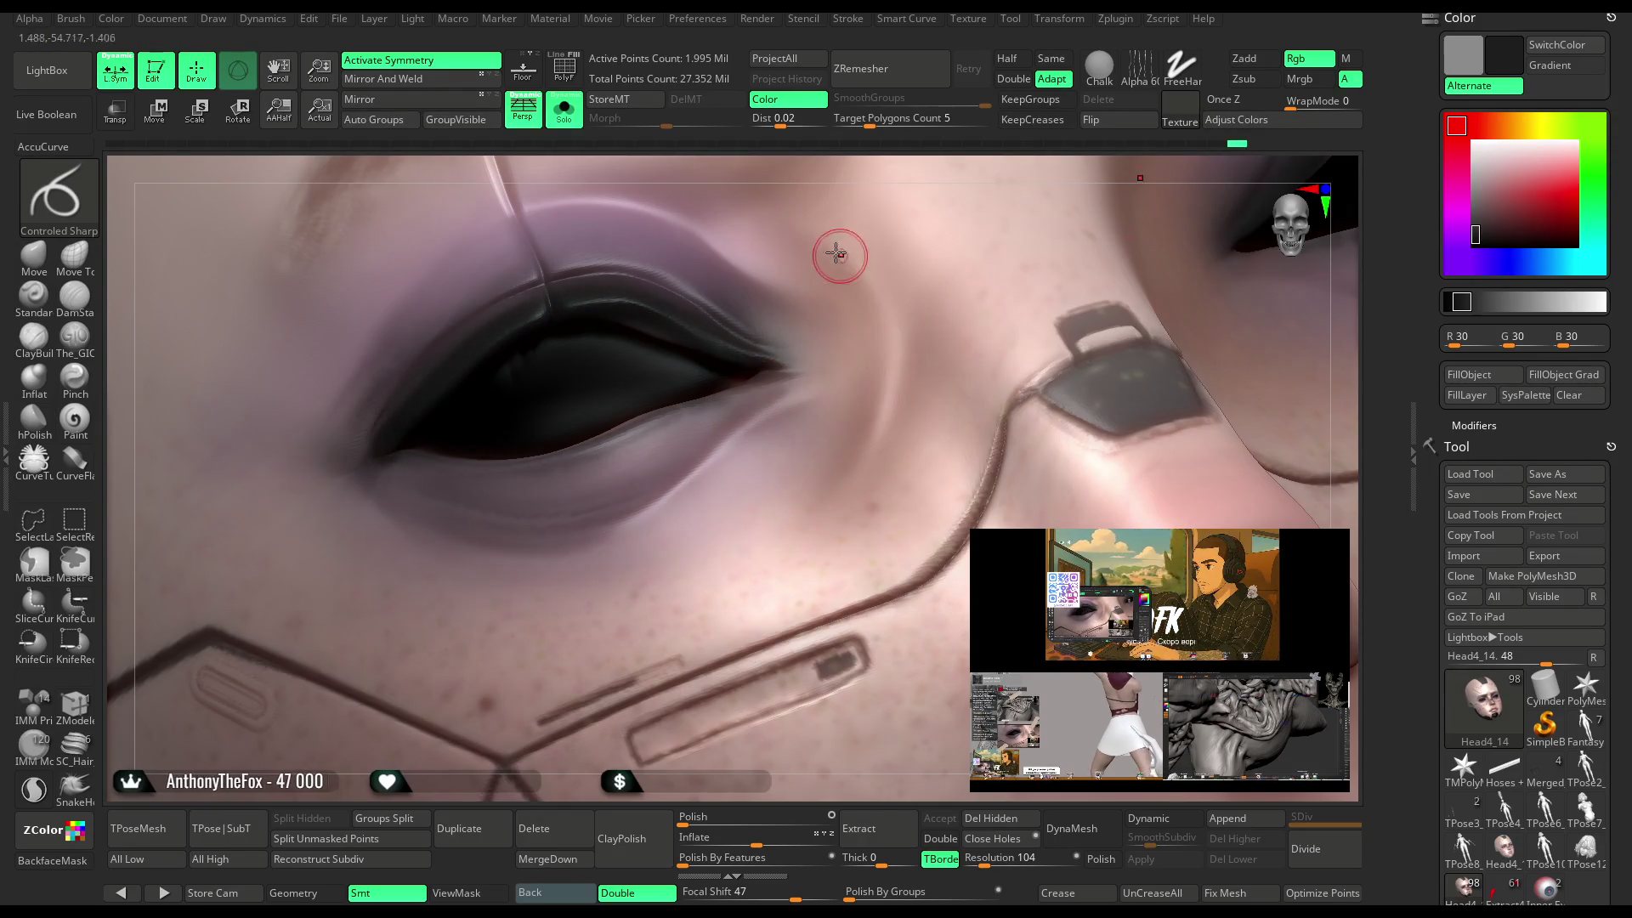
right_drag(831, 182, 765, 238)
drag(377, 461, 404, 416)
mouse_move(491, 330)
mouse_down()
mouse_move(548, 306)
mouse_move(808, 374)
mouse_up()
right_drag(849, 170, 774, 209)
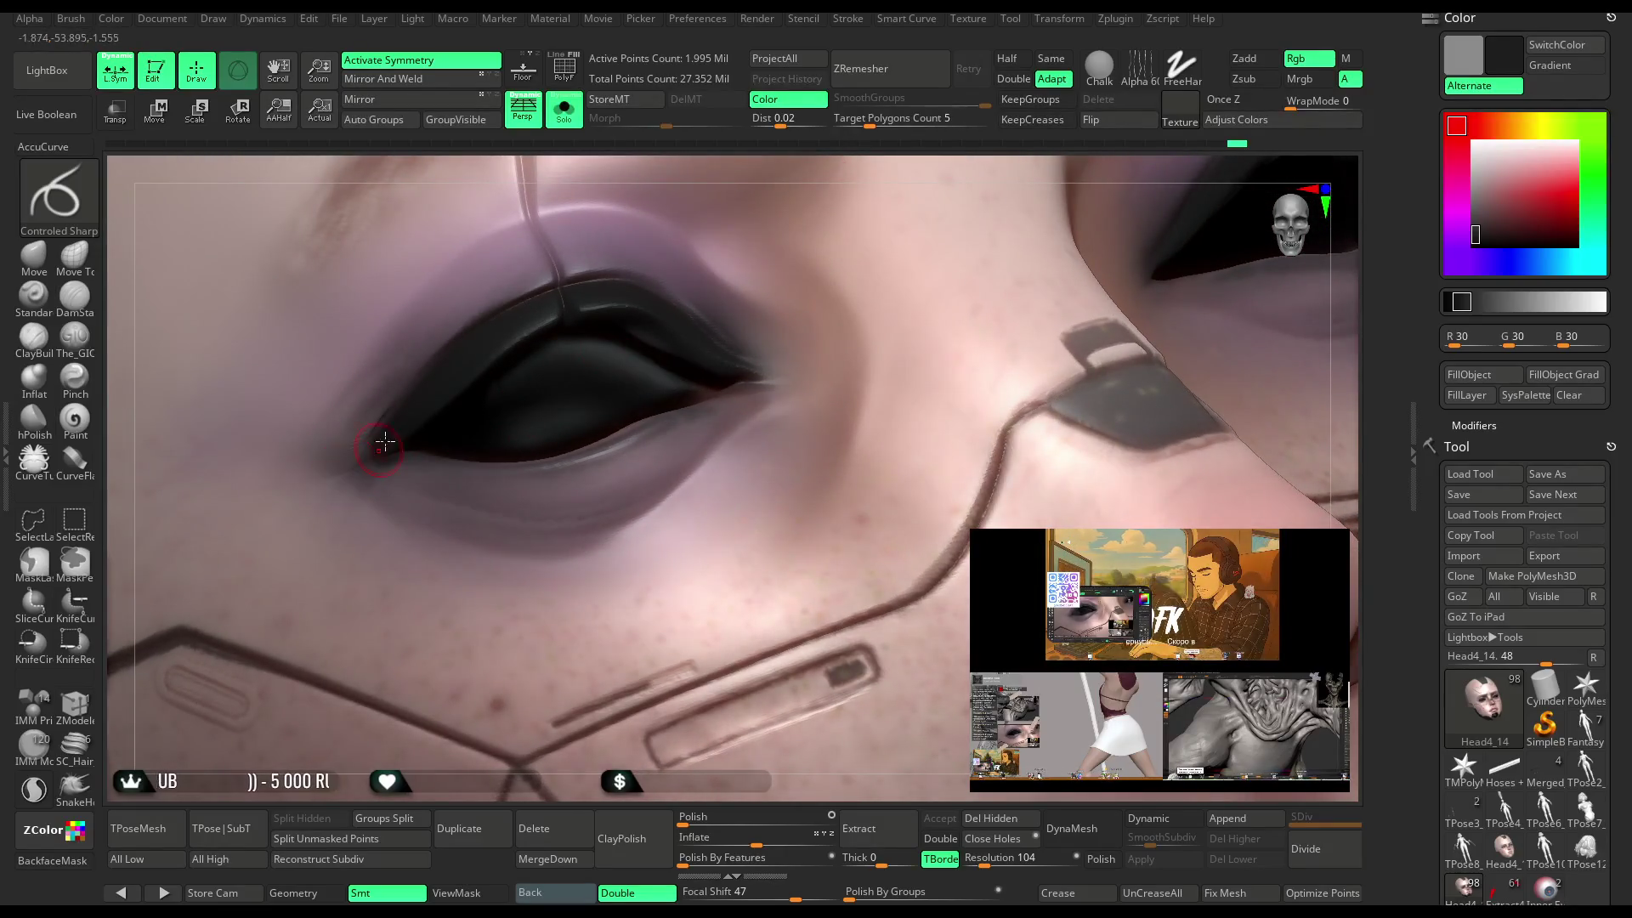
drag(321, 479, 297, 474)
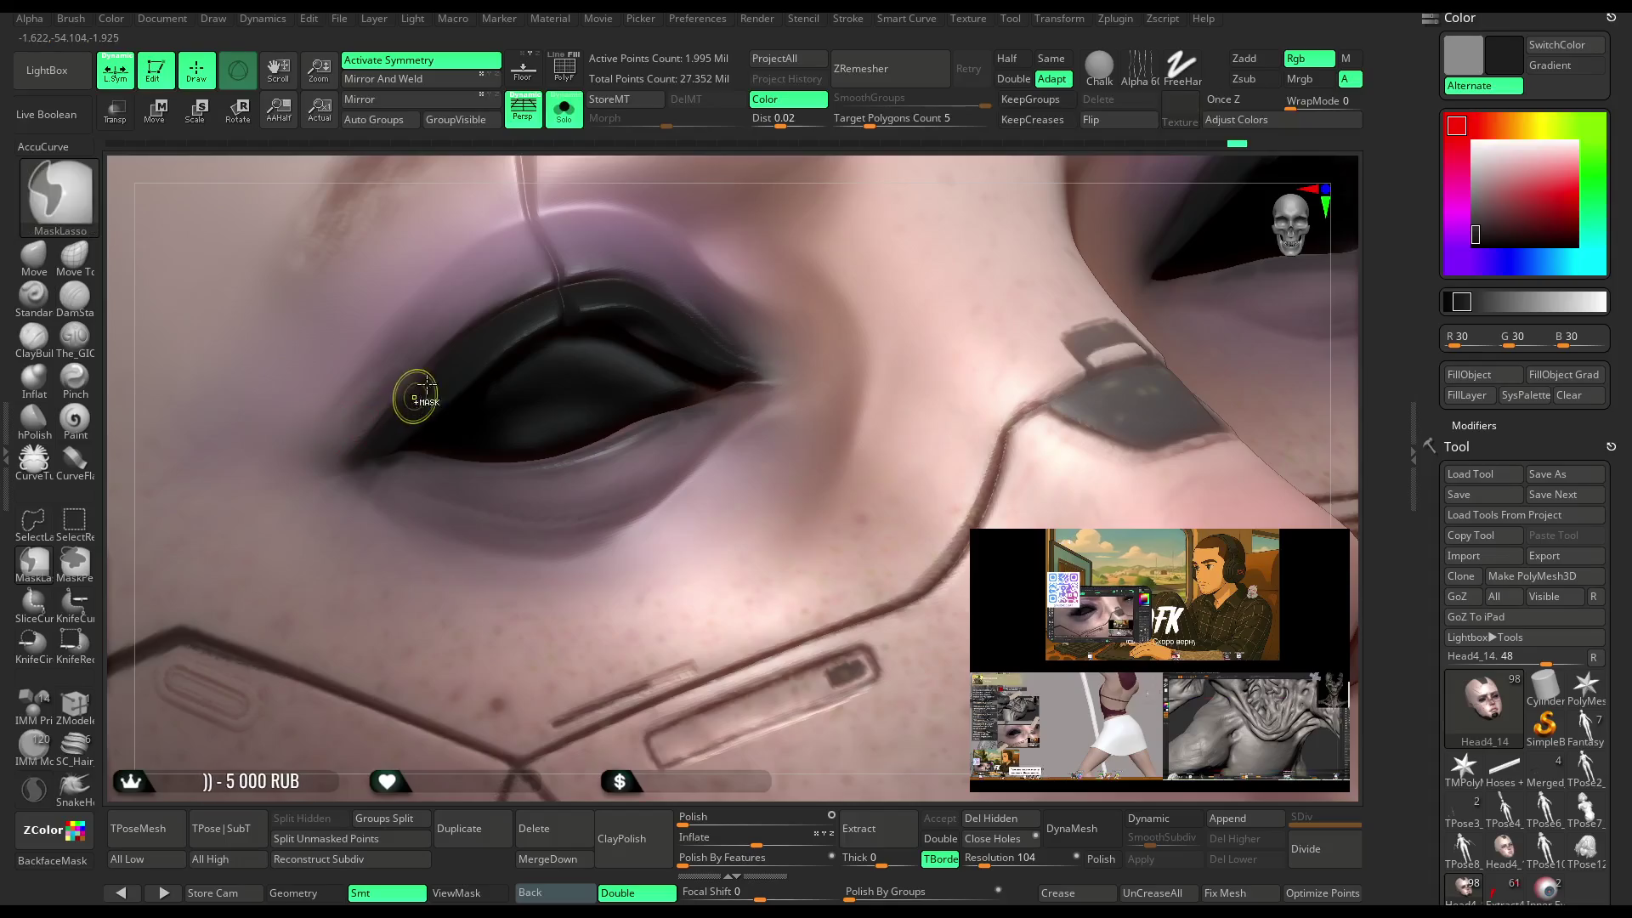
drag(421, 404, 380, 435)
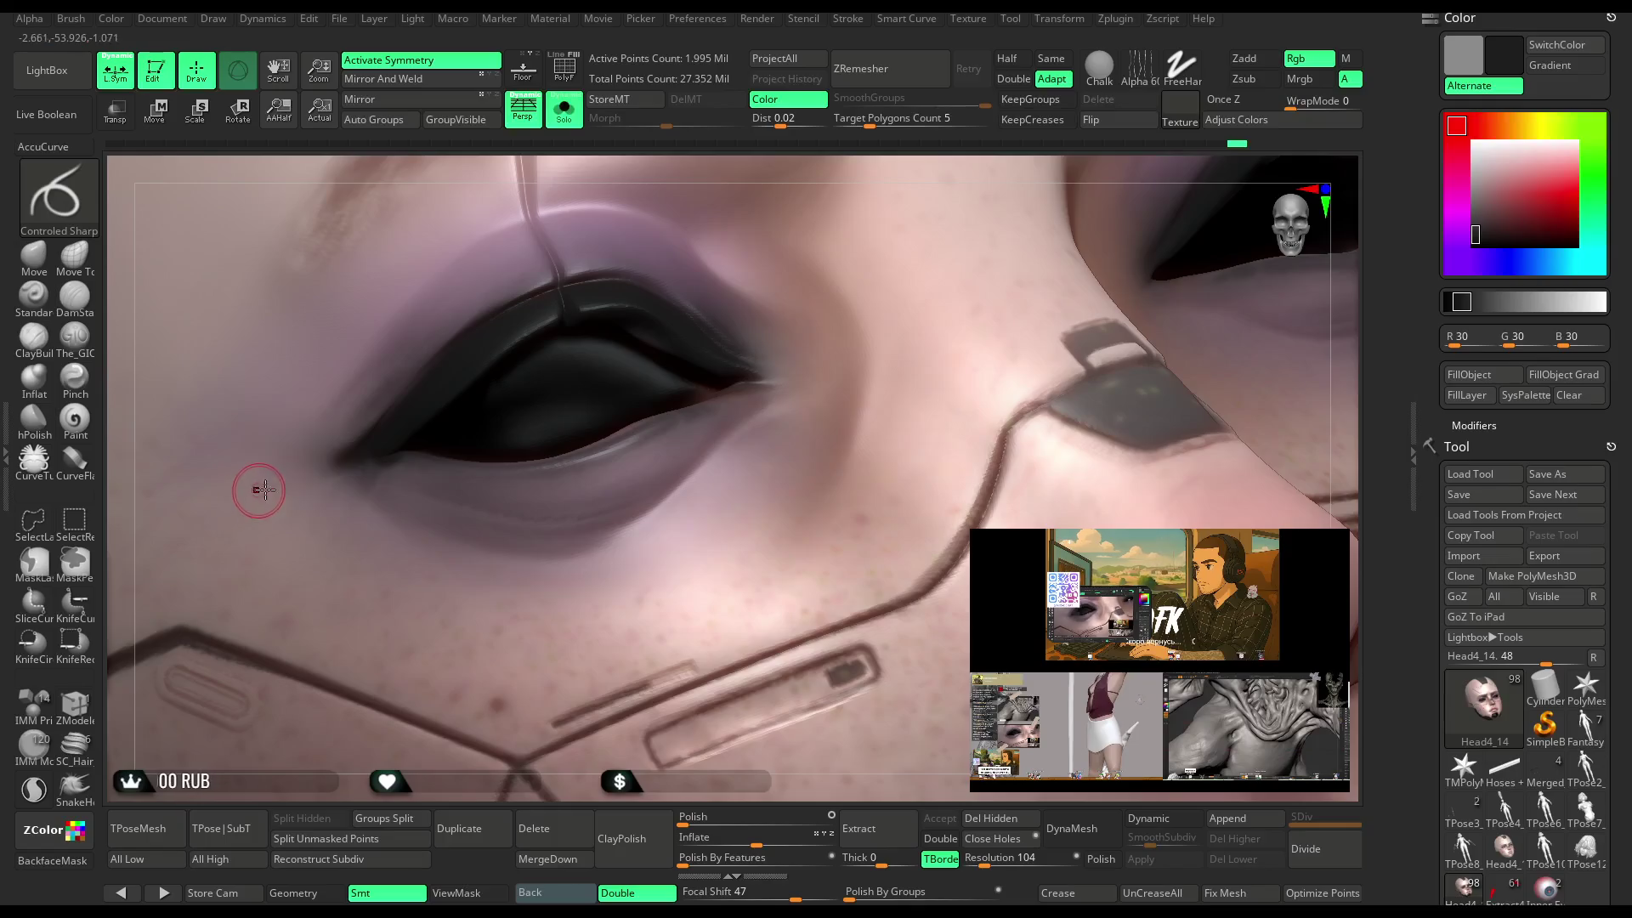
right_drag(738, 173, 511, 398)
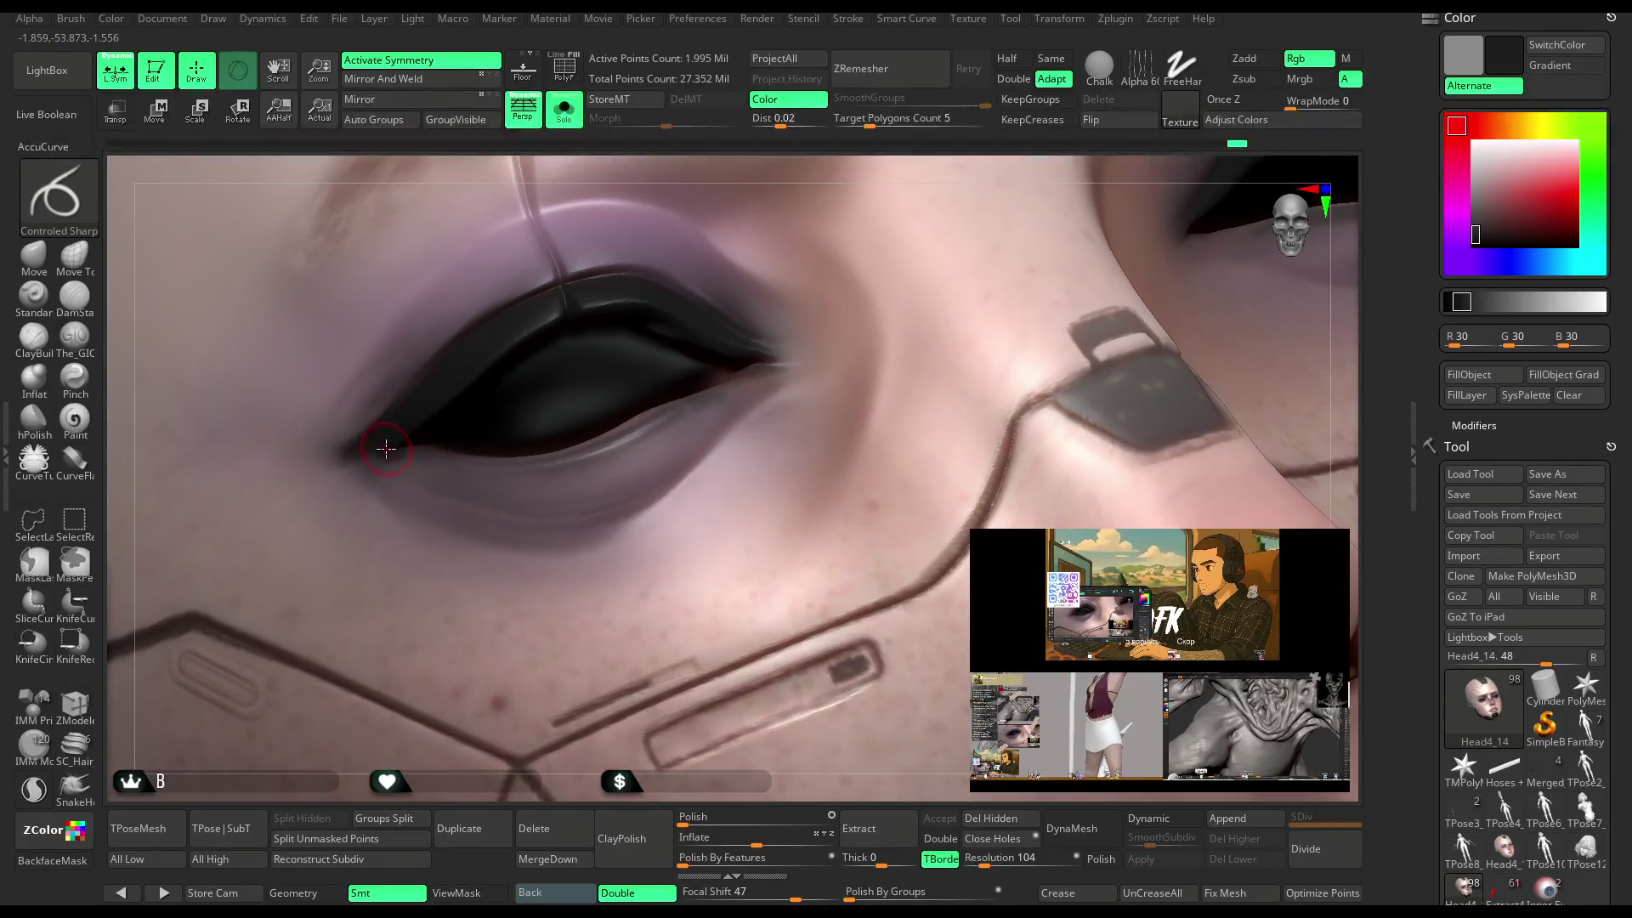
Paint a dark eyeliner line along the lower eyelid toward the outer corner.
key(space)
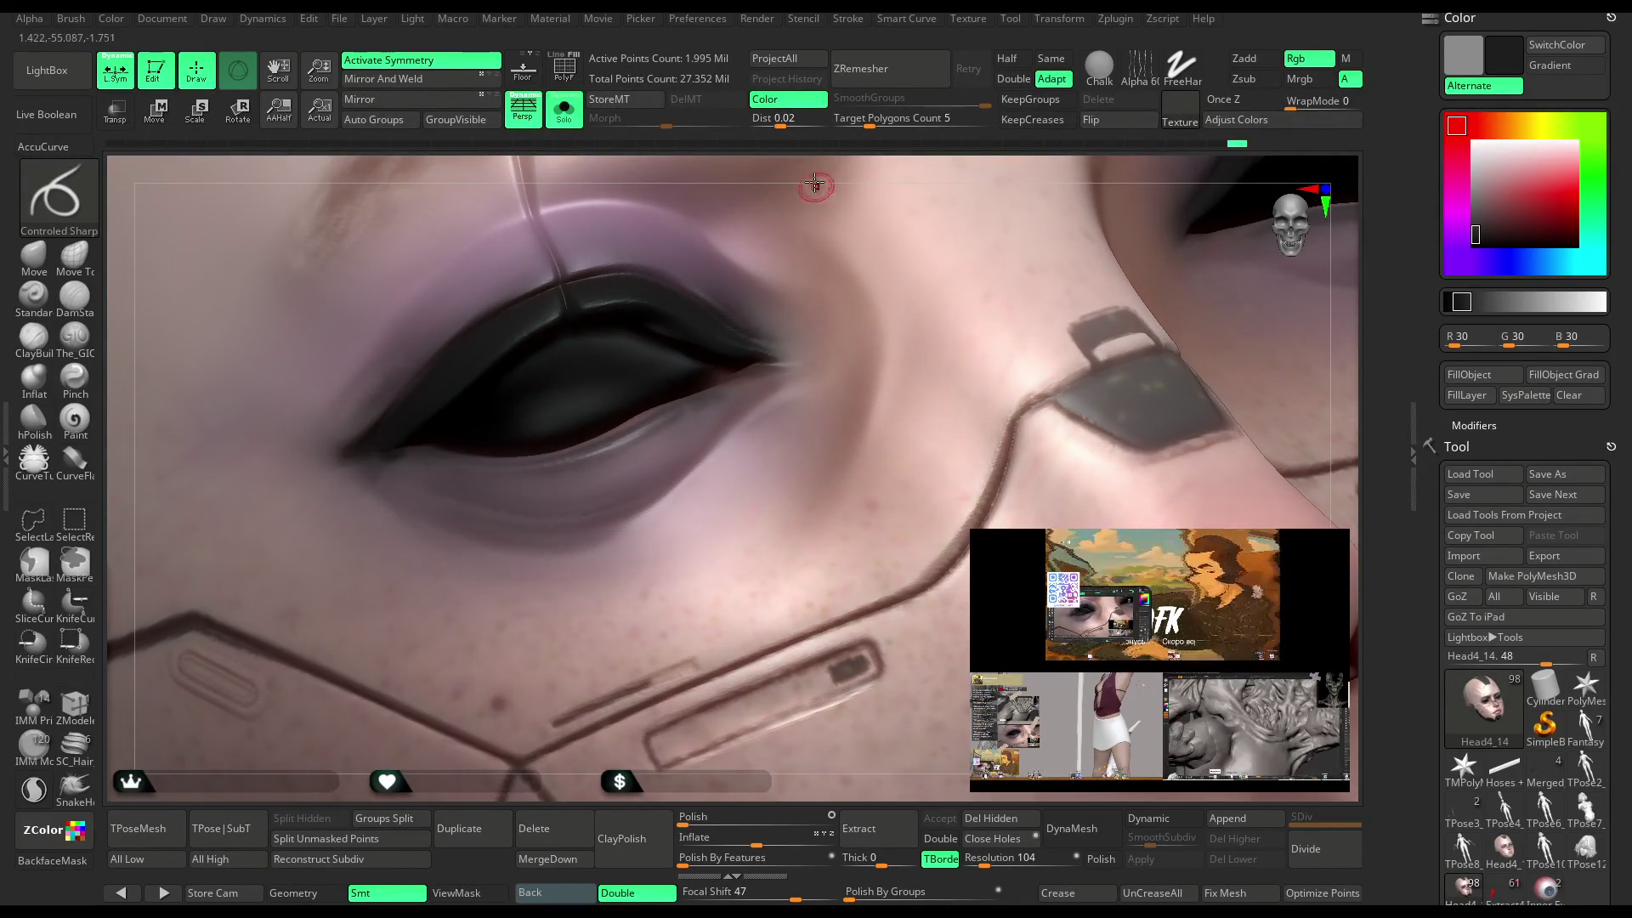
right_drag(815, 184, 742, 326)
drag(729, 329, 666, 367)
drag(525, 452, 320, 424)
key(space)
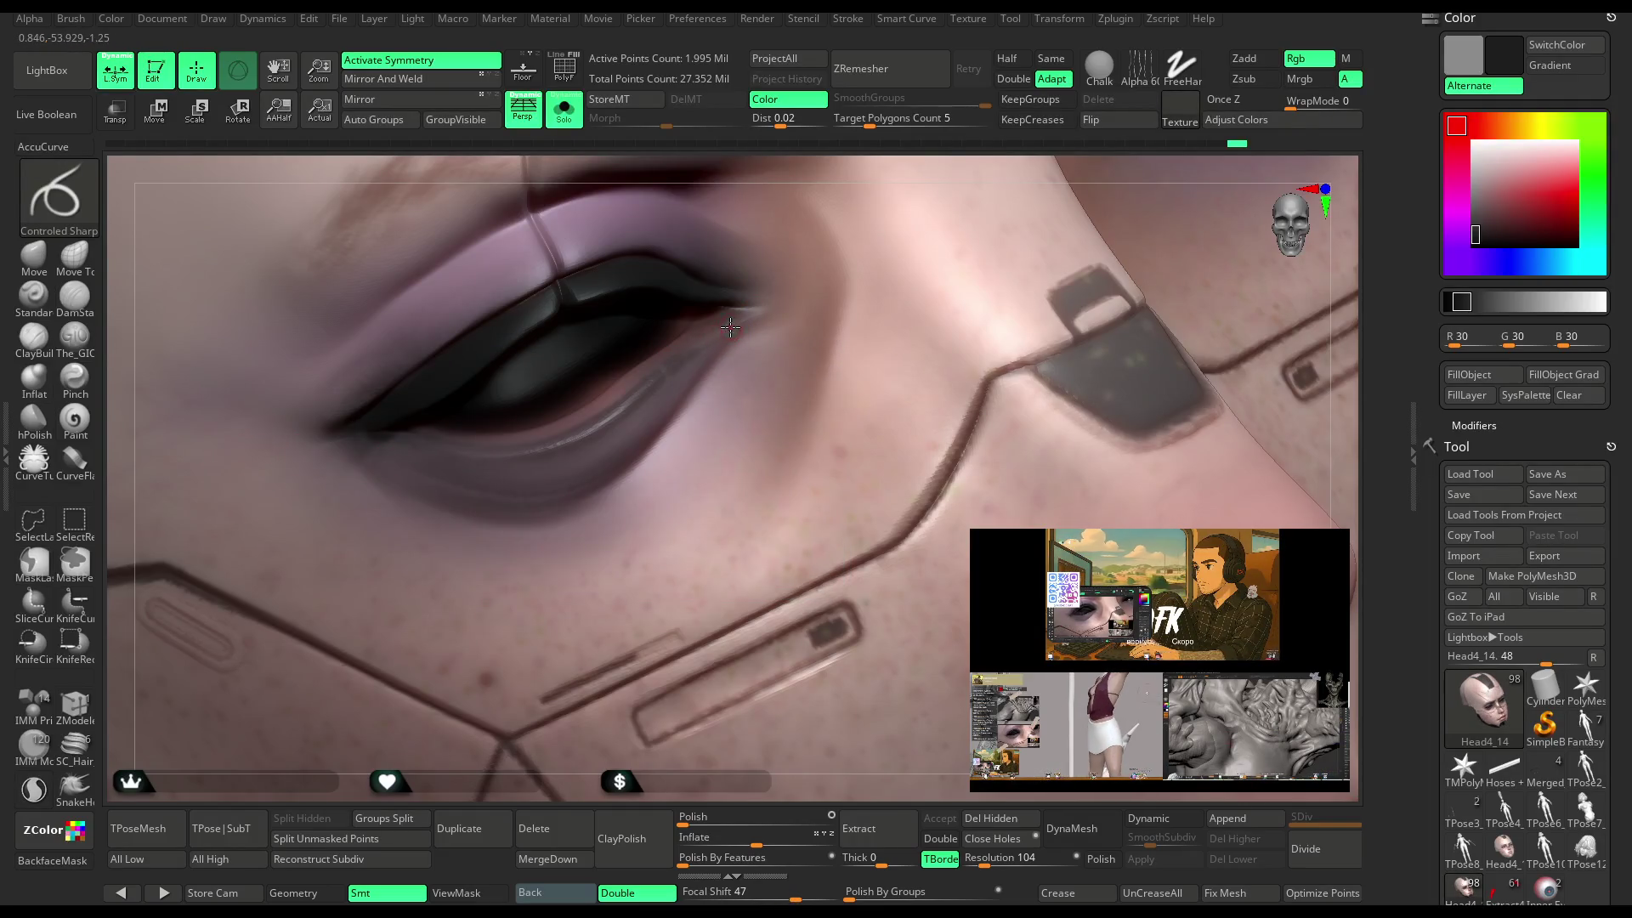
mouse_move(494, 455)
mouse_down()
mouse_move(365, 430)
mouse_move(232, 516)
mouse_up()
mouse_move(704, 324)
right_down()
mouse_move(703, 242)
mouse_move(726, 179)
mouse_move(740, 212)
mouse_move(671, 388)
right_up()
key(space)
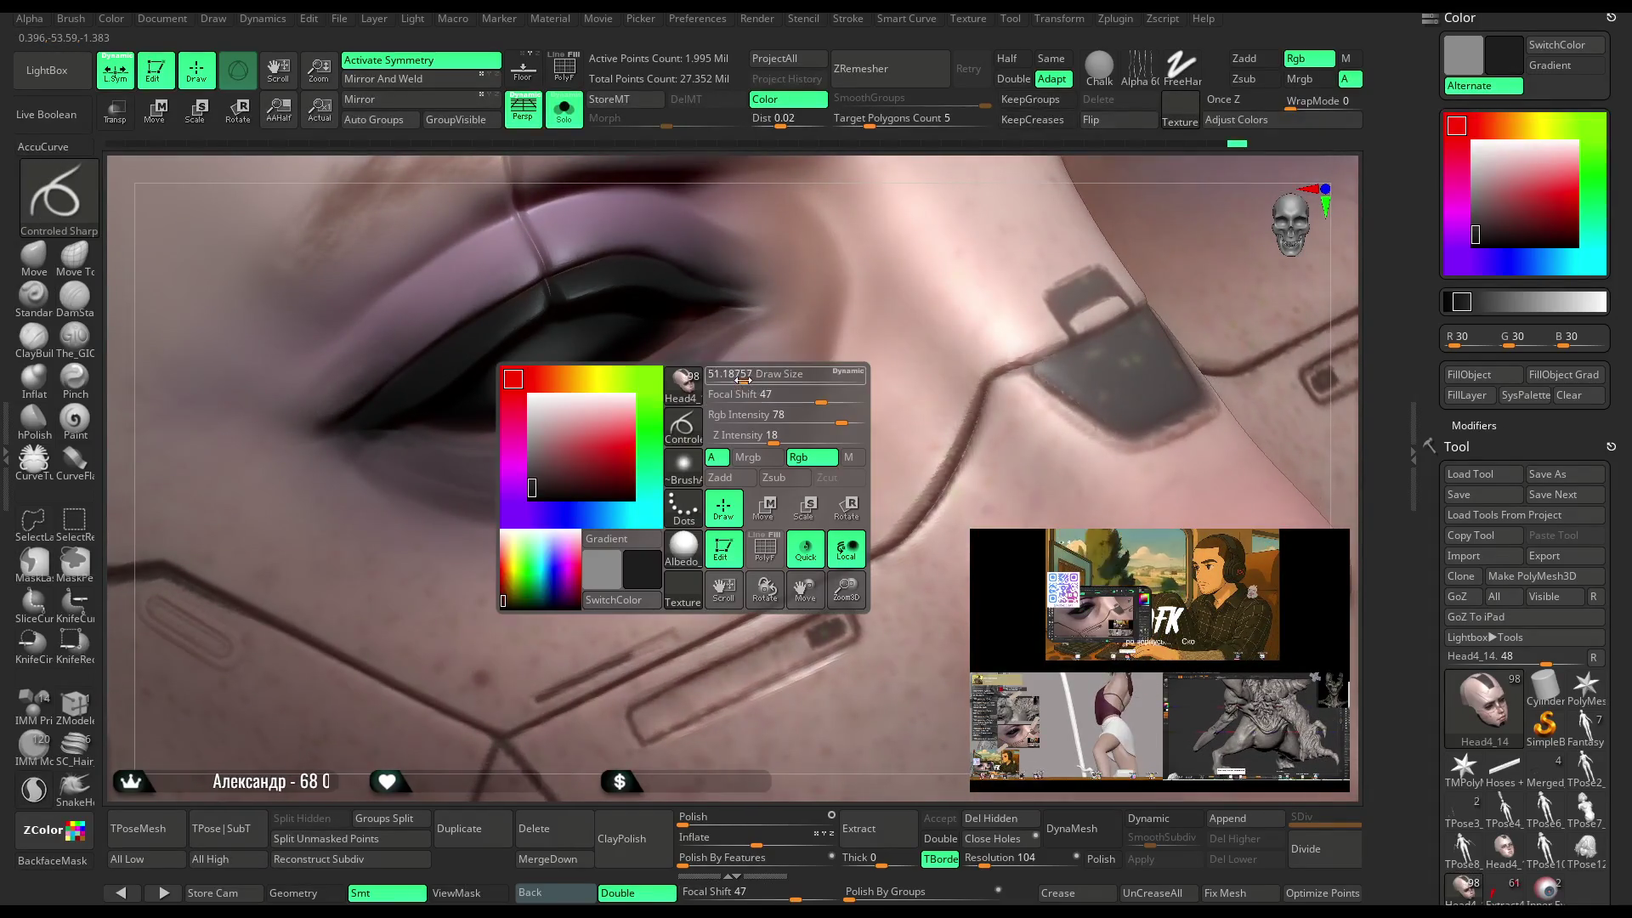
mouse_move(675, 360)
mouse_down()
mouse_move(614, 412)
mouse_move(710, 340)
mouse_up()
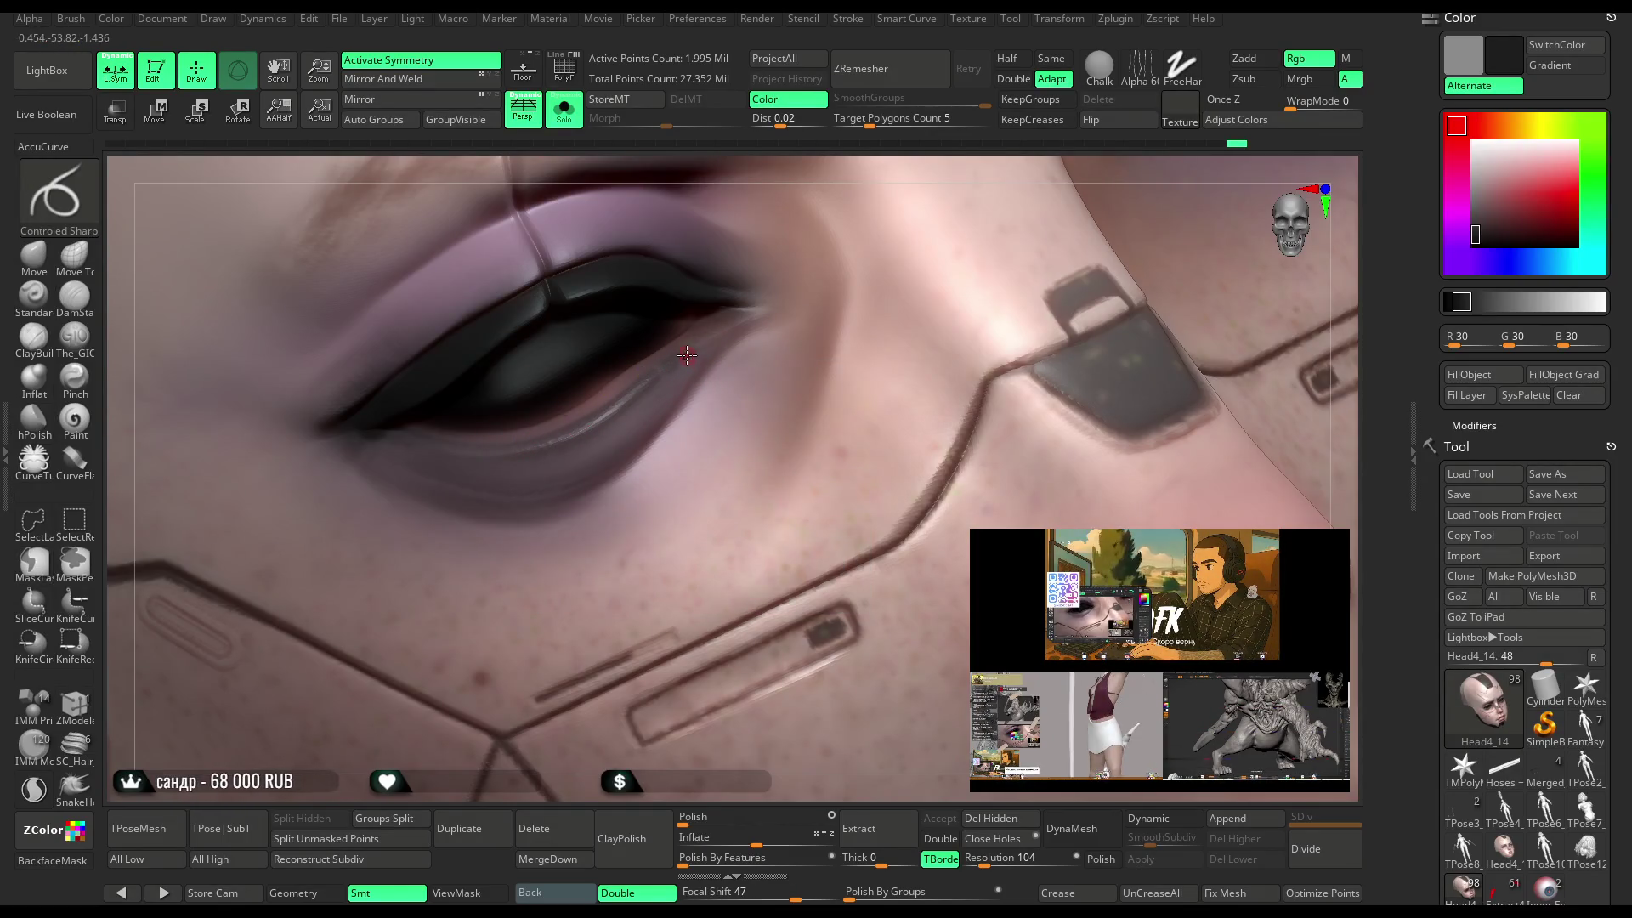
drag(621, 413, 419, 444)
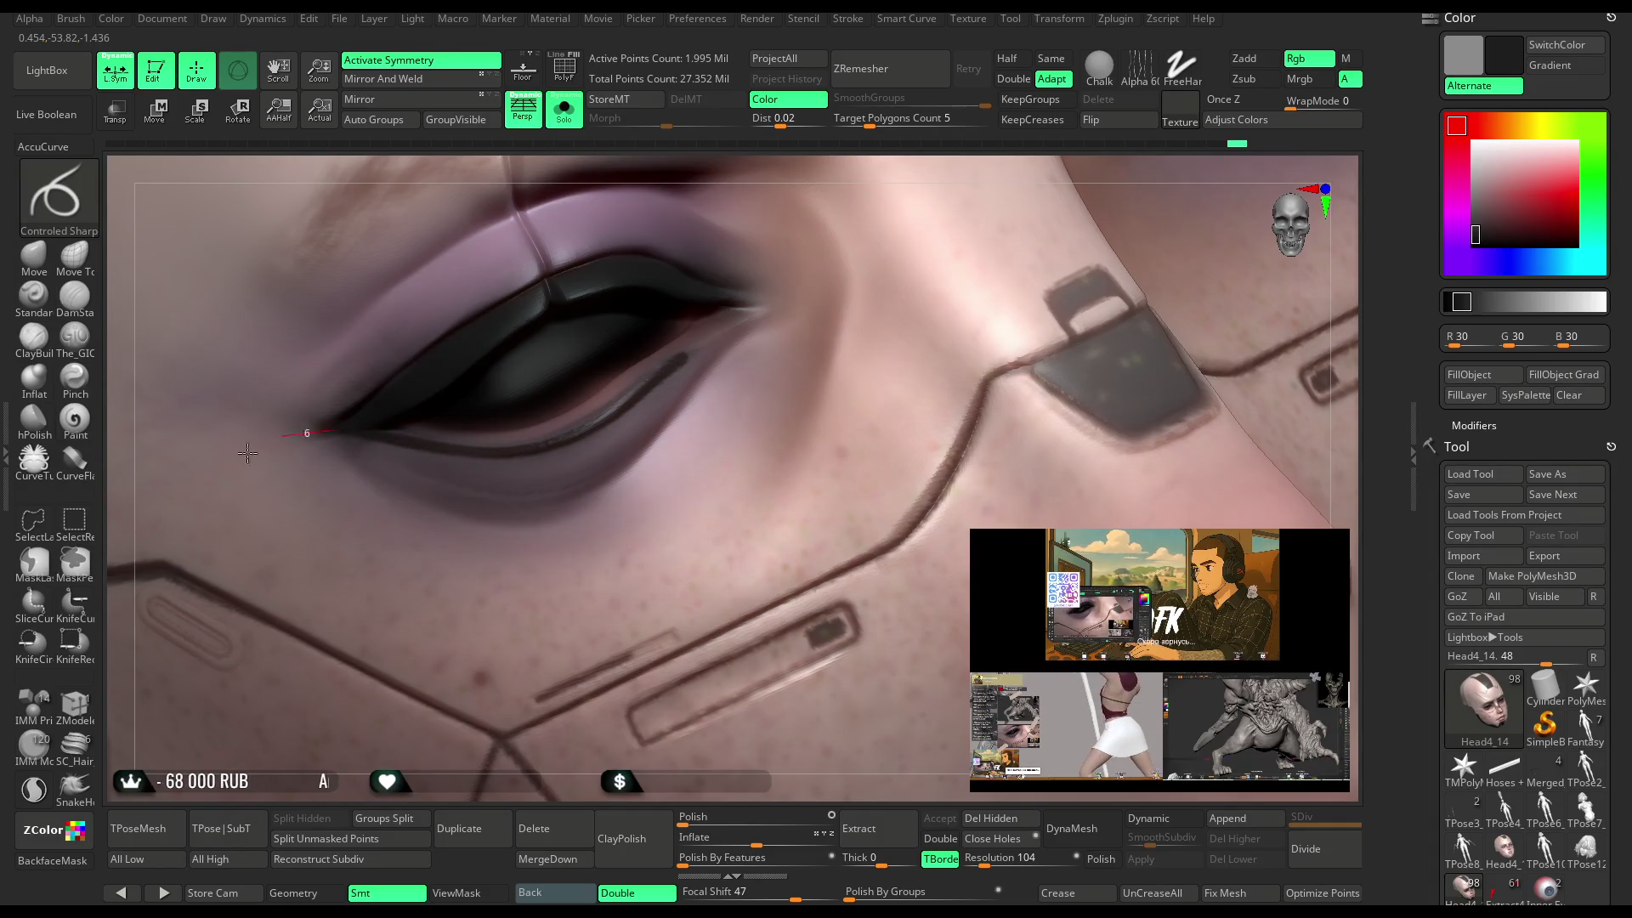
Toggle Solo to check the eye with hair and glasses, re-isolate the head, then switch to smoothing.
drag(820, 157, 814, 146)
click(562, 125)
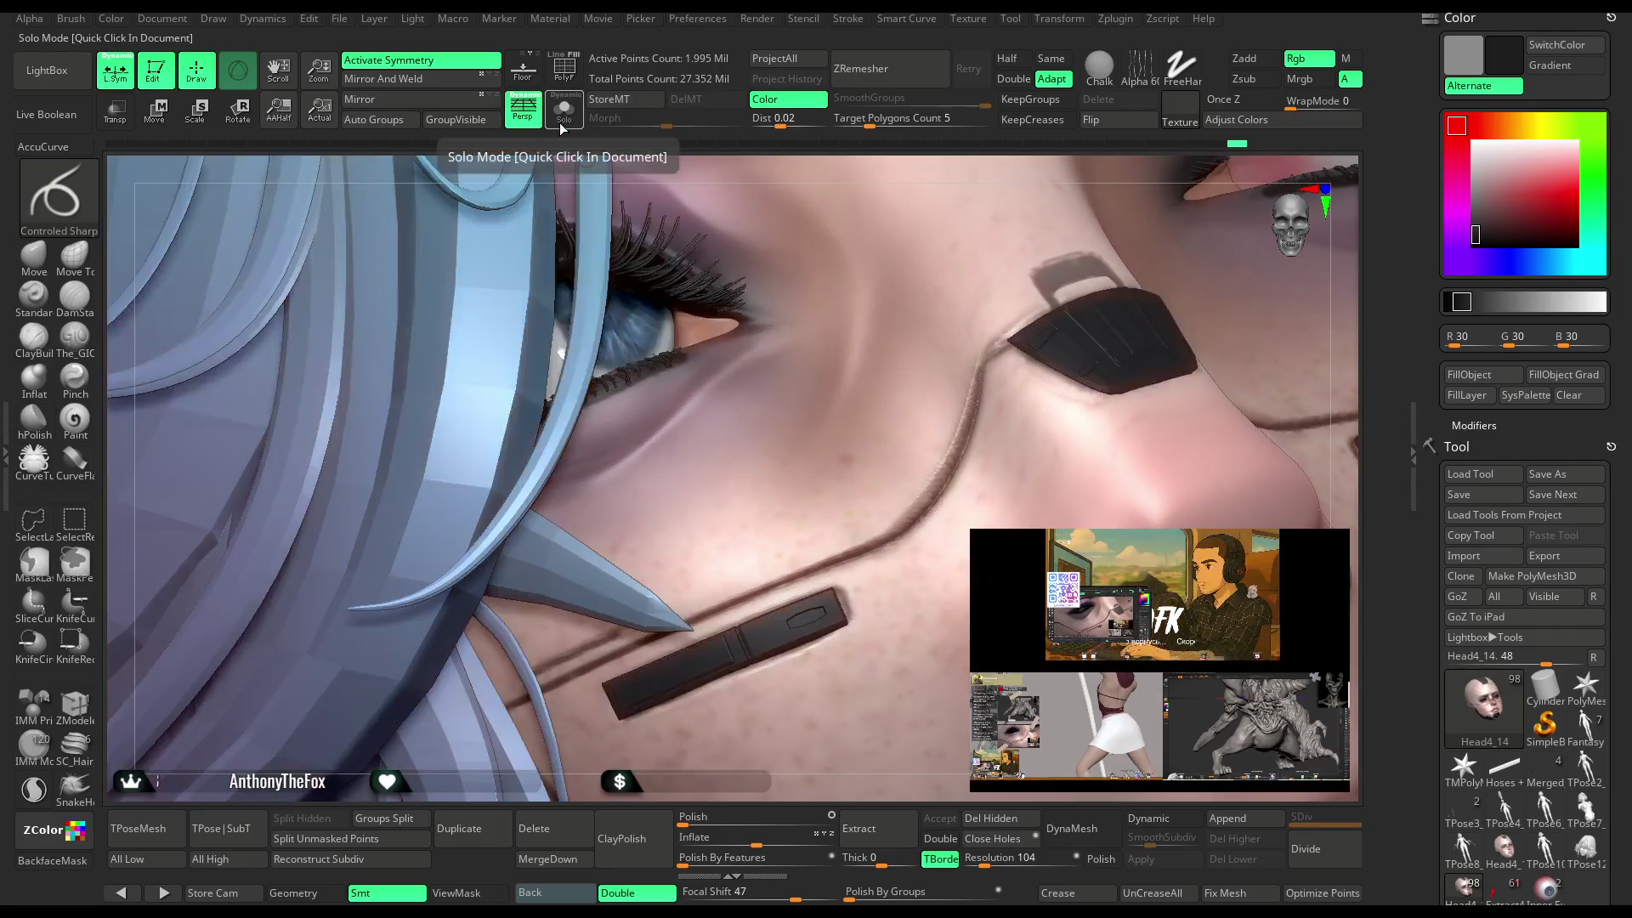
drag(624, 191, 628, 197)
click(562, 115)
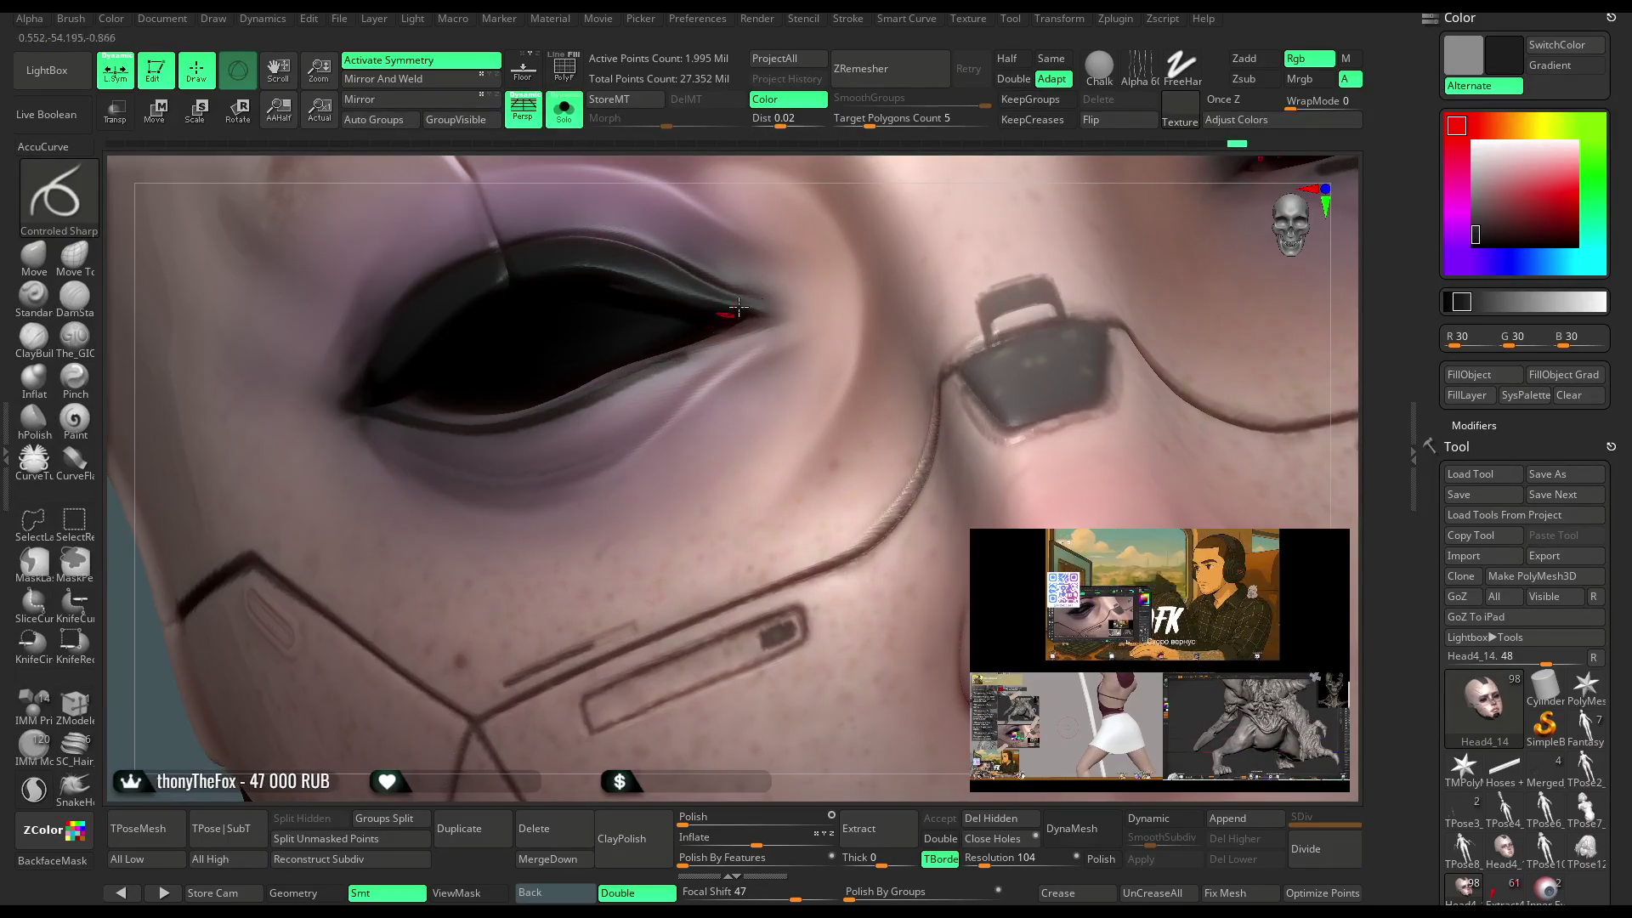
drag(759, 208, 737, 347)
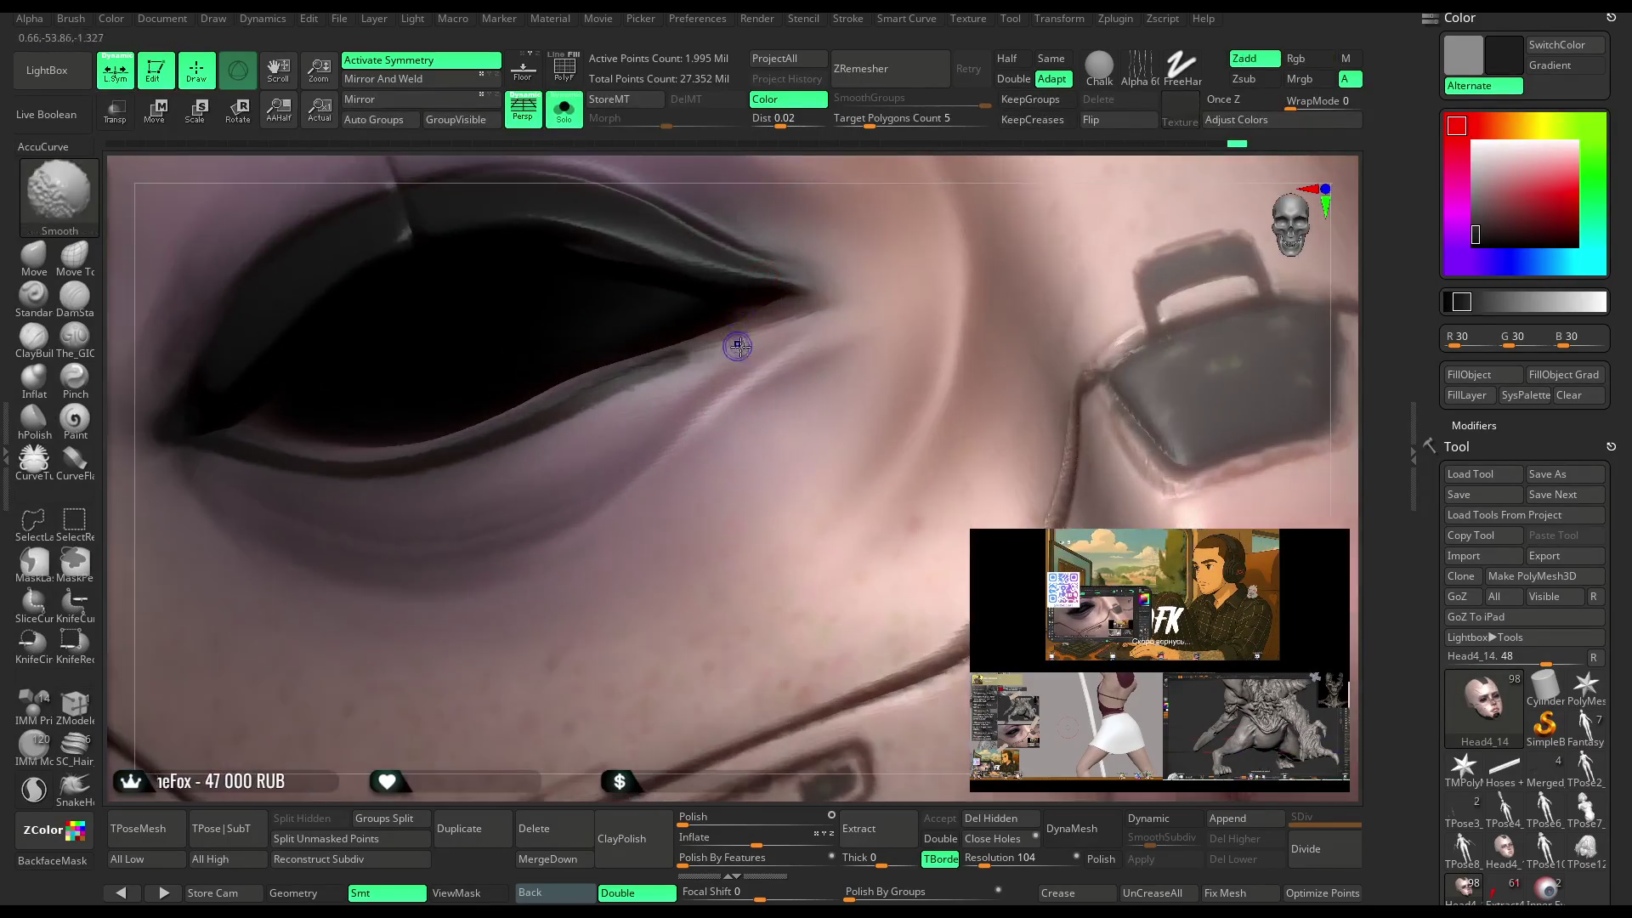
click(1298, 63)
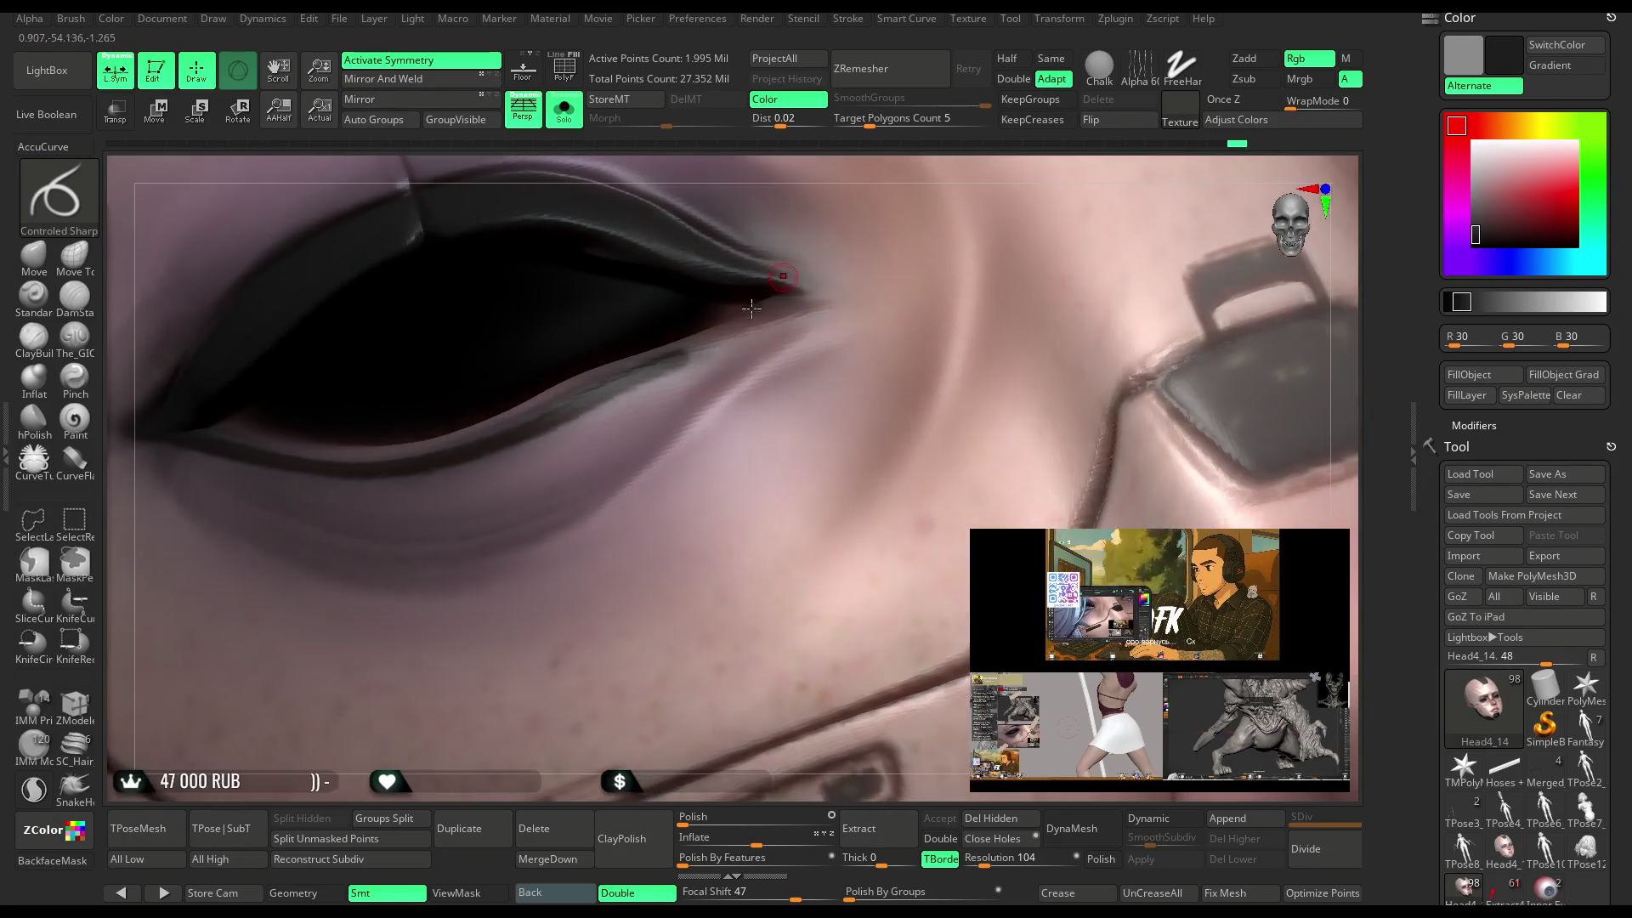
key(space)
key(shift)
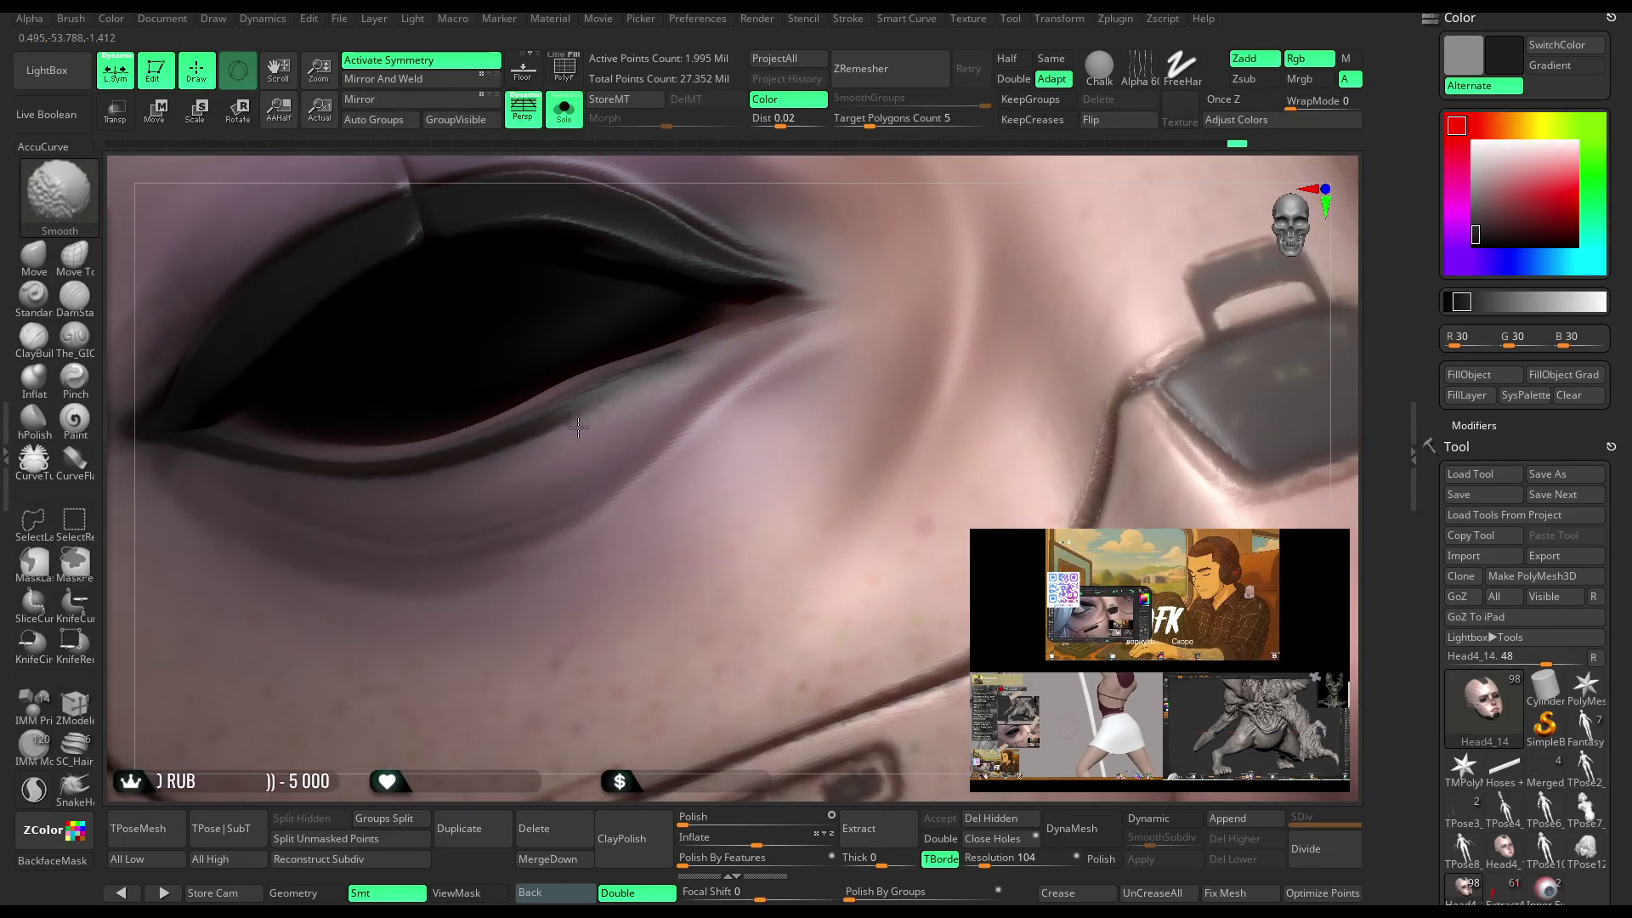
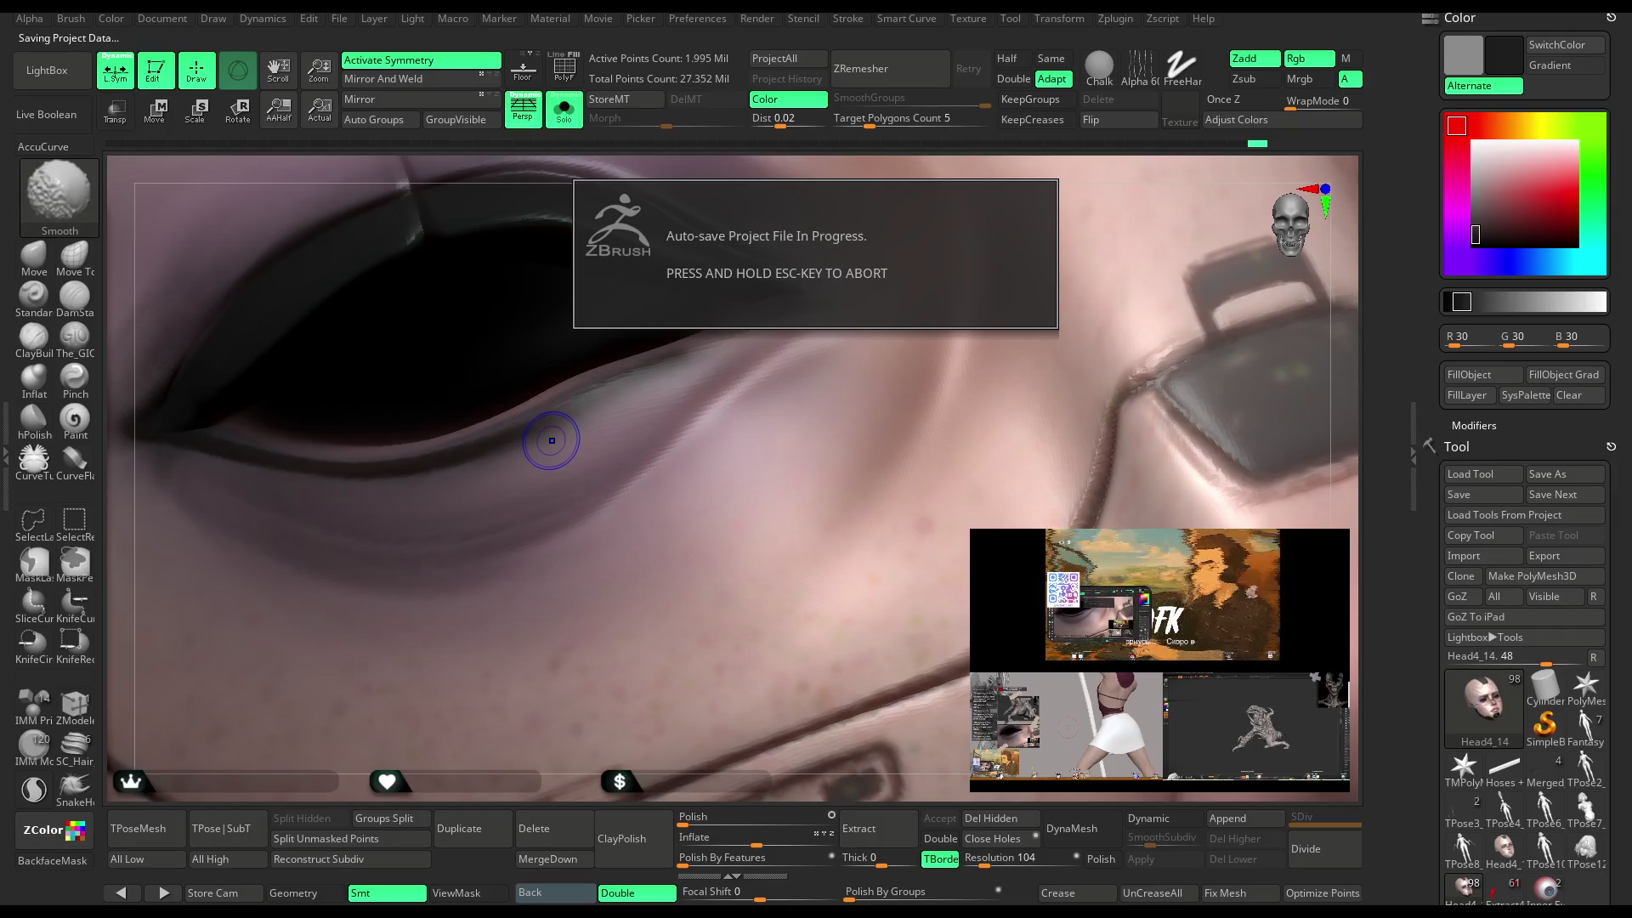
Smooth the skin under the eye, switch to Controled Sharp, and zoom out to the head and shoulders.
mouse_move(784, 218)
right_down()
mouse_move(791, 160)
mouse_move(842, 159)
mouse_move(736, 368)
right_up()
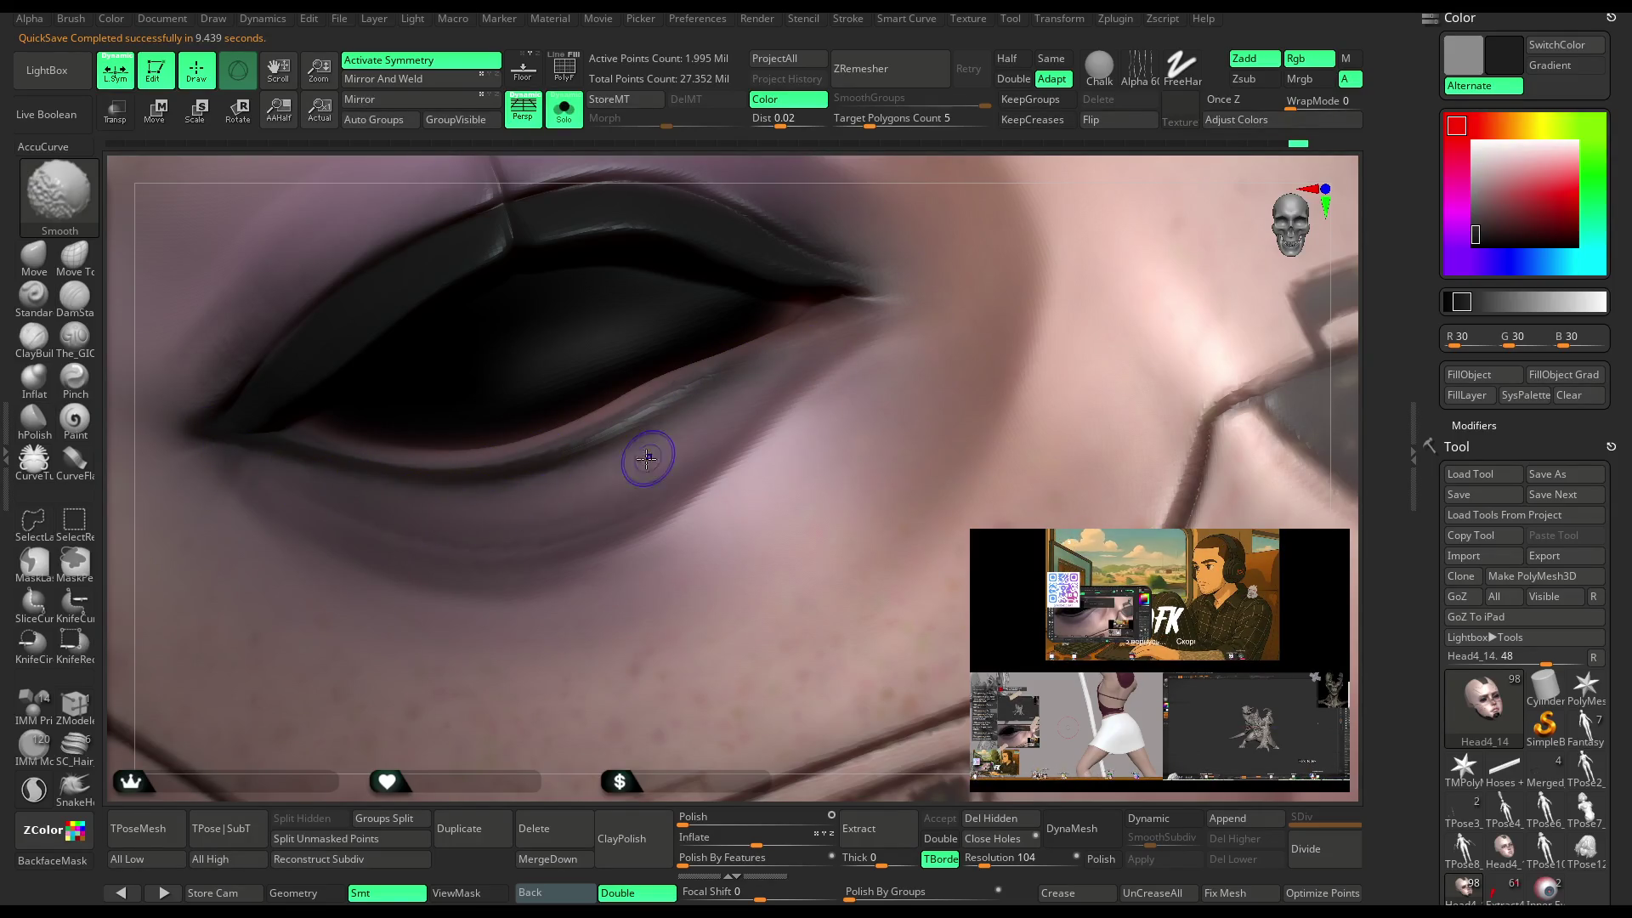
key(1)
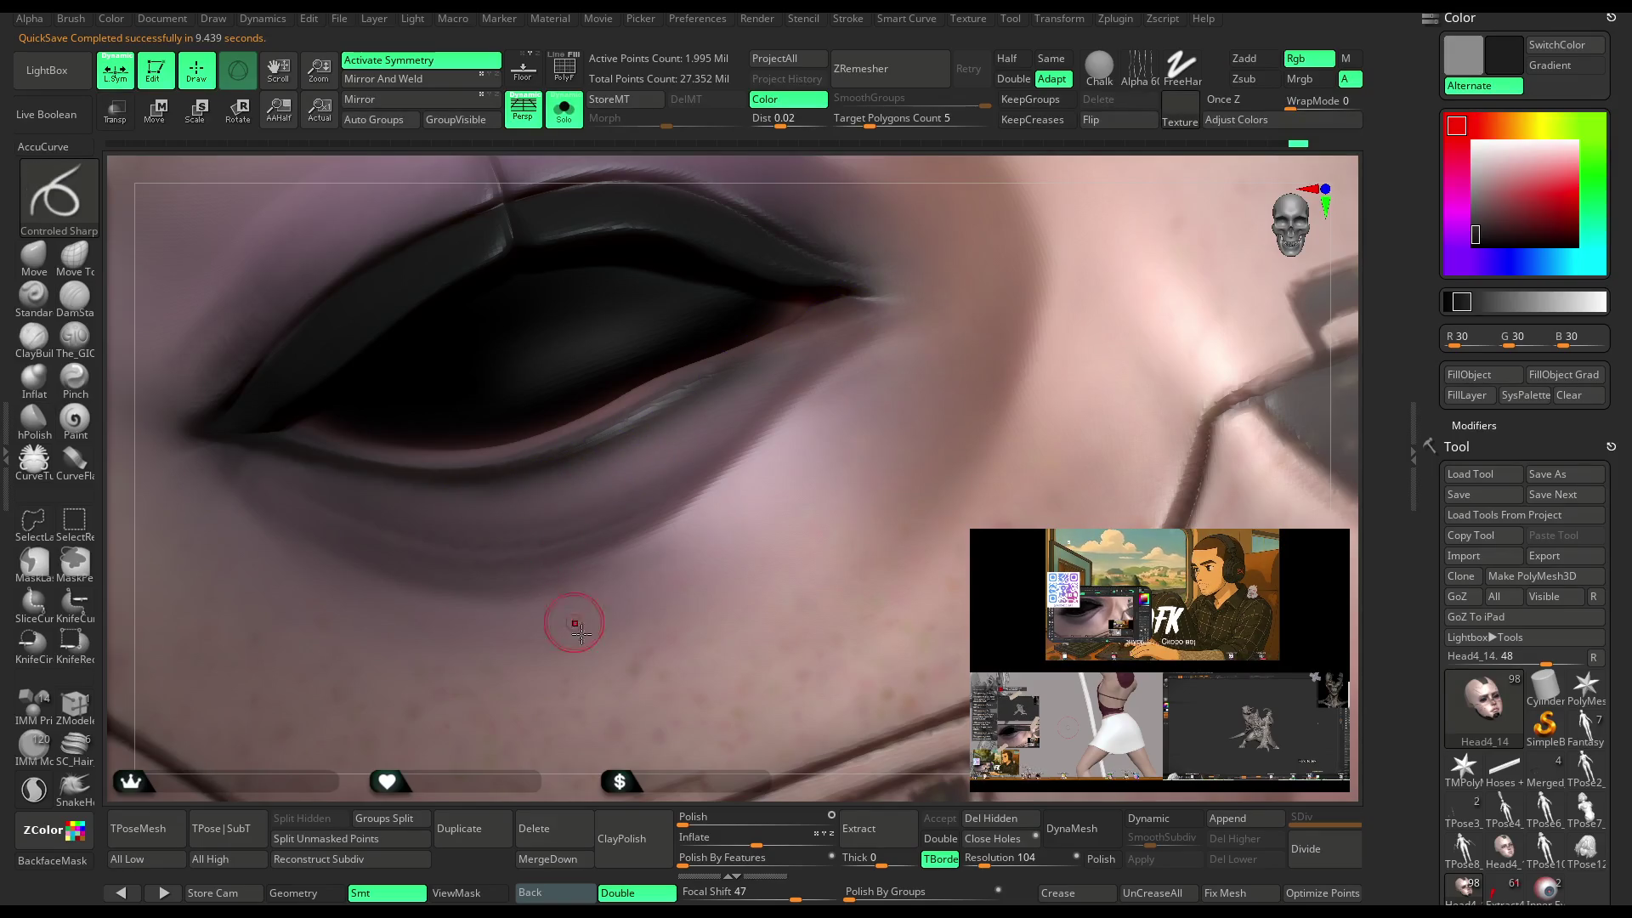
key(f)
mouse_move(977, 289)
right_down()
mouse_move(1042, 268)
mouse_move(697, 209)
right_up()
mouse_move(1000, 347)
right_down()
mouse_move(932, 389)
mouse_move(918, 302)
mouse_move(852, 422)
mouse_move(888, 358)
mouse_move(838, 375)
mouse_move(850, 387)
right_up()
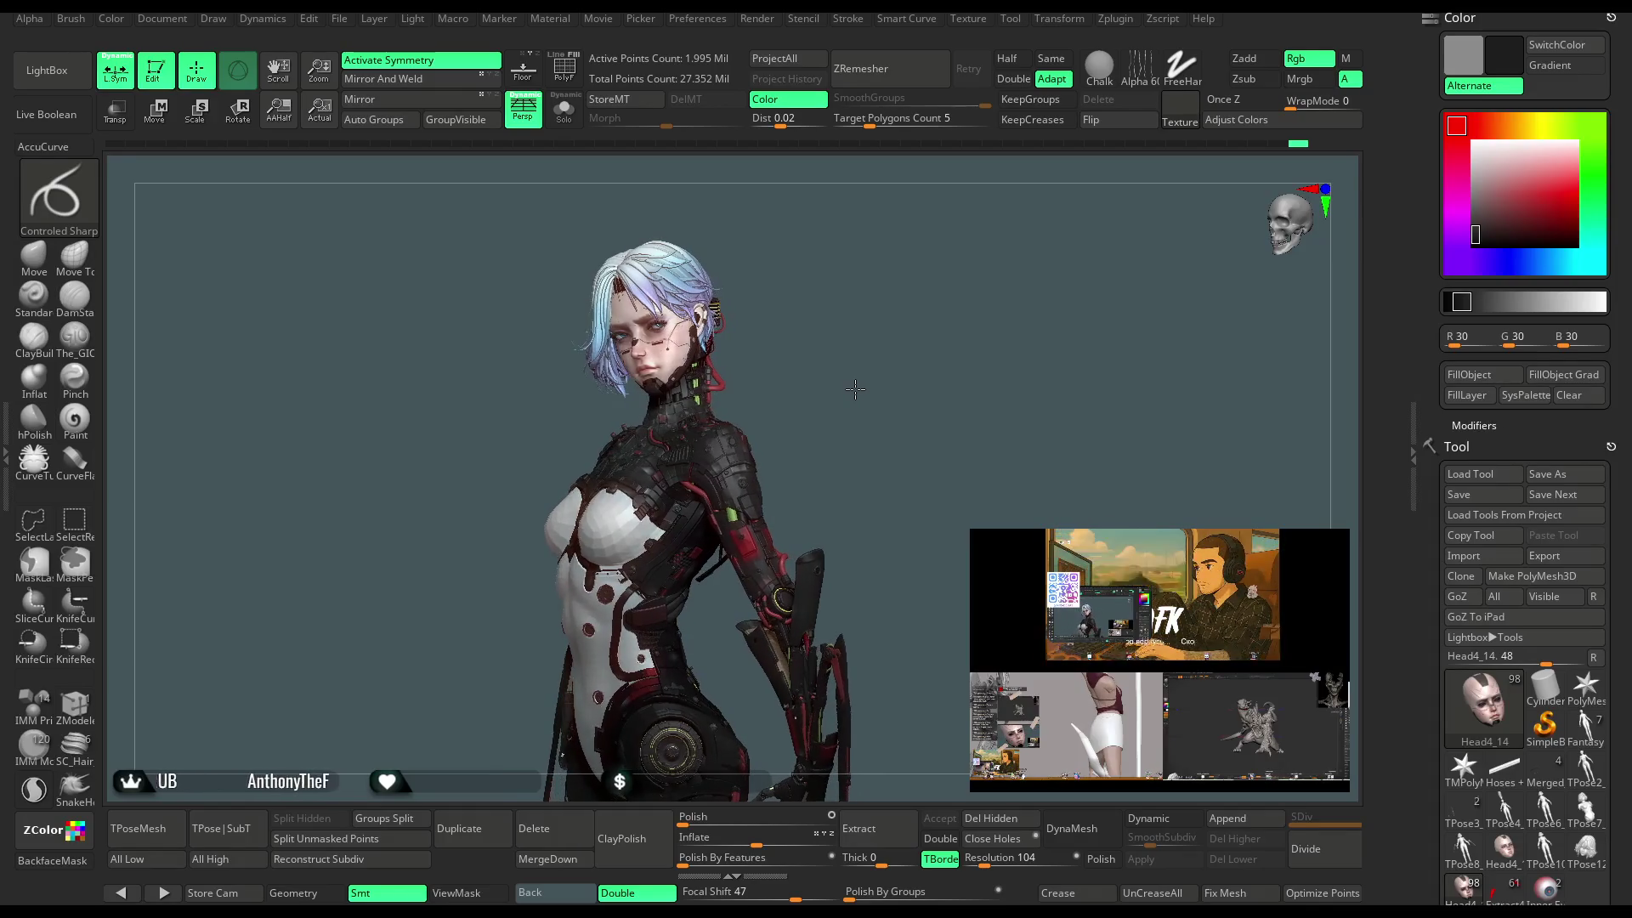
Save the project with Ctrl+S from the File menu, orbit slightly, and open LightBox.
click(339, 19)
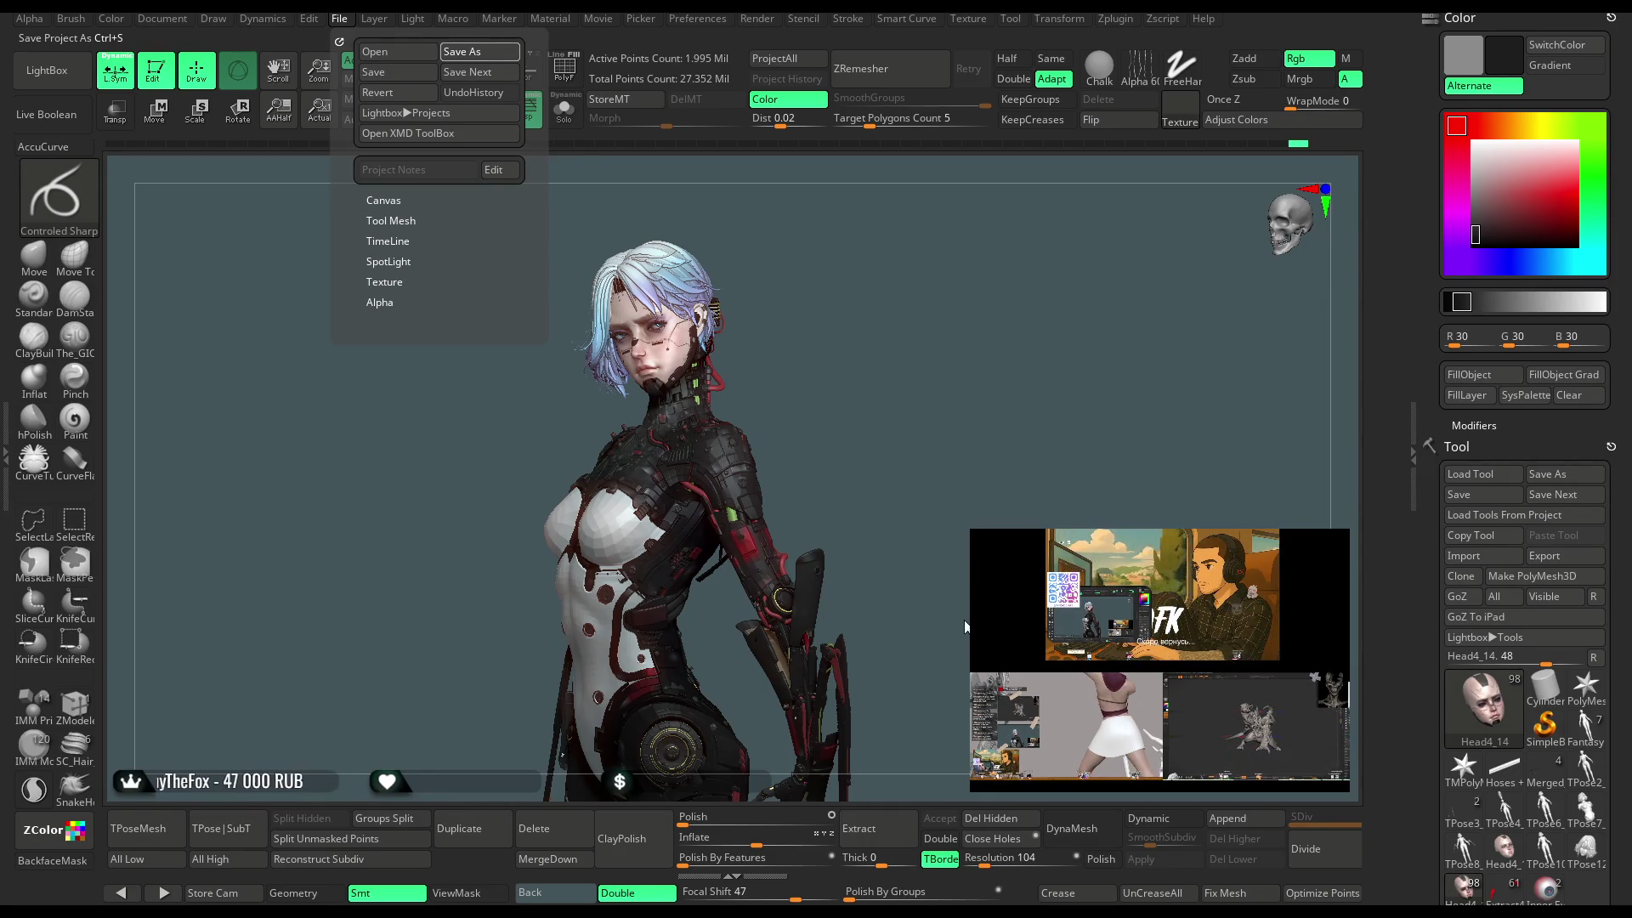
key(ctrl+s)
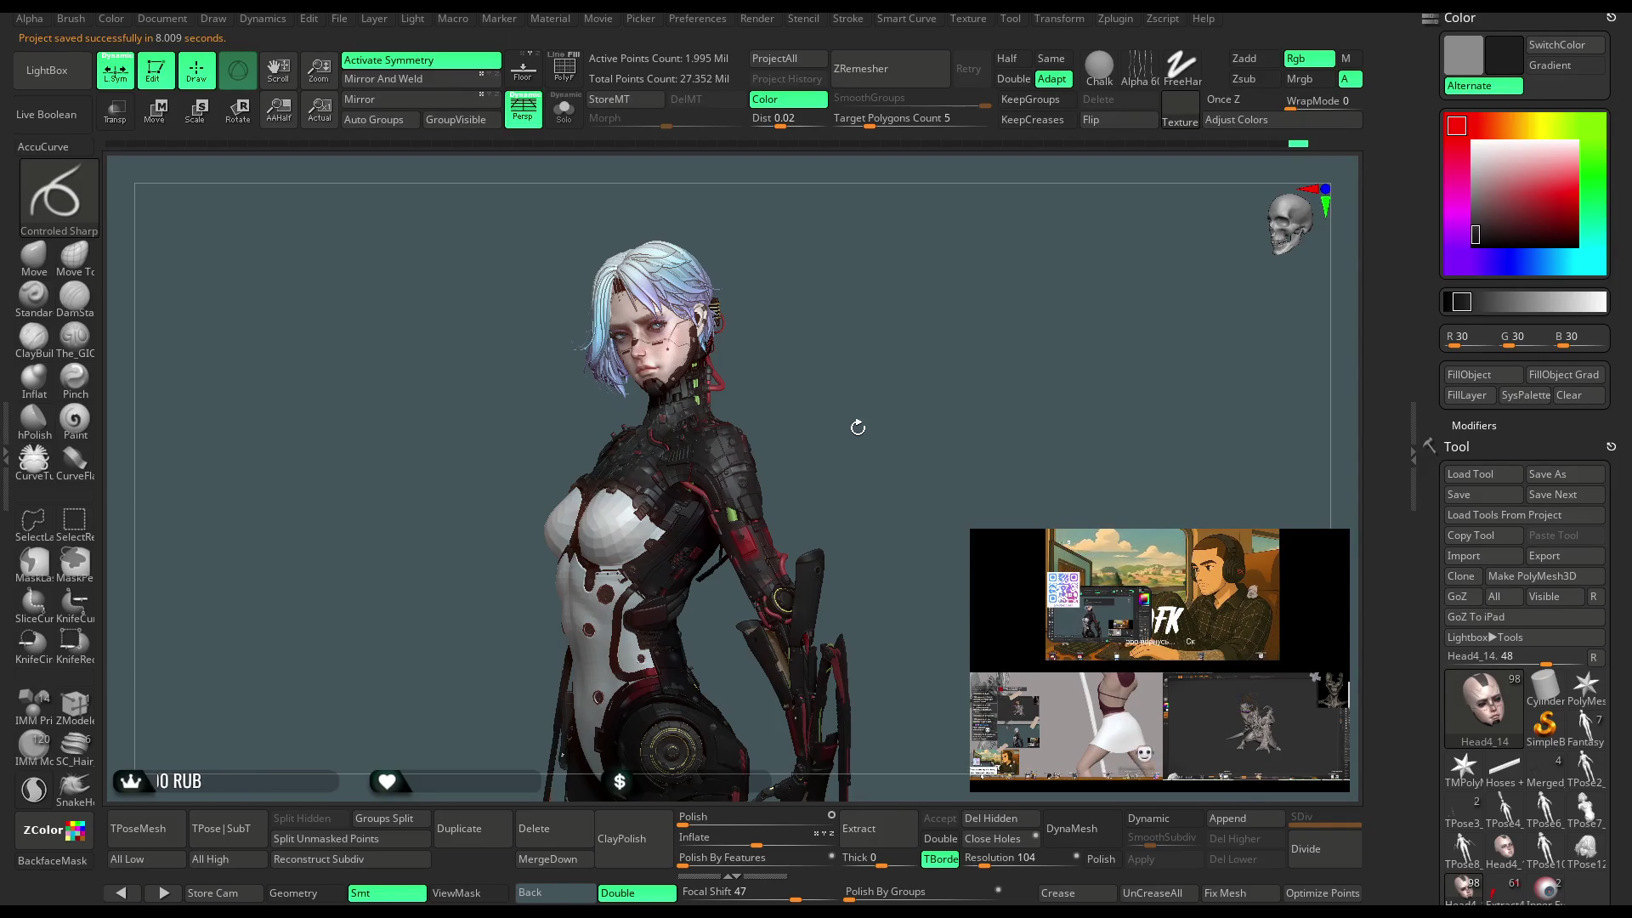
mouse_move(1039, 391)
mouse_down()
mouse_move(942, 440)
mouse_move(931, 398)
mouse_move(941, 431)
mouse_move(964, 405)
mouse_move(945, 442)
mouse_move(937, 430)
mouse_move(947, 439)
mouse_up()
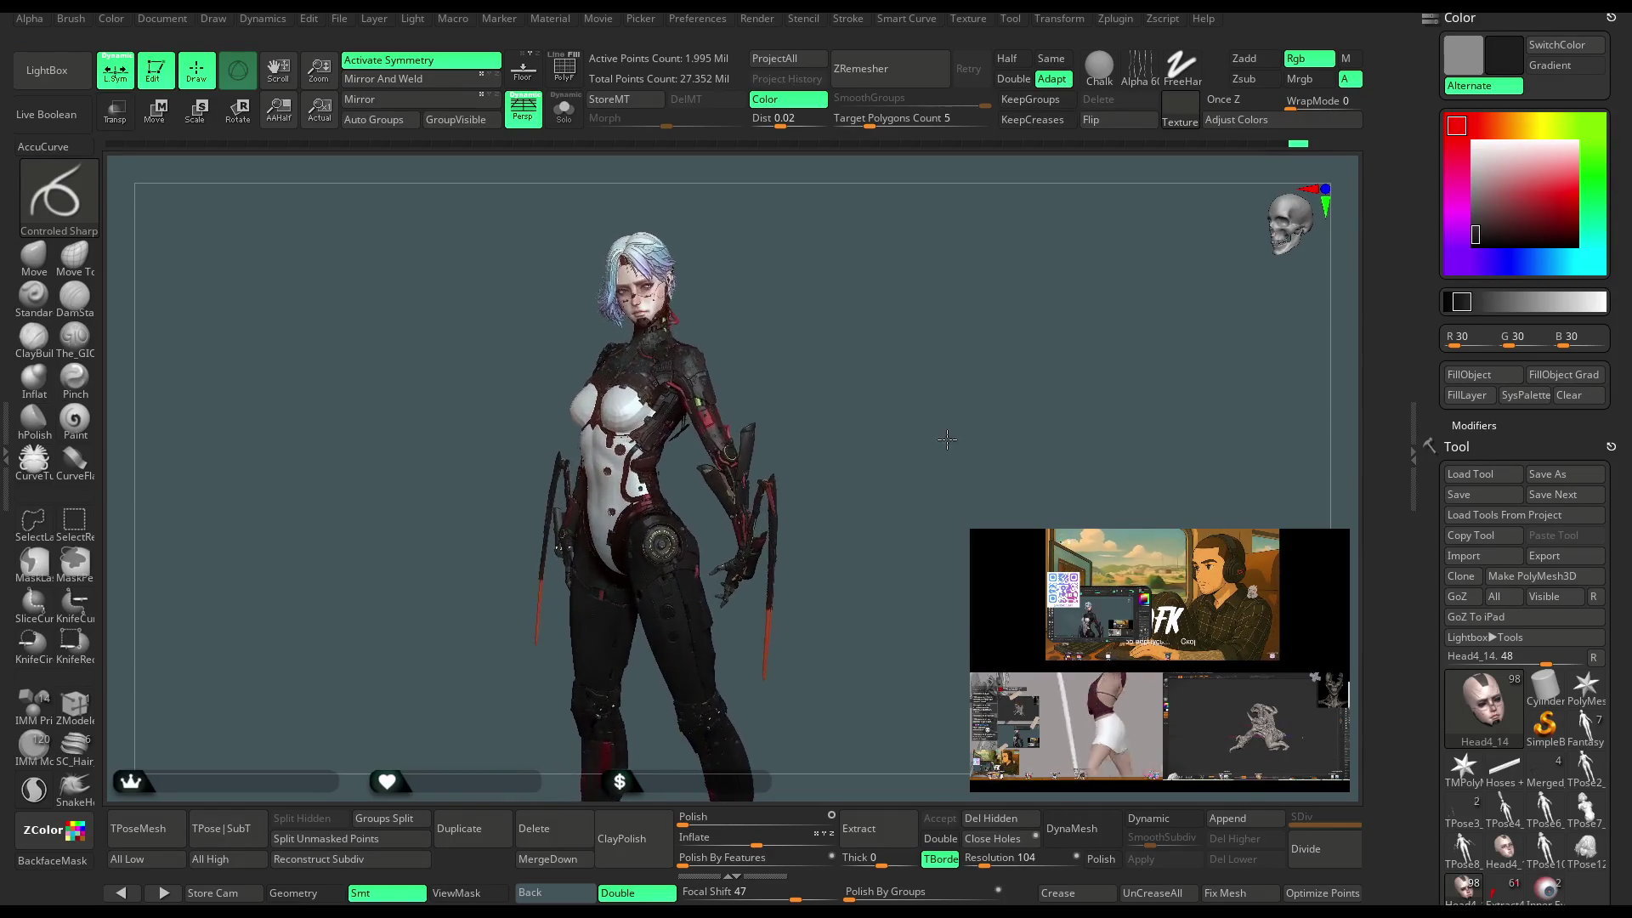
key(comma)
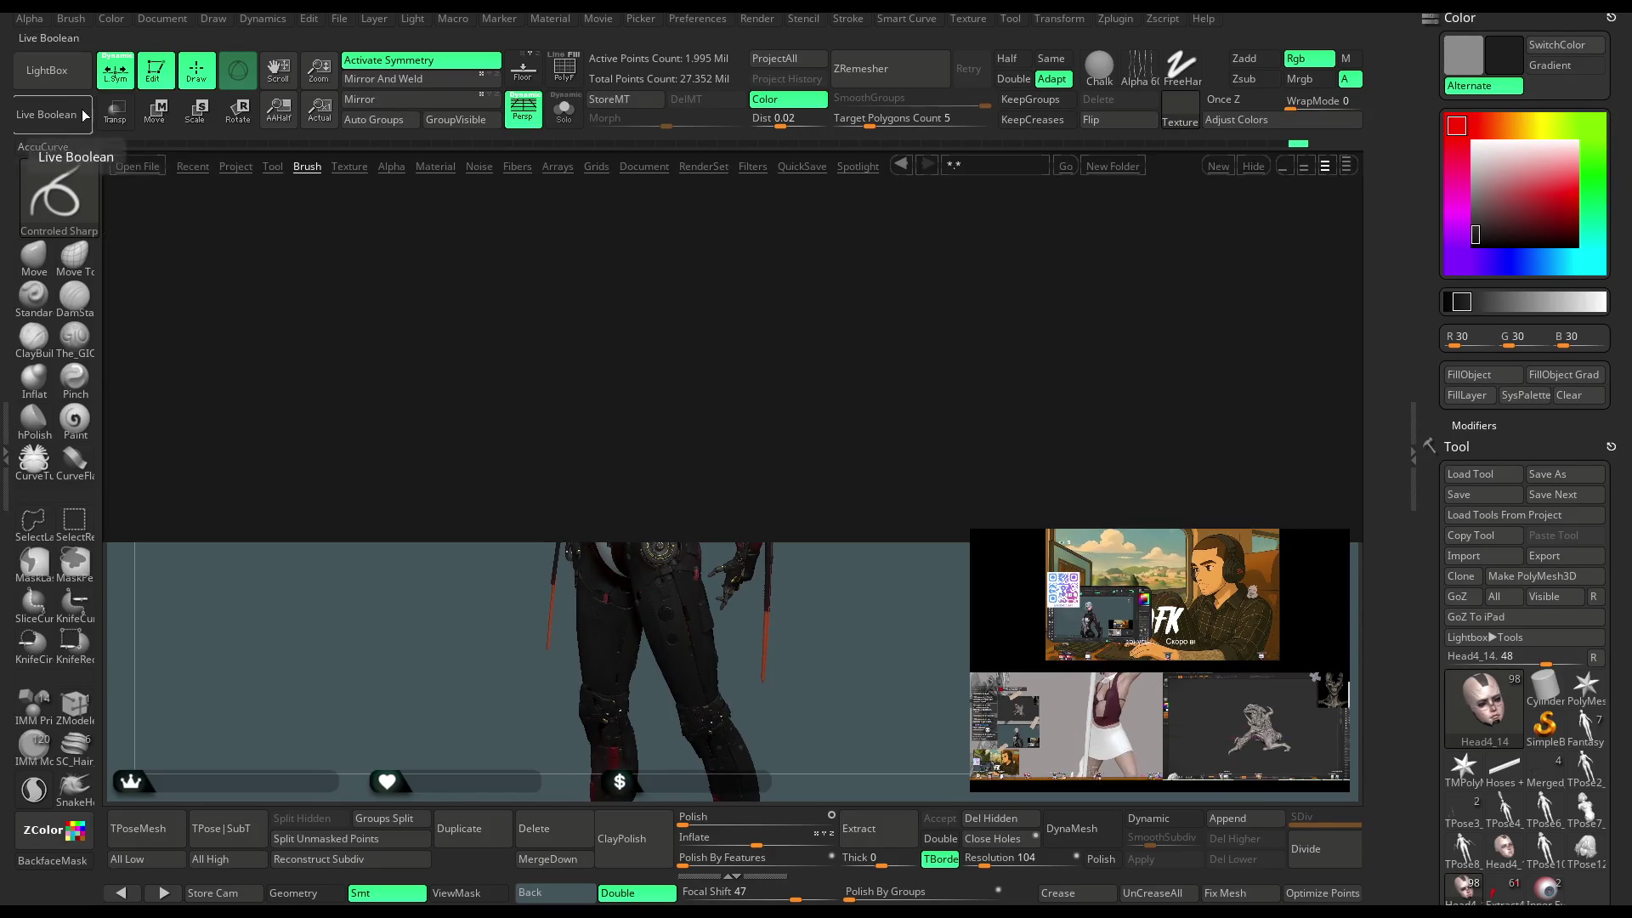
Load the white mah_castom.zmt material from LightBox's Material tab.
click(435, 166)
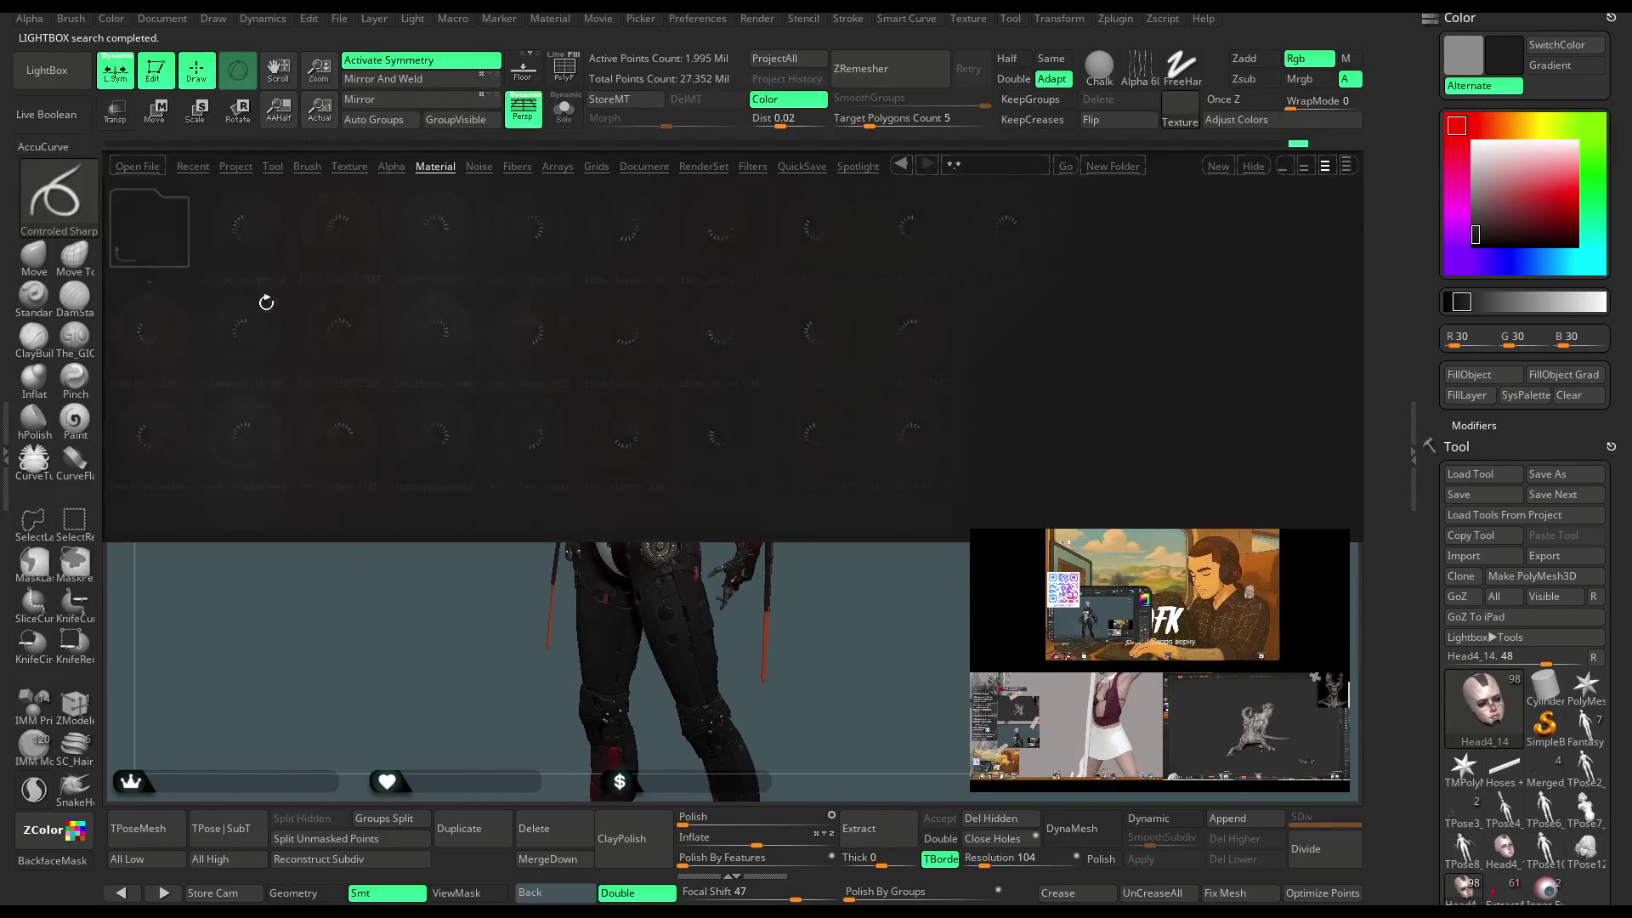
double_click(245, 432)
click(78, 85)
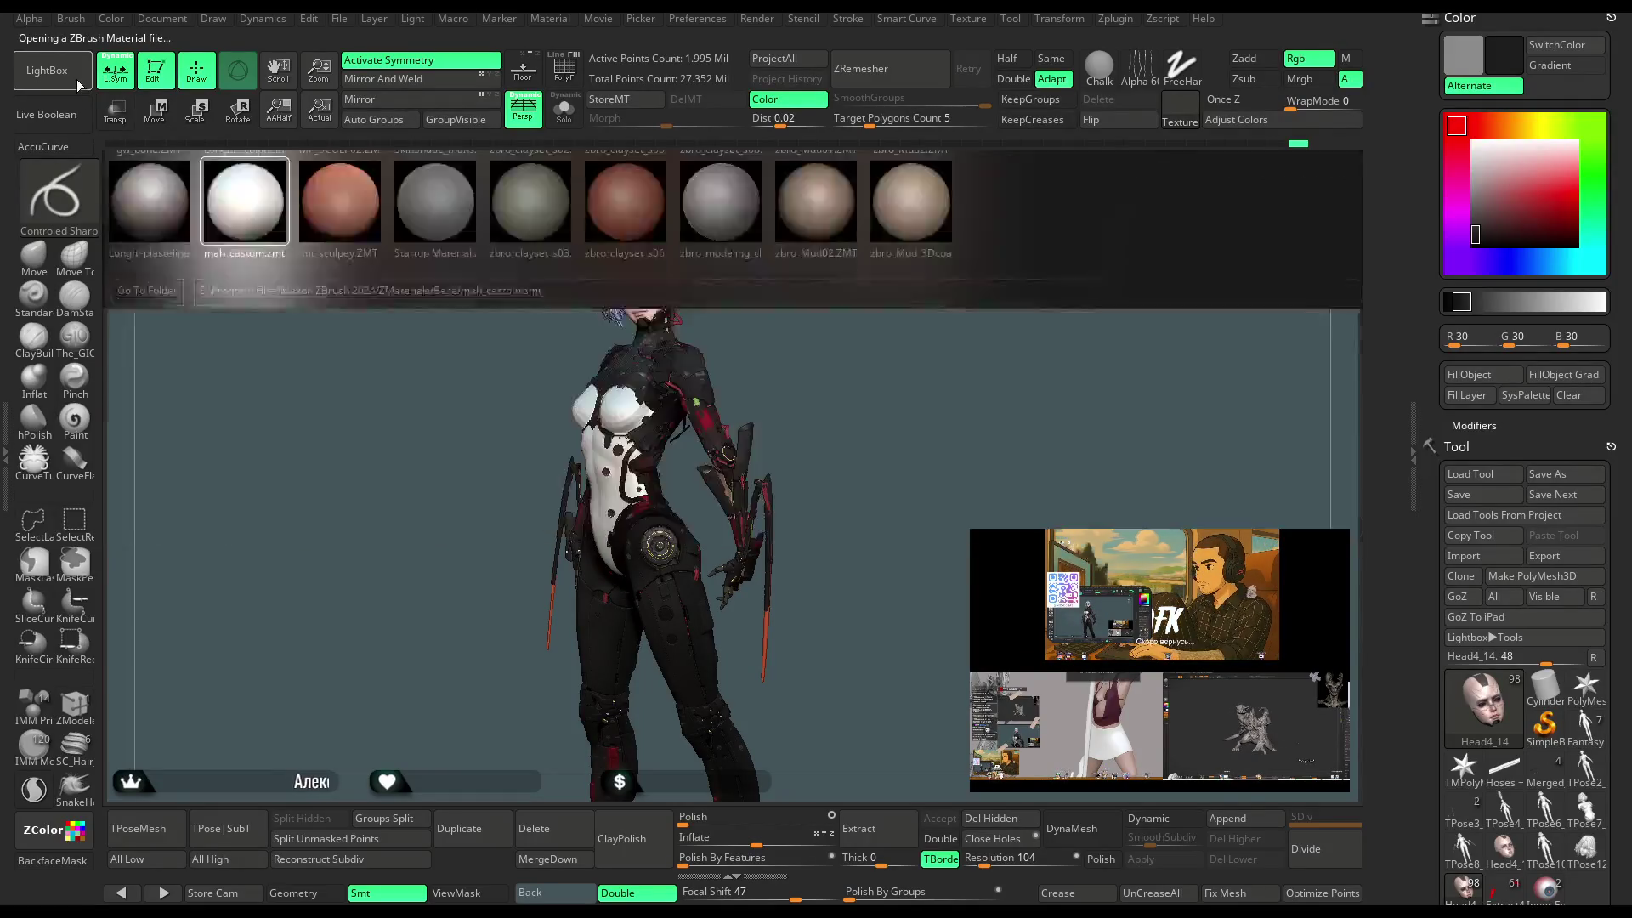
Reframe the figure and make the Head5_6 hair subtool active.
scroll(881, 386, up, 5)
mouse_move(881, 387)
mouse_down()
mouse_move(808, 346)
mouse_move(864, 351)
mouse_up()
scroll(870, 361, down, 5)
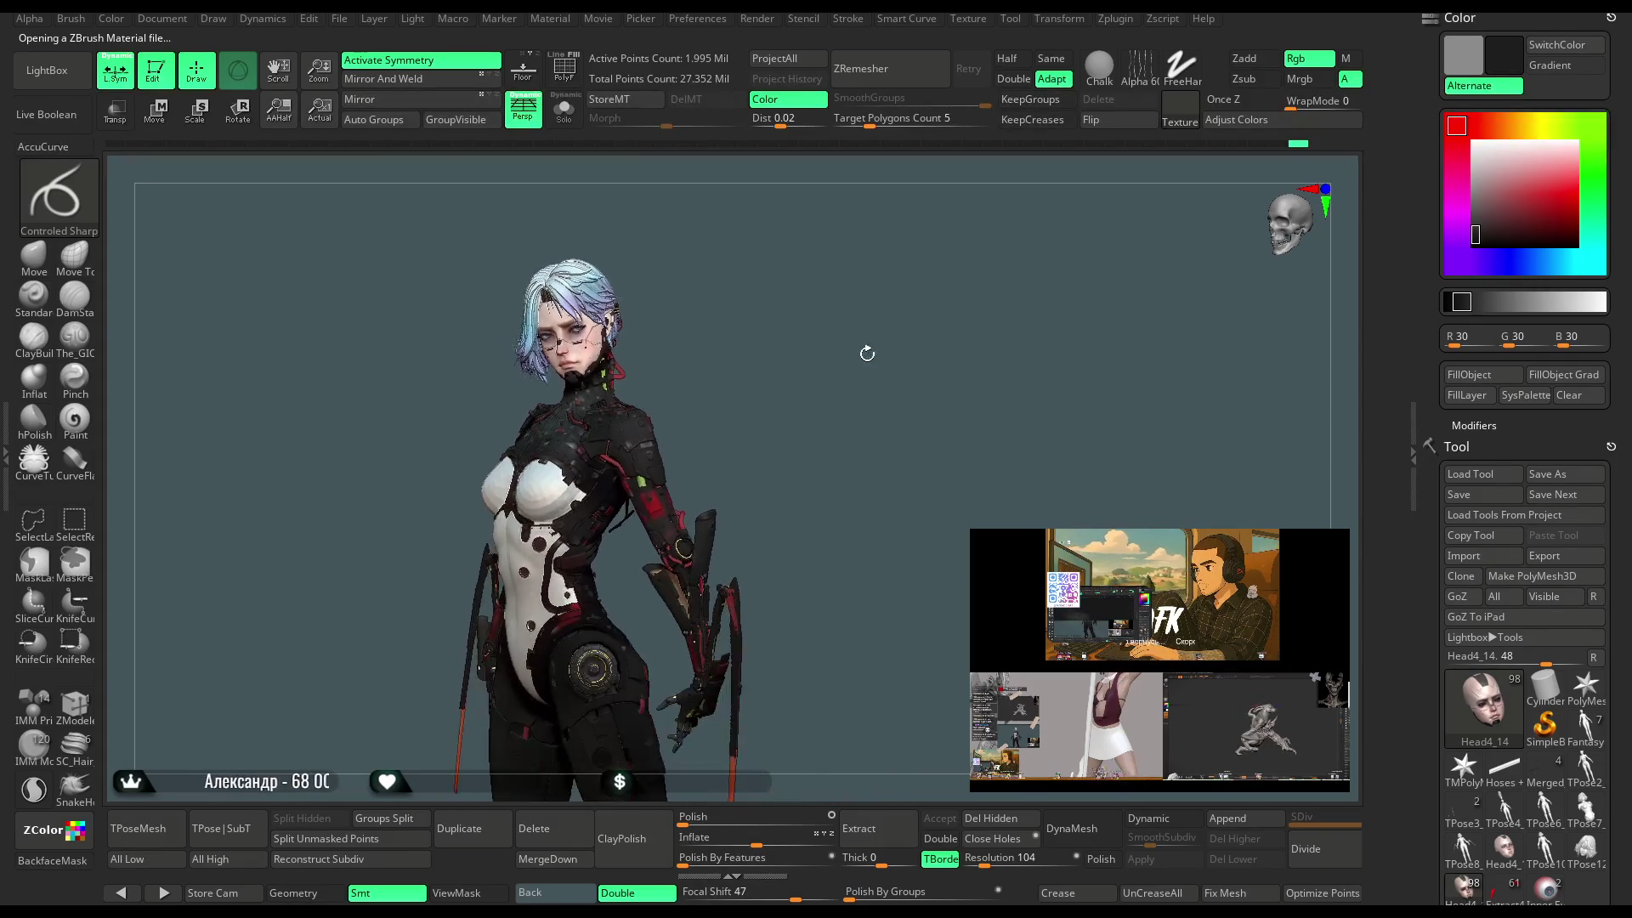
mouse_move(868, 328)
mouse_down()
mouse_move(864, 304)
mouse_move(896, 334)
mouse_up()
scroll(864, 304, up, 5)
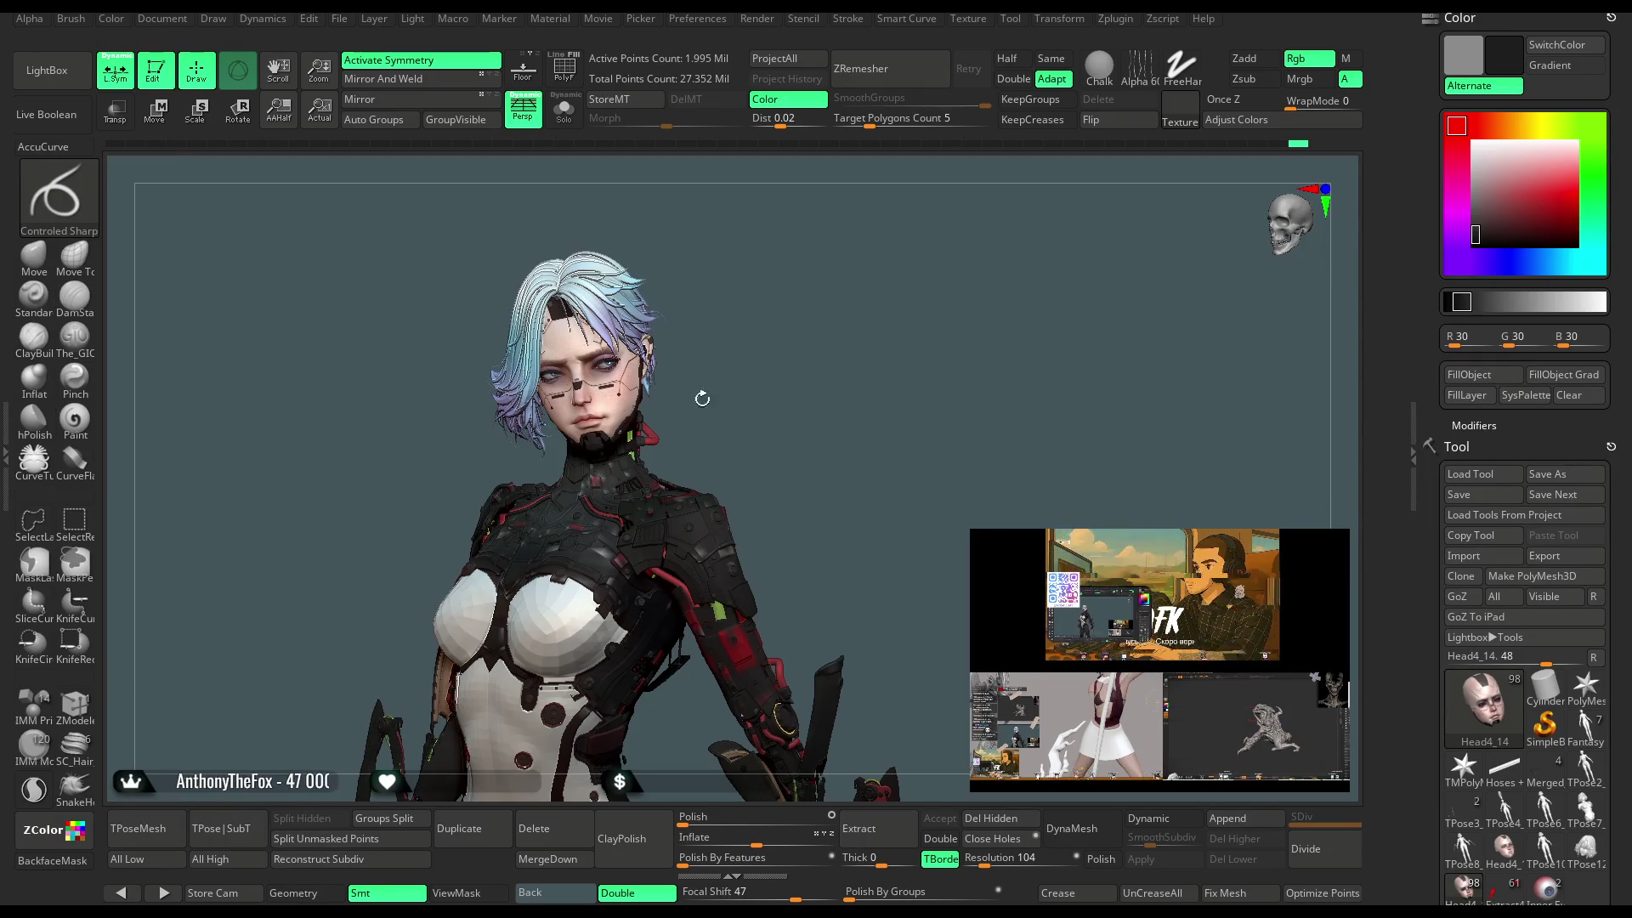
alt+click(521, 386)
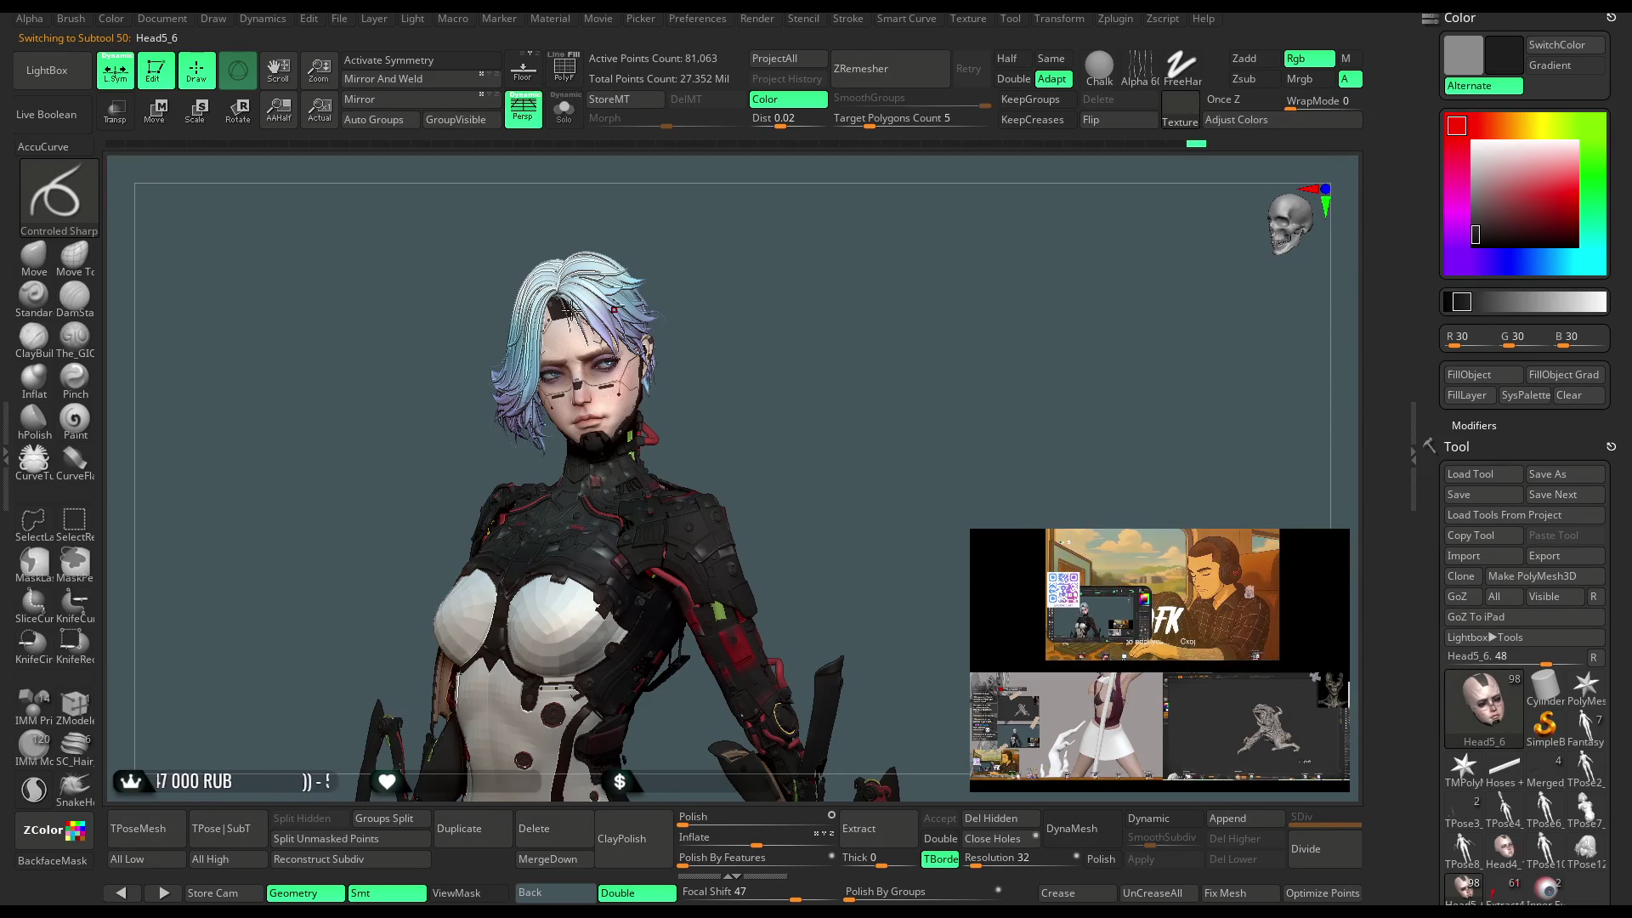
Load the XMD_Hair_Curls8 brush from Кисти > Волосы in LightBox and pick its braid mesh.
click(68, 72)
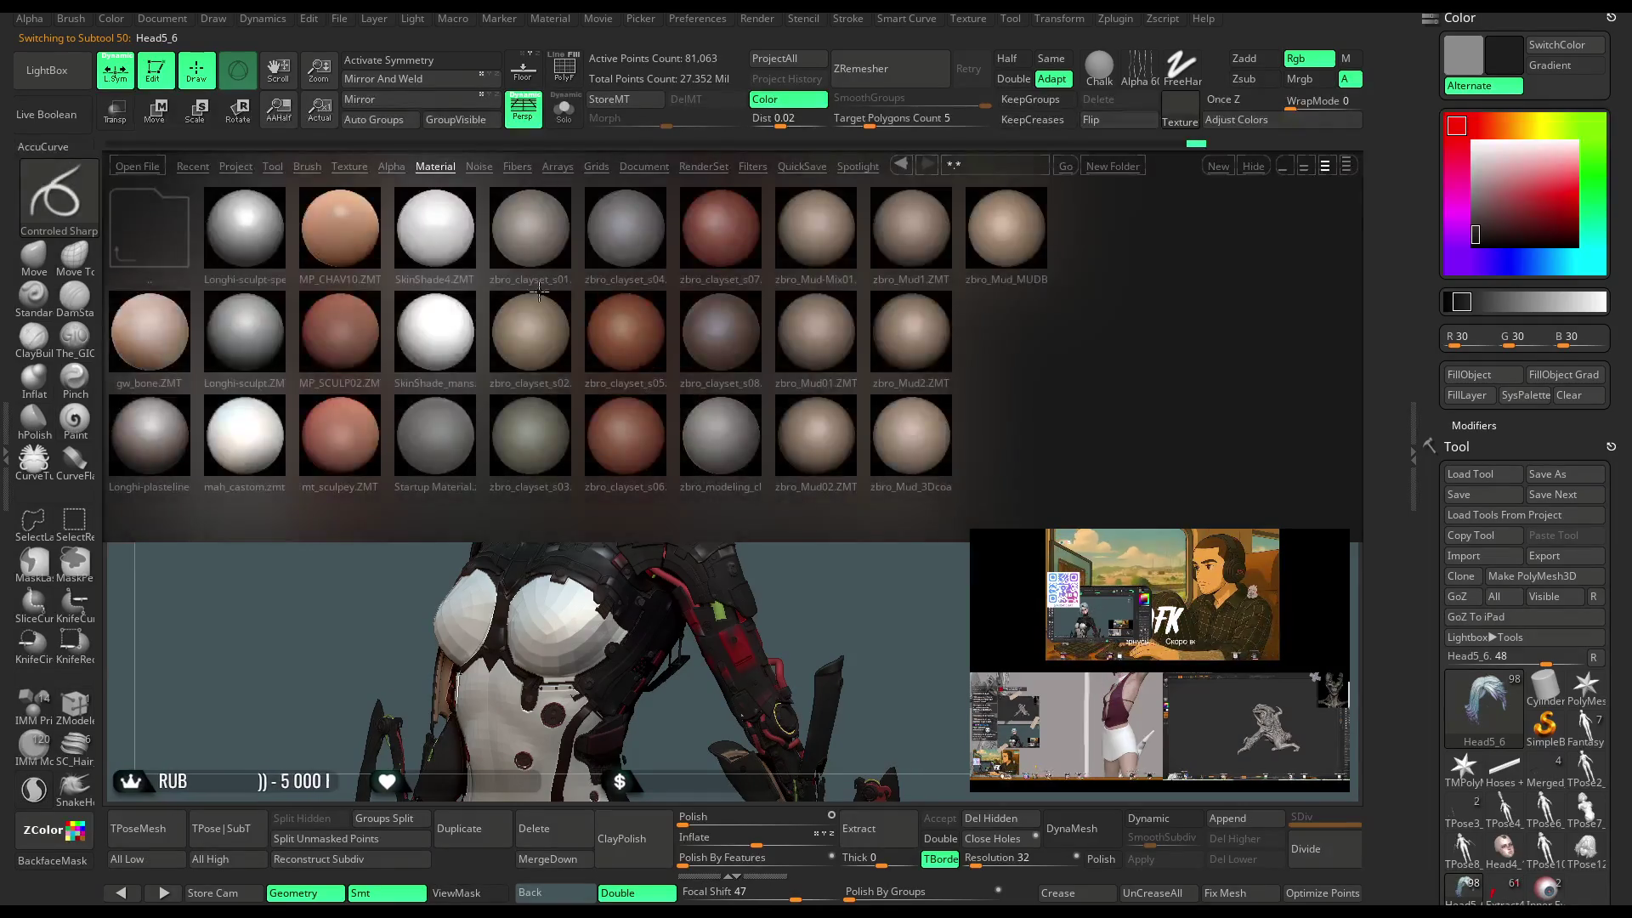
click(317, 168)
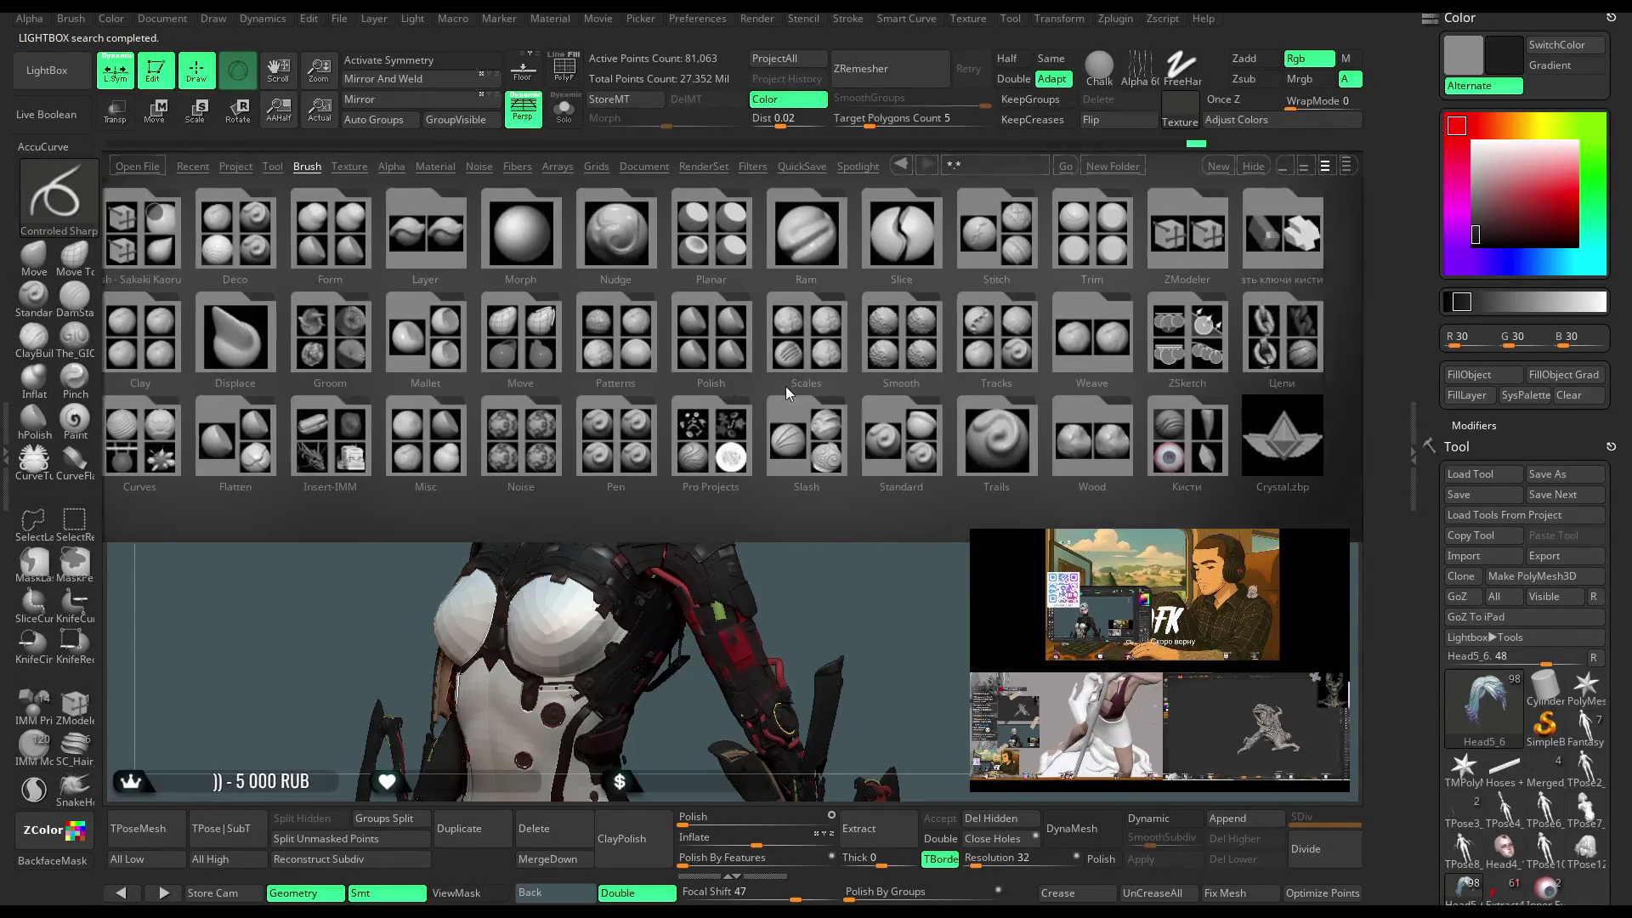
click(886, 431)
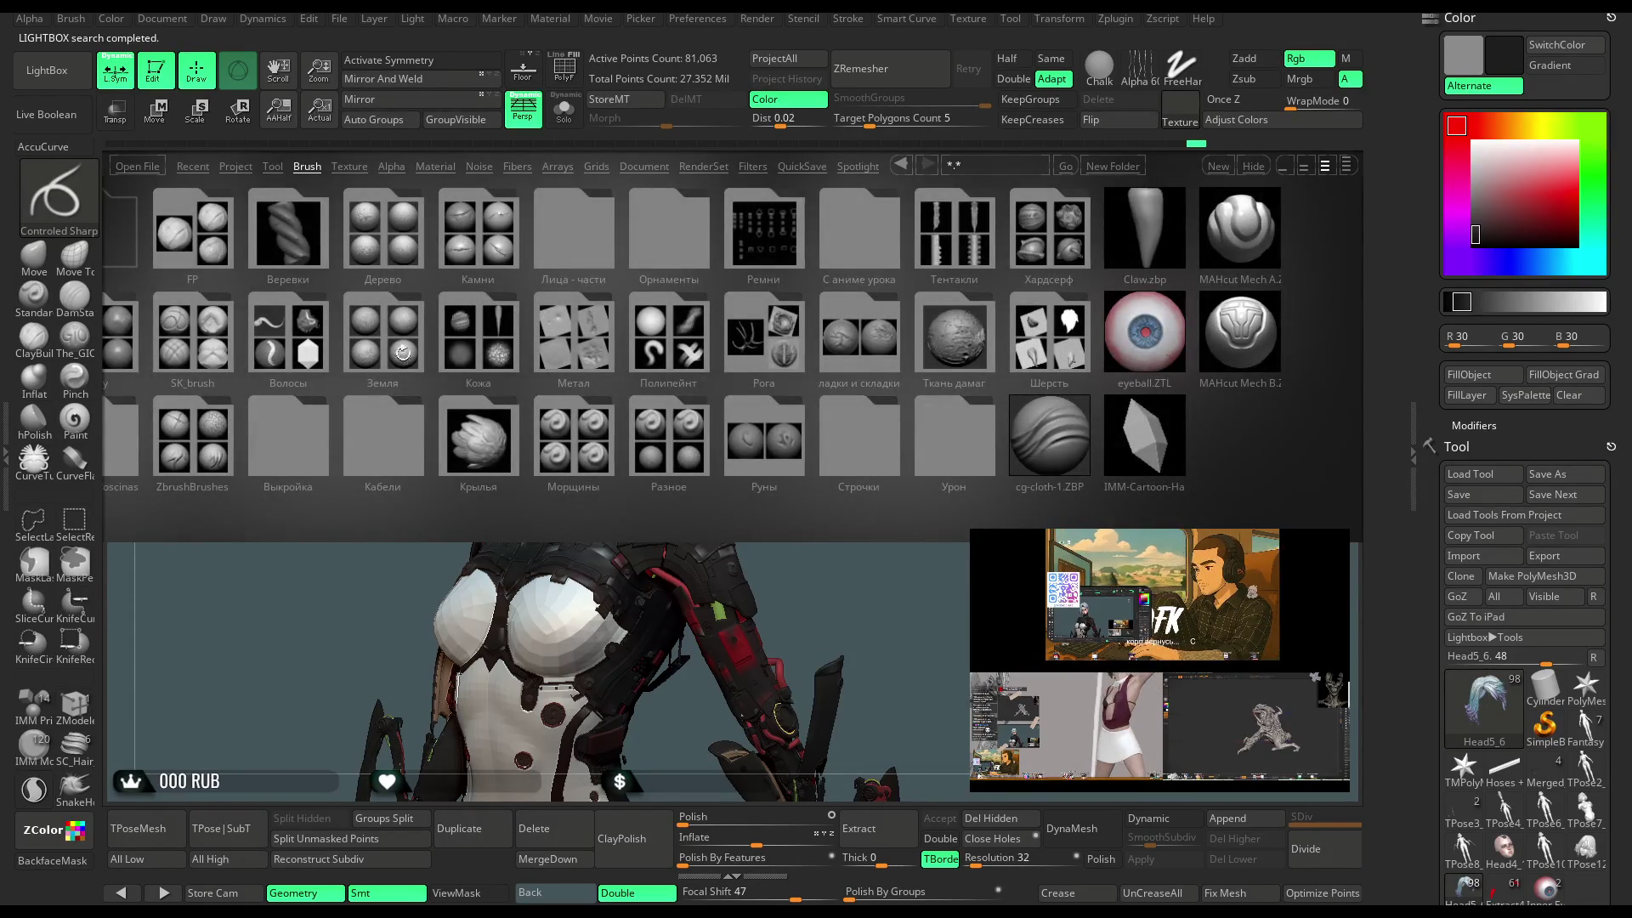
click(288, 332)
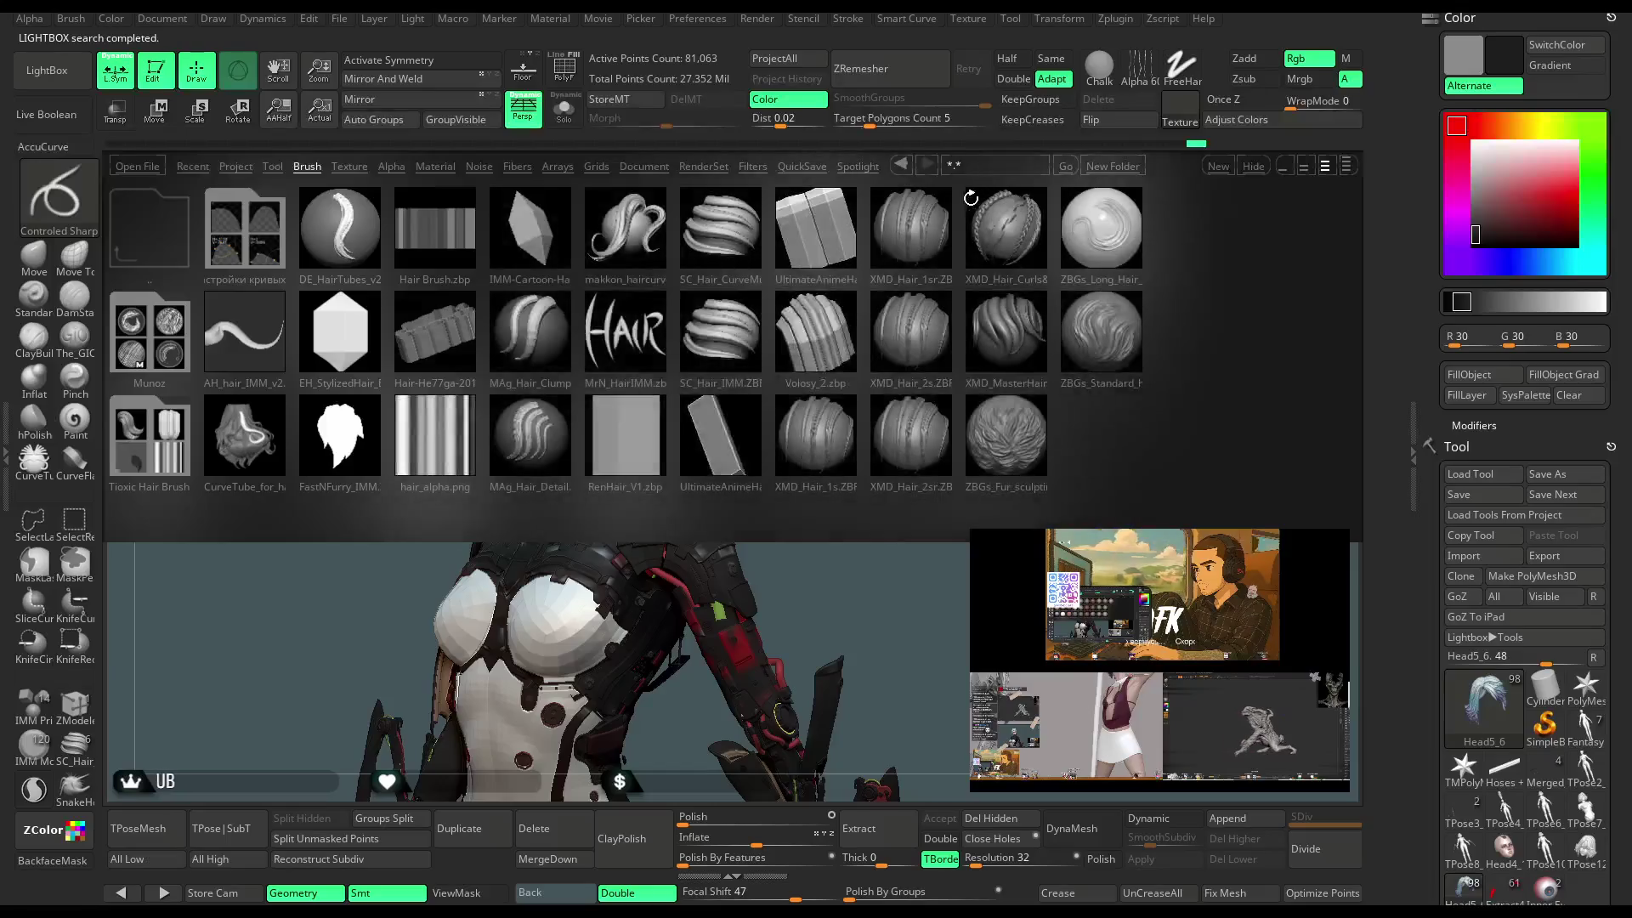
double_click(994, 239)
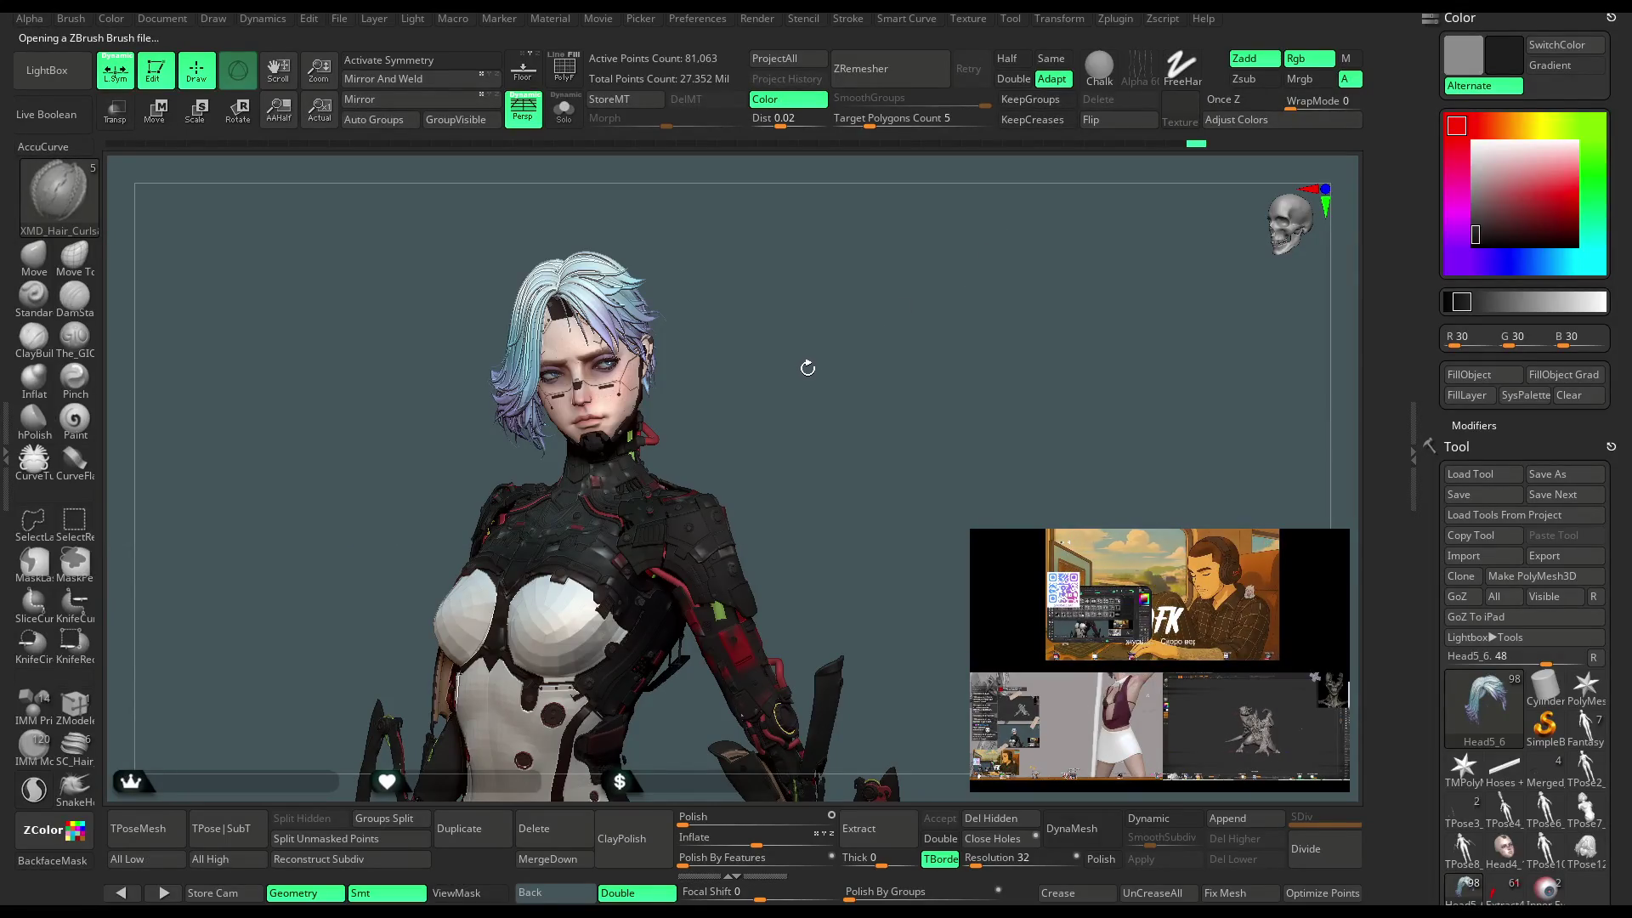
click(620, 416)
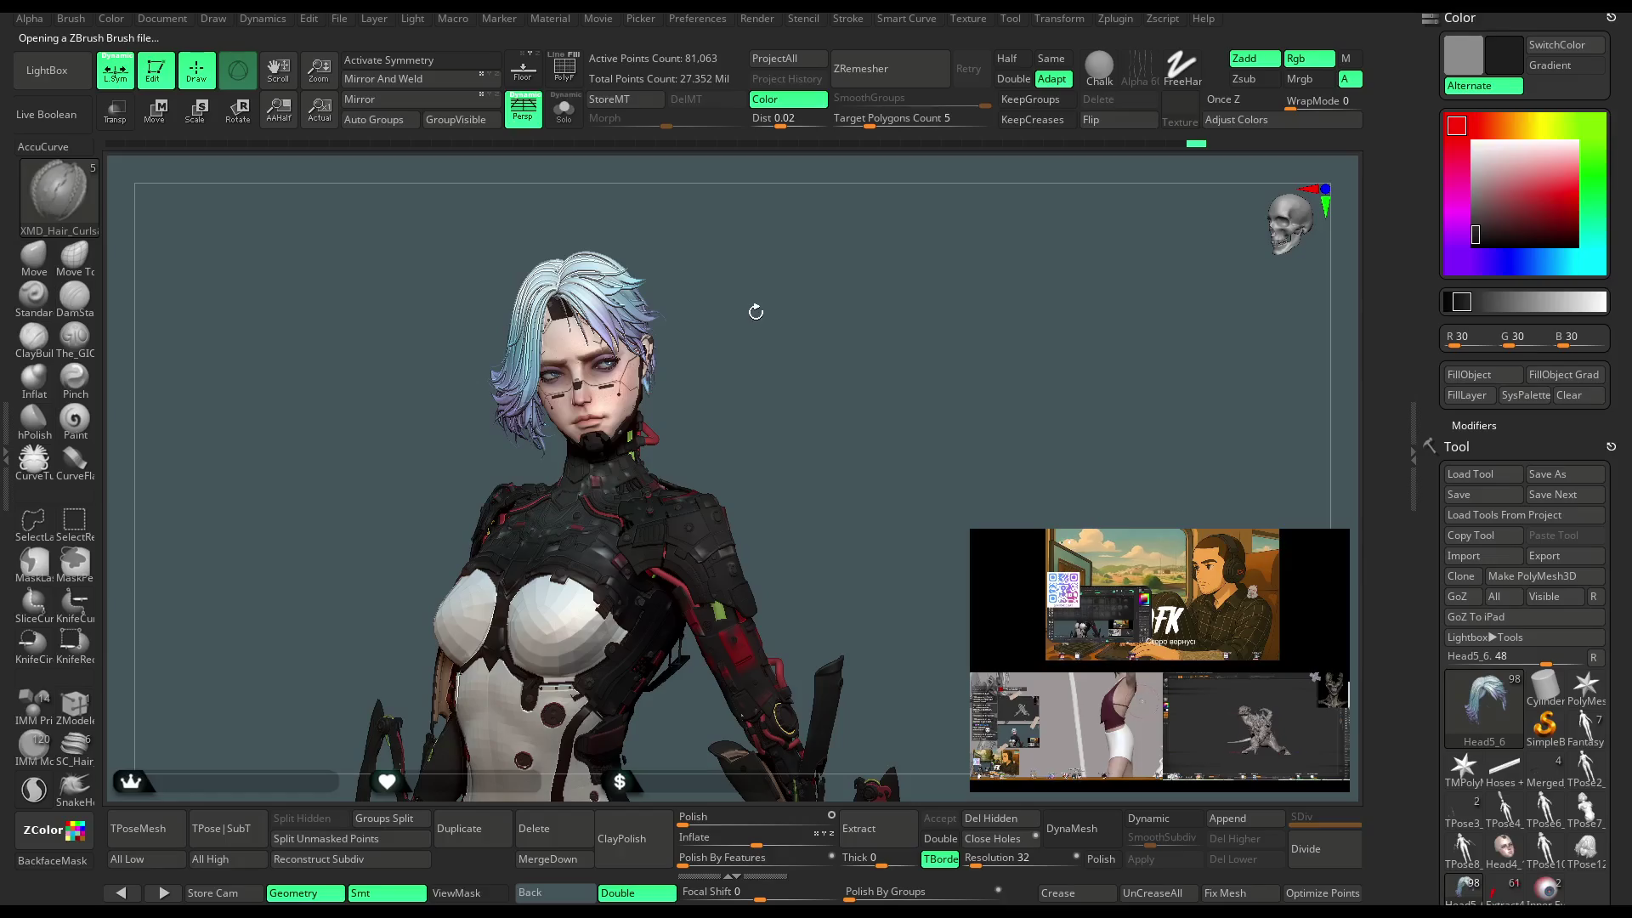
Zoom in on the head and set the main colour to light grey 177.
drag(756, 312, 875, 346)
click(1442, 183)
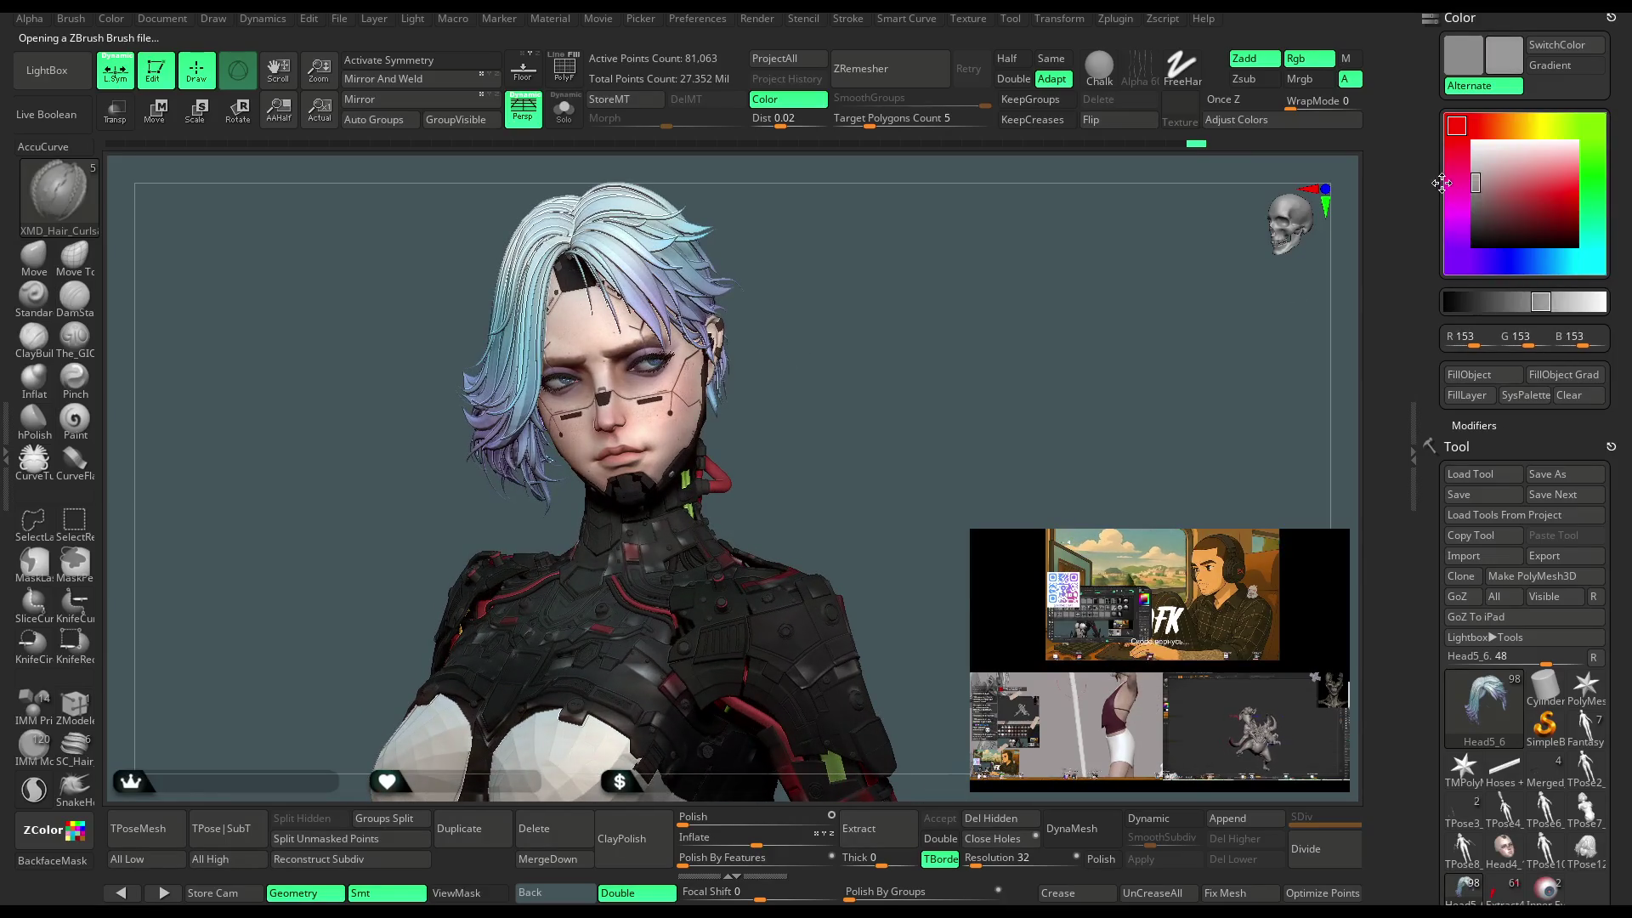
drag(1442, 183, 1433, 175)
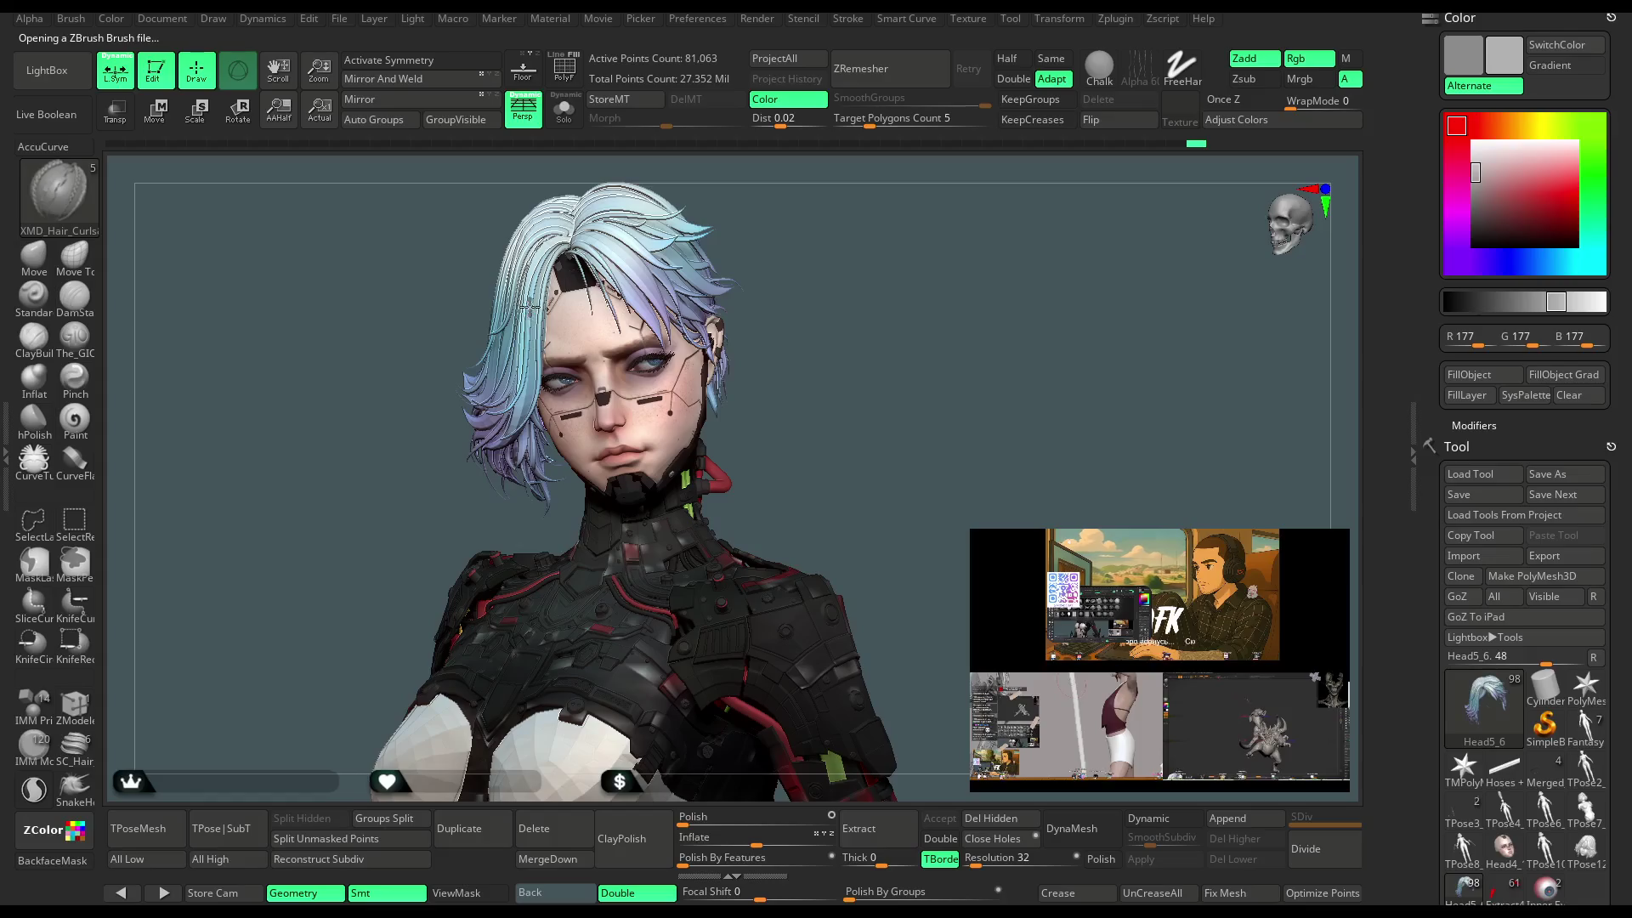
Adjust the brush's braid mesh and draw size, undo the trial strand, then open the Stroke palette.
key(space)
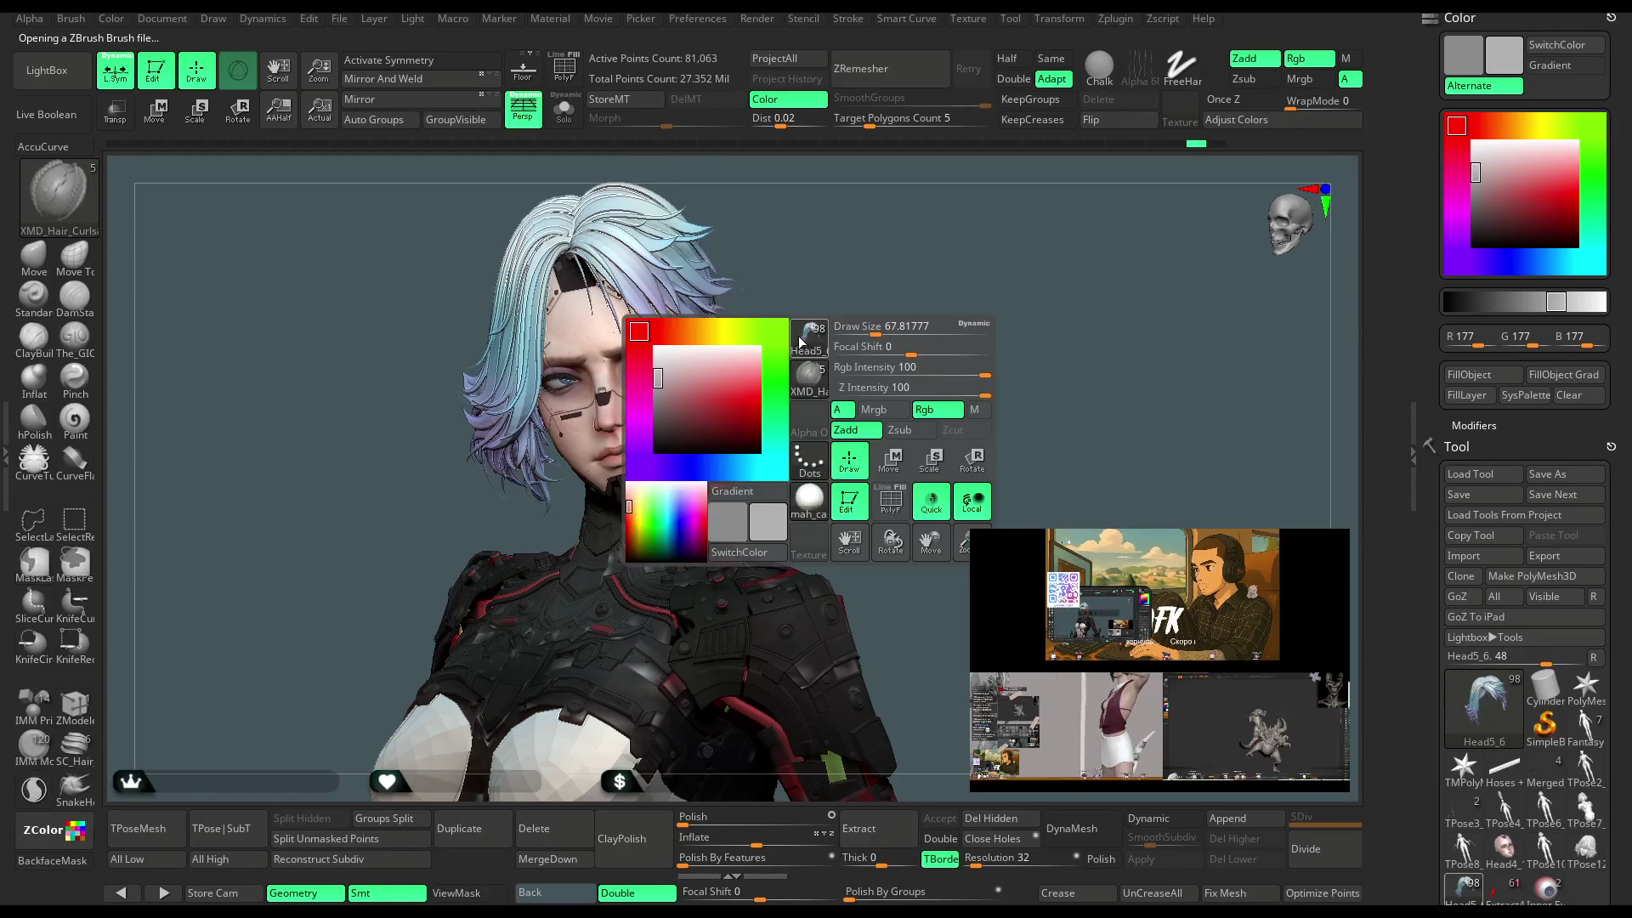
key(m)
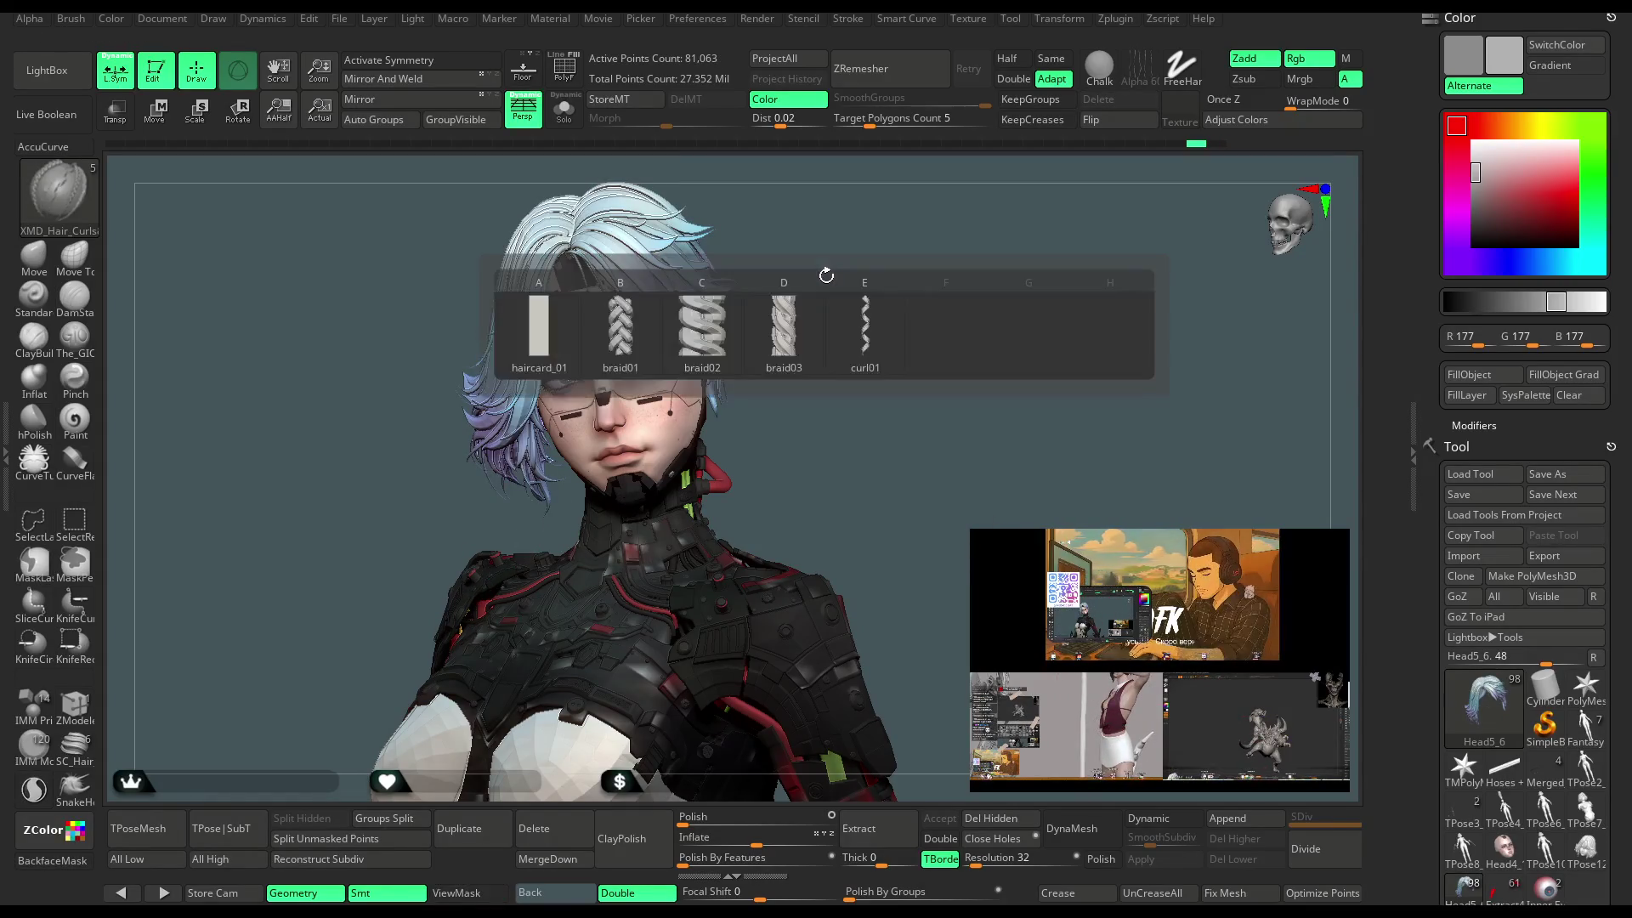
key(space)
click(810, 298)
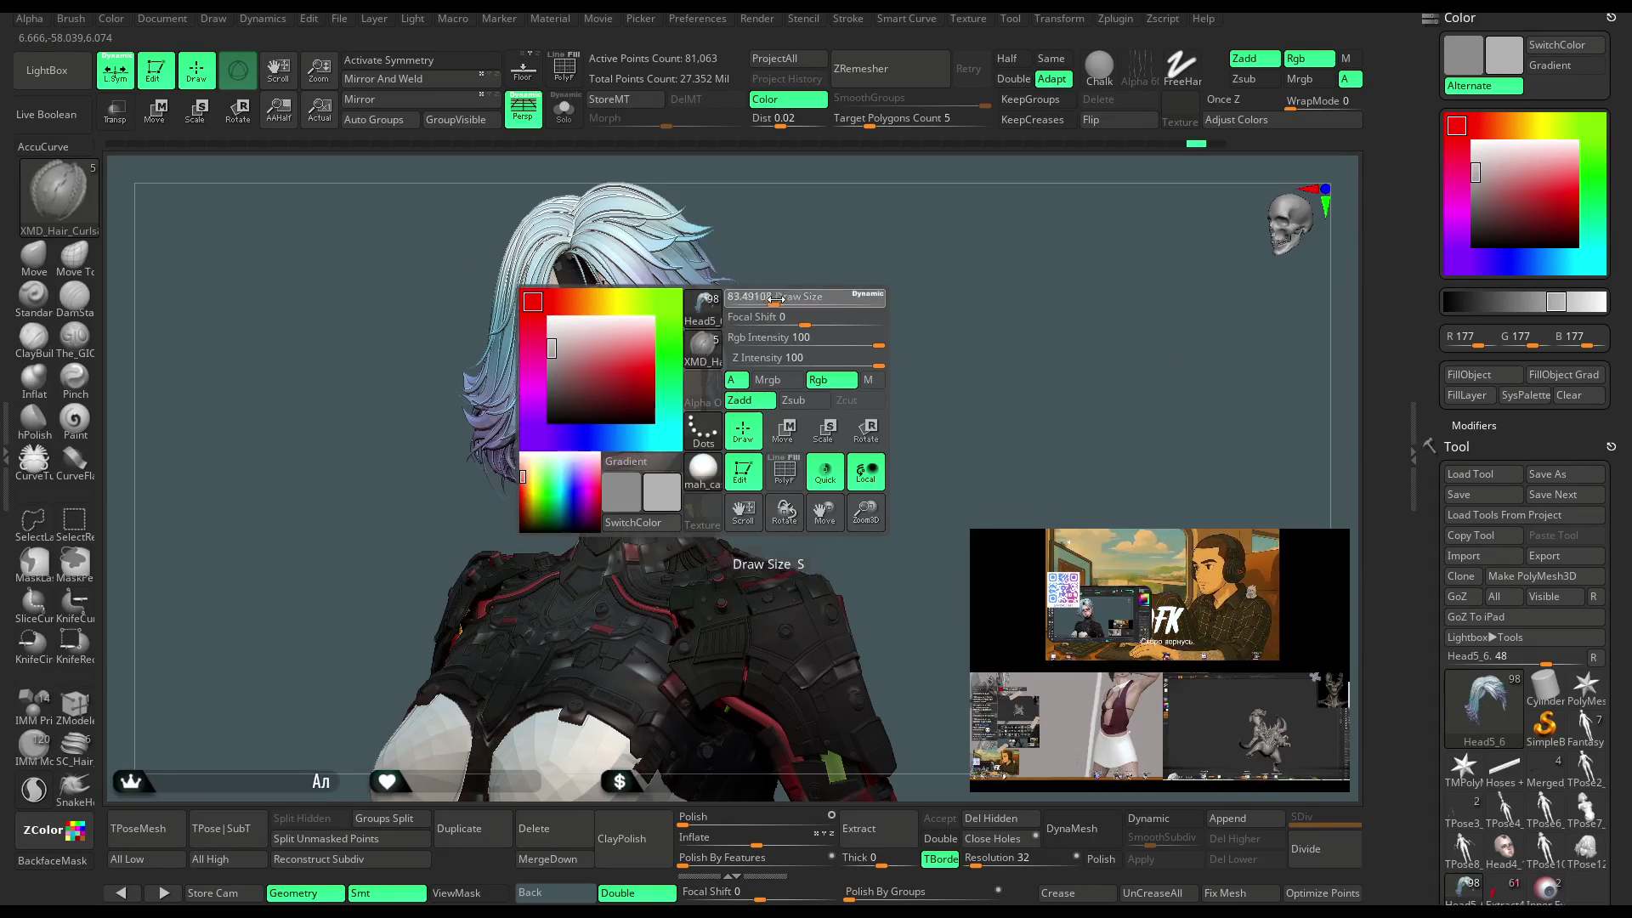
key(ctrl+h)
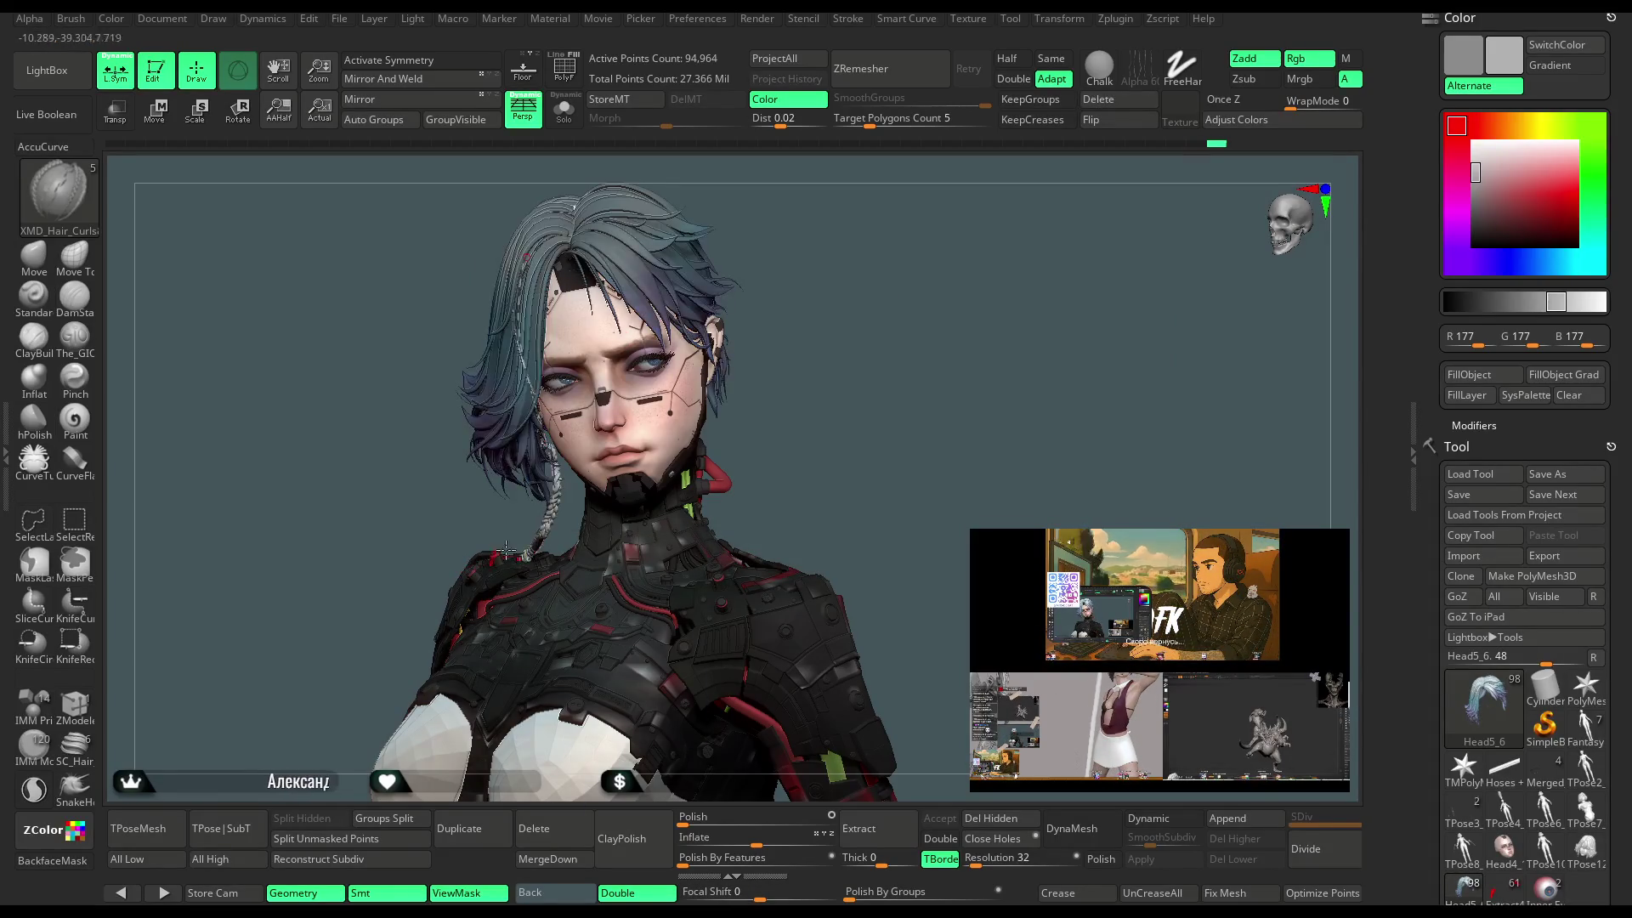
key(ctrl+h)
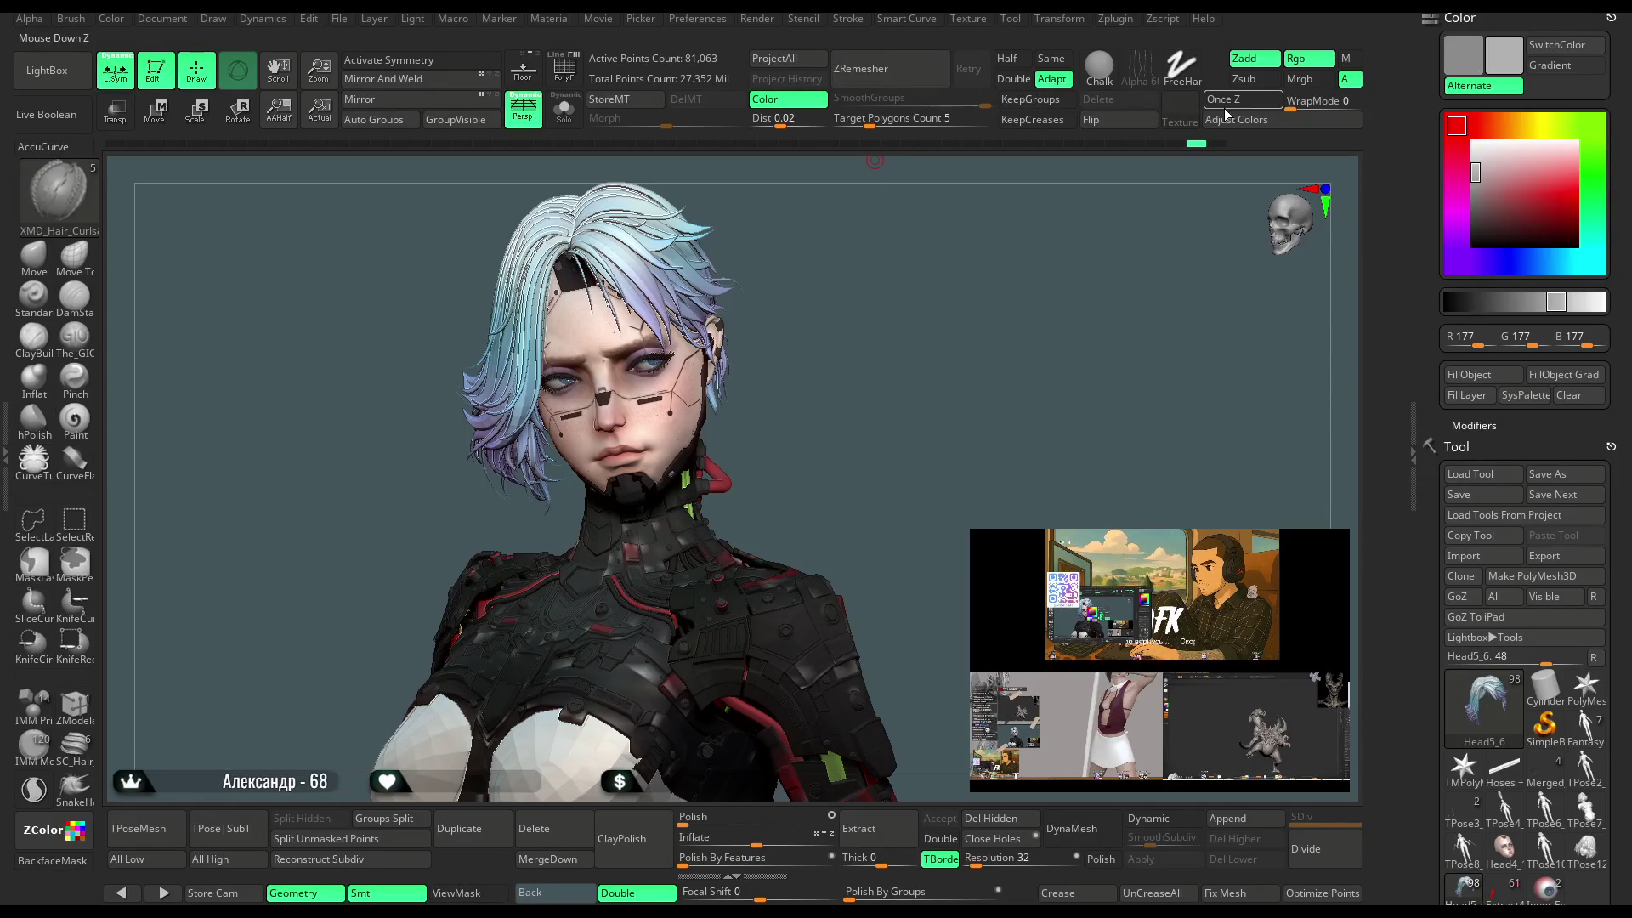
click(847, 18)
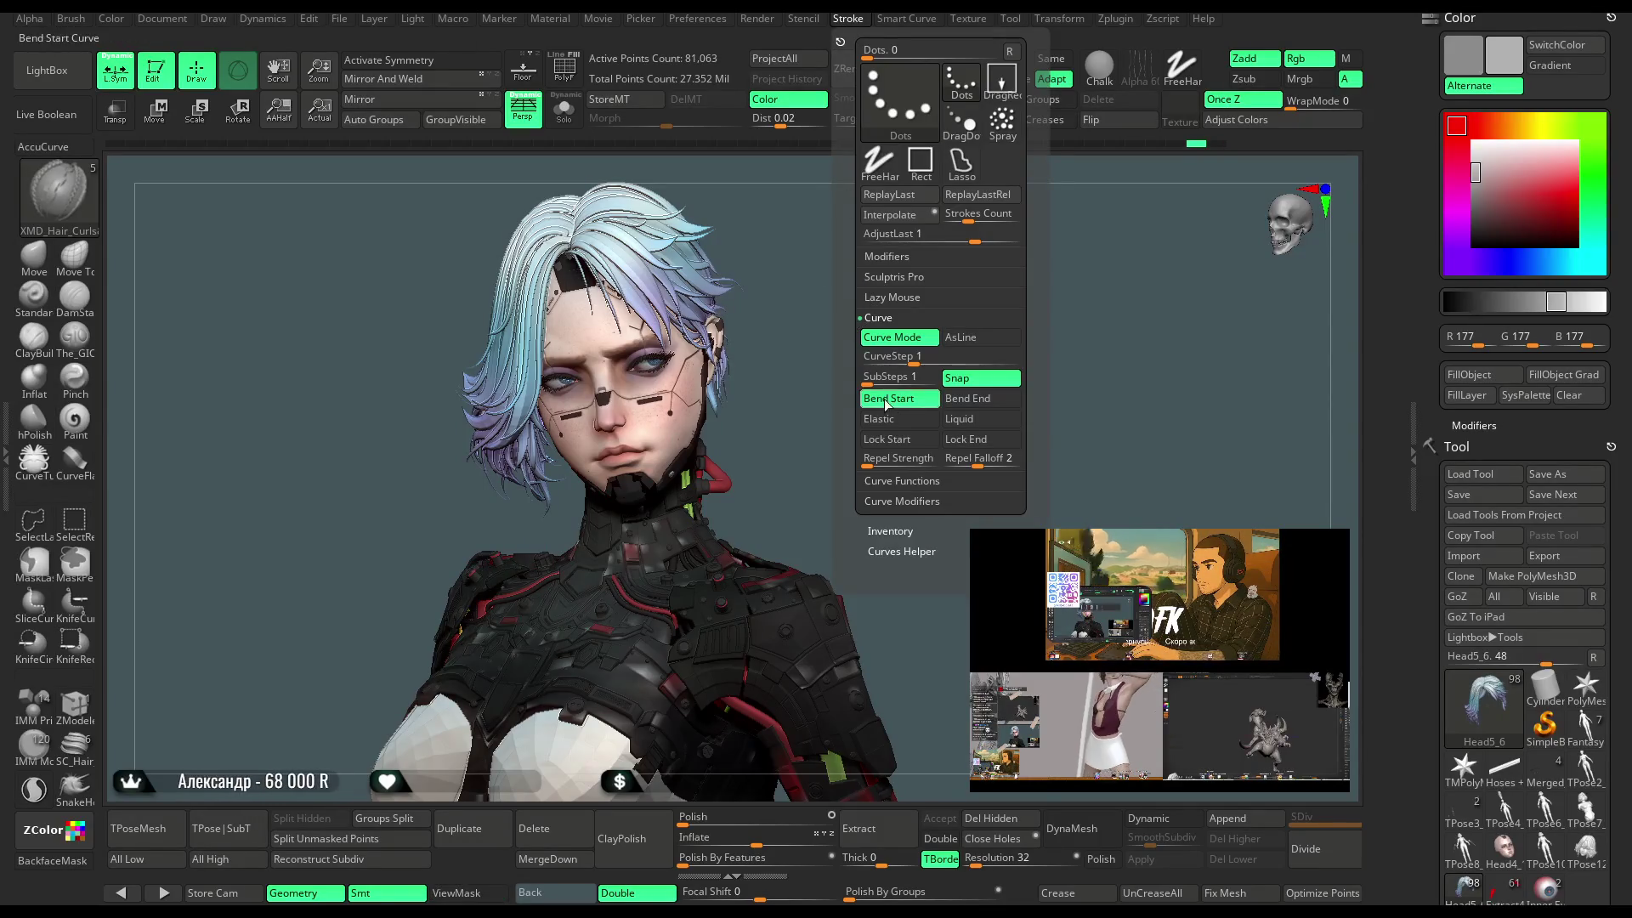
Flip and reshape the curve falloff graph so the strand tapers.
click(901, 500)
click(956, 399)
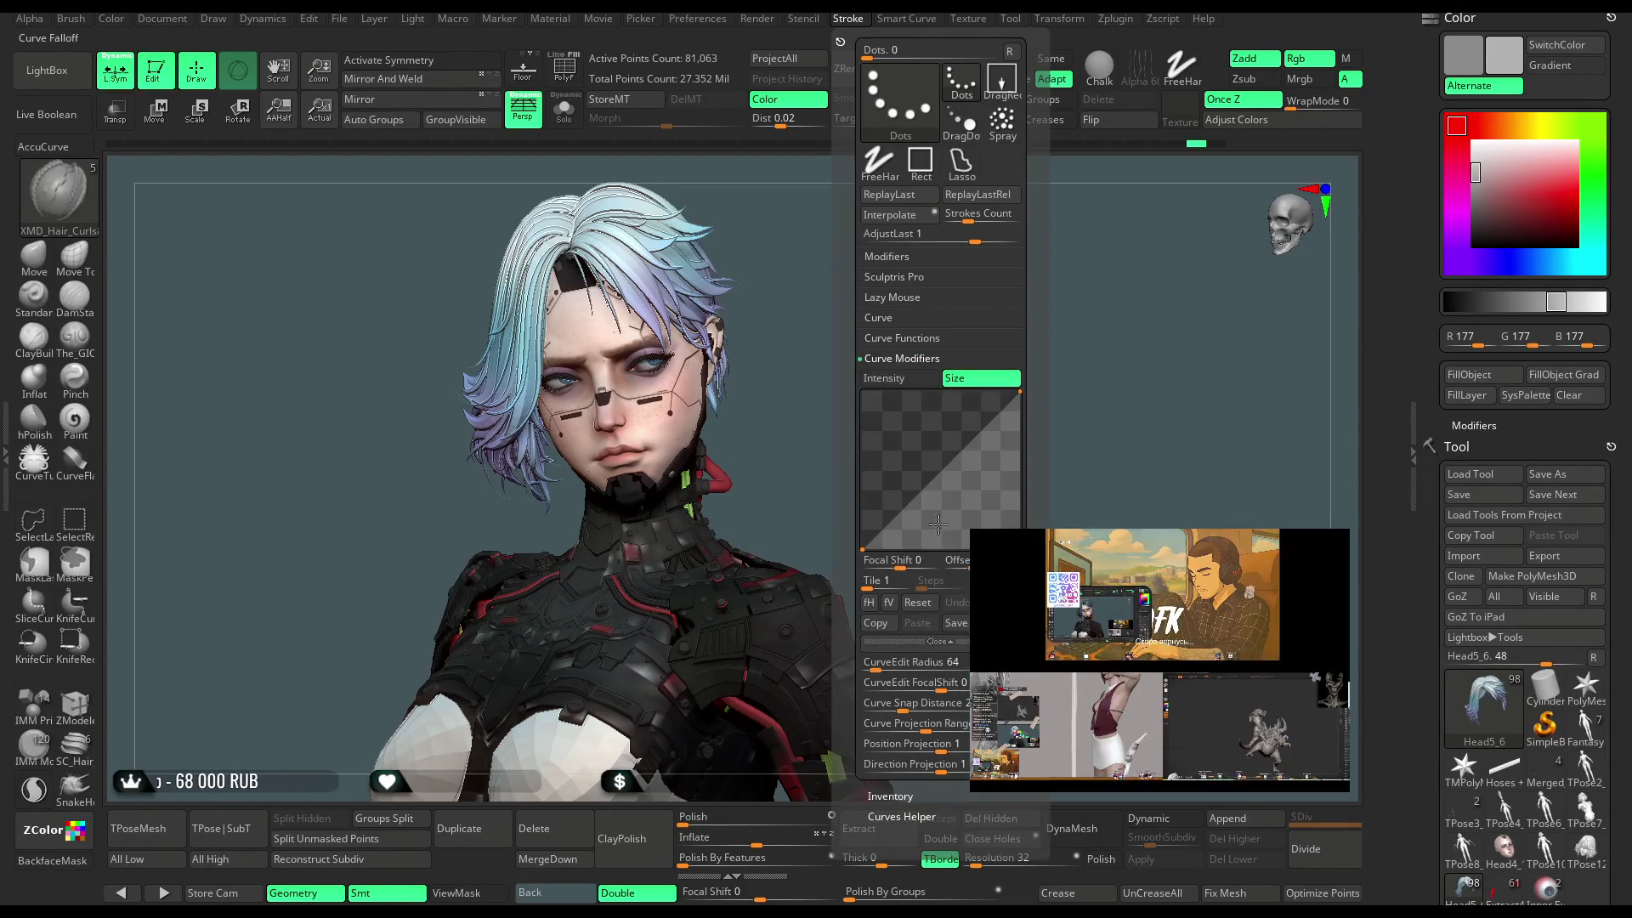
click(883, 603)
drag(865, 397, 867, 429)
drag(958, 501, 959, 472)
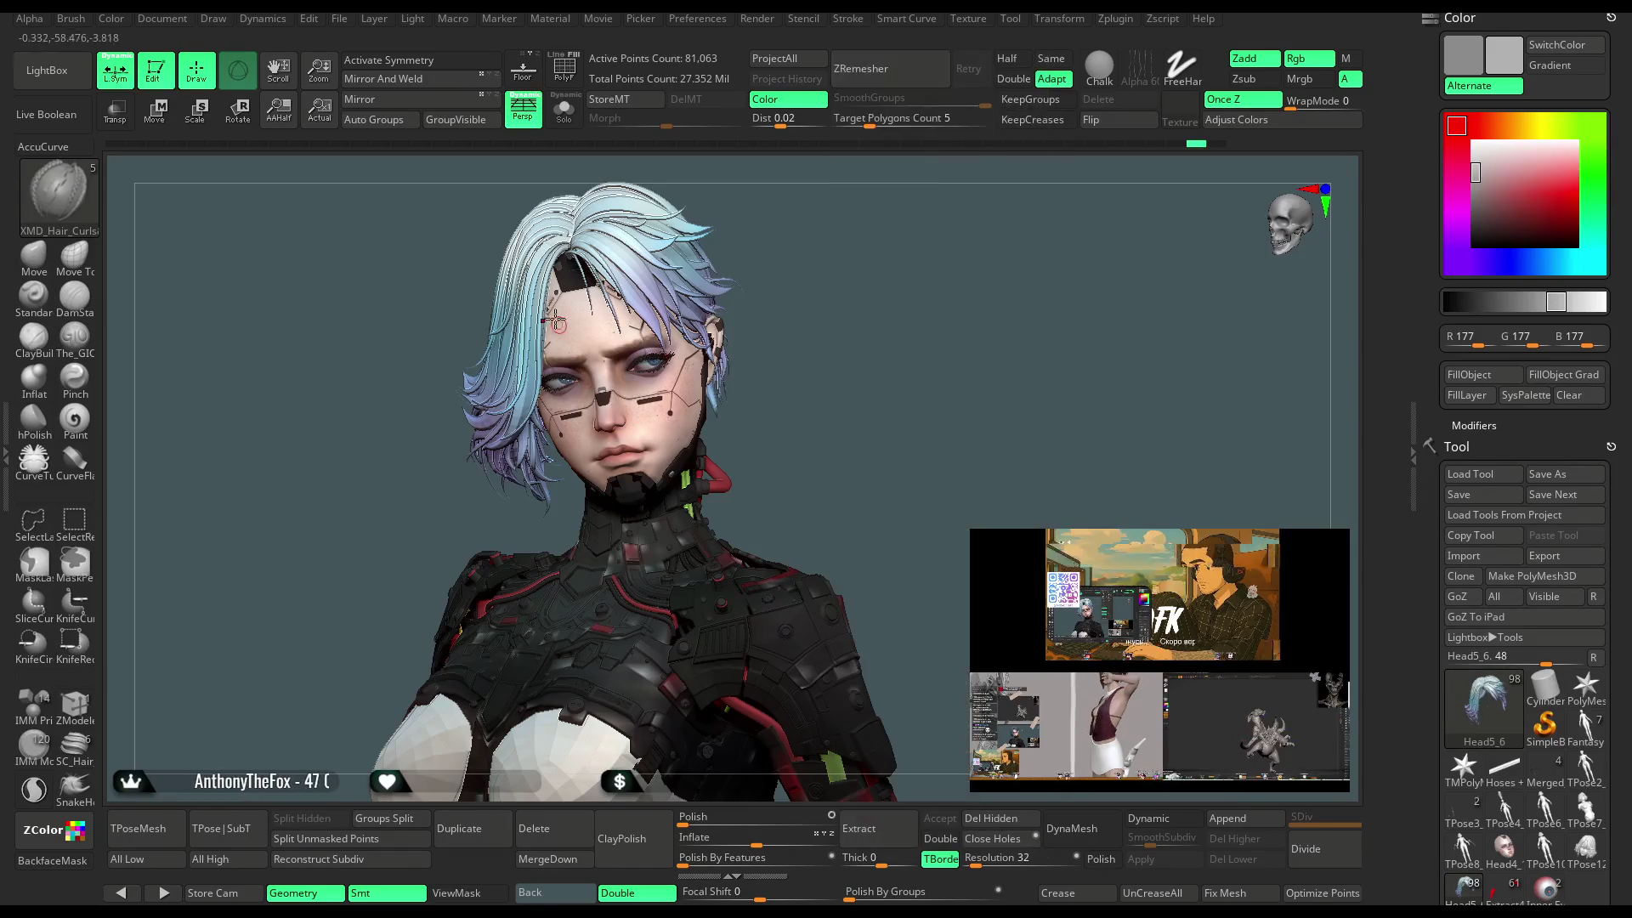
Draw a braid from the hairline down past the chin and orbit around the head to inspect it.
drag(537, 410, 510, 550)
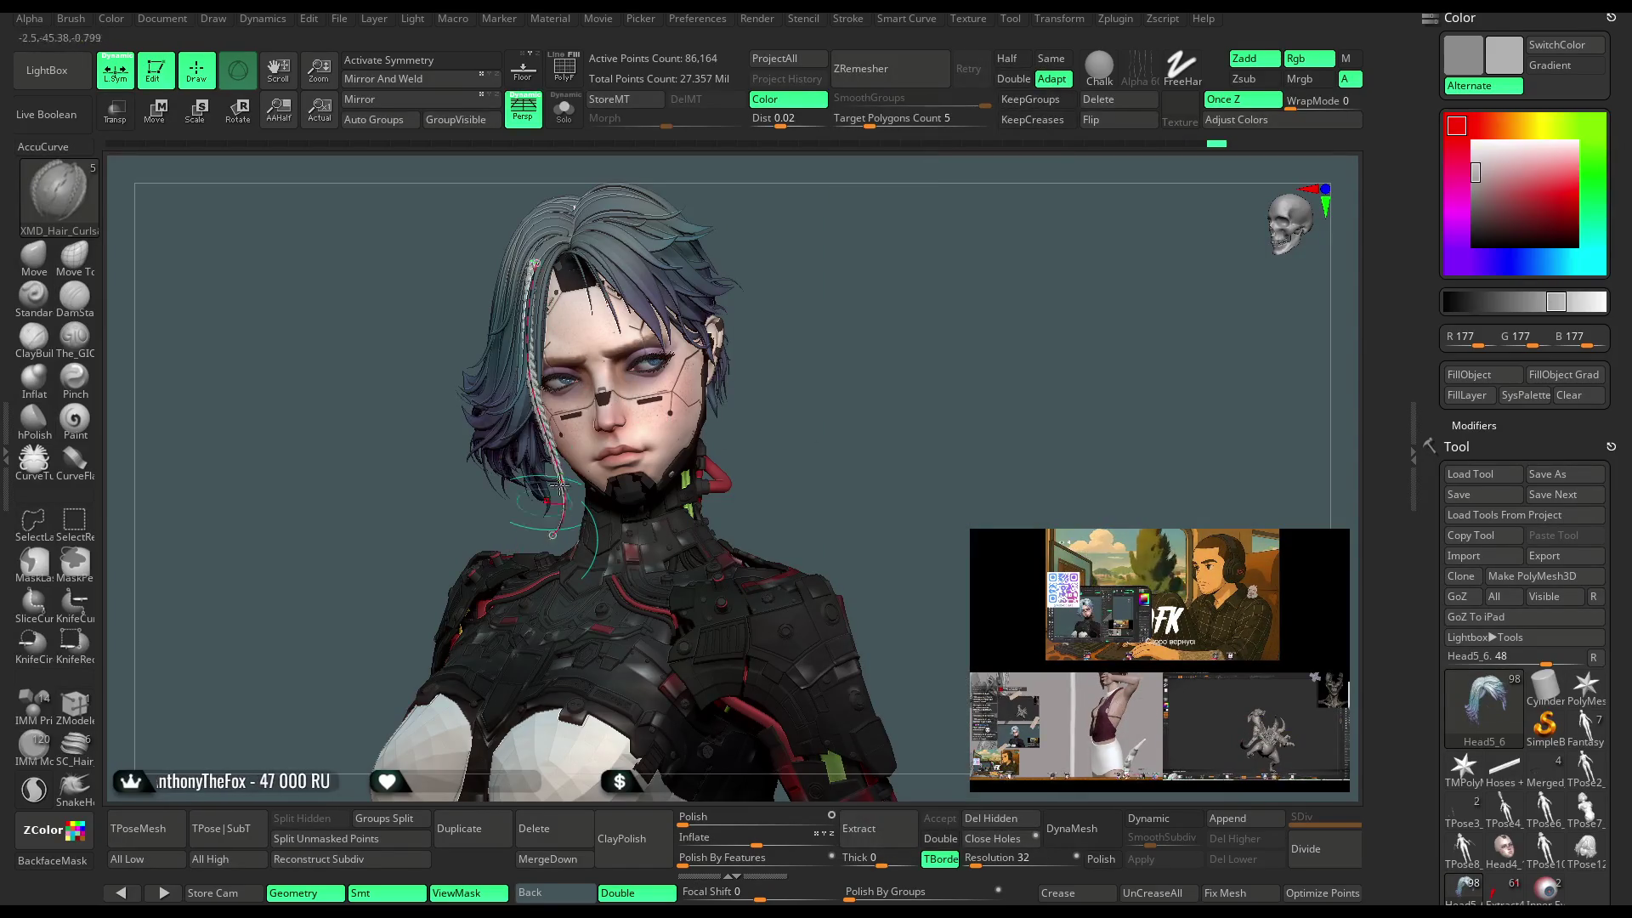
drag(808, 293, 969, 302)
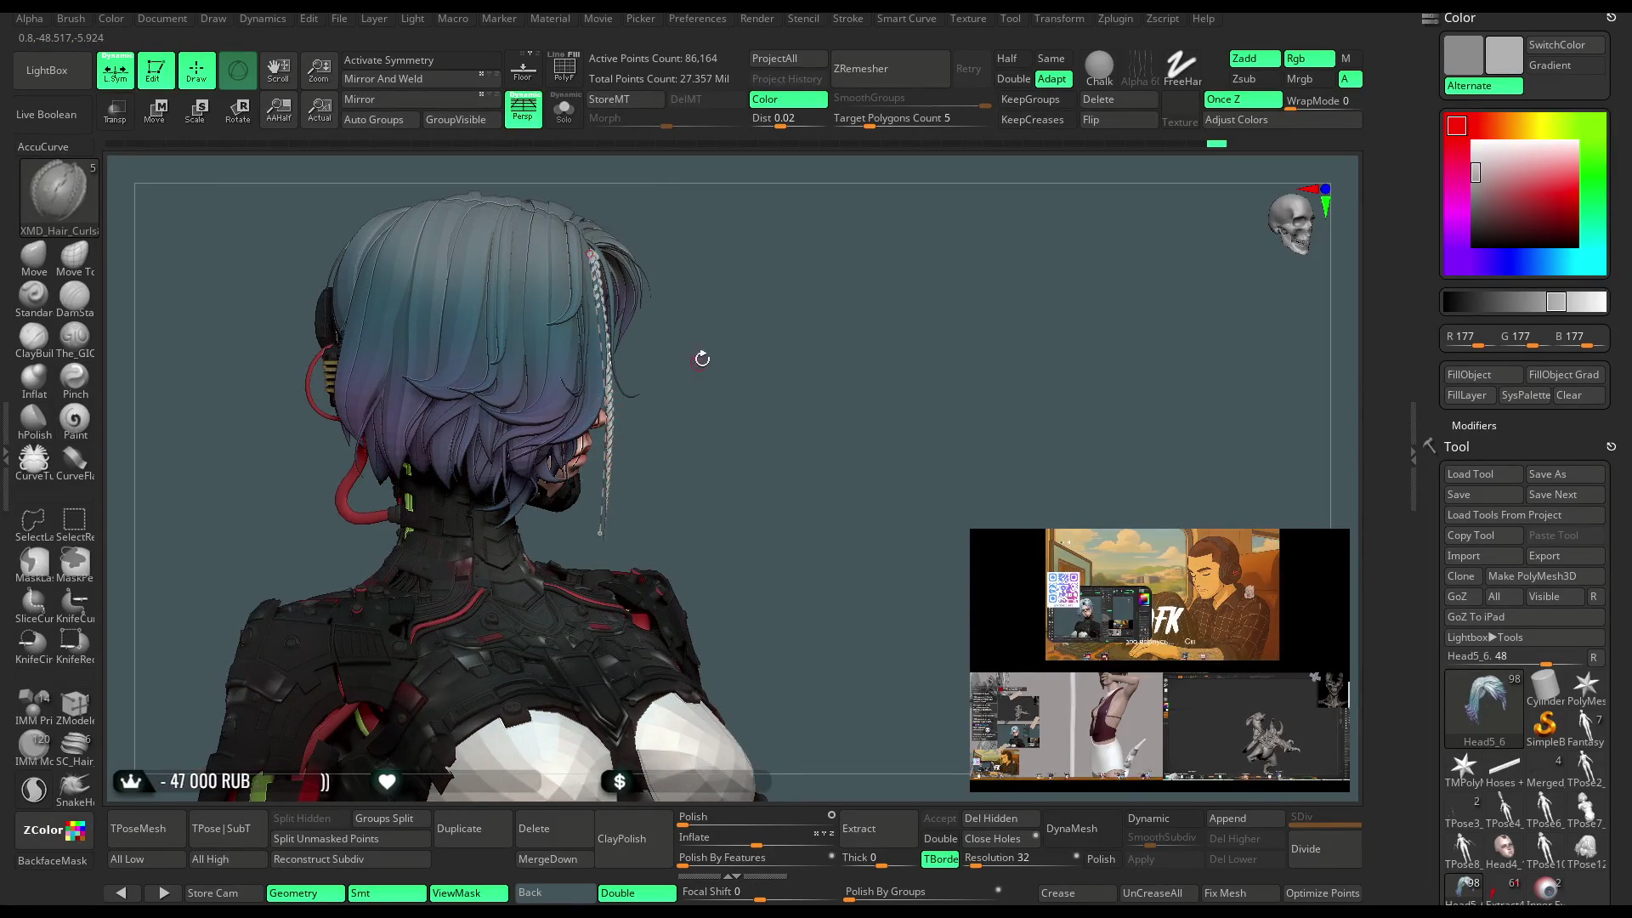
drag(703, 353, 773, 357)
mouse_move(628, 281)
mouse_down()
mouse_move(921, 303)
mouse_move(1005, 288)
mouse_move(954, 266)
mouse_up()
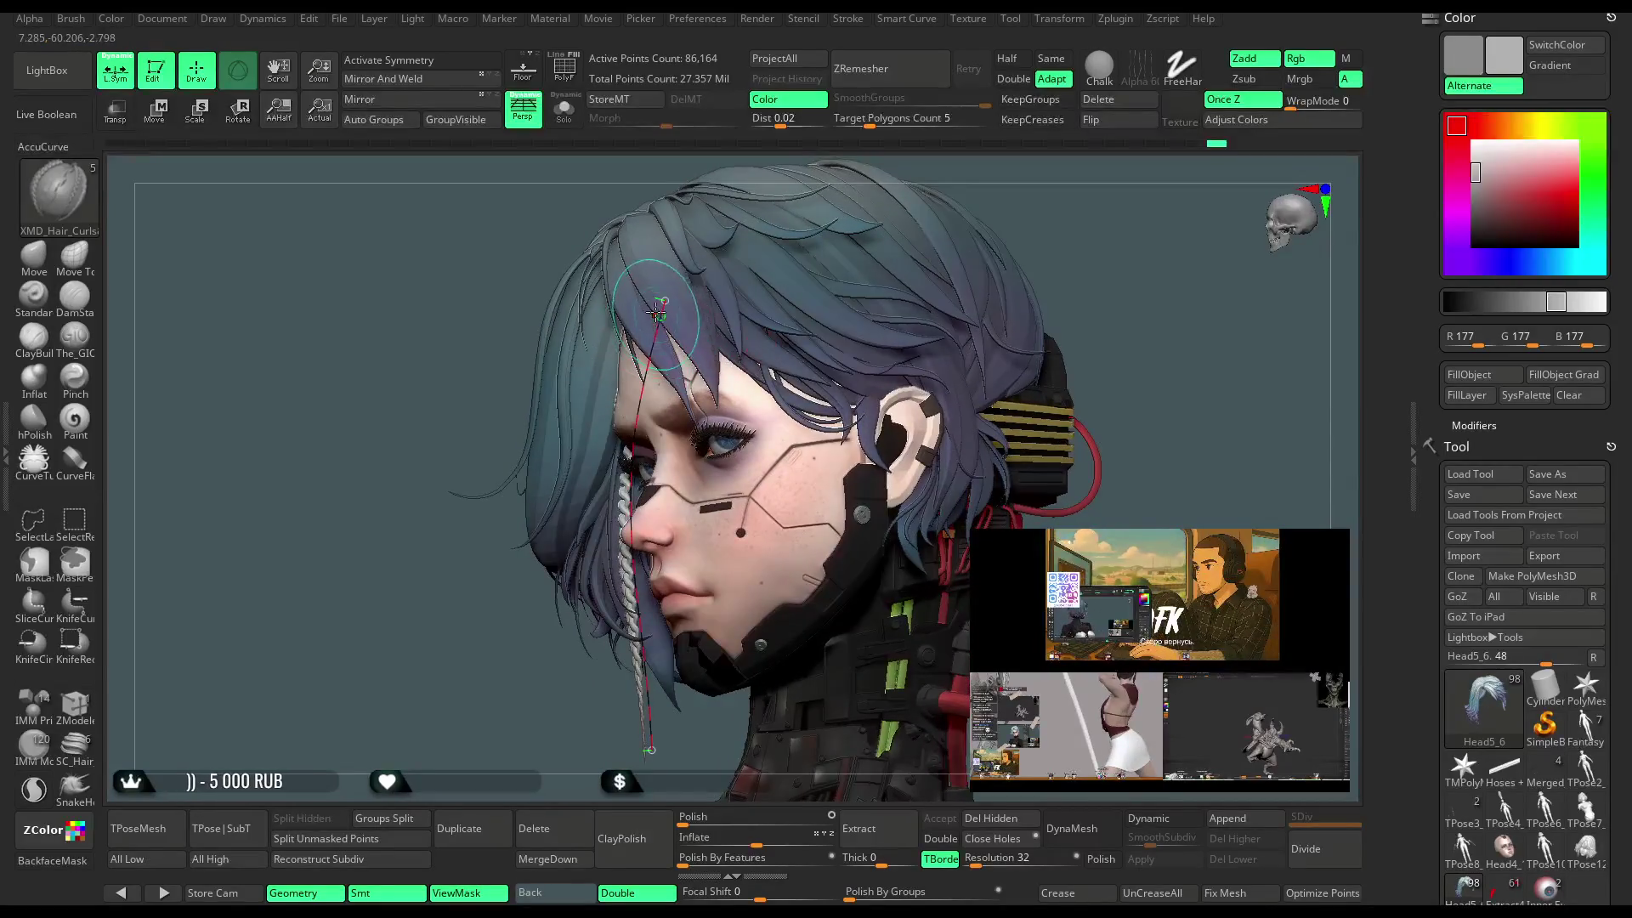
mouse_move(478, 616)
mouse_down()
mouse_move(580, 590)
mouse_move(804, 372)
mouse_up()
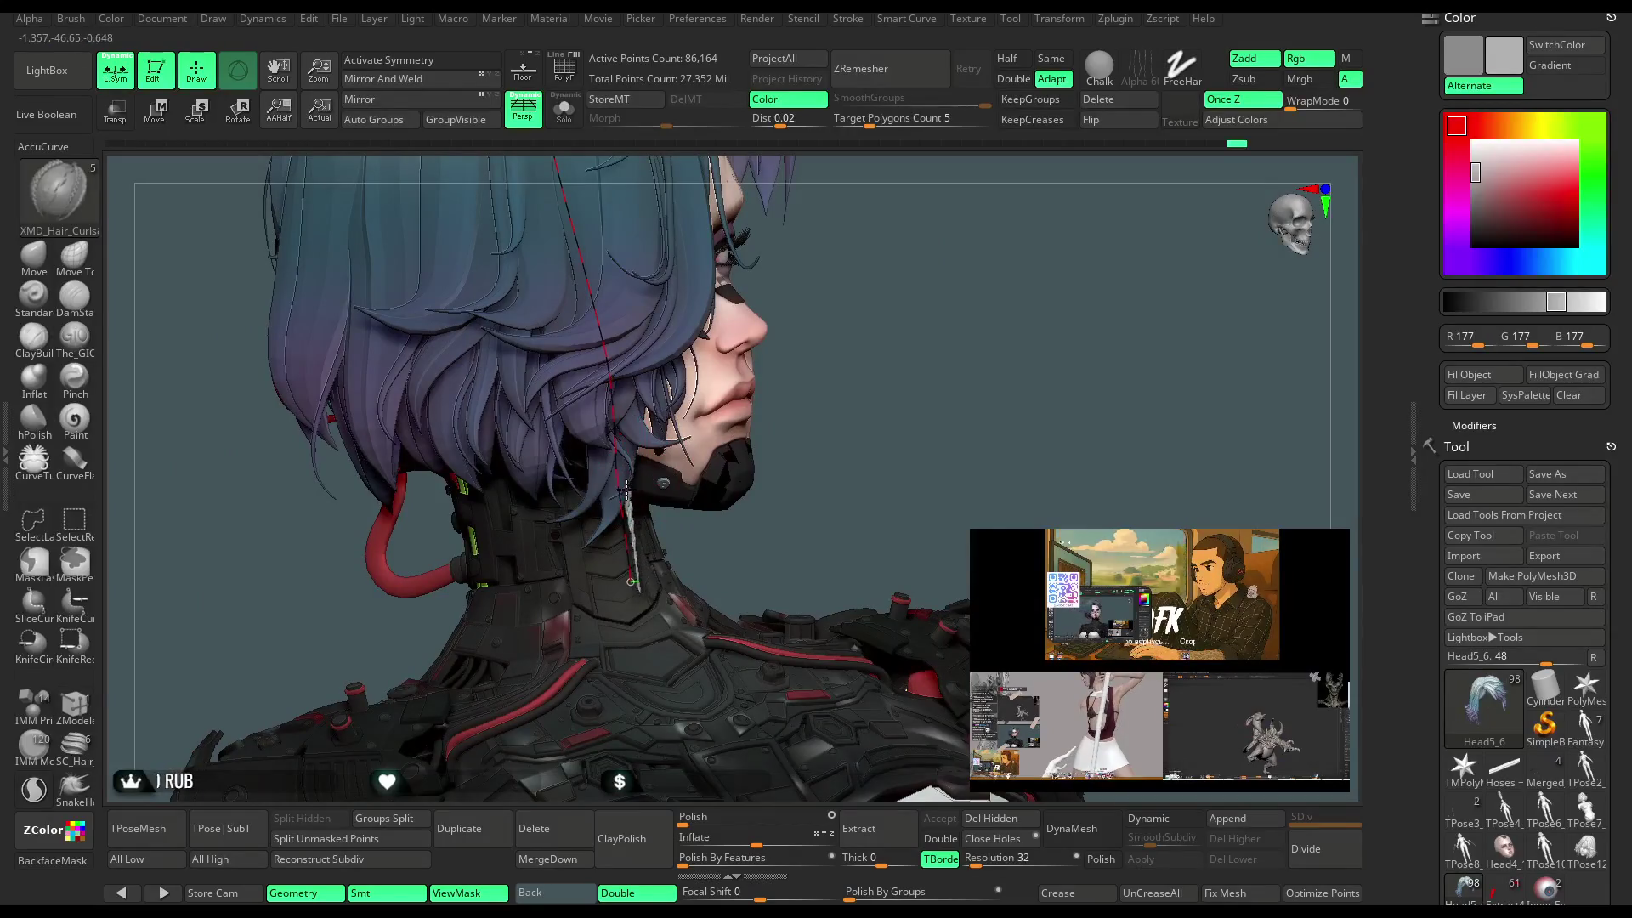
mouse_move(929, 357)
mouse_down()
mouse_move(954, 273)
mouse_move(897, 293)
mouse_move(946, 372)
mouse_move(1184, 298)
mouse_move(690, 397)
mouse_up()
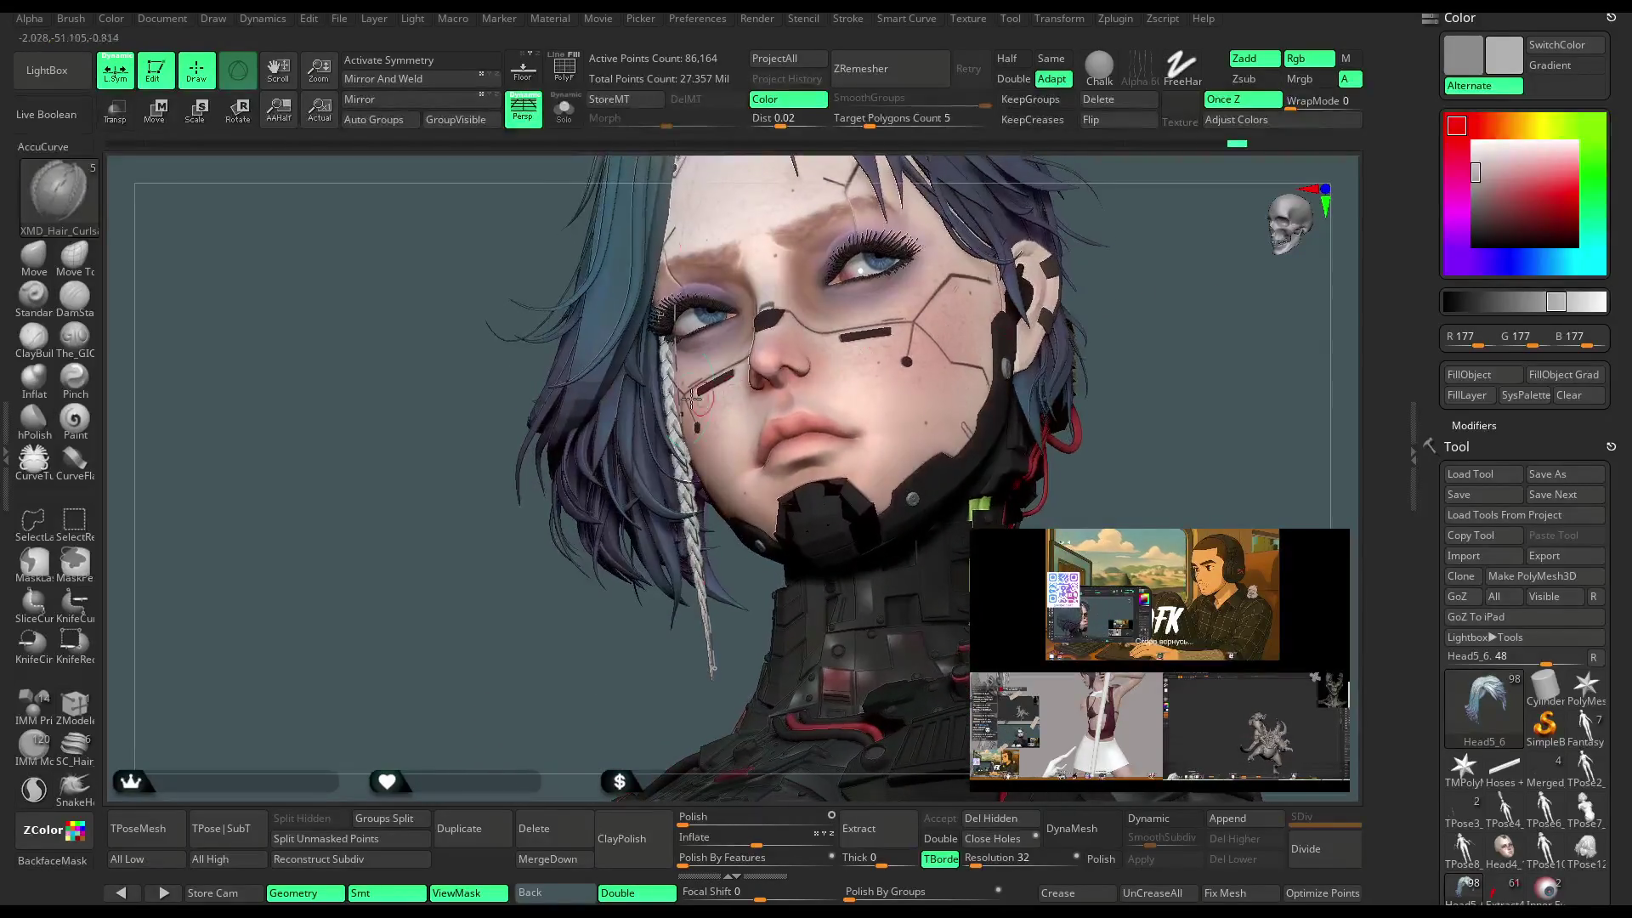
mouse_move(555, 629)
mouse_down()
mouse_move(484, 601)
mouse_move(499, 667)
mouse_move(558, 409)
mouse_move(729, 307)
mouse_up()
key(ctrl)
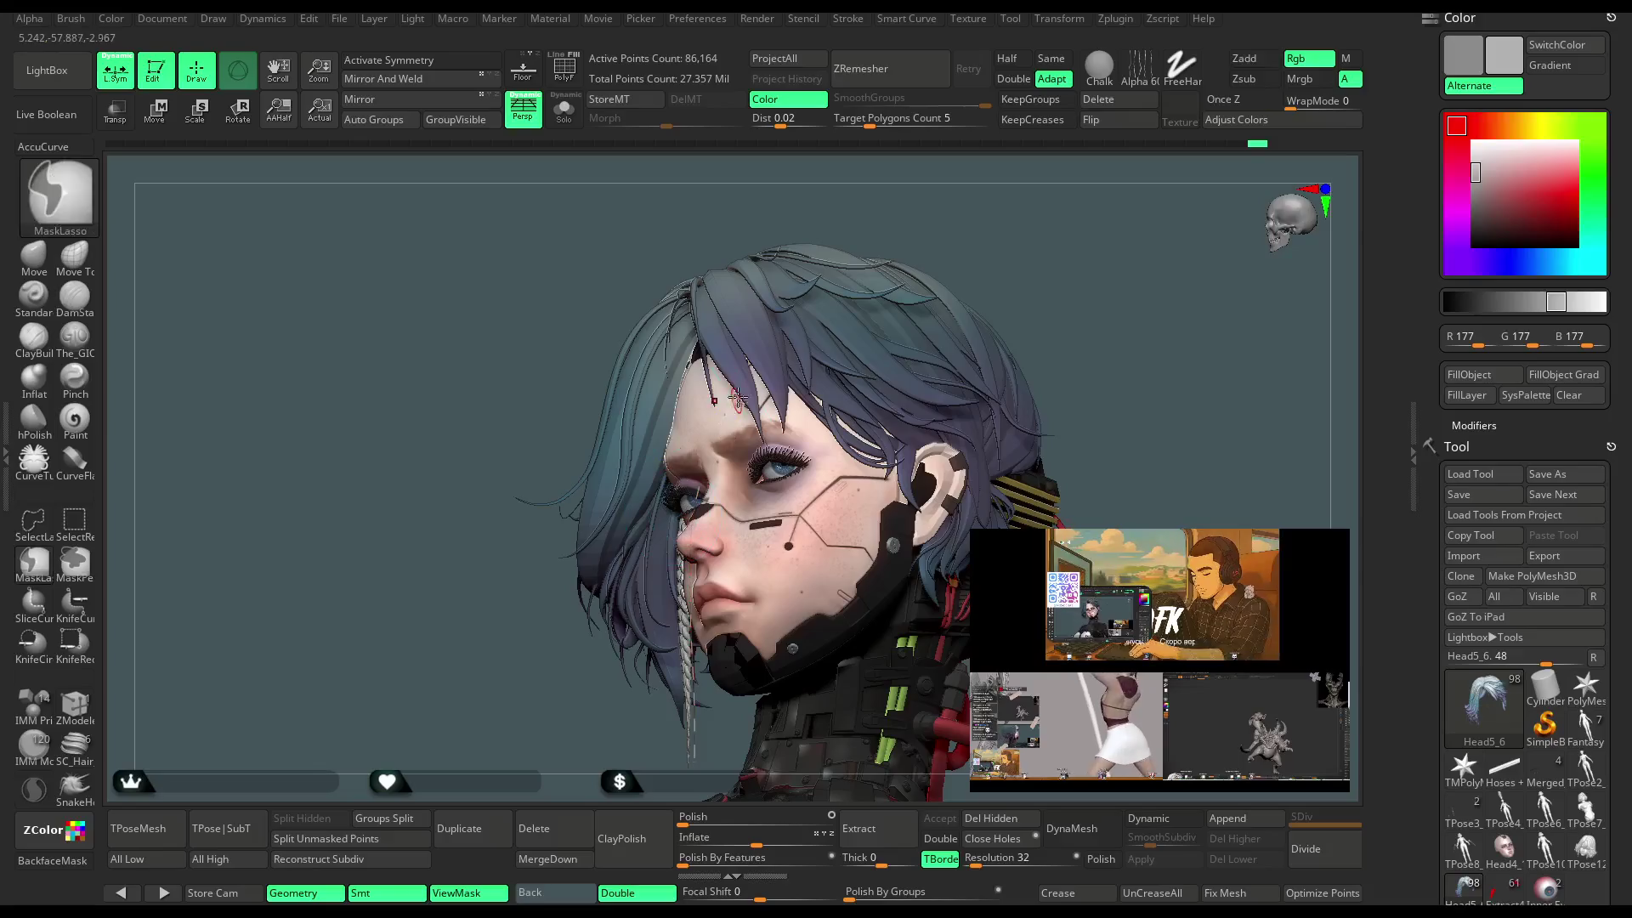
Inspect the first braid from below, then undo it.
key(ctrl)
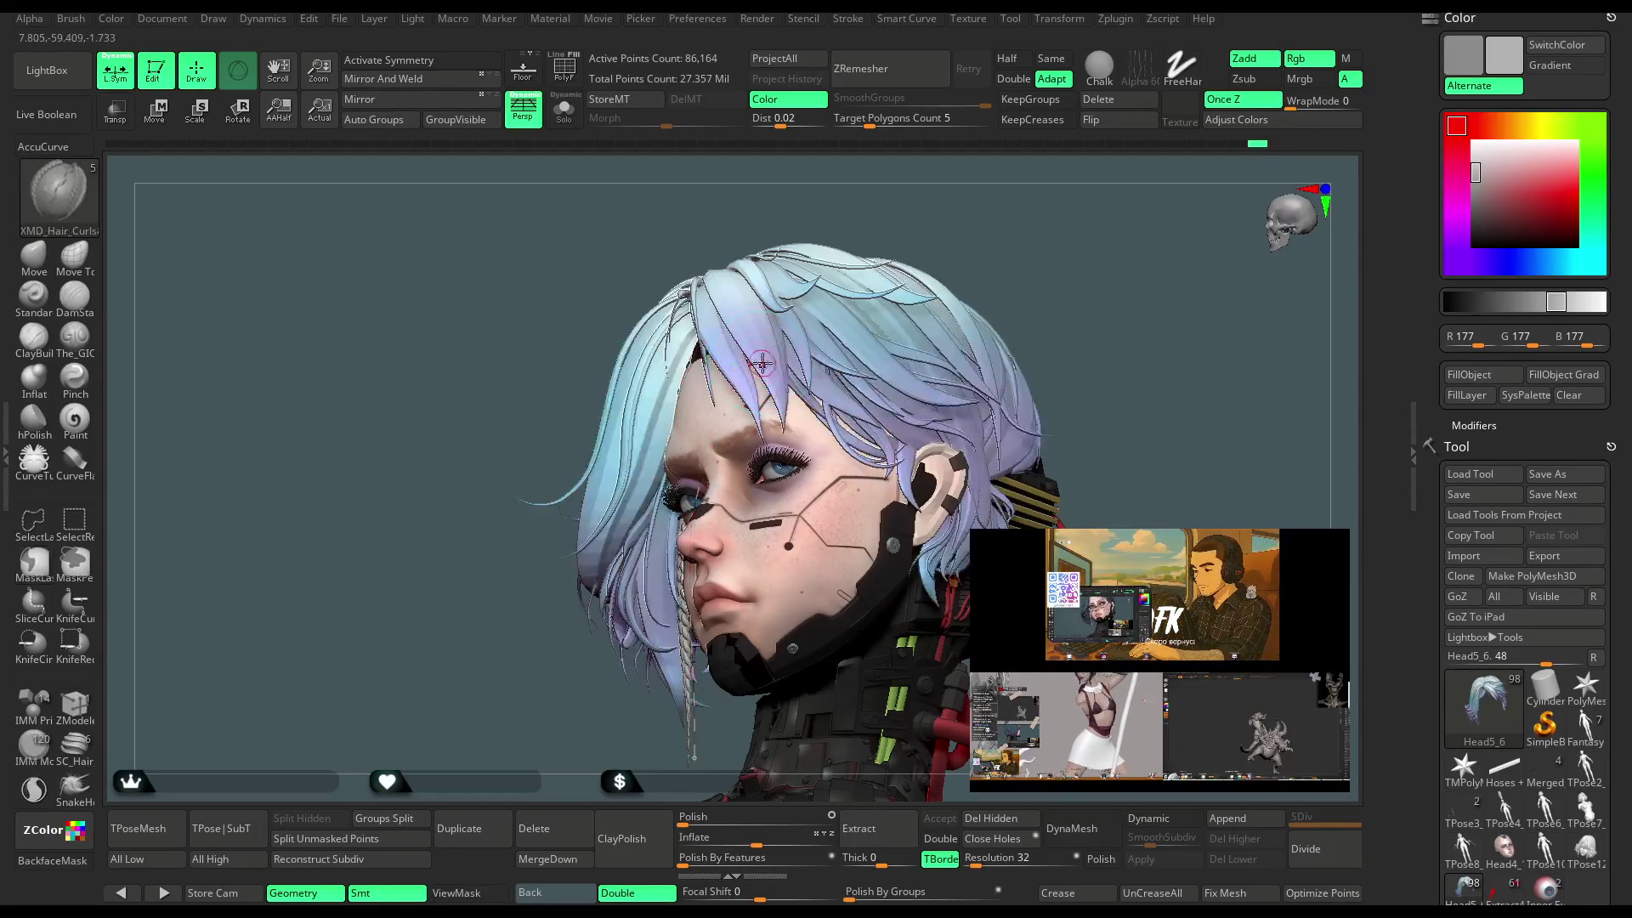
mouse_move(1143, 314)
mouse_down()
mouse_move(1134, 236)
mouse_move(647, 359)
mouse_up()
drag(1062, 301, 672, 273)
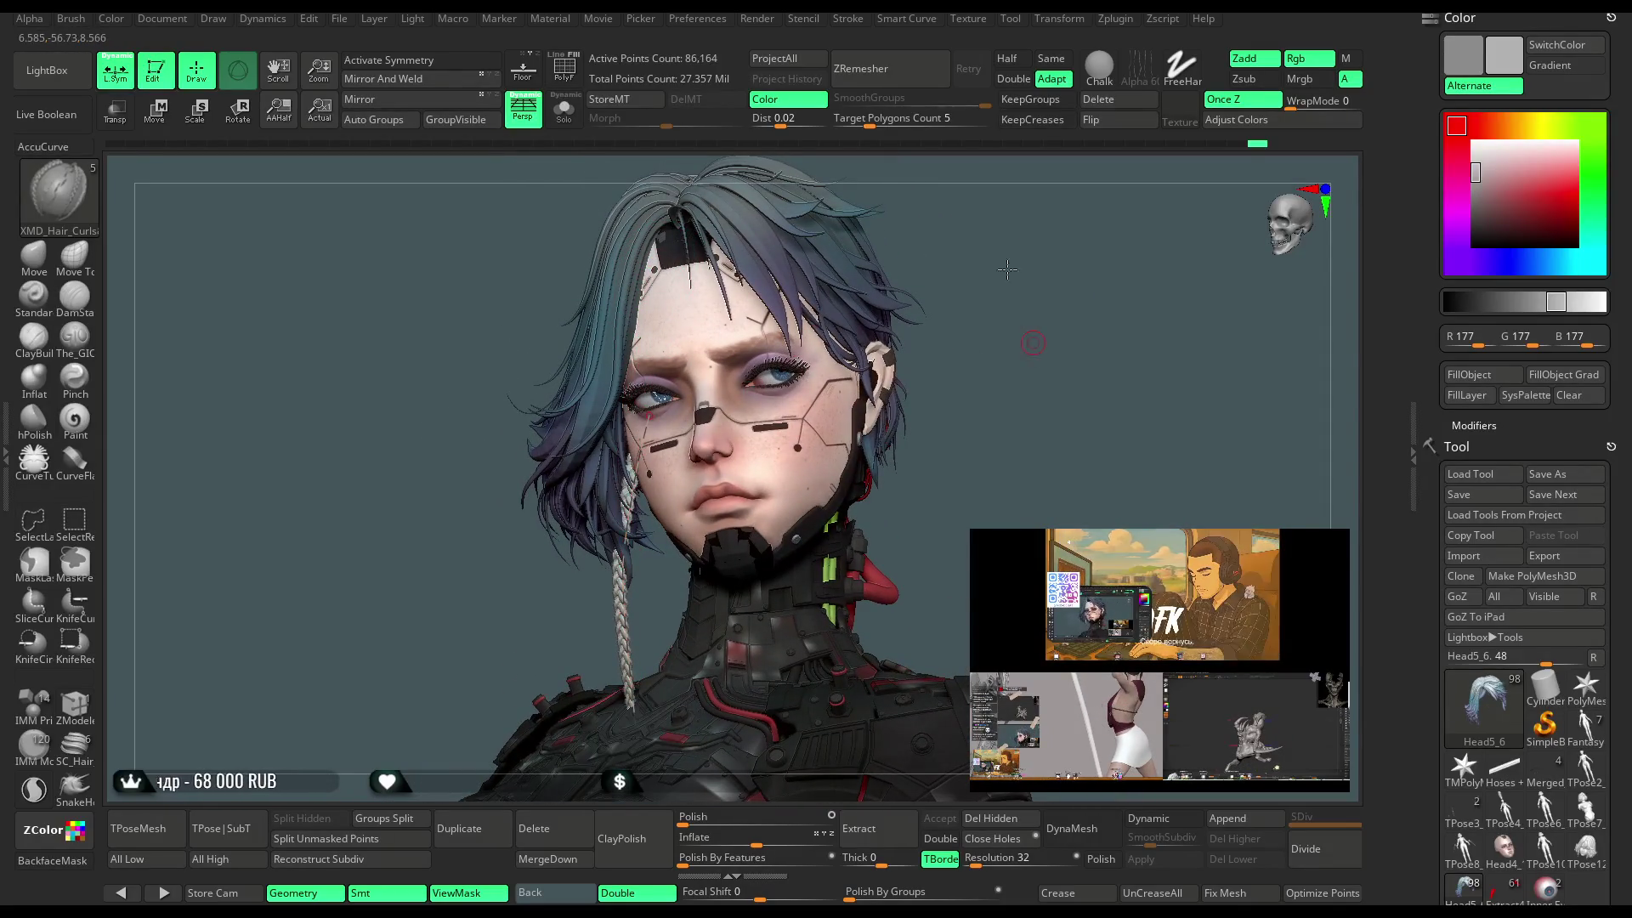
drag(1007, 269, 1003, 265)
key(ctrl)
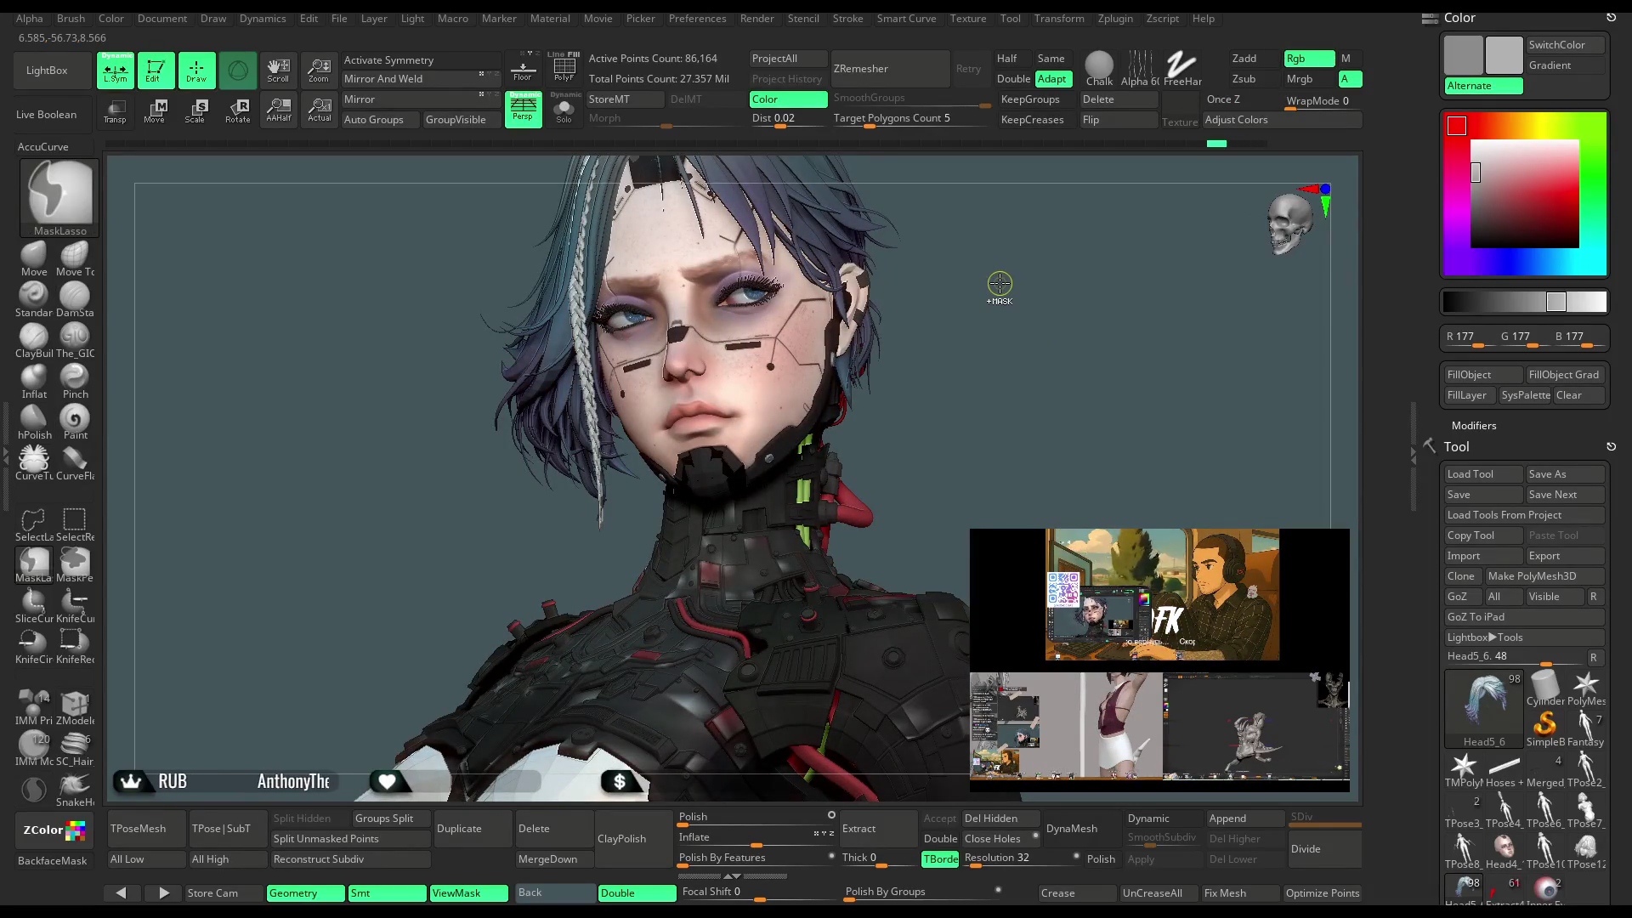
key(ctrl+z)
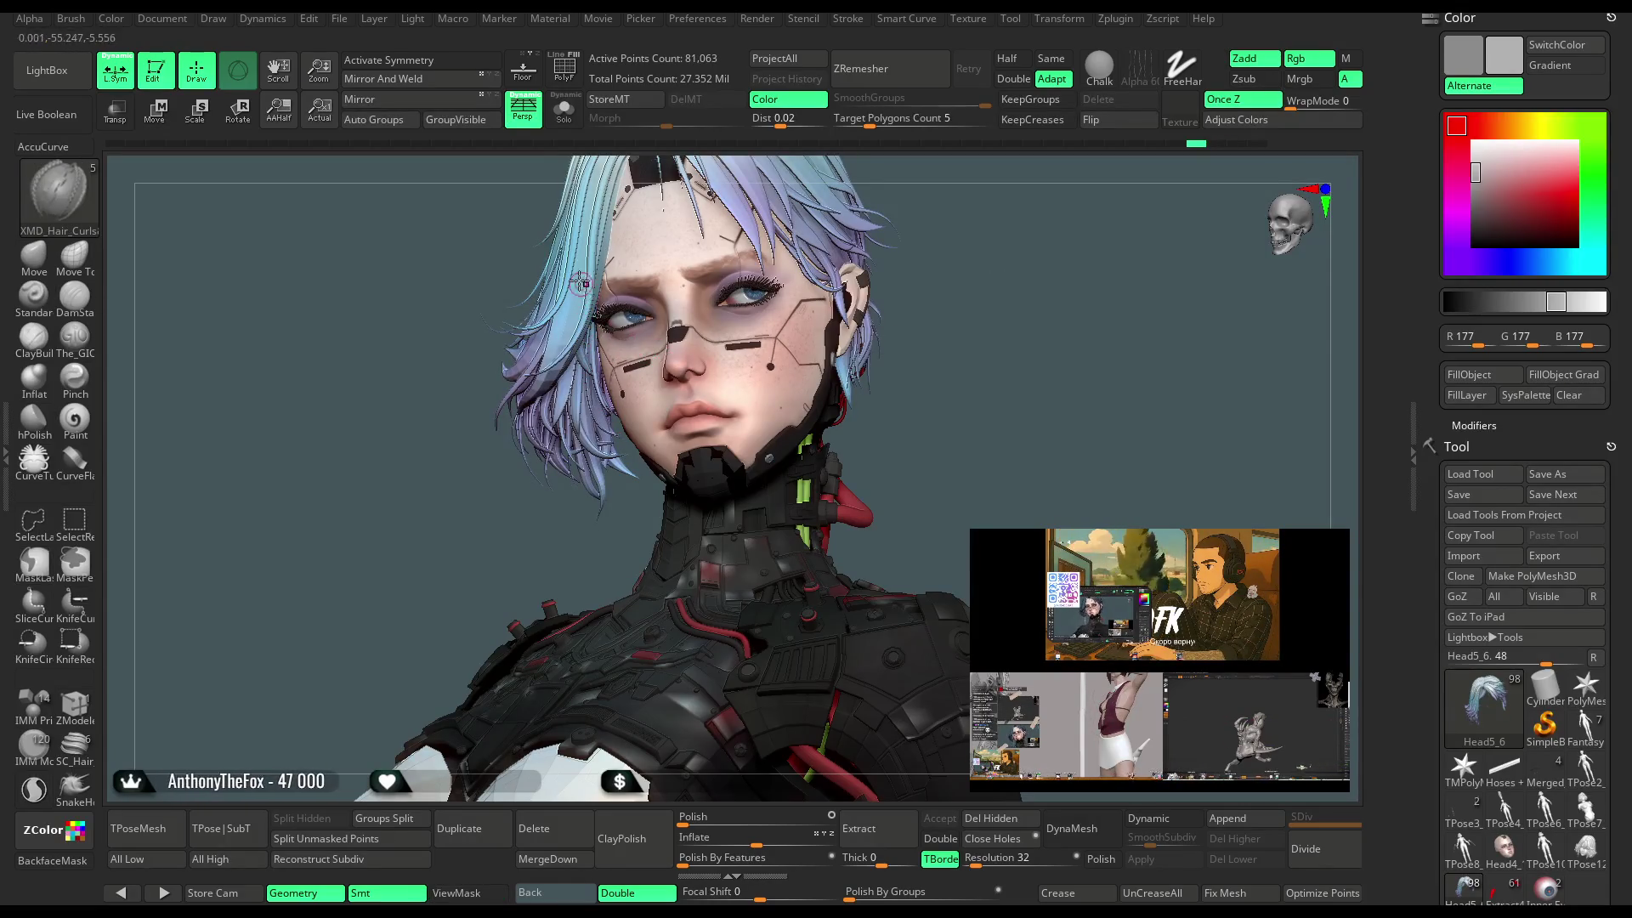
Sample the light-blue hair colour and redraw the braid down beside the face.
key(c)
drag(589, 330, 646, 538)
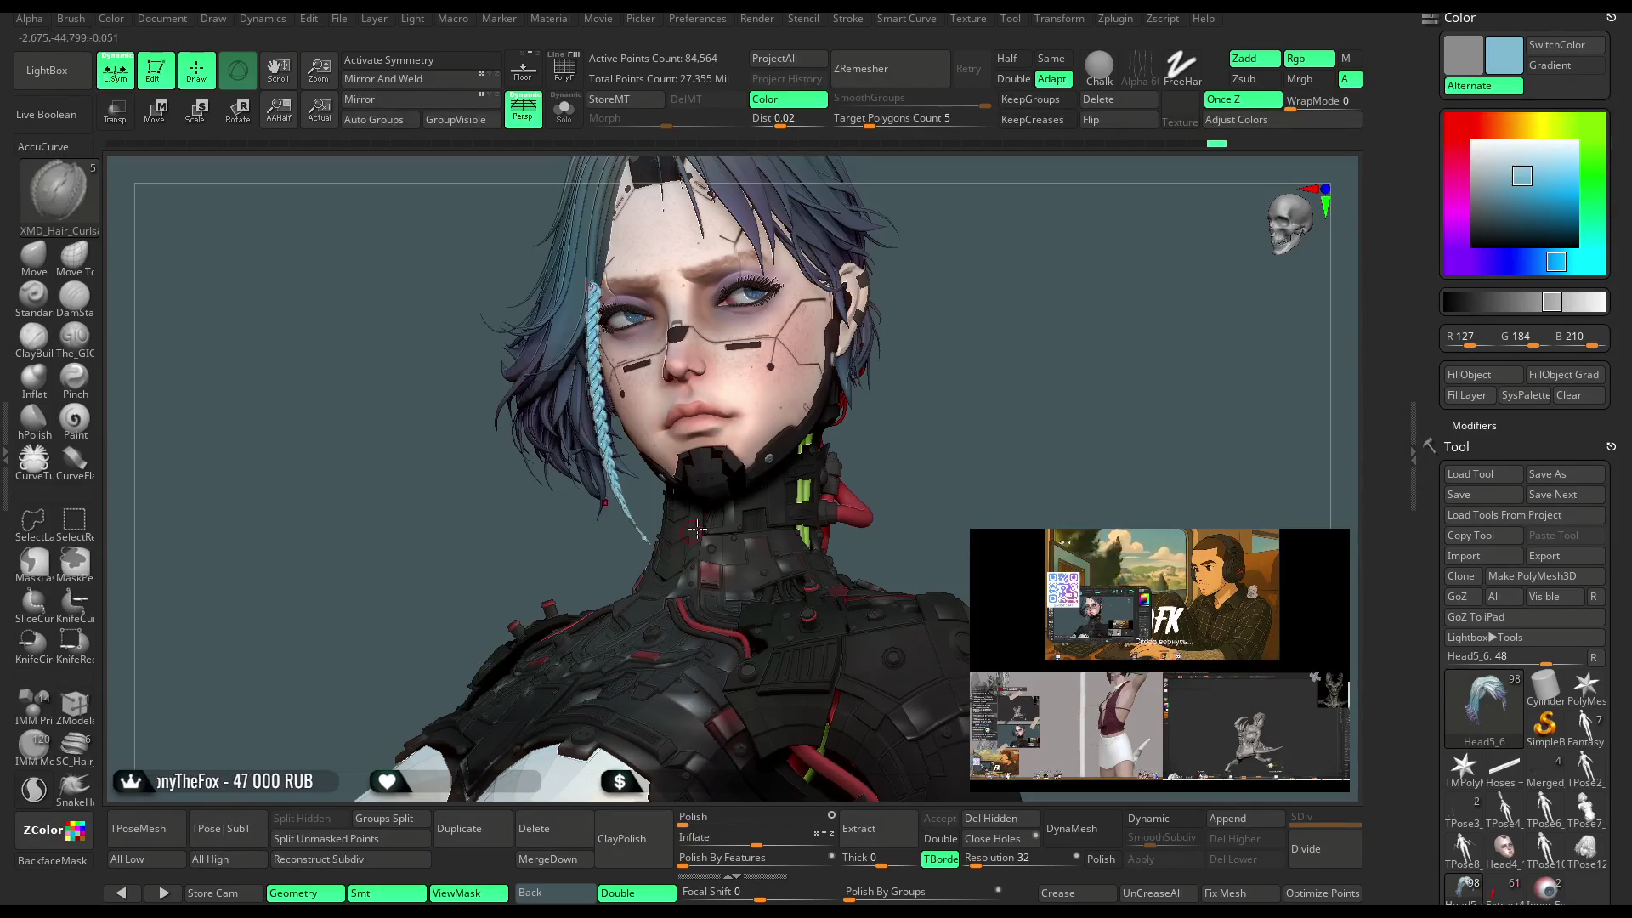
mouse_move(961, 335)
mouse_down()
mouse_move(927, 315)
mouse_move(983, 283)
mouse_up()
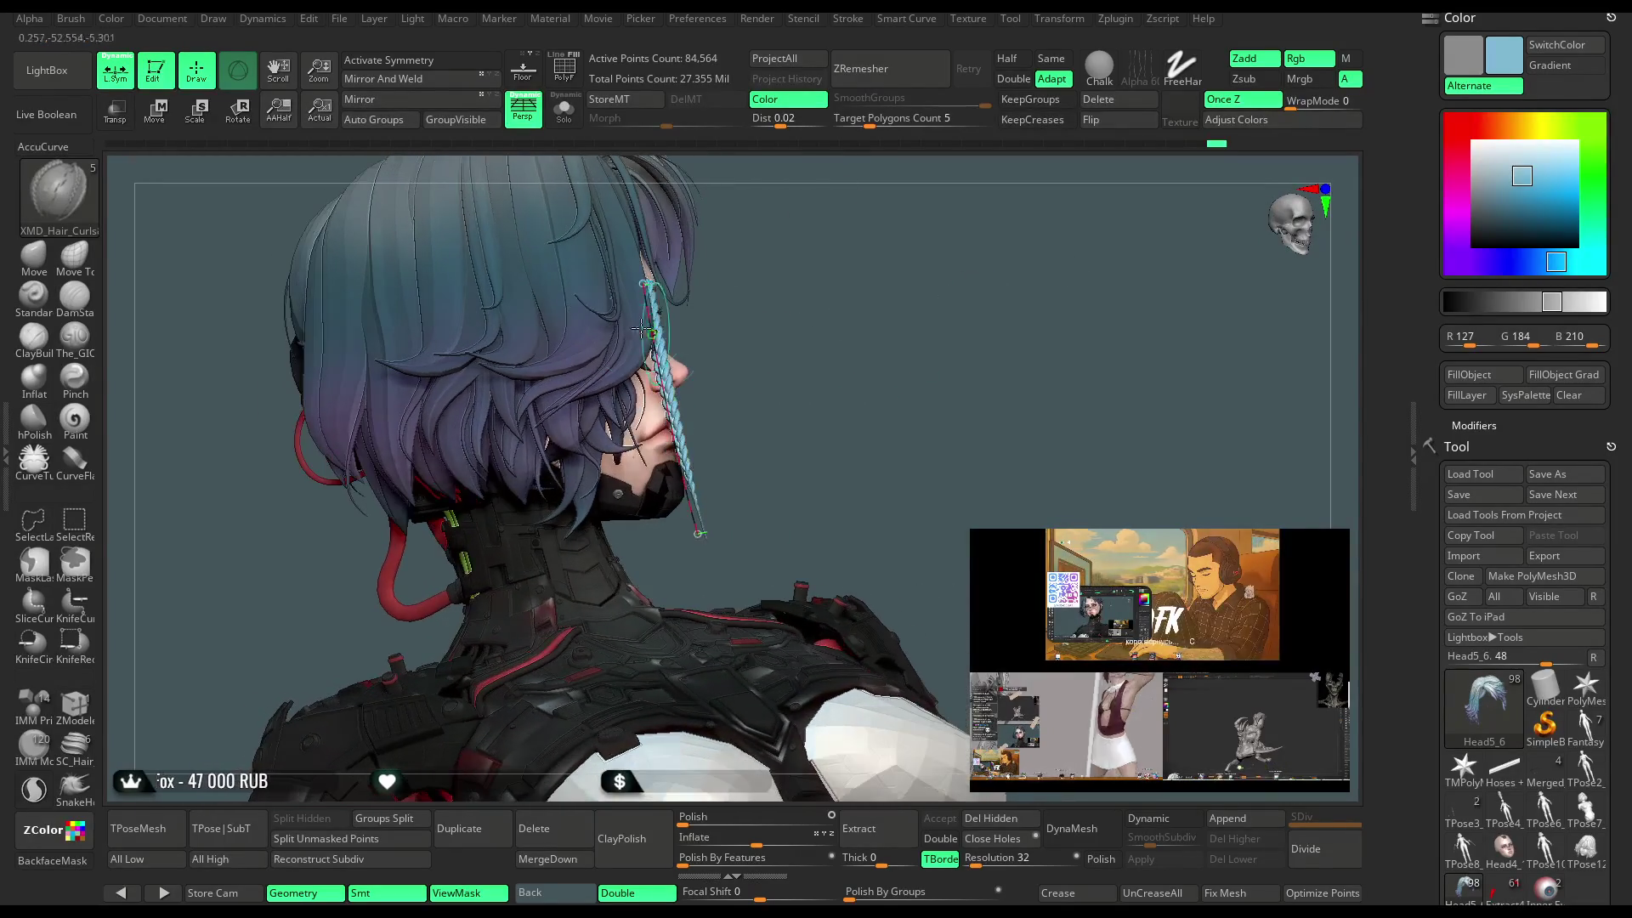
mouse_move(834, 303)
mouse_down()
mouse_move(763, 334)
mouse_move(583, 564)
mouse_move(736, 525)
mouse_up()
key(space)
mouse_move(583, 601)
mouse_down()
mouse_move(588, 568)
mouse_move(564, 597)
mouse_move(769, 613)
mouse_up()
key(space)
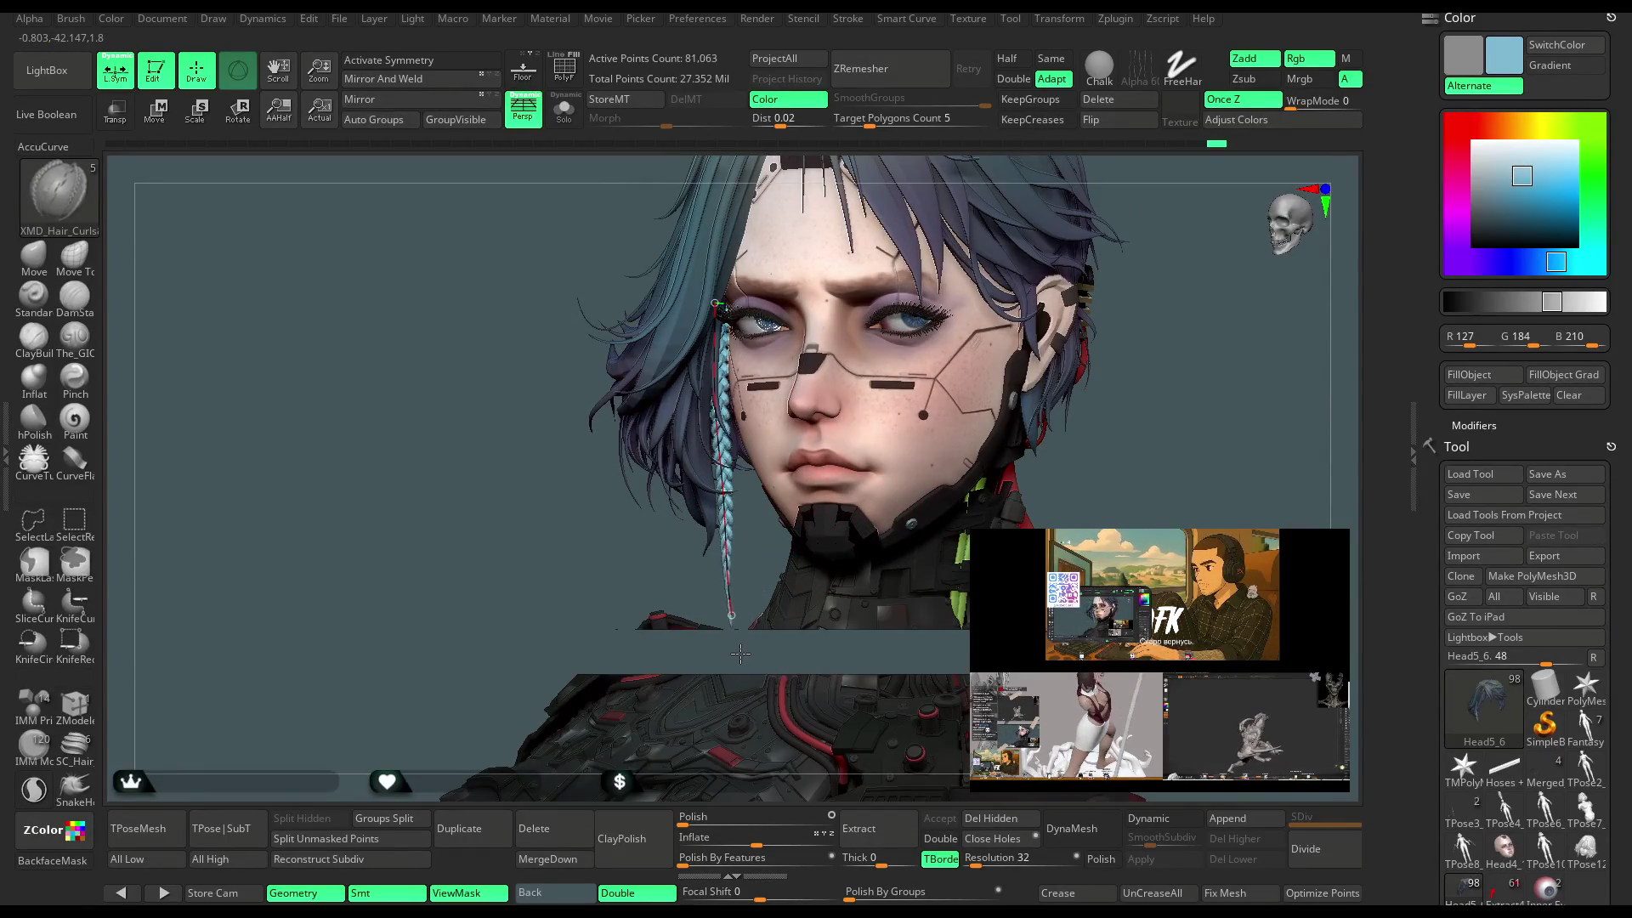
Reshape and shorten the braid curve, then show the hair on its own with Solo.
click(736, 451)
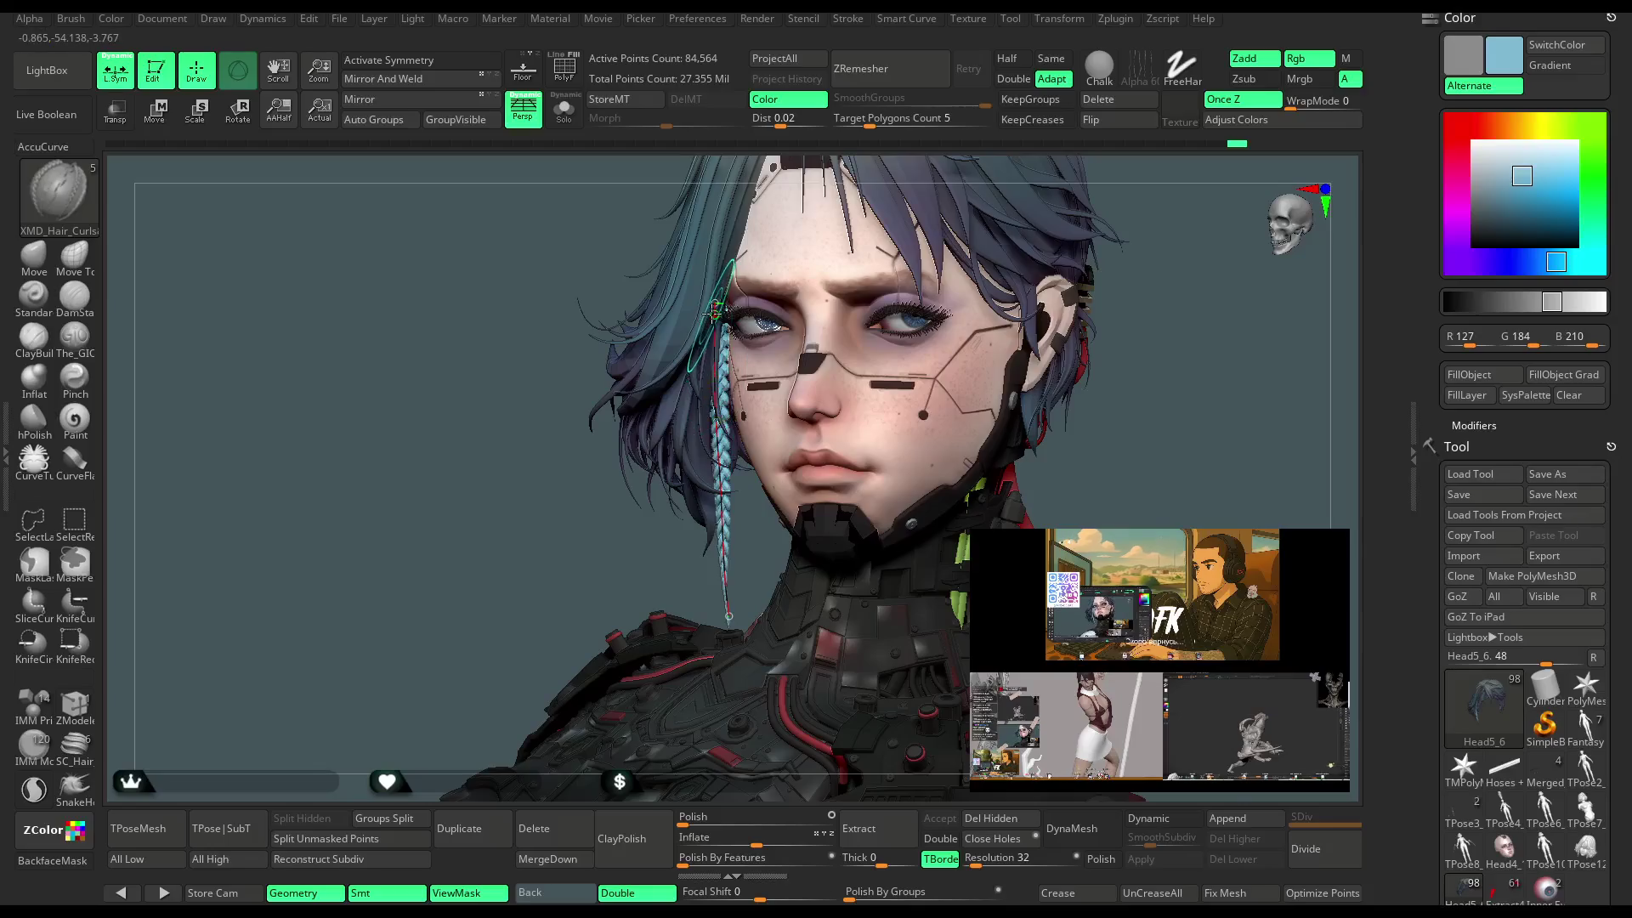
drag(612, 535, 633, 529)
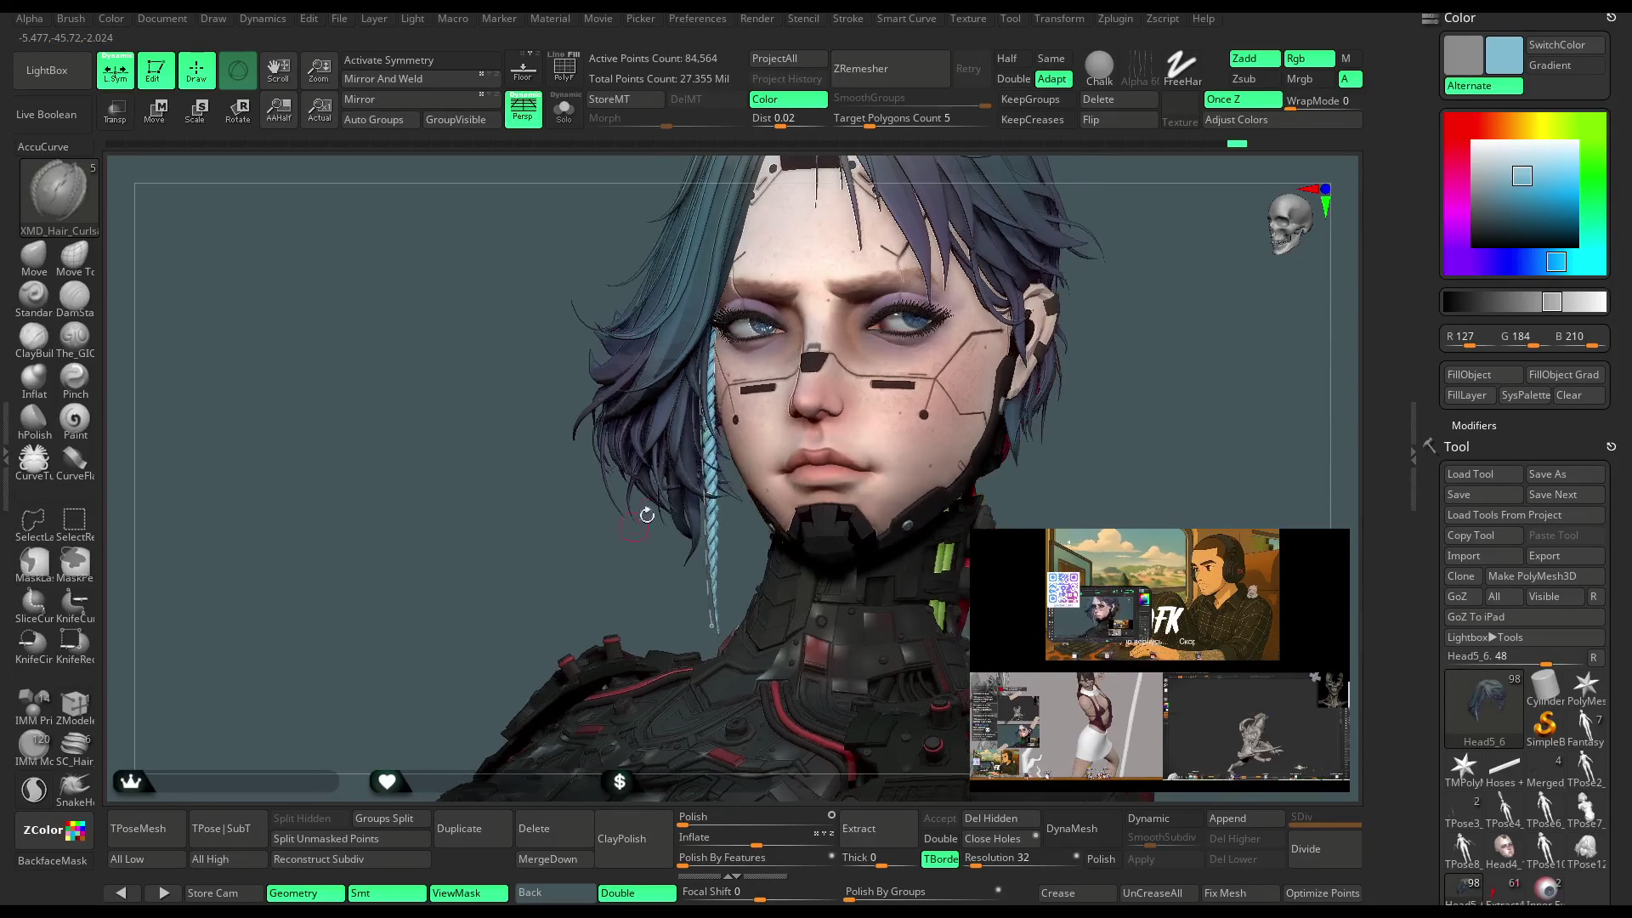
drag(705, 436, 697, 302)
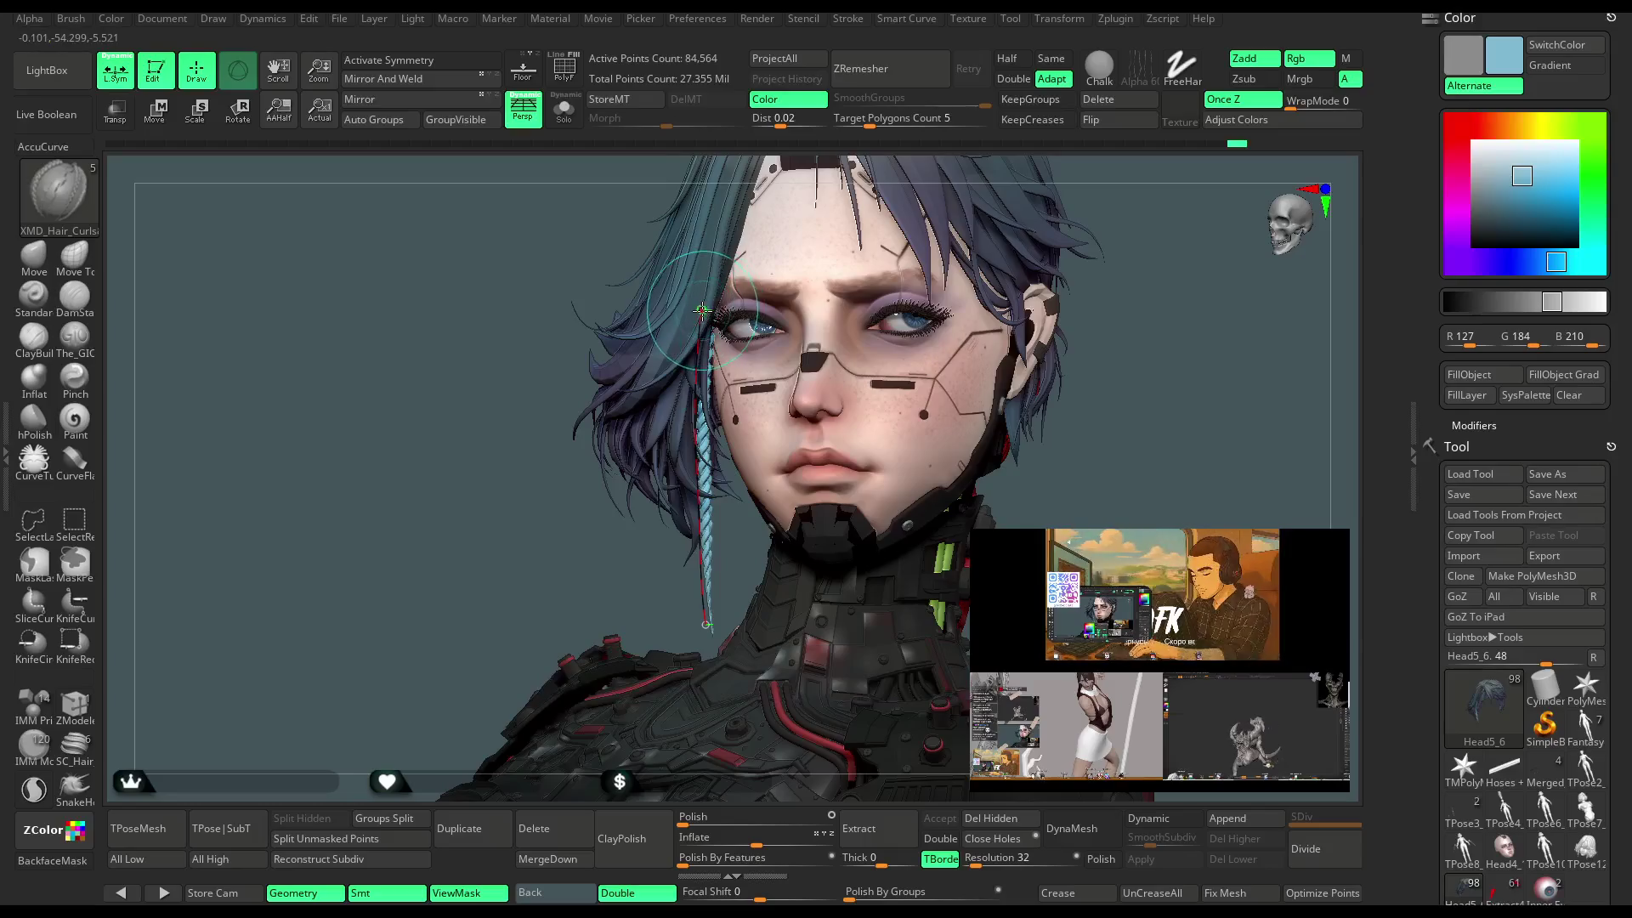
drag(557, 558, 582, 596)
mouse_move(654, 544)
mouse_down()
mouse_move(677, 526)
mouse_move(630, 612)
mouse_move(774, 503)
mouse_move(774, 372)
mouse_move(765, 564)
mouse_up()
click(561, 117)
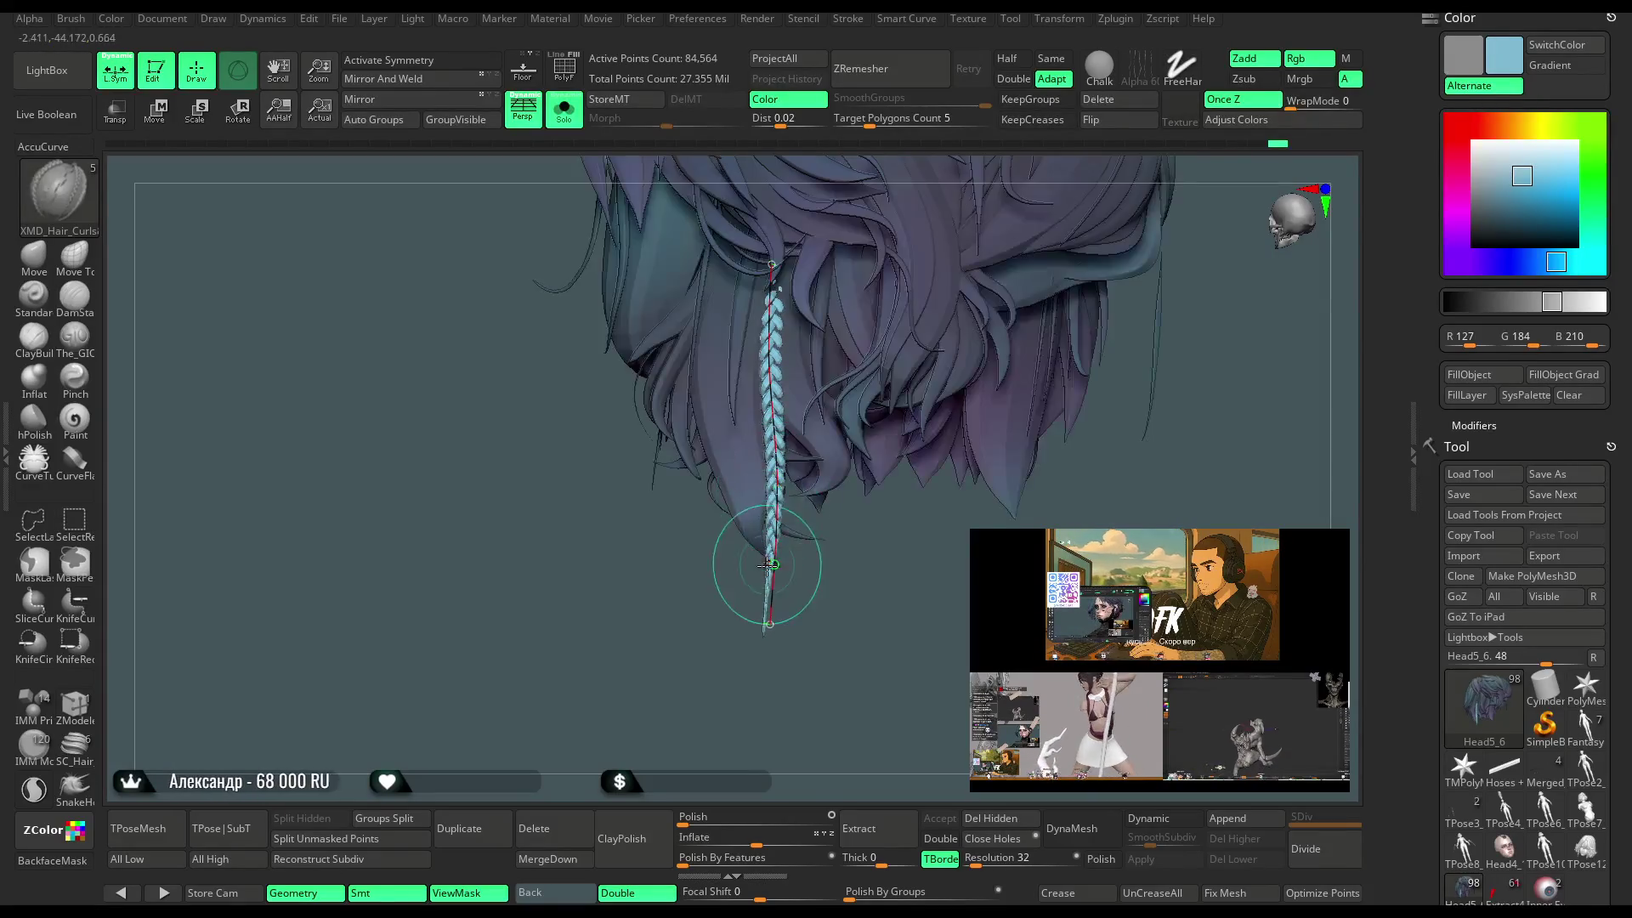
Regenerate the light-blue braid along its curve and orbit to check it.
click(710, 646)
drag(709, 646, 757, 510)
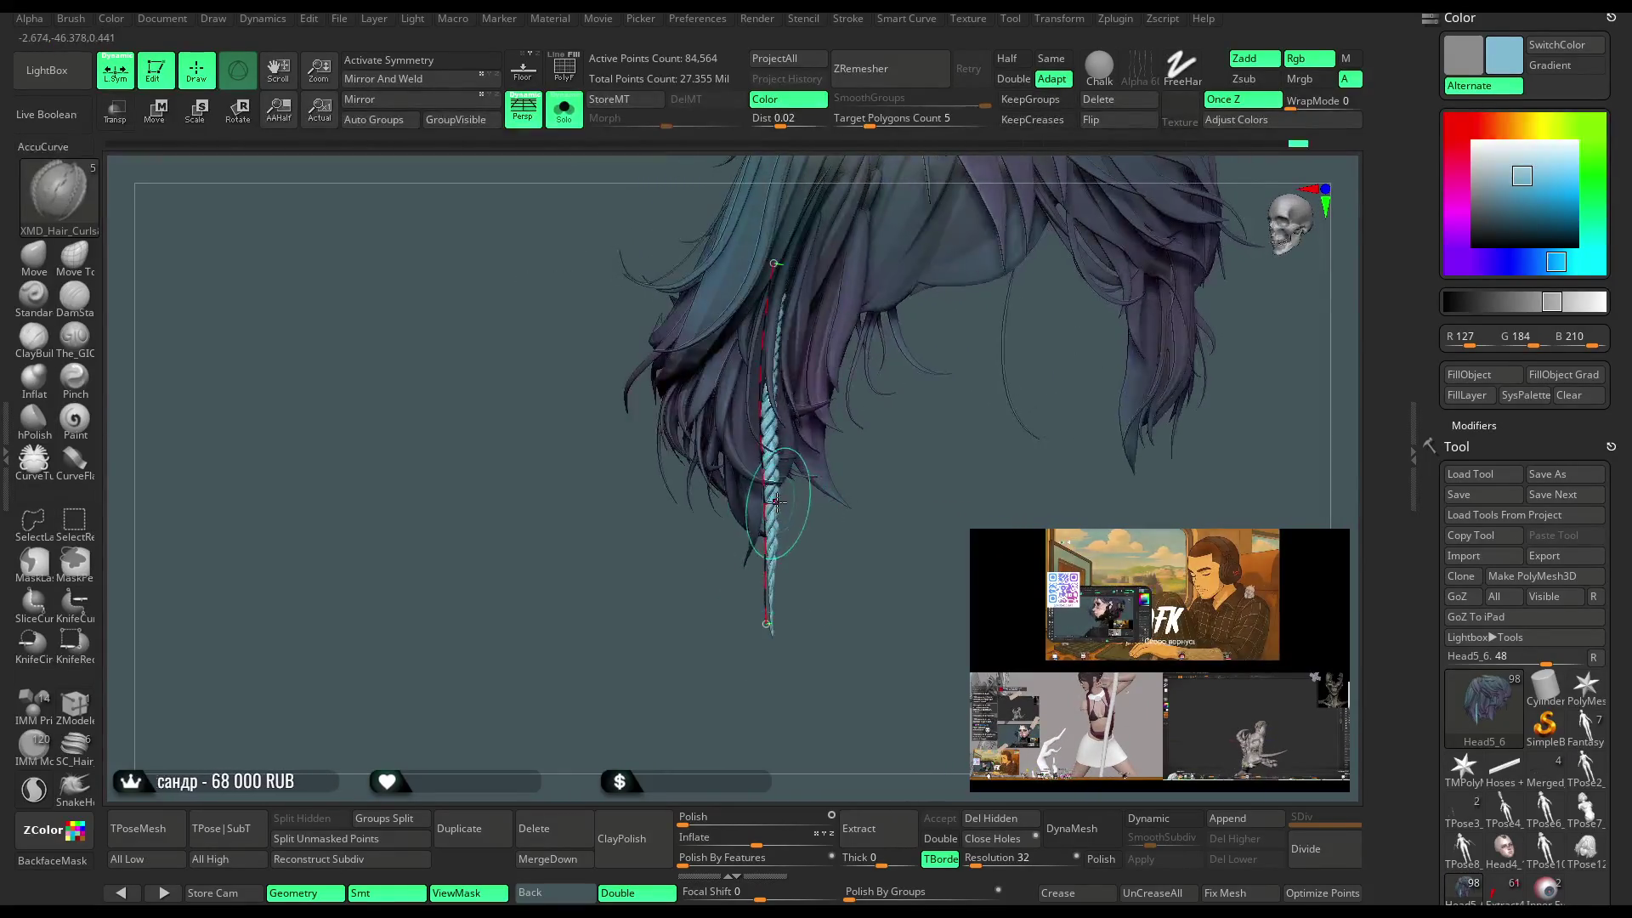
mouse_move(838, 554)
mouse_down()
mouse_move(814, 488)
mouse_move(644, 370)
mouse_up()
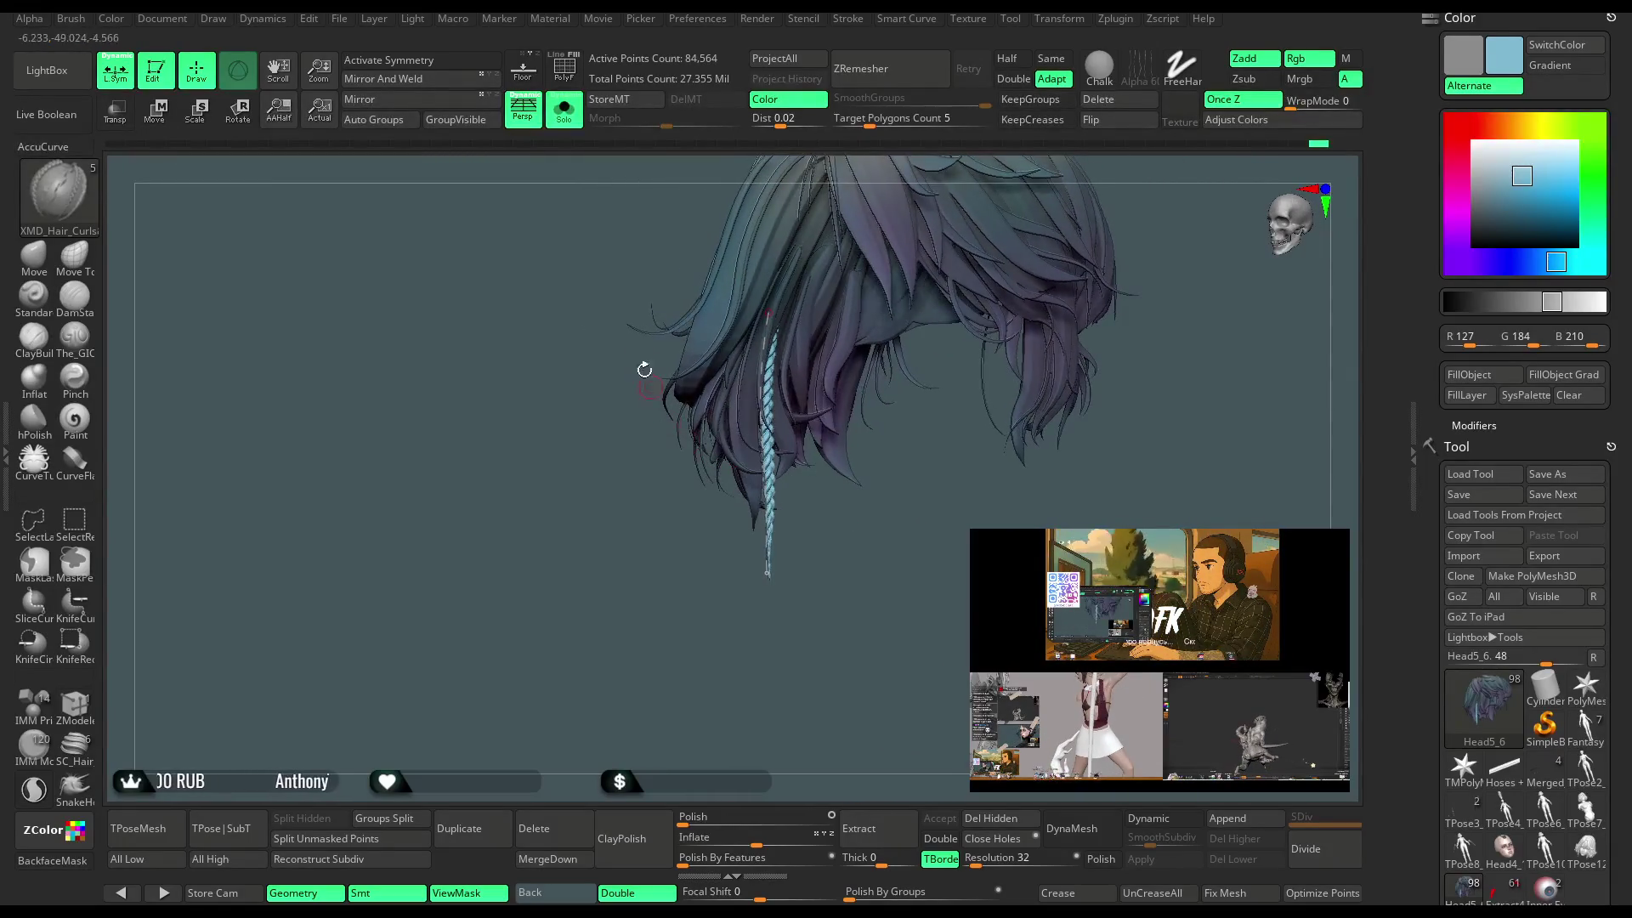
drag(740, 510, 731, 557)
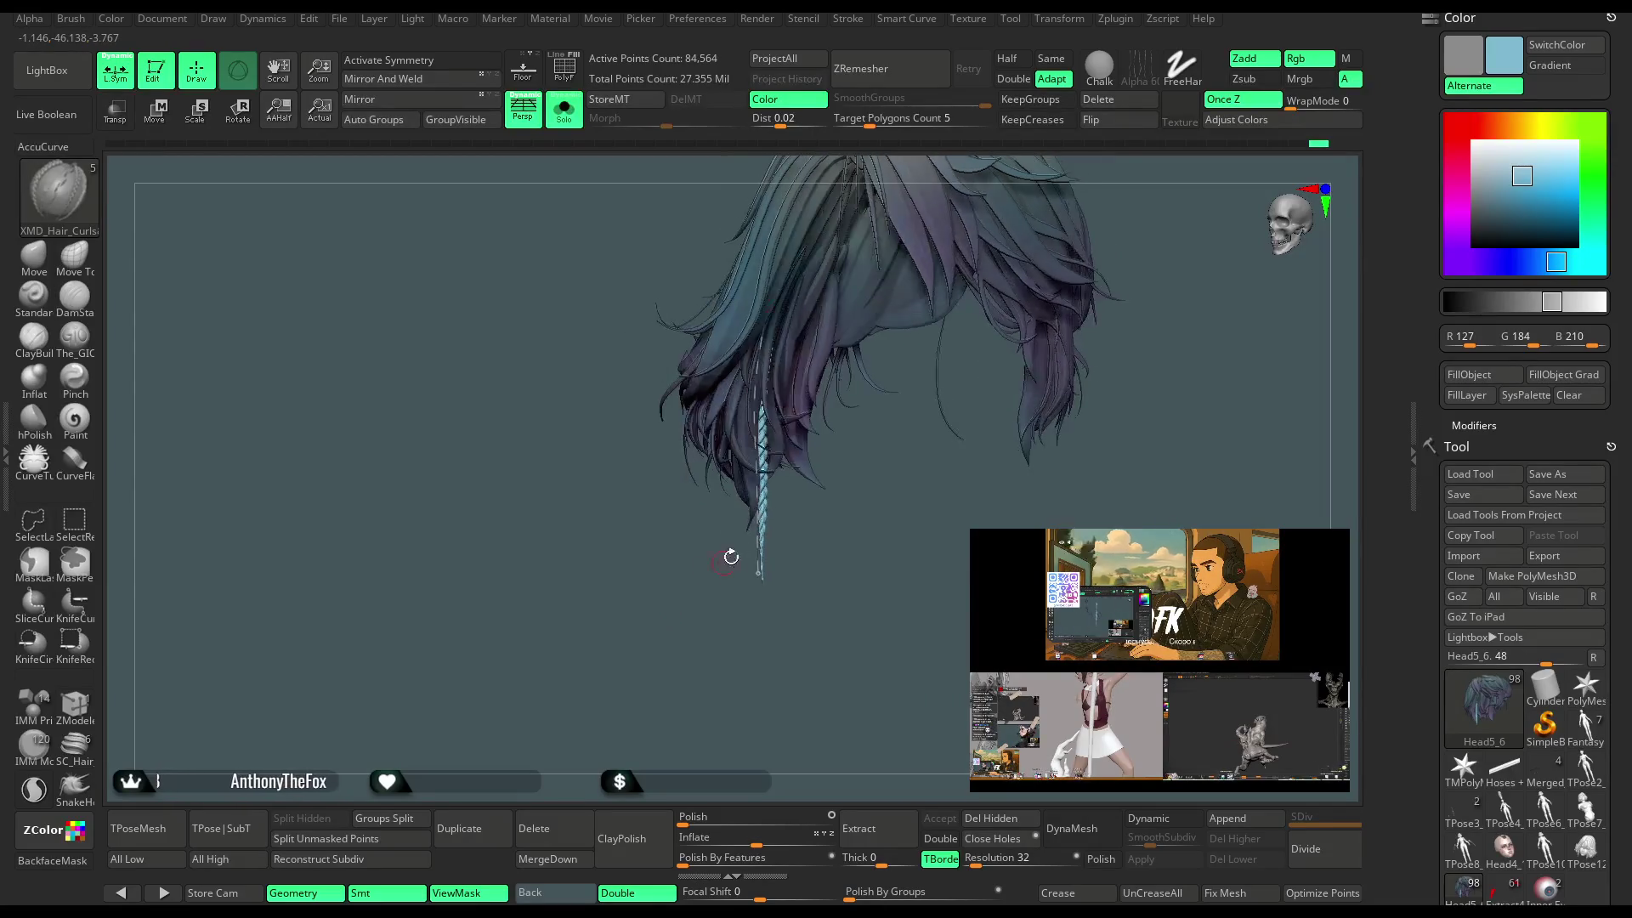
Turn Solo off and rotate to show the face and chest around the hair.
key(shift+alt+s)
drag(1135, 387, 736, 289)
mouse_move(547, 430)
mouse_down()
mouse_move(557, 513)
mouse_move(549, 437)
mouse_move(624, 420)
mouse_up()
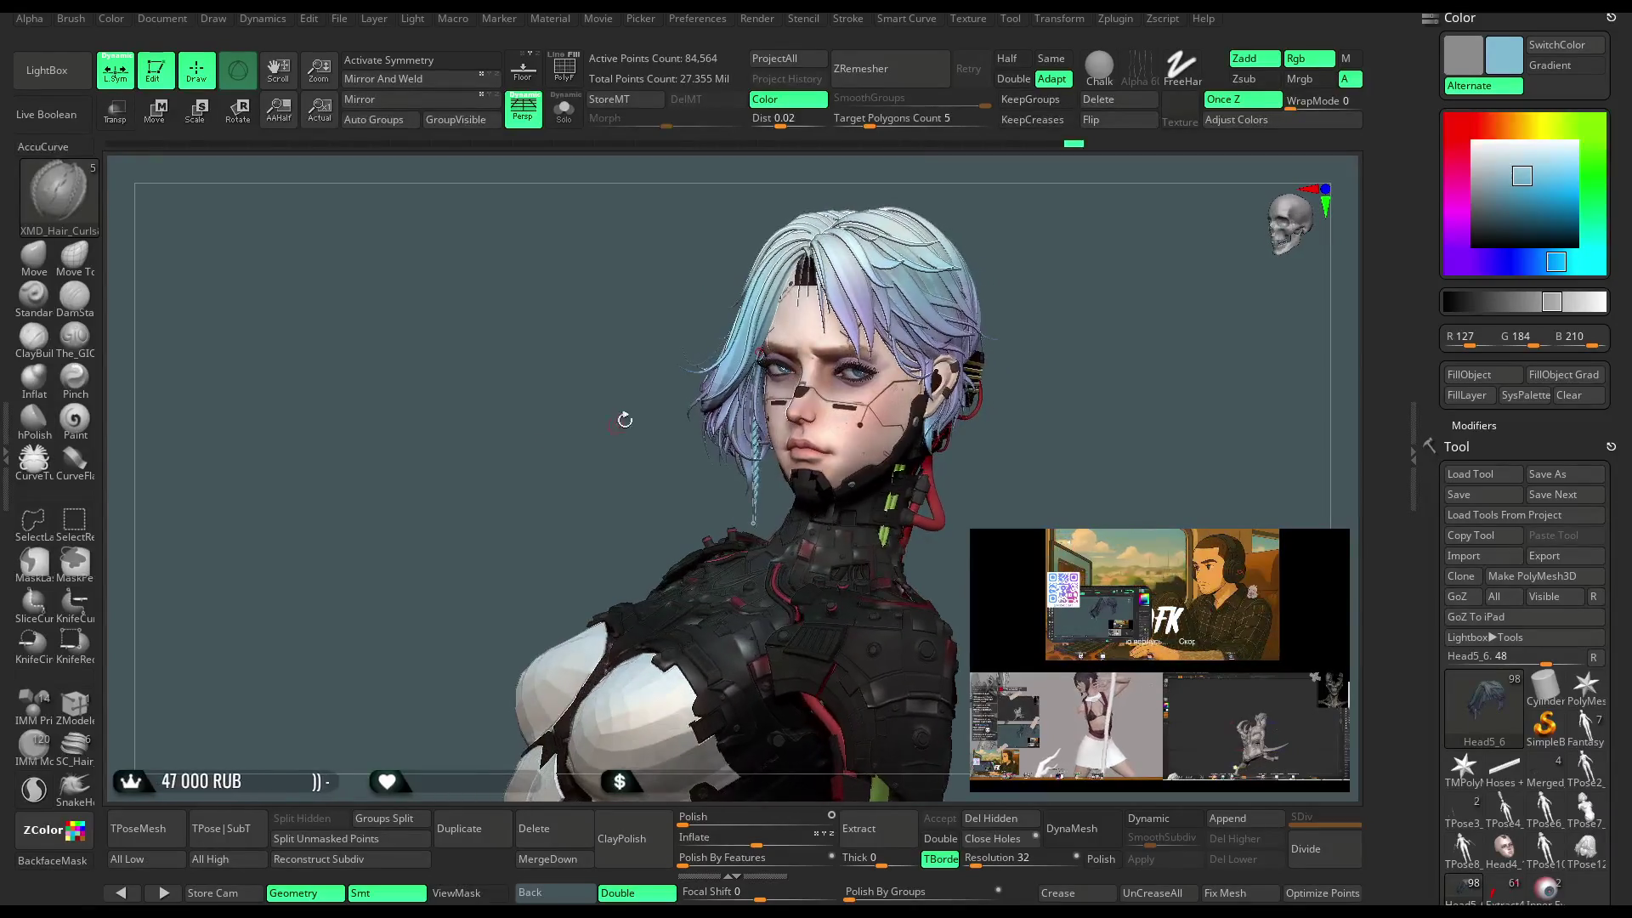
Zoom in on the lips and chin, switch brushes, and solo the hair with the braid centred.
click(1087, 116)
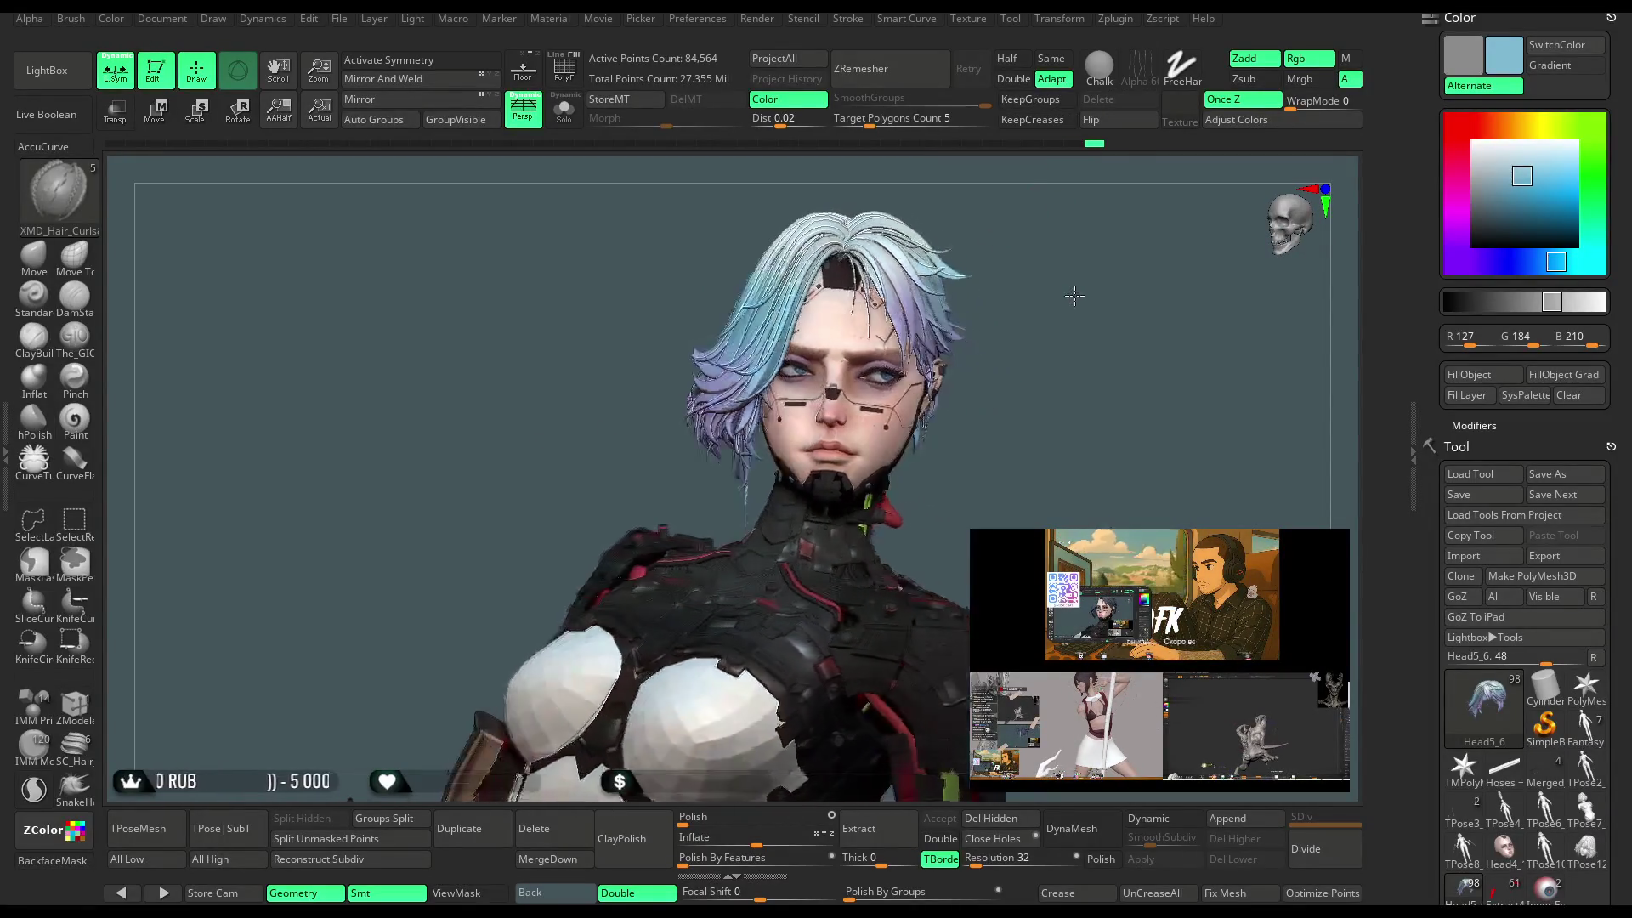
mouse_move(1053, 287)
alt+mouse_down()
mouse_move(809, 551)
mouse_move(687, 531)
alt+mouse_up()
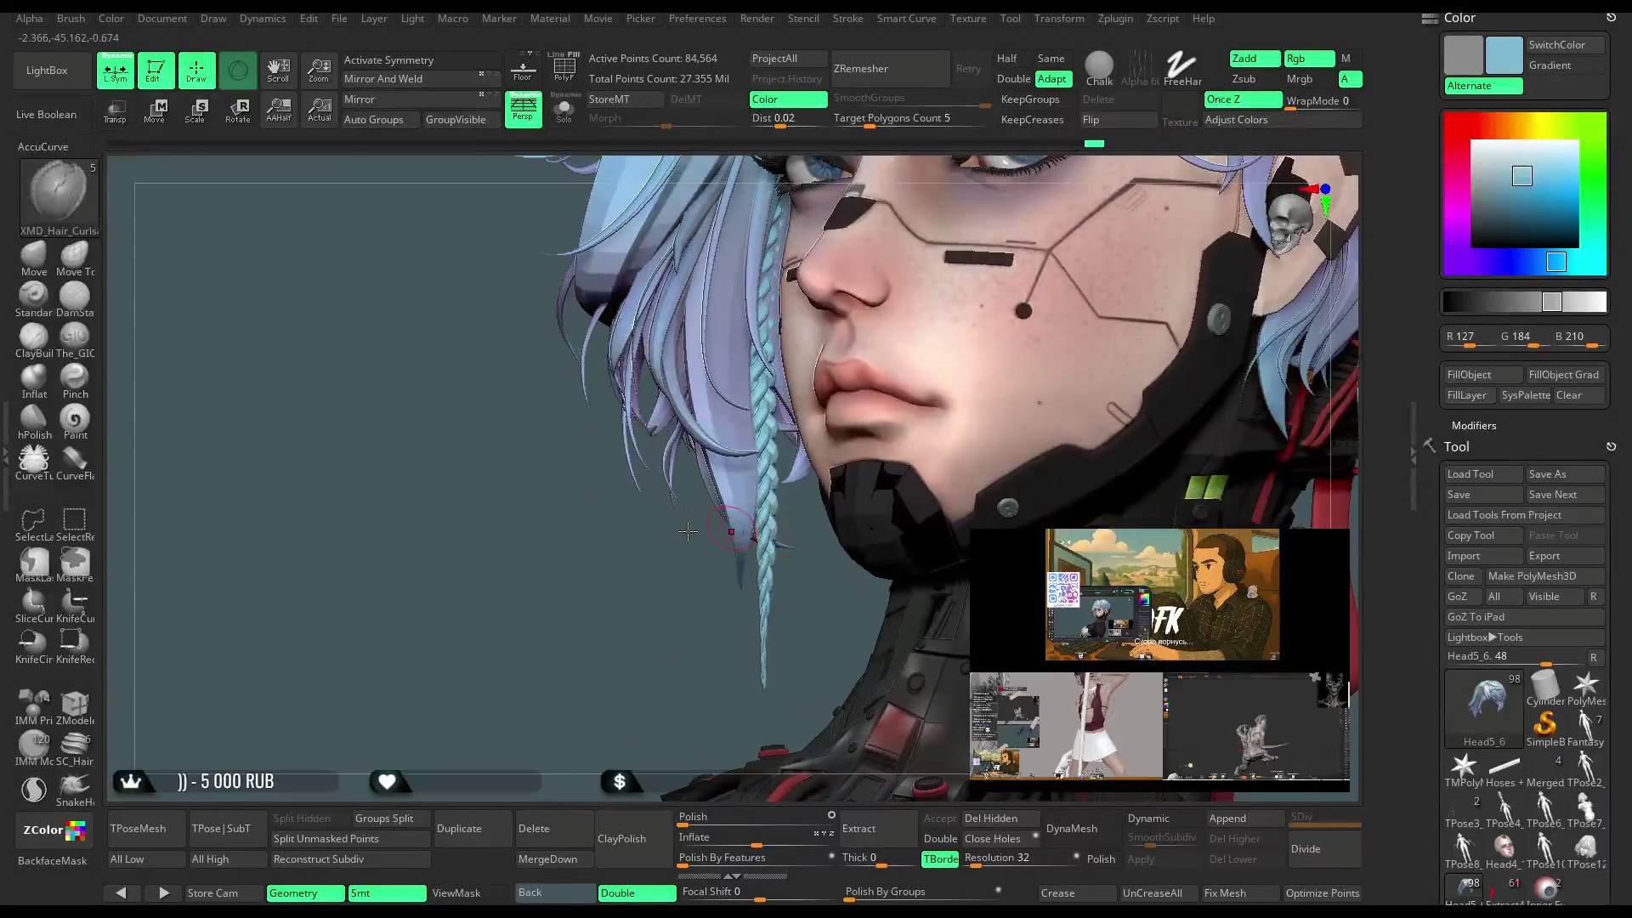
click(51, 276)
click(563, 109)
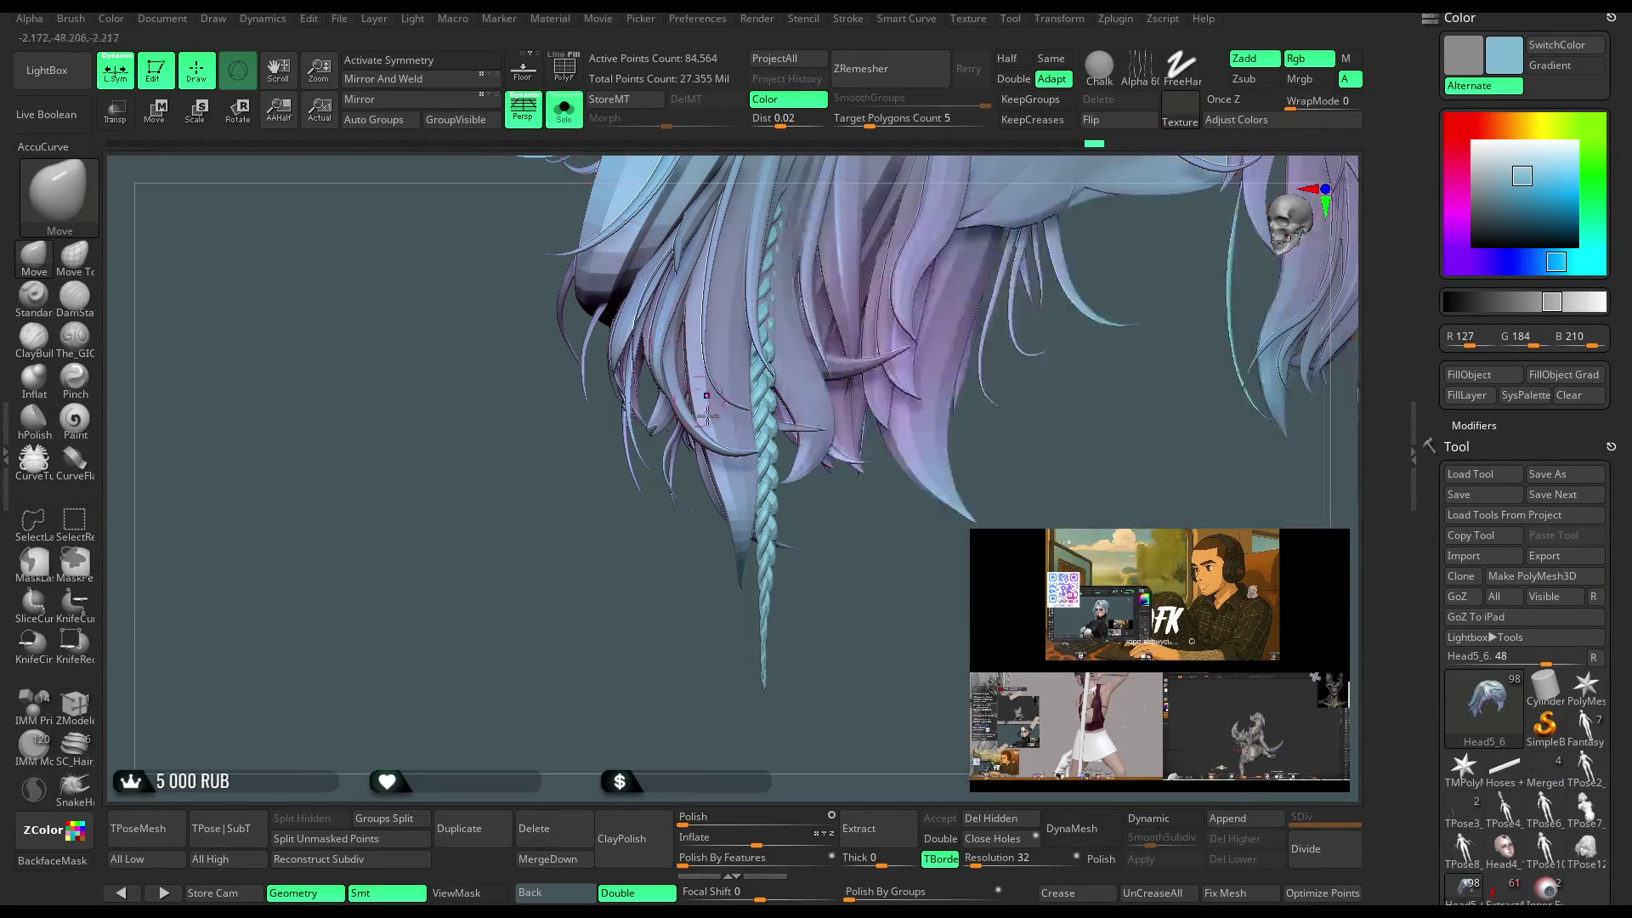
key(space)
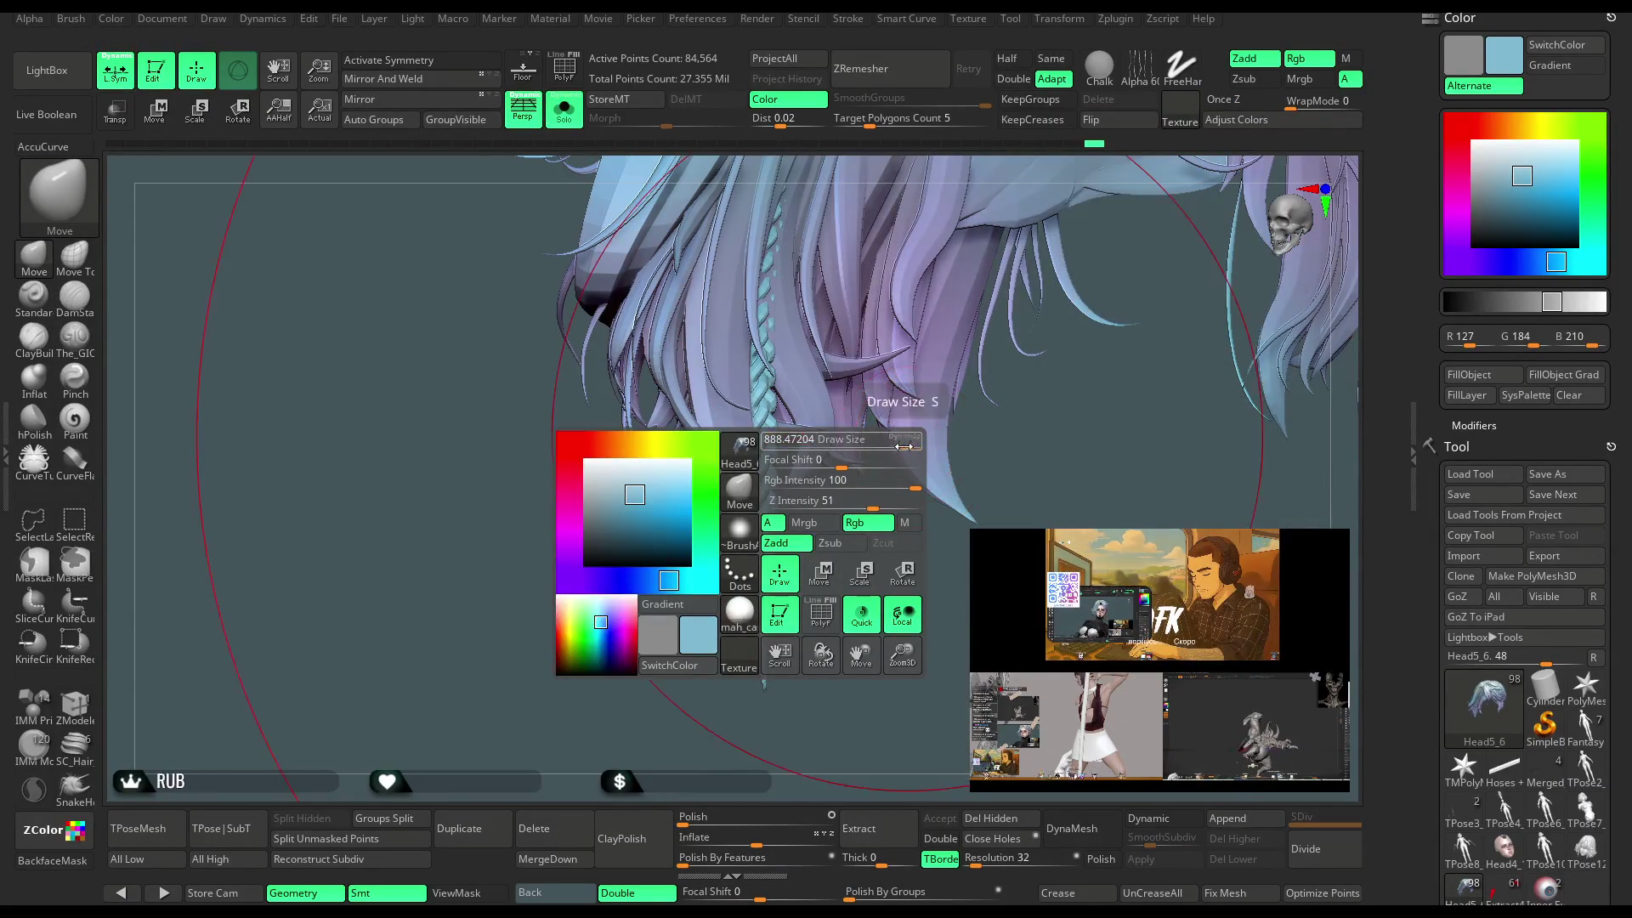
drag(856, 558, 775, 453)
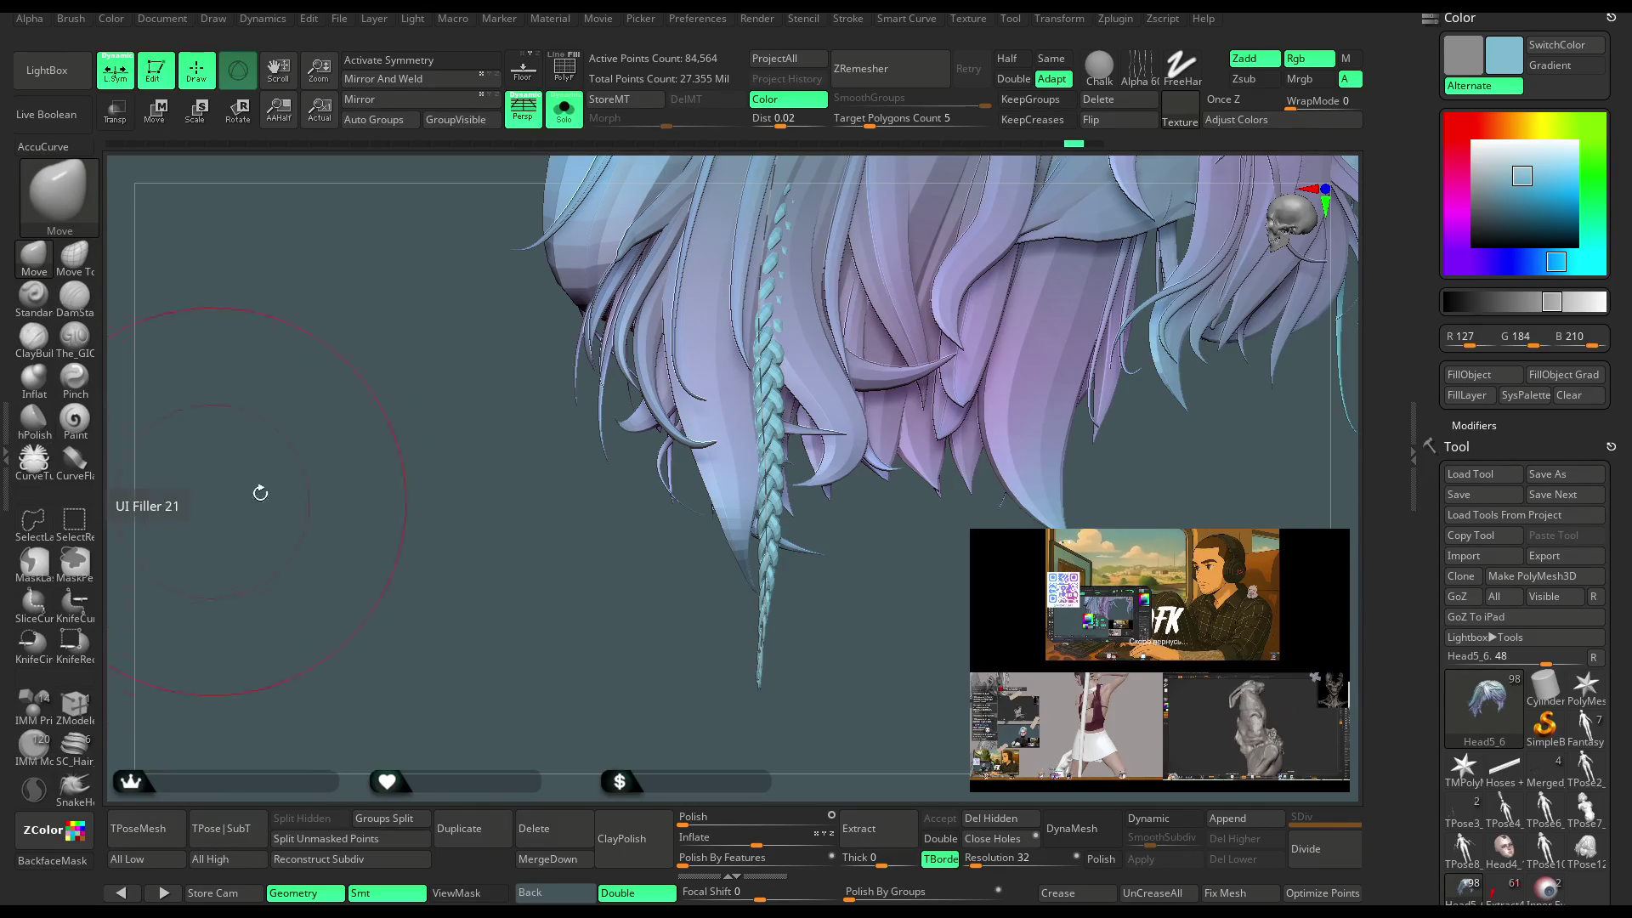
Clear the mask from the hair mesh and flip its normals.
ctrl+click(554, 531)
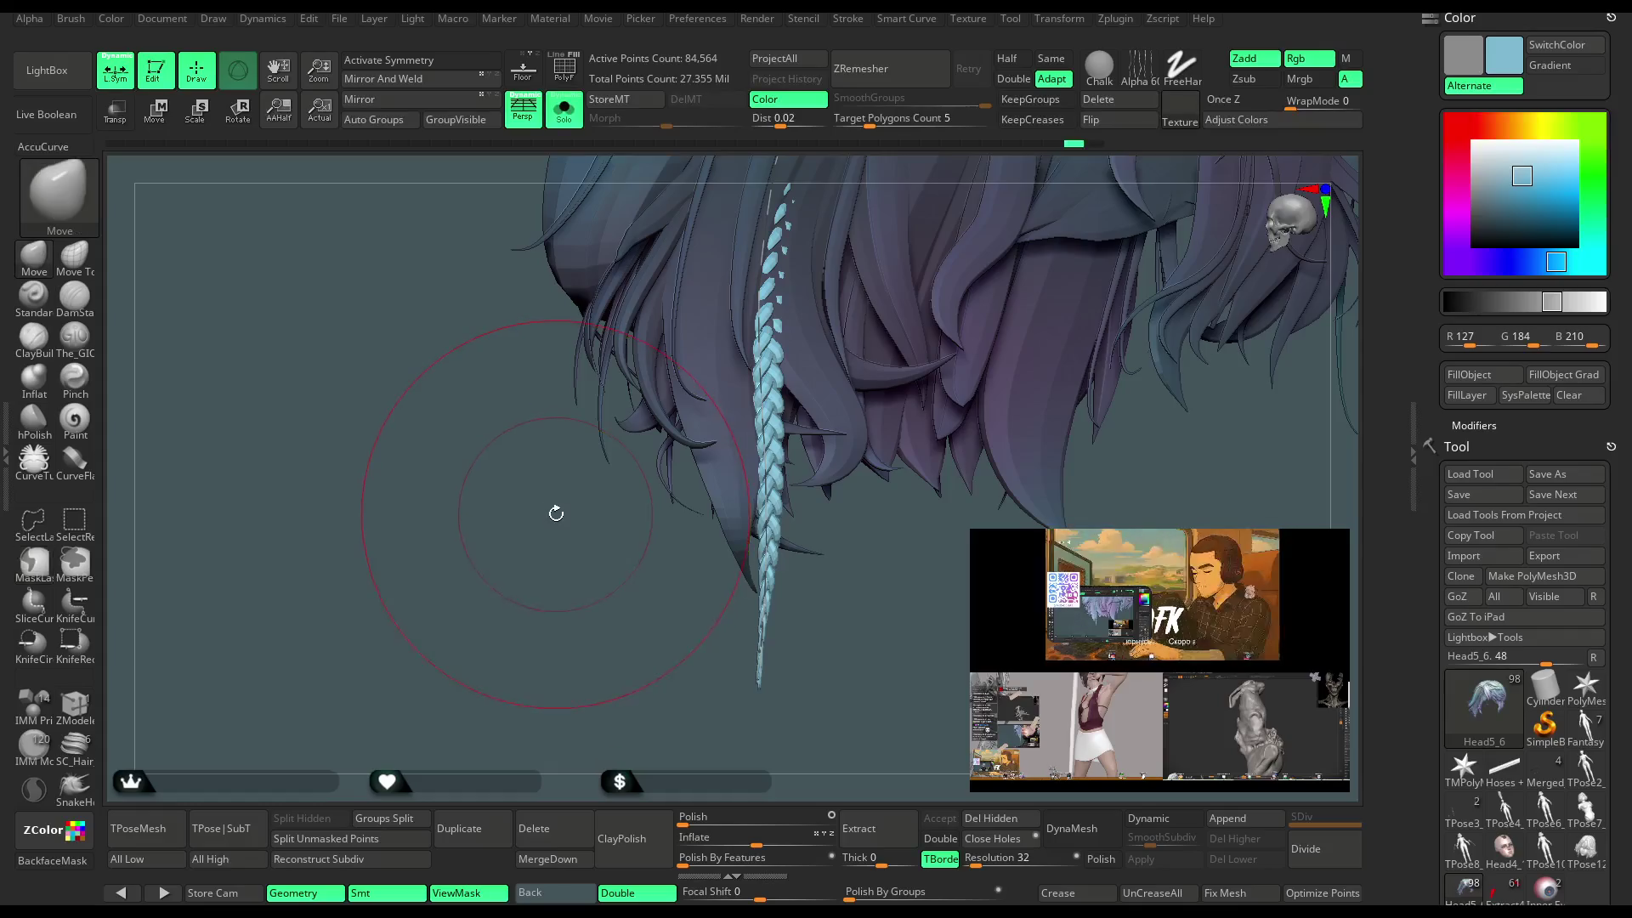
ctrl+shift+click(558, 508)
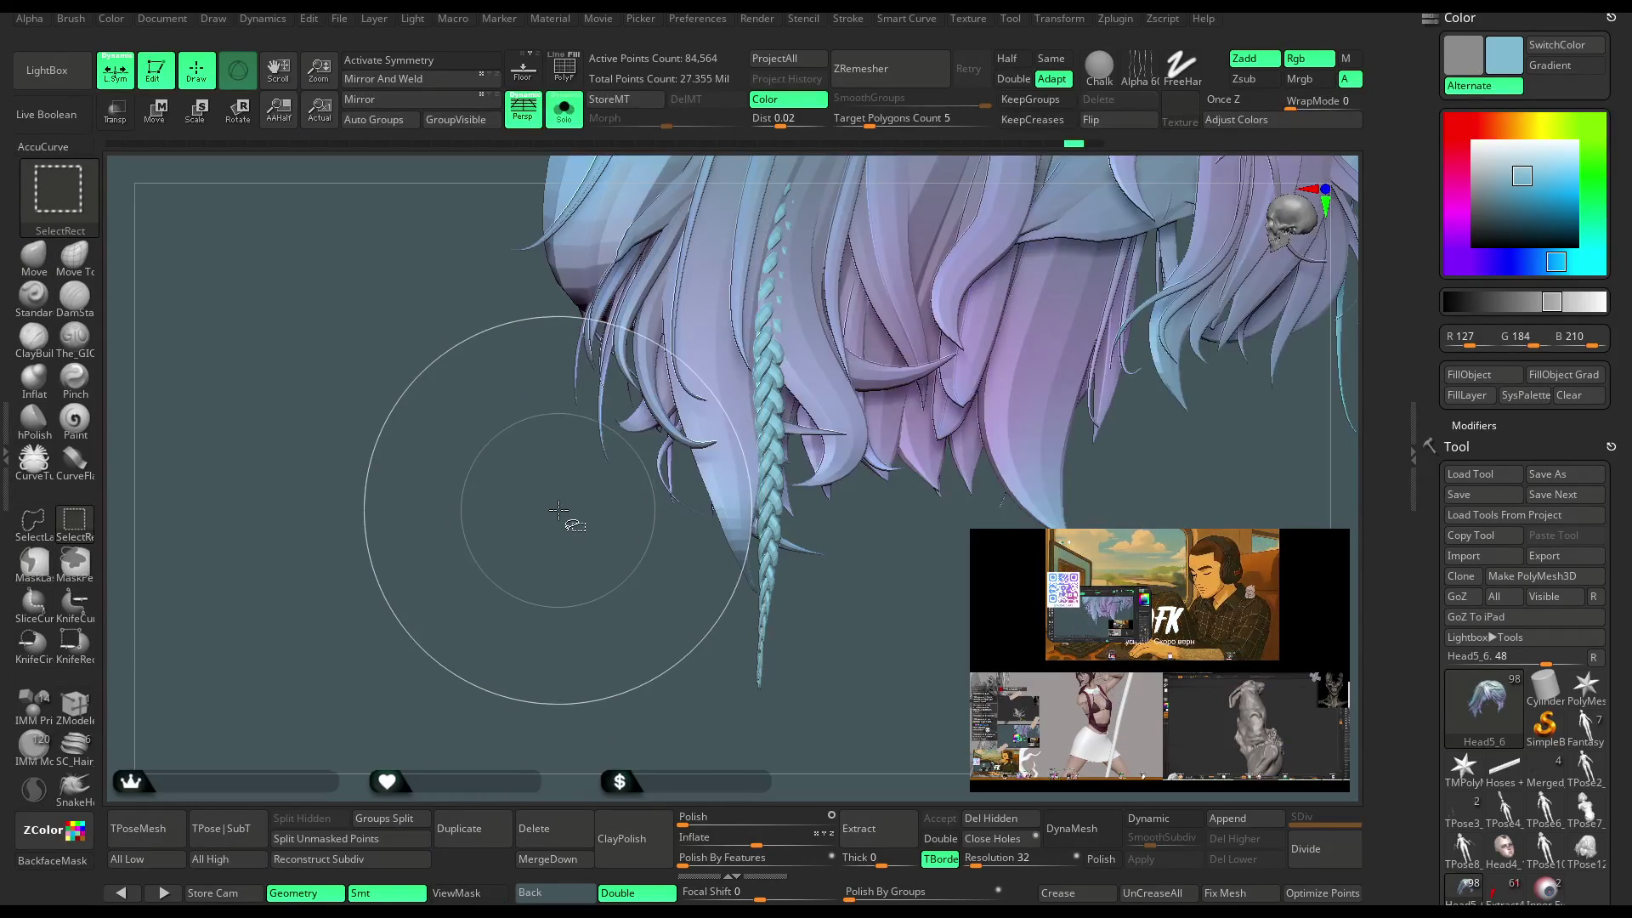
click(1088, 126)
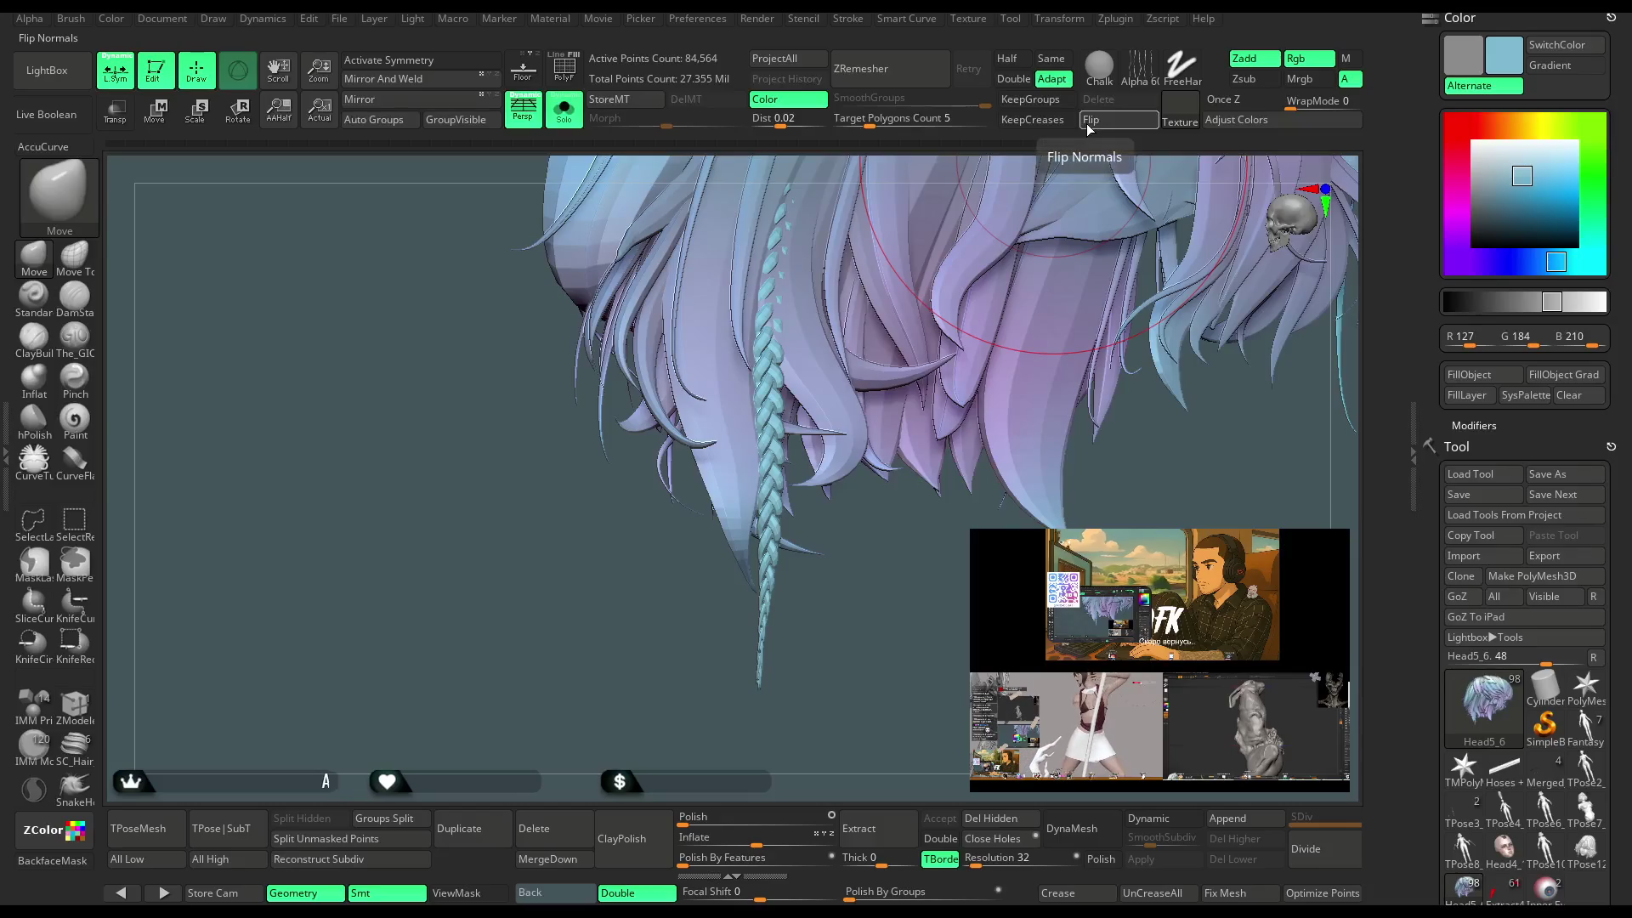
drag(867, 628, 778, 561)
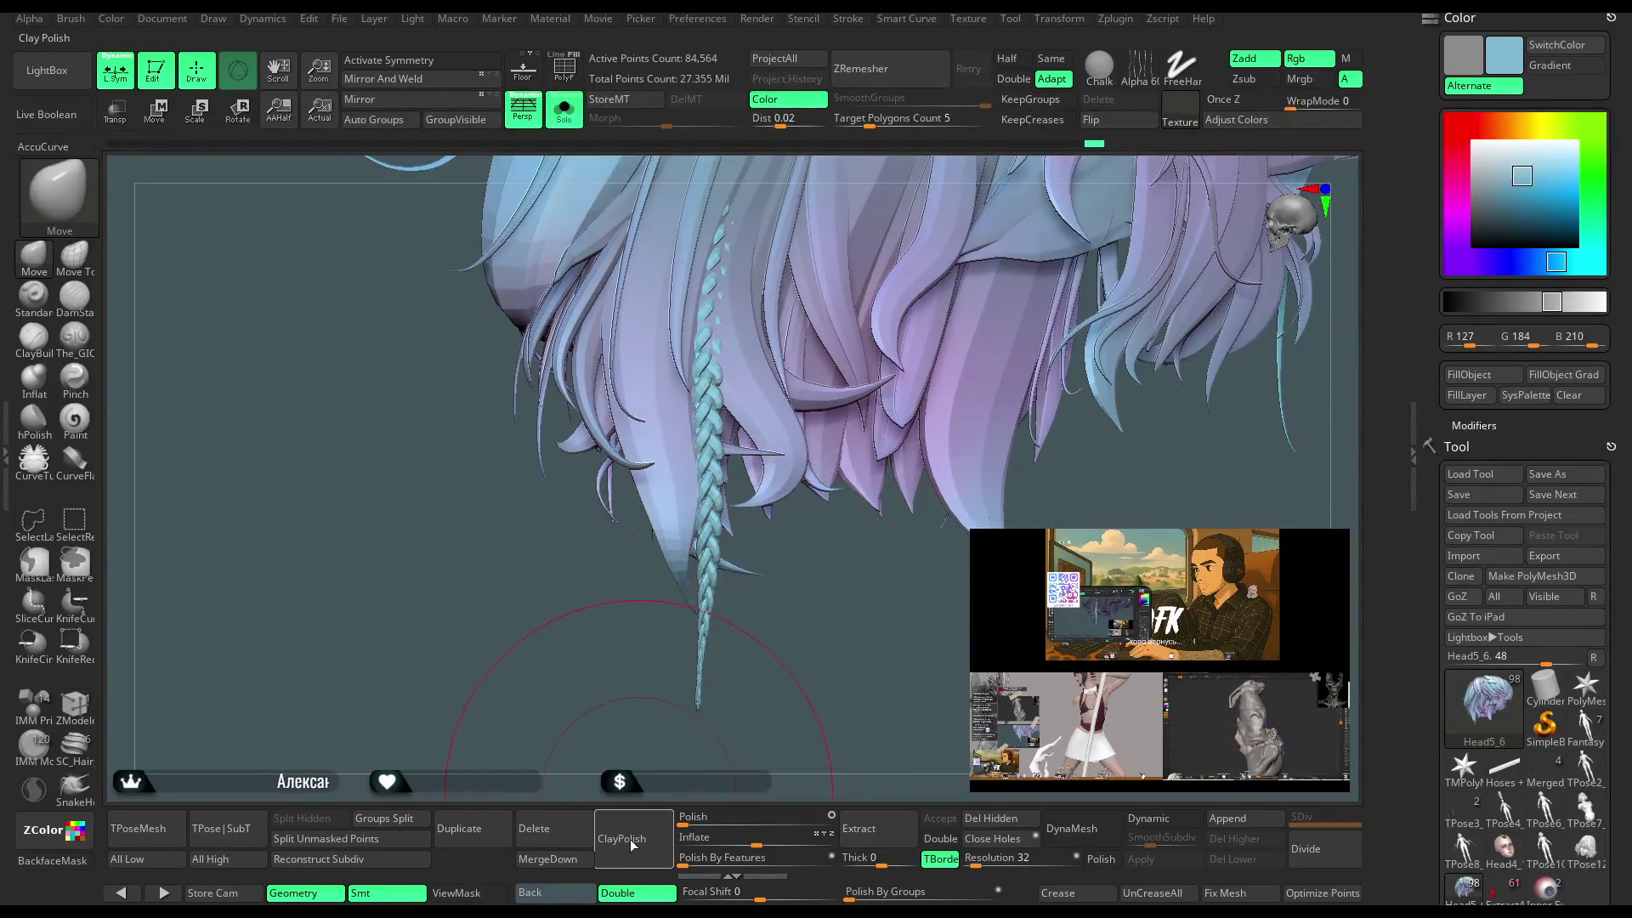
key(space)
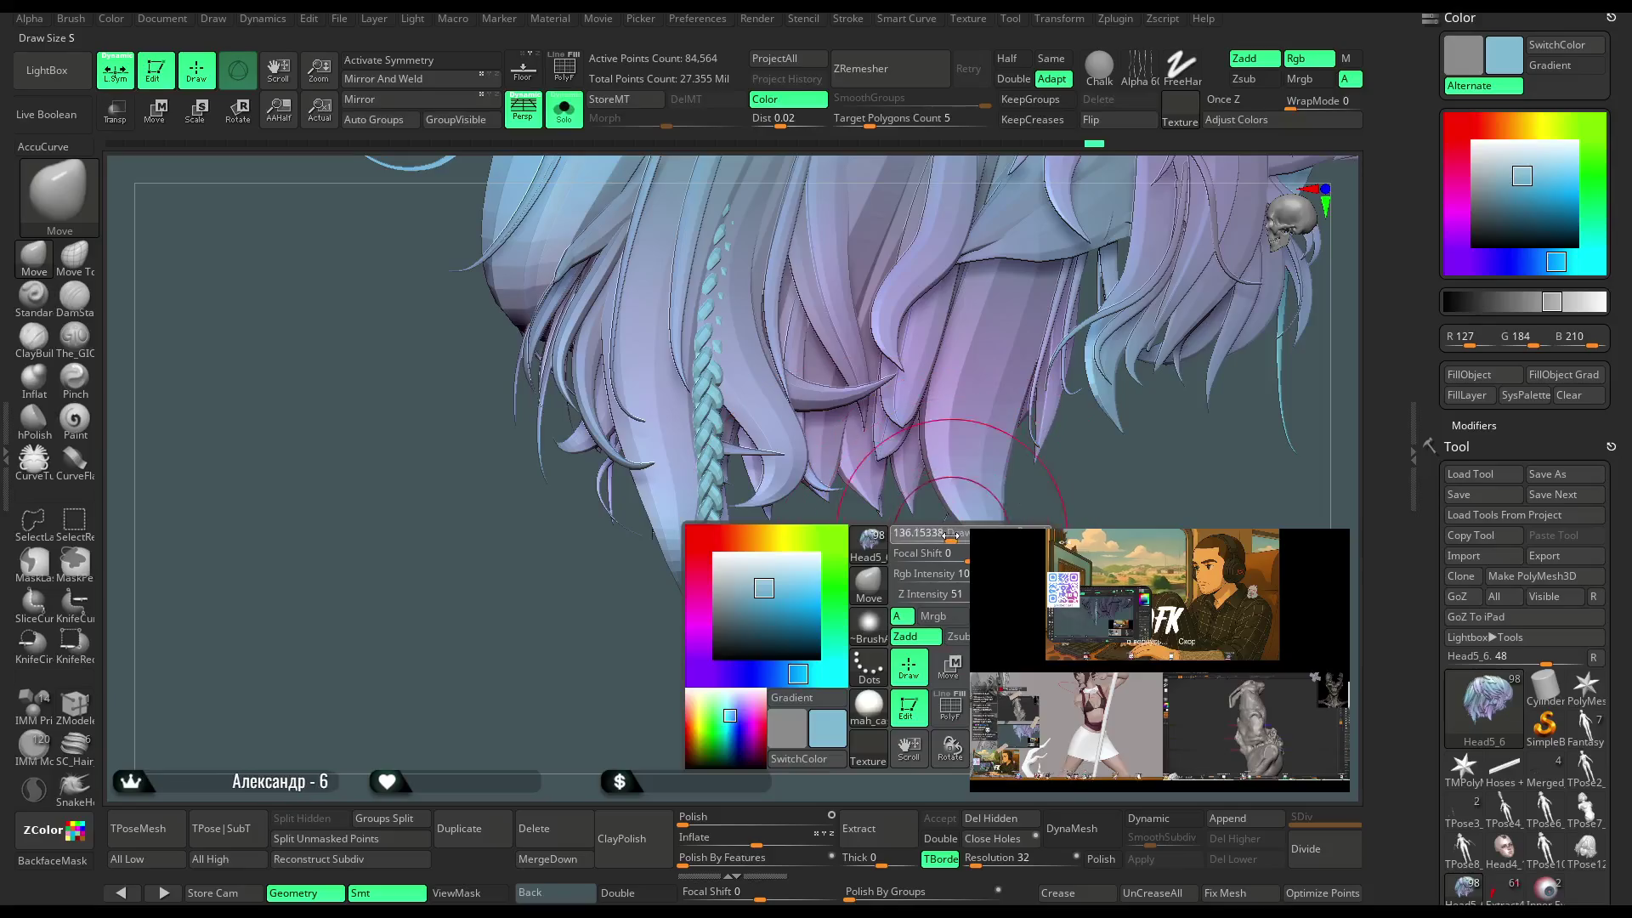
Turn on PolyF, isolate the braid polygroup, invert visibility, then show all strands again.
click(556, 68)
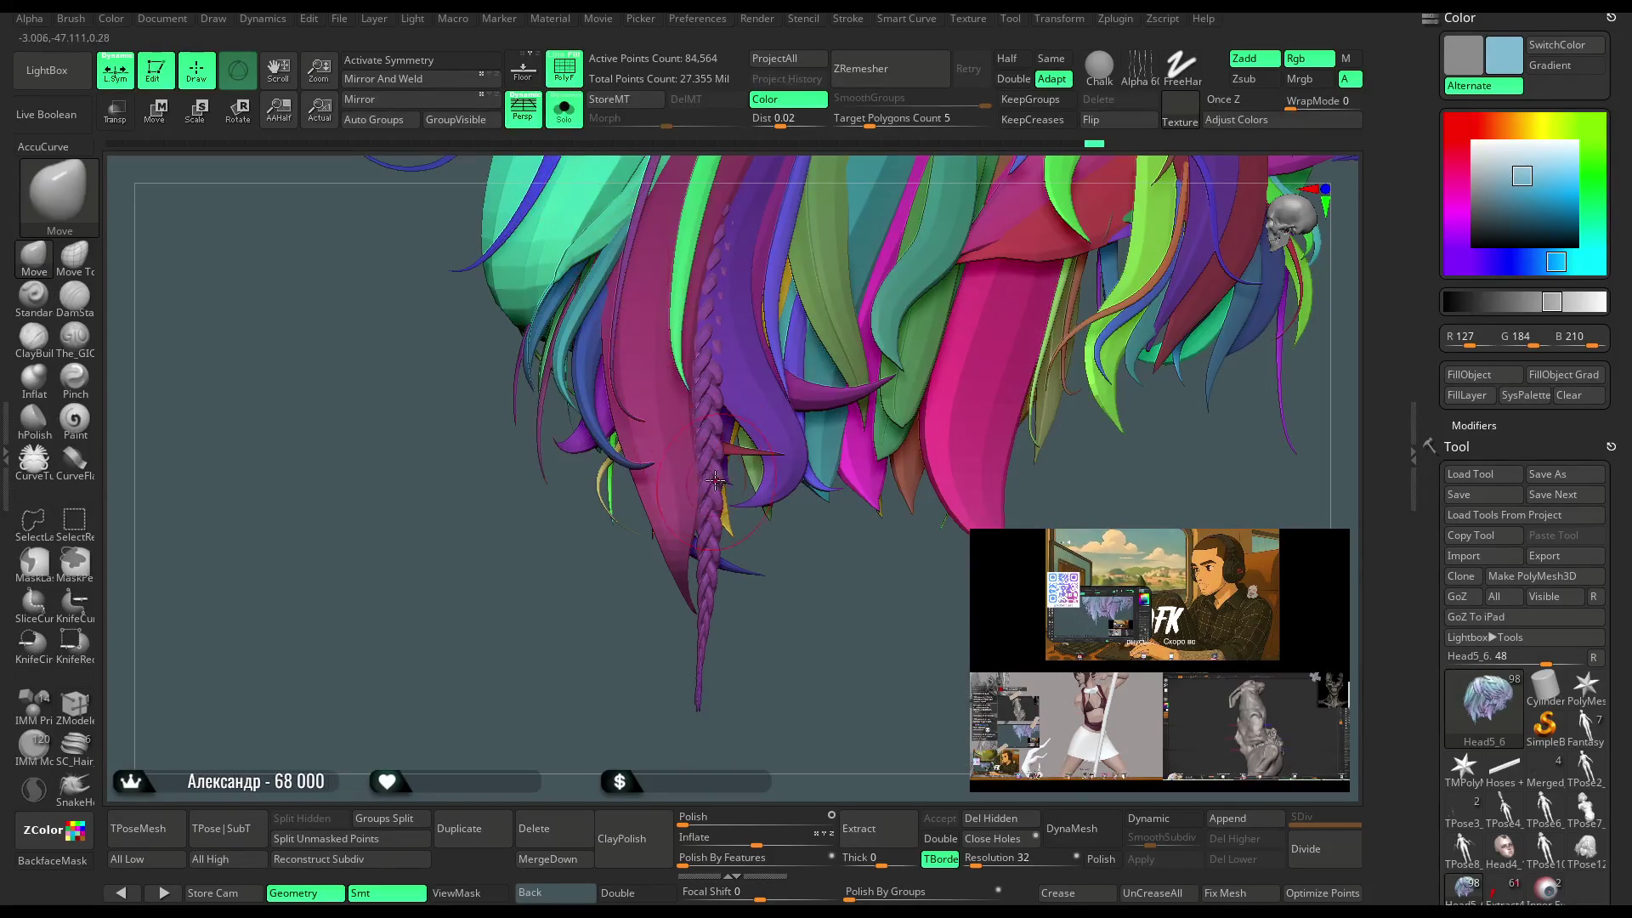
drag(396, 147, 422, 222)
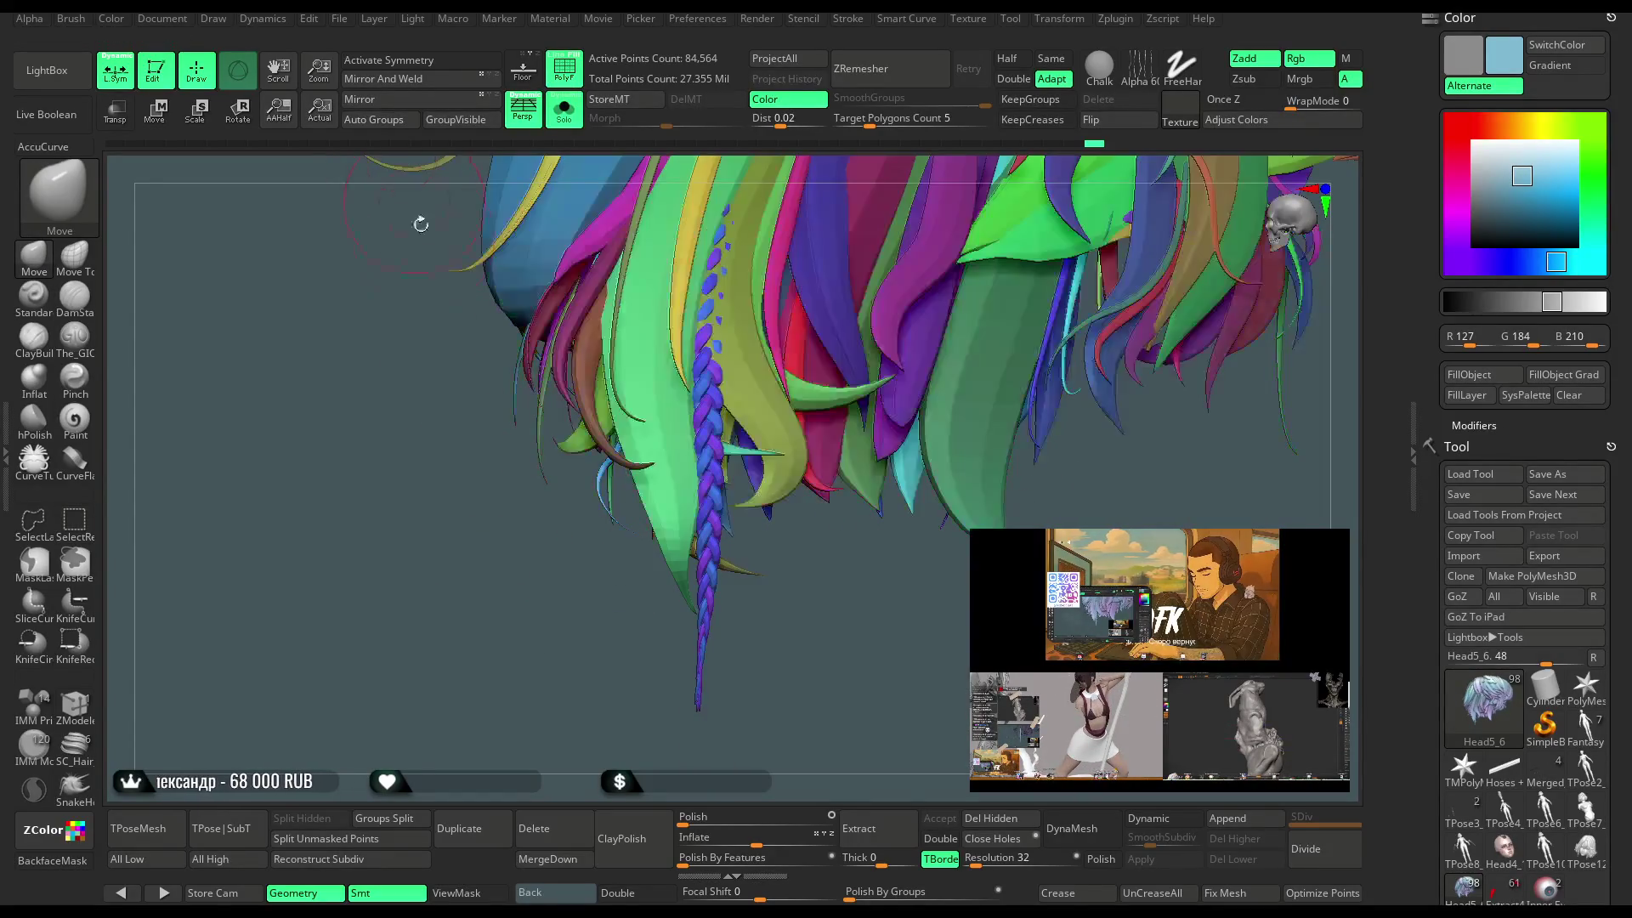
ctrl+shift+click(704, 619)
ctrl+shift+click(711, 613)
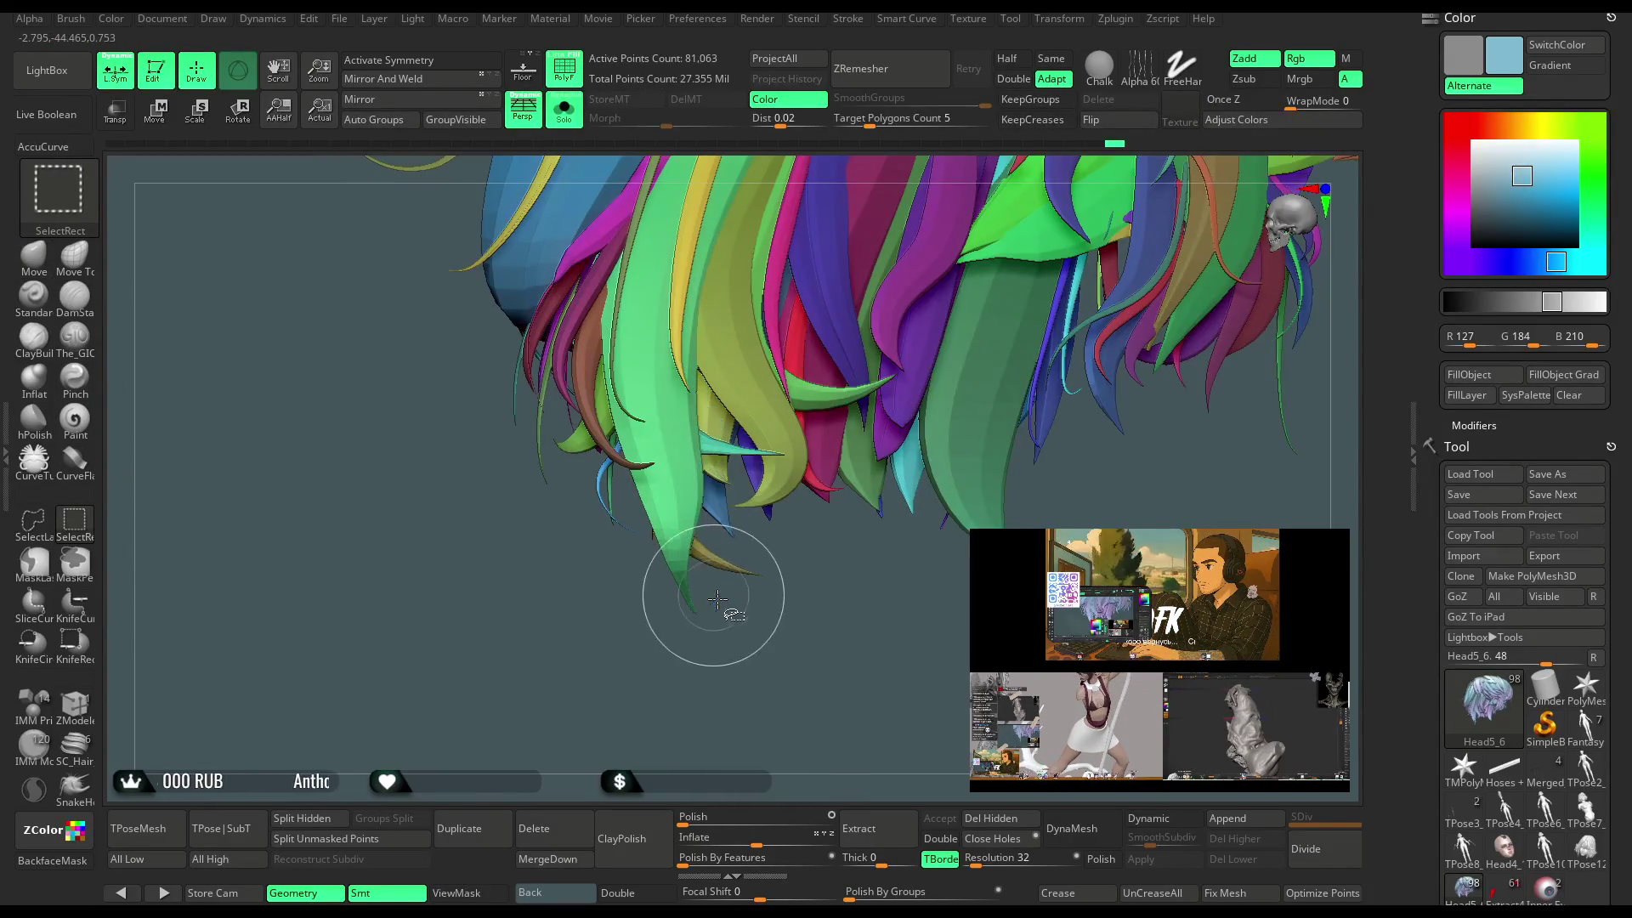
ctrl+shift+click(799, 616)
drag(808, 617, 758, 548)
Enlarge the brush, orbit around the hair to examine the braid, and hide the mask display.
key(space)
drag(740, 421, 779, 408)
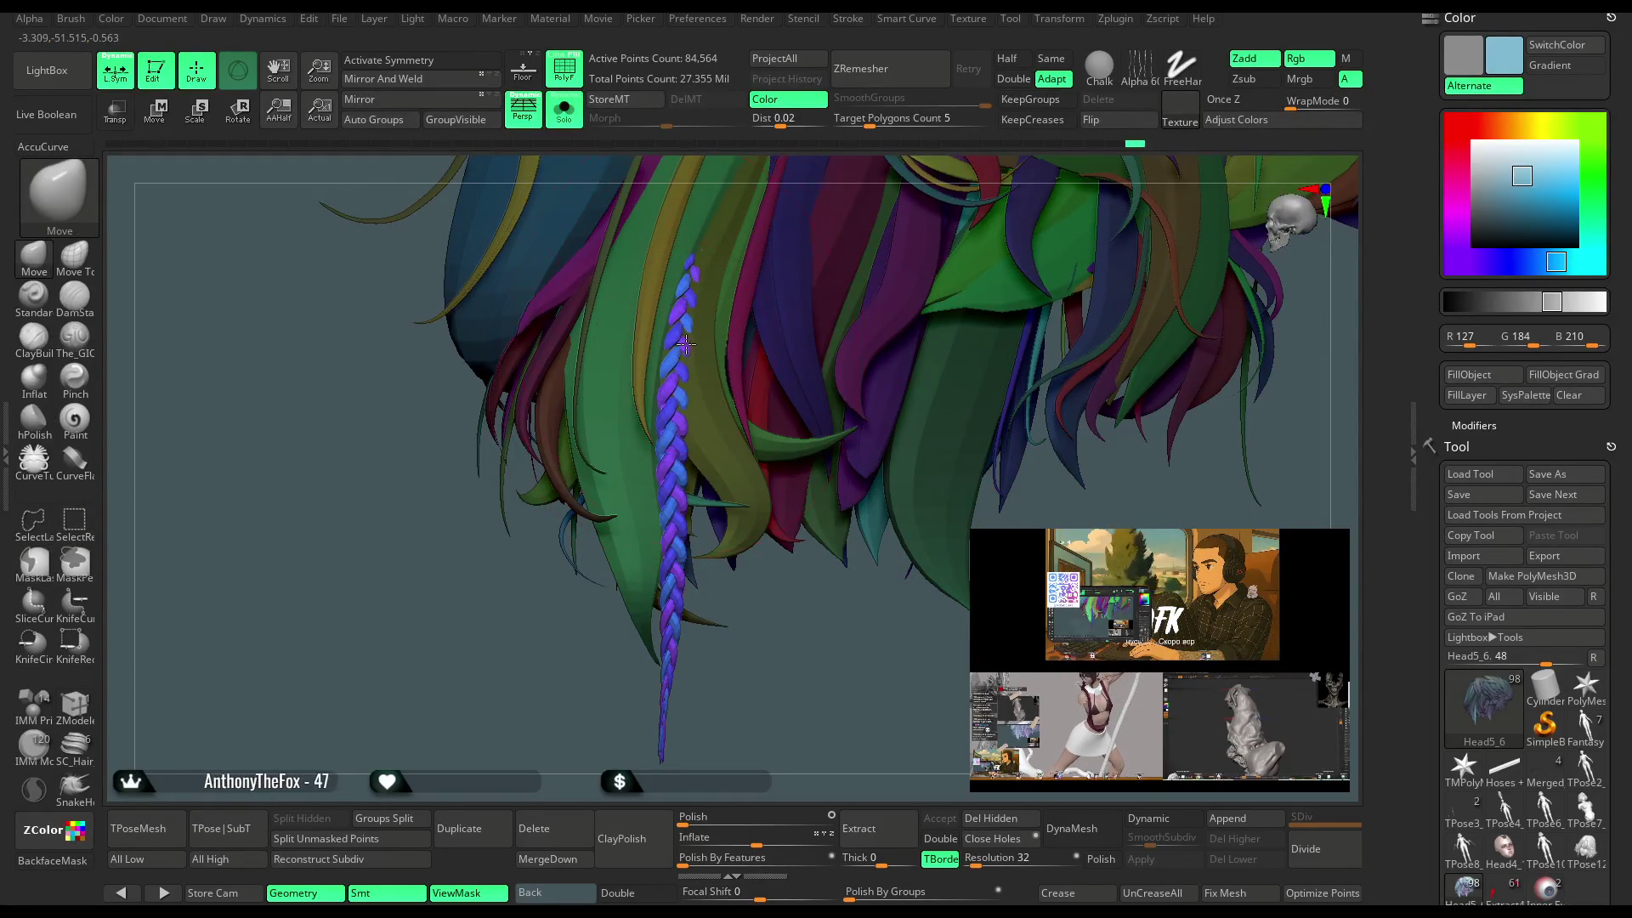
drag(751, 586, 724, 638)
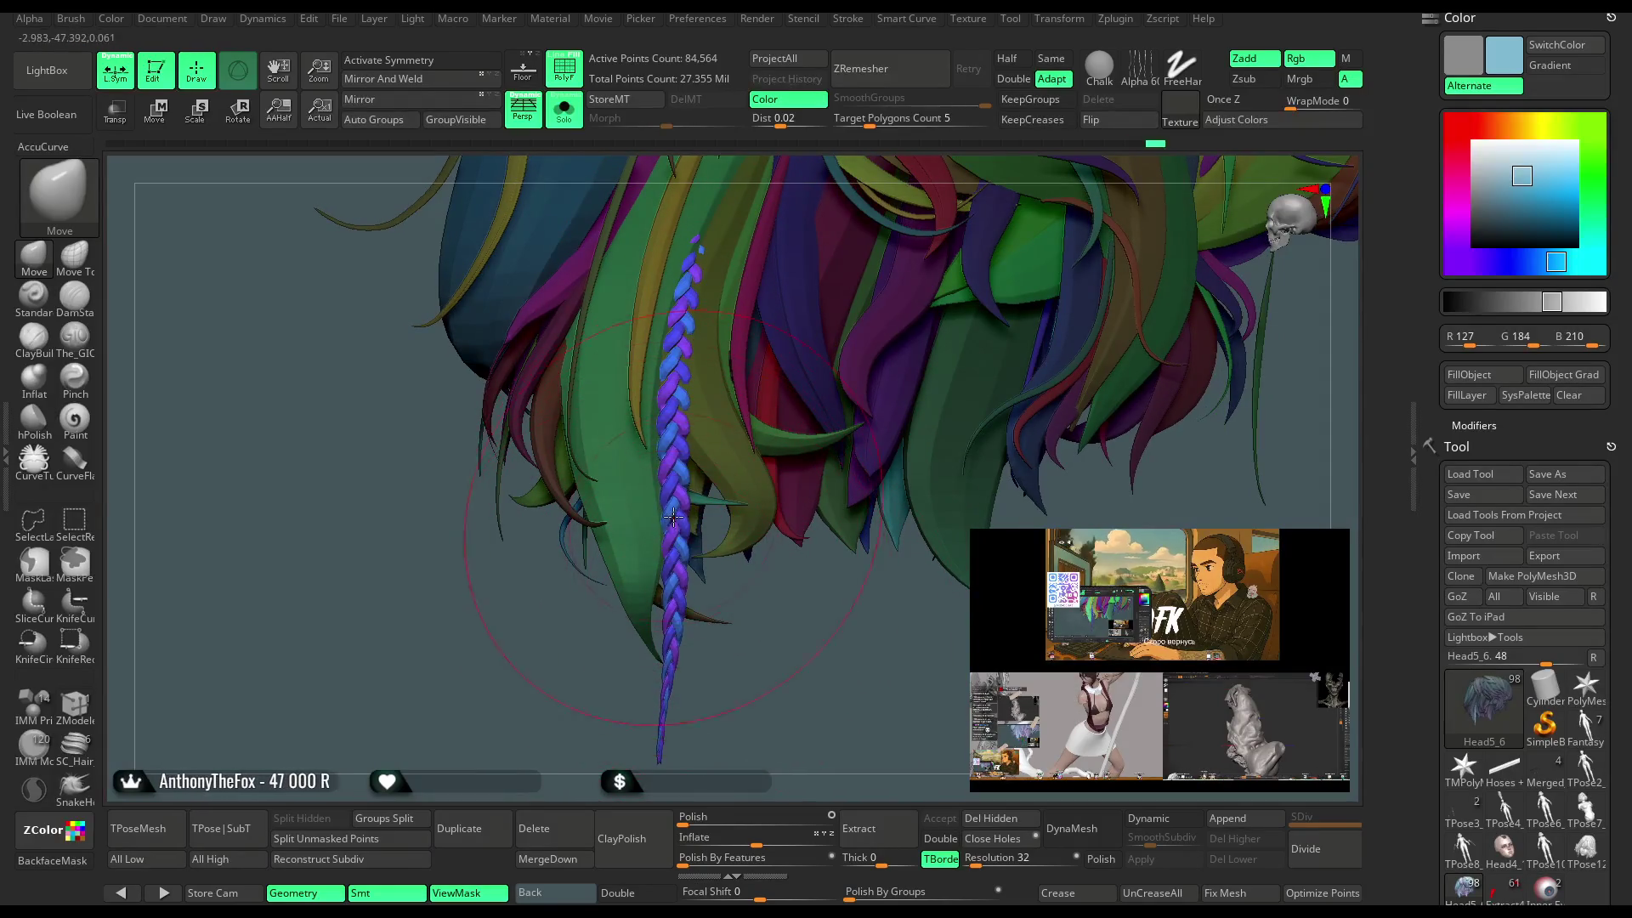
drag(673, 517, 702, 634)
drag(663, 728, 633, 673)
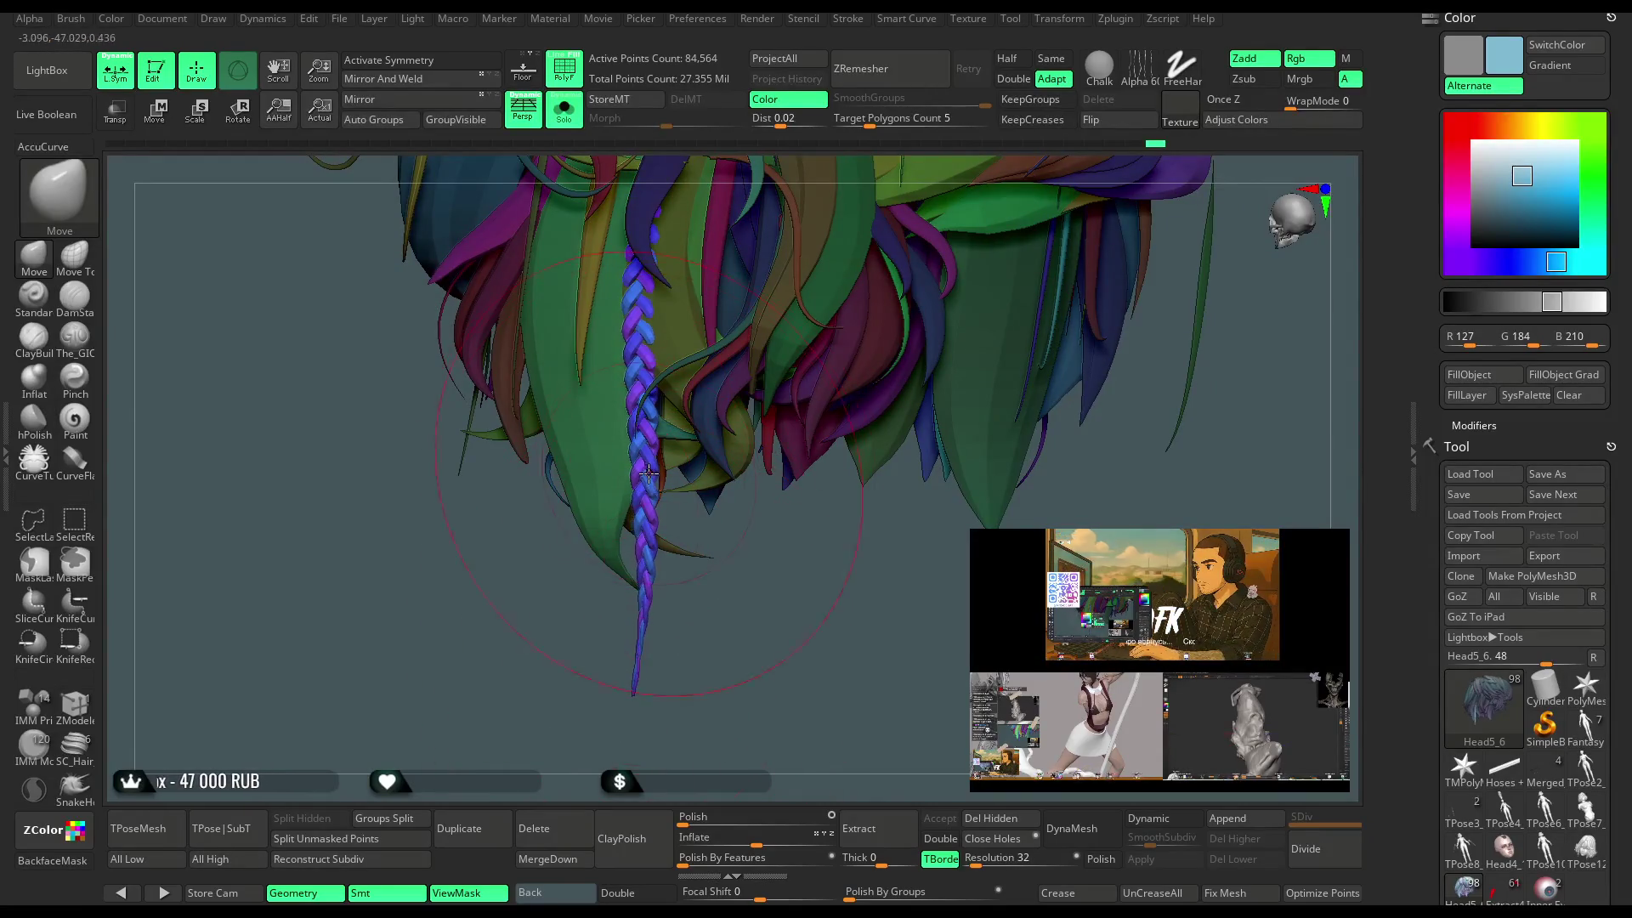
drag(681, 470, 650, 389)
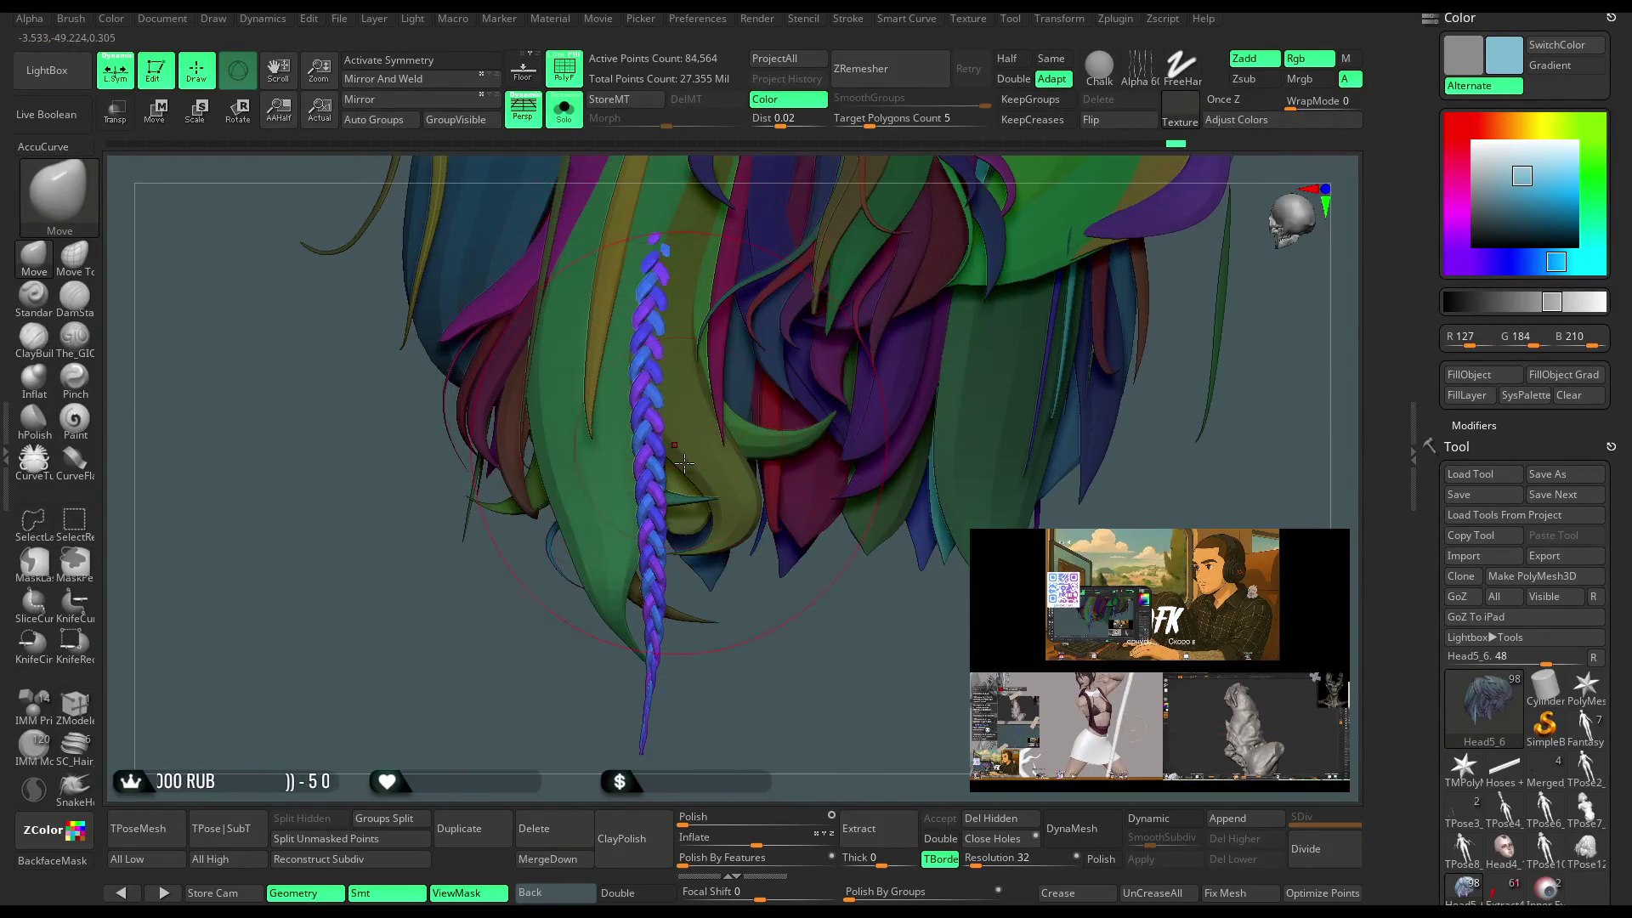
drag(684, 462, 793, 628)
mouse_move(654, 469)
mouse_down()
mouse_move(776, 566)
mouse_move(695, 625)
mouse_up()
key(space)
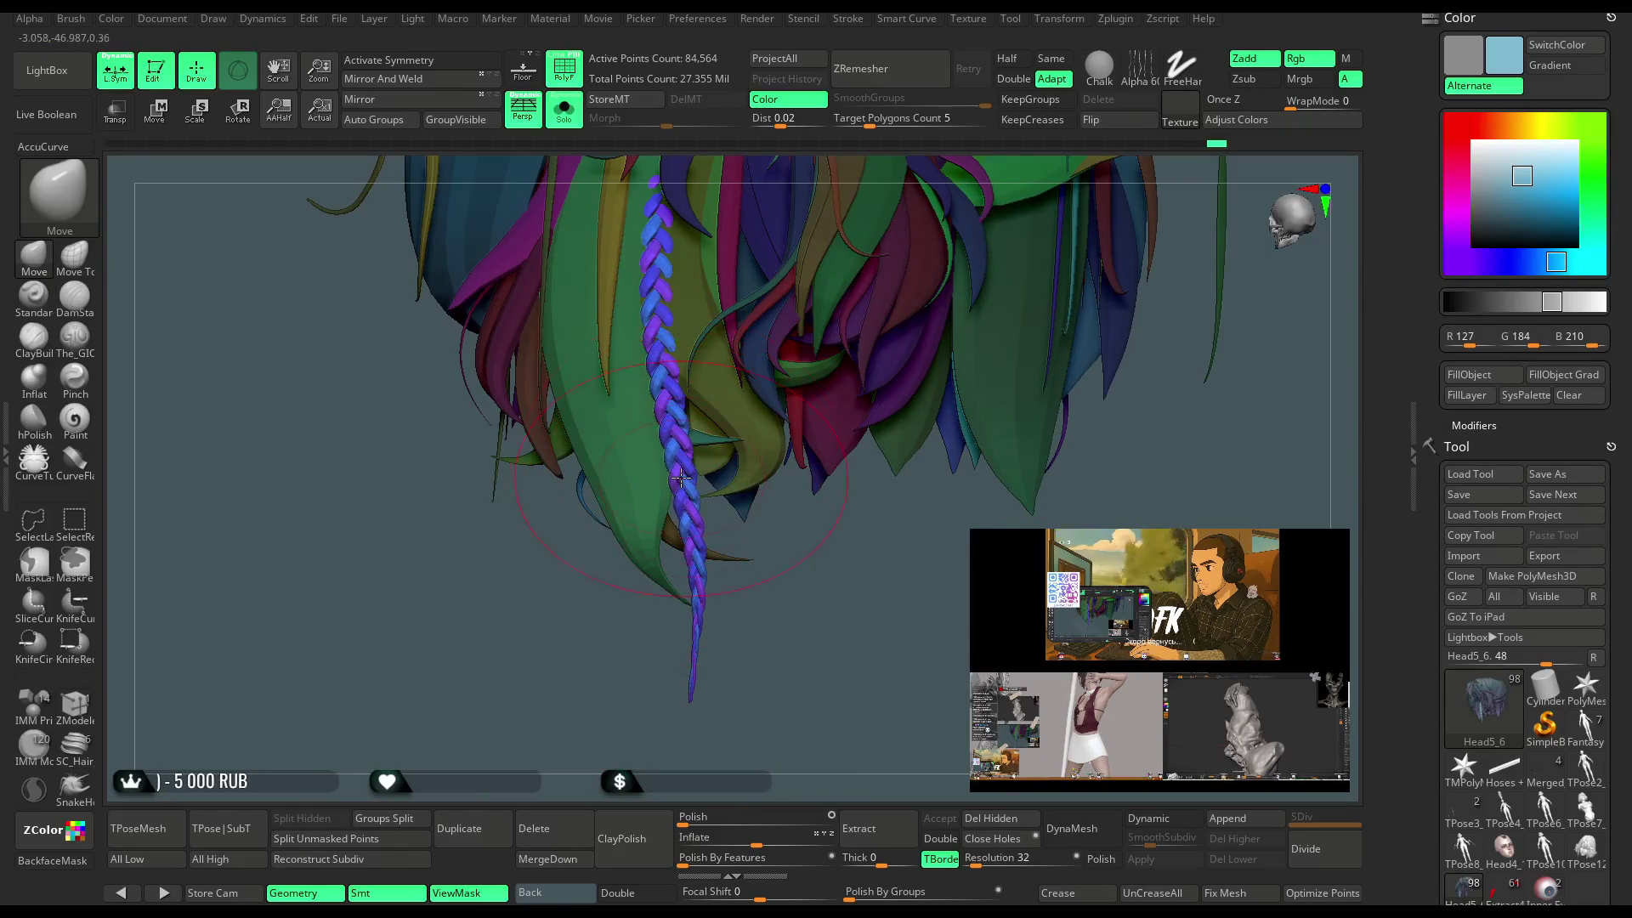
mouse_move(712, 486)
mouse_down()
mouse_move(787, 543)
mouse_move(714, 561)
mouse_move(709, 593)
mouse_move(680, 608)
mouse_up()
key(space)
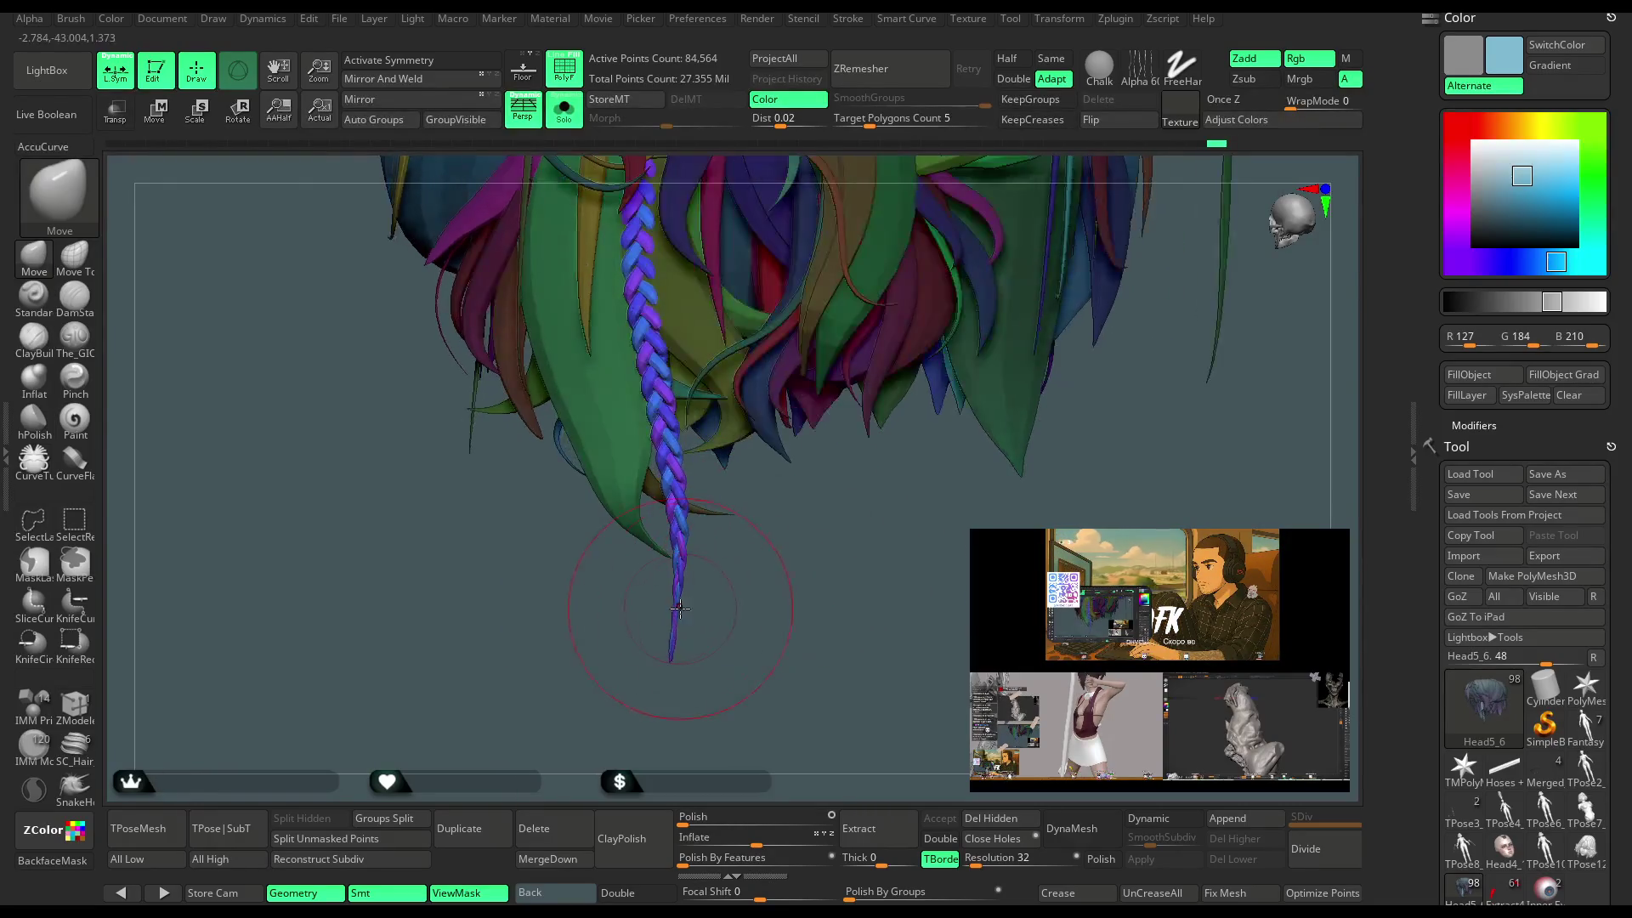
mouse_move(674, 448)
mouse_down()
mouse_move(764, 485)
mouse_move(801, 581)
mouse_up()
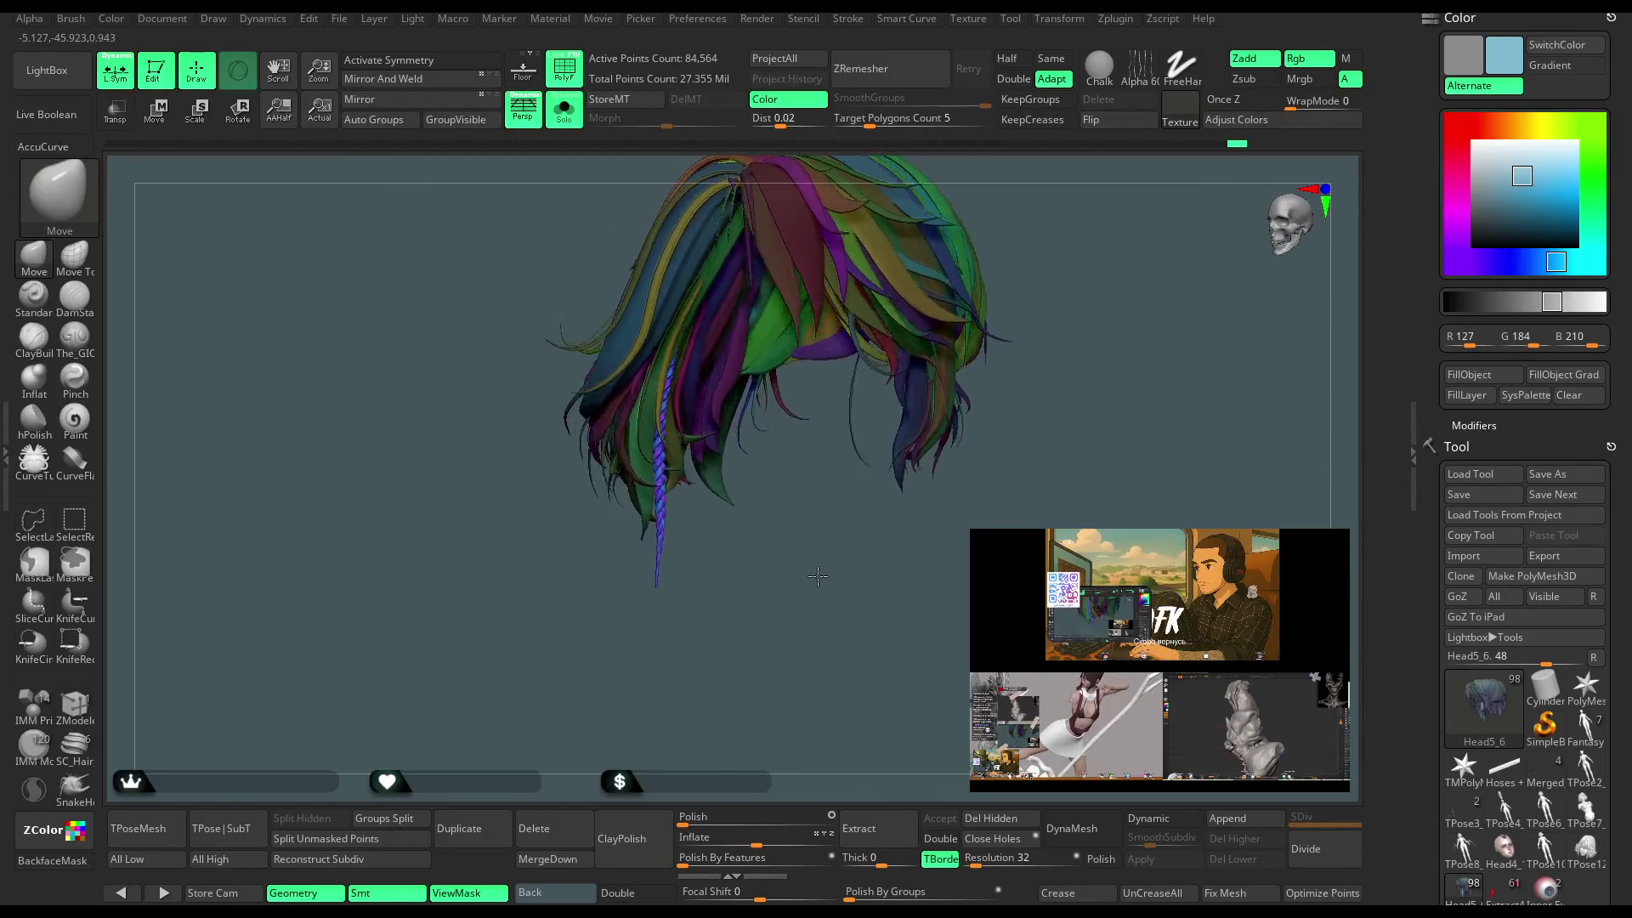
key(ctrl+h)
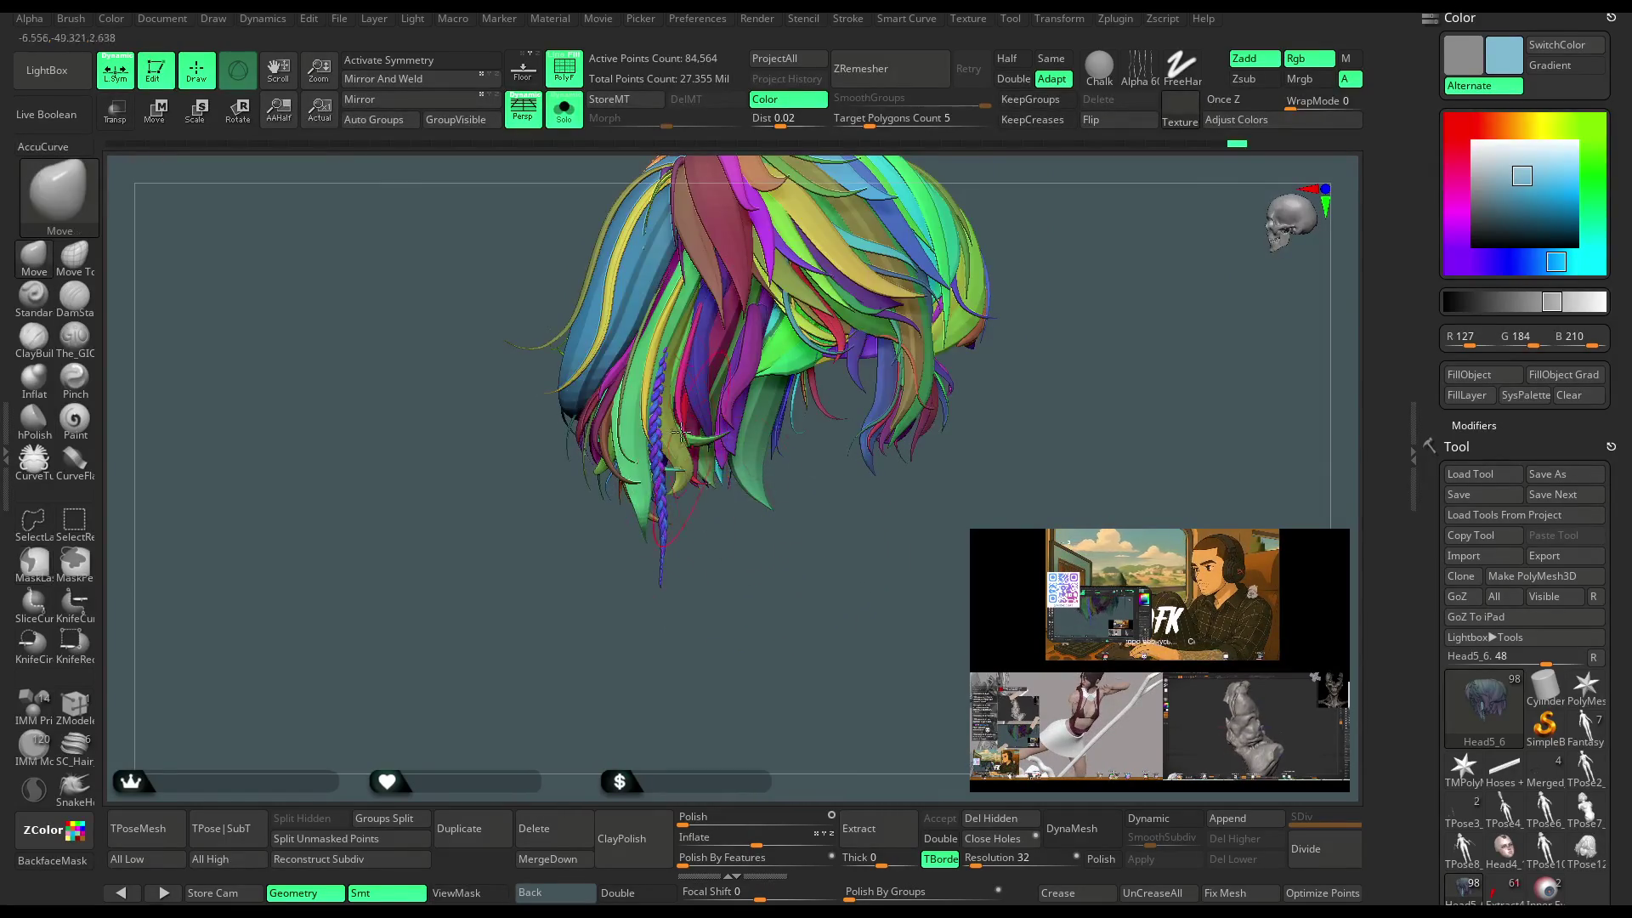
Turn off Solo and PolyF to show the full character in plain colours.
click(574, 125)
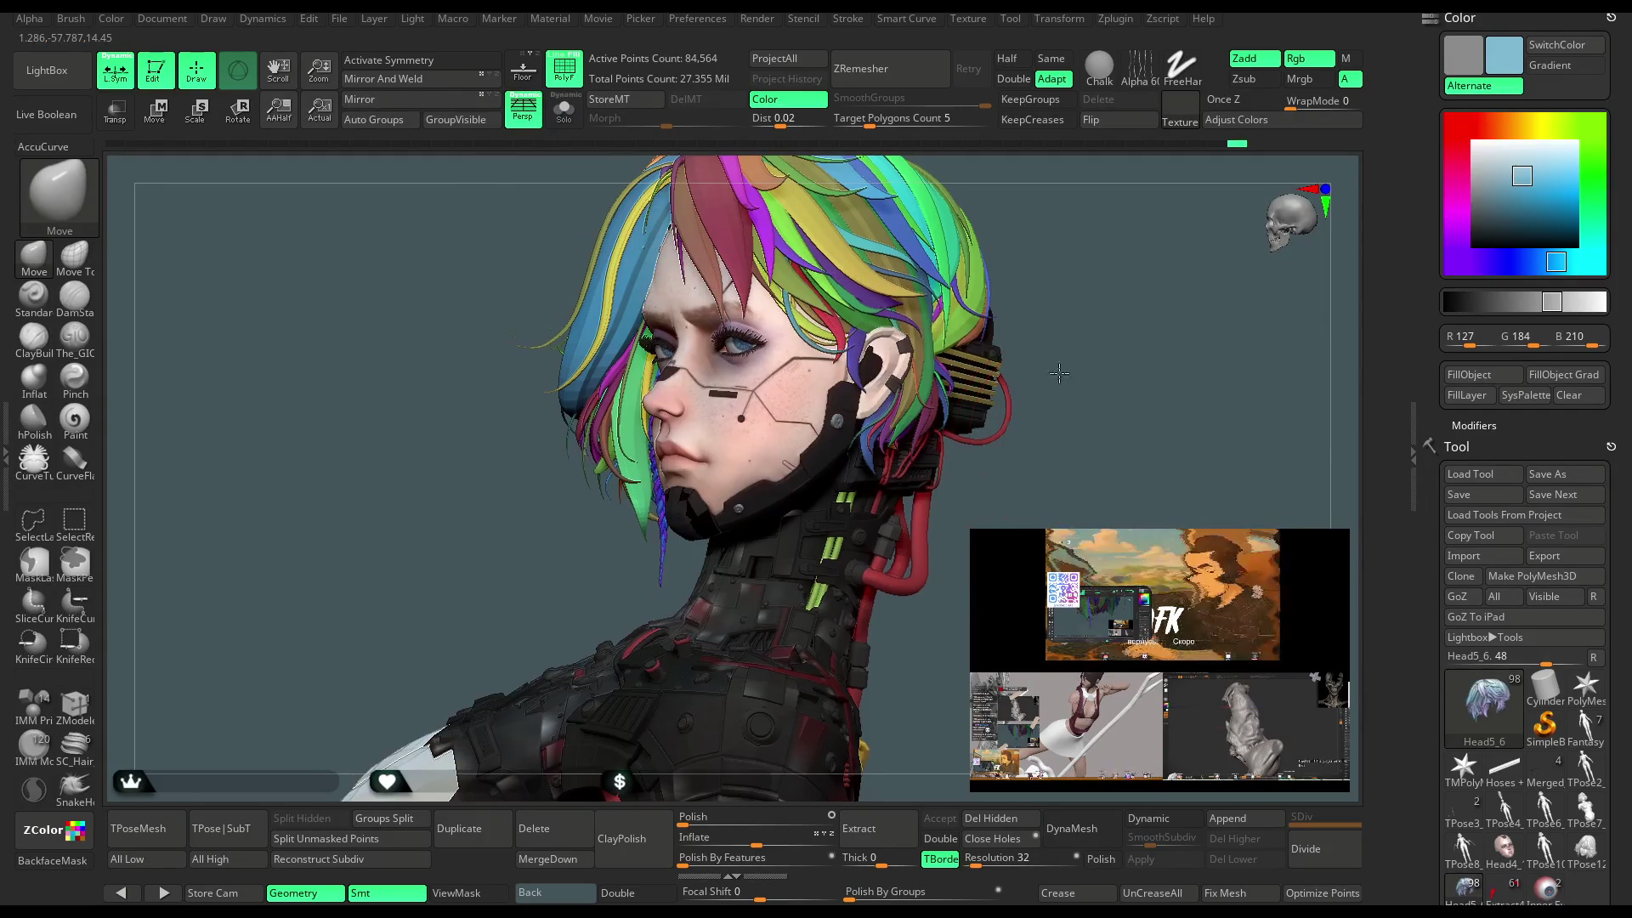
key(shift+f)
mouse_move(671, 195)
mouse_down()
mouse_move(983, 302)
mouse_move(713, 597)
mouse_up()
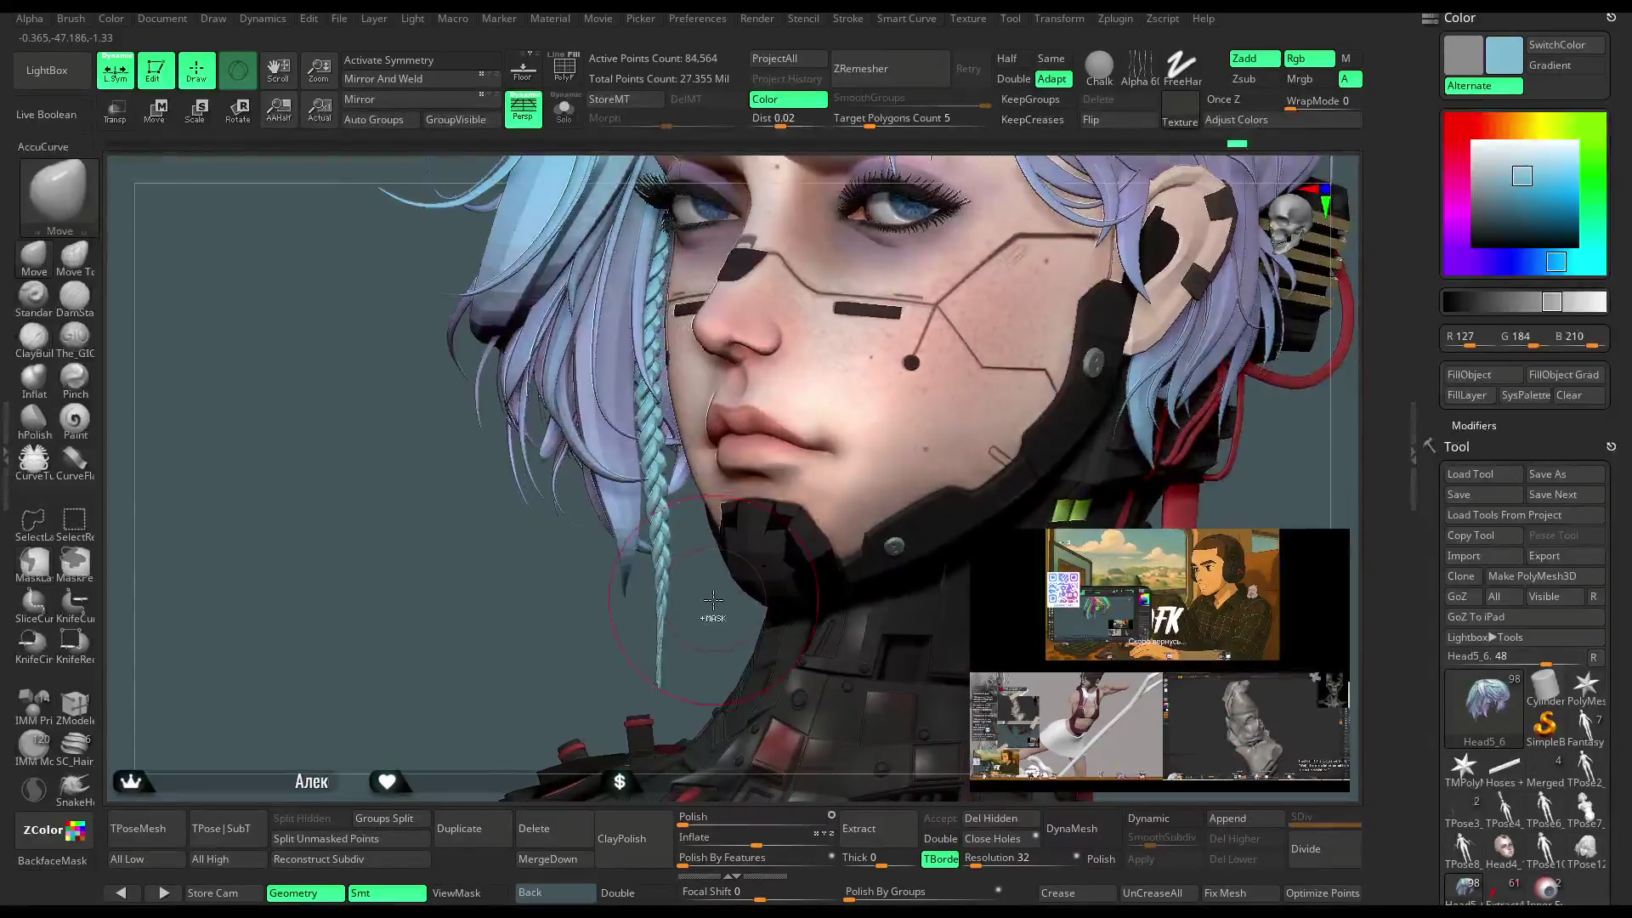
key(ctrl+h)
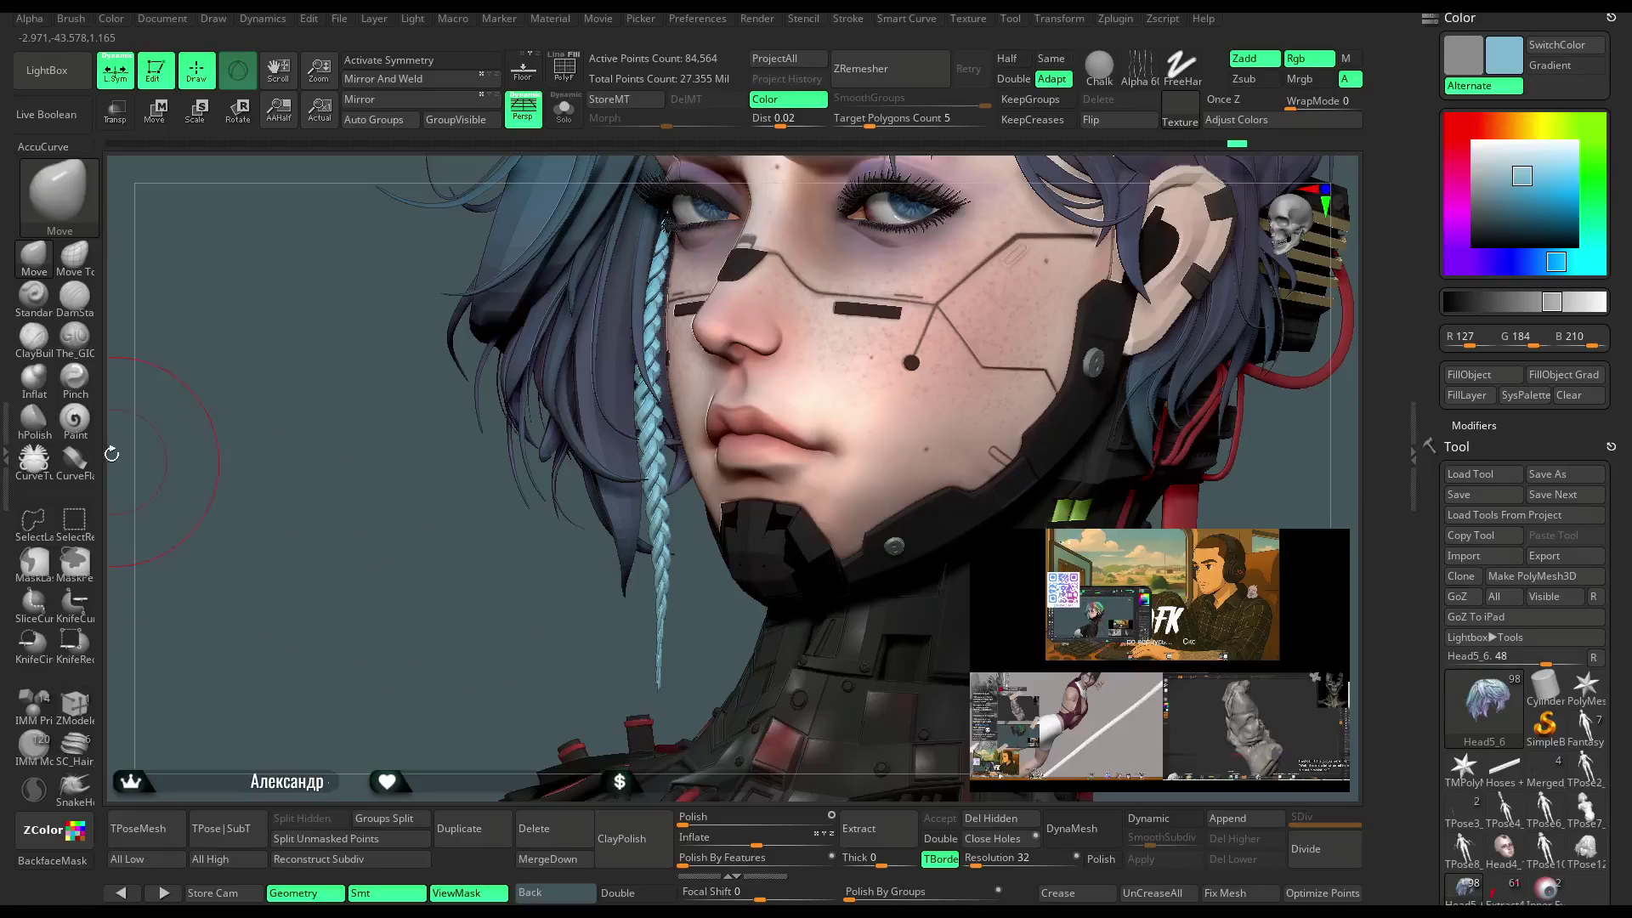
Switch to the Paint brush, sample light blue (147, 186, 232) from the hair, and zoom out to the bust.
key(p)
key(ctrl+h)
drag(476, 710, 621, 436)
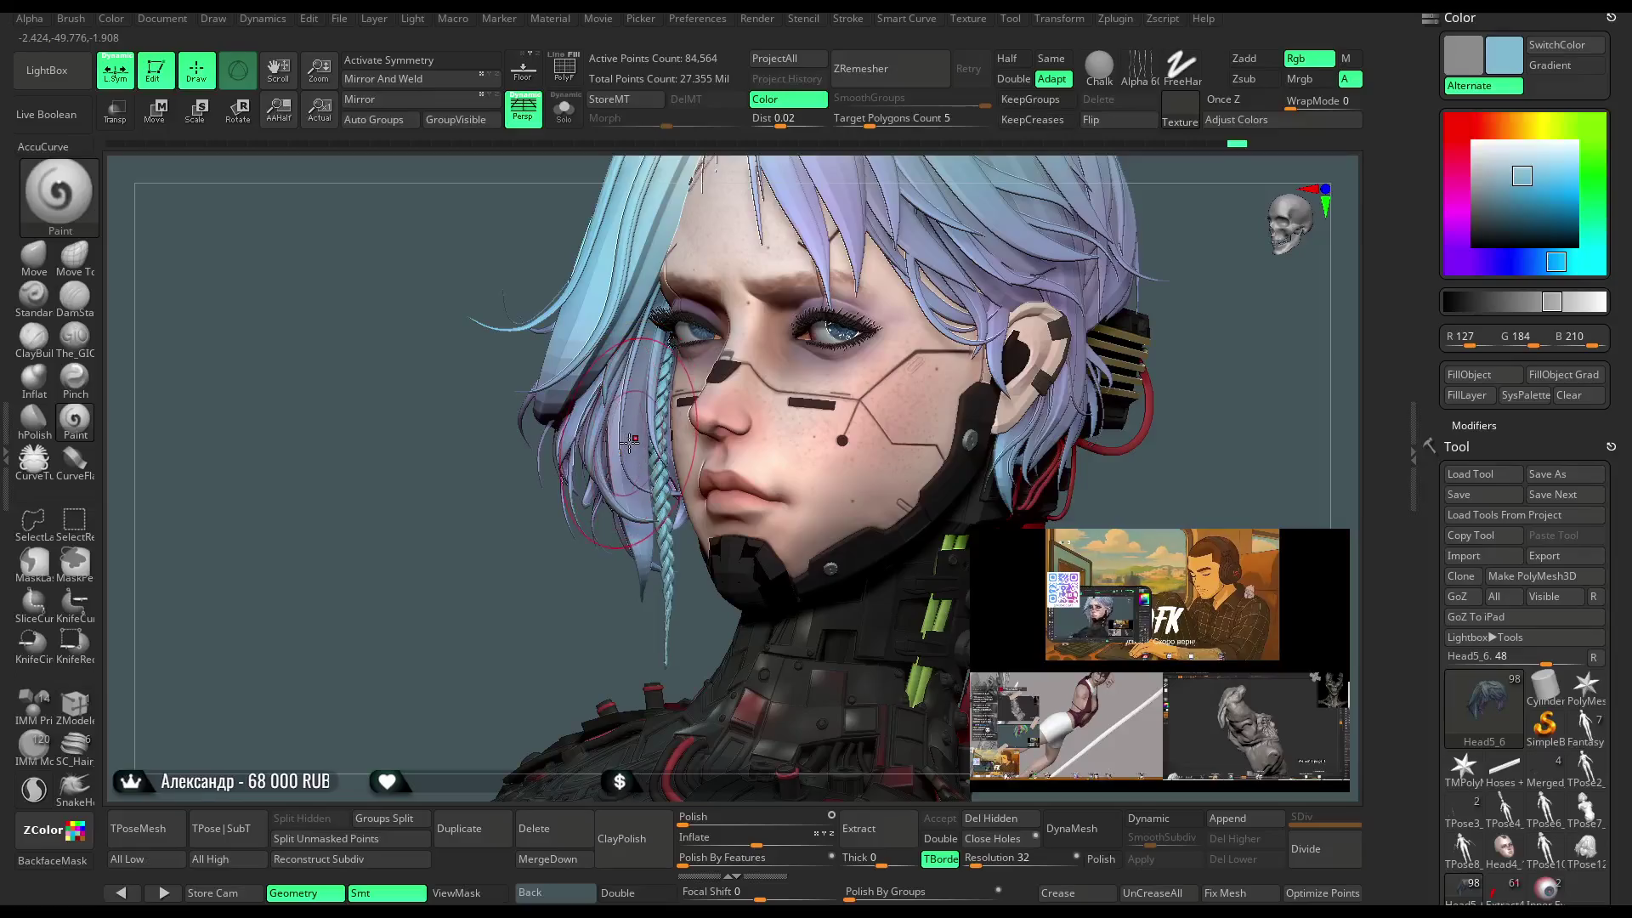
key(c)
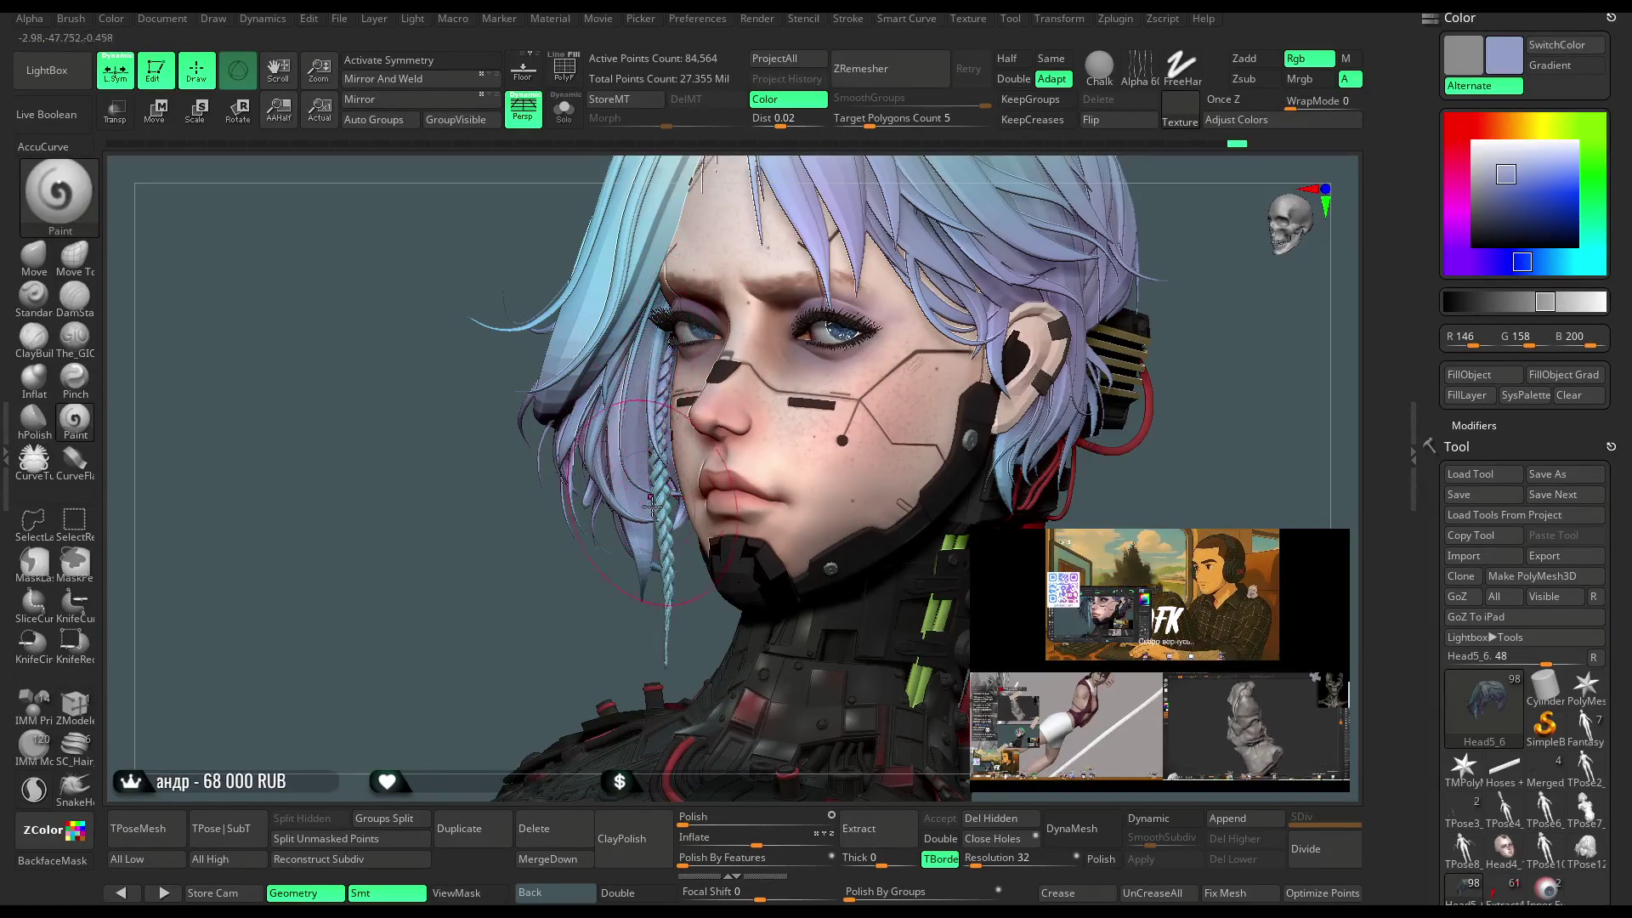
drag(531, 641, 585, 572)
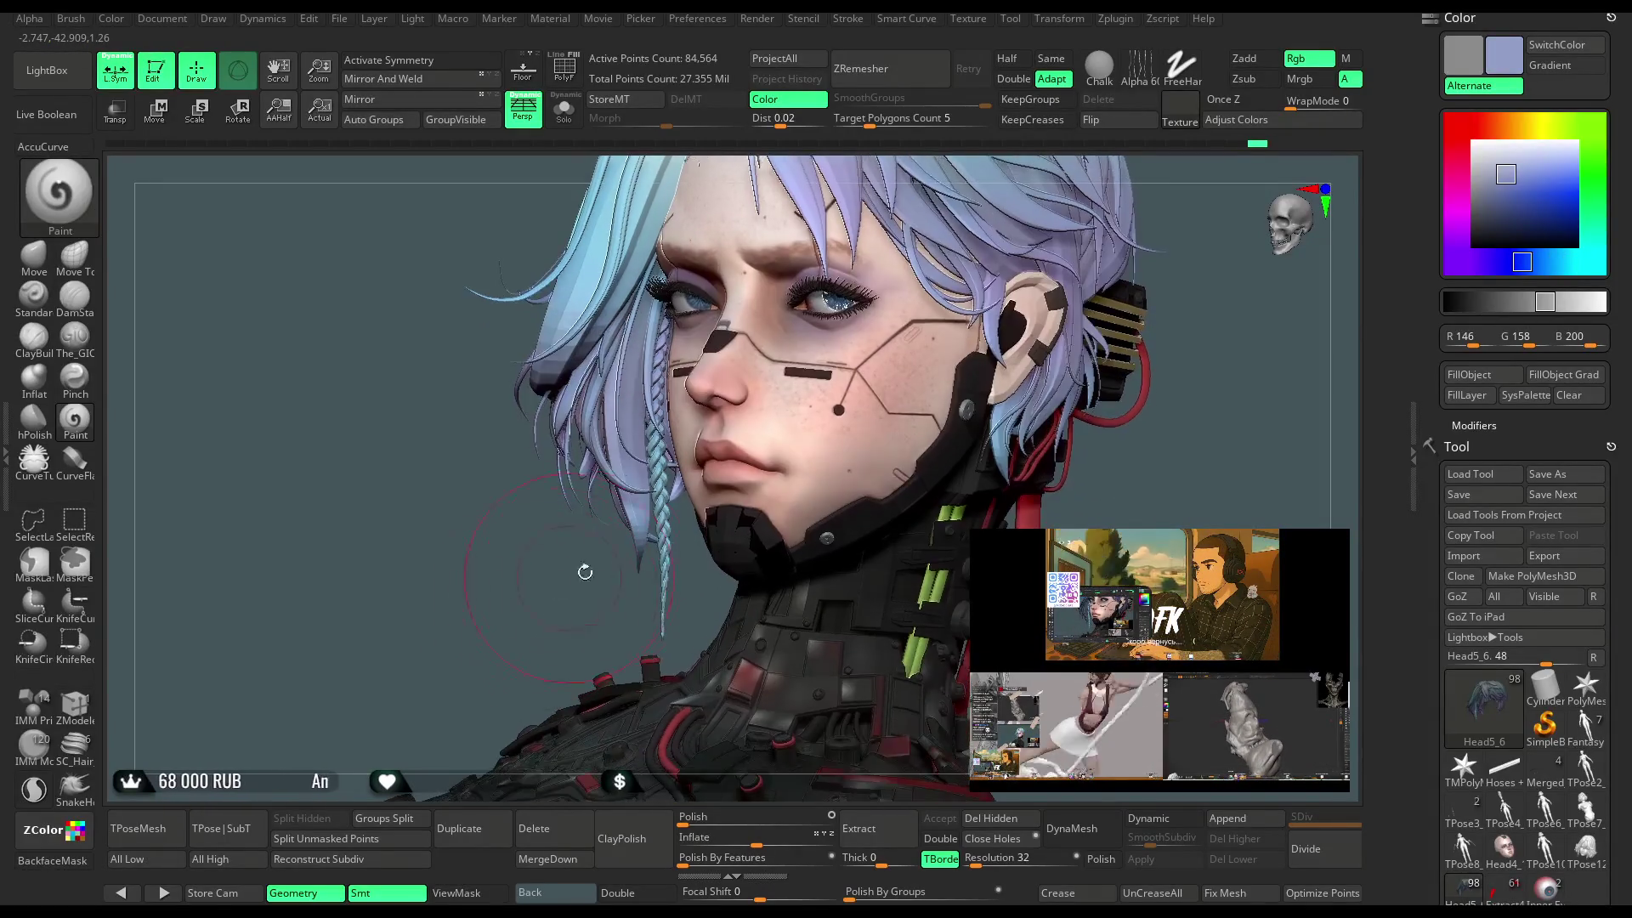
key(c)
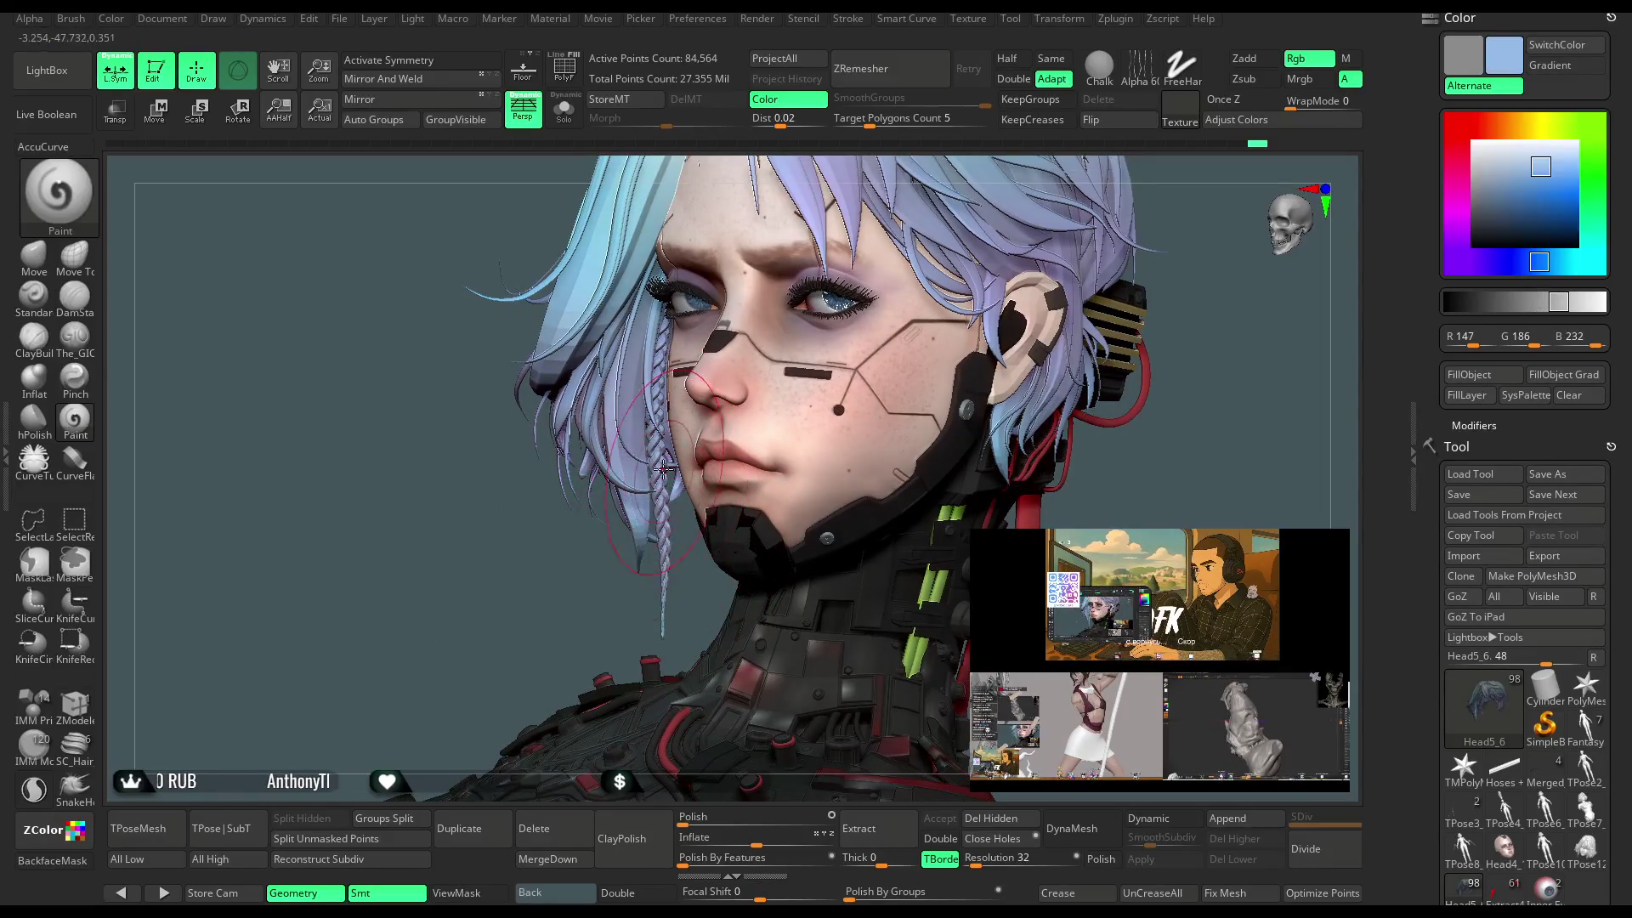
mouse_move(536, 559)
mouse_down()
mouse_move(822, 317)
mouse_move(903, 321)
mouse_move(886, 298)
mouse_move(923, 382)
mouse_move(895, 347)
mouse_up()
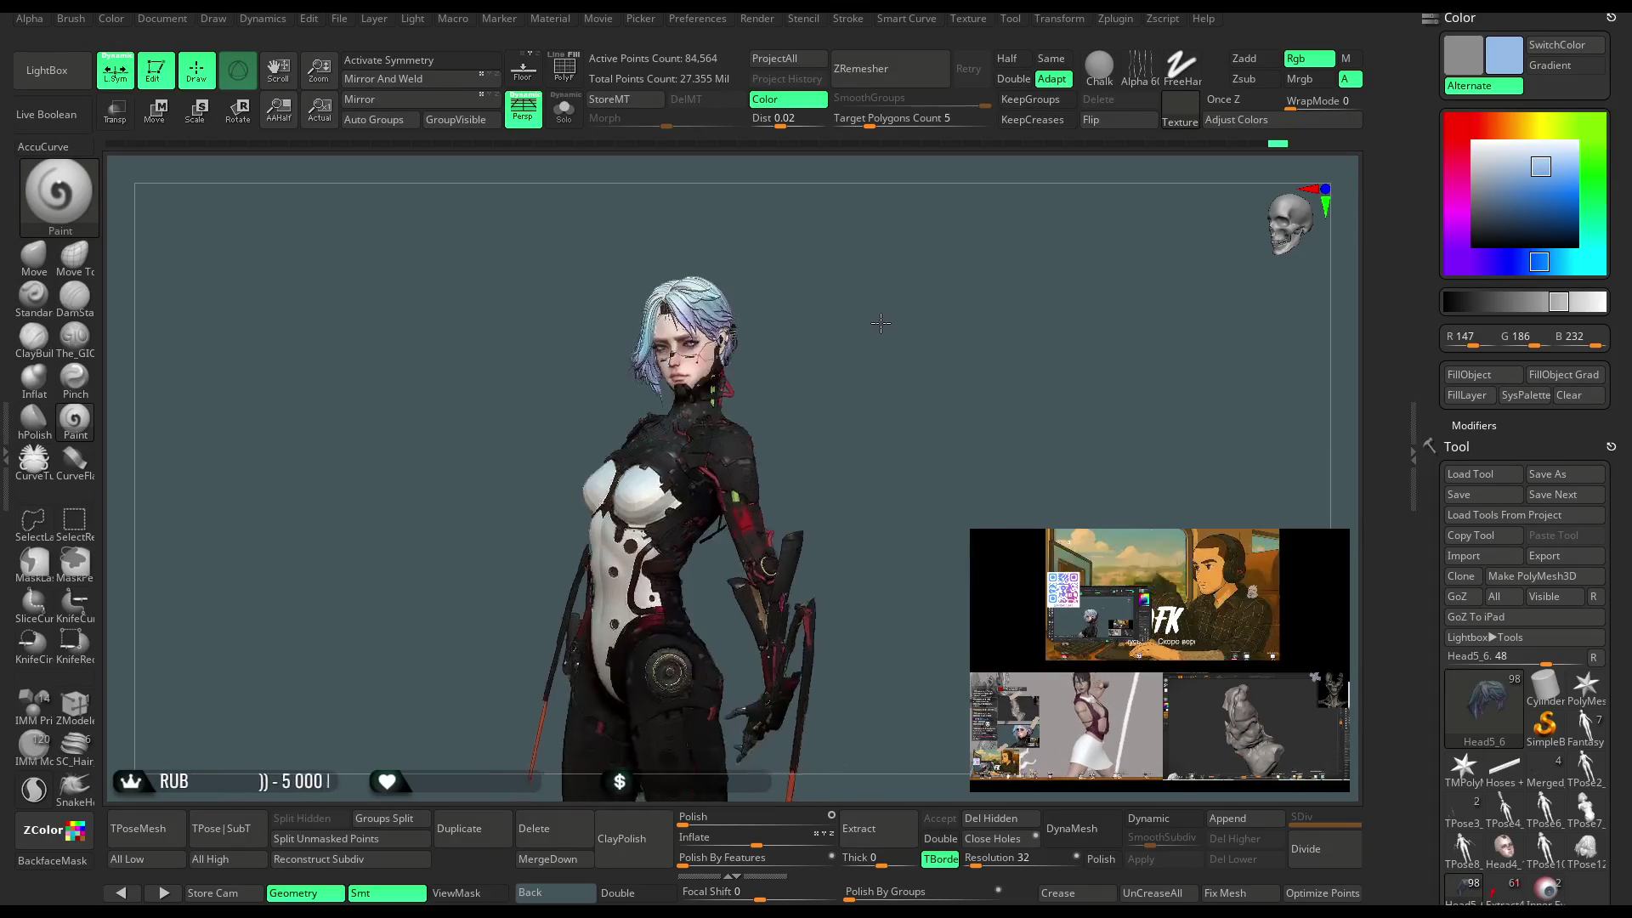
Dock the Material menu in the left tray and raise Cavity Detection to 0.30459.
click(549, 18)
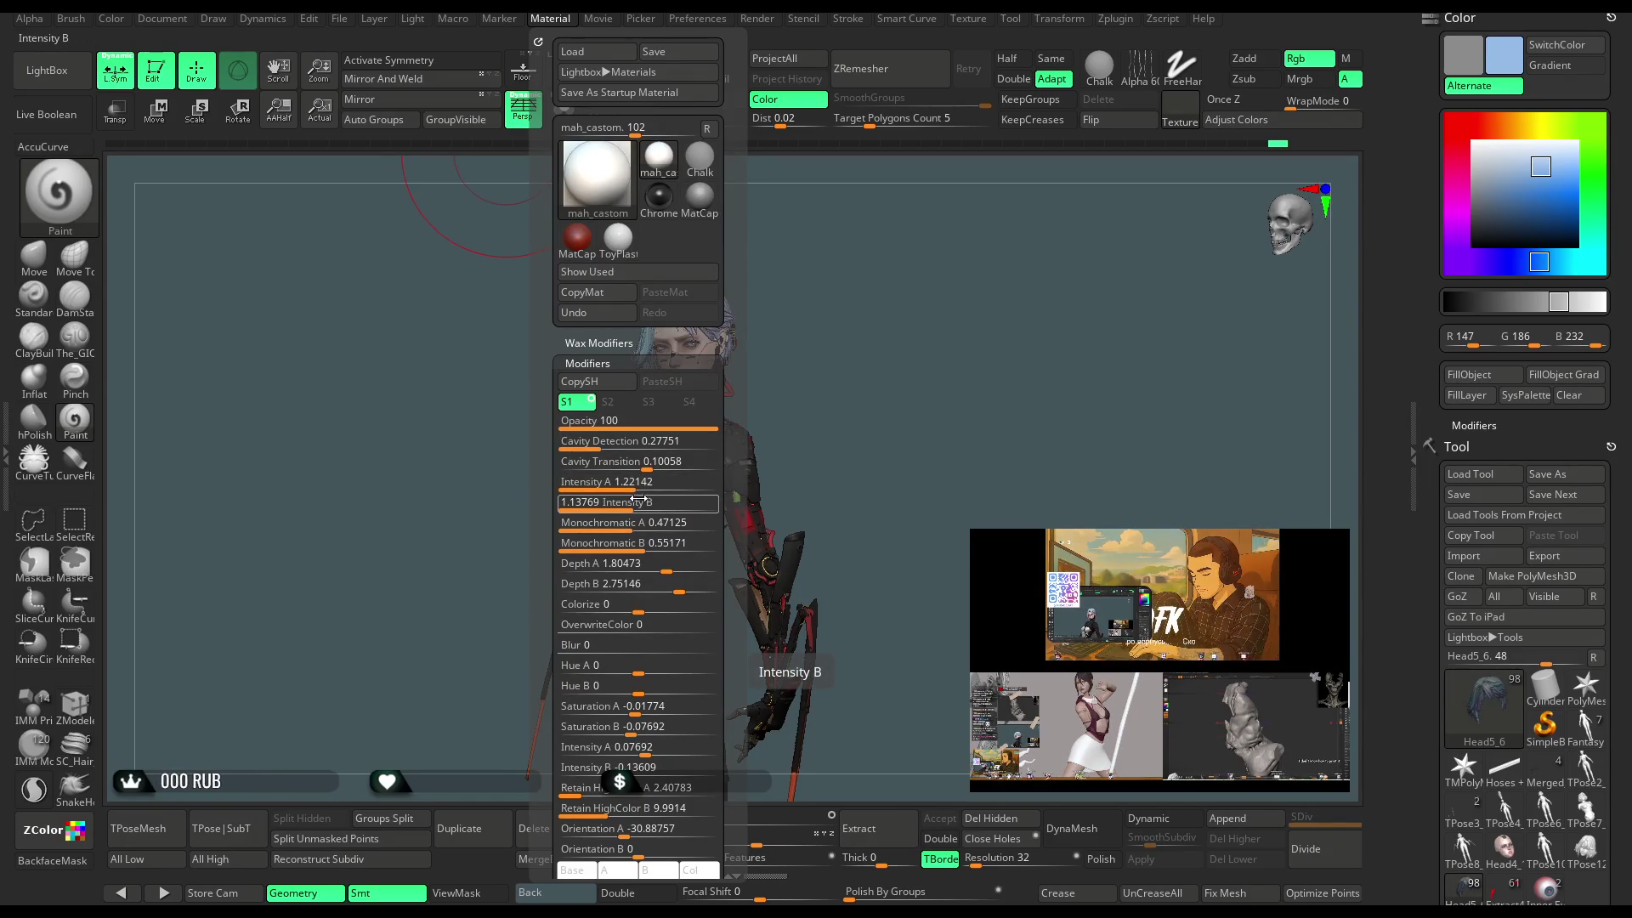
click(7, 451)
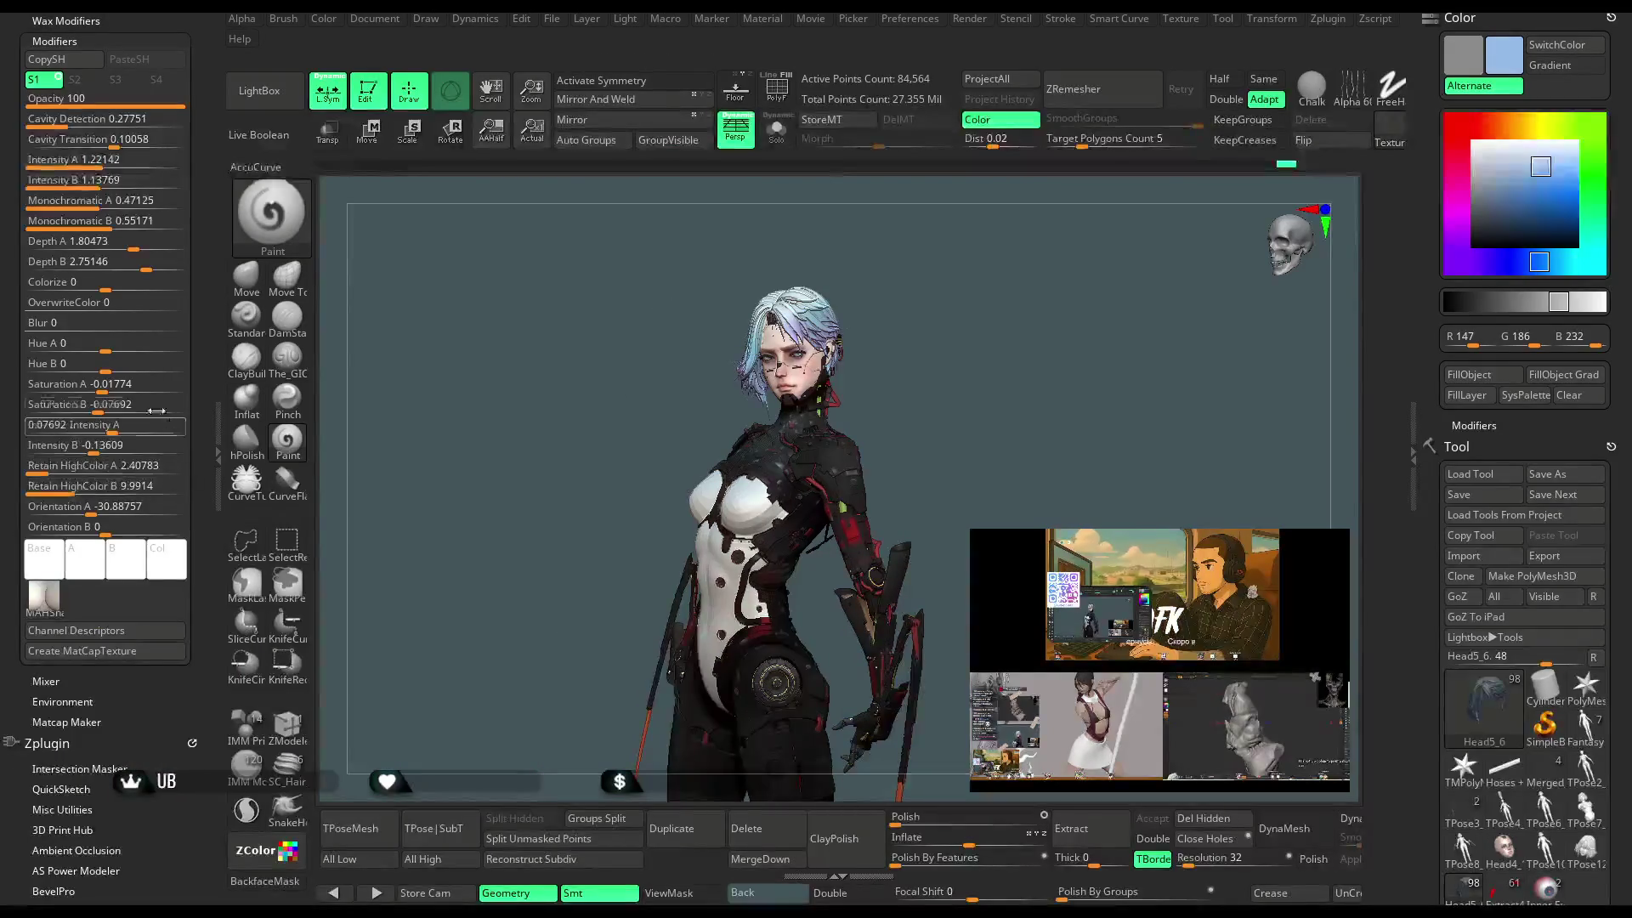
scroll(200, 199, up, 2)
mouse_move(70, 155)
mouse_down()
mouse_move(74, 176)
mouse_move(112, 178)
mouse_move(117, 260)
mouse_move(92, 262)
mouse_move(137, 285)
mouse_move(144, 310)
mouse_up()
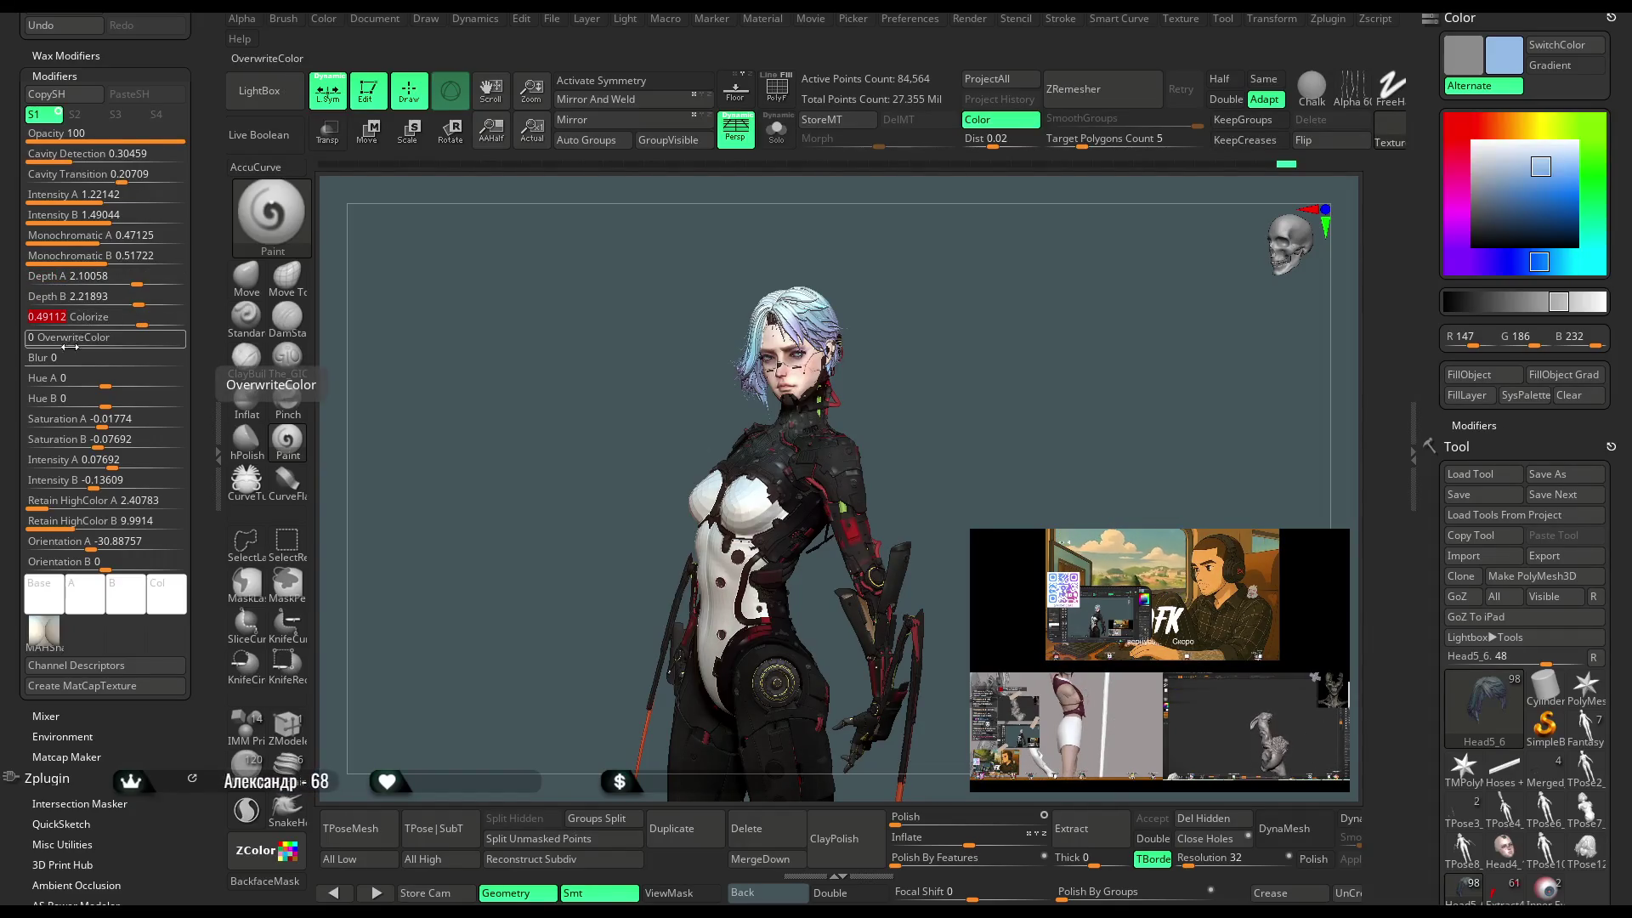